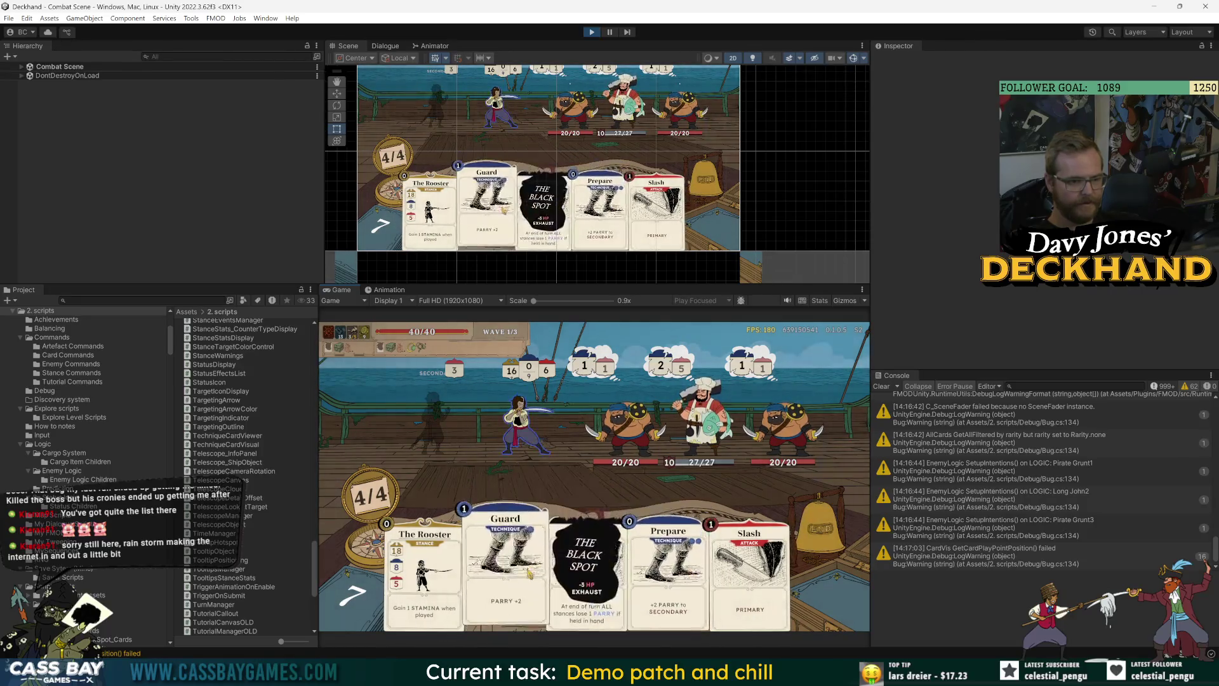
# Step: Play The Rooster stance card on the hero
pyautogui.moveTo(422, 586); pyautogui.dragTo(418, 435)
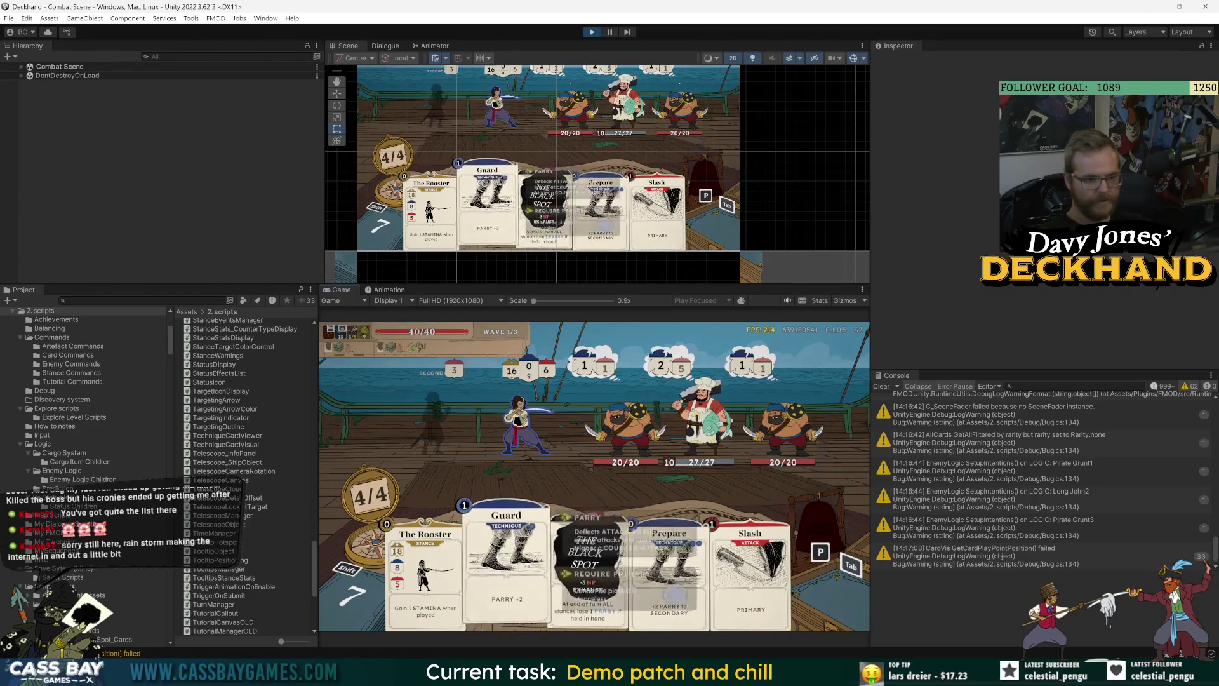
pyautogui.press('Left')
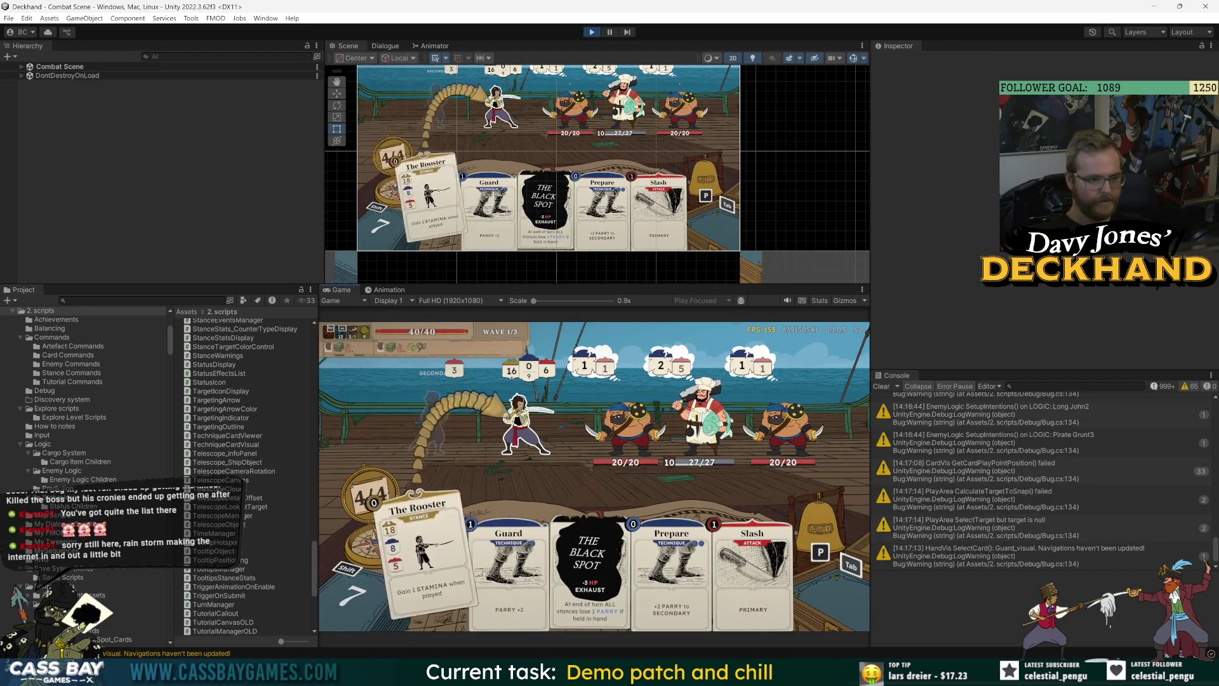
pyautogui.press('Return')
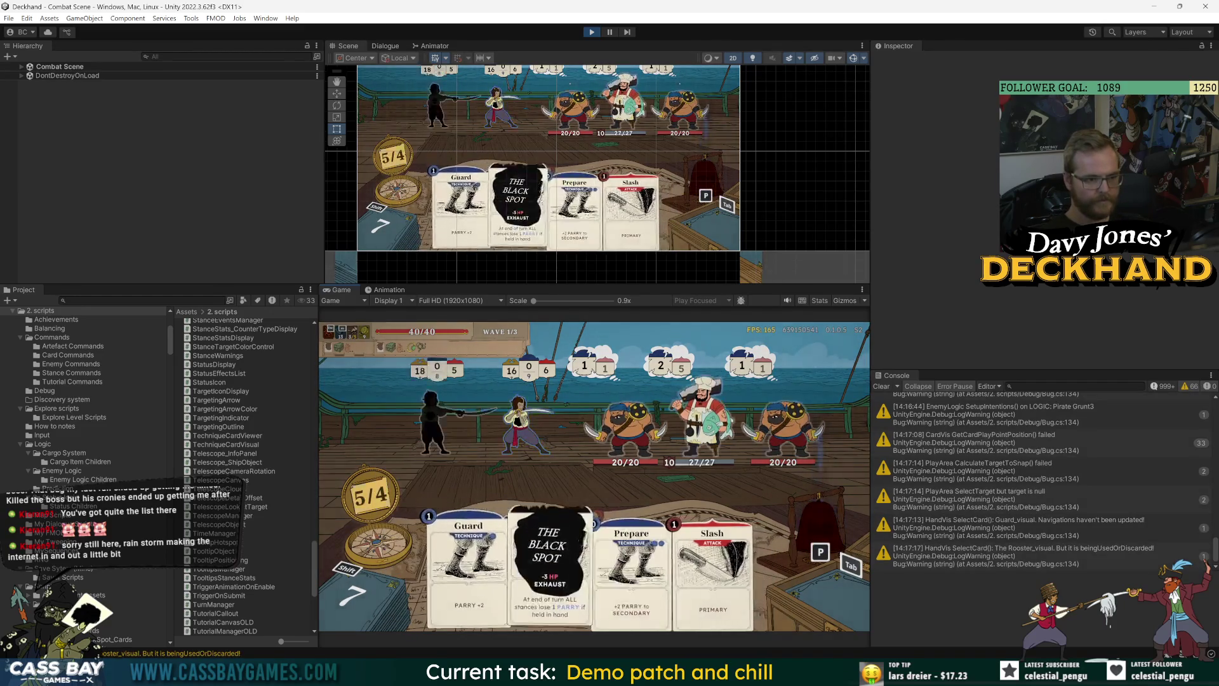
# Step: Play Slash on the left pirate, cutting it down to 14/20
pyautogui.press('Left')
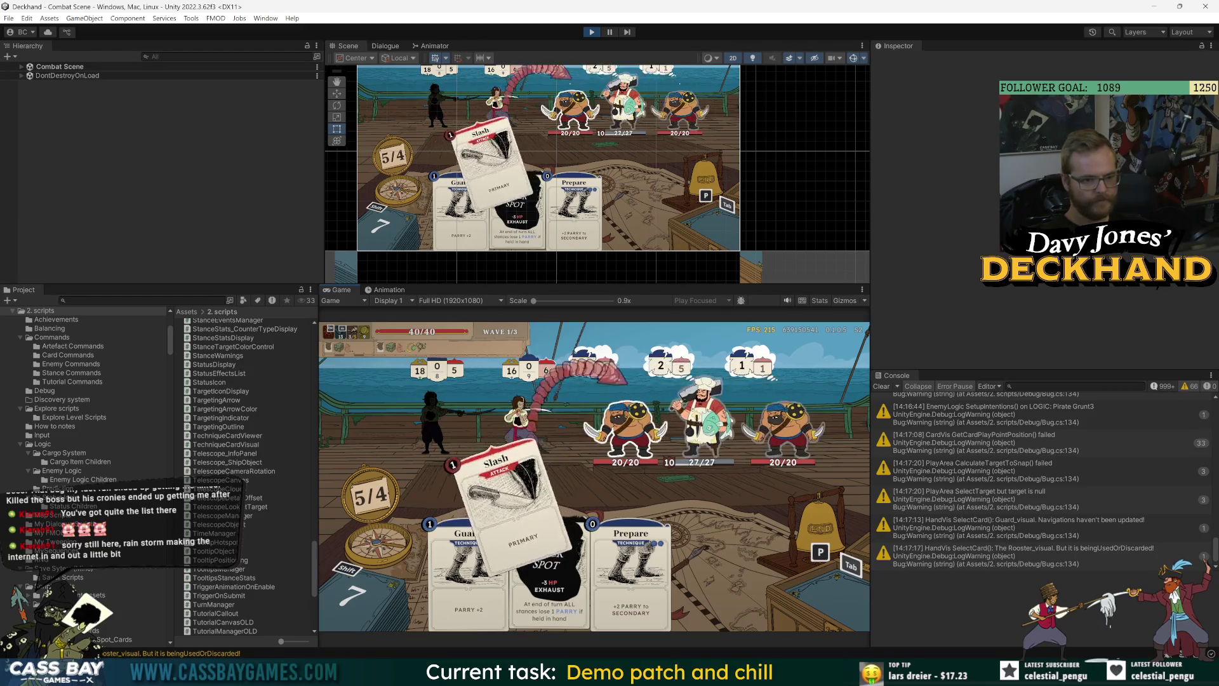
pyautogui.press('Left')
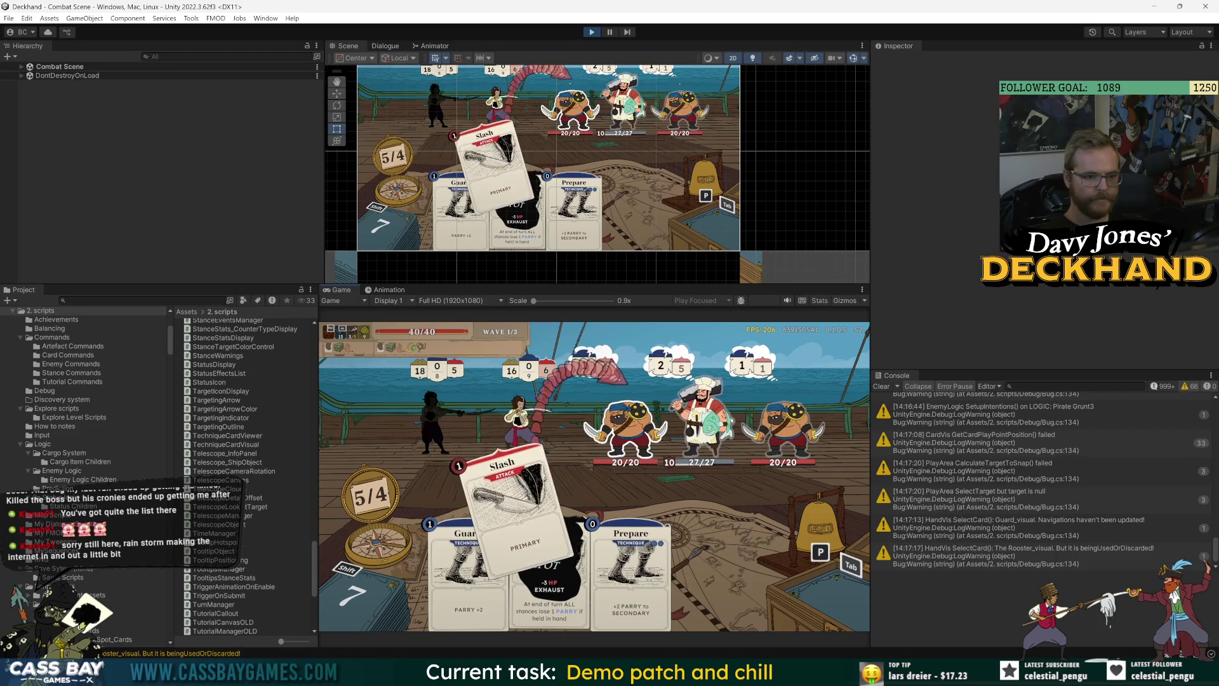
pyautogui.press('Return')
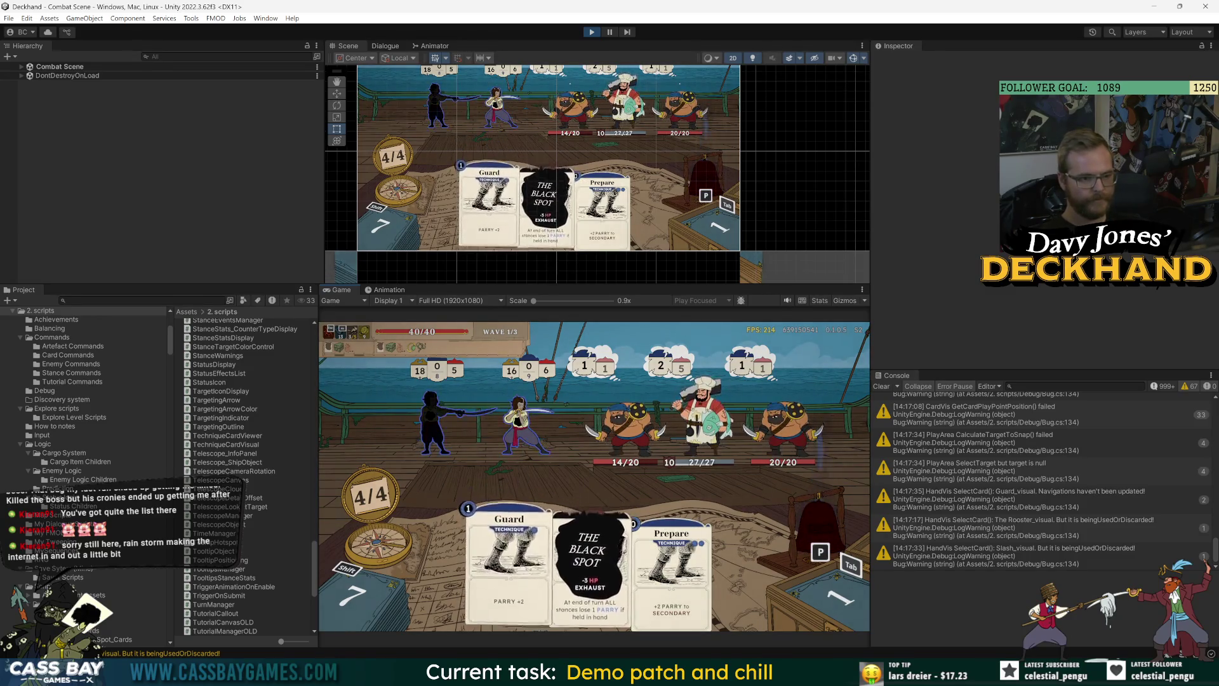
# Step: Select The Black Spot, cycle its target outline across pirates and player, then stop the playtest
pyautogui.press('Right')
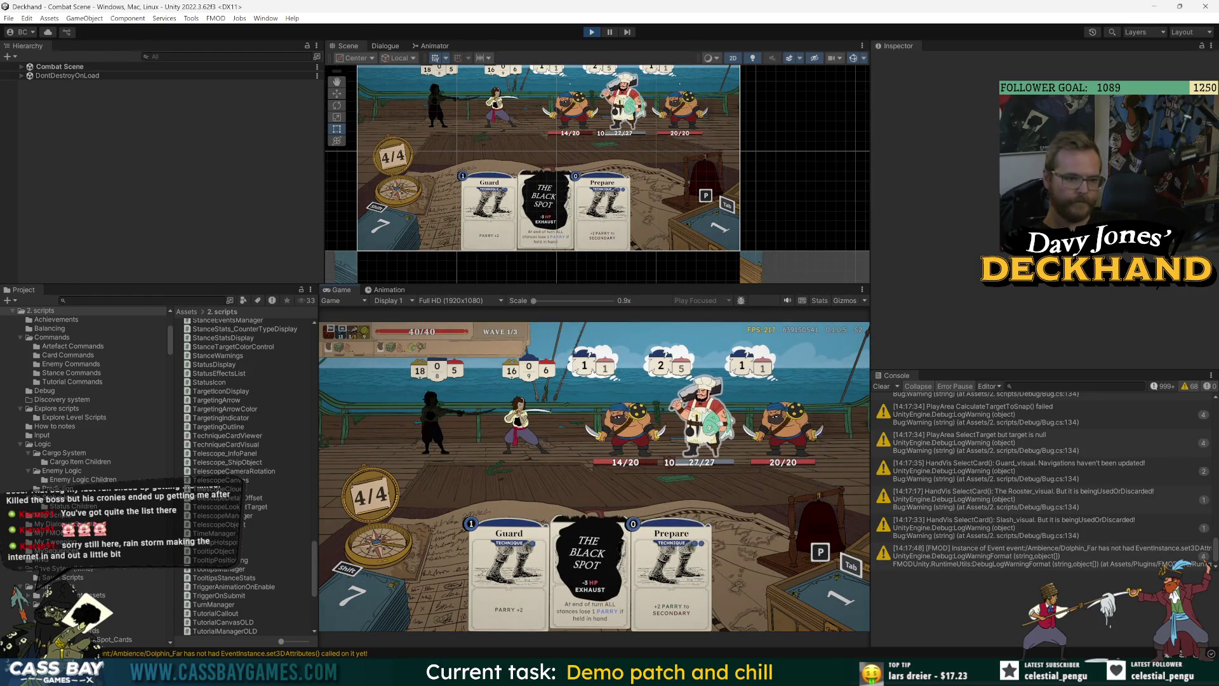
pyautogui.press('Left')
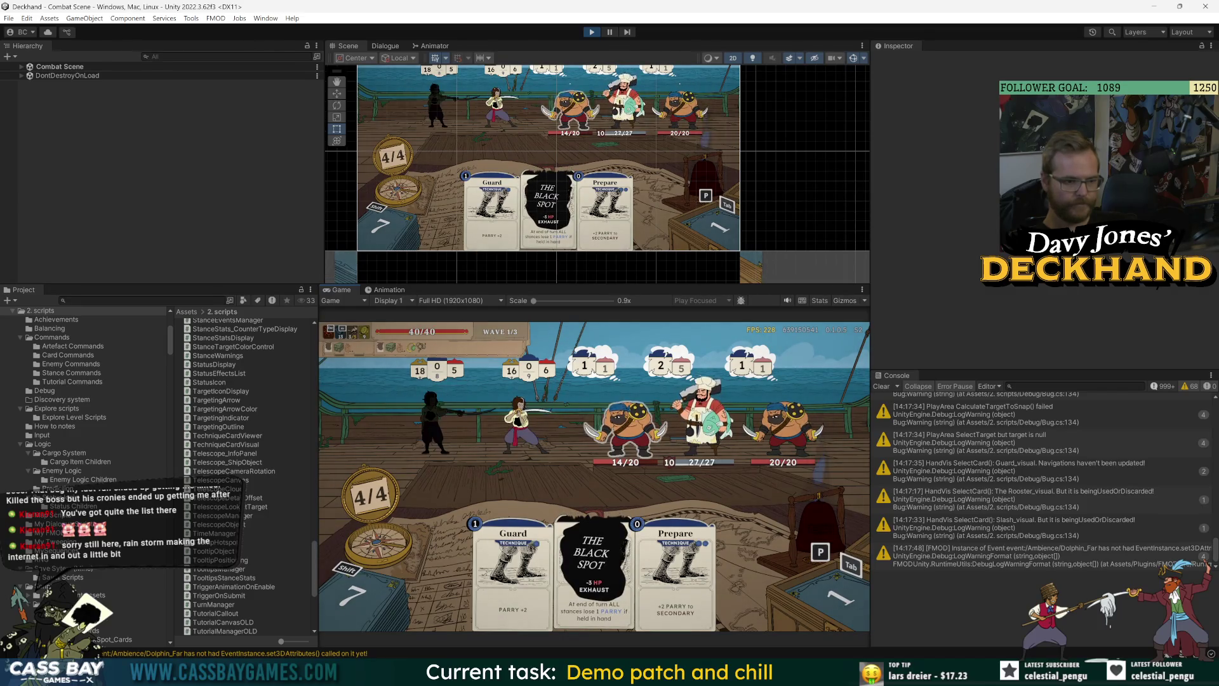
pyautogui.press('Right')
pyautogui.press('Left')
pyautogui.press('Left')
pyautogui.press('Left')
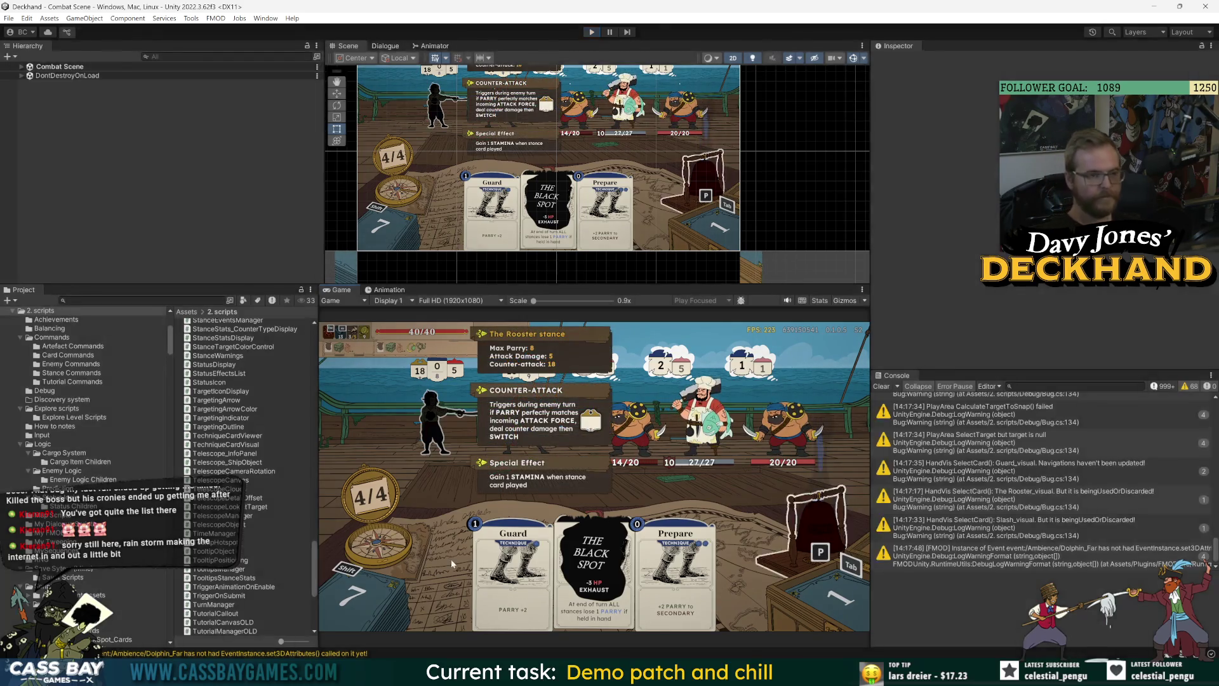
pyautogui.hotkey('ctrl', 'p')
pyautogui.hotkey('alt', 'Tab')
# Step: Inspect the inPlayArea if/else logic and isCurrentTarget uses around line 70 of TargetingOutline.cs
pyautogui.click(368, 340)
pyautogui.click(457, 183)
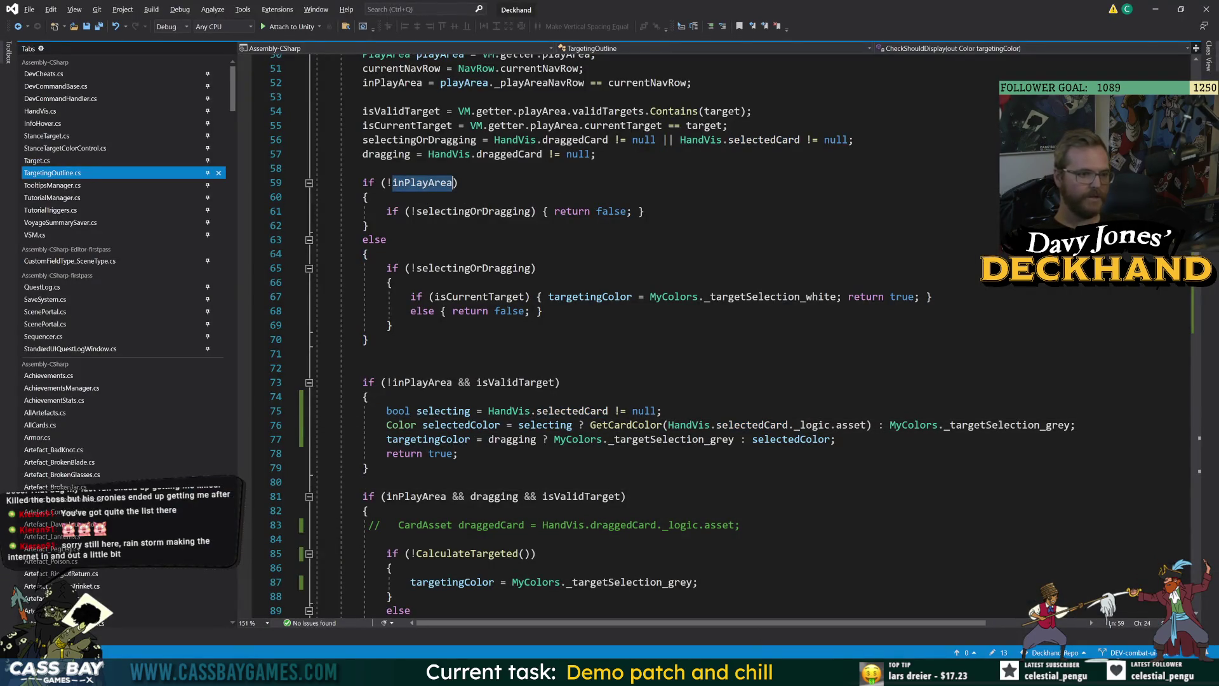
pyautogui.press('Down')
pyautogui.press('Down')
pyautogui.press('Down')
pyautogui.press('Up')
pyautogui.press('Up')
pyautogui.click(368, 340)
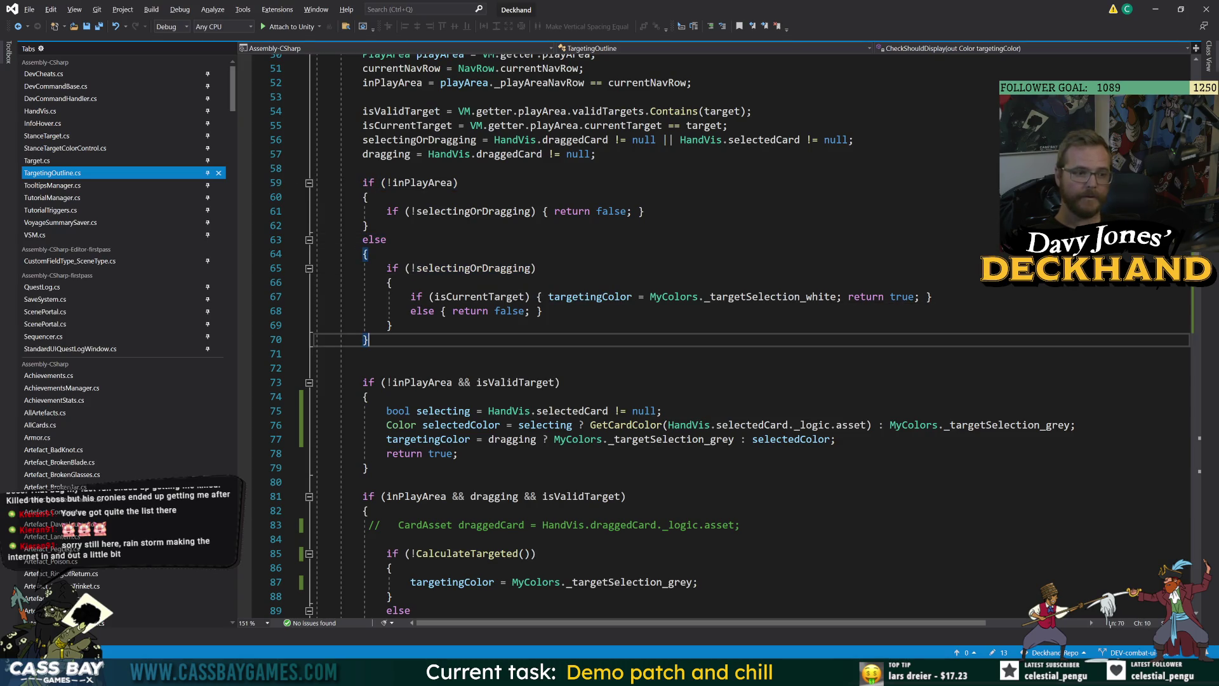
pyautogui.doubleClick(480, 297)
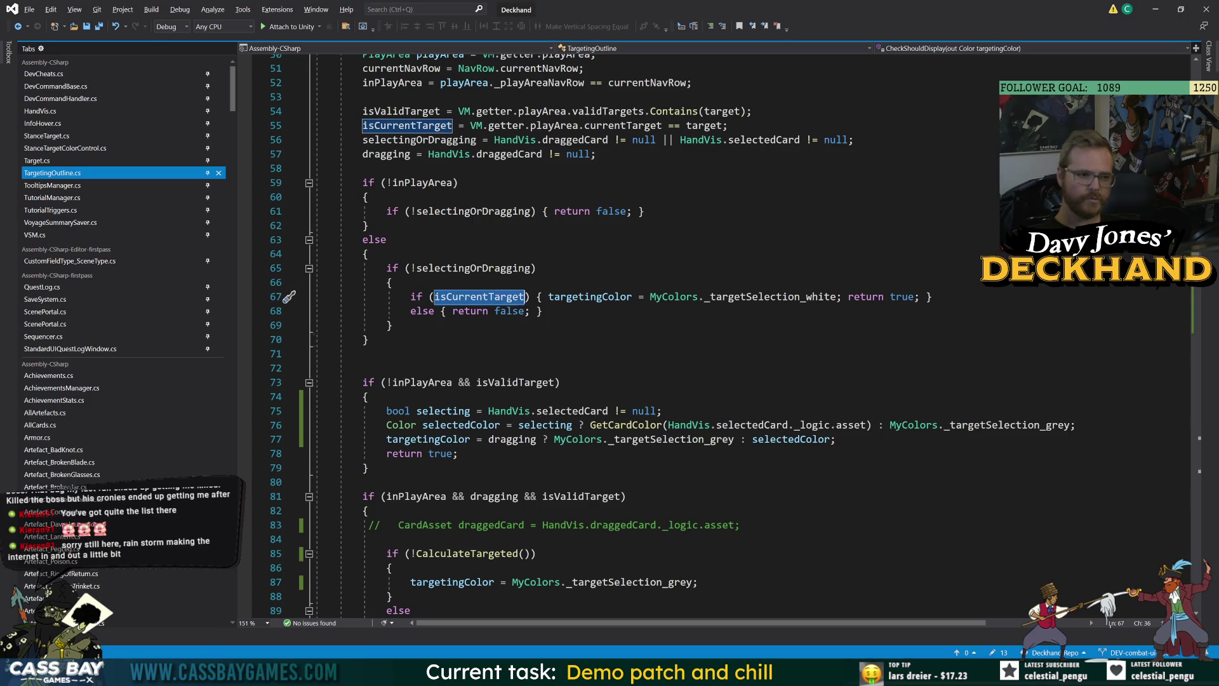
pyautogui.click(367, 339)
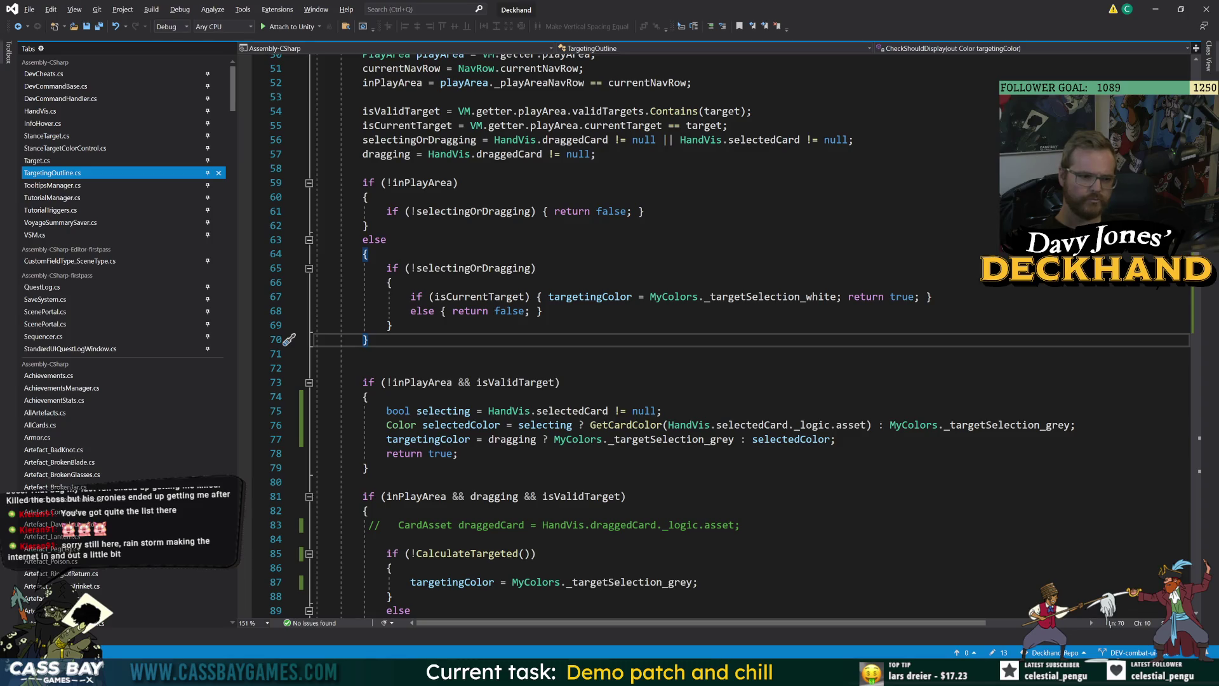
# Step: Review selectingOrDragging on line 61 and the _targetSelection_white colour on line 67
pyautogui.scroll(-2, 699, 336)
pyautogui.scroll(3, 699, 336)
pyautogui.click(363, 411)
pyautogui.doubleClick(460, 255)
pyautogui.press('Down')
pyautogui.press('Down')
pyautogui.press('Down')
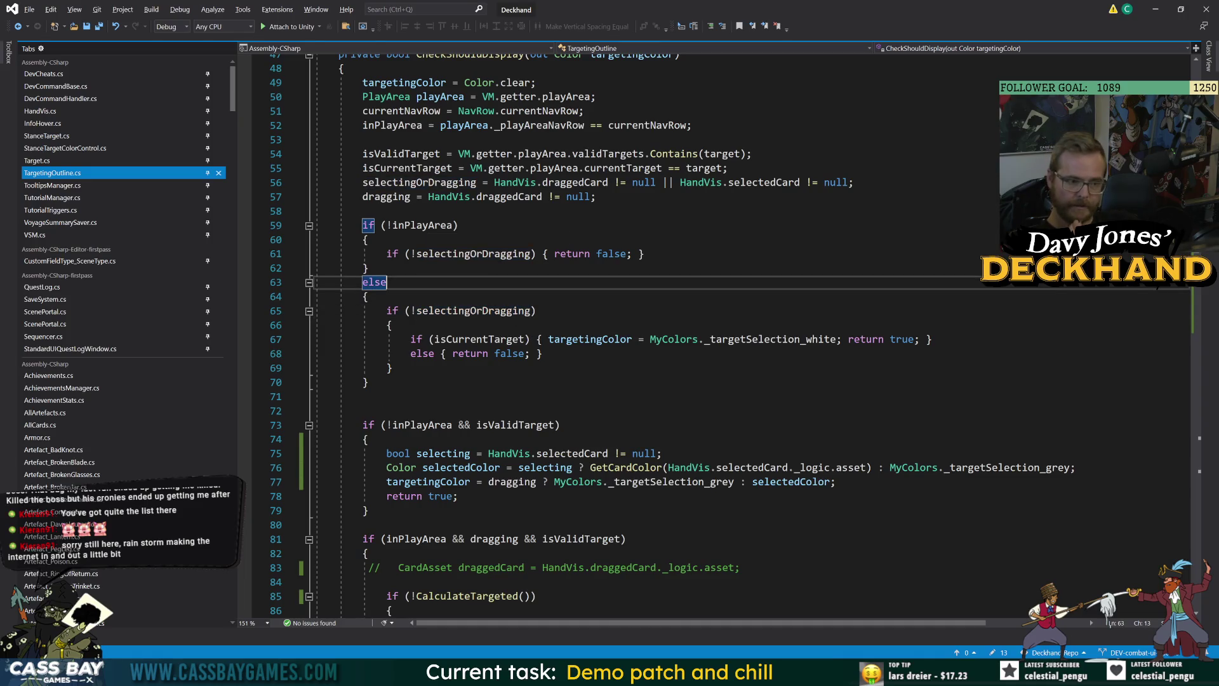
pyautogui.doubleClick(494, 340)
pyautogui.doubleClick(770, 340)
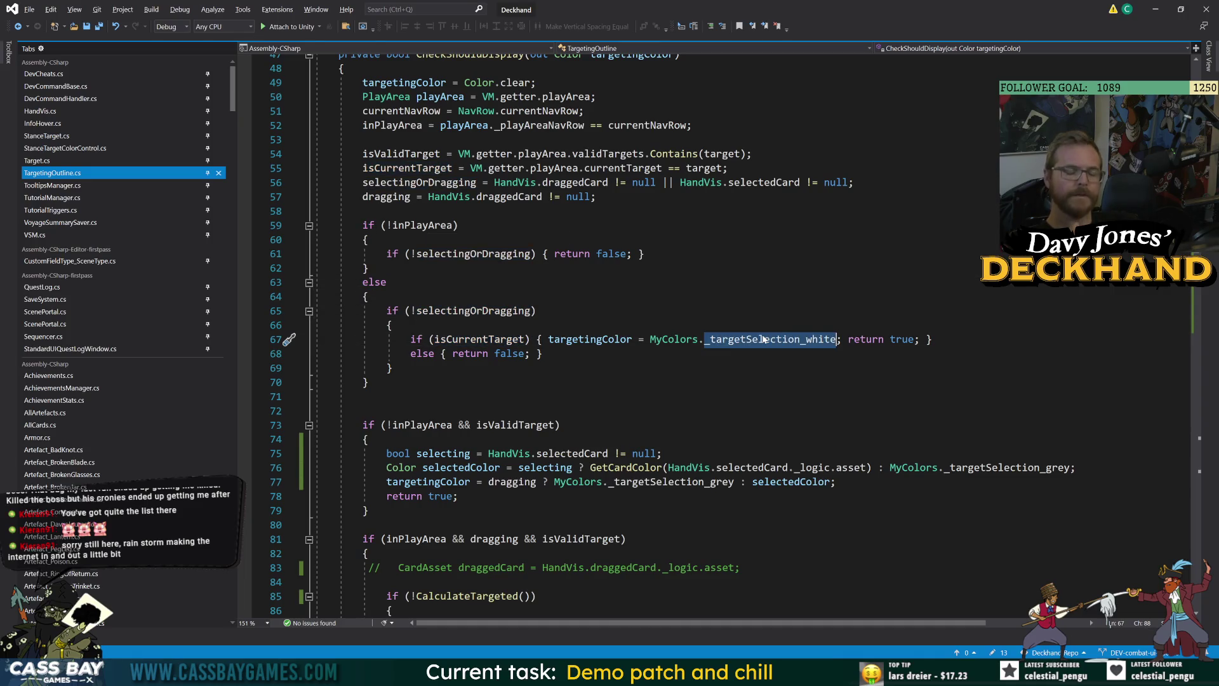
pyautogui.scroll(-6, 771, 340)
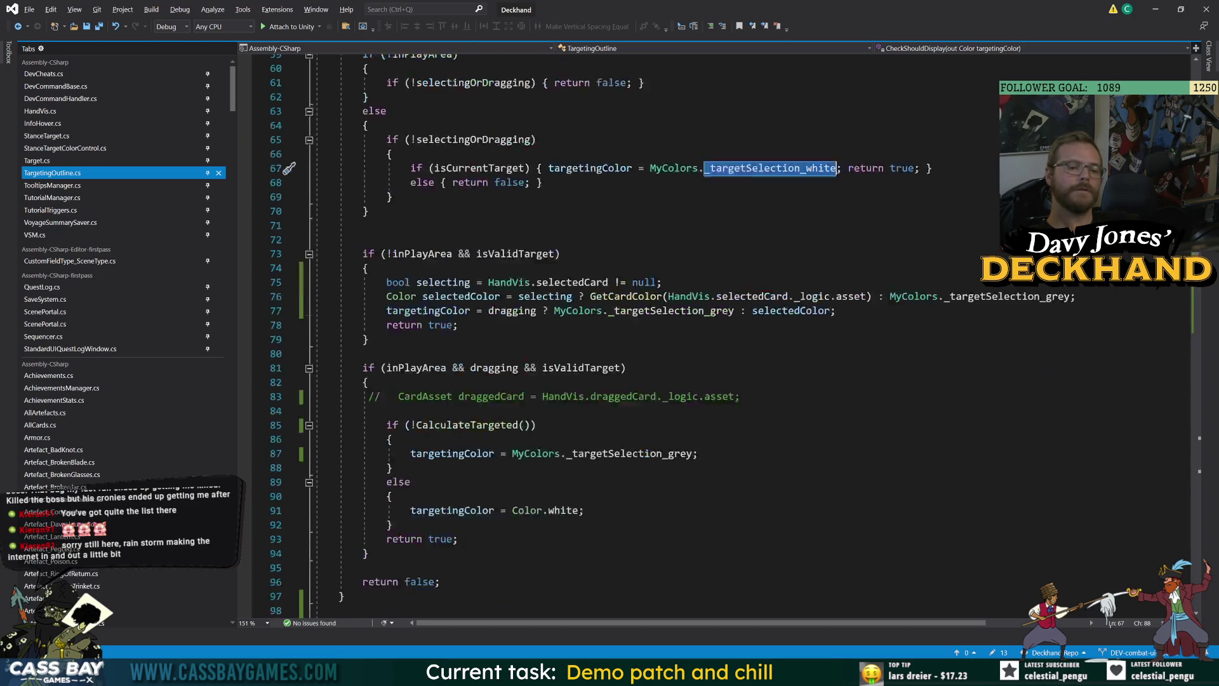
pyautogui.scroll(5, 771, 340)
# Step: Replace MyColors._targetSelection_white with Color.white on line 67 and save the file
pyautogui.click(770, 340)
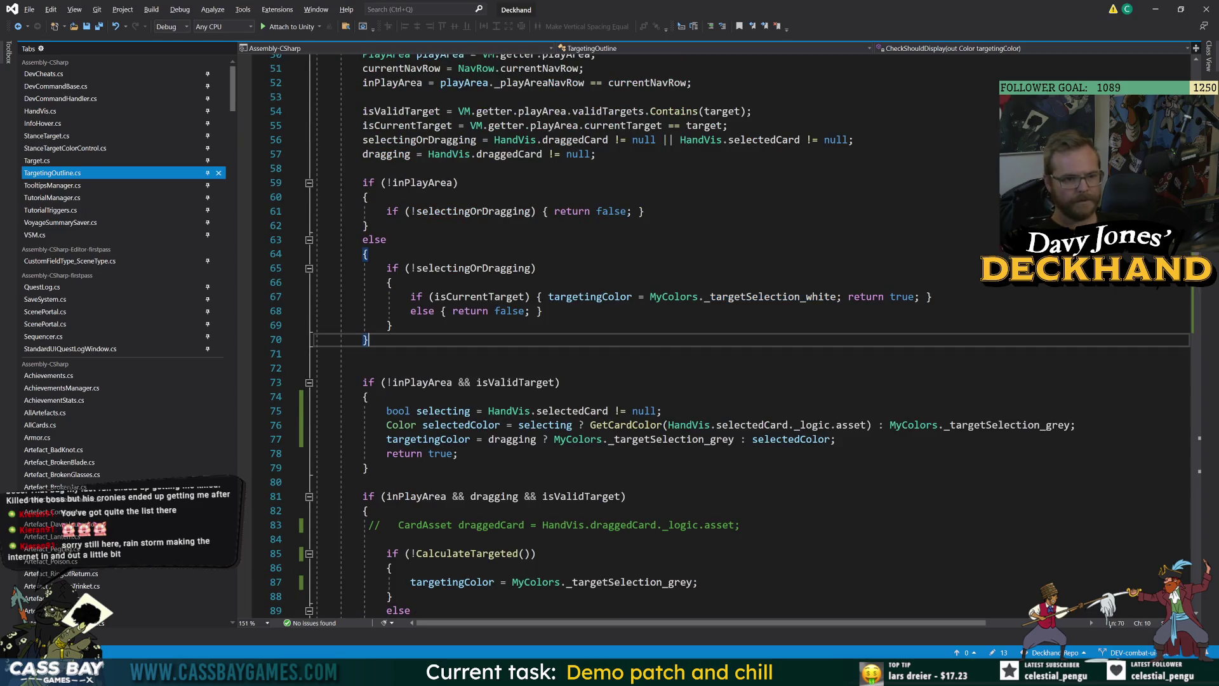
pyautogui.moveTo(837, 296); pyautogui.dragTo(656, 297)
pyautogui.hotkey('shift', 'Left')
pyautogui.write('Color.wh')
pyautogui.press('Tab')
pyautogui.hotkey('ctrl', 's')
# Step: Look over lines 61–86 of TargetingOutline.cs before returning to Unity
pyautogui.click(643, 210)
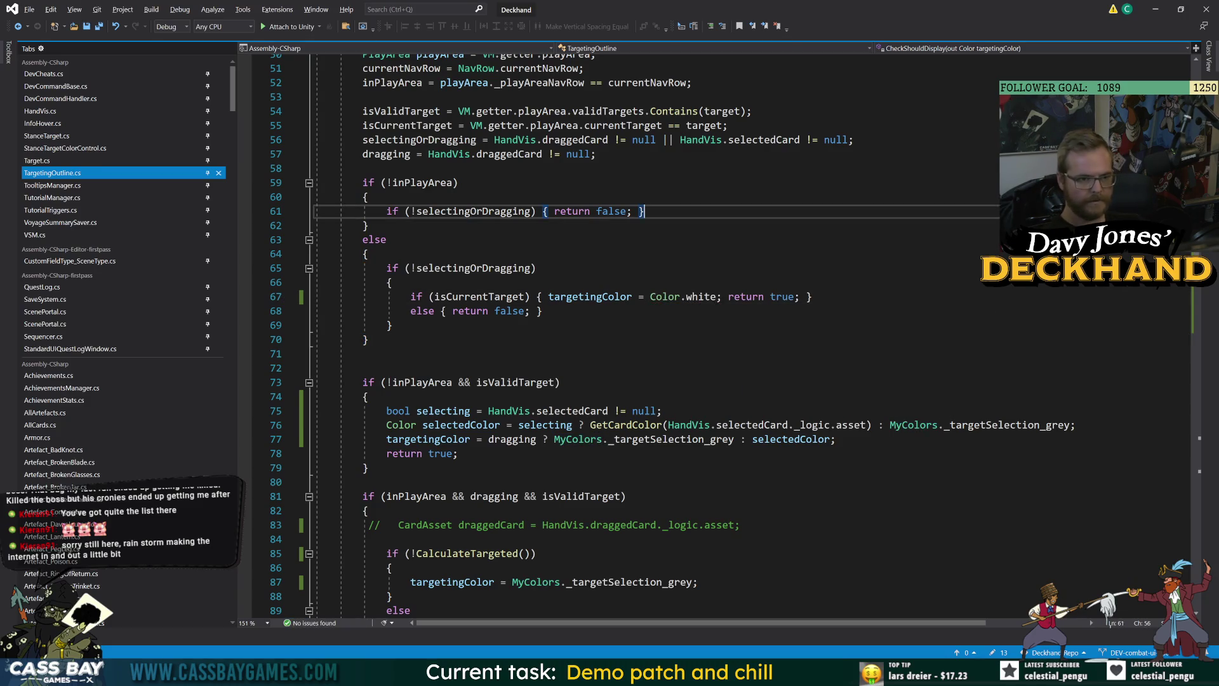
pyautogui.click(391, 567)
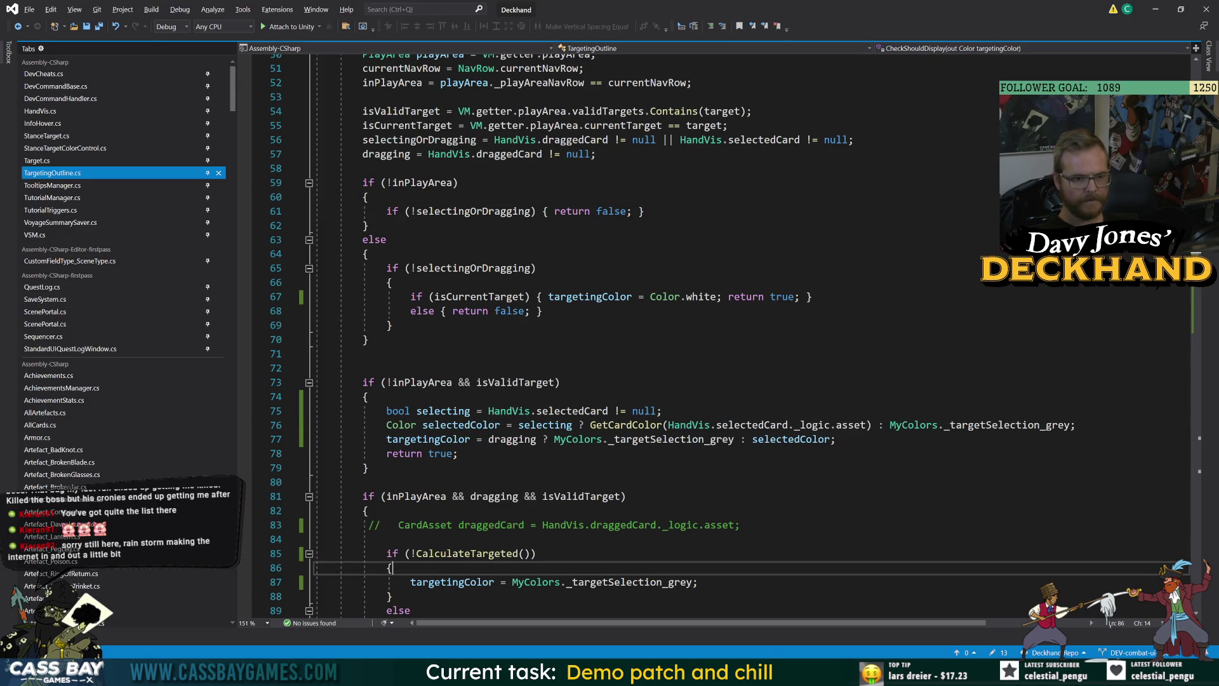
pyautogui.scroll(-2, 698, 330)
pyautogui.moveTo(562, 554)
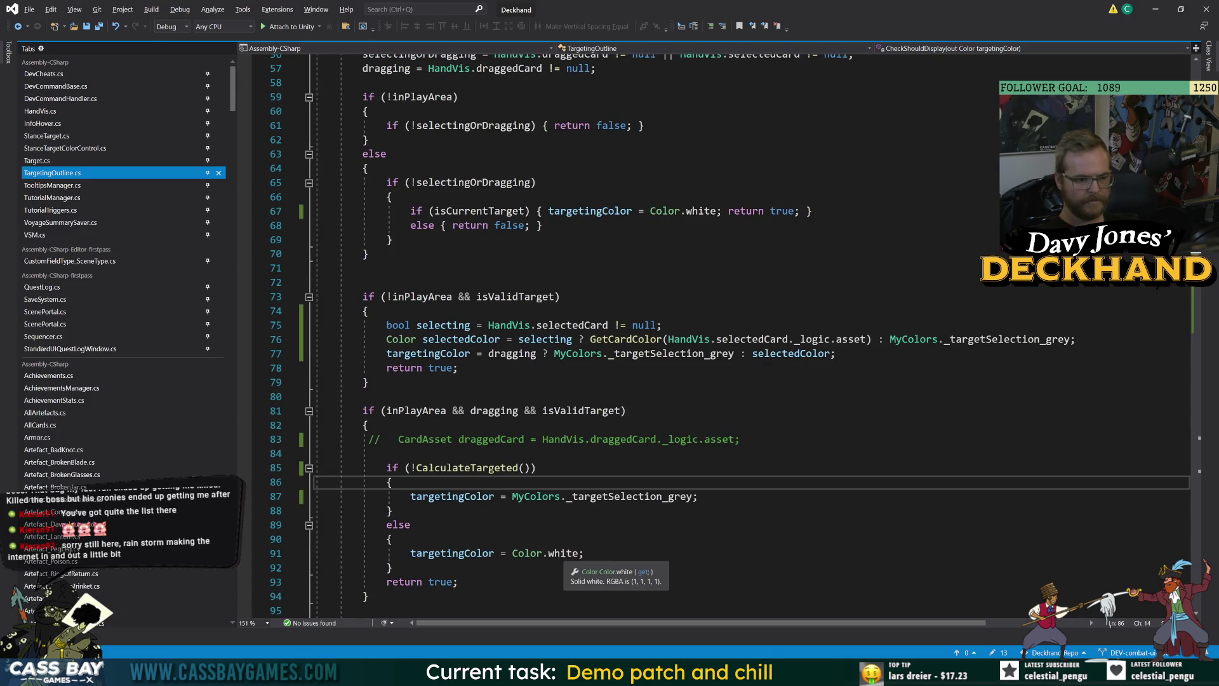
pyautogui.hotkey('alt', 'Tab')
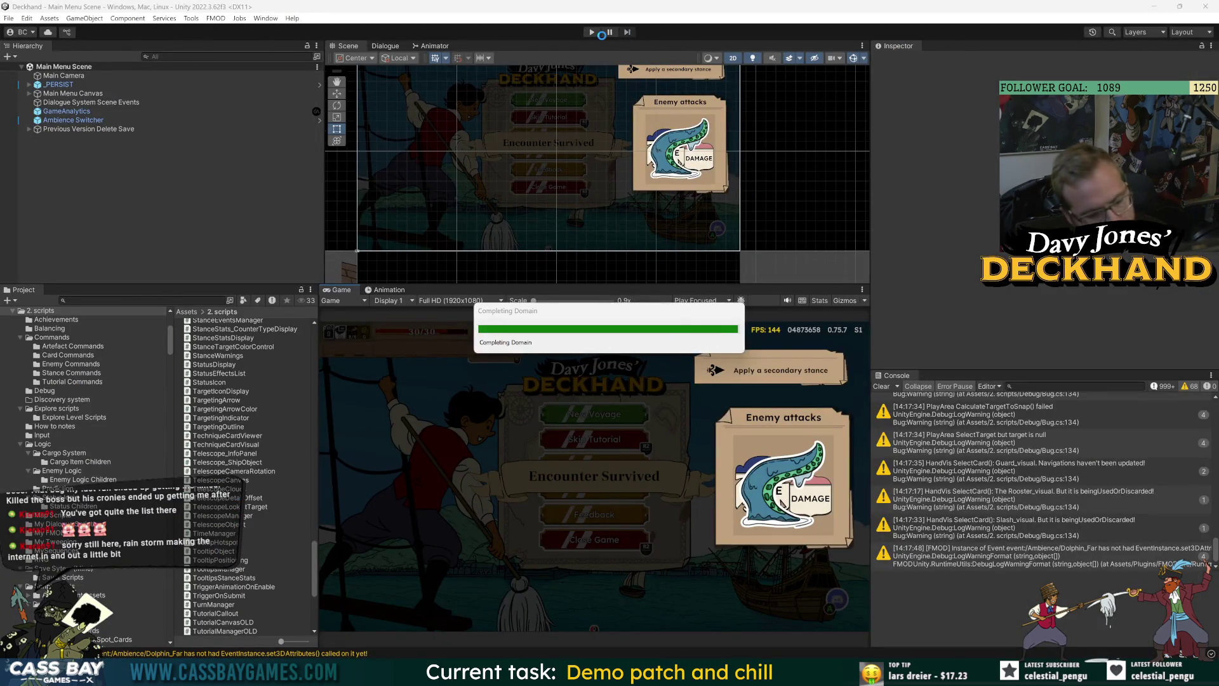
# Step: Enter play mode, start a new game from the main menu, hover an enemy, and clear console warnings
pyautogui.click(592, 32)
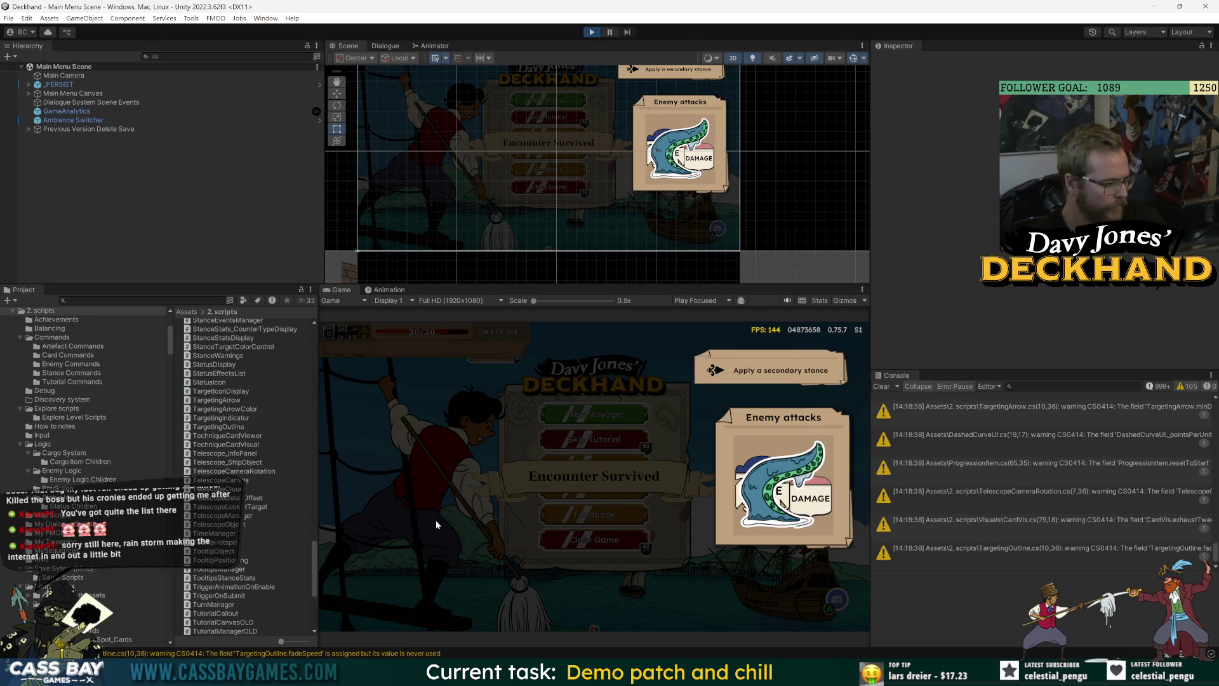
pyautogui.click(606, 445)
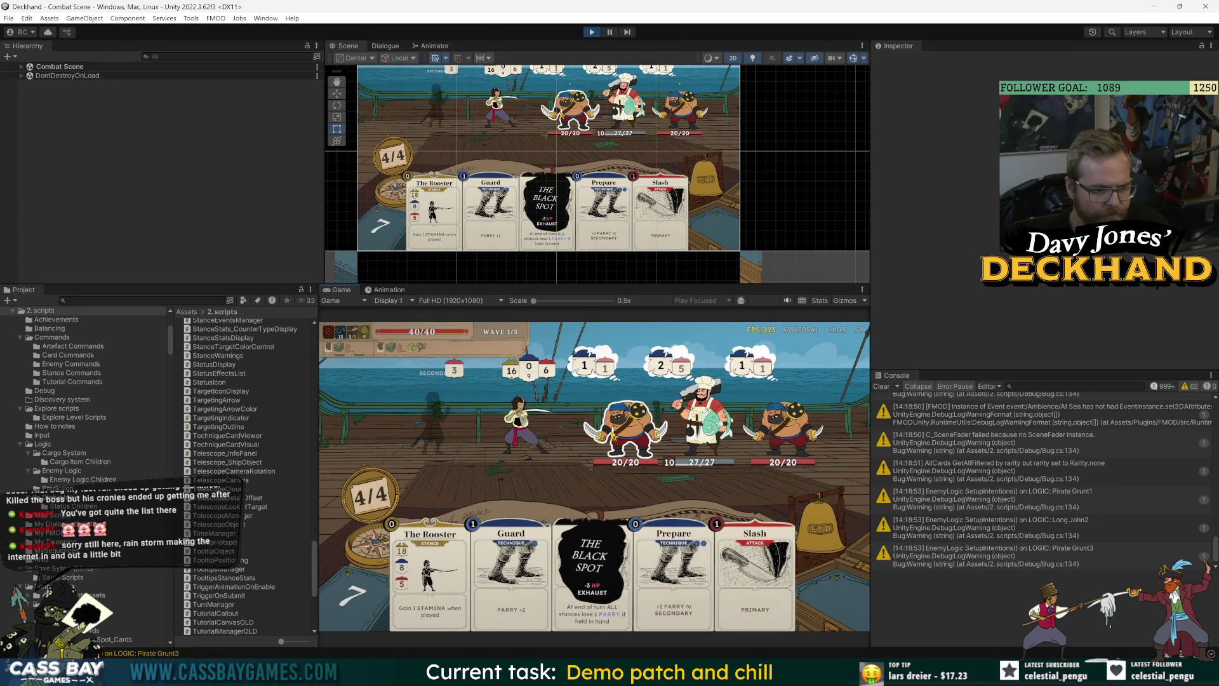
pyautogui.moveTo(626, 426)
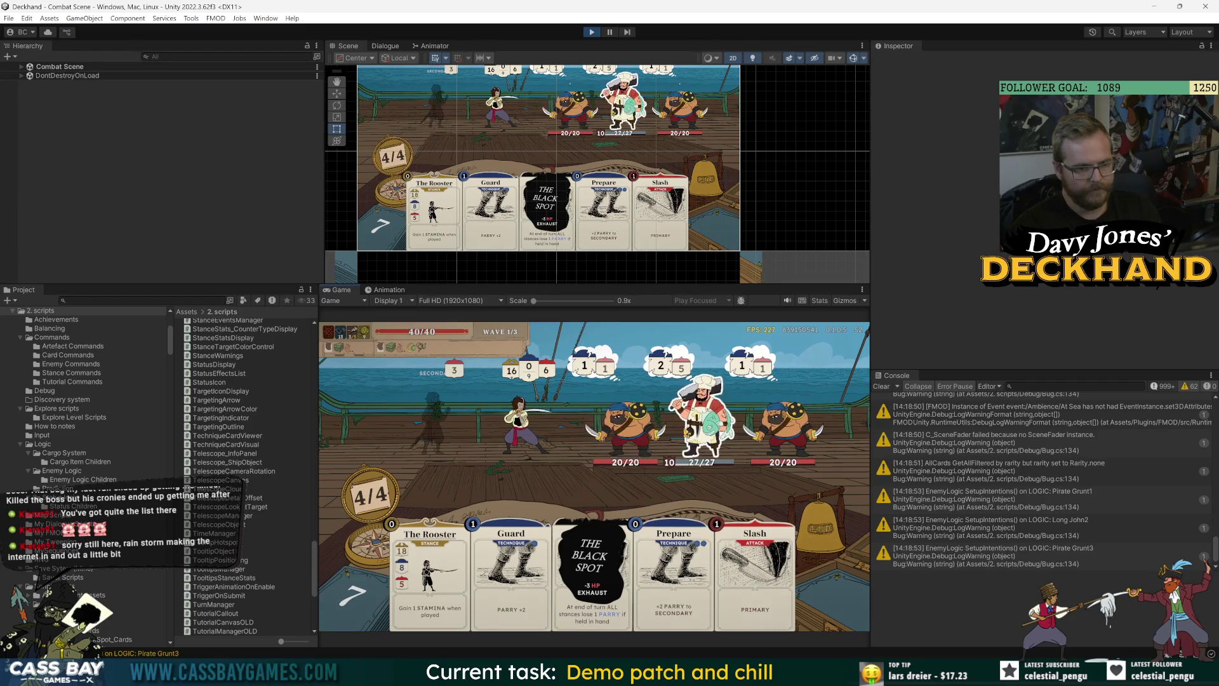
pyautogui.click(889, 387)
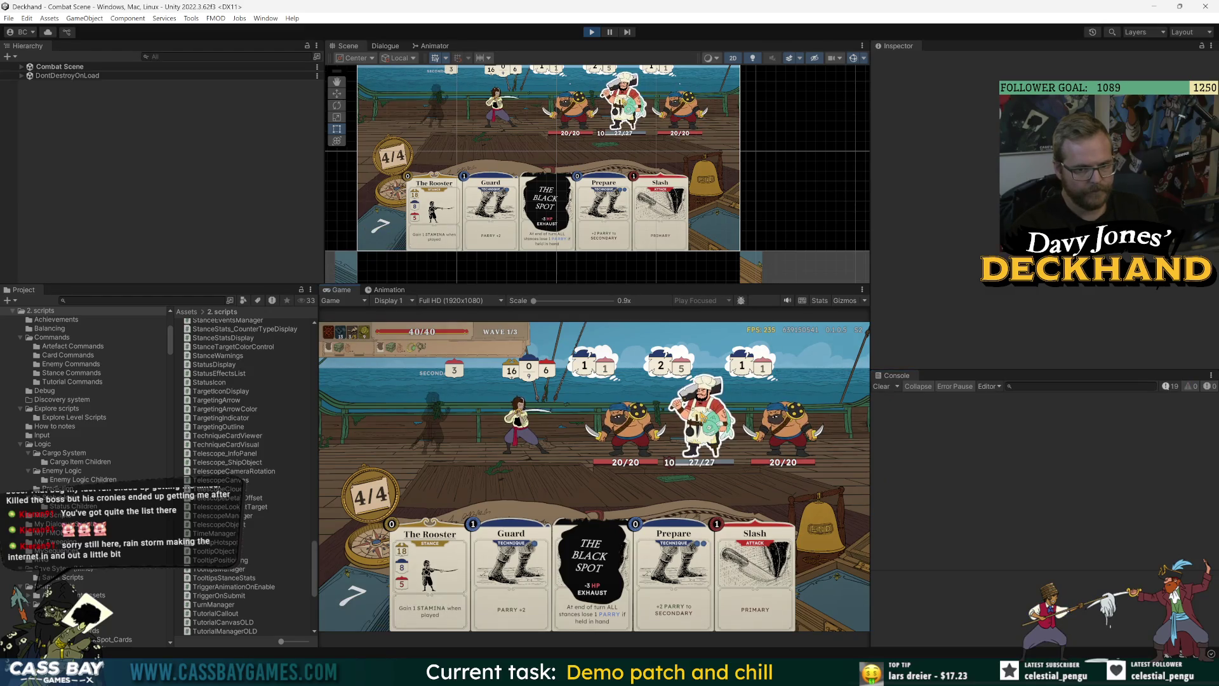
# Step: Expand Combat Scene, DontDestroyOnLoad and _PERSIST in the Hierarchy to select _GAME MANAGER DDOL
pyautogui.click(21, 66)
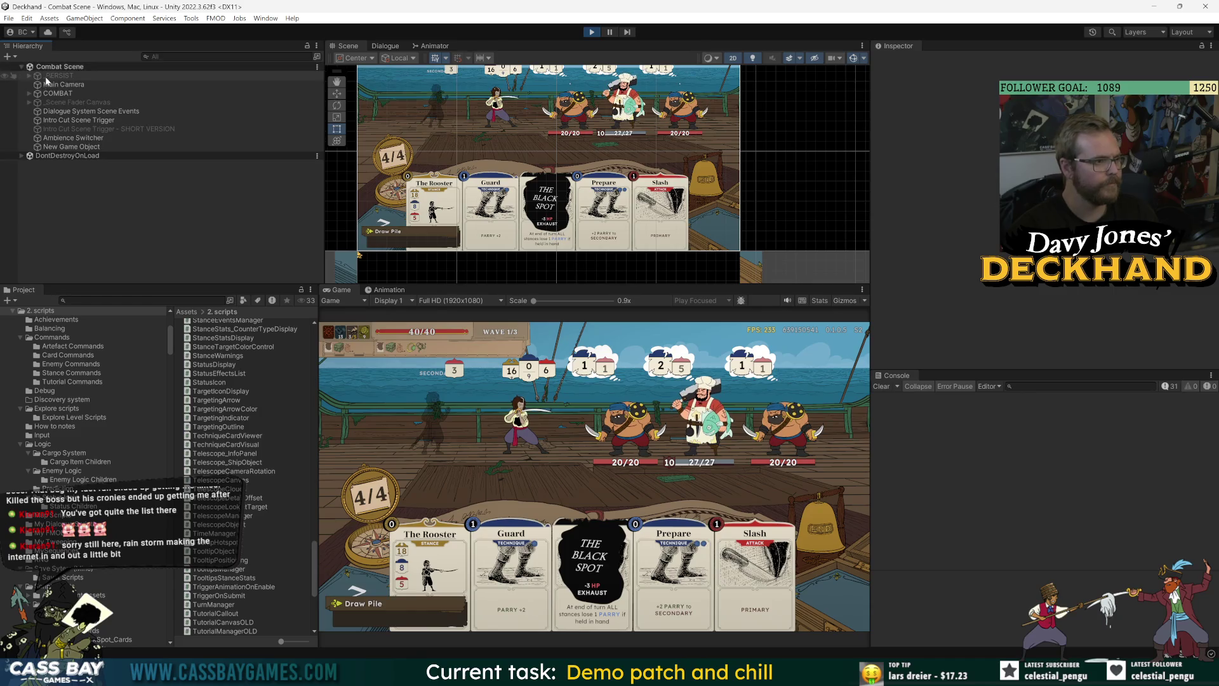
pyautogui.click(21, 155)
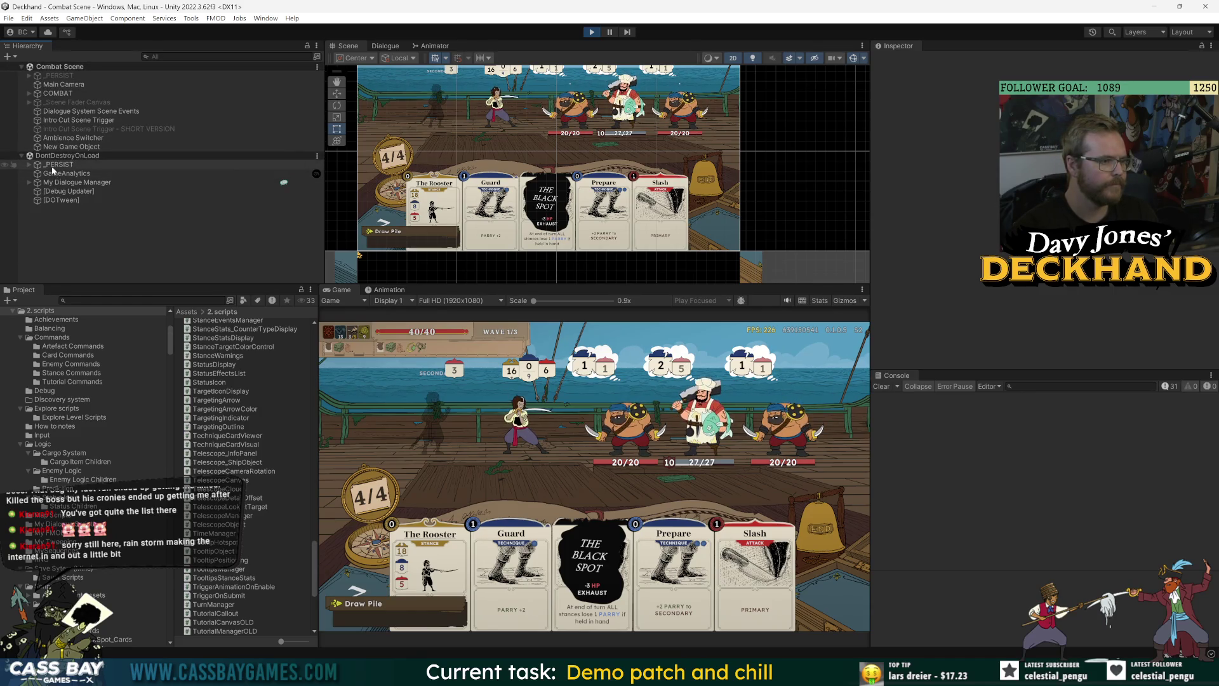
pyautogui.click(28, 165)
pyautogui.doubleClick(89, 173)
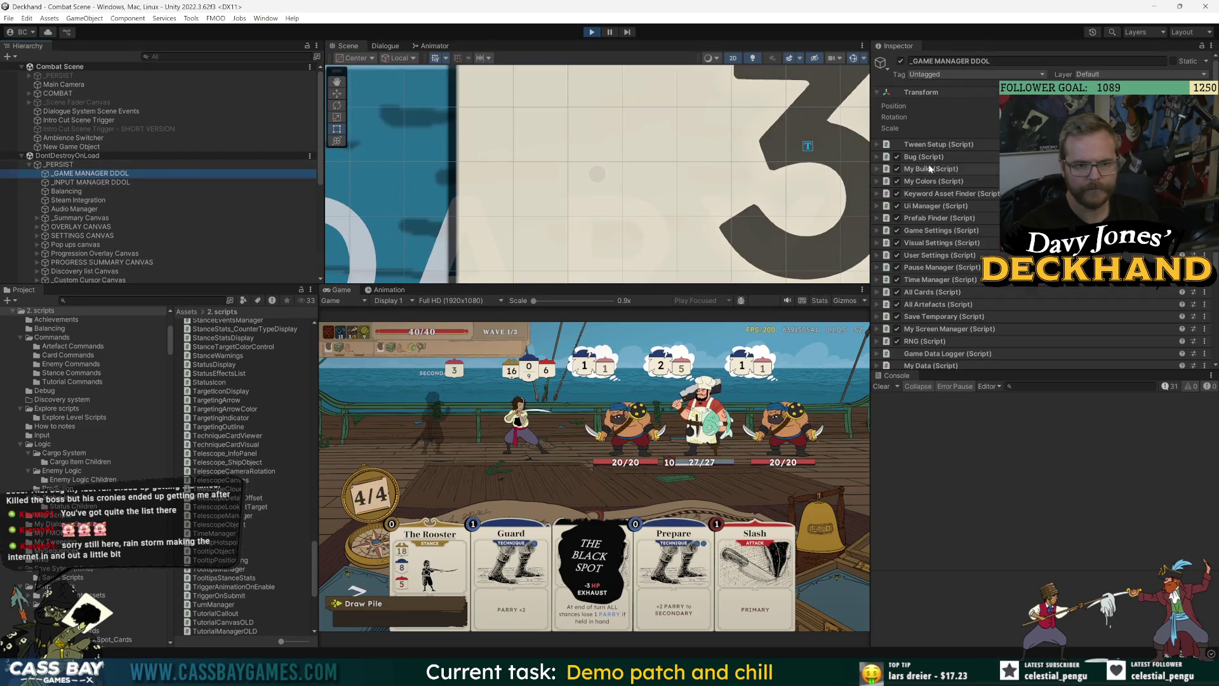
# Step: Filter the Console to 'hover', read the first entry's stack trace, then clear it
pyautogui.click(882, 387)
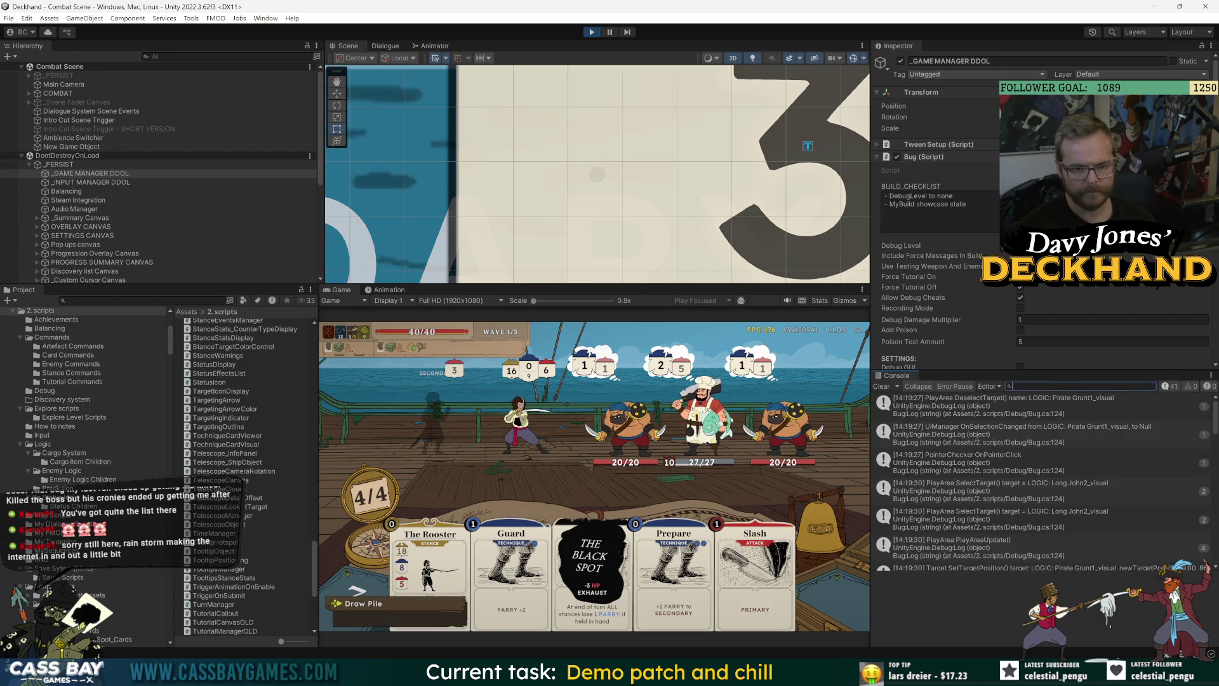
pyautogui.write('hover')
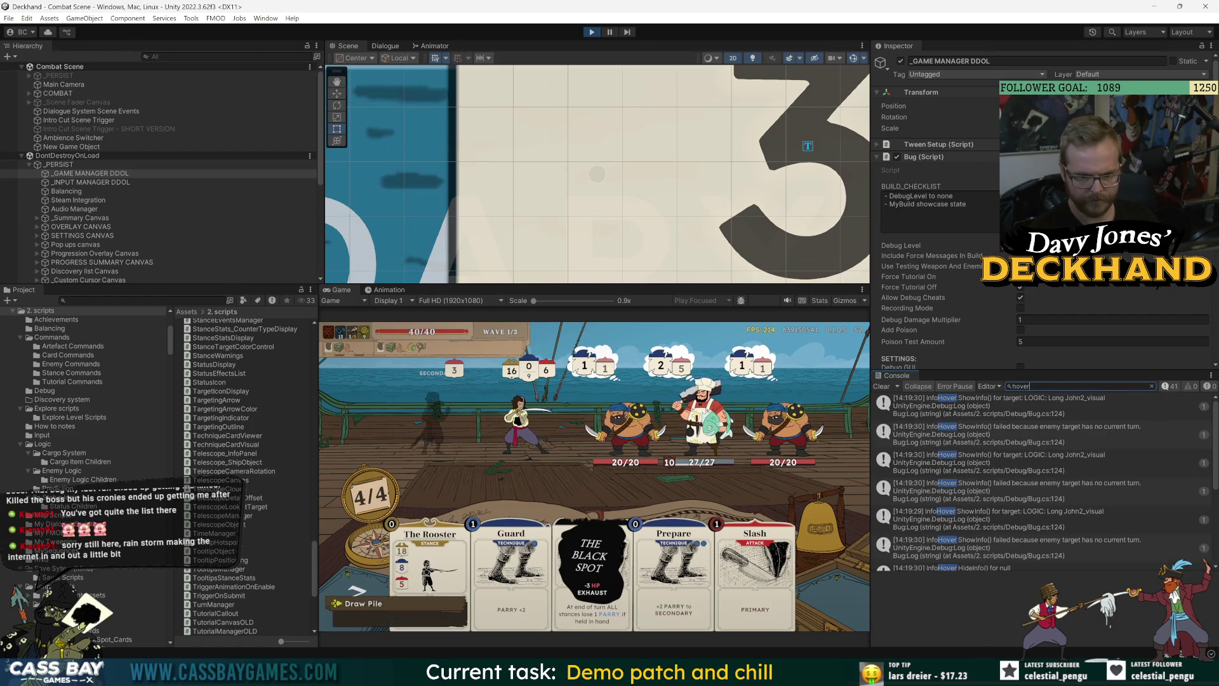
pyautogui.click(1066, 402)
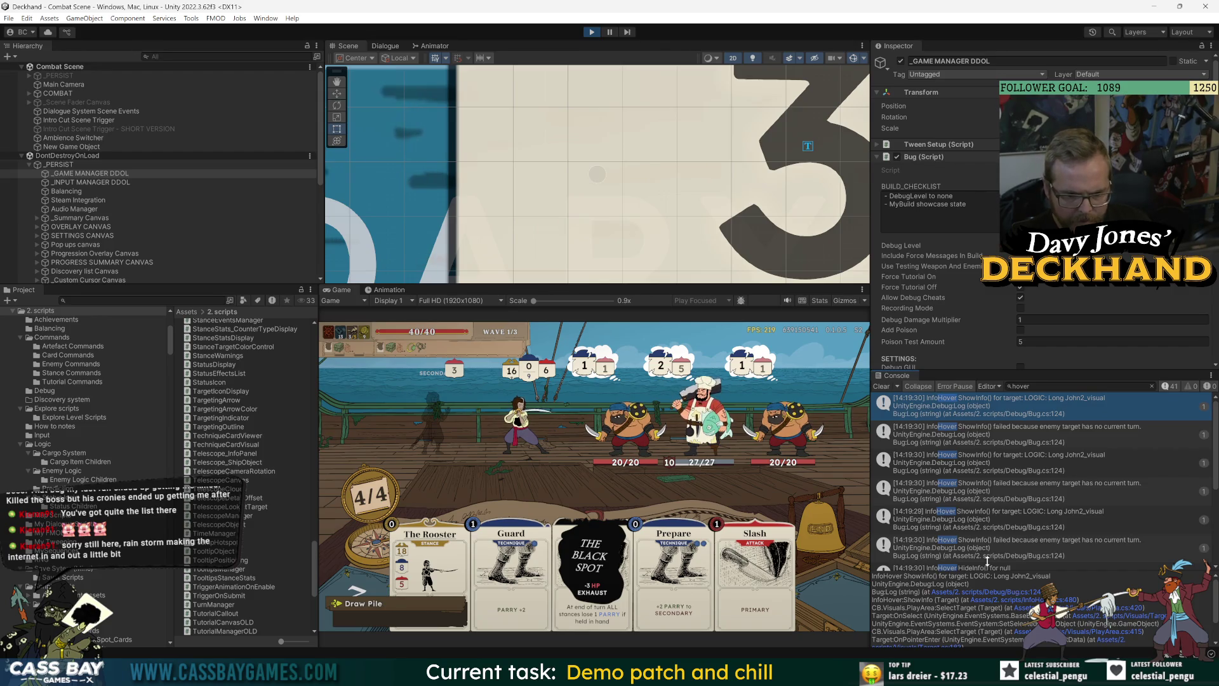
pyautogui.click(881, 386)
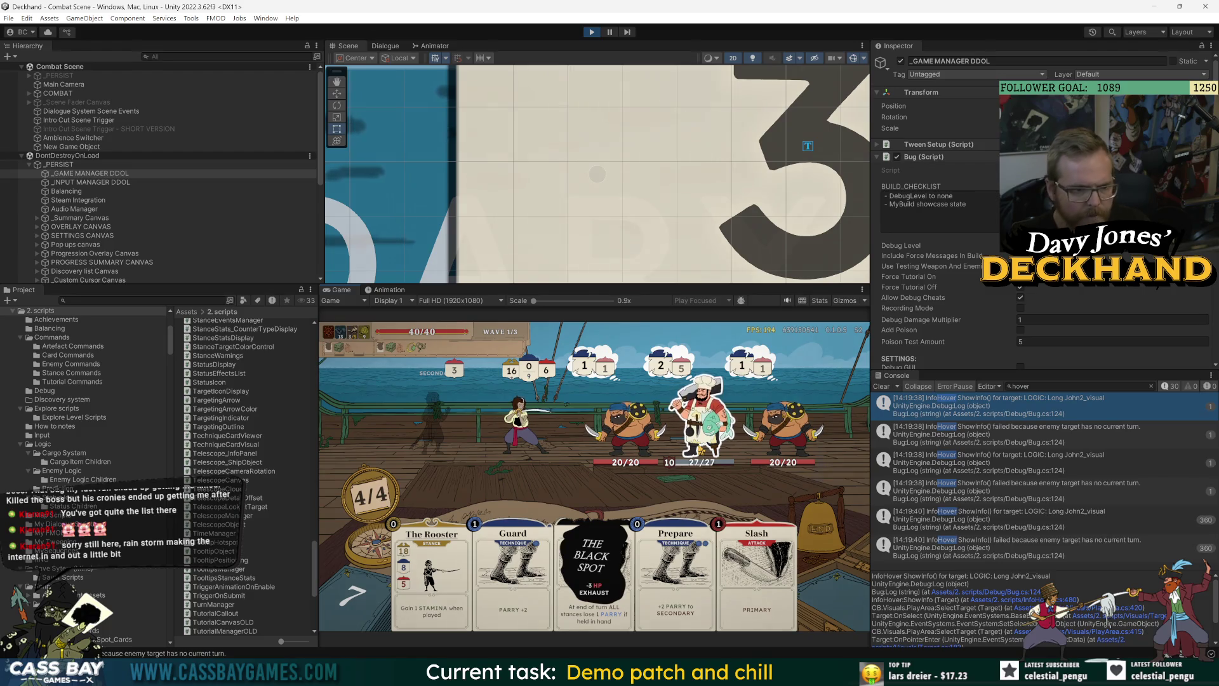
pyautogui.scroll(-5, 621, 181)
pyautogui.scroll(-10, 622, 181)
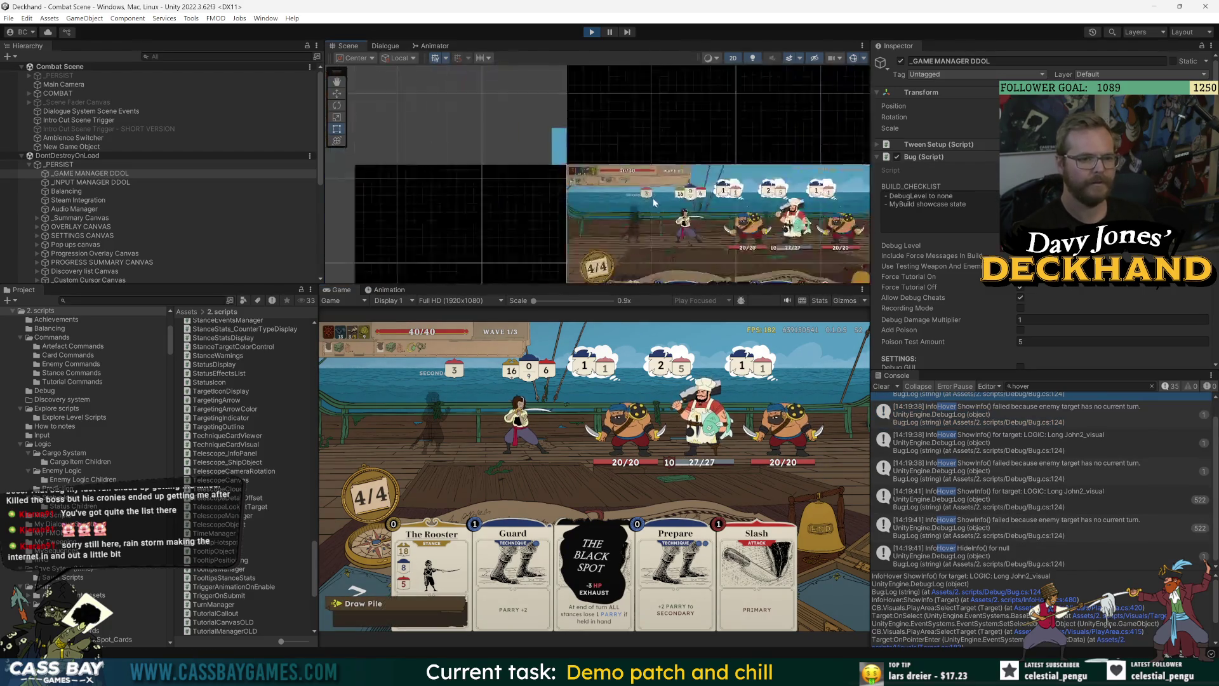
# Step: Frame the game canvas and expand _VOYAGE PERSIST > _InfoHover Canvas > Info Hover to select ToolTips
pyautogui.press('f')
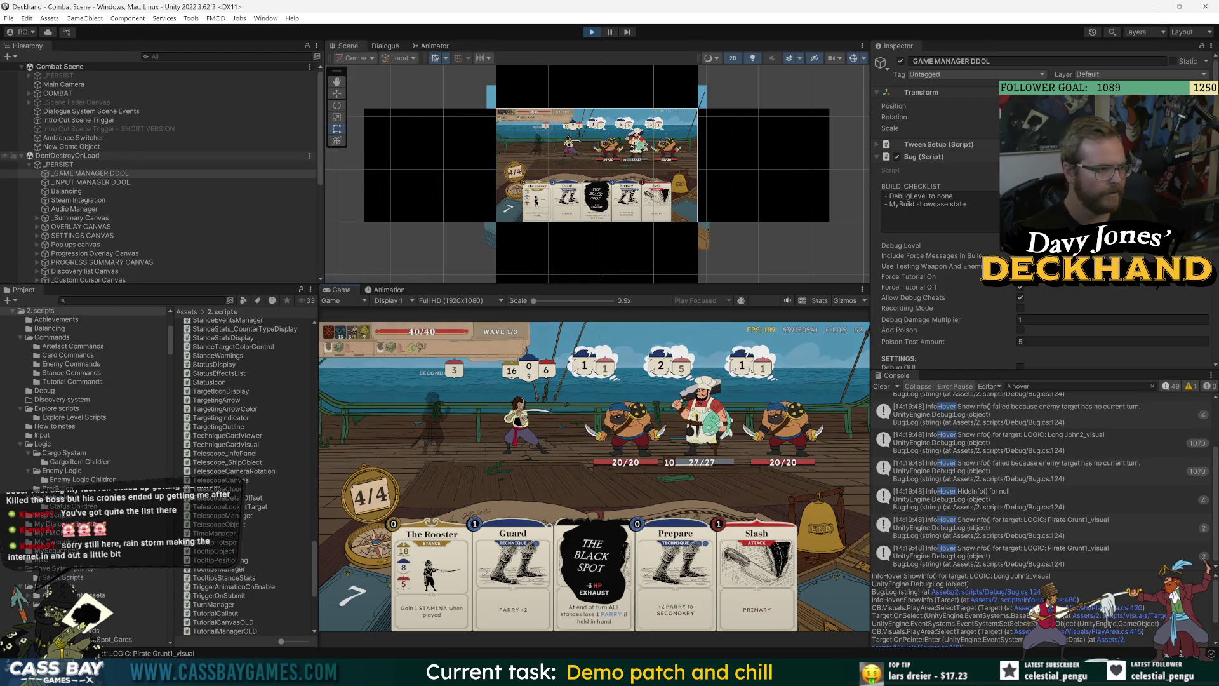
pyautogui.scroll(-5, 86, 223)
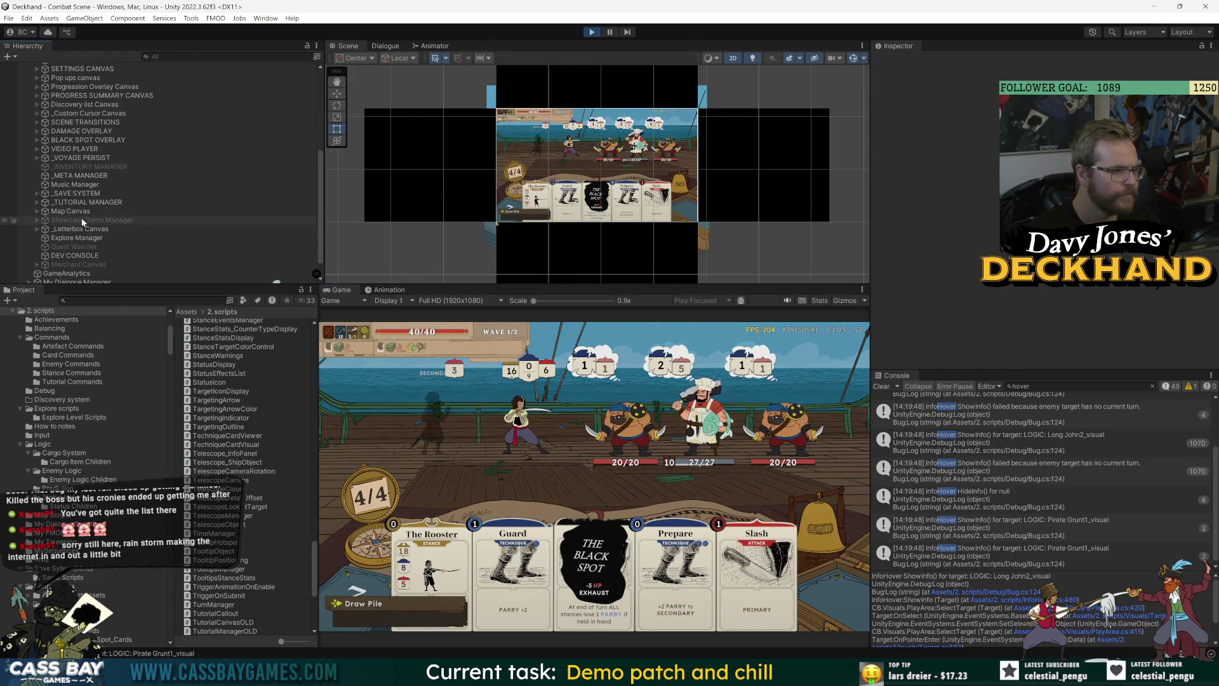
pyautogui.scroll(5, 57, 132)
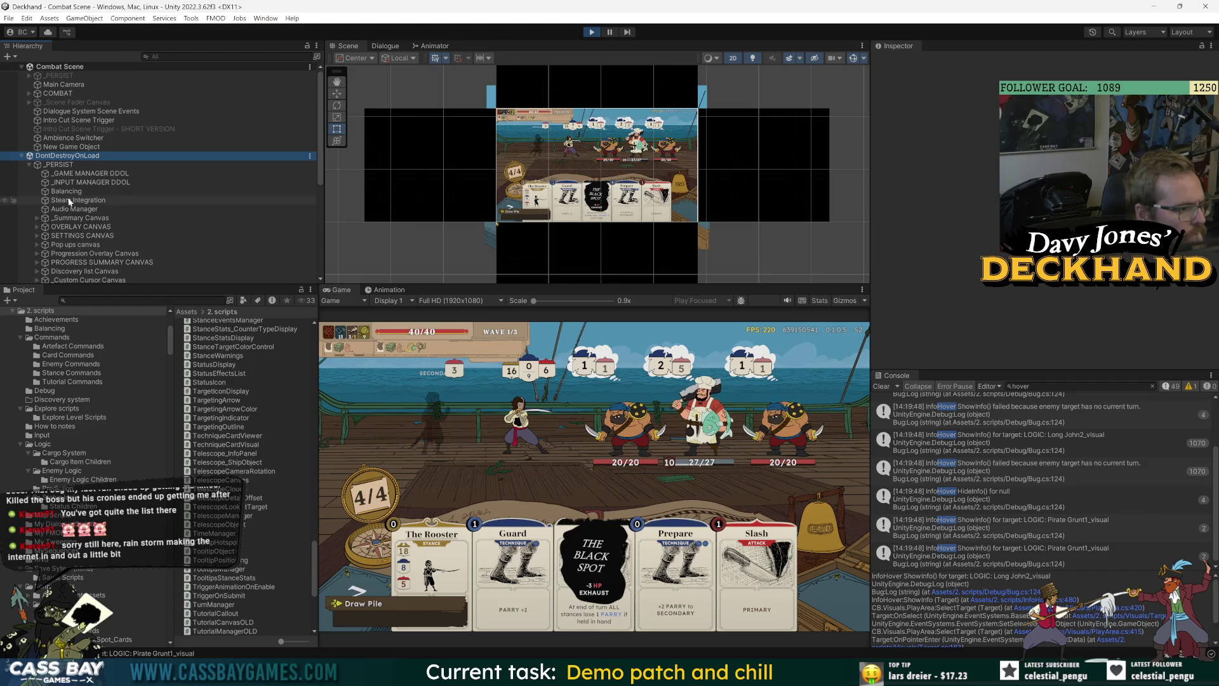
pyautogui.scroll(-3, 87, 212)
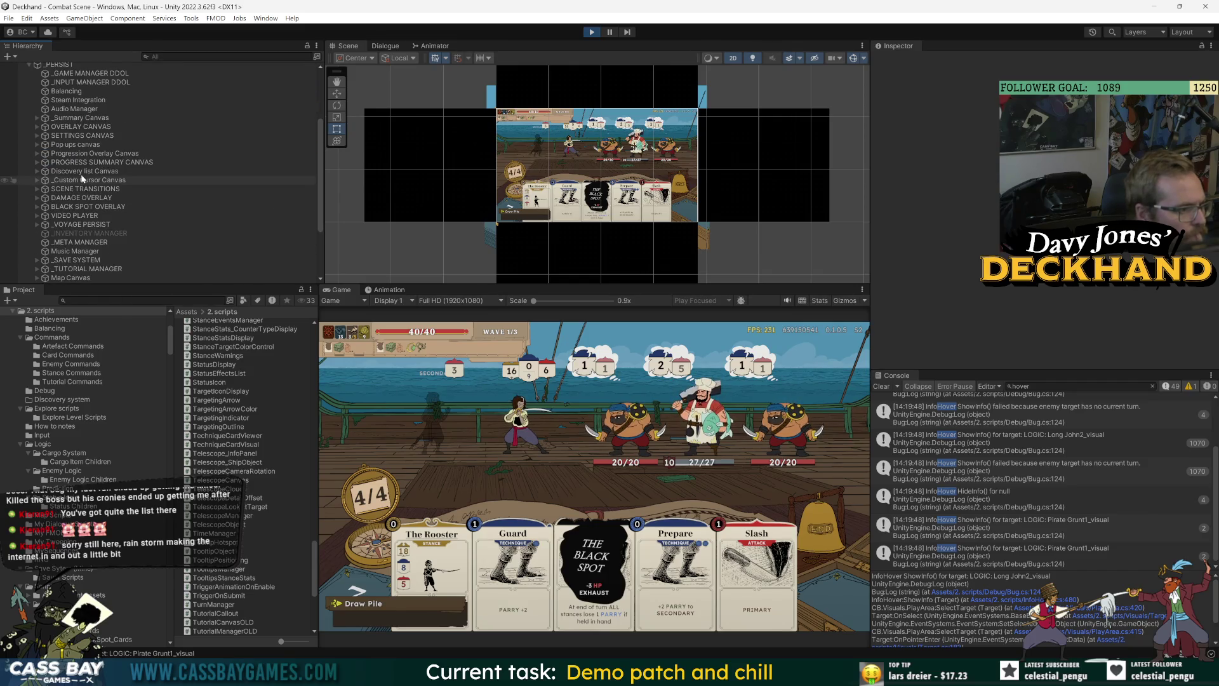
pyautogui.click(37, 144)
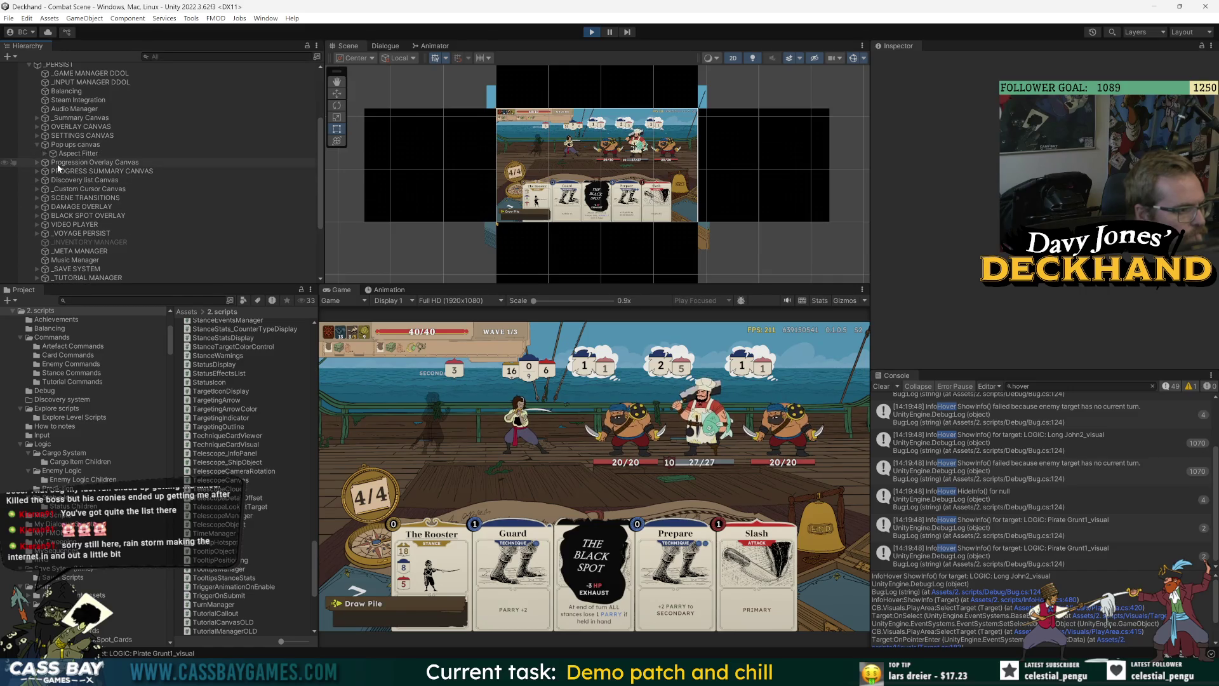
pyautogui.click(37, 234)
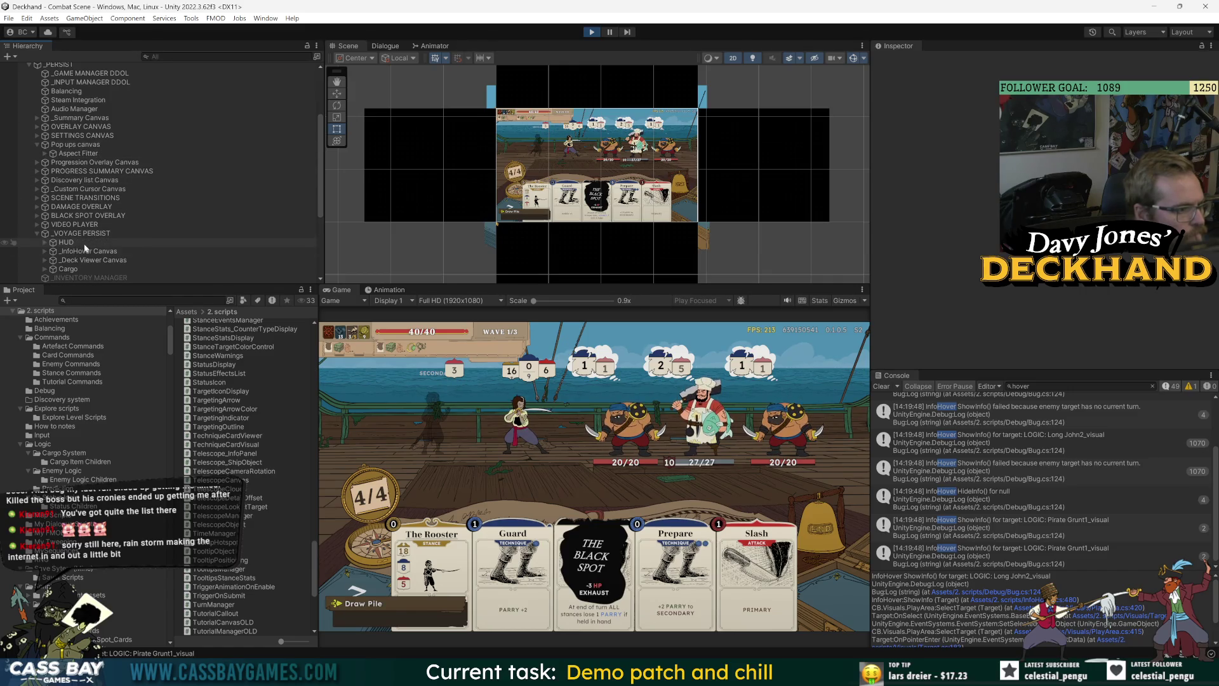
pyautogui.click(44, 250)
pyautogui.click(61, 202)
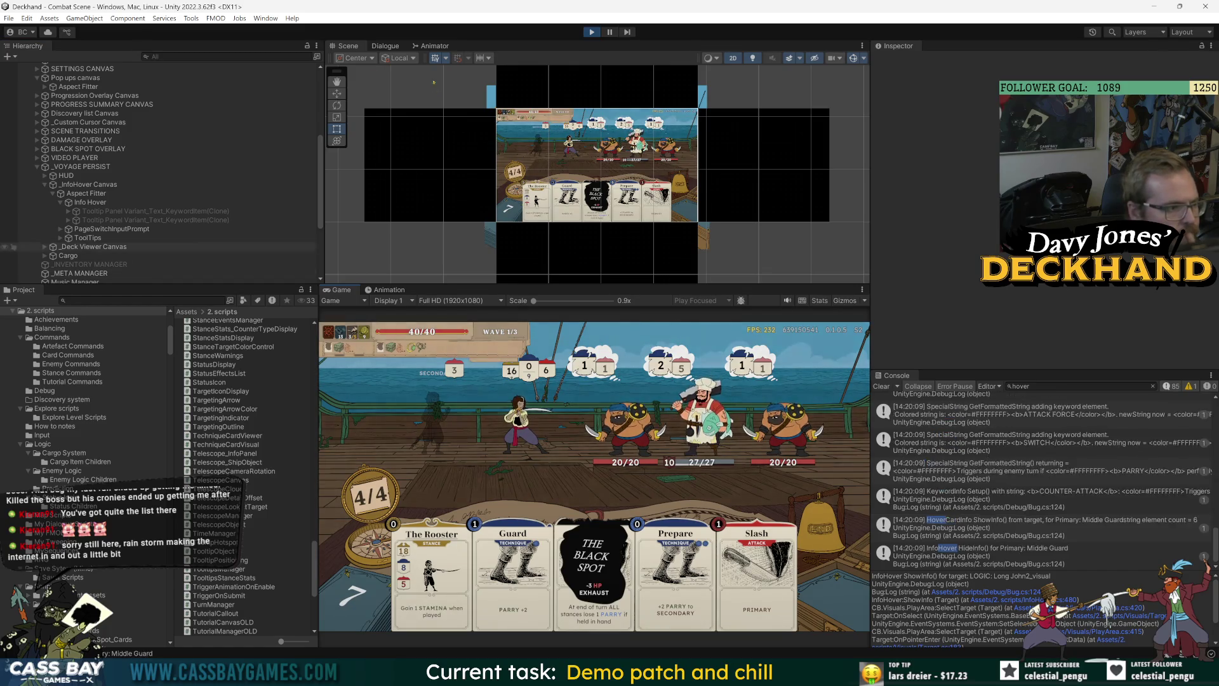
pyautogui.click(87, 238)
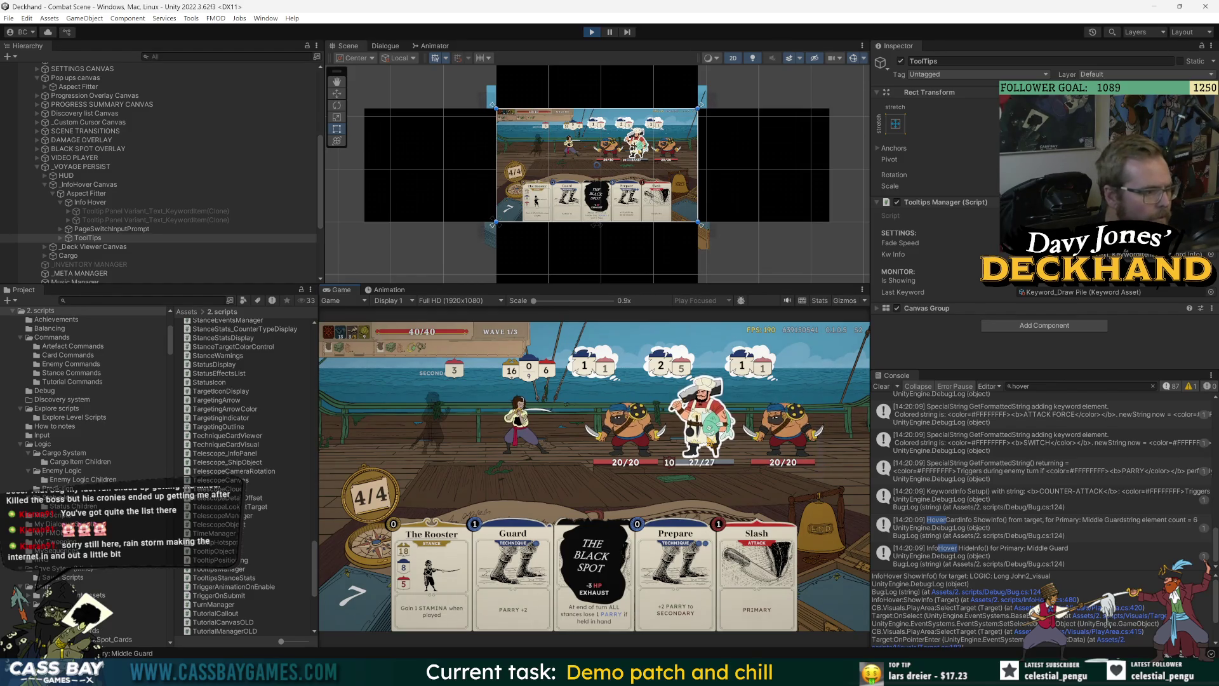
# Step: Inspect the Slash, KeywordInfo Setup and InfoHover ShowInfo() logs, opening ShowInfo's logging line in code
pyautogui.moveTo(523, 429)
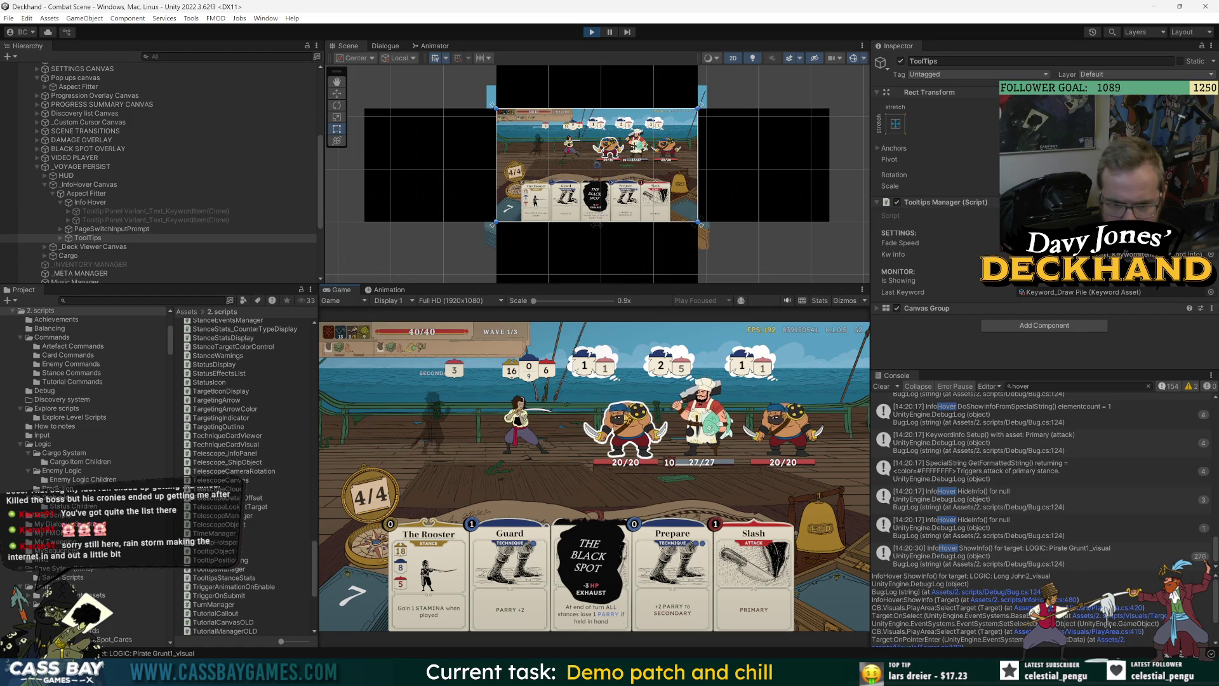
pyautogui.scroll(2, 1077, 508)
pyautogui.click(1090, 486)
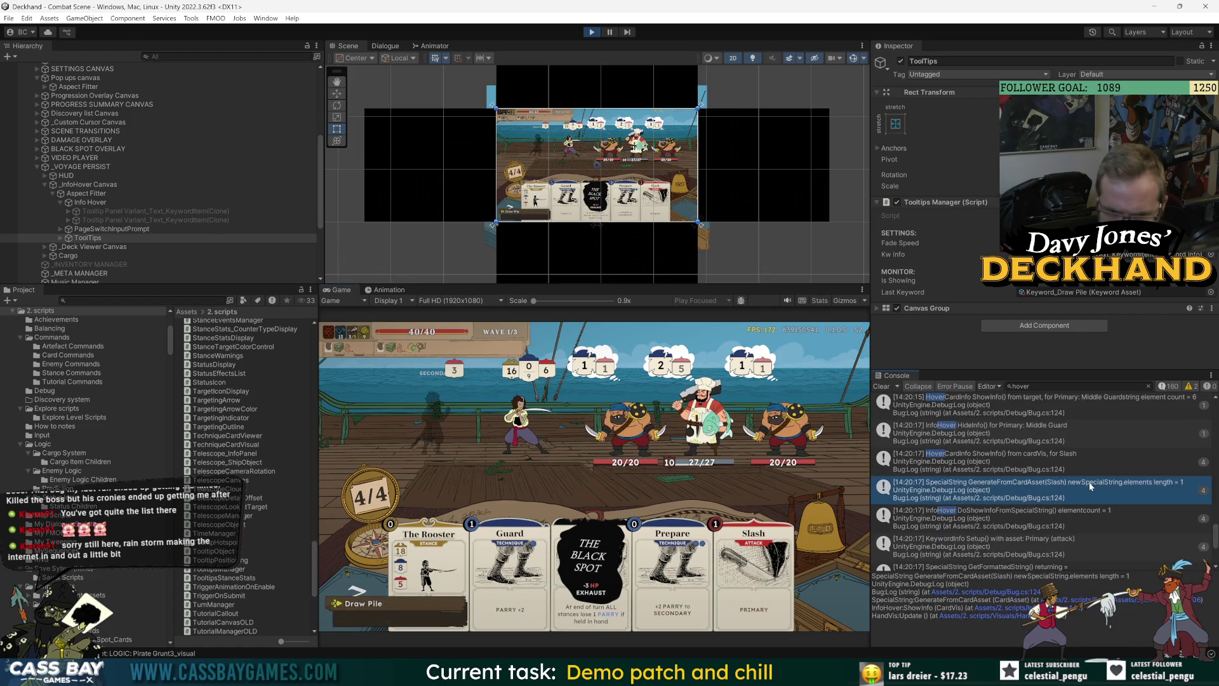
pyautogui.click(1085, 546)
pyautogui.scroll(-3, 1091, 483)
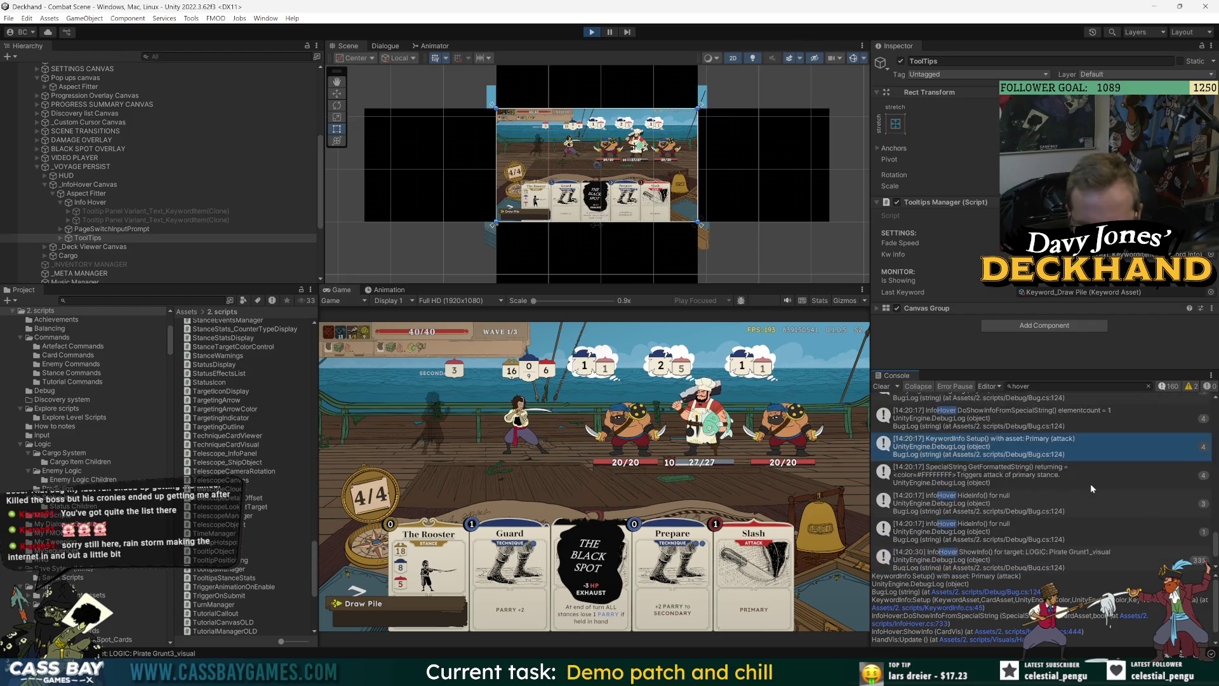
pyautogui.click(1076, 563)
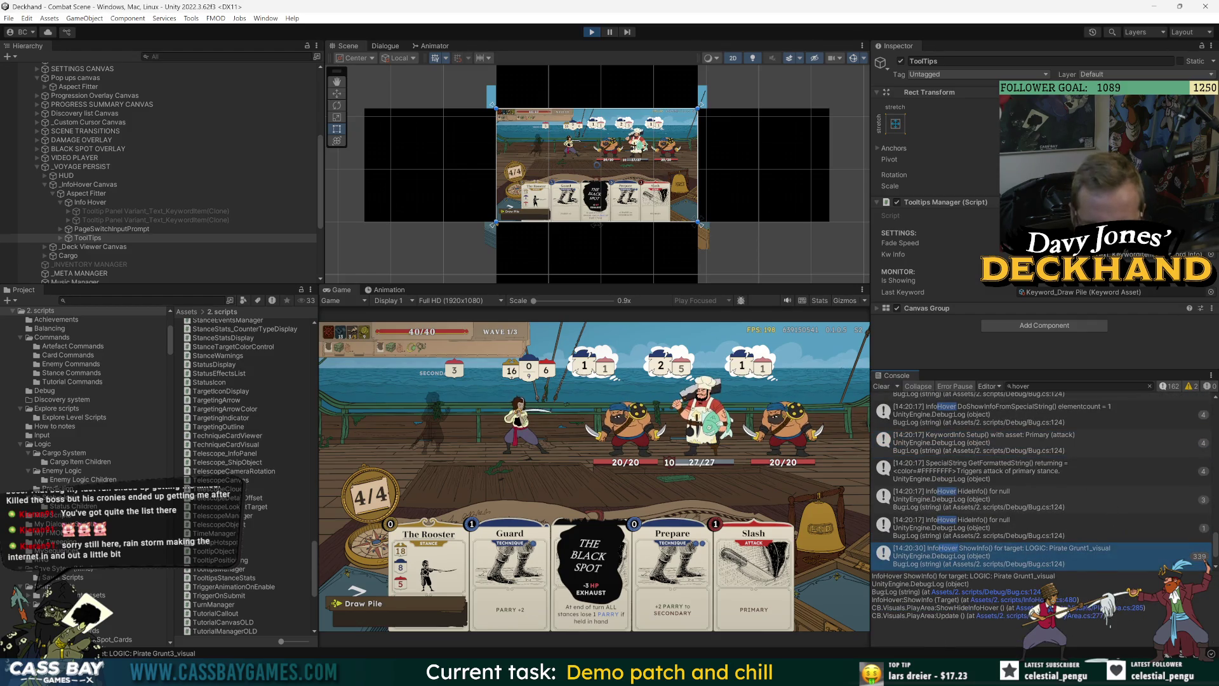
pyautogui.click(1061, 600)
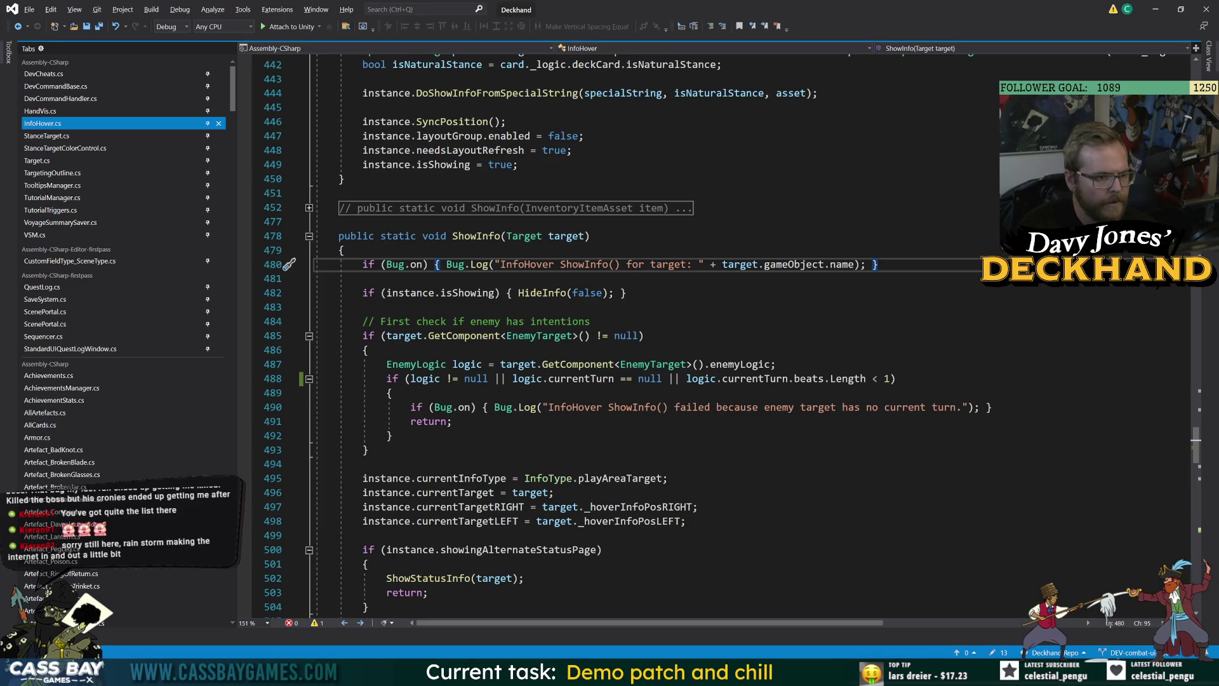
# Step: Review the ShowInfo method and its playAreaTarget assignment on line 495 in InfoHover.cs
pyautogui.doubleClick(473, 236)
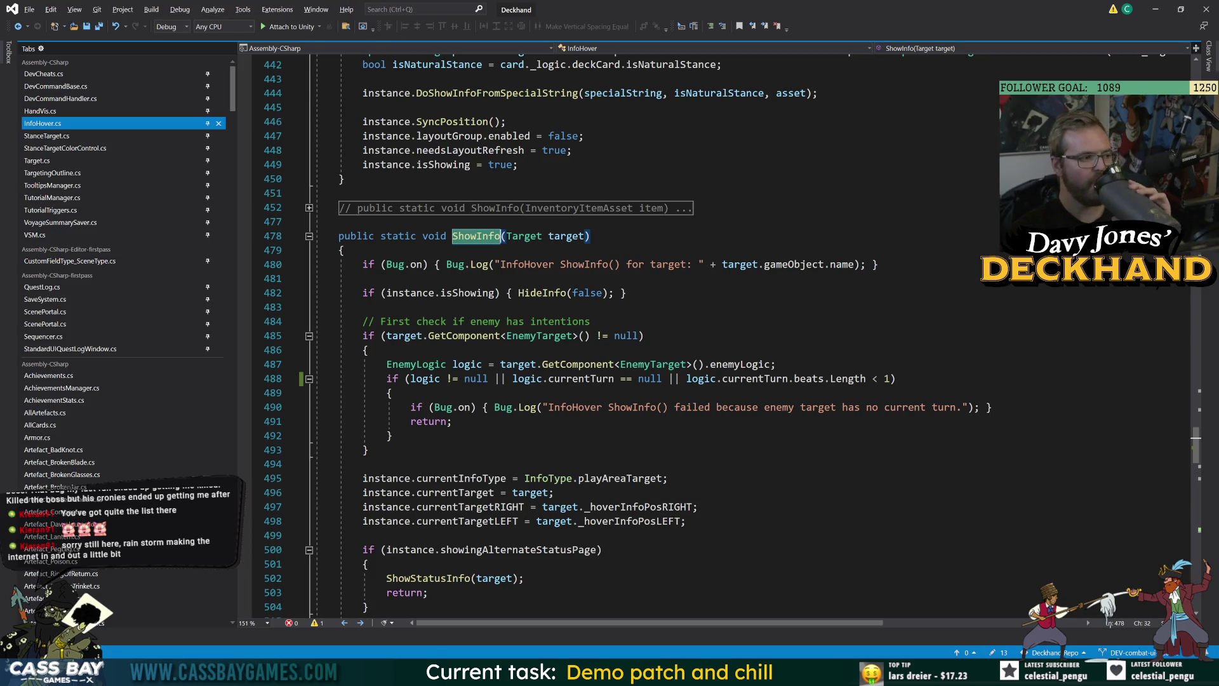
pyautogui.click(668, 478)
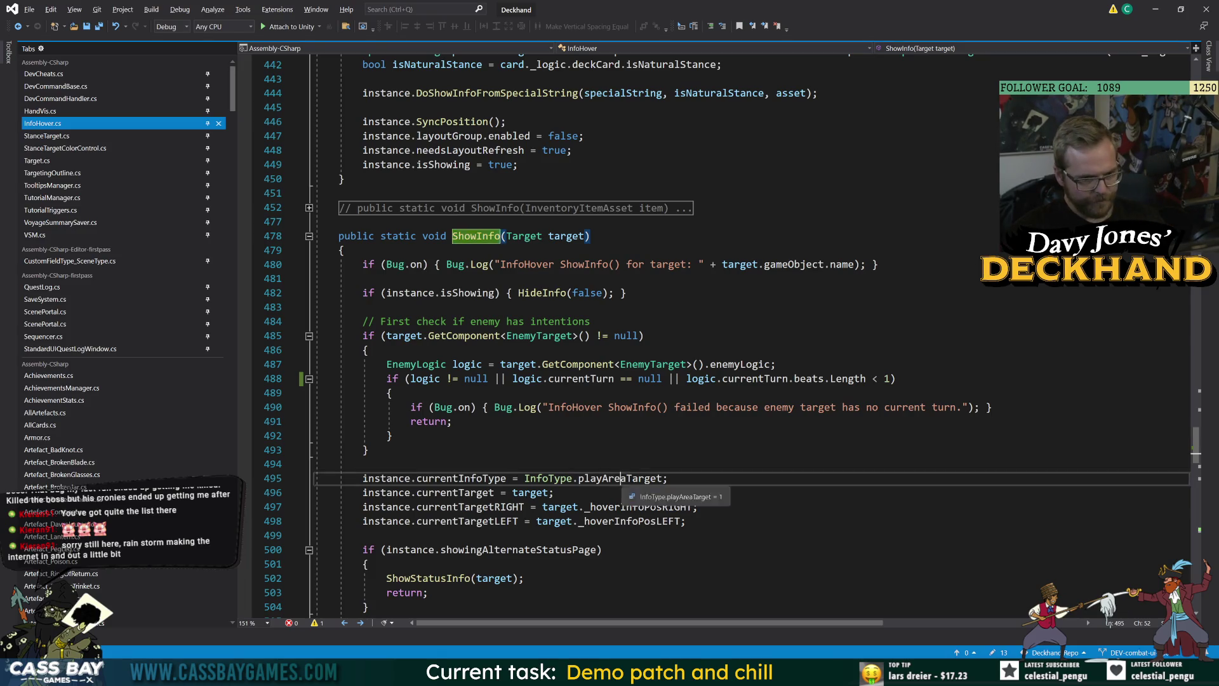
pyautogui.doubleClick(628, 479)
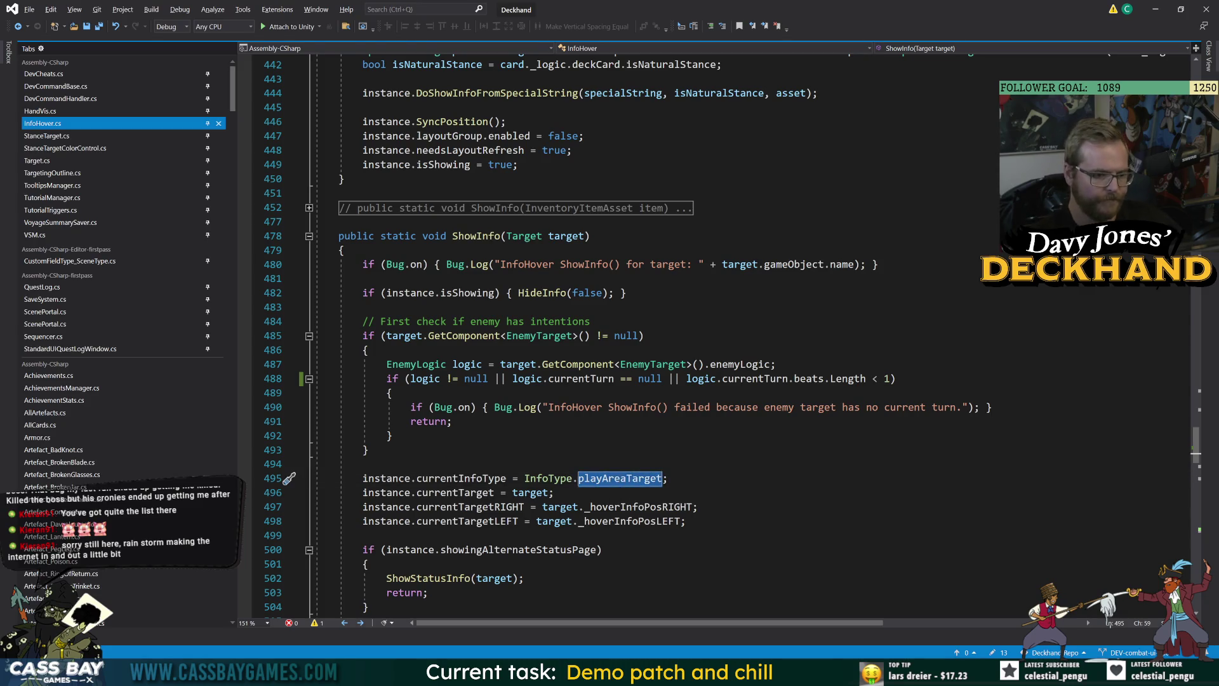
pyautogui.click(368, 564)
pyautogui.scroll(-3, 369, 564)
pyautogui.doubleClick(600, 350)
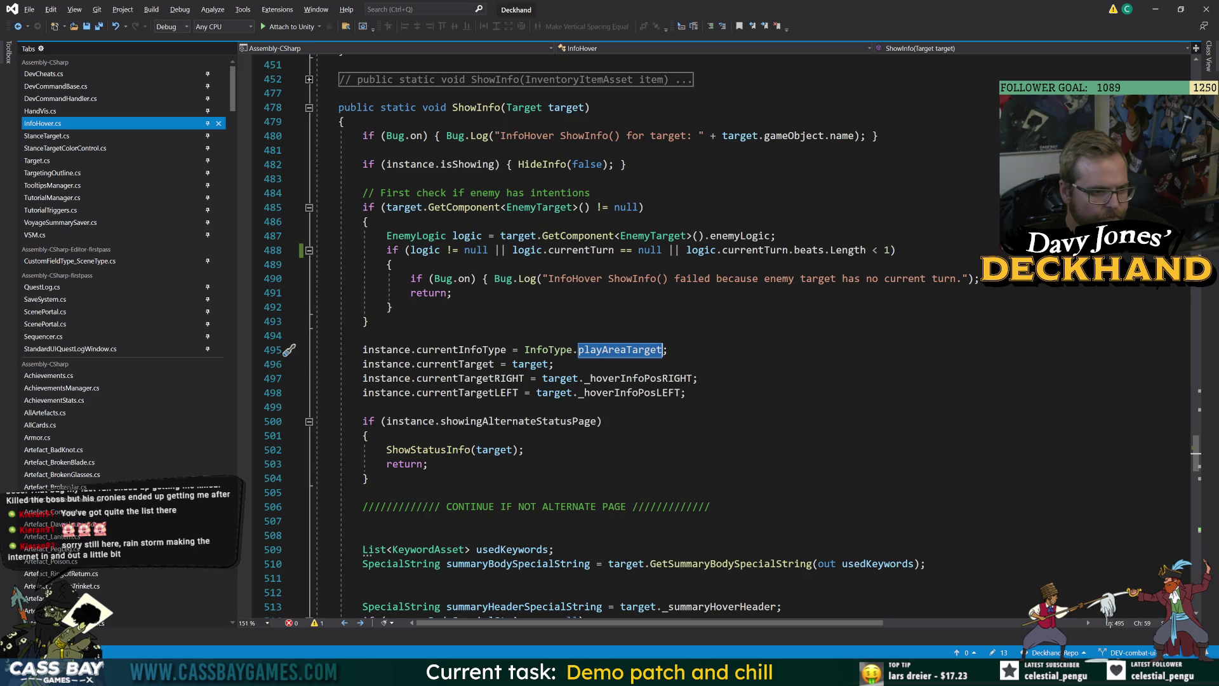
pyautogui.click(367, 321)
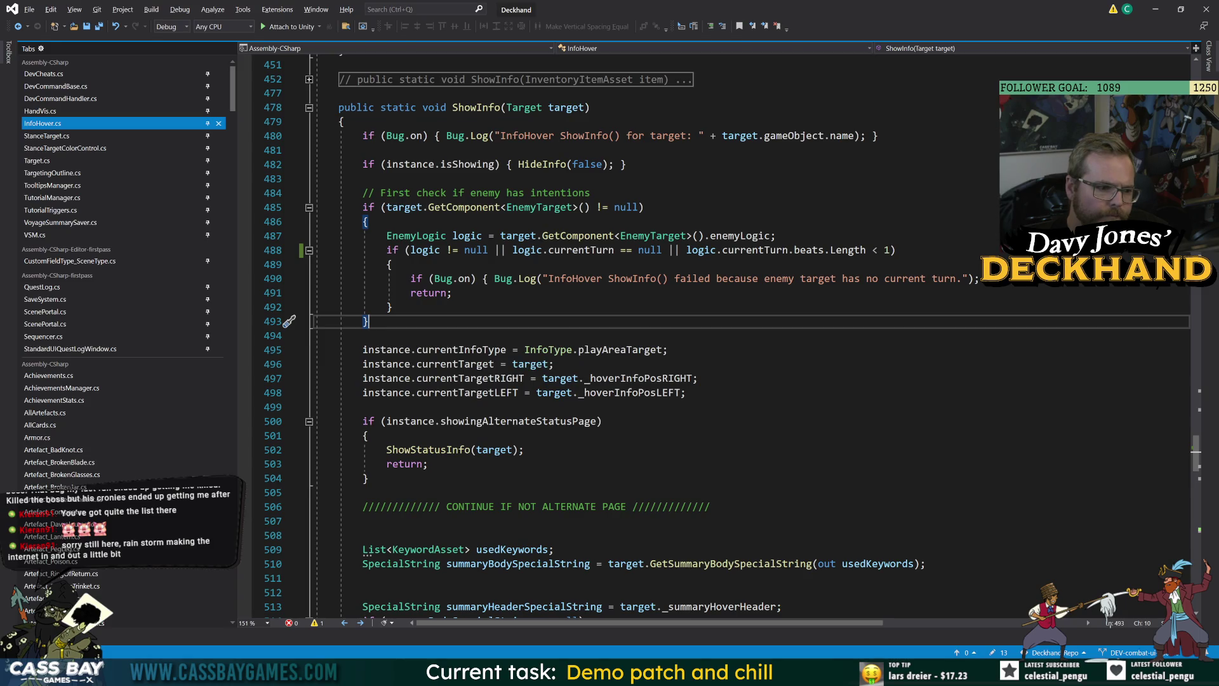
# Step: Copy the 'InfoHover ShowInfo()' log text from line 490 and return to Unity
pyautogui.moveTo(667, 278); pyautogui.dragTo(549, 278)
pyautogui.hotkey('ctrl', 'c')
pyautogui.hotkey('alt', 'Tab')
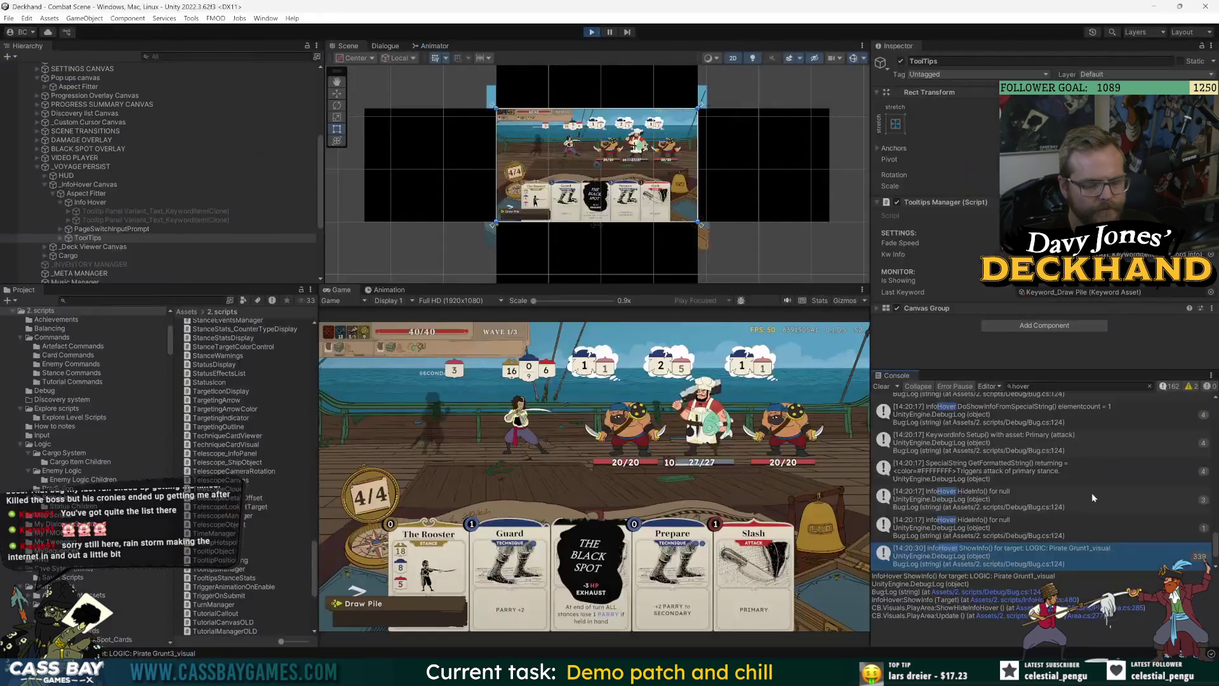
# Step: Filter the Console by 'InfoHover ShowInfo()', clear it, and open a new Grunt3 entry's failing check
pyautogui.hotkey('ctrl', 'v')
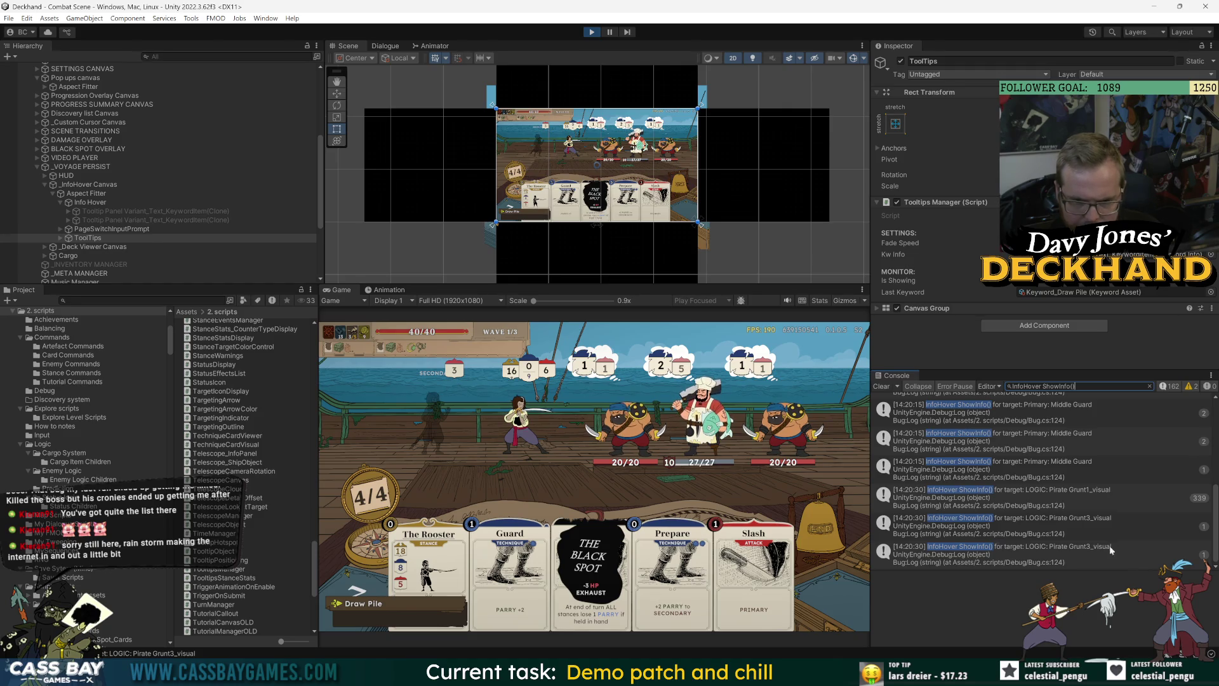
pyautogui.click(882, 386)
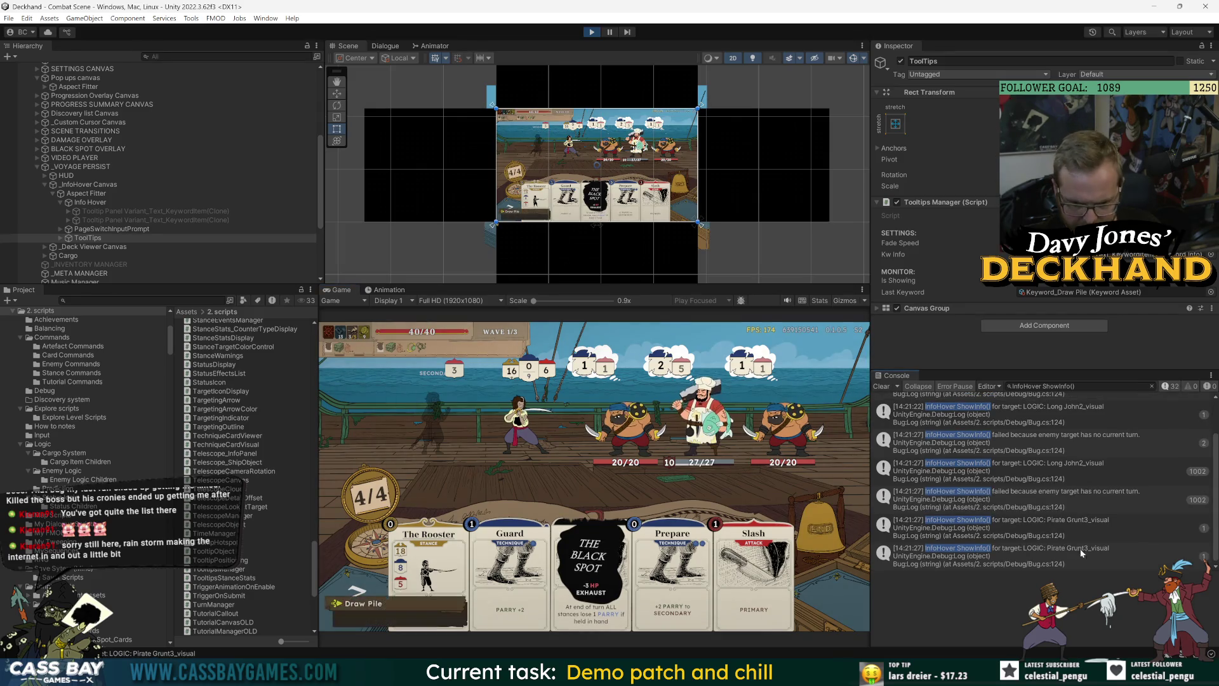
pyautogui.click(1078, 498)
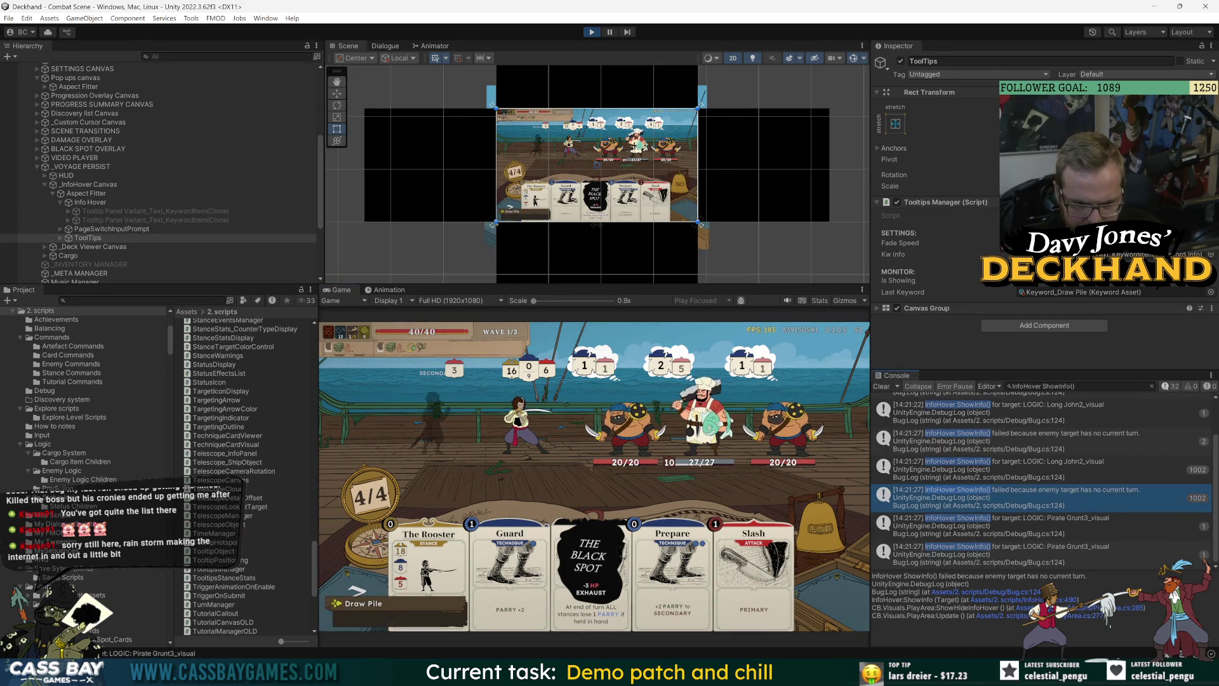
pyautogui.click(1034, 601)
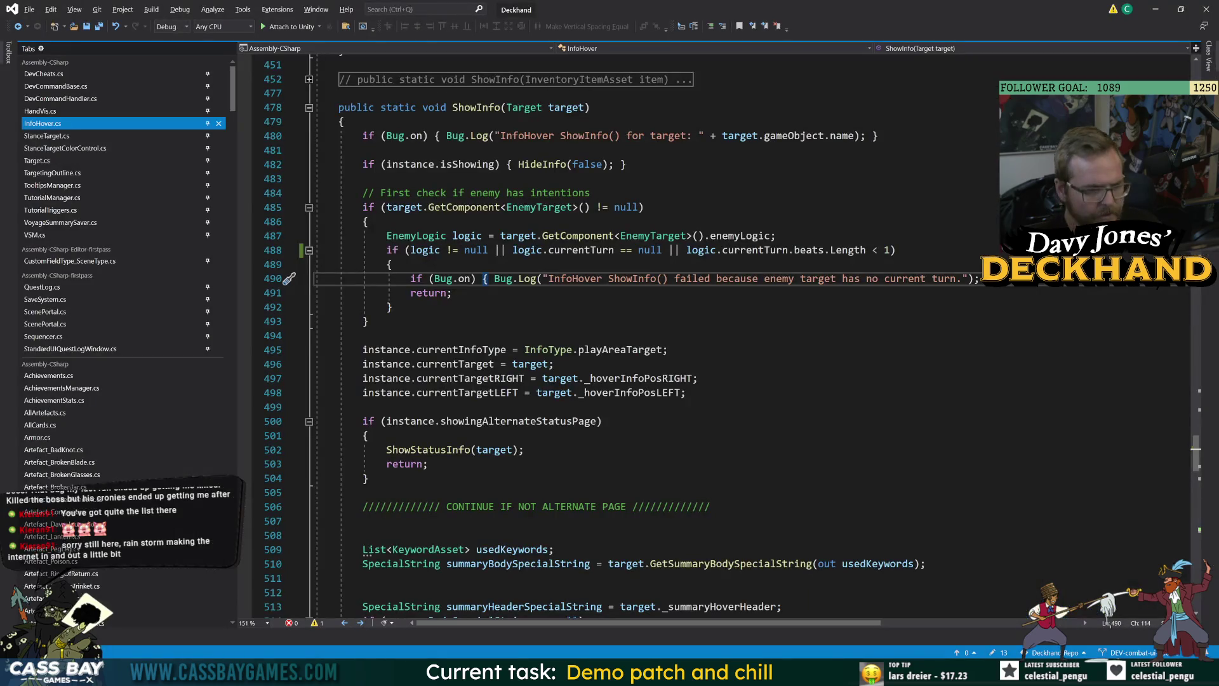
# Step: Change 'logic != null' to 'logic == null' on line 488 and save InfoHover.cs
pyautogui.click(392, 307)
pyautogui.click(452, 249)
pyautogui.press('BackSpace')
pyautogui.write('=')
pyautogui.hotkey('ctrl', 's')
pyautogui.click(602, 421)
pyautogui.hotkey('alt', 'Tab')
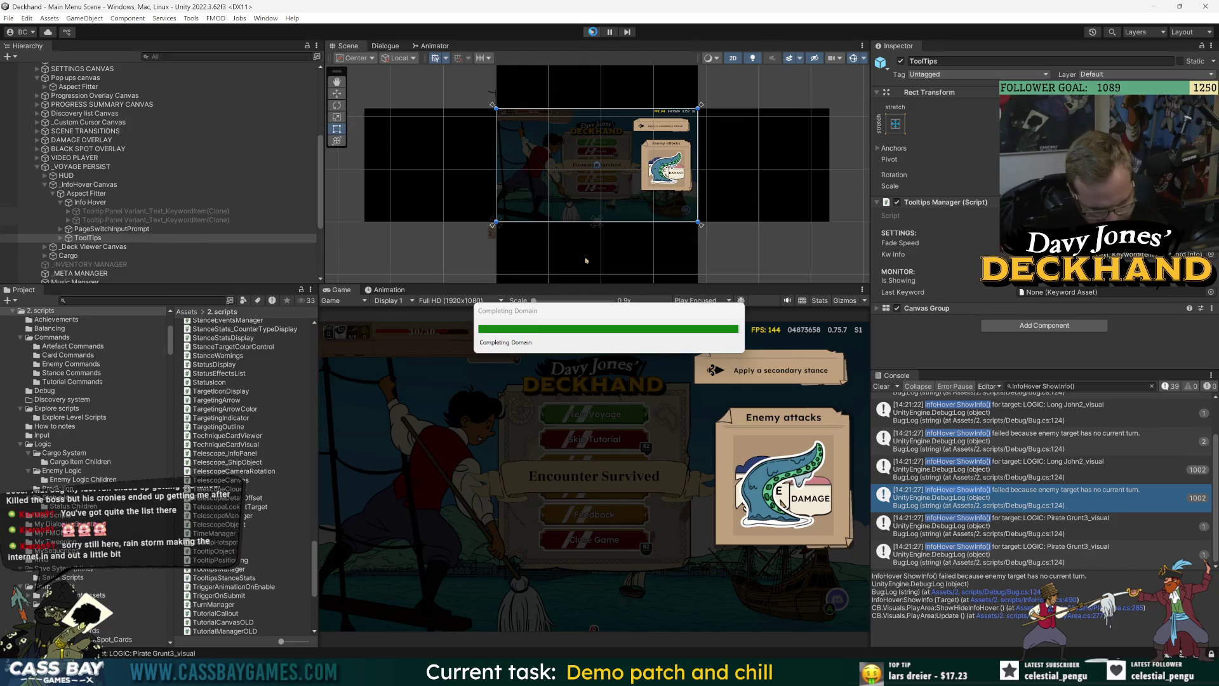
# Step: Run play mode with the fix and hover a Grunt enemy to show its attack tooltip
pyautogui.click(592, 33)
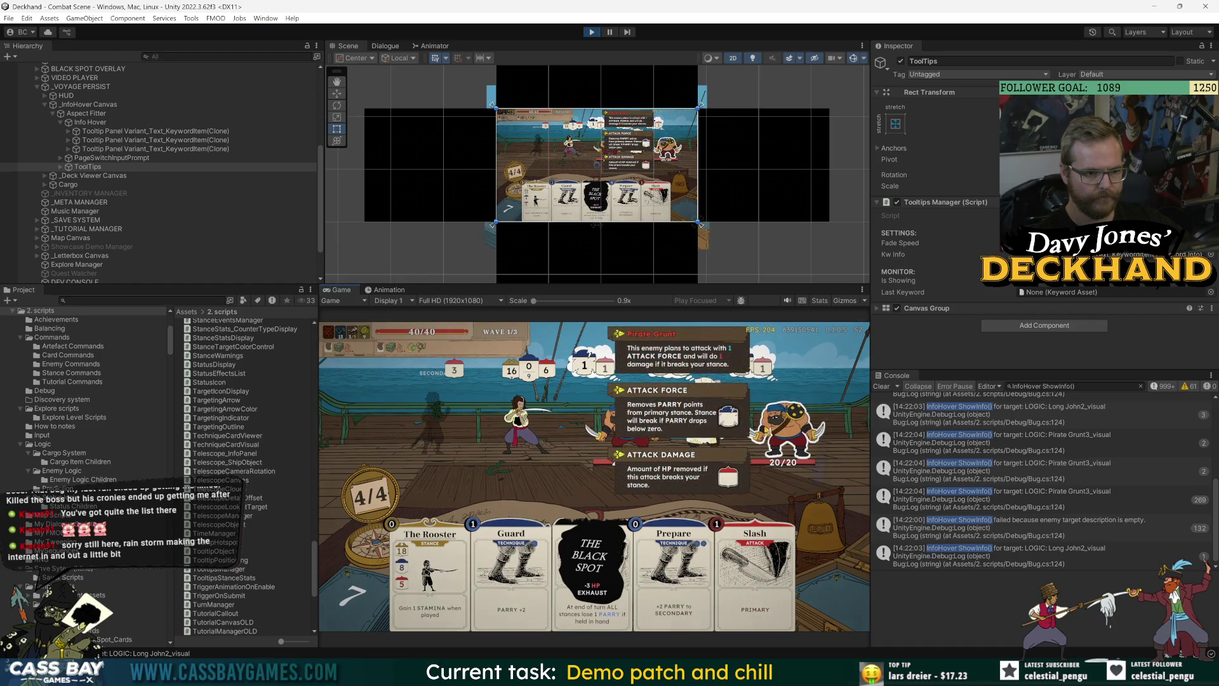
pyautogui.moveTo(625, 428)
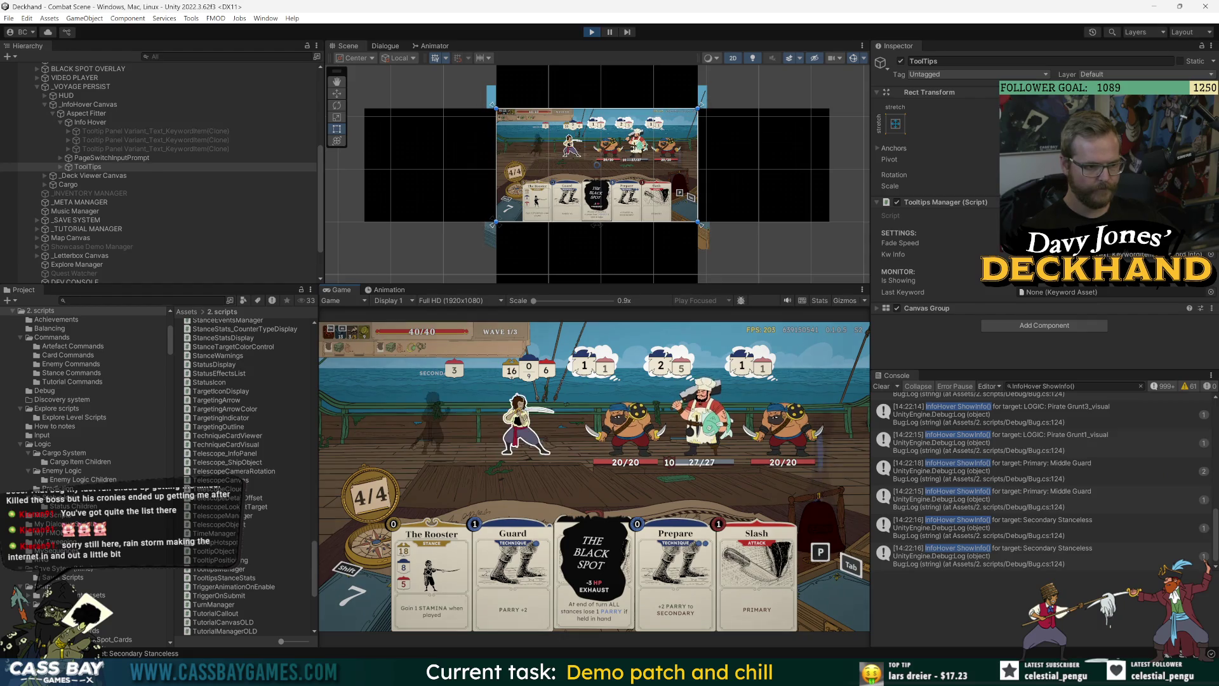
pyautogui.moveTo(528, 432)
pyautogui.moveTo(381, 346)
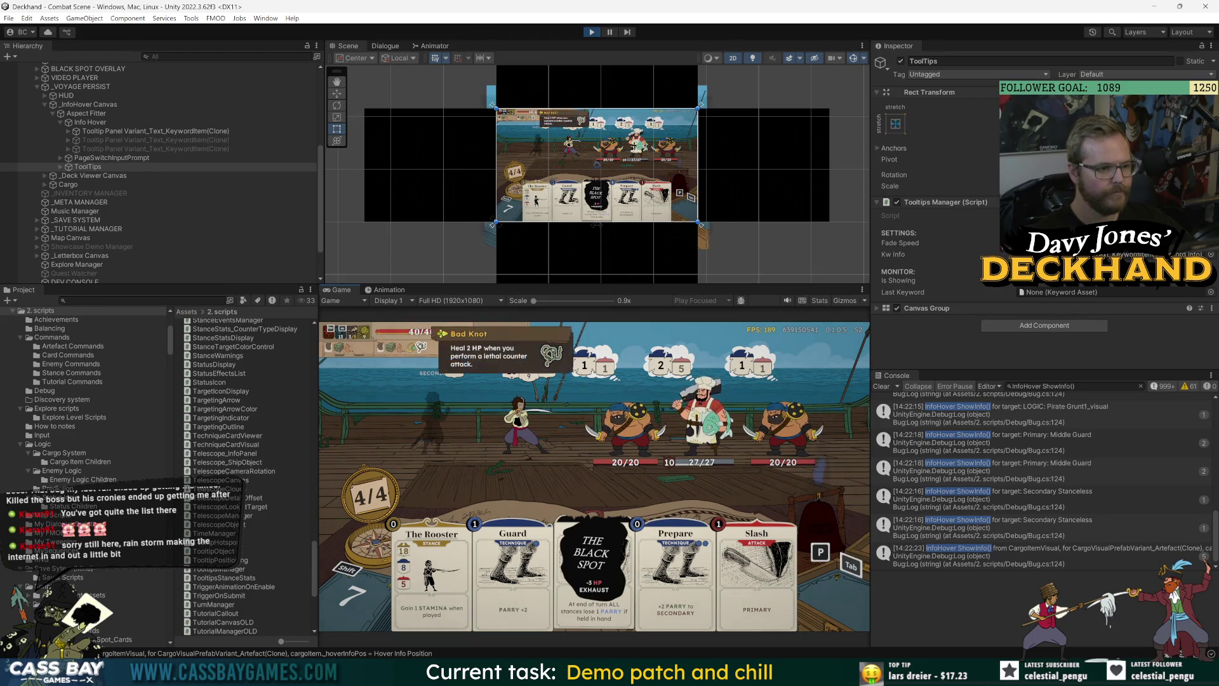
pyautogui.moveTo(756, 559)
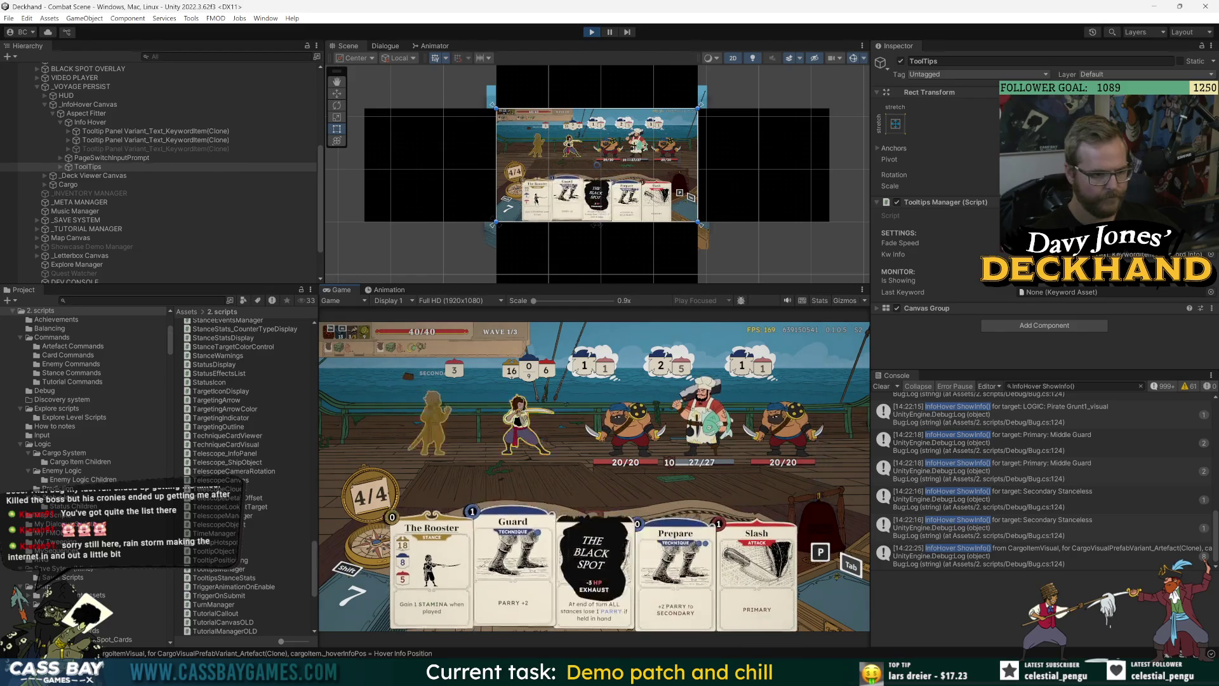
pyautogui.moveTo(432, 559)
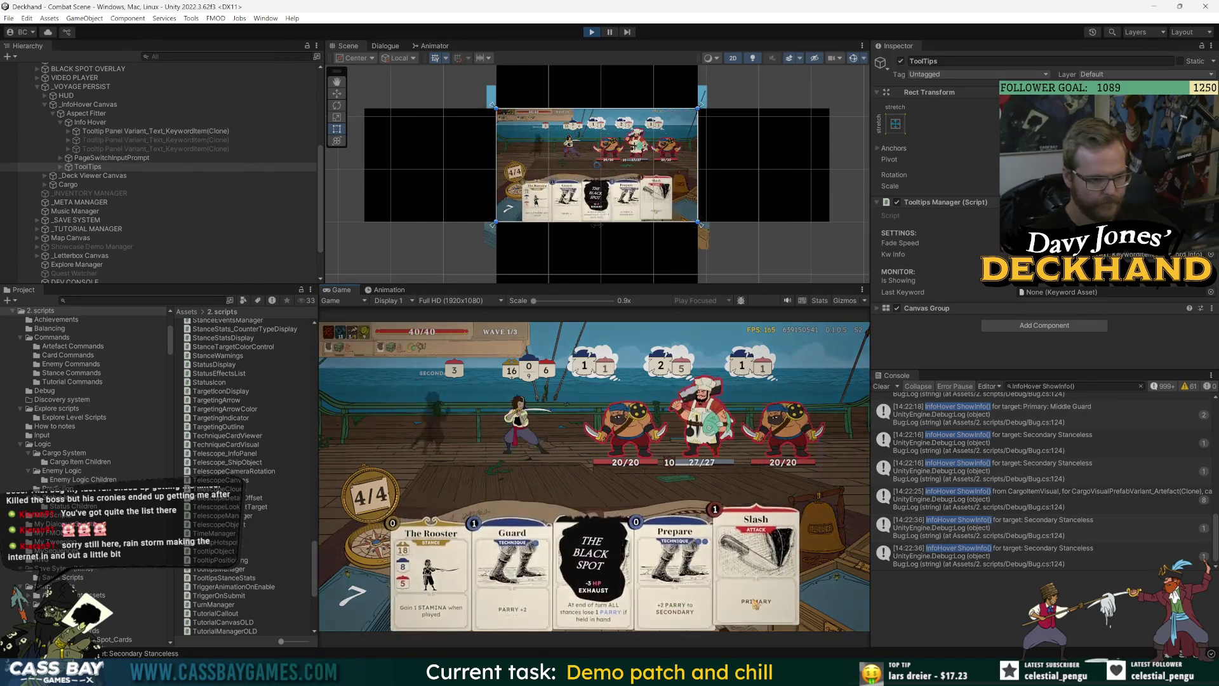
pyautogui.moveTo(460, 590)
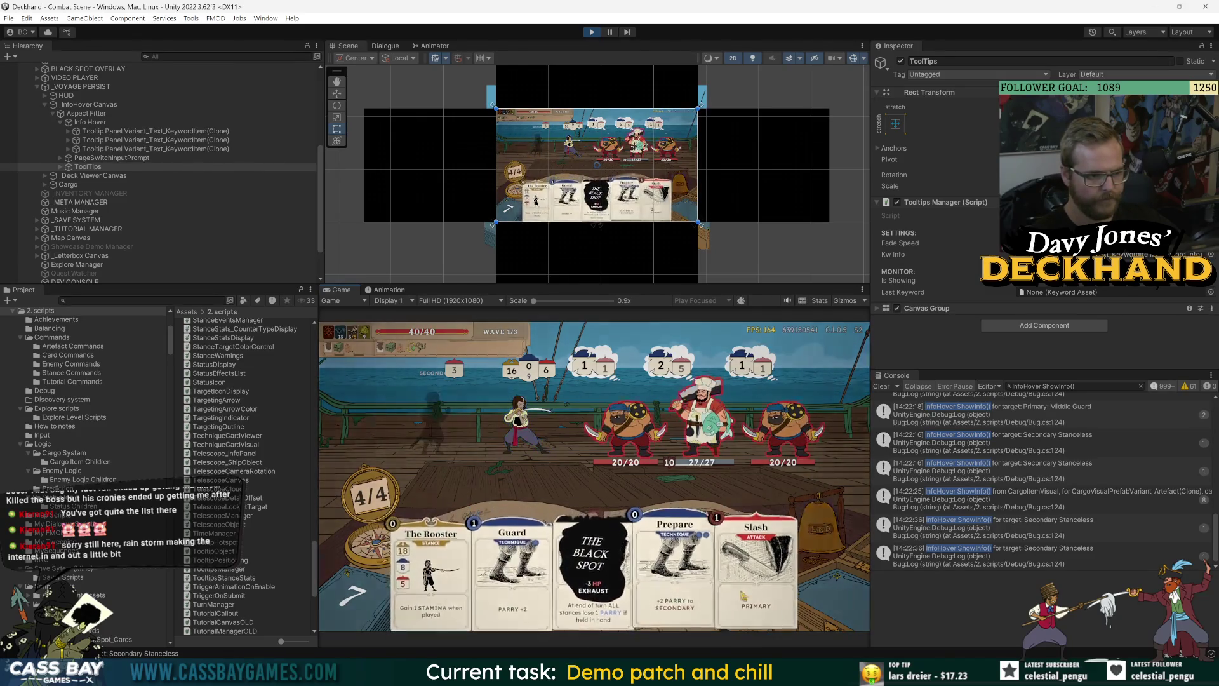
pyautogui.moveTo(434, 610)
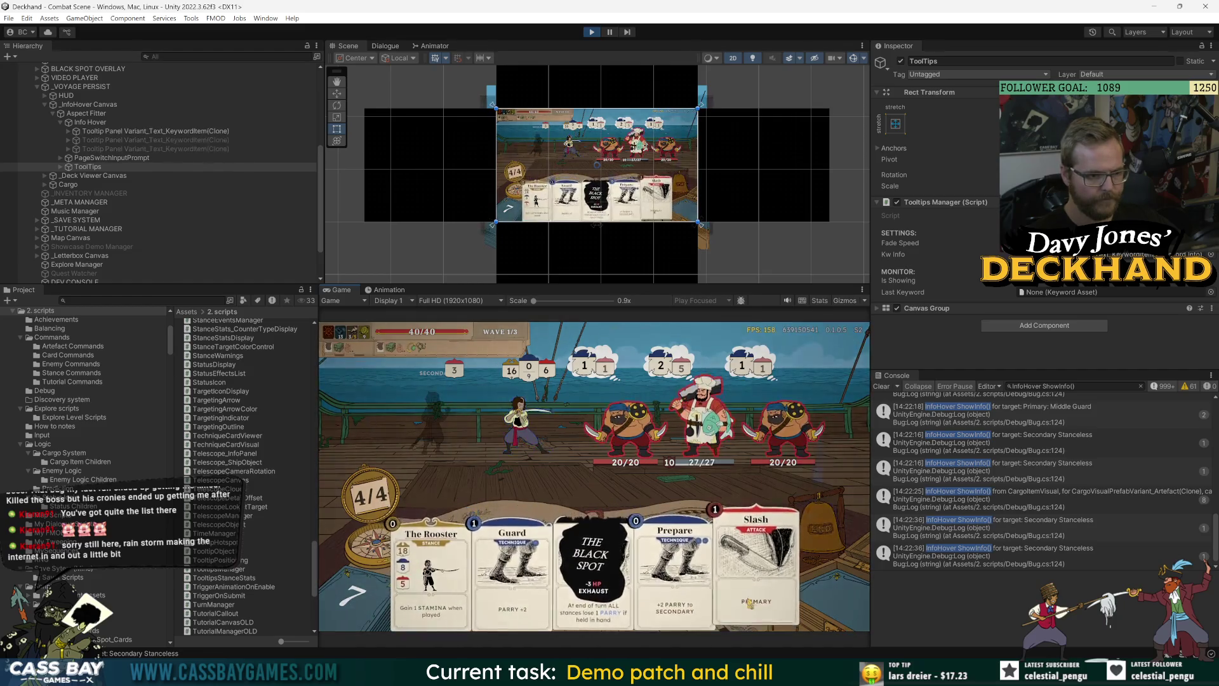
pyautogui.moveTo(700, 602)
pyautogui.moveTo(628, 592)
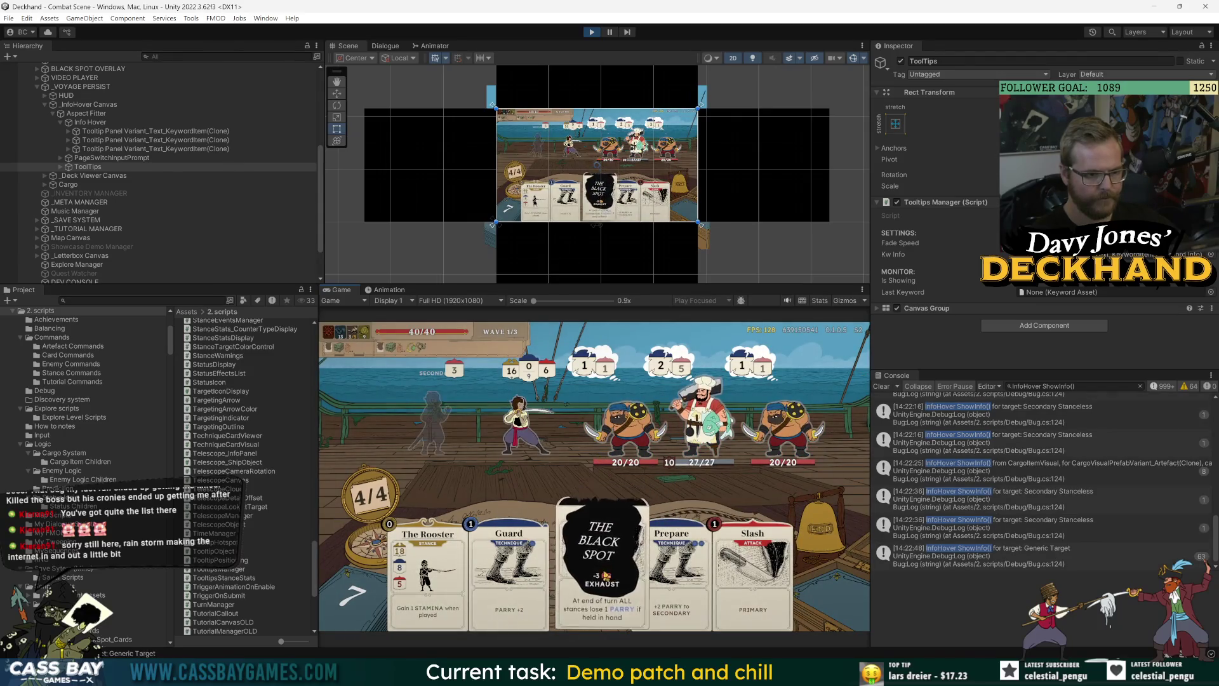
pyautogui.moveTo(589, 554)
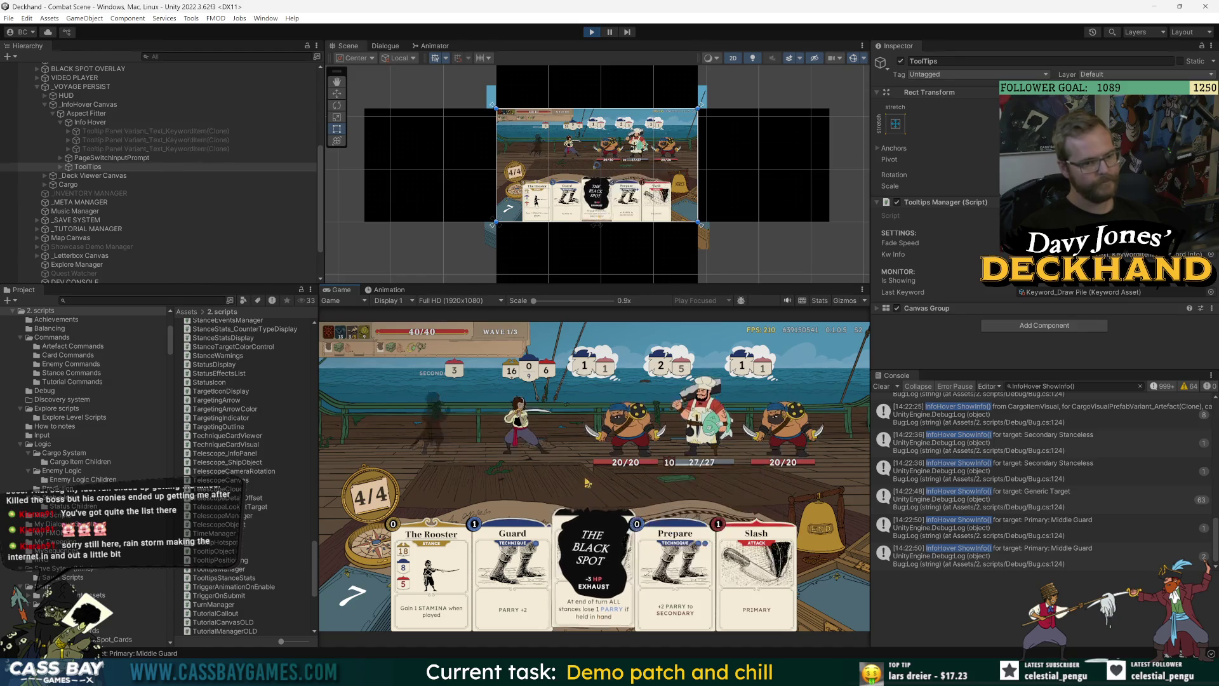
pyautogui.hotkey('alt', 'Tab')
pyautogui.click(362, 407)
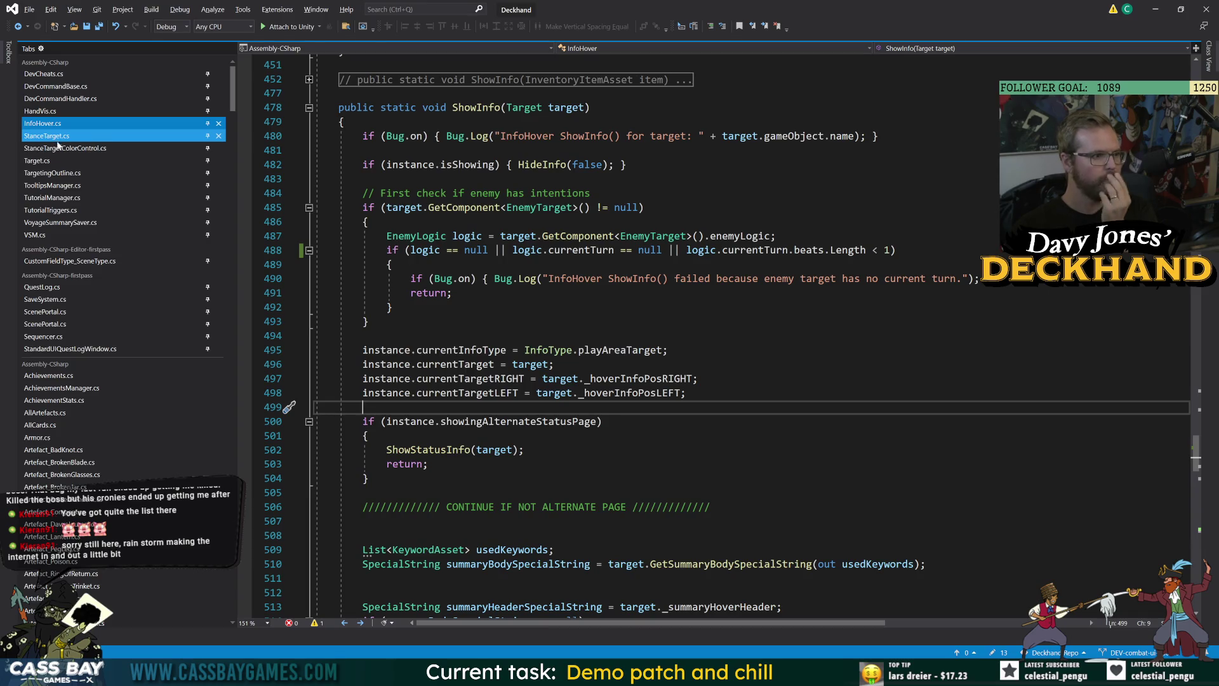
# Step: Open TargetingOutline.cs and read CheckShouldDisplay's inPlayArea and selectingOrDragging branches on lines 59–65
pyautogui.click(56, 173)
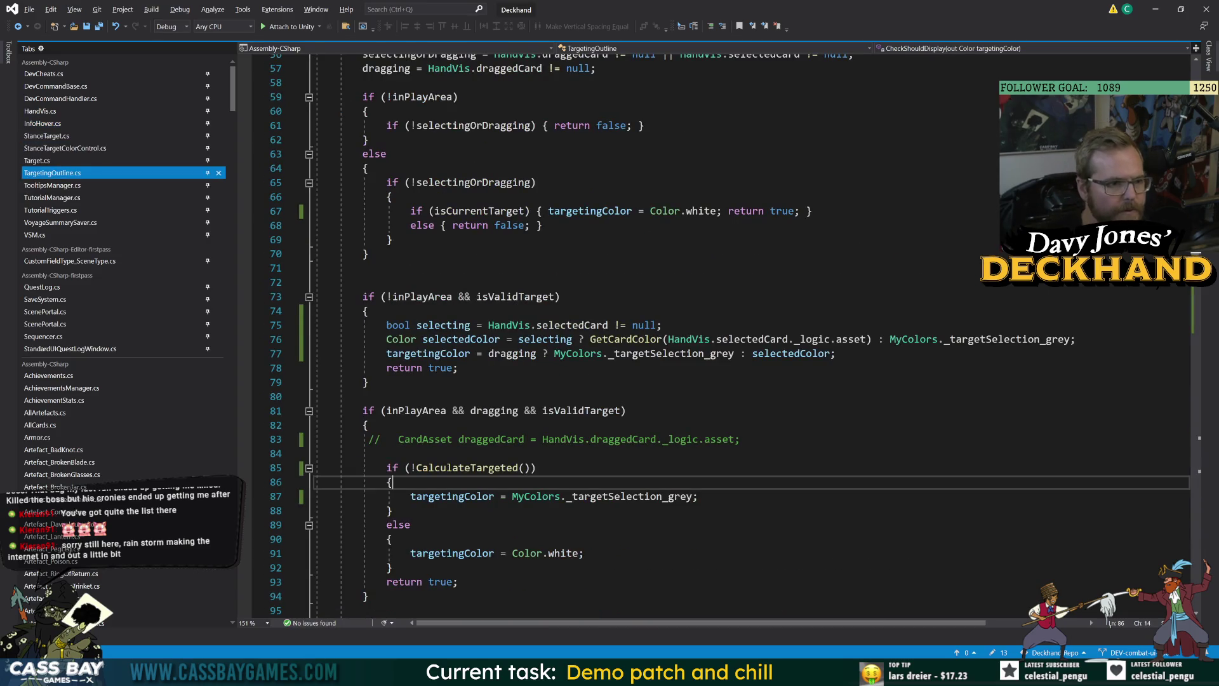
pyautogui.scroll(6, 698, 336)
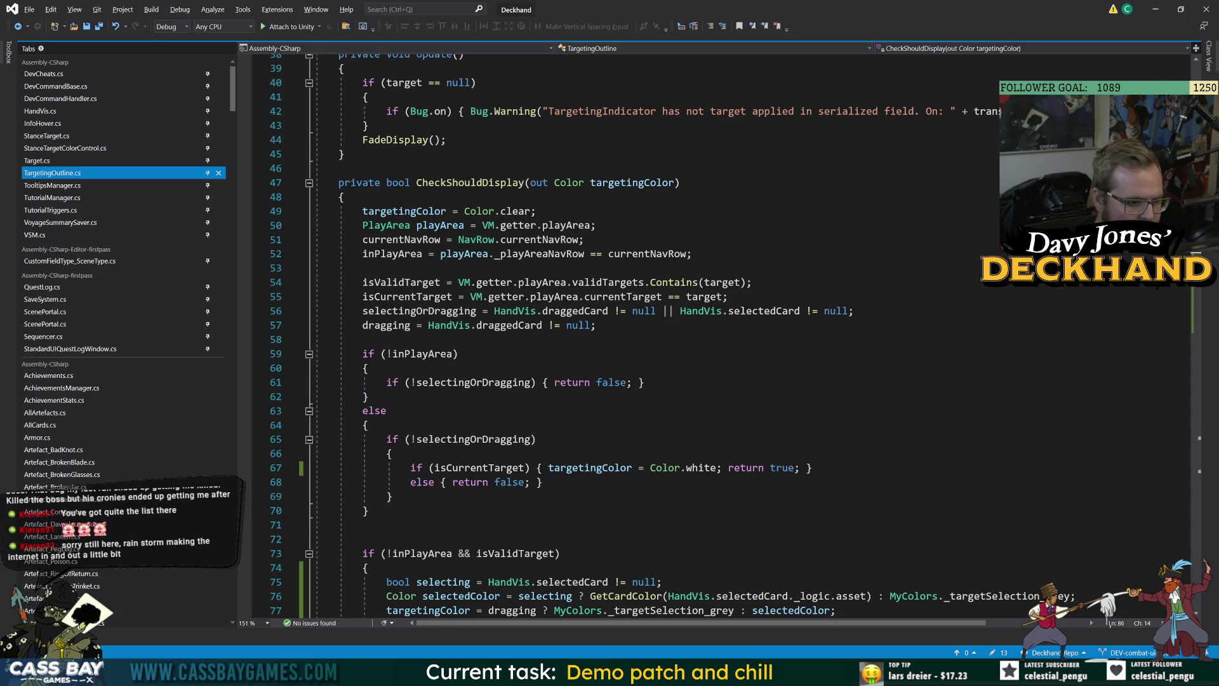
pyautogui.scroll(-5, 717, 336)
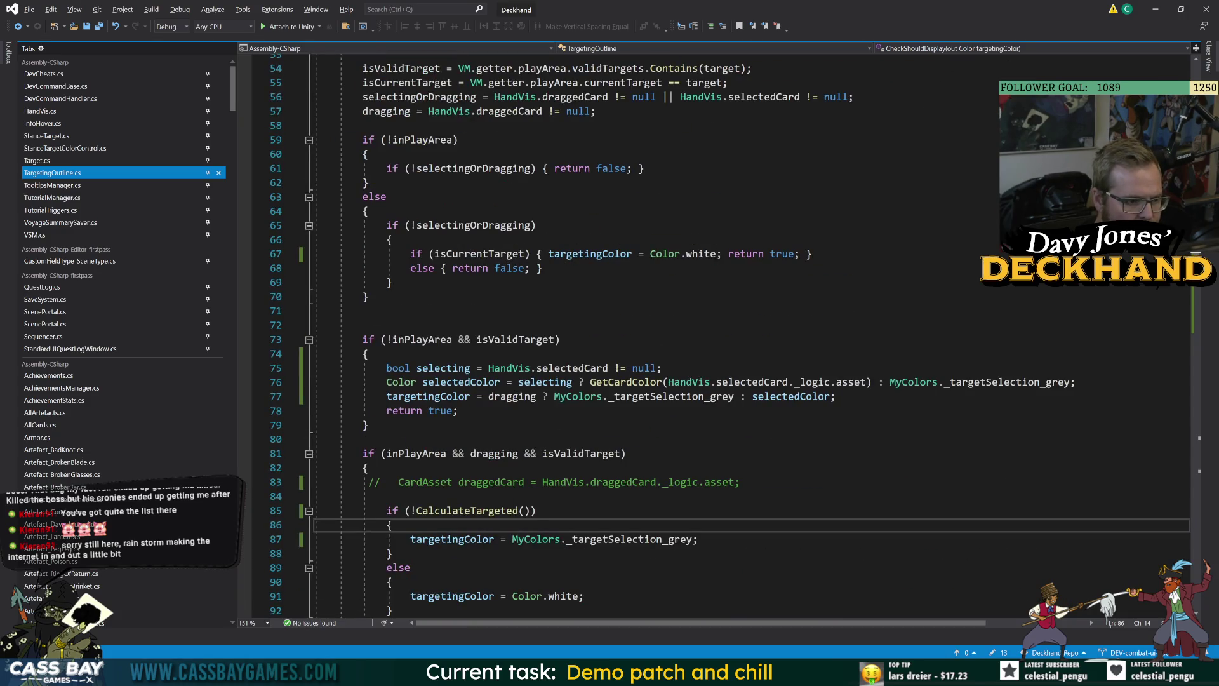
pyautogui.press('Up')
pyautogui.press('Up')
pyautogui.press('Up')
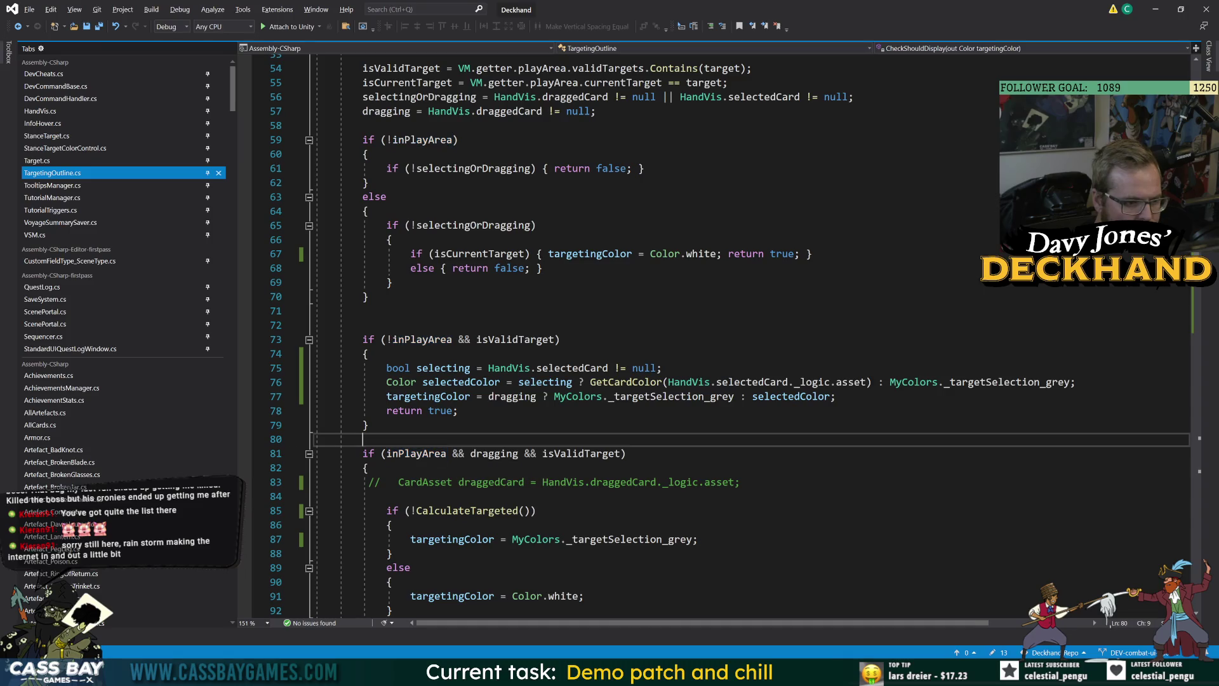
pyautogui.click(429, 140)
pyautogui.click(530, 168)
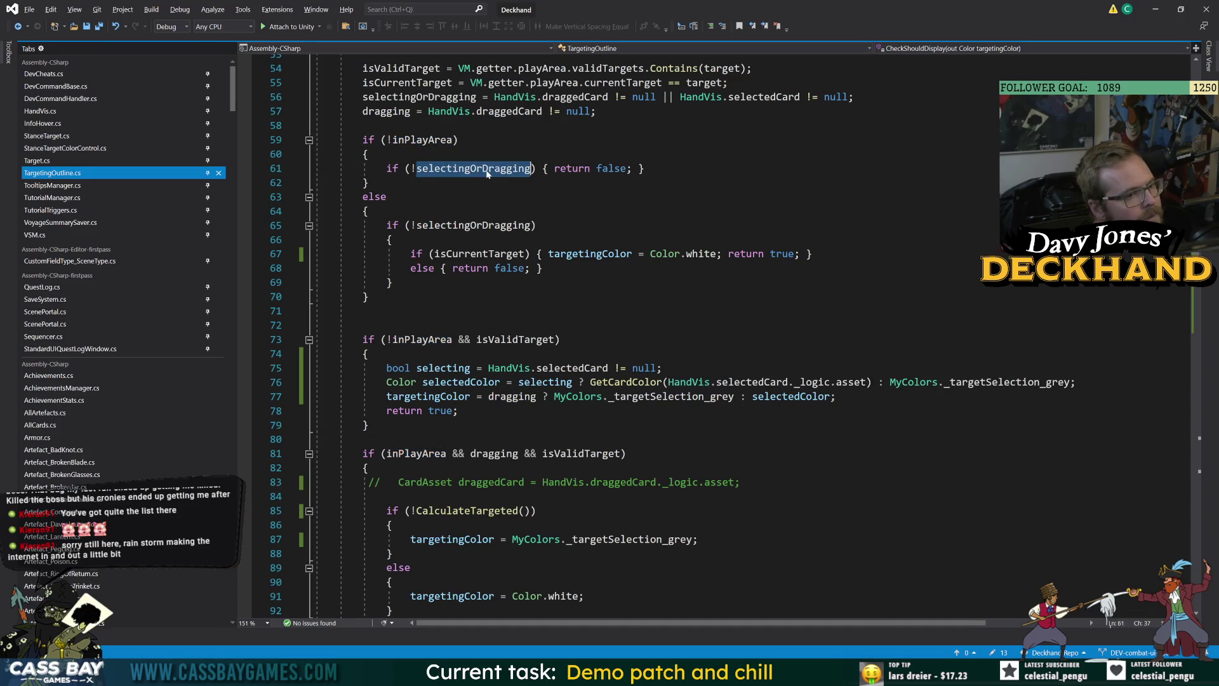
pyautogui.scroll(3, 717, 336)
pyautogui.click(387, 324)
pyautogui.click(537, 353)
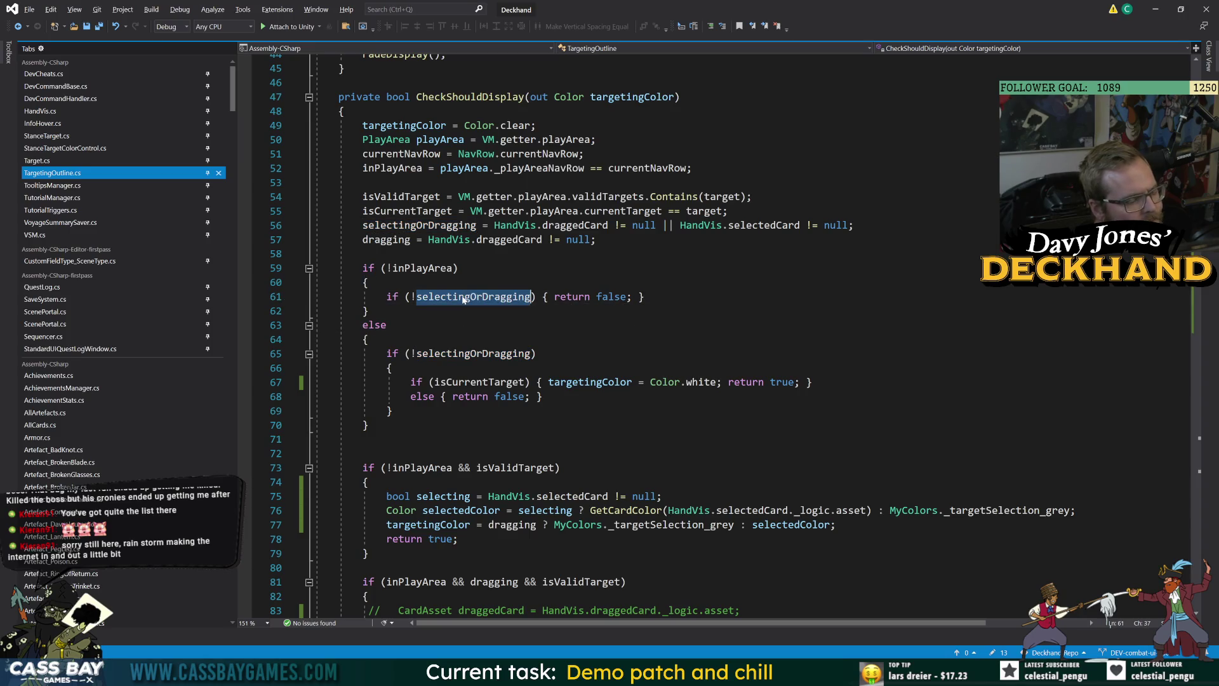
pyautogui.click(367, 339)
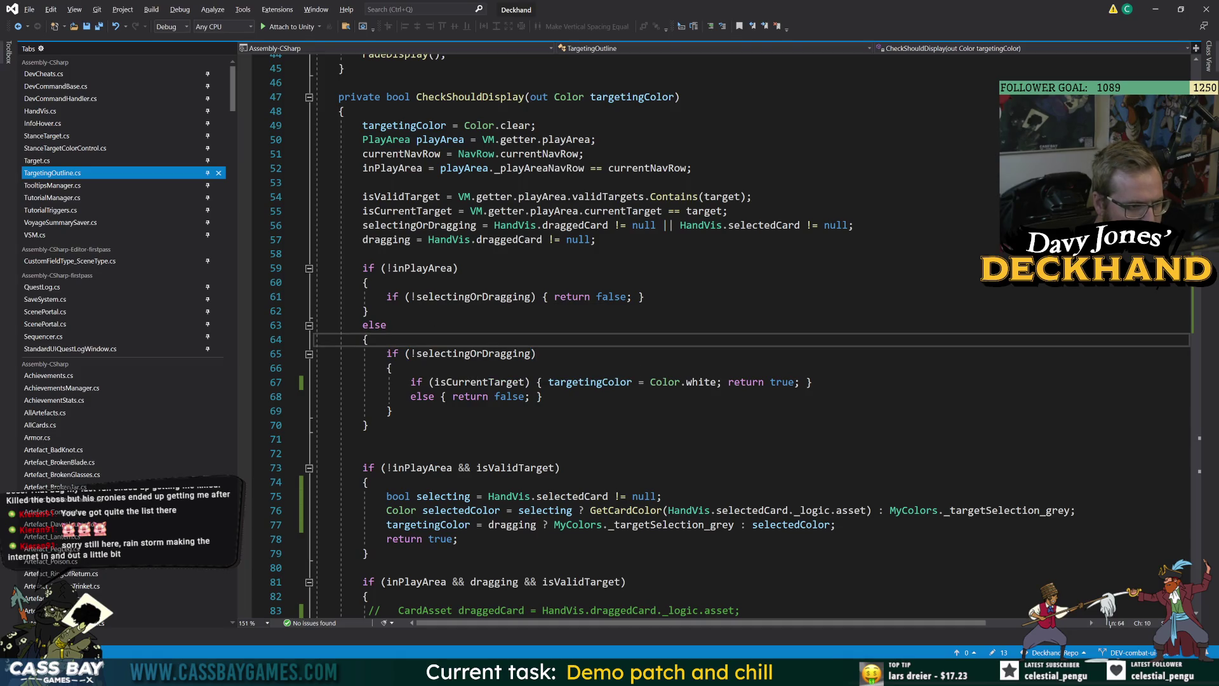
# Step: Highlight every use of selectingOrDragging and isValidTarget, then return to Unity
pyautogui.doubleClick(487, 297)
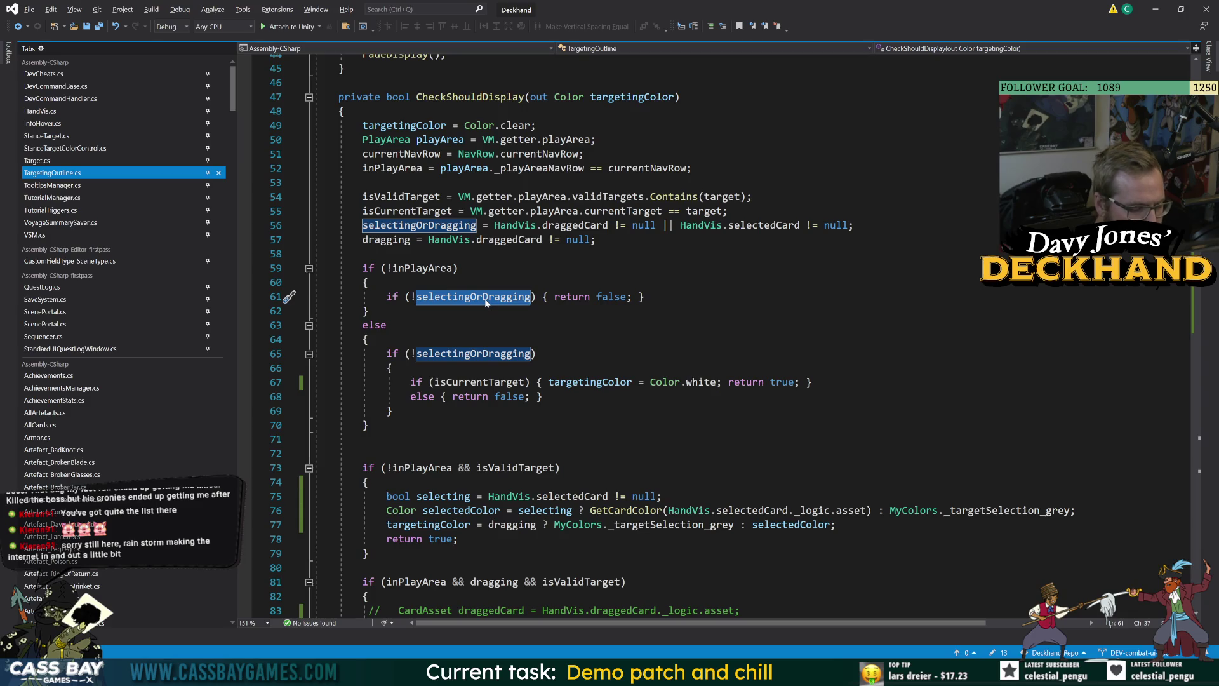
pyautogui.scroll(-3, 494, 297)
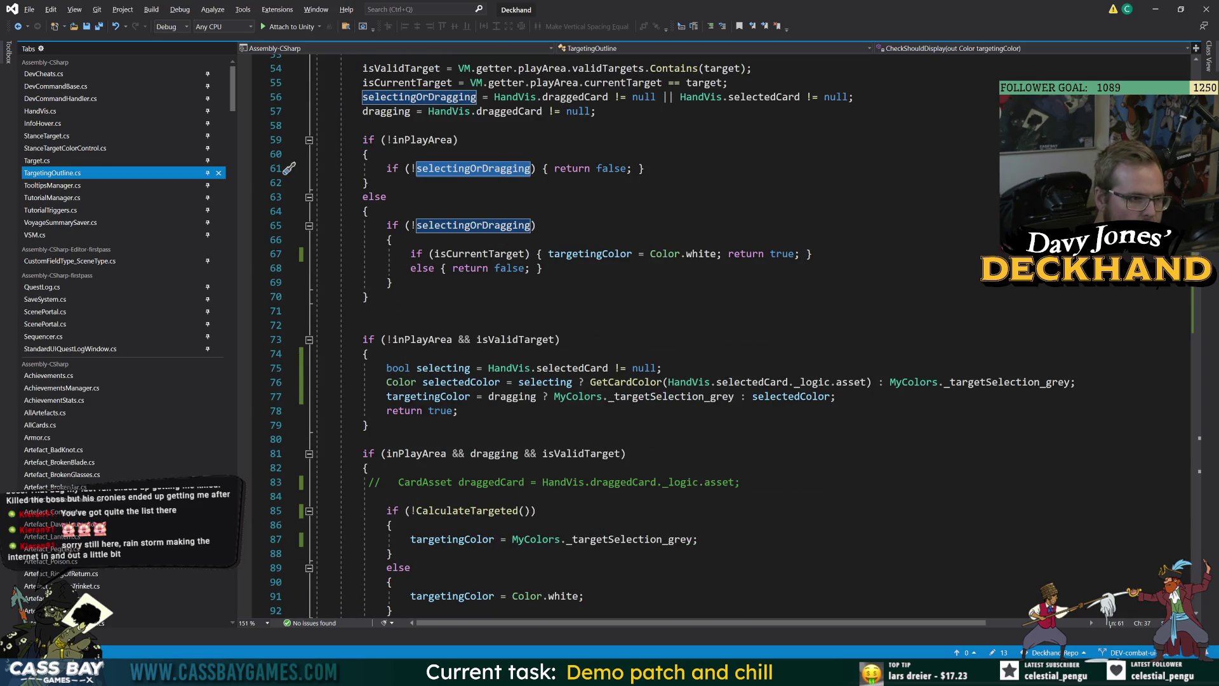
pyautogui.doubleClick(526, 339)
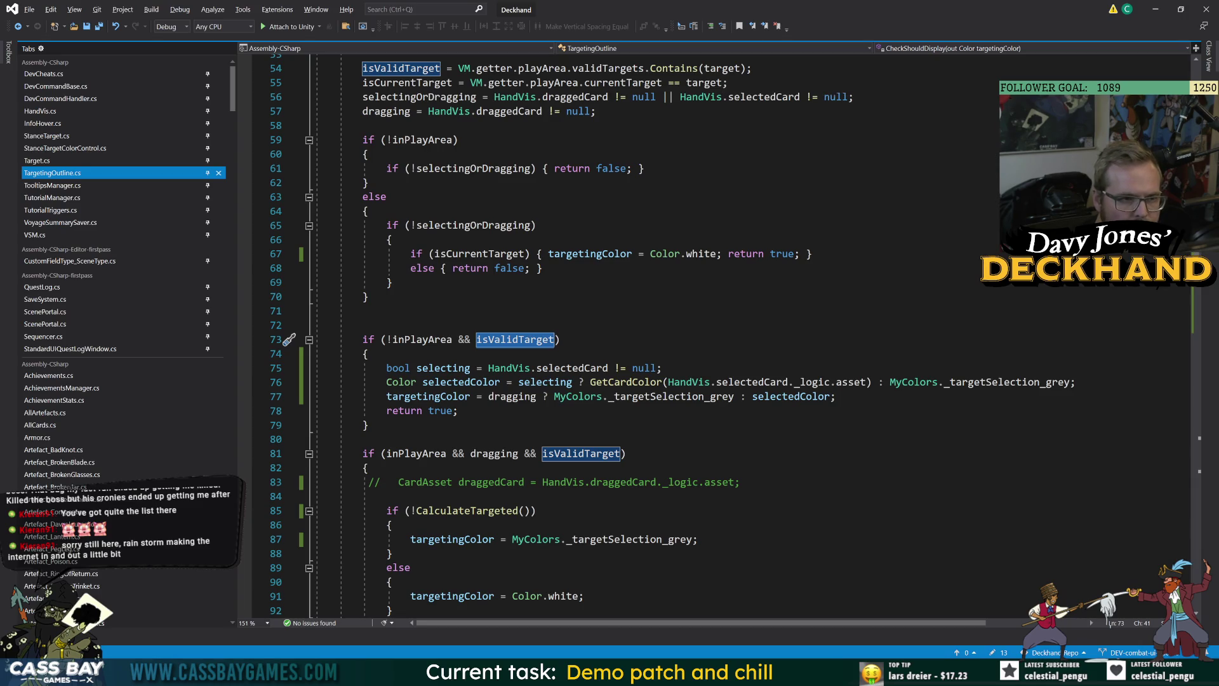
pyautogui.moveTo(745, 672)
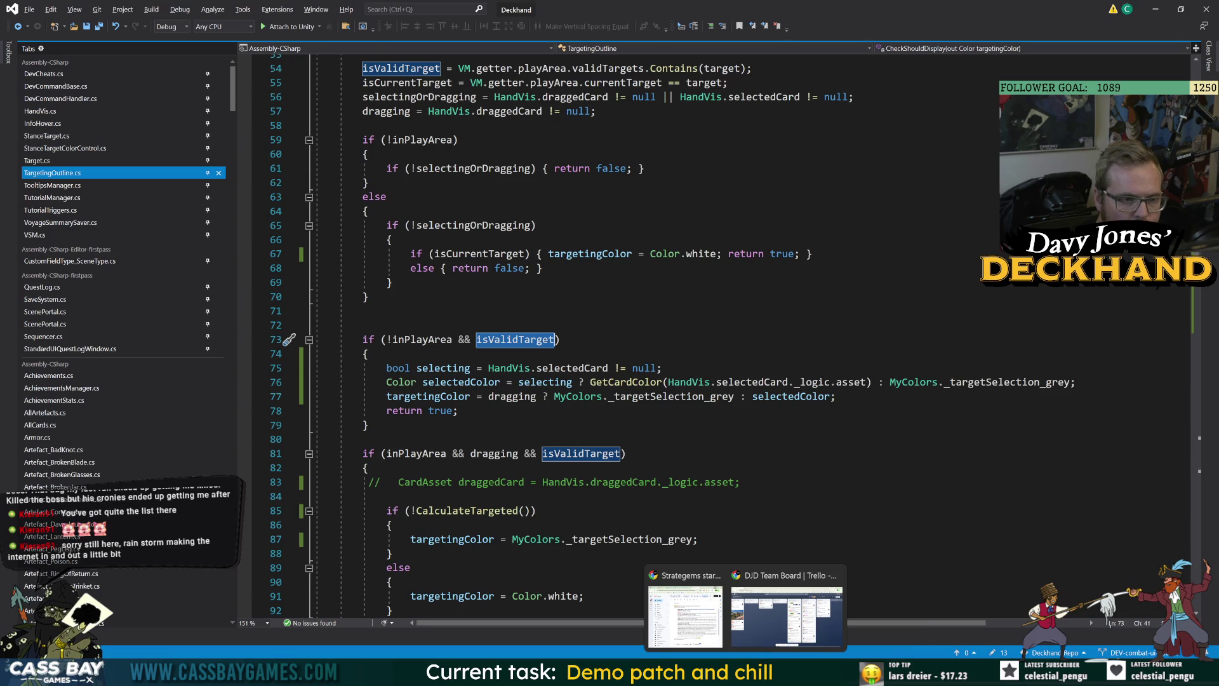
pyautogui.hotkey('alt', 'Tab')
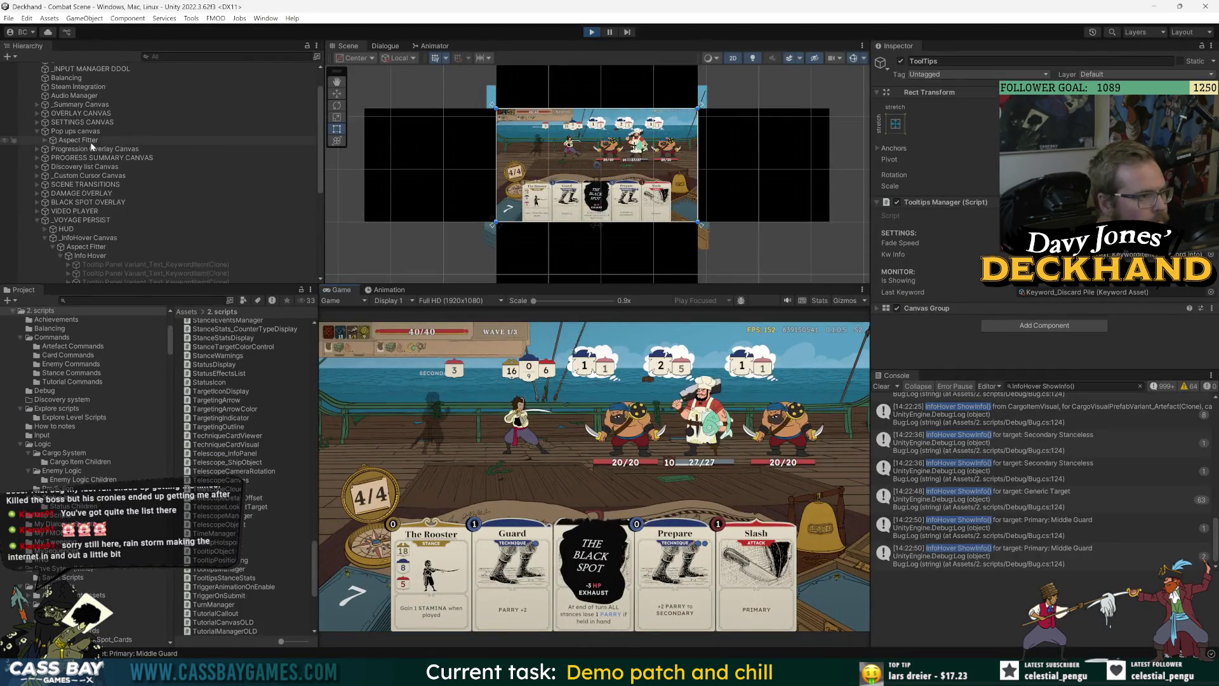
# Step: Expand the Combat Scene hierarchy down to MASTER MOVER and select PlayArea to inspect its Valid Targets
pyautogui.scroll(3, 91, 146)
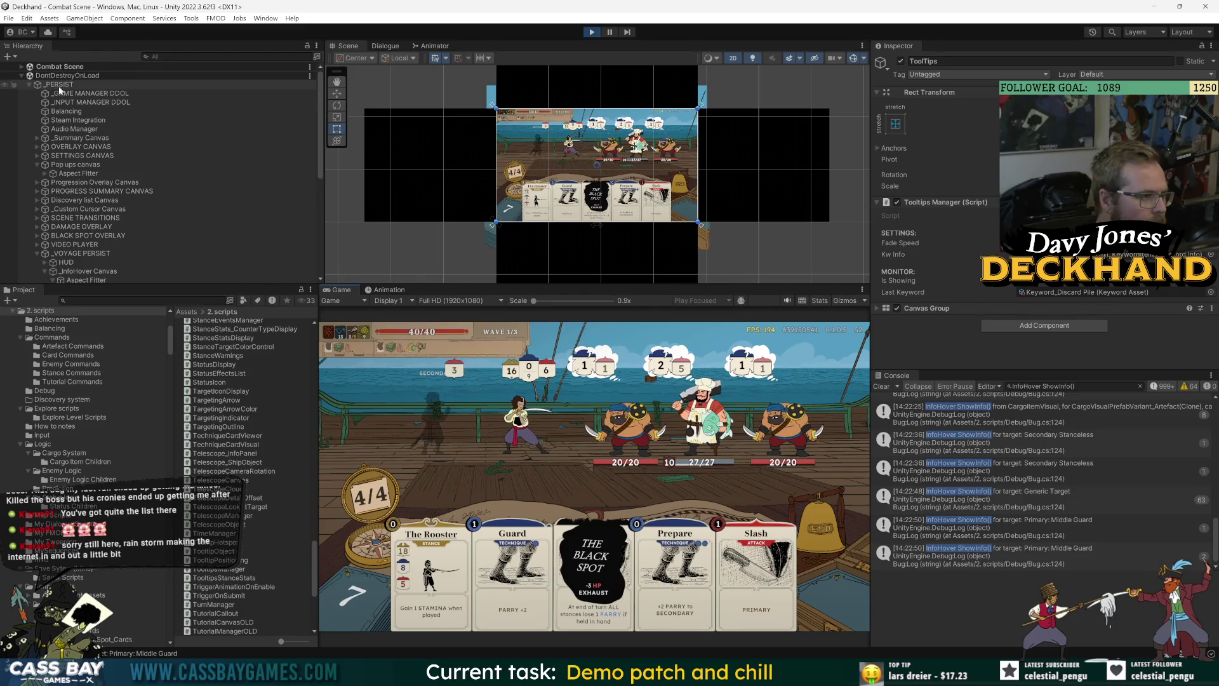
pyautogui.click(22, 66)
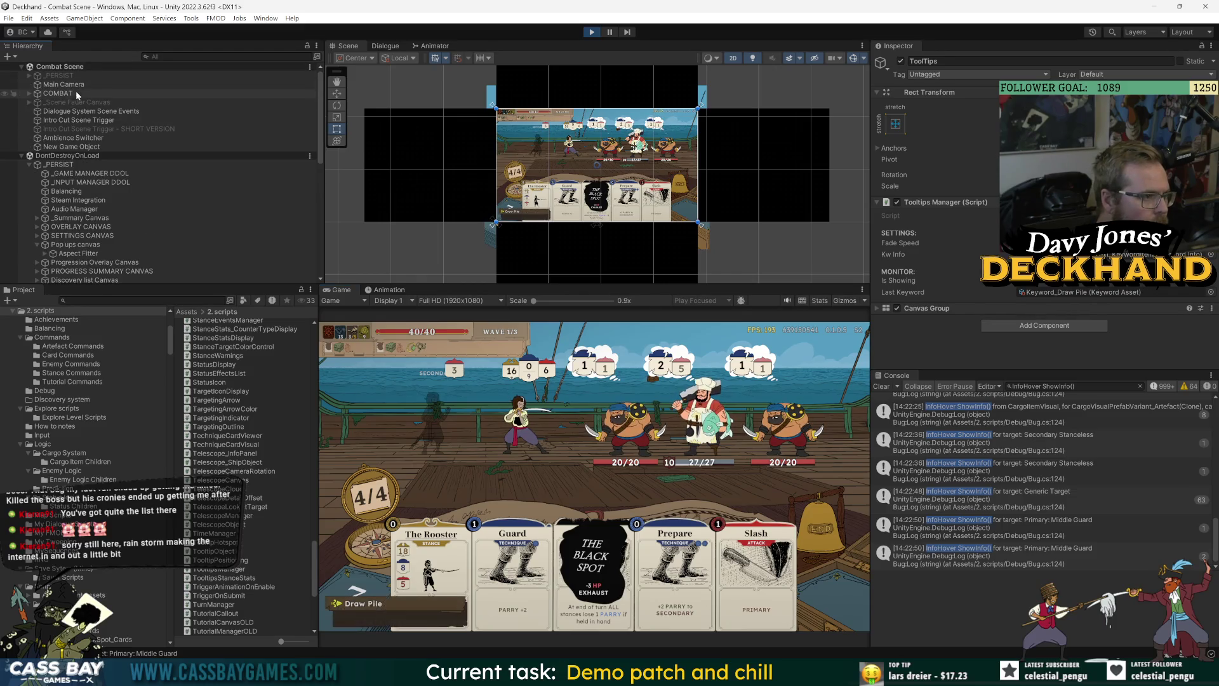
pyautogui.click(29, 94)
pyautogui.click(36, 111)
pyautogui.click(45, 120)
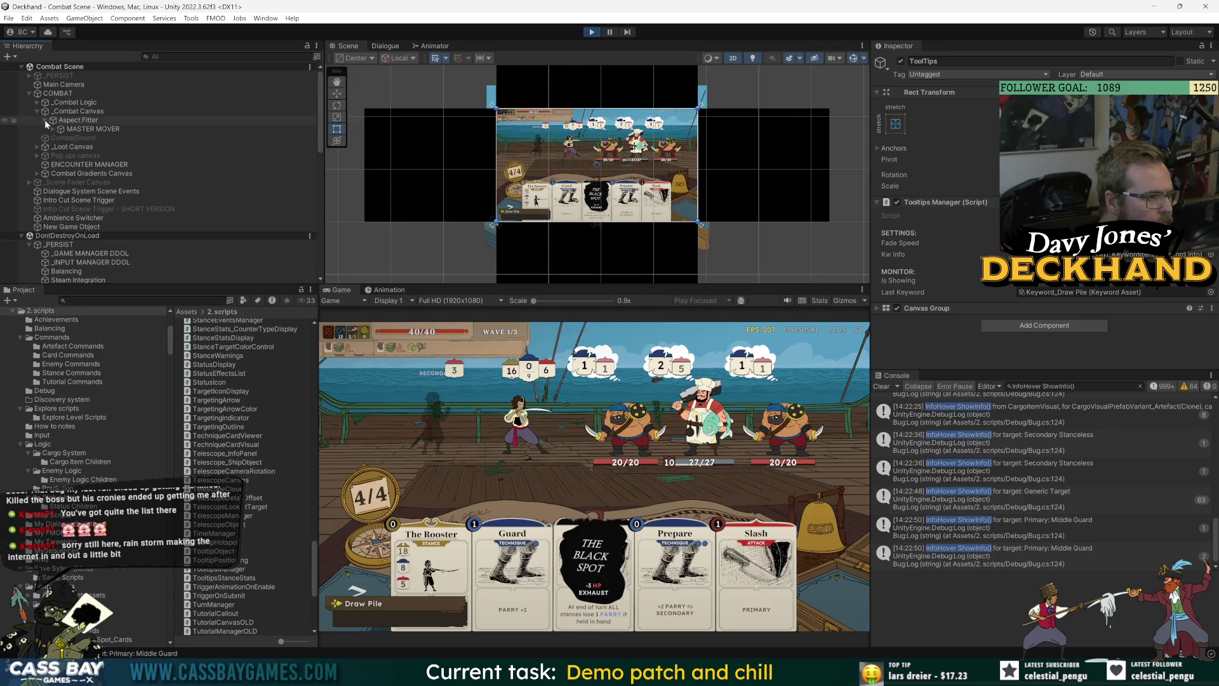
pyautogui.click(89, 129)
pyautogui.click(54, 129)
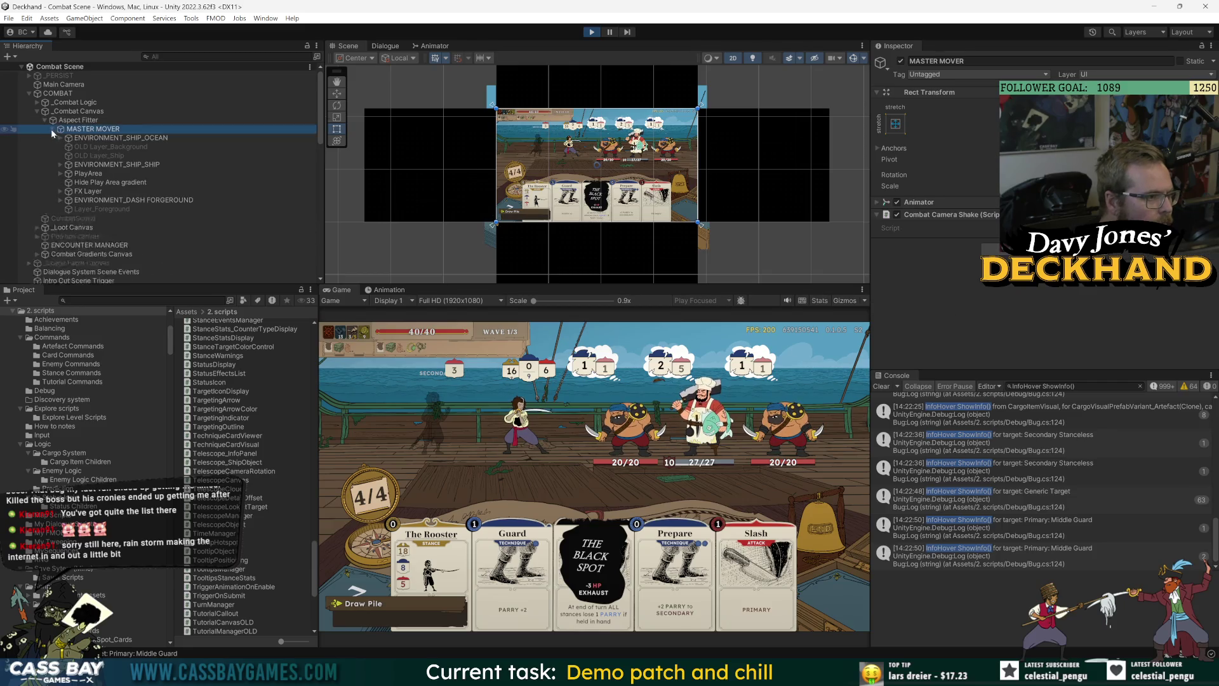
pyautogui.click(85, 174)
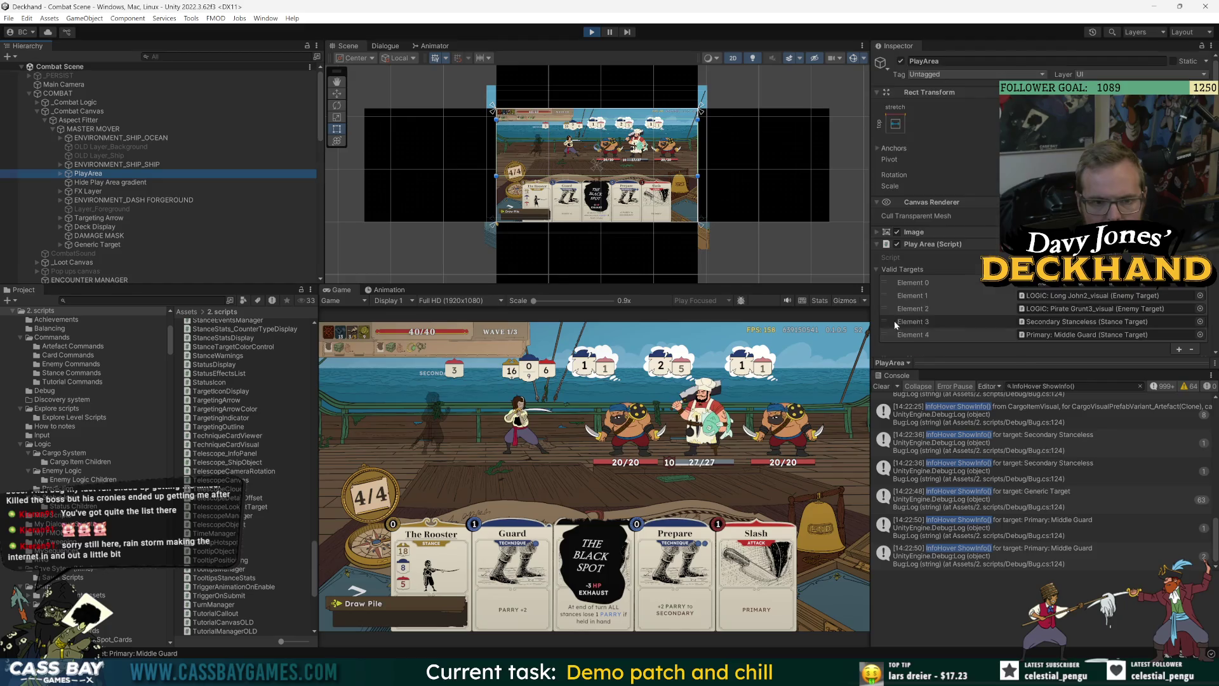
pyautogui.scroll(-3, 895, 326)
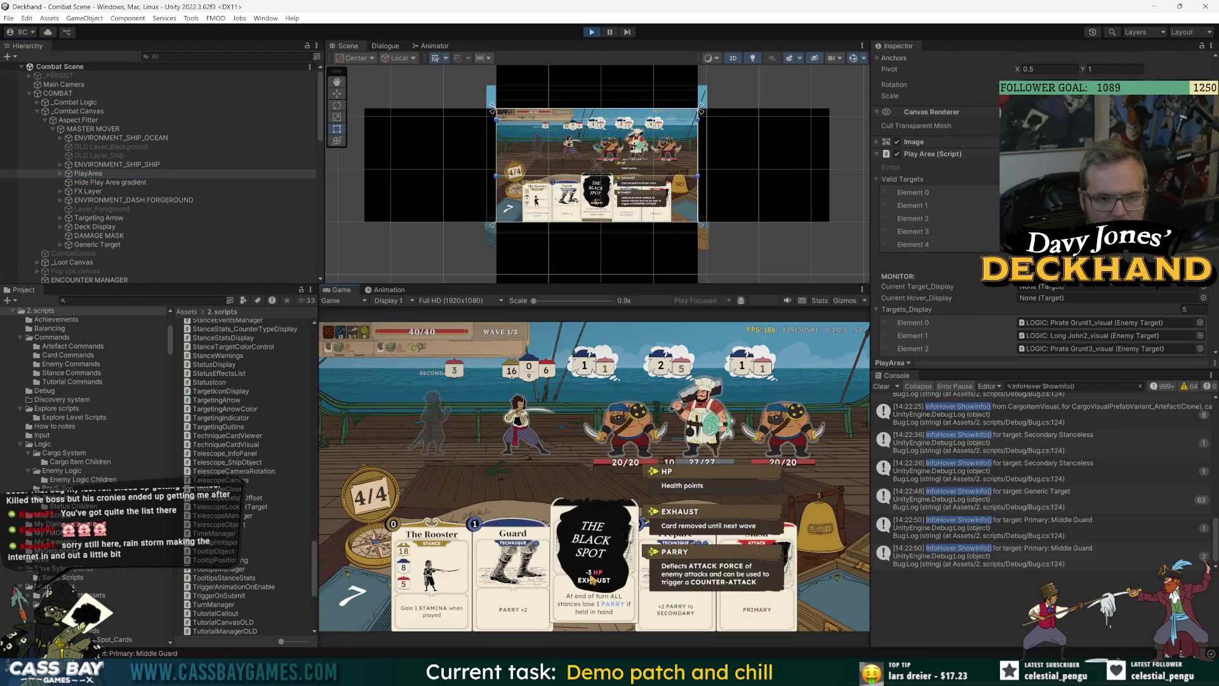
# Step: Test targeting by picking up The Black Spot card and returning it to the hand
pyautogui.click(592, 579)
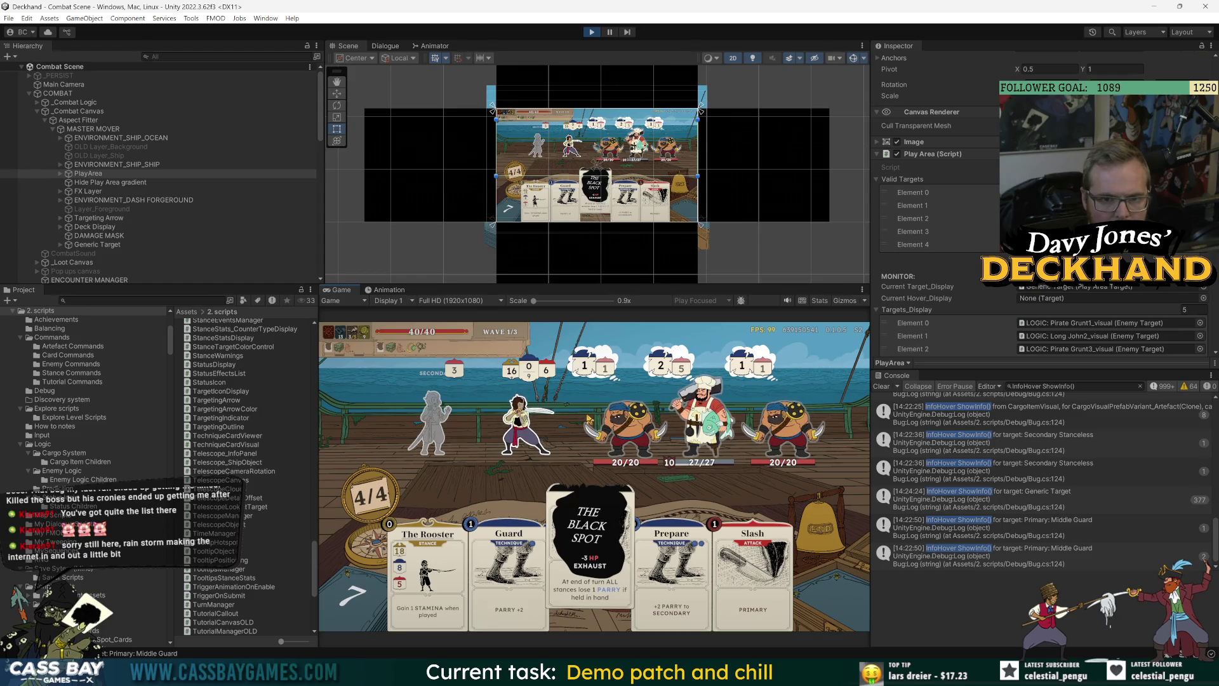
pyautogui.click(589, 419)
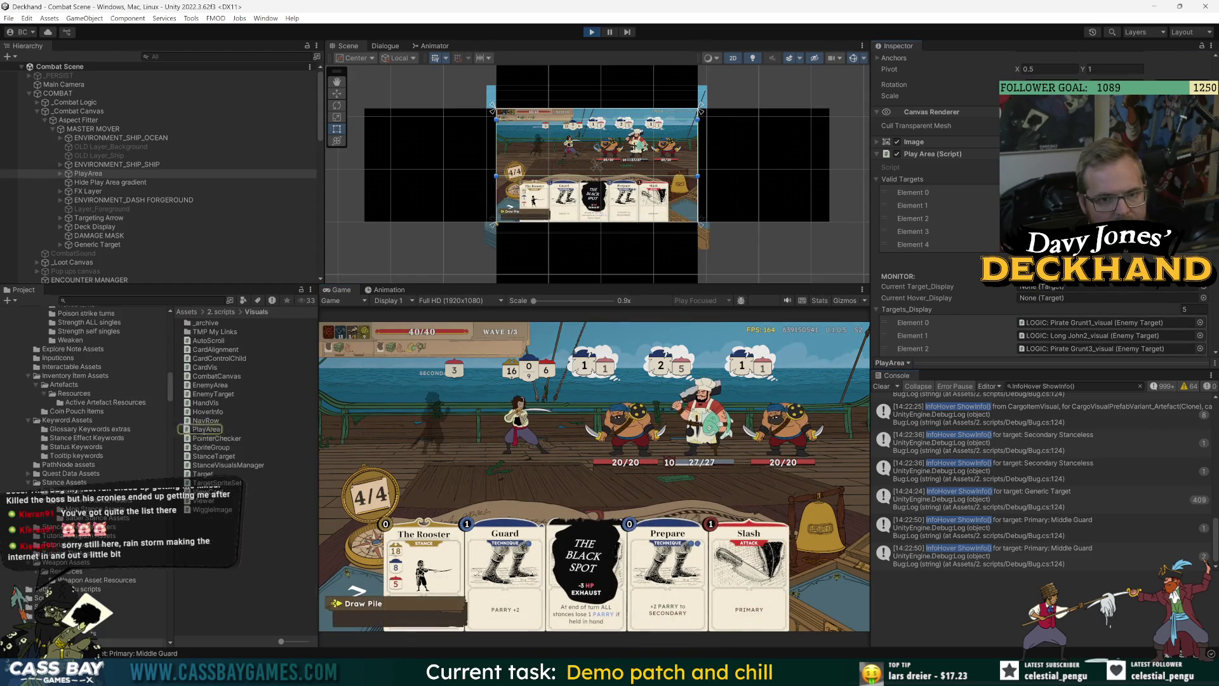
pyautogui.hotkey('alt', 'Tab')
# Step: Highlight validTargets in TargetNavigationsUpdate, then fold away the CheckDraggedCardIsValid method
pyautogui.doubleClick(485, 179)
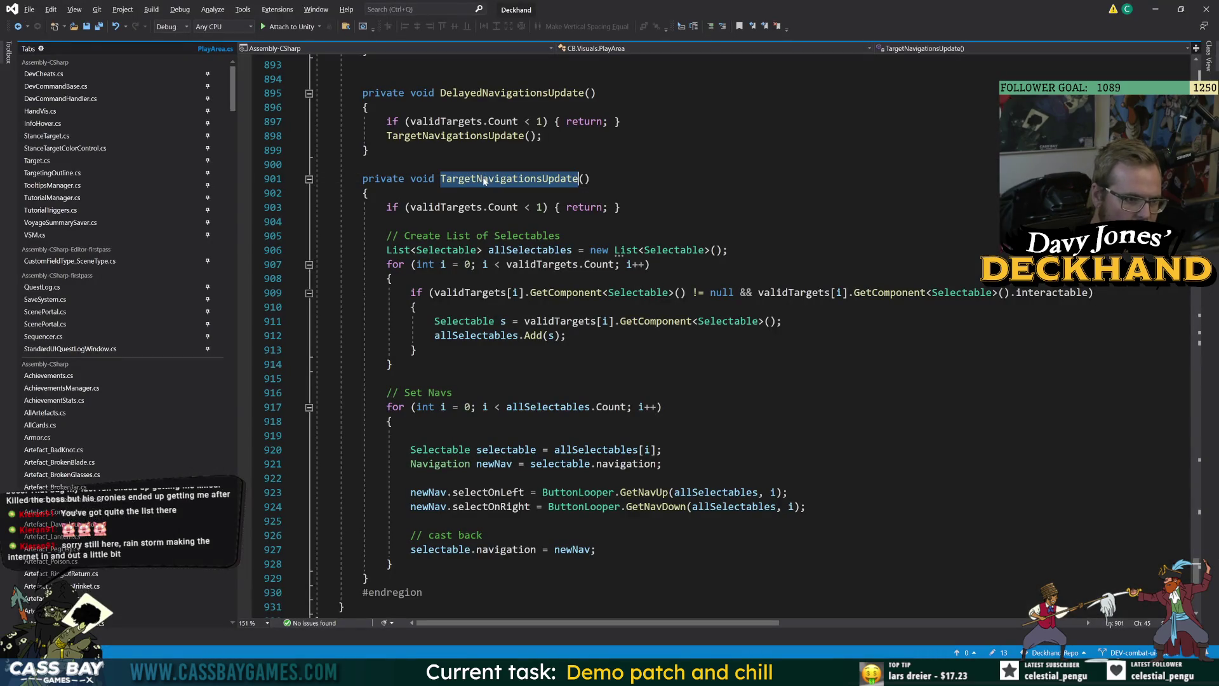
pyautogui.click(470, 293)
pyautogui.scroll(9, 470, 293)
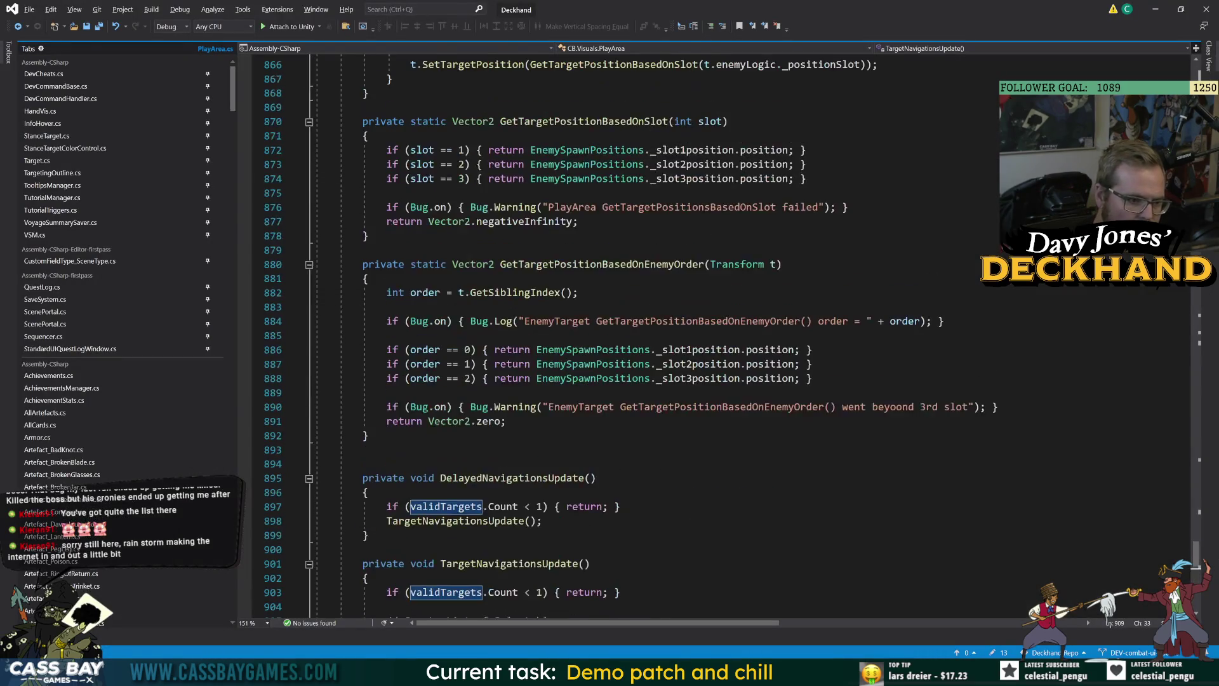
pyautogui.scroll(20, 469, 293)
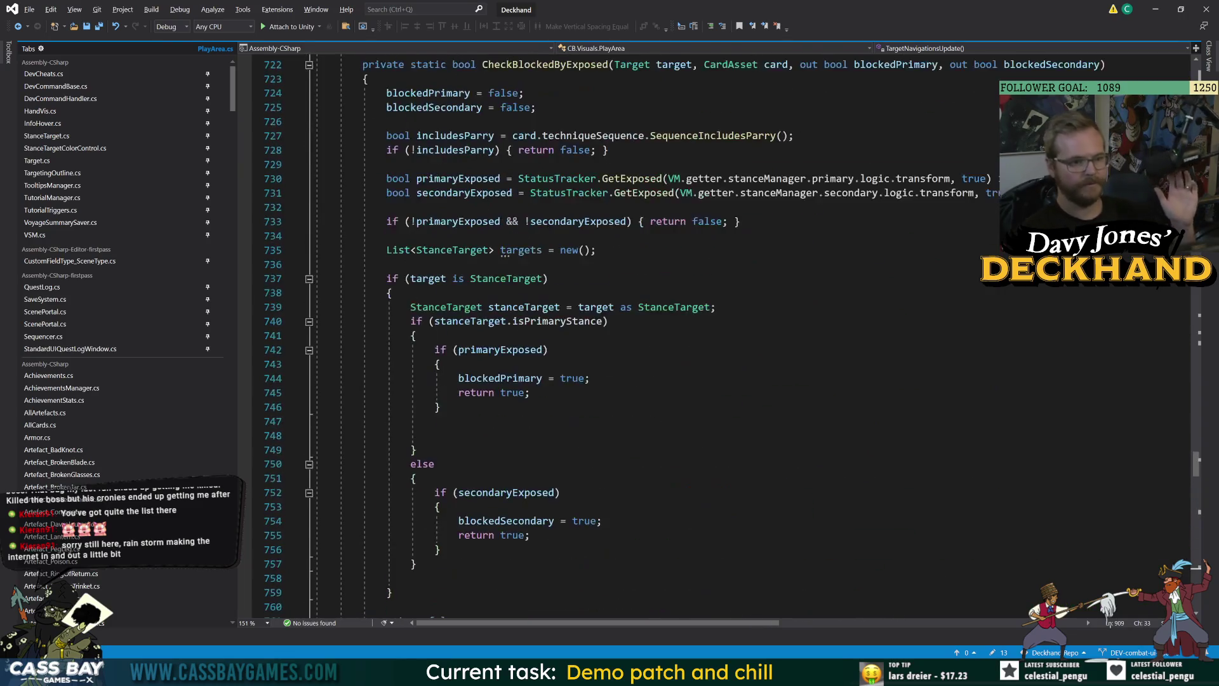
pyautogui.scroll(20, 635, 337)
pyautogui.scroll(20, 635, 336)
pyautogui.scroll(-4, 635, 336)
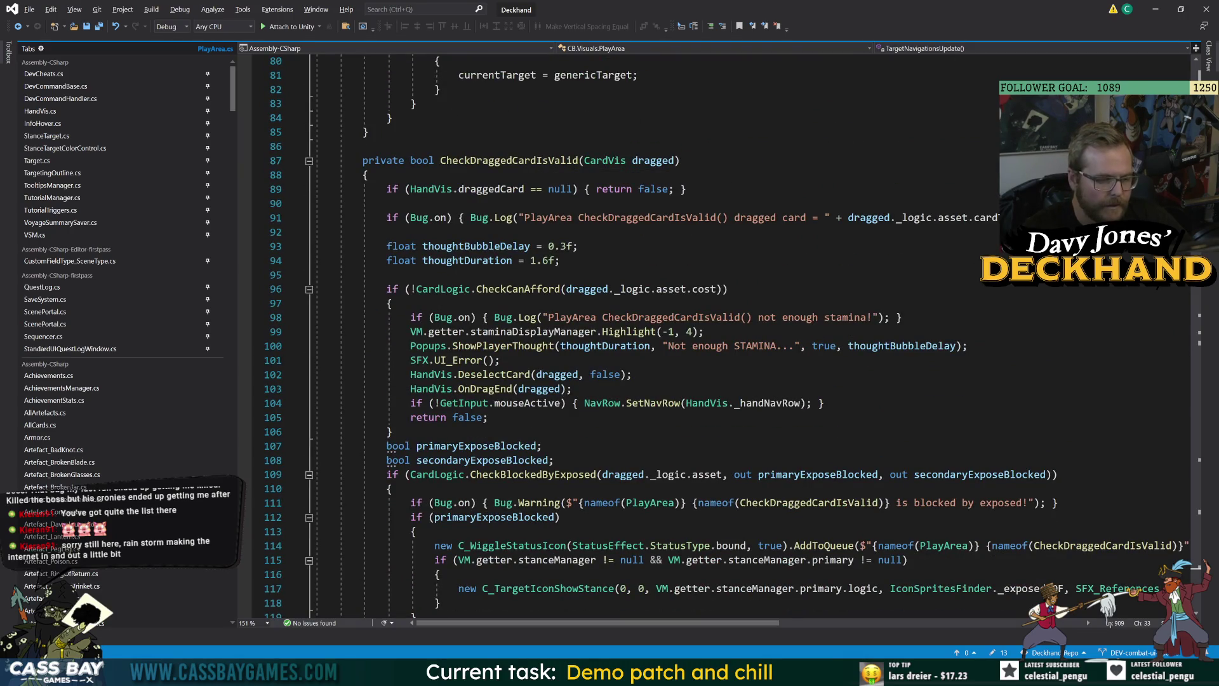
pyautogui.click(309, 161)
pyautogui.click(309, 161)
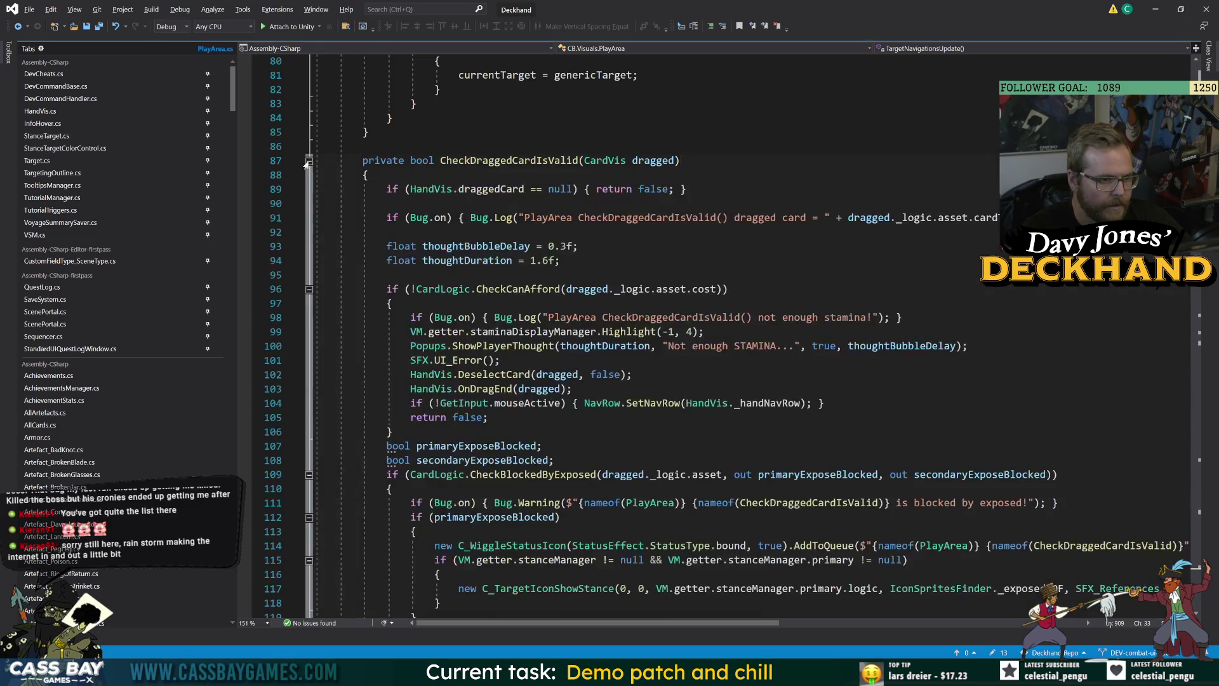
pyautogui.click(309, 160)
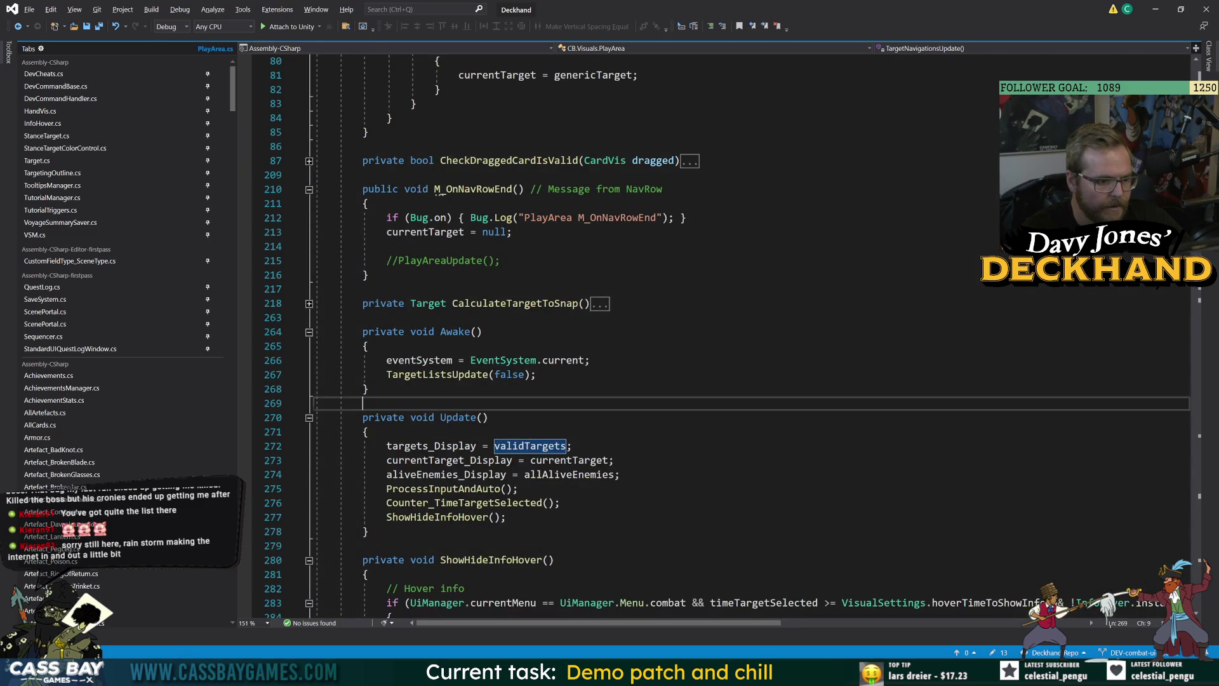
# Step: Highlight validTargets uses and pick out the RemoveExclusions call on line 469 in TargetListsUpdate
pyautogui.doubleClick(529, 446)
pyautogui.scroll(-8, 533, 451)
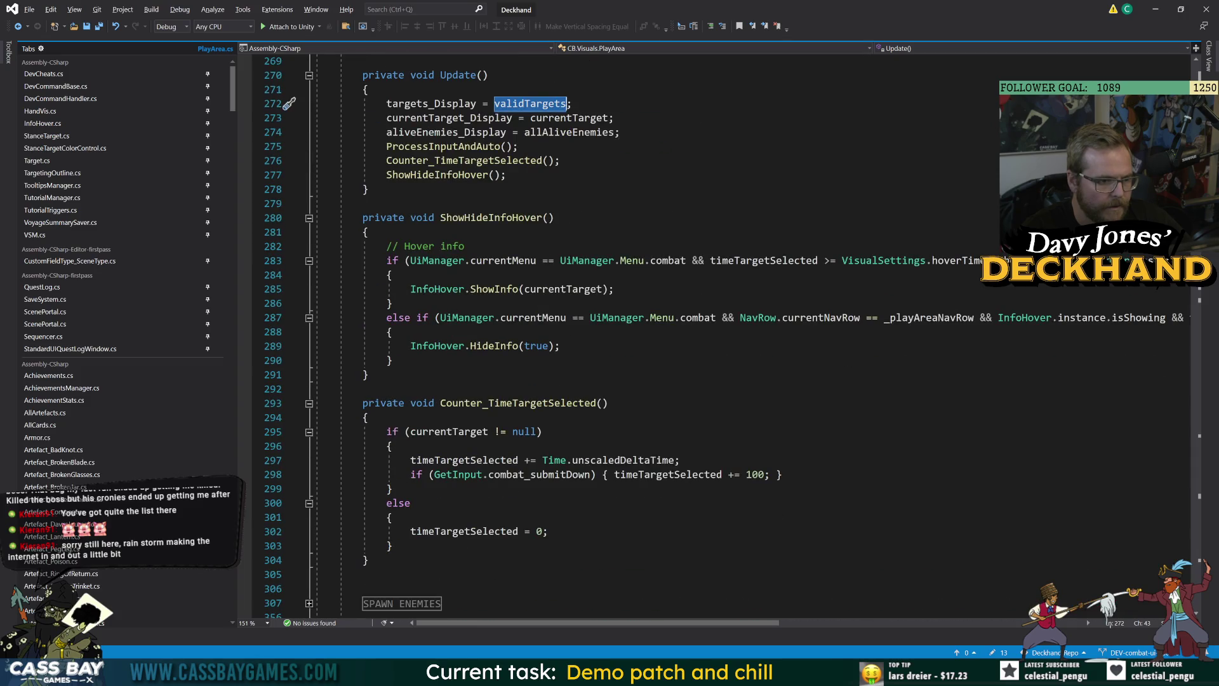
pyautogui.scroll(-8, 572, 337)
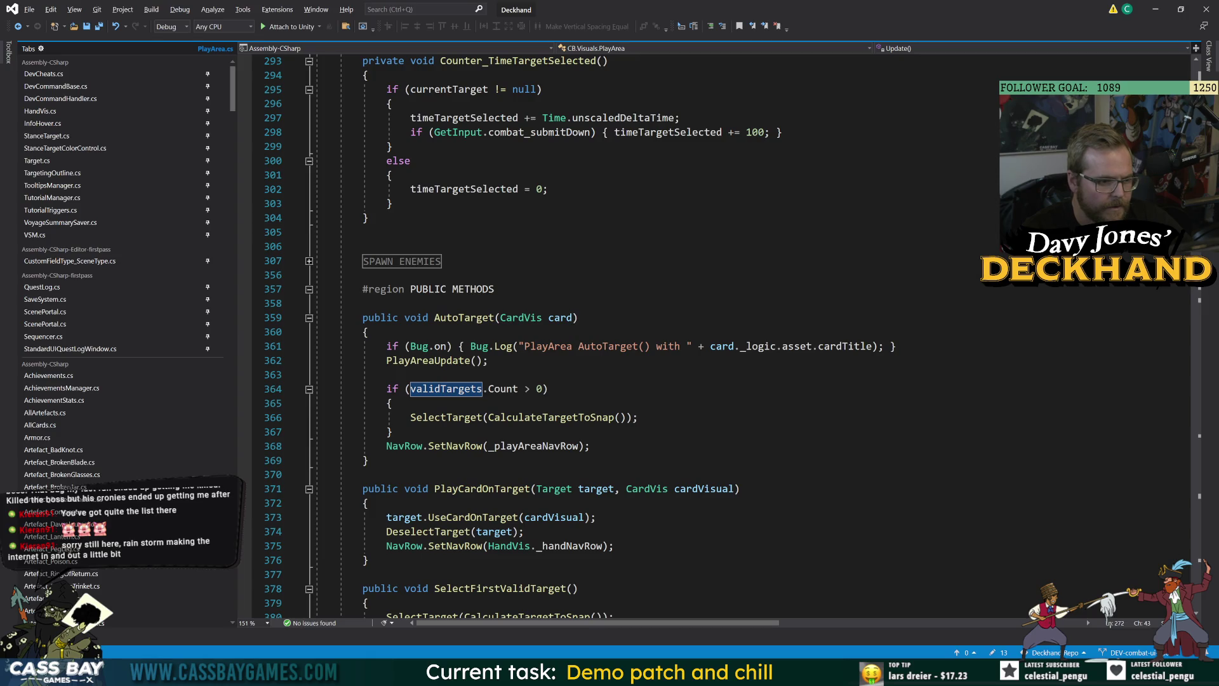
pyautogui.scroll(-9, 572, 337)
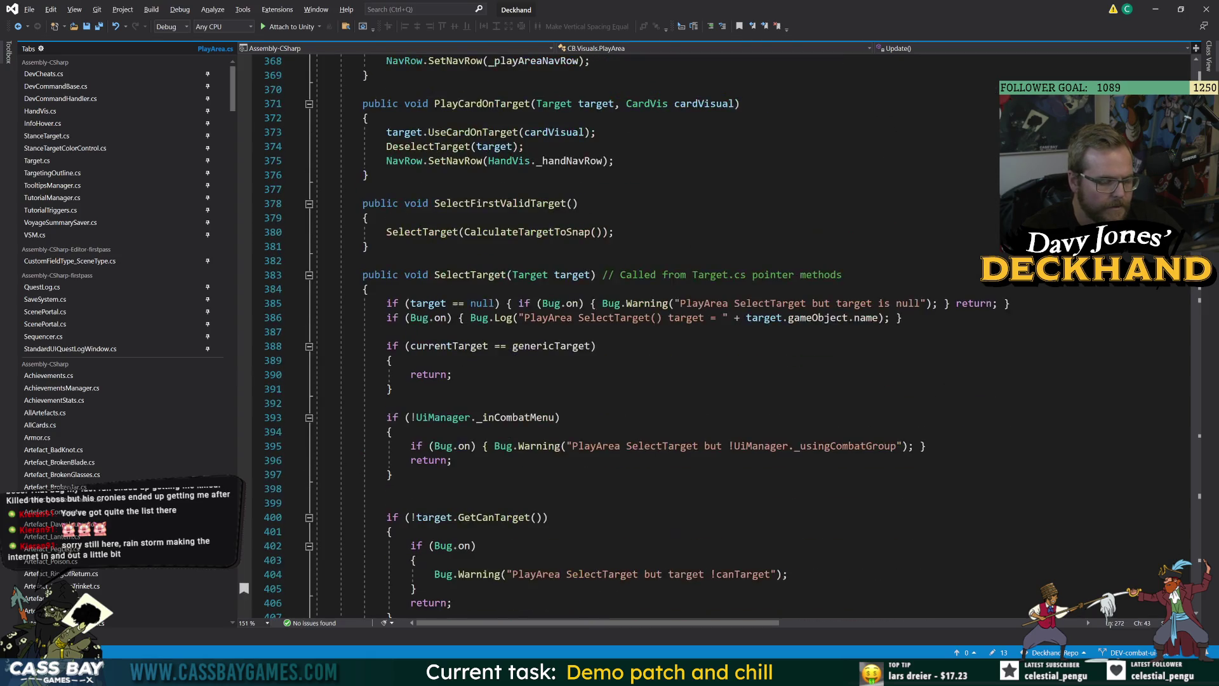
pyautogui.scroll(-10, 572, 336)
pyautogui.scroll(-15, 571, 337)
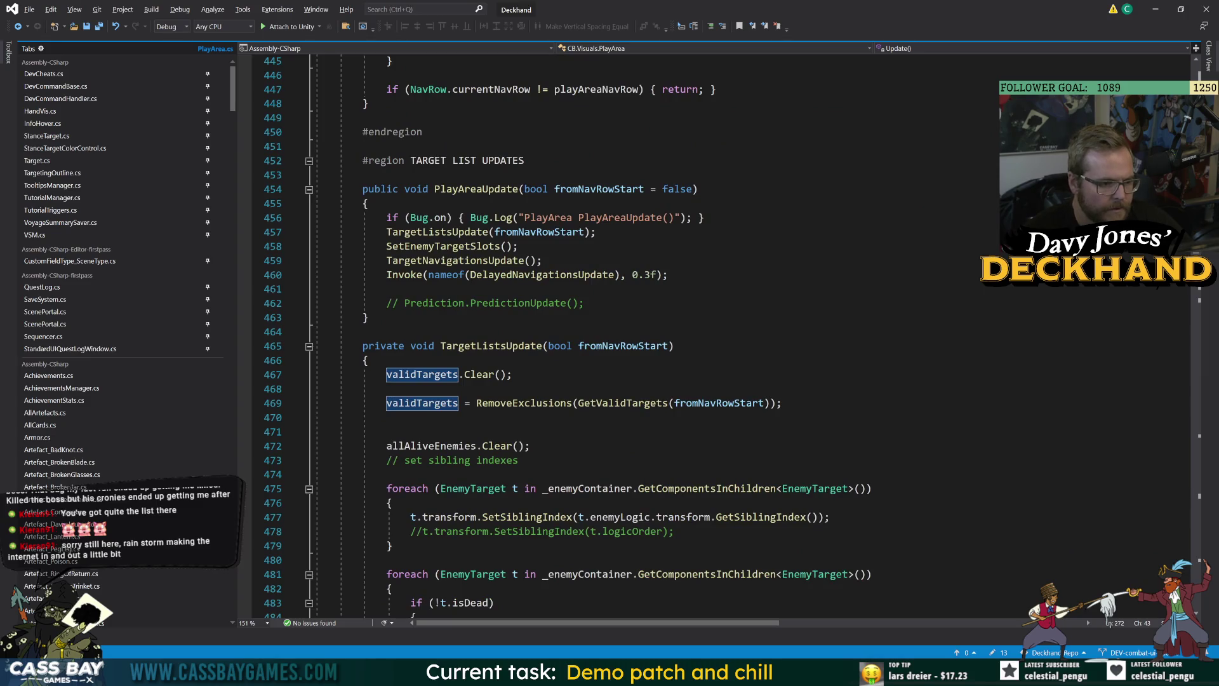
pyautogui.moveTo(530, 406)
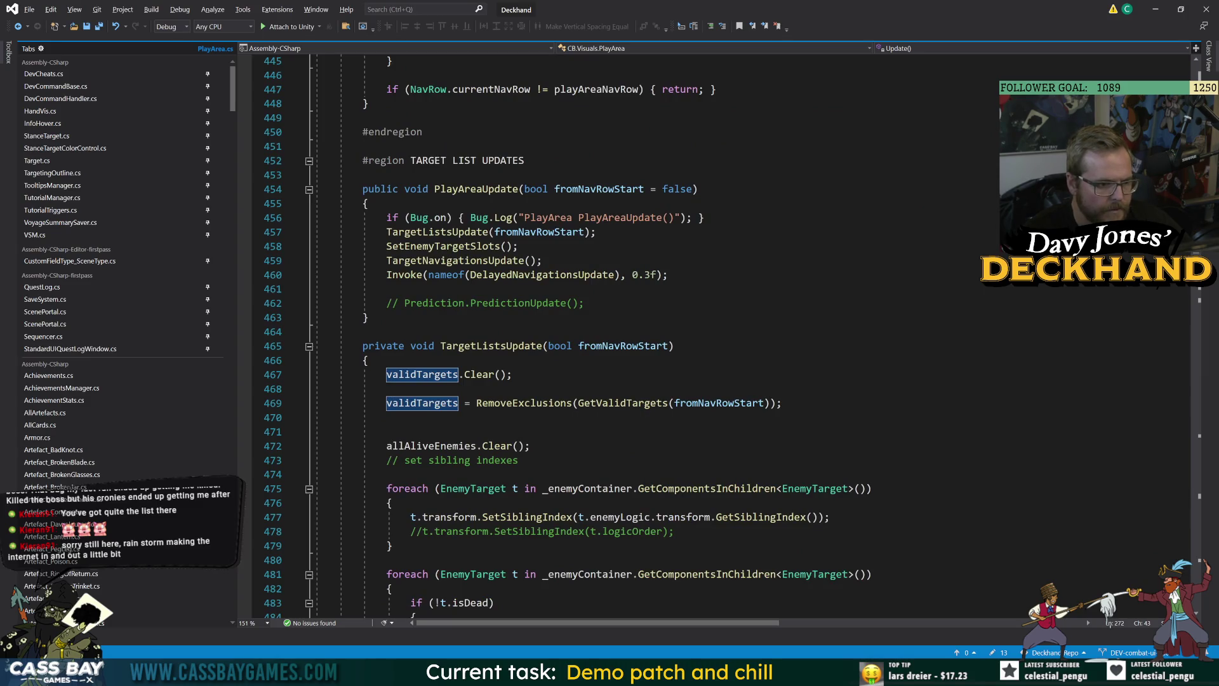
pyautogui.doubleClick(529, 406)
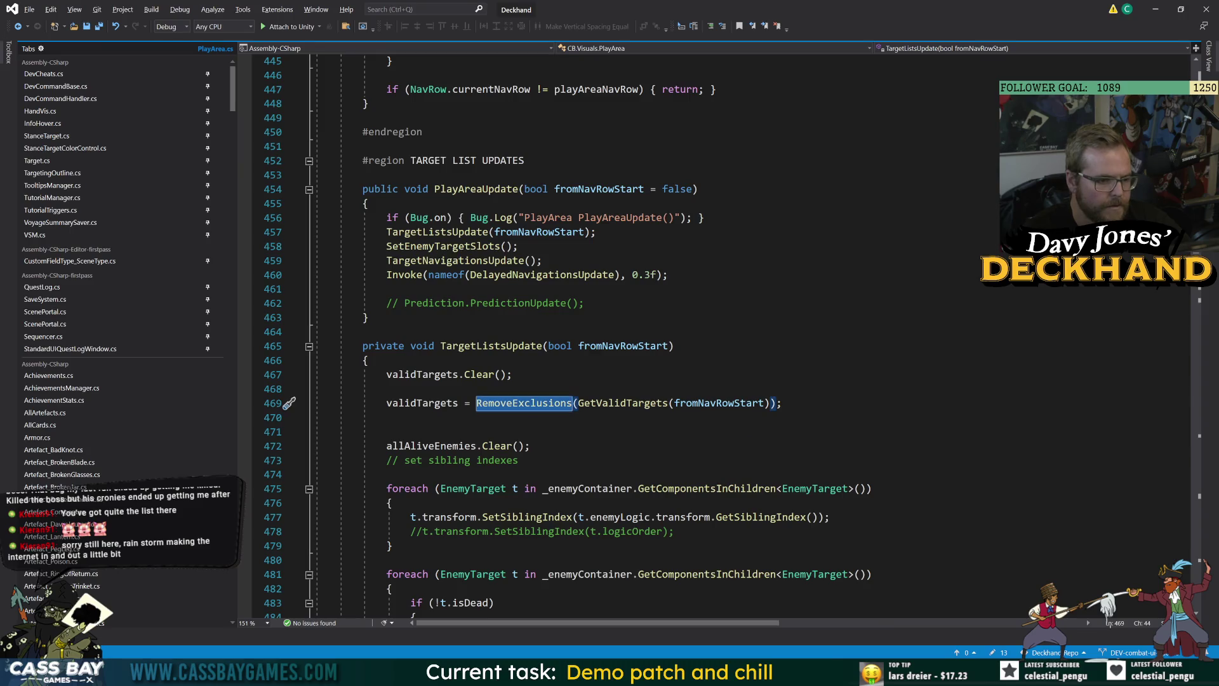
# Step: Go to the GetValidTargets definition and highlight filteredTargets, including its return statement
pyautogui.hotkey('ctrl', 'Right')
pyautogui.press('F12')
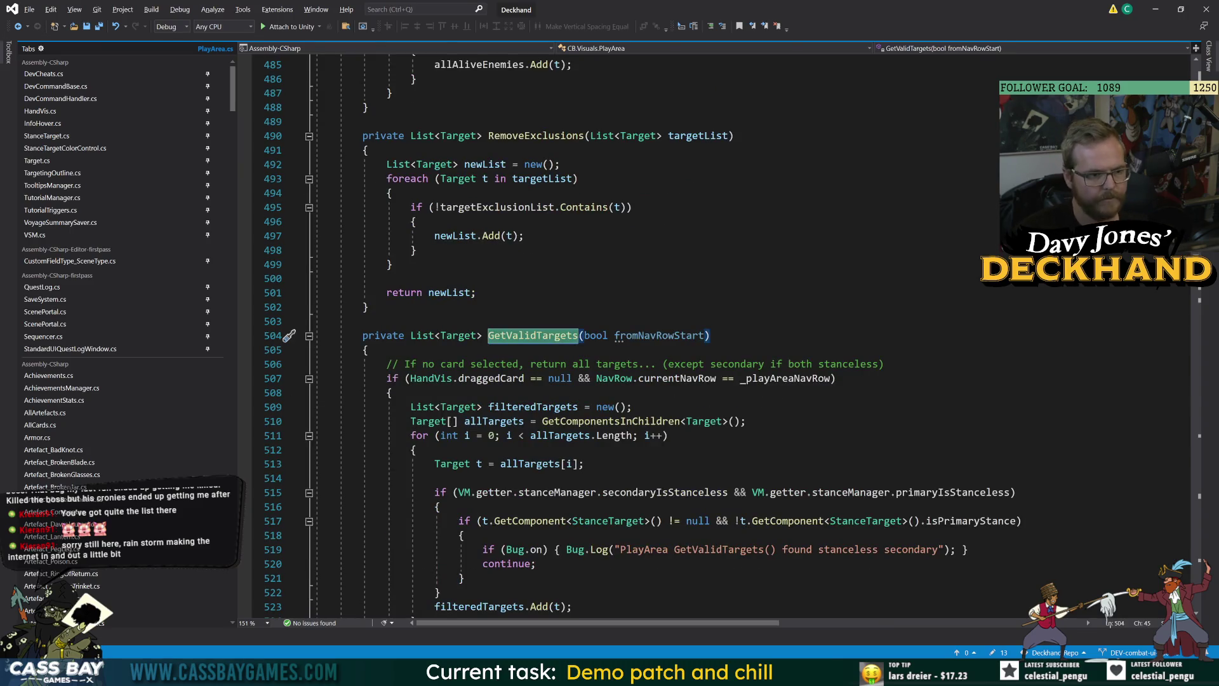
pyautogui.click(632, 407)
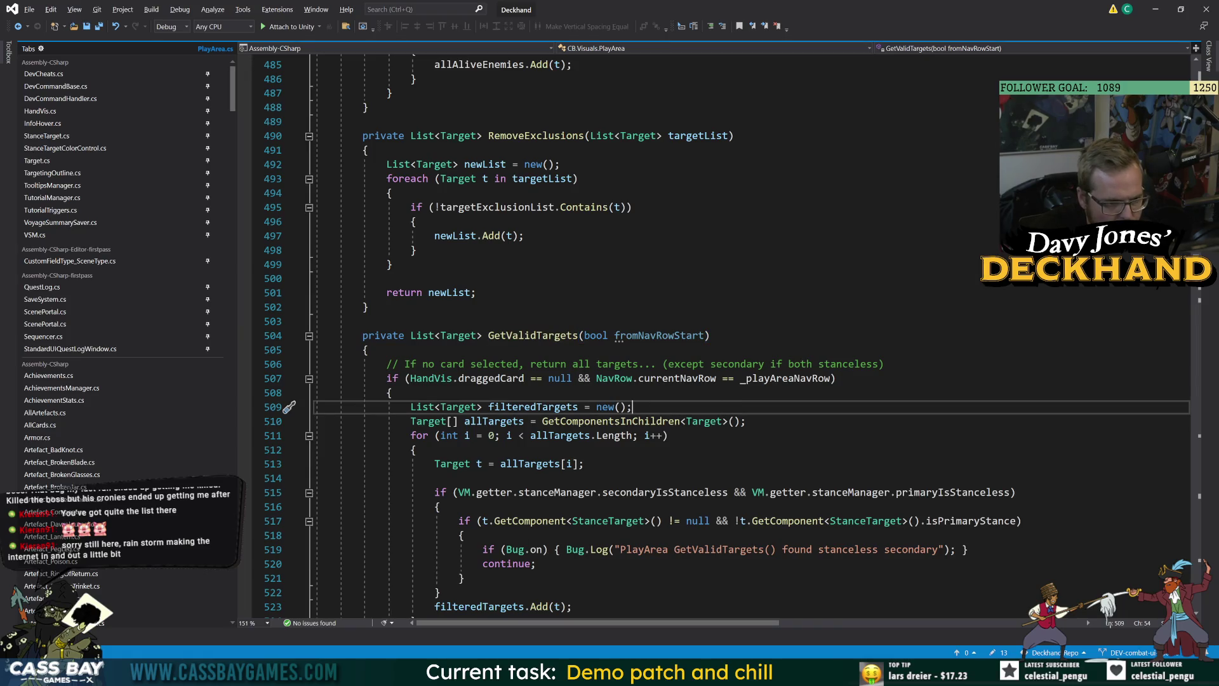
pyautogui.scroll(-6, 635, 330)
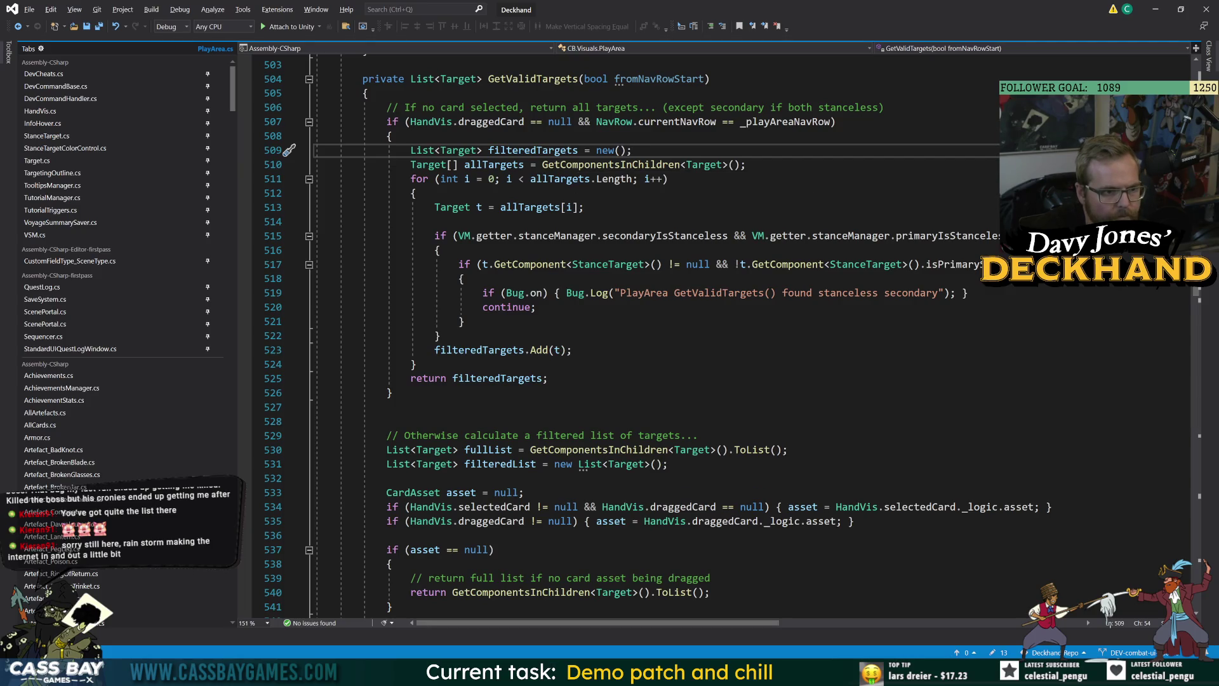
pyautogui.click(524, 350)
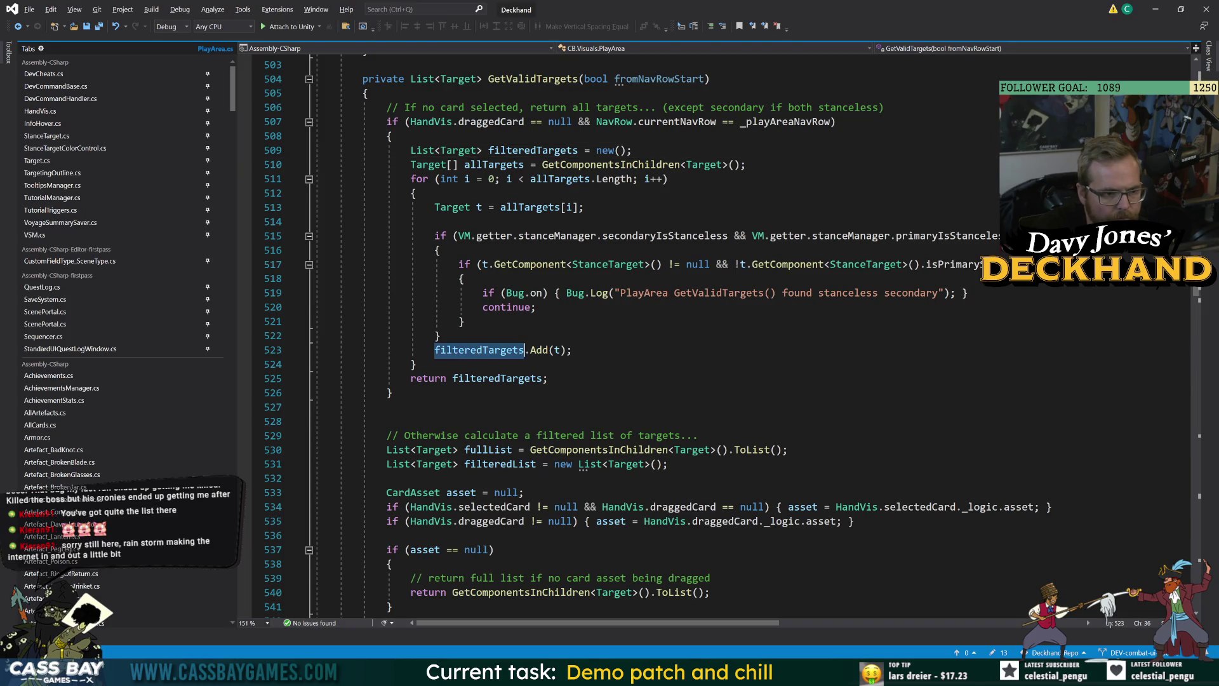
pyautogui.scroll(-4, 635, 330)
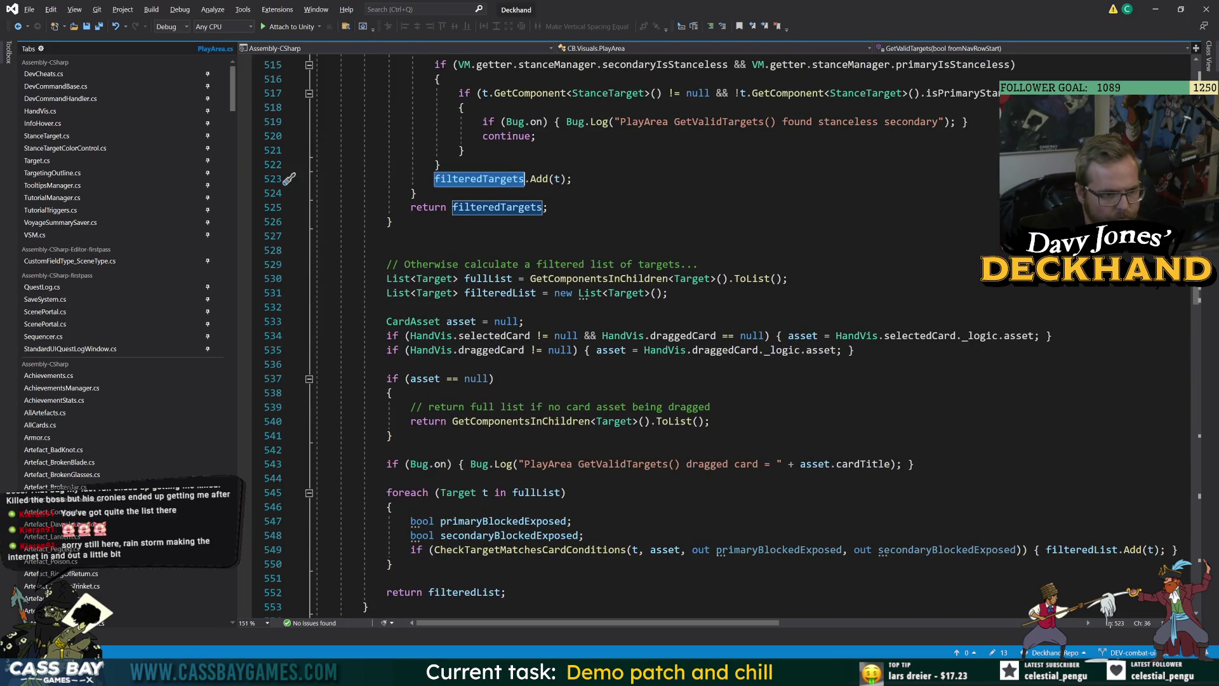
pyautogui.scroll(-5, 730, 337)
pyautogui.scroll(5, 730, 336)
pyautogui.doubleClick(486, 208)
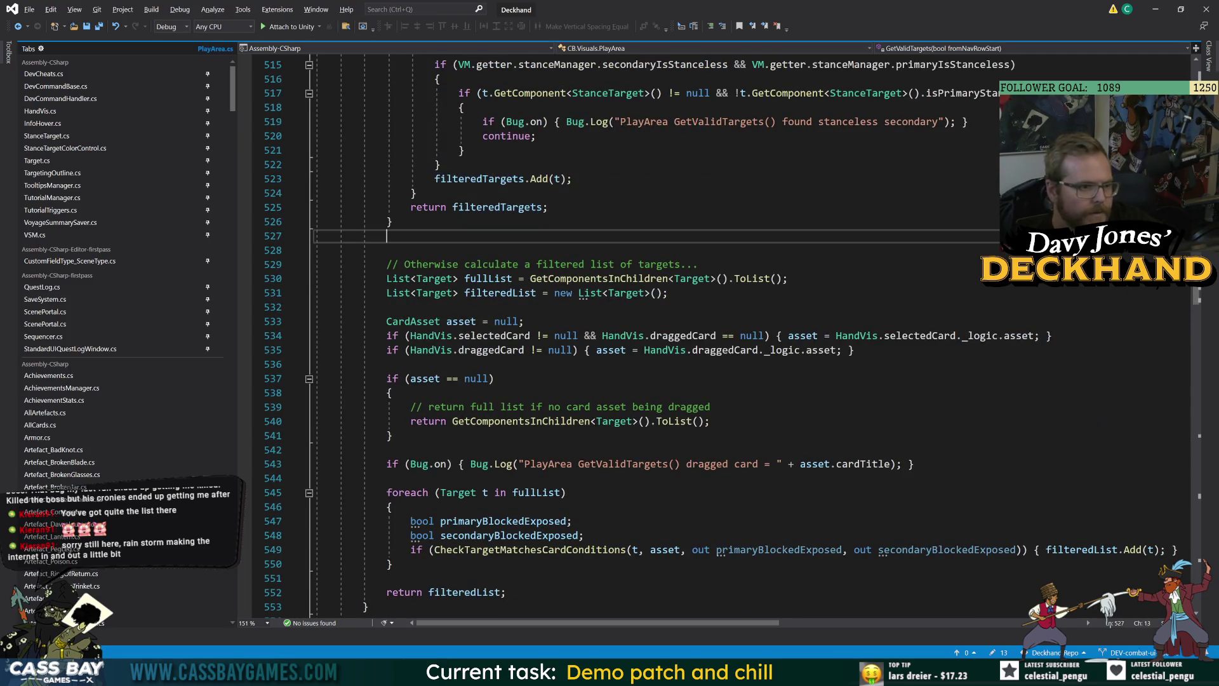
# Step: Highlight every use of the card asset variable in GetValidTargets
pyautogui.scroll(5, 486, 208)
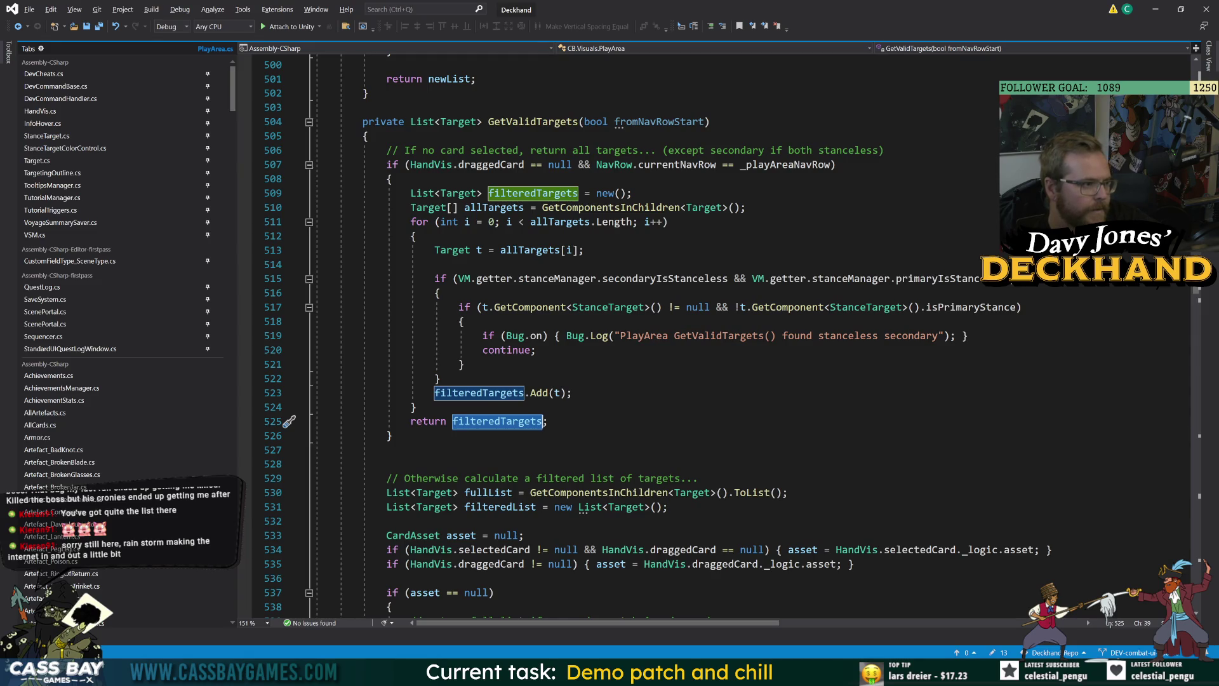
pyautogui.click(573, 392)
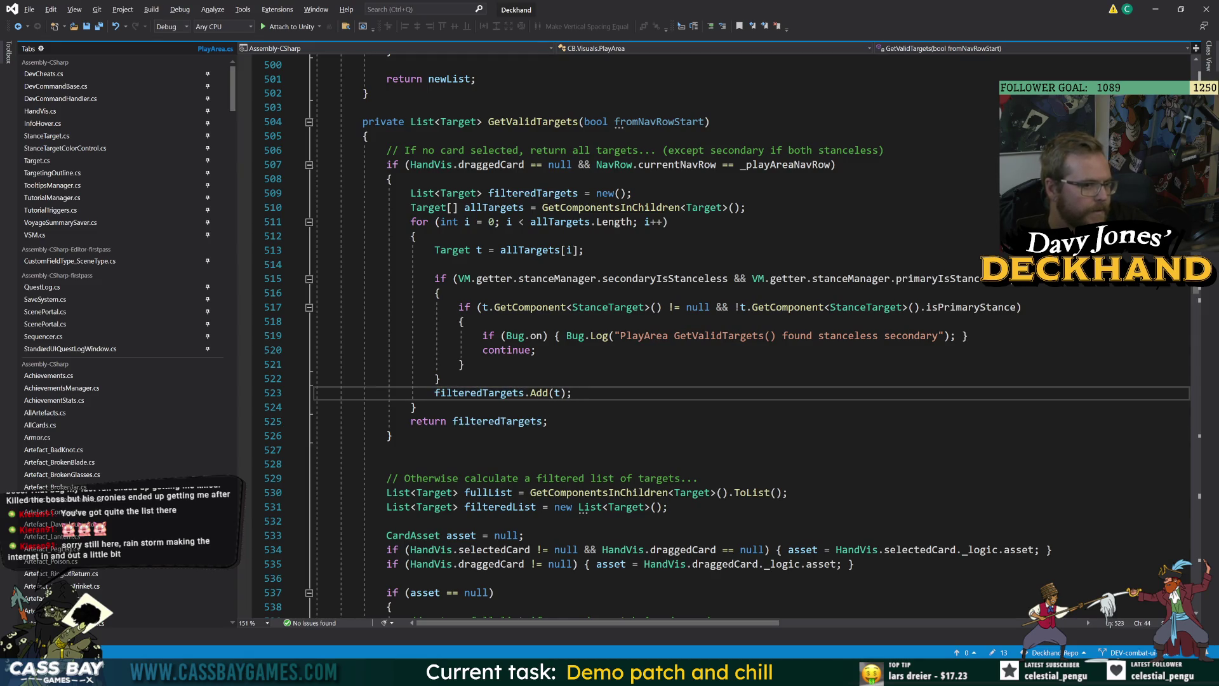
pyautogui.scroll(-5, 717, 336)
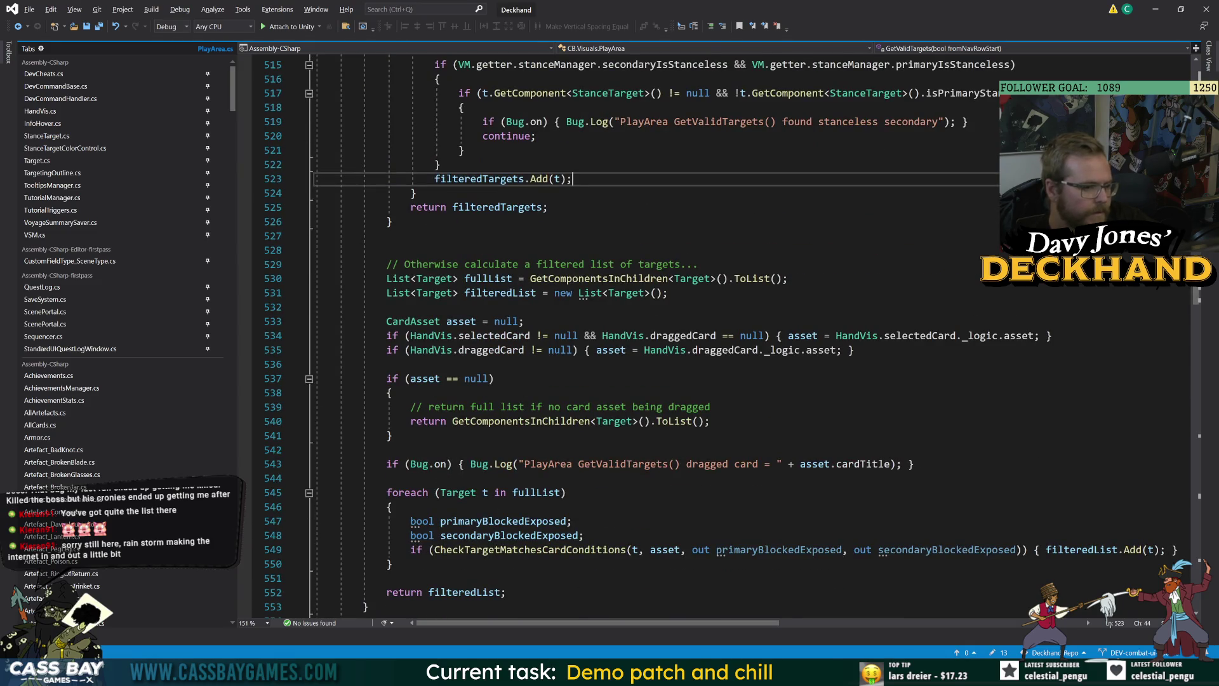
pyautogui.scroll(5, 546, 379)
pyautogui.scroll(-6, 546, 379)
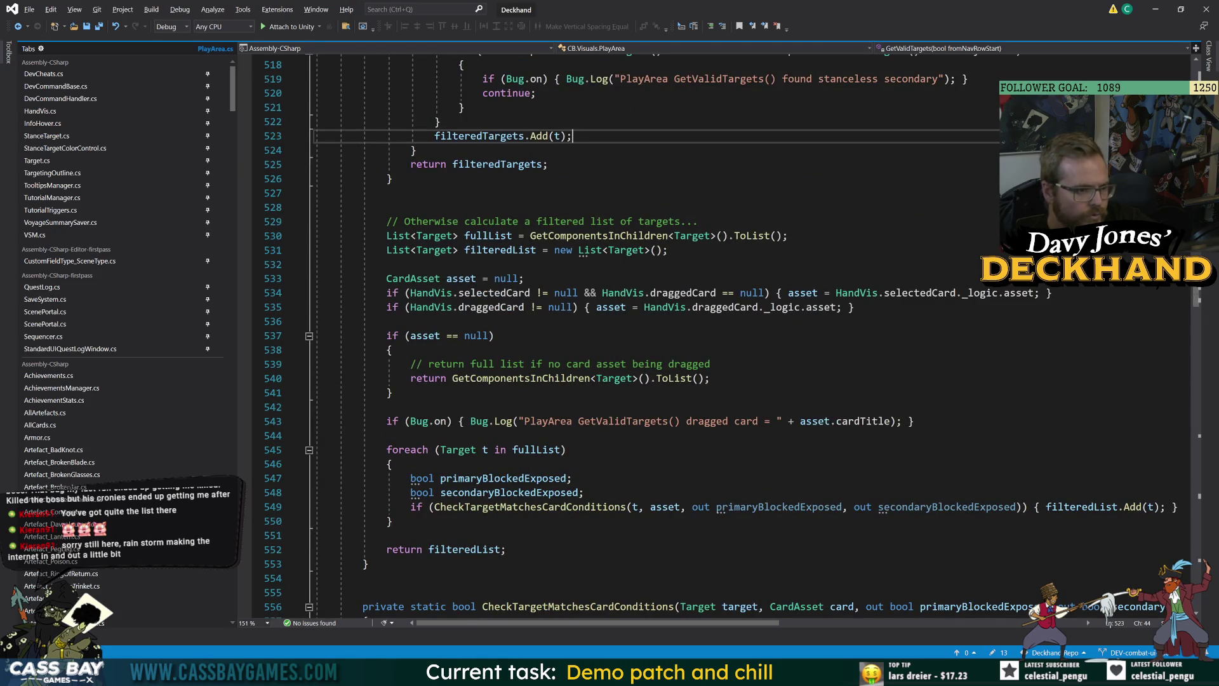
pyautogui.doubleClick(467, 279)
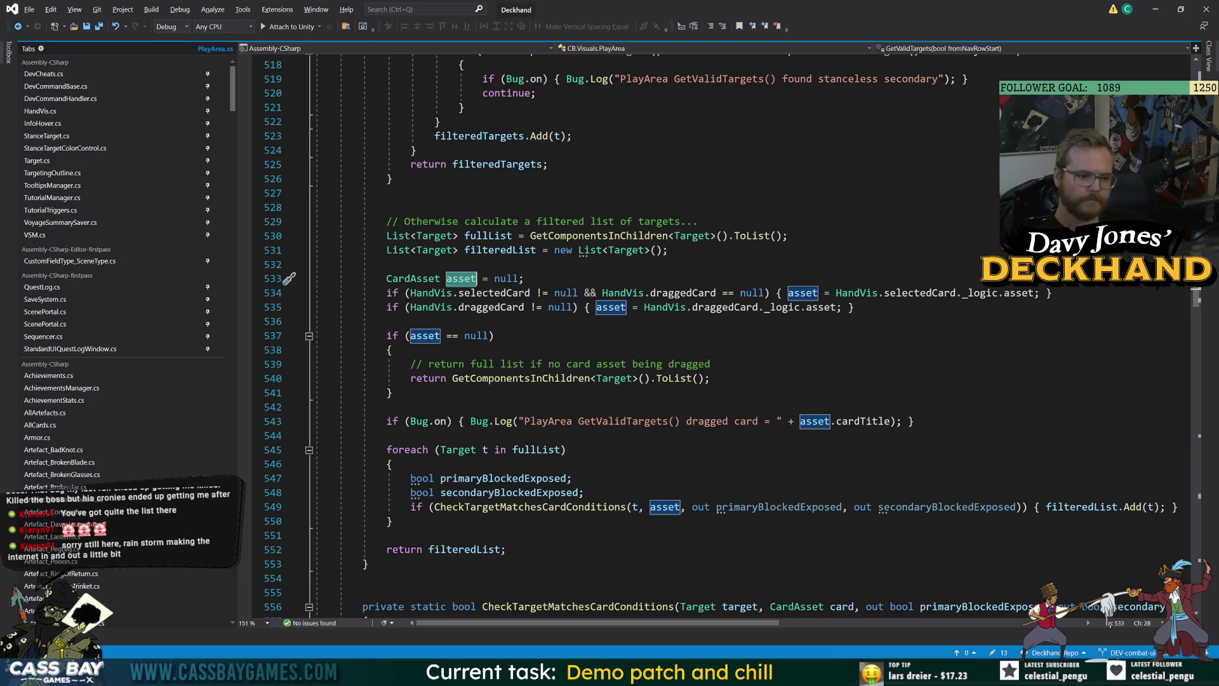
# Step: Jump to the CheckTargetMatchesCardConditions definition and pick out its PassesAttackCardChecks call on line 565
pyautogui.doubleClick(530, 507)
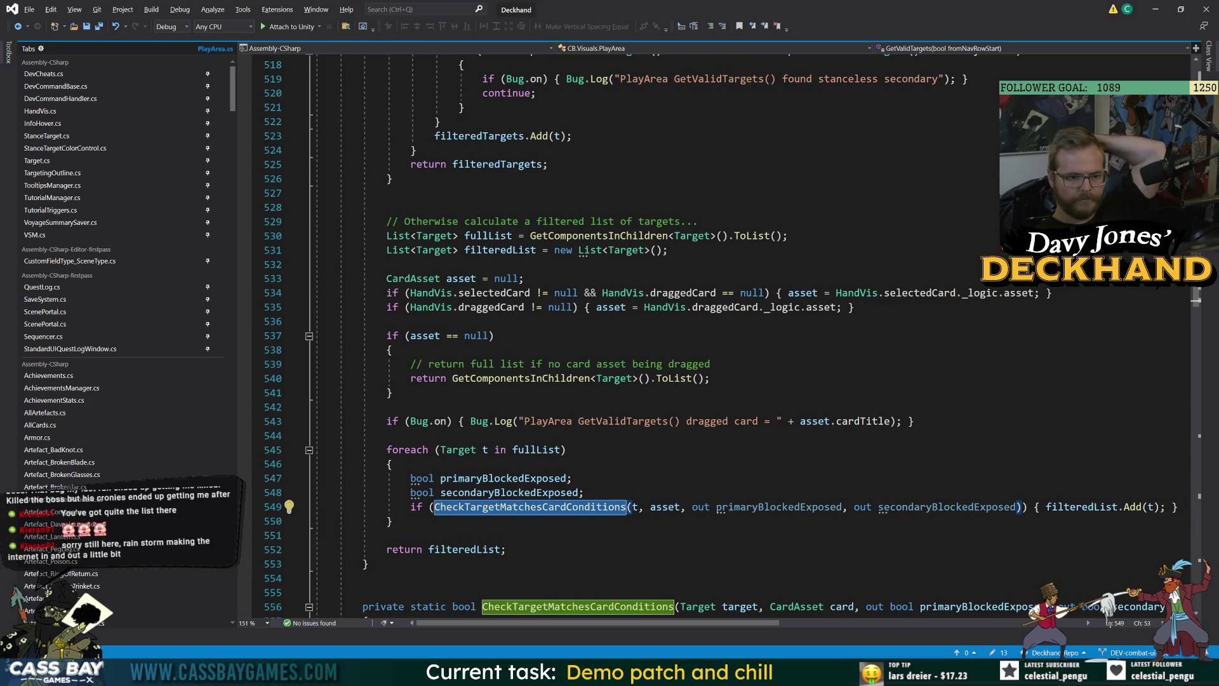
pyautogui.press('F12')
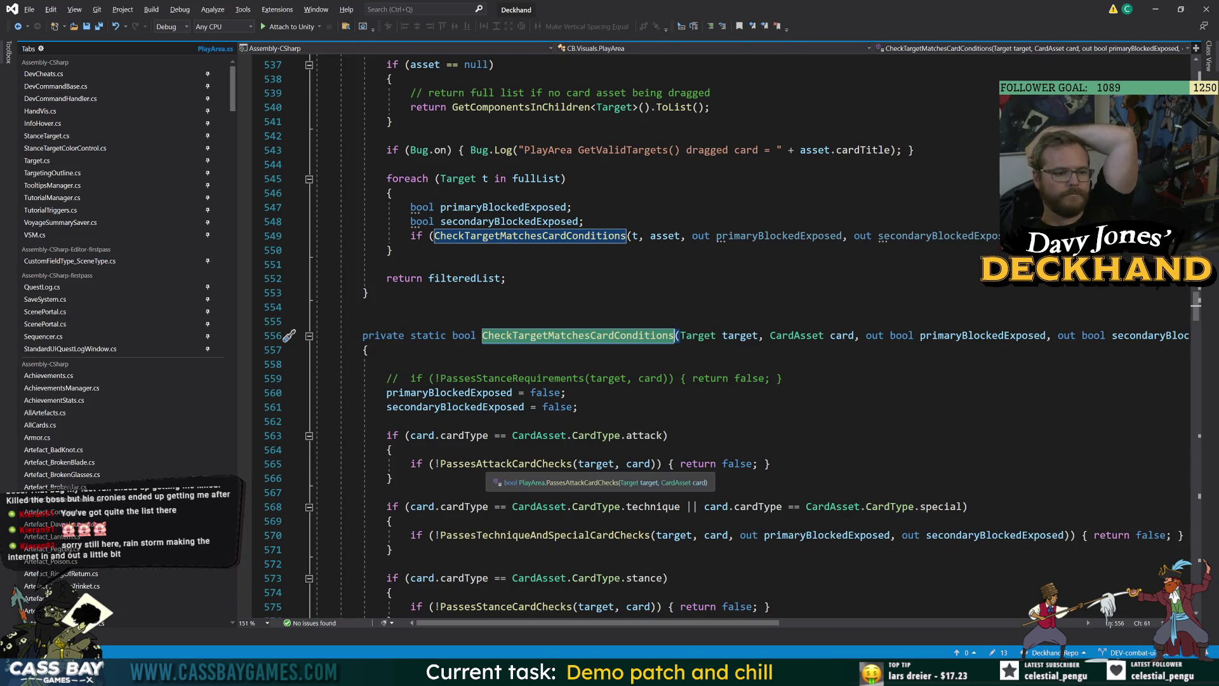
pyautogui.doubleClick(508, 463)
pyautogui.click(386, 421)
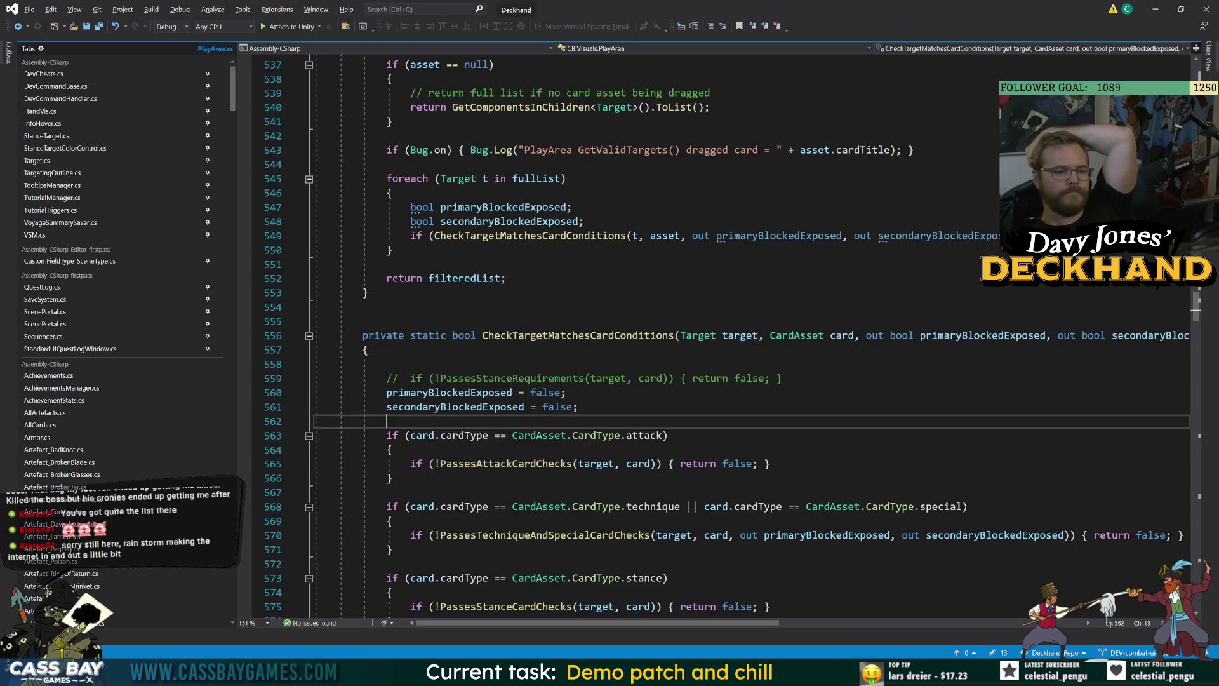
pyautogui.scroll(-5, 654, 536)
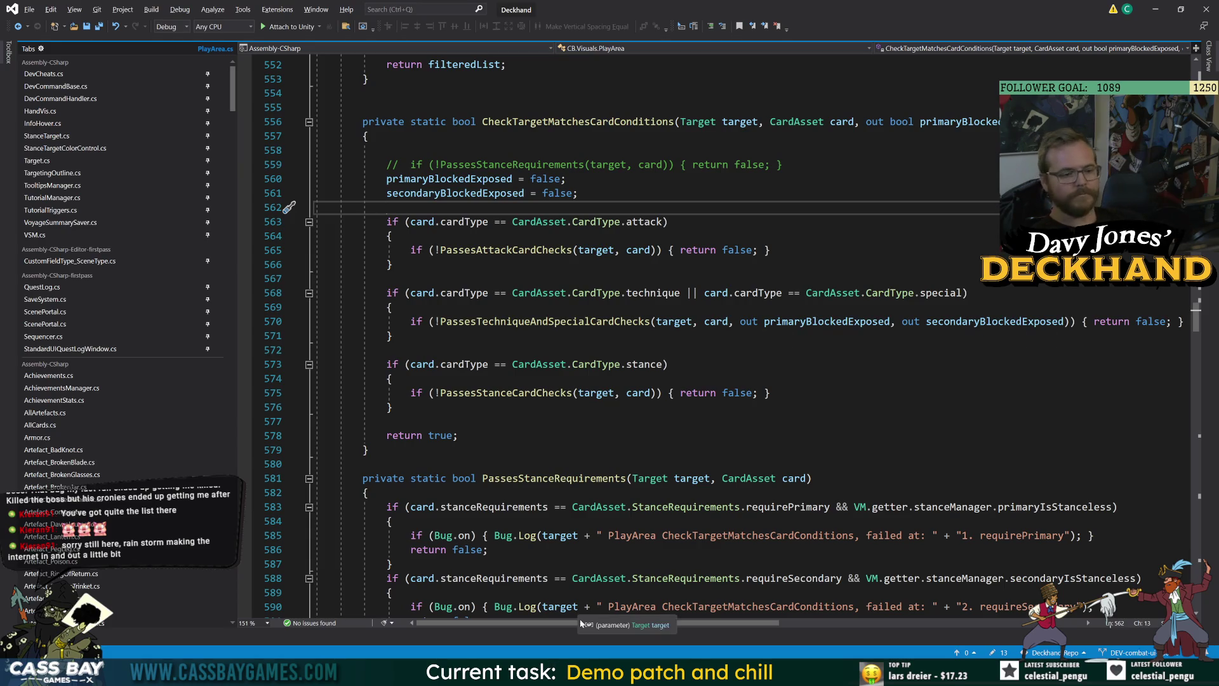
# Step: Review PassesTechniqueAndSpecialCardChecks and its target parameter, then return to the Unity combat scene
pyautogui.click(629, 365)
pyautogui.doubleClick(604, 322)
pyautogui.press('F12')
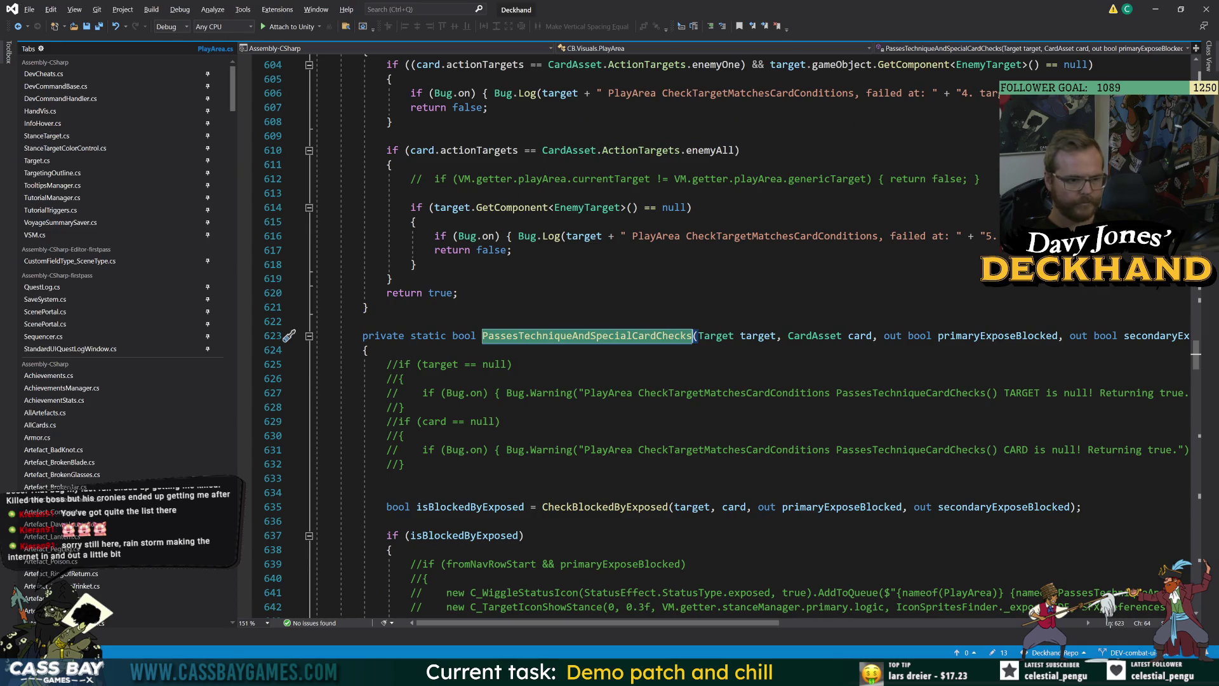
pyautogui.click(765, 336)
pyautogui.scroll(-9, 765, 336)
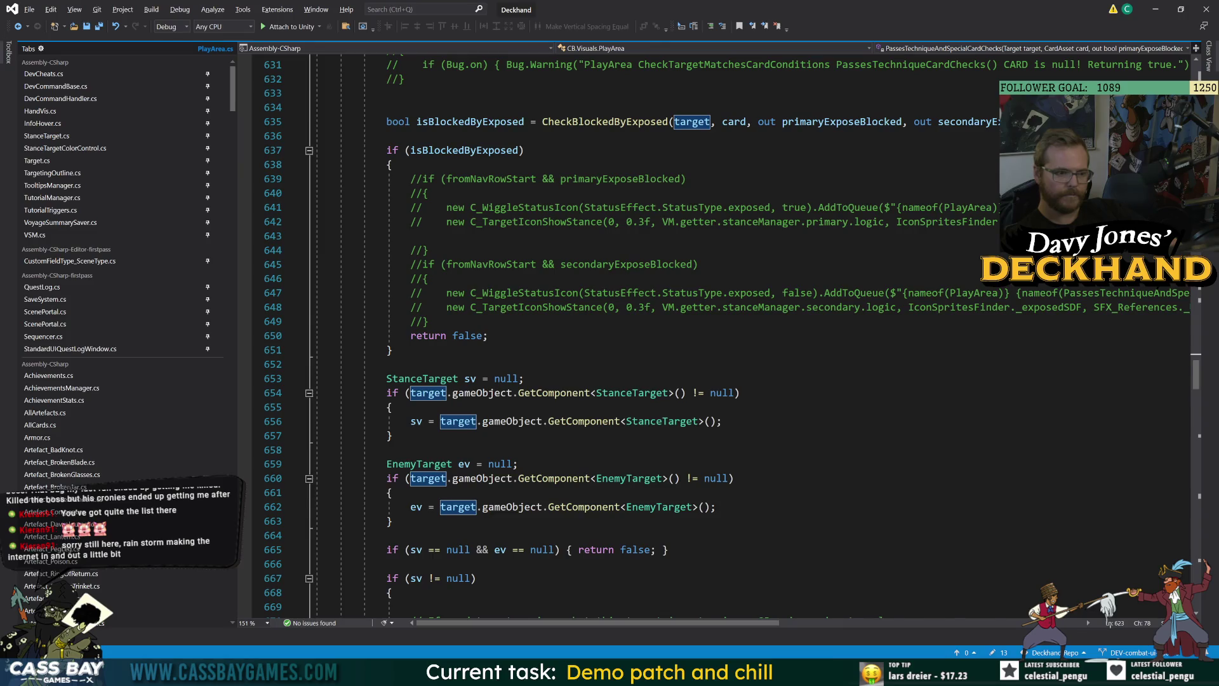
pyautogui.scroll(-3, 635, 337)
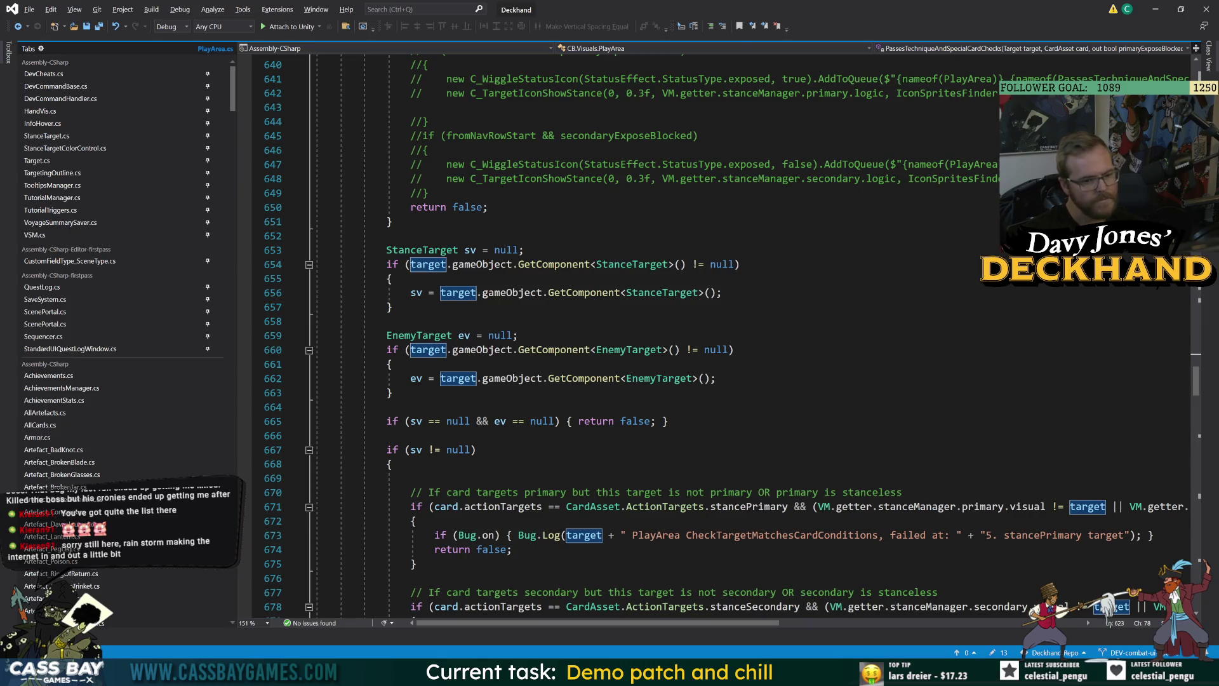
pyautogui.scroll(-4, 870, 552)
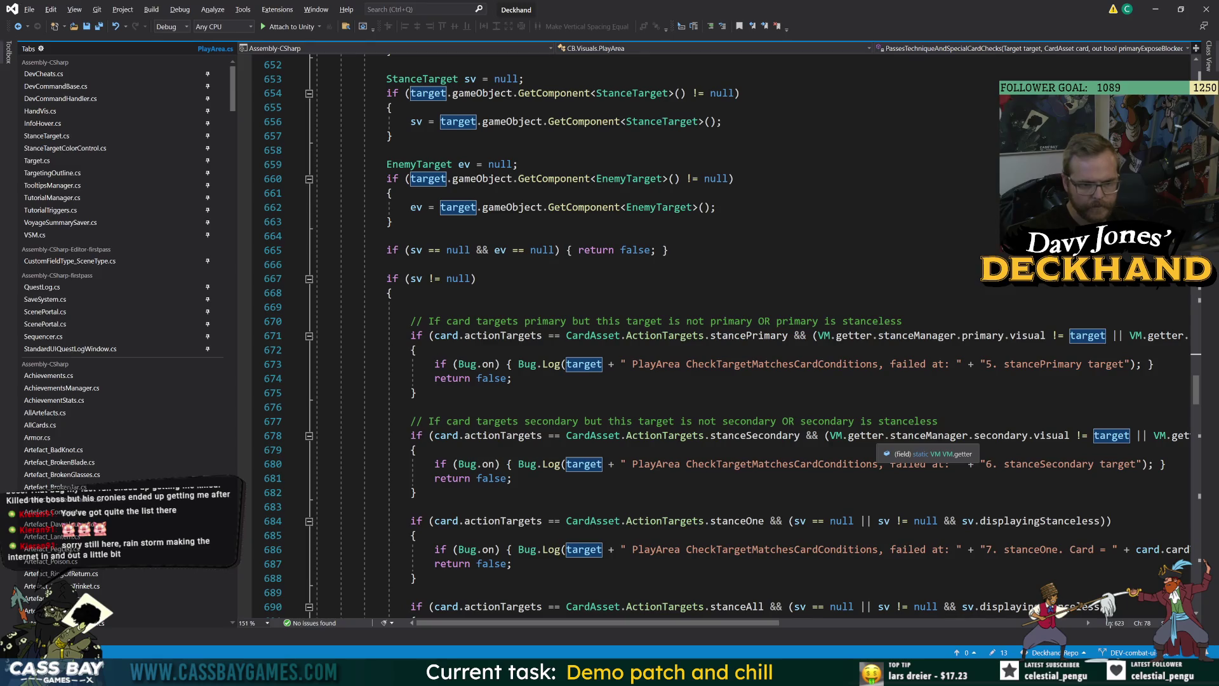
pyautogui.scroll(-5, 889, 445)
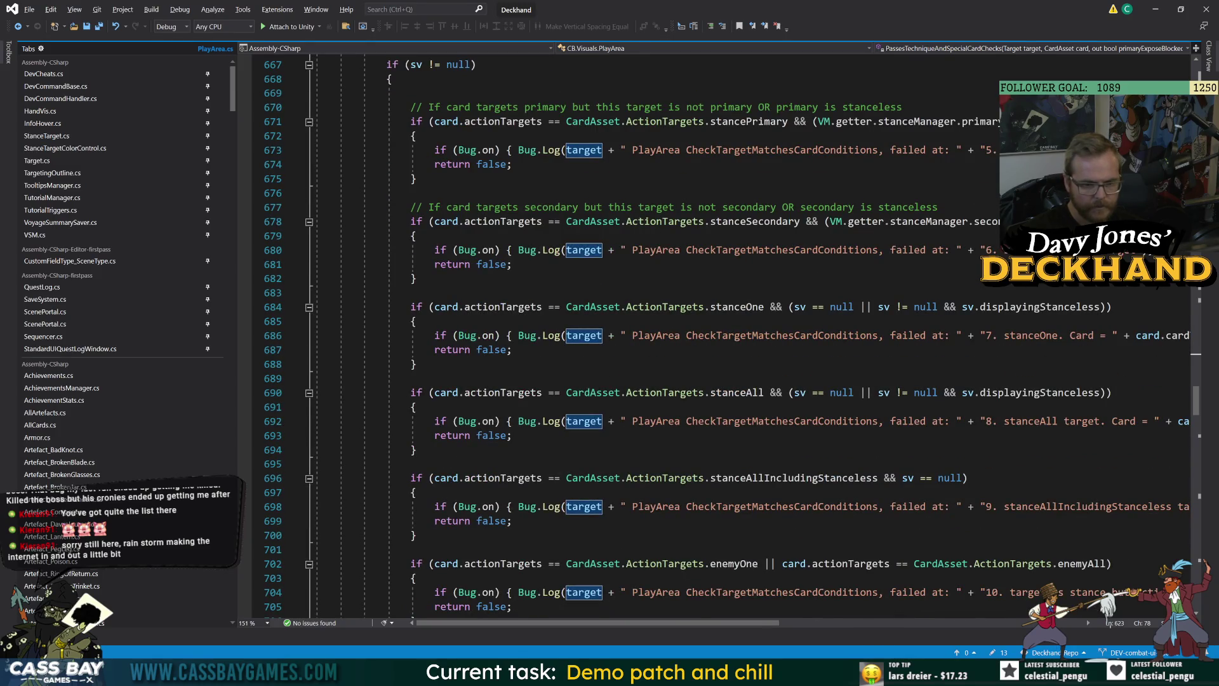
pyautogui.scroll(-2, 724, 336)
pyautogui.moveTo(844, 671)
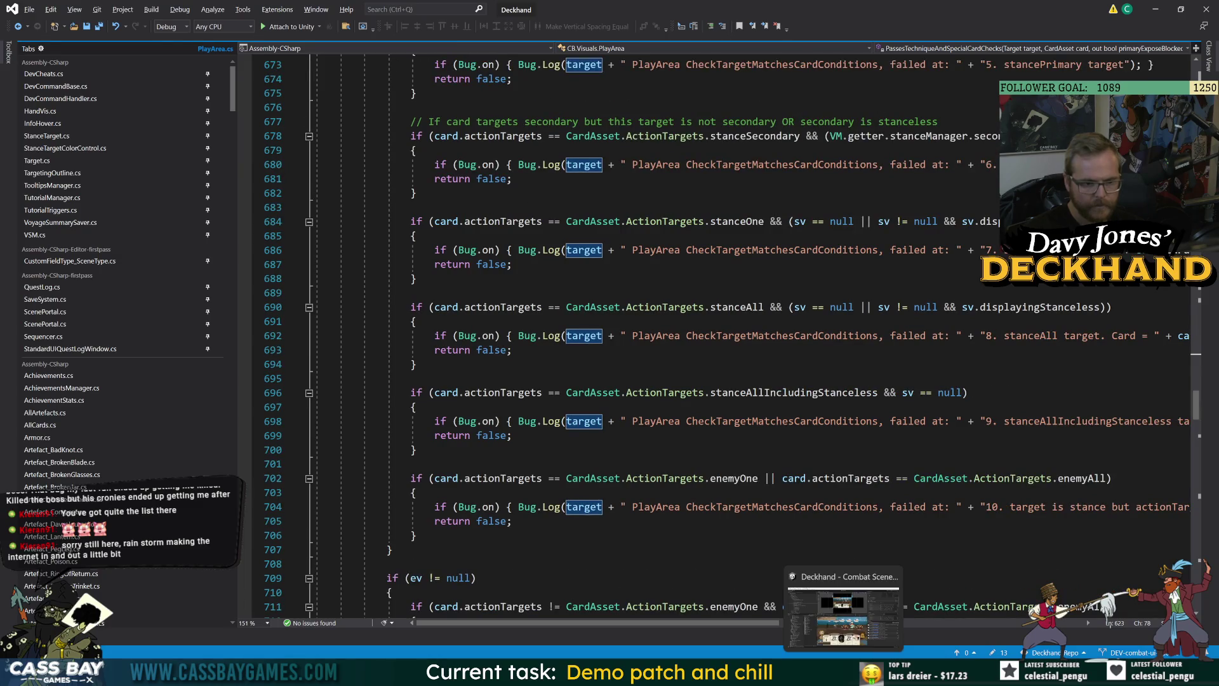
pyautogui.click(843, 613)
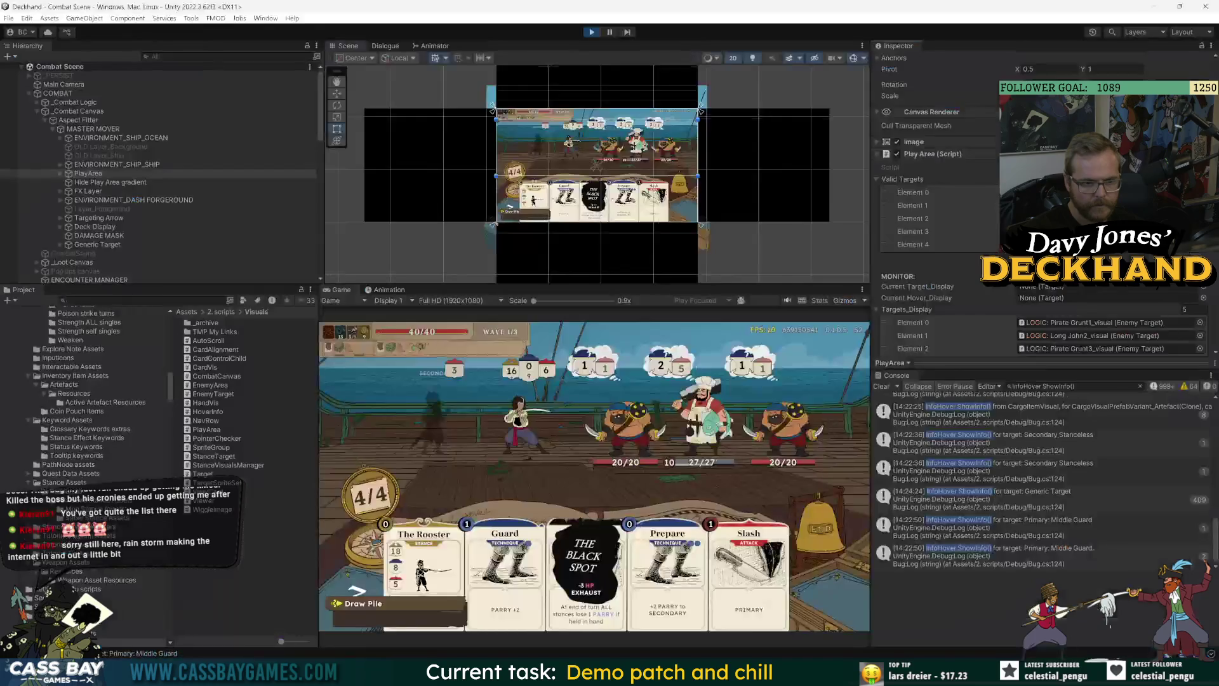
# Step: Search the Project for 'black spot', inspect the Black Spot card asset, and open the Secondary Stanceless log
pyautogui.write('black spot')
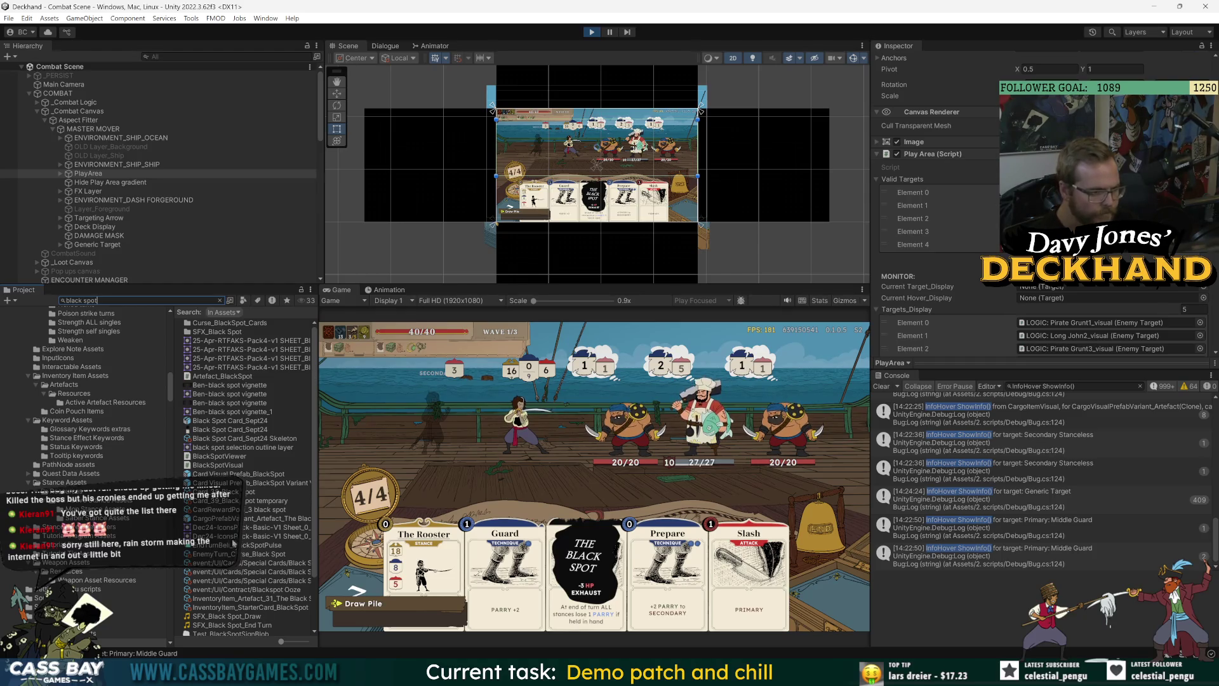
pyautogui.click(190, 491)
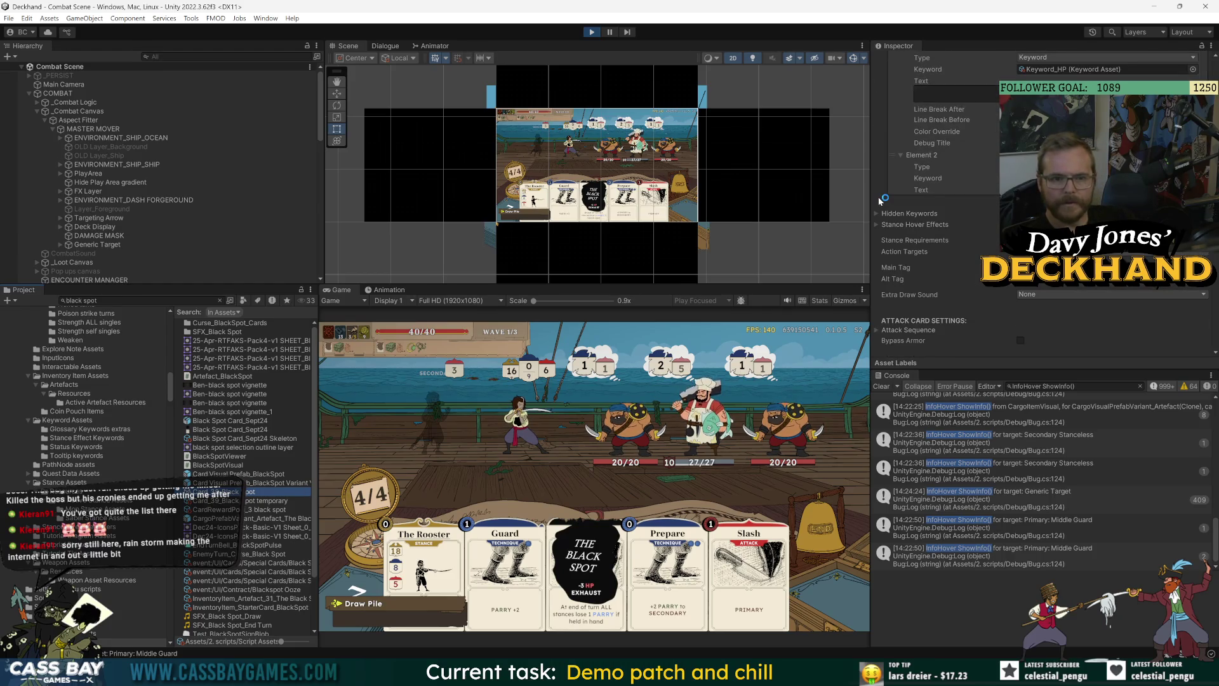
pyautogui.moveTo(595, 573)
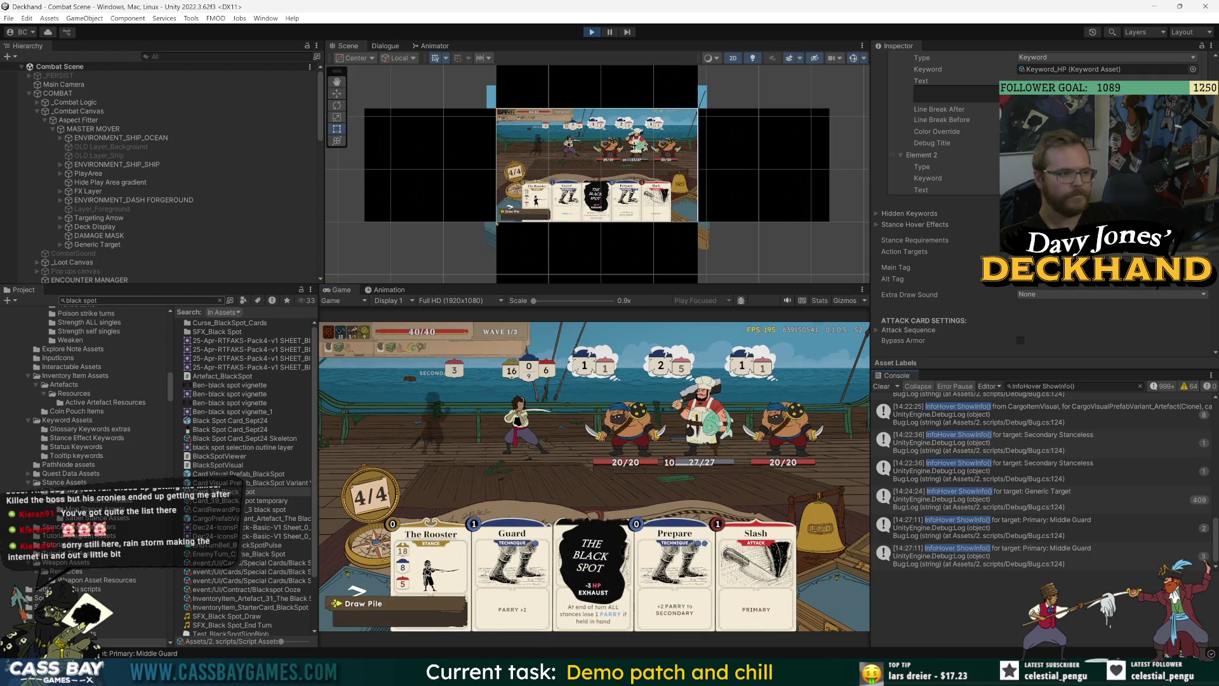
pyautogui.click(1083, 481)
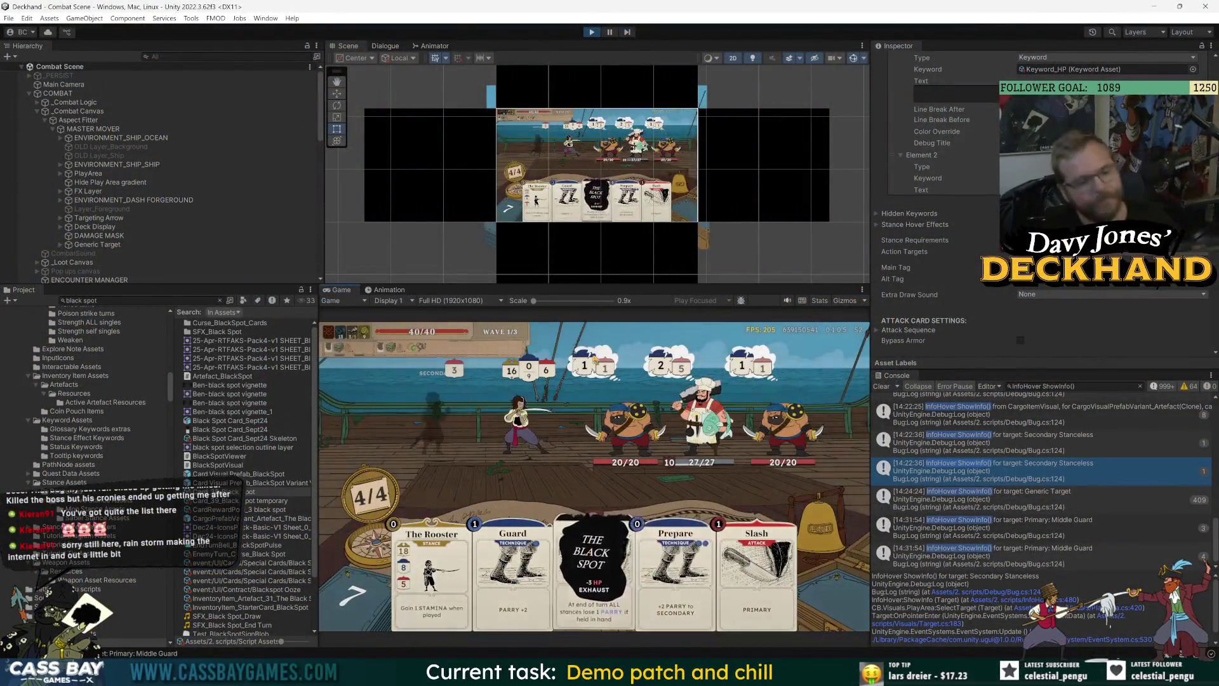
# Step: Read the stack trace of the InfoHover ShowInfo entry for the Secondary Stanceless target
pyautogui.moveTo(567, 592)
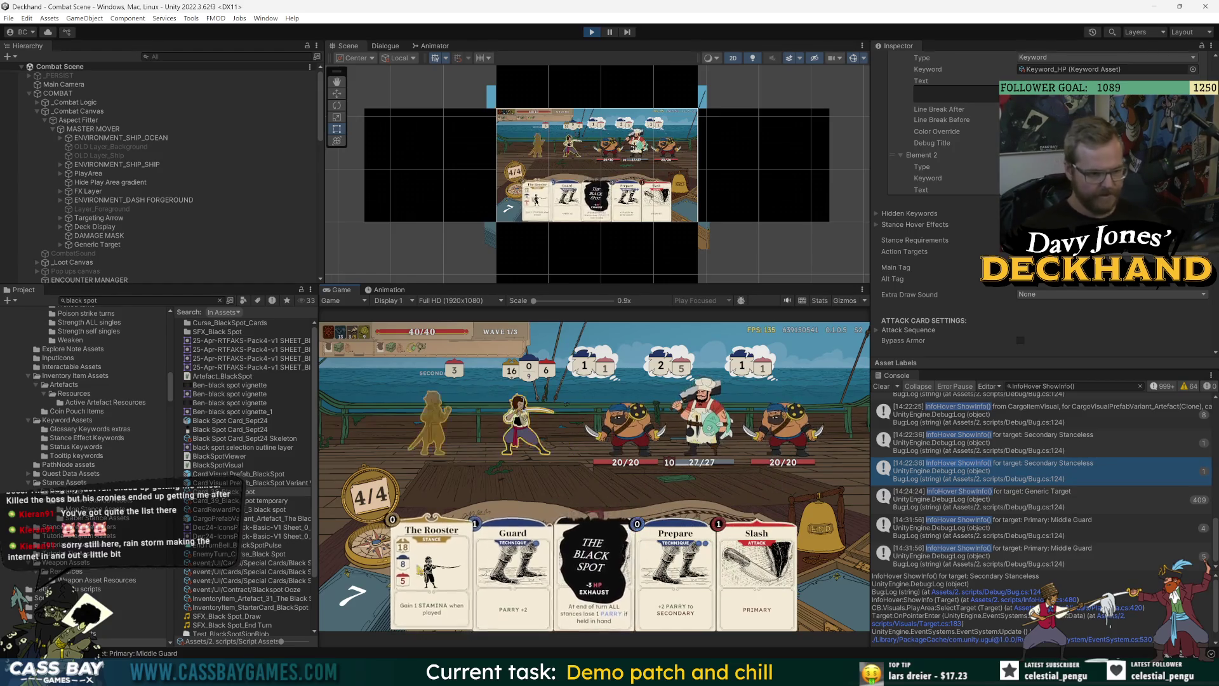
# Step: Switch the card's Action Targets to Stance All Including Stanceless, then back to Stance All
pyautogui.moveTo(583, 564)
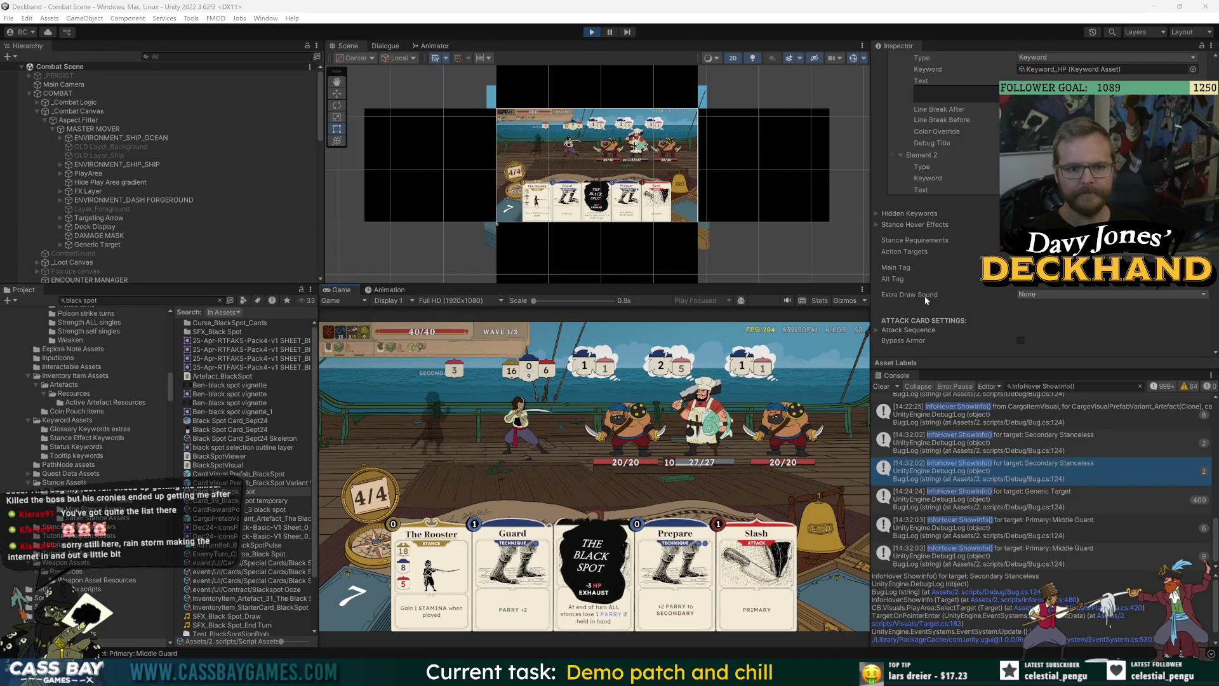
pyautogui.click(1080, 274)
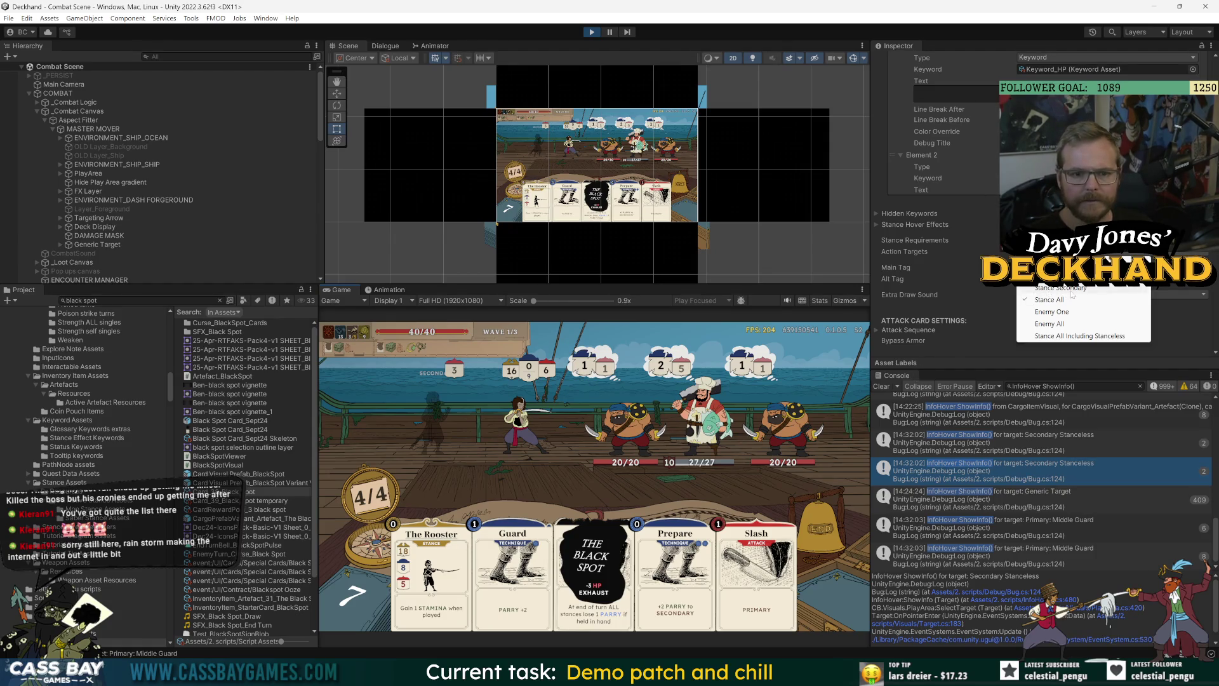
pyautogui.click(1067, 336)
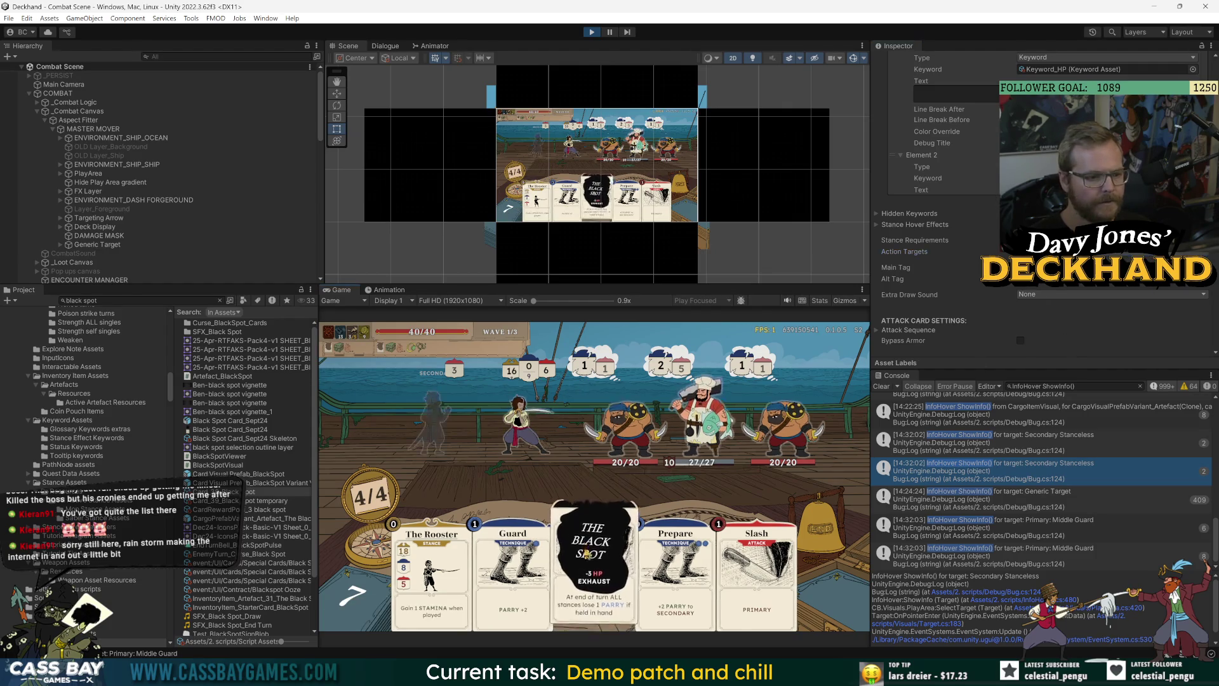
pyautogui.scroll(1, 1214, 473)
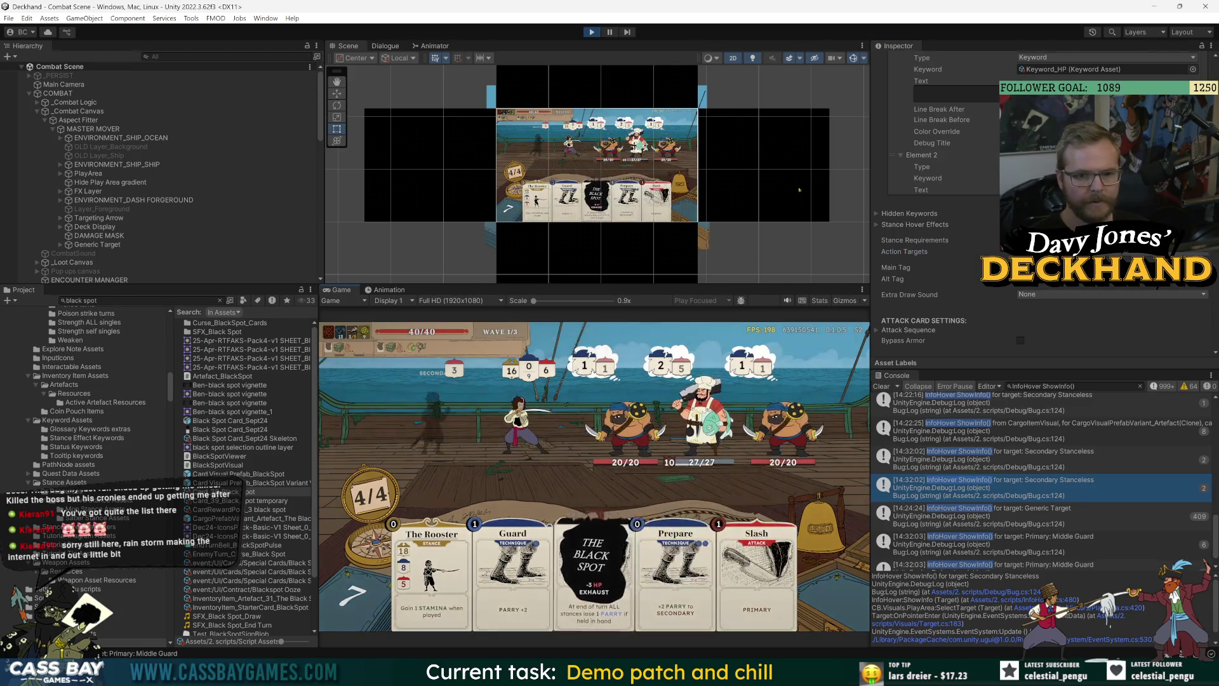
pyautogui.click(1079, 251)
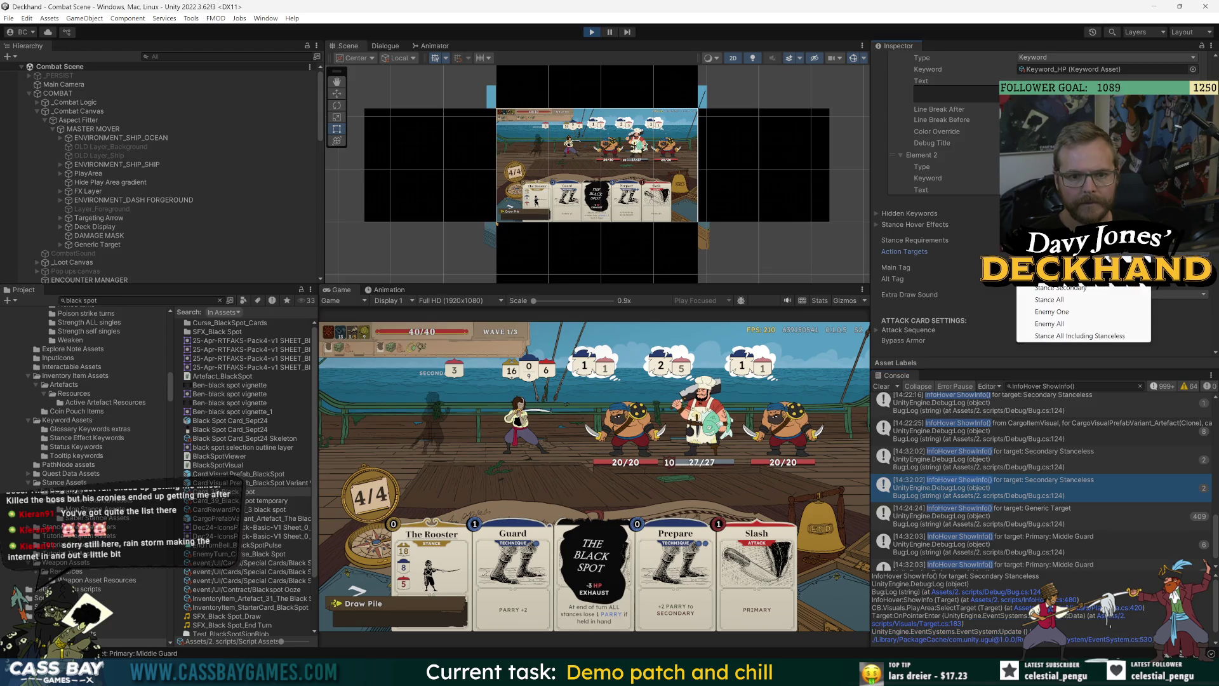
pyautogui.click(1052, 299)
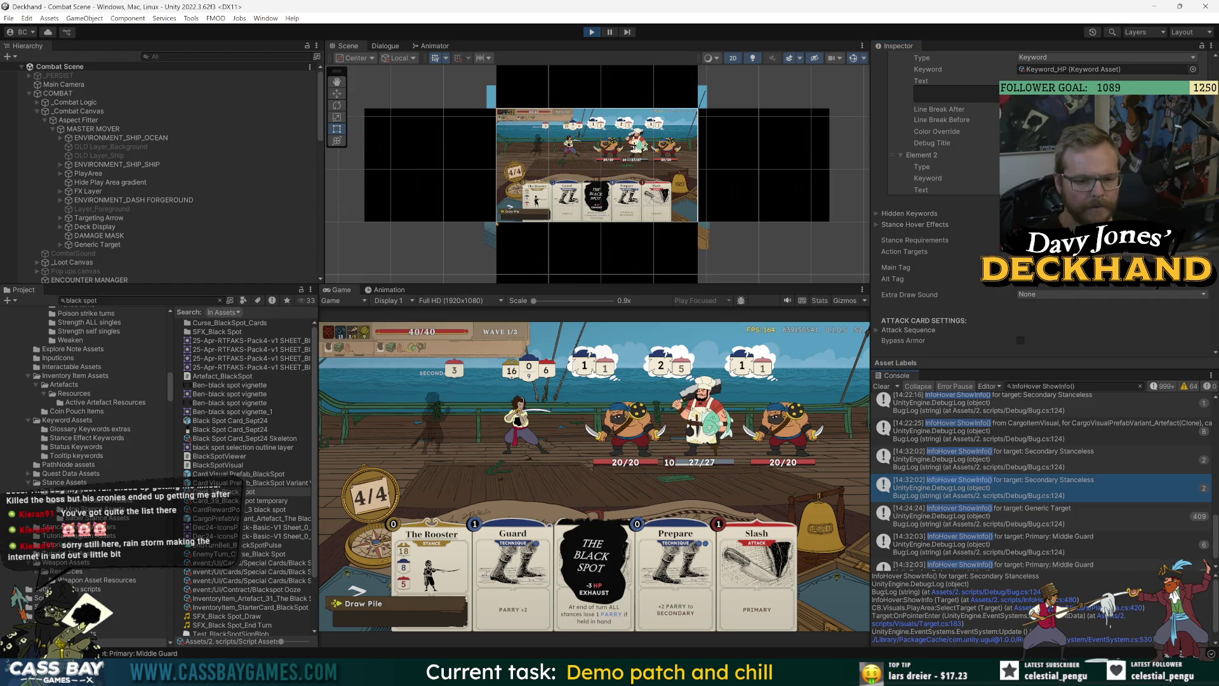
# Step: Collapse the Card Special Behaviours section of the Black Spot card asset
pyautogui.scroll(10, 887, 235)
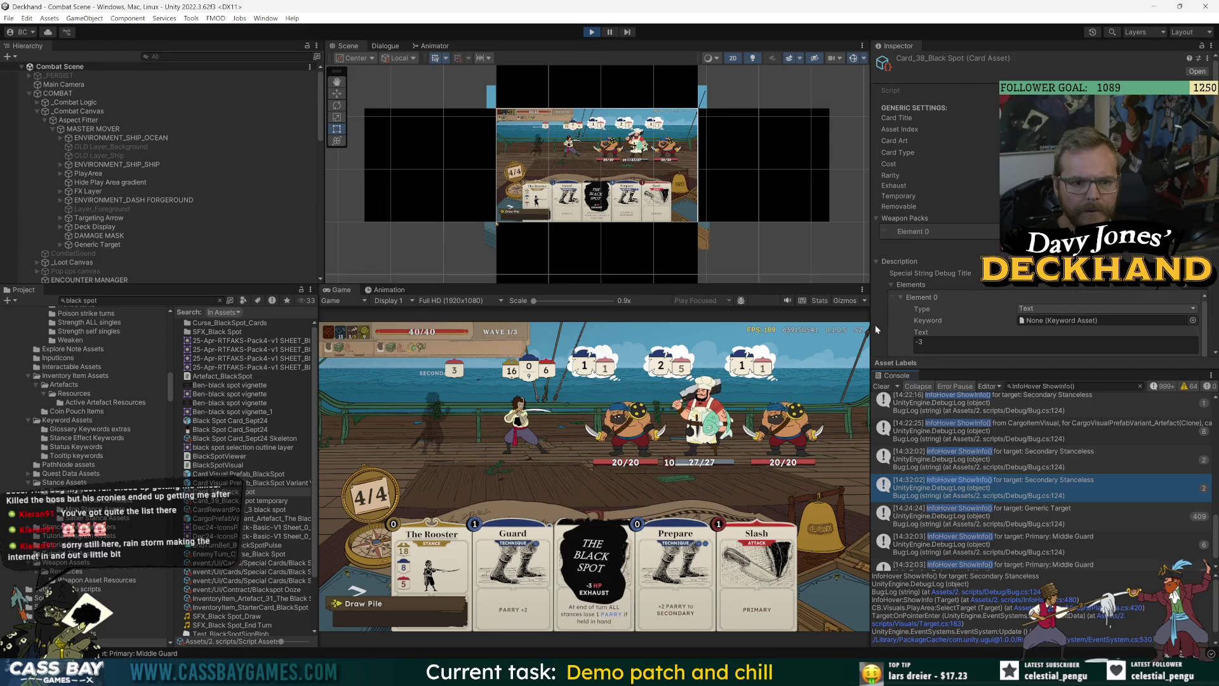
pyautogui.scroll(-8, 887, 307)
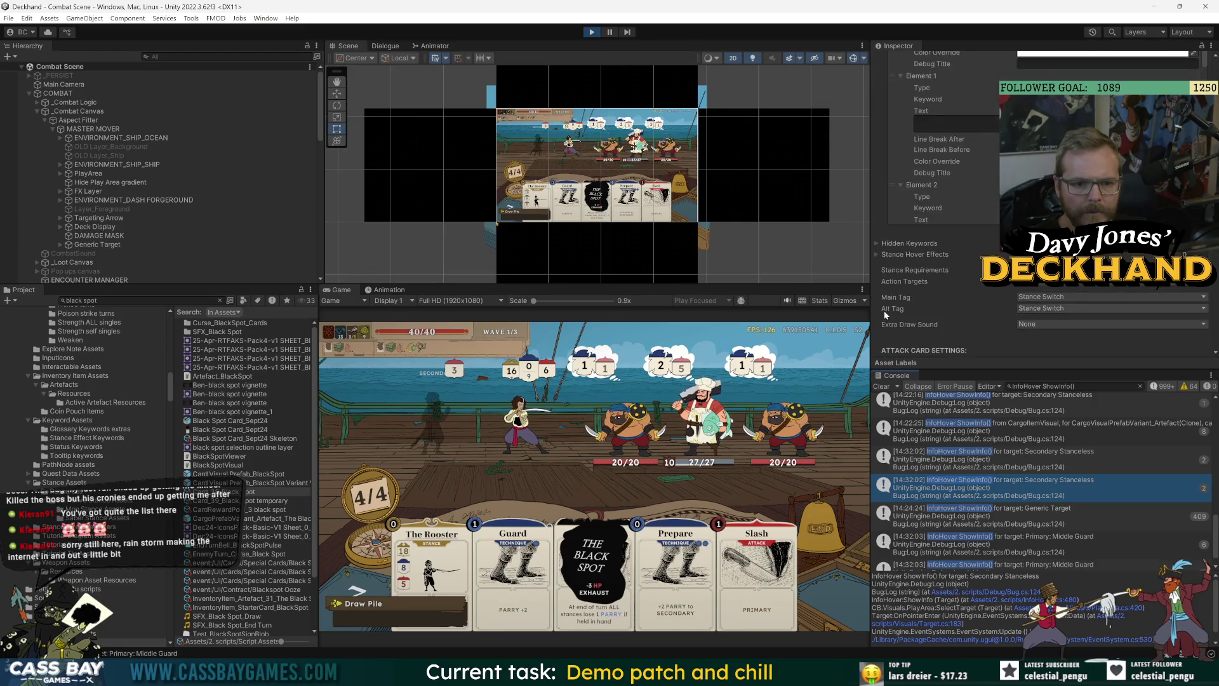
pyautogui.click(876, 283)
pyautogui.scroll(-2, 872, 256)
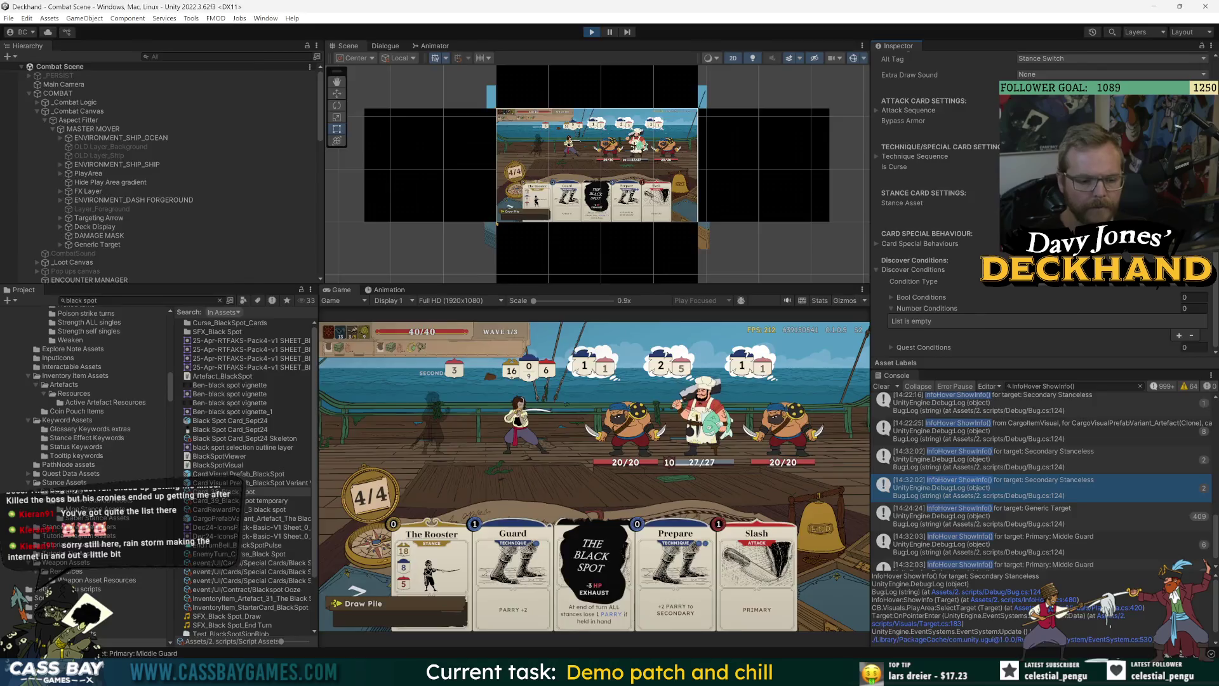
pyautogui.hotkey('alt', 'Tab')
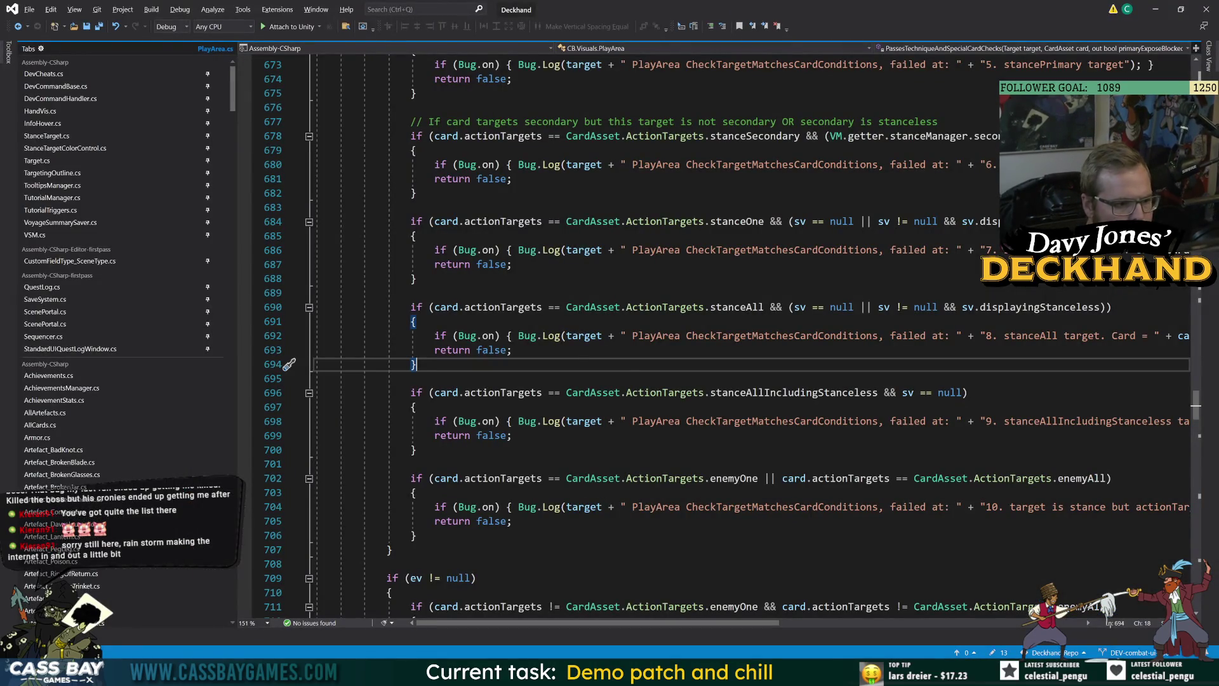
# Step: Glance at Unity, then return to PlayArea.cs and scroll up to CheckTargetMatchesCardConditions
pyautogui.scroll(19, 730, 337)
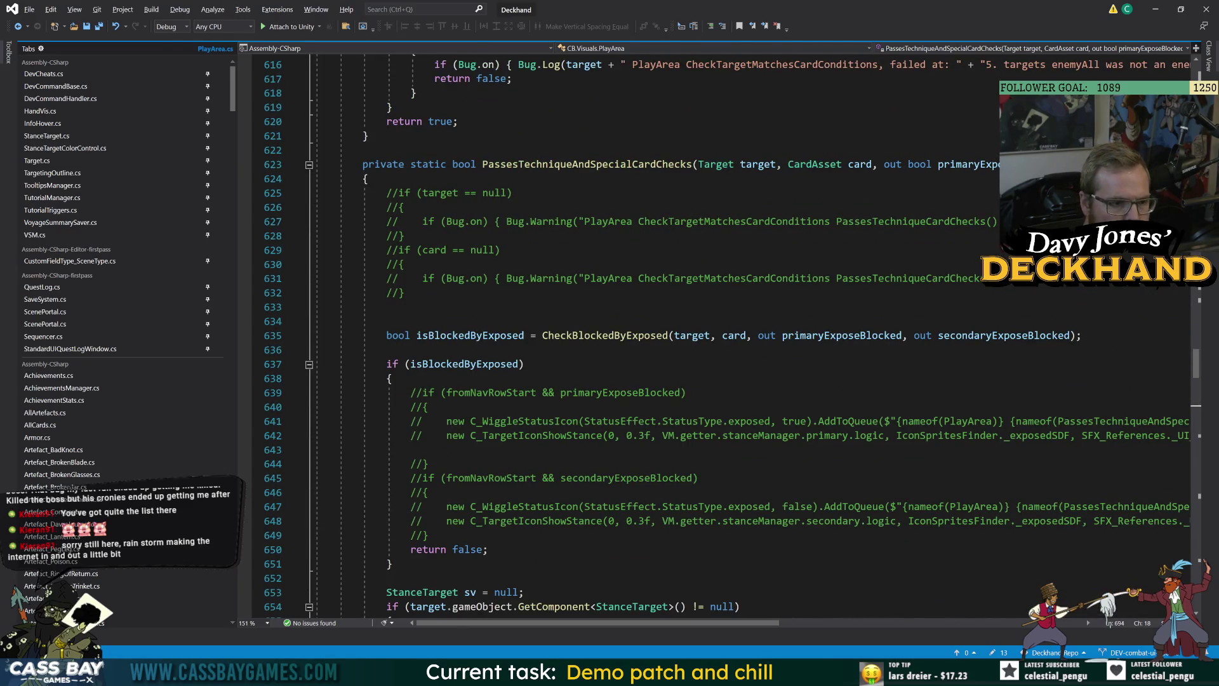
pyautogui.hotkey('alt', 'Tab')
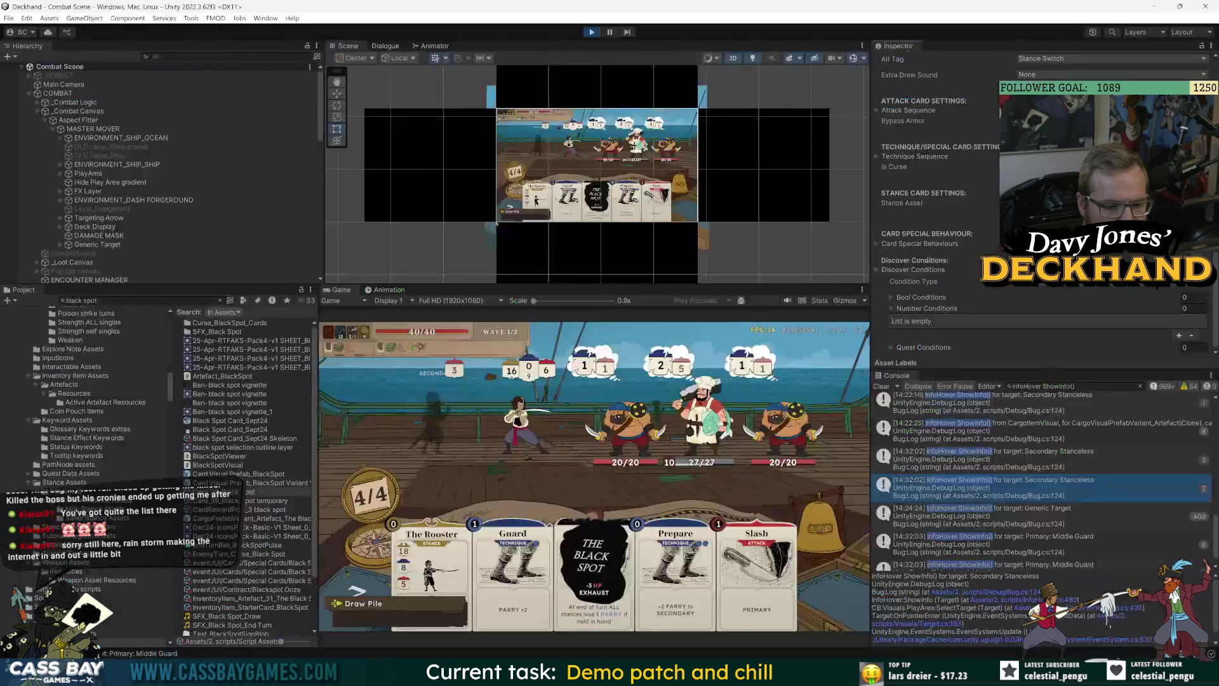
pyautogui.scroll(10, 880, 203)
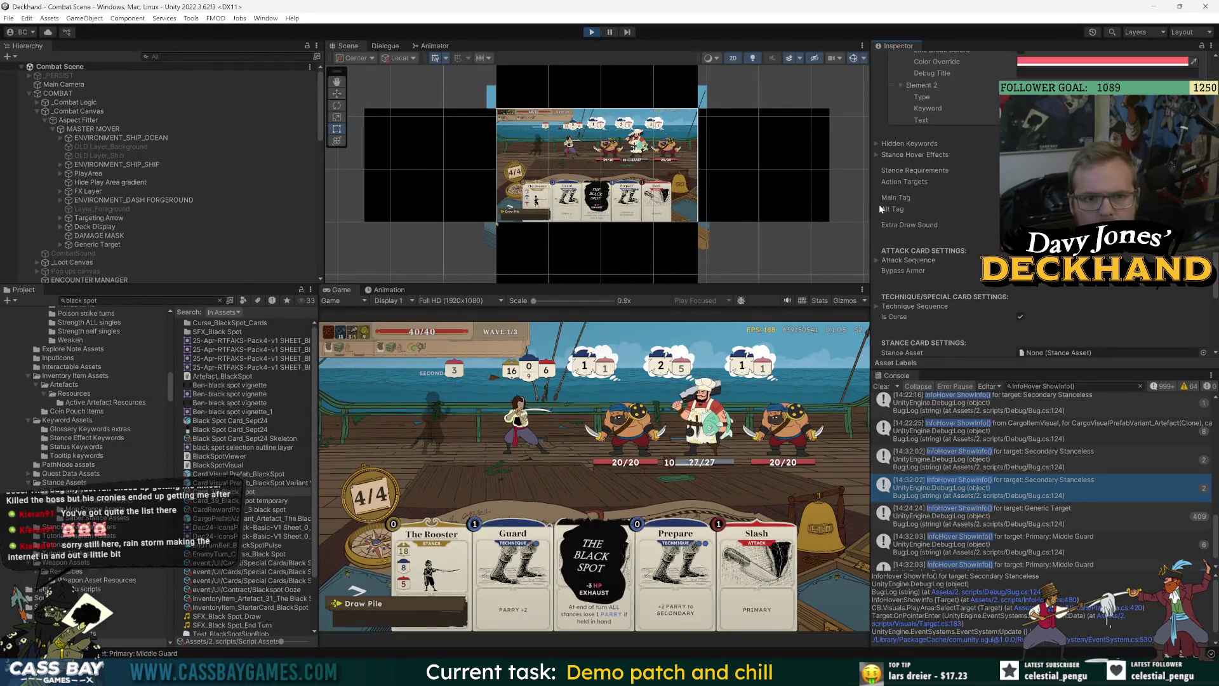
pyautogui.scroll(3, 881, 203)
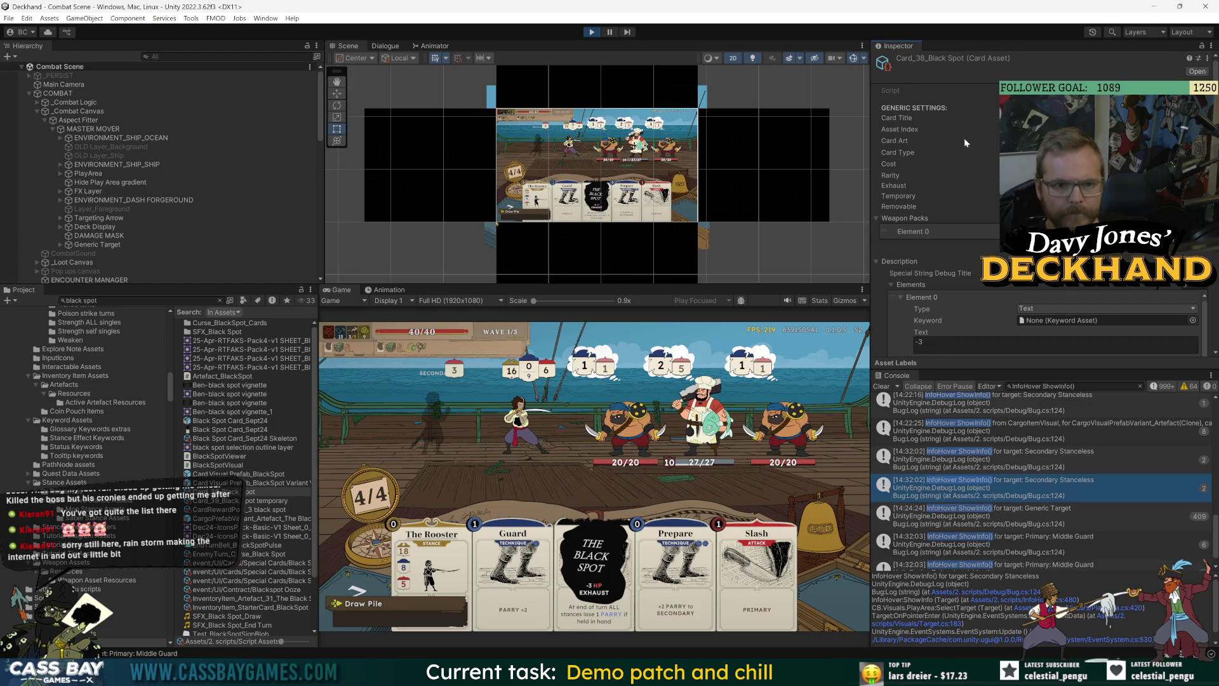
pyautogui.hotkey('alt', 'Tab')
pyautogui.scroll(-7, 635, 336)
pyautogui.scroll(14, 635, 336)
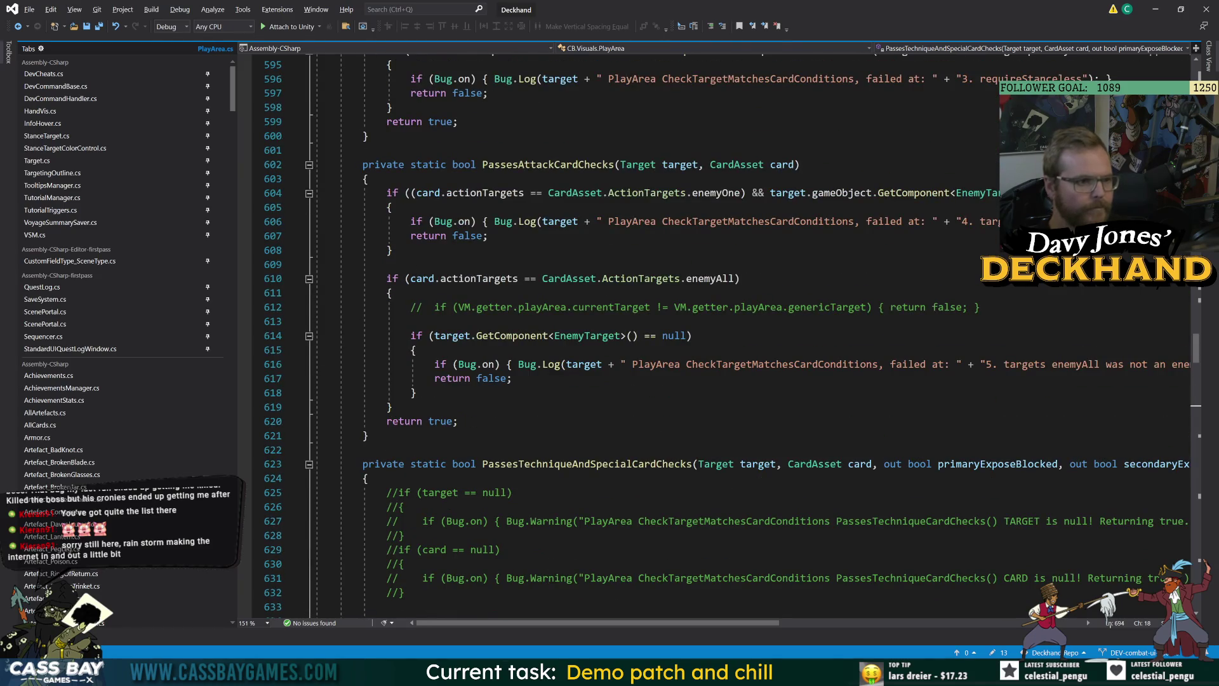
pyautogui.scroll(8, 635, 336)
pyautogui.scroll(7, 635, 337)
# Step: Review CheckTargetMatchesCardConditions, highlighting every use of primaryBlockedExposed on line 560
pyautogui.click(675, 149)
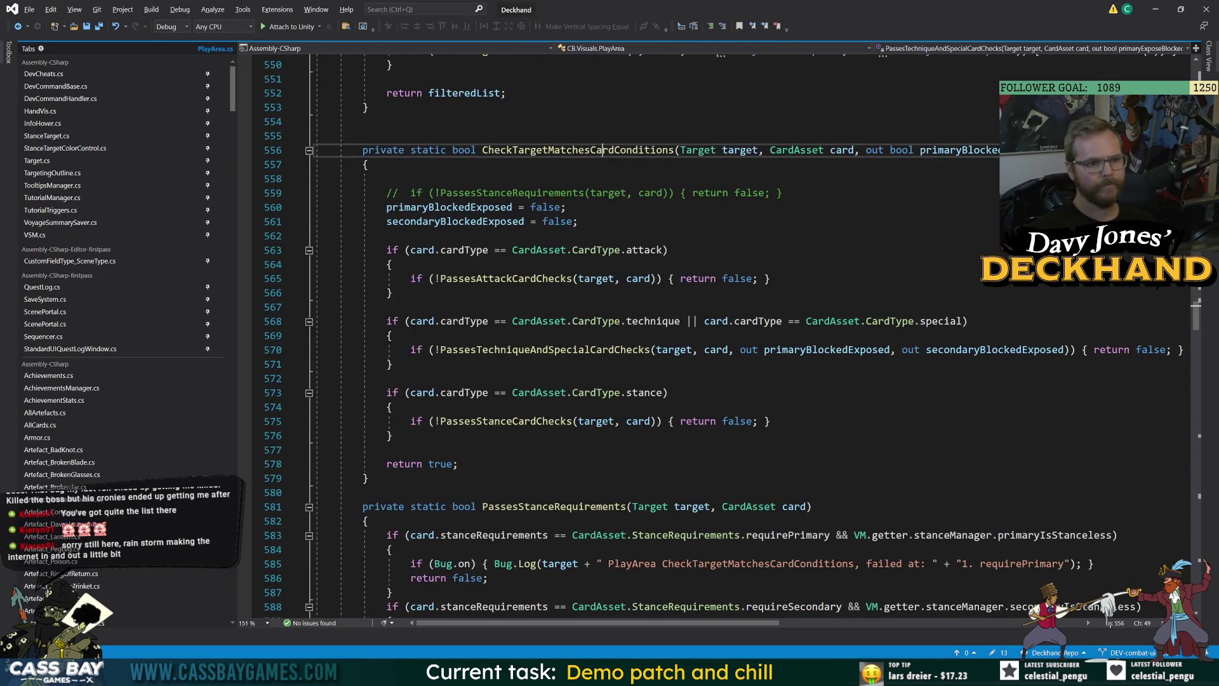
pyautogui.click(577, 221)
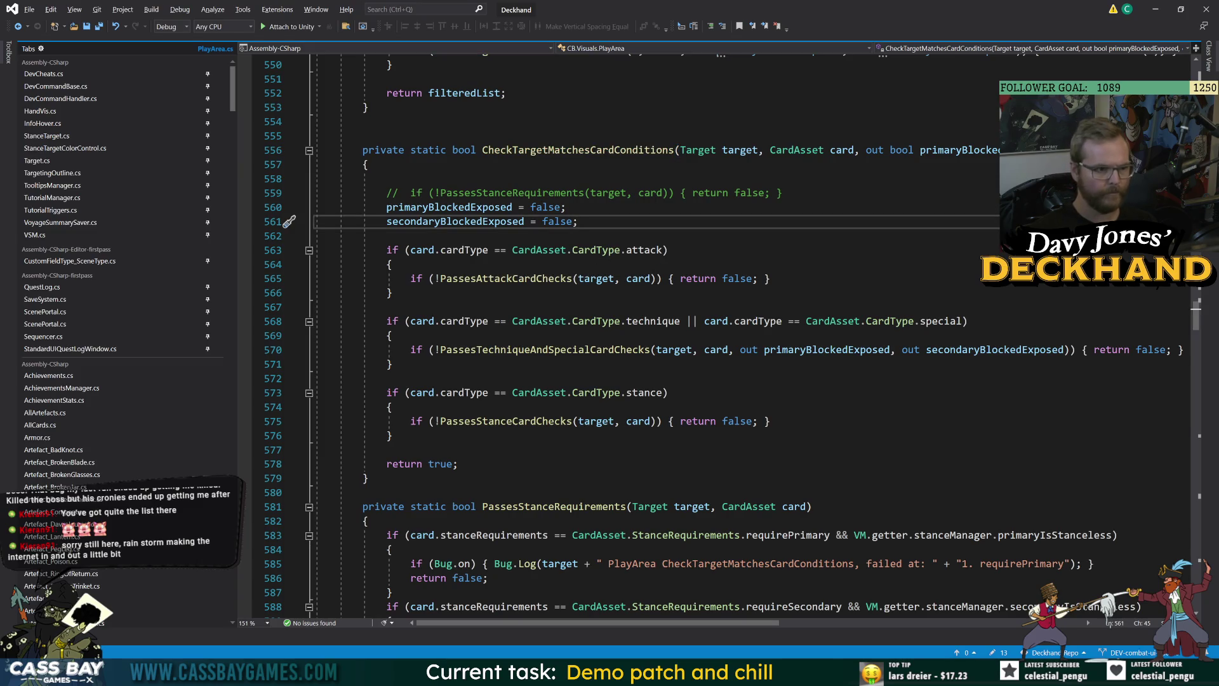
pyautogui.click(391, 436)
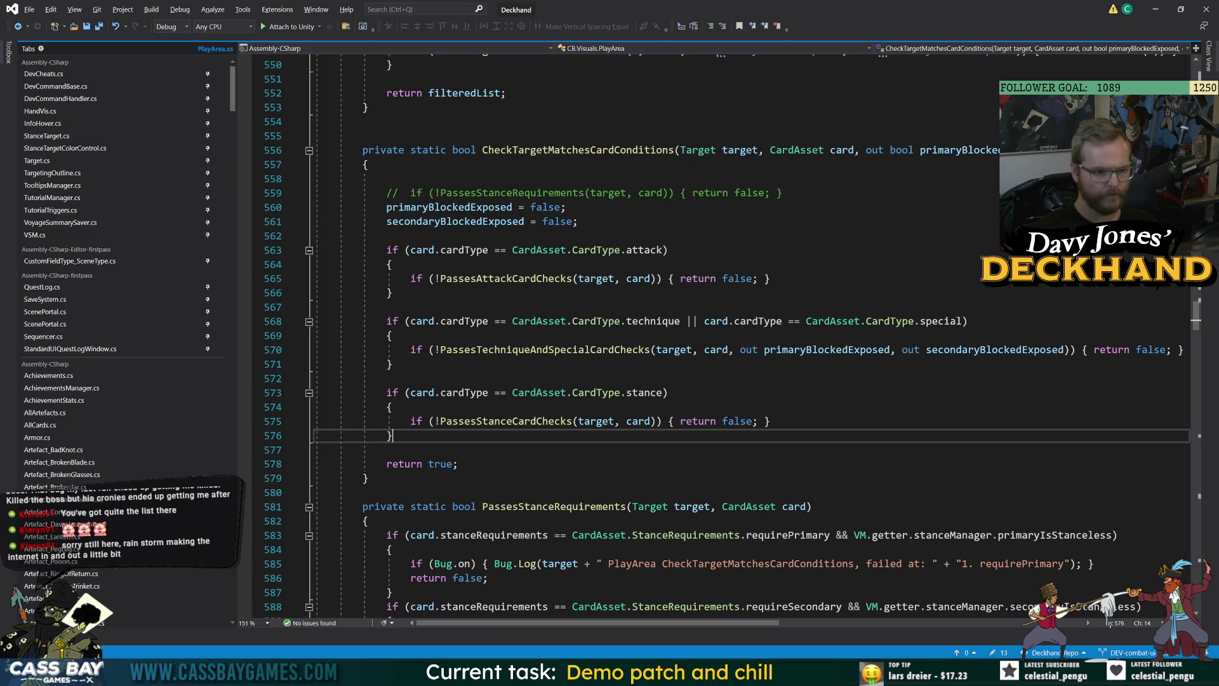
pyautogui.scroll(-6, 635, 337)
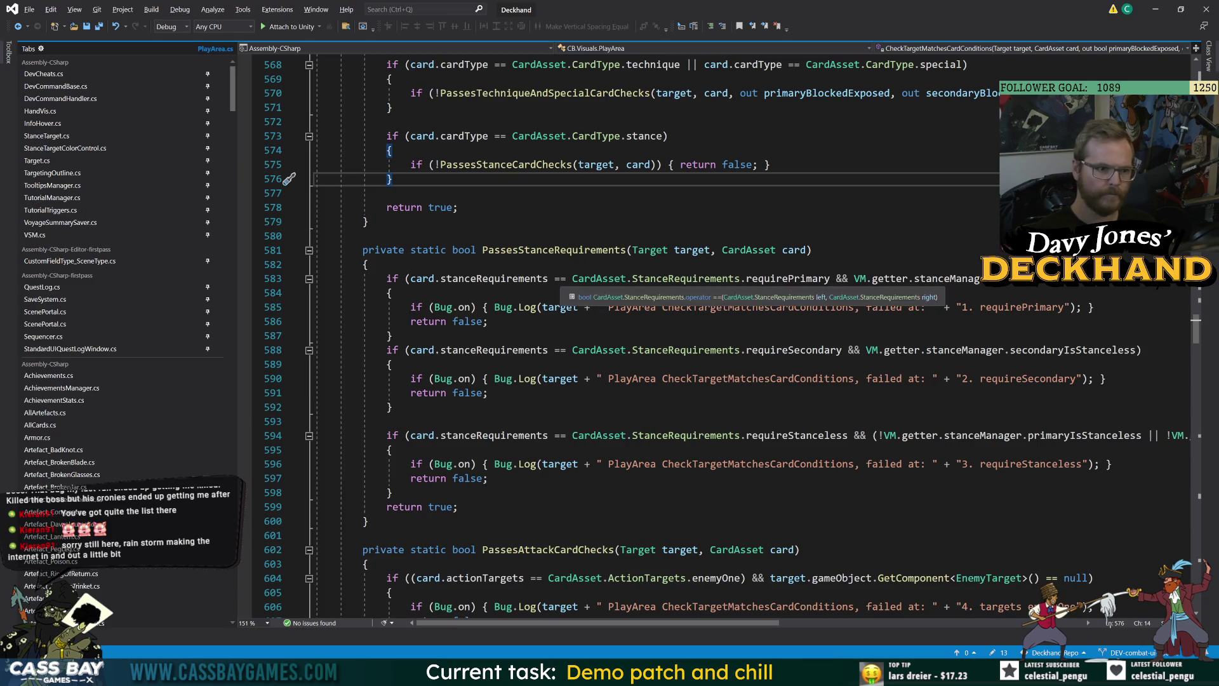
pyautogui.scroll(6, 635, 337)
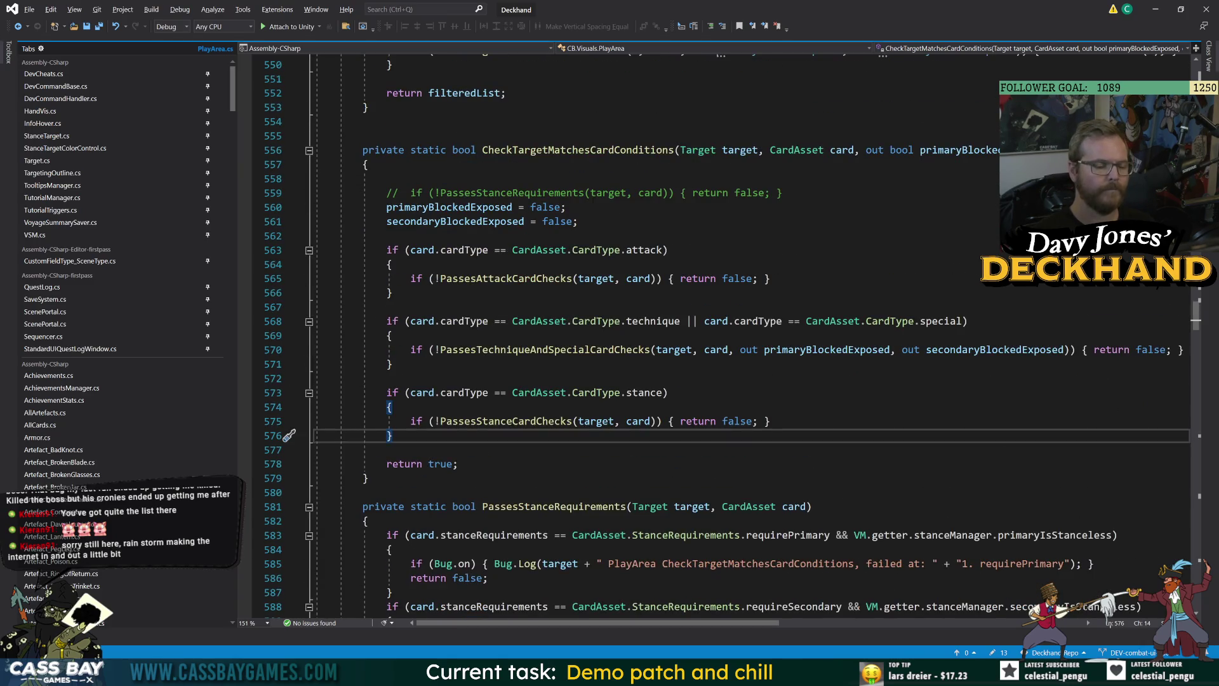
pyautogui.click(458, 463)
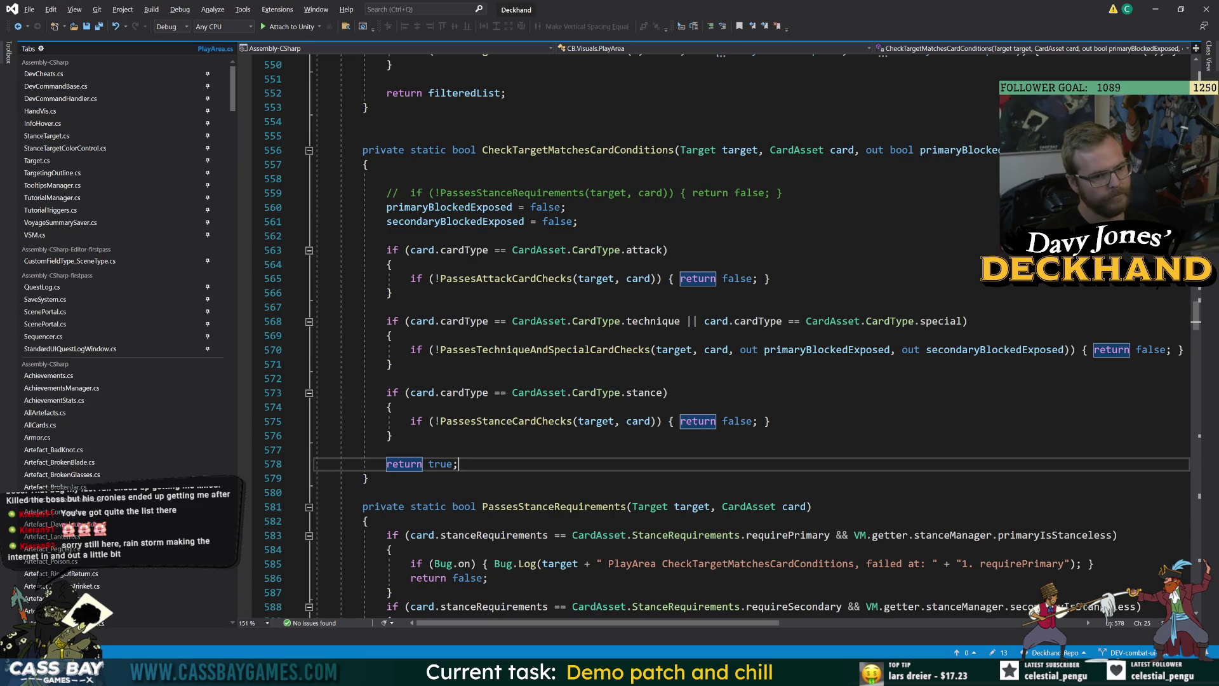
pyautogui.click(675, 150)
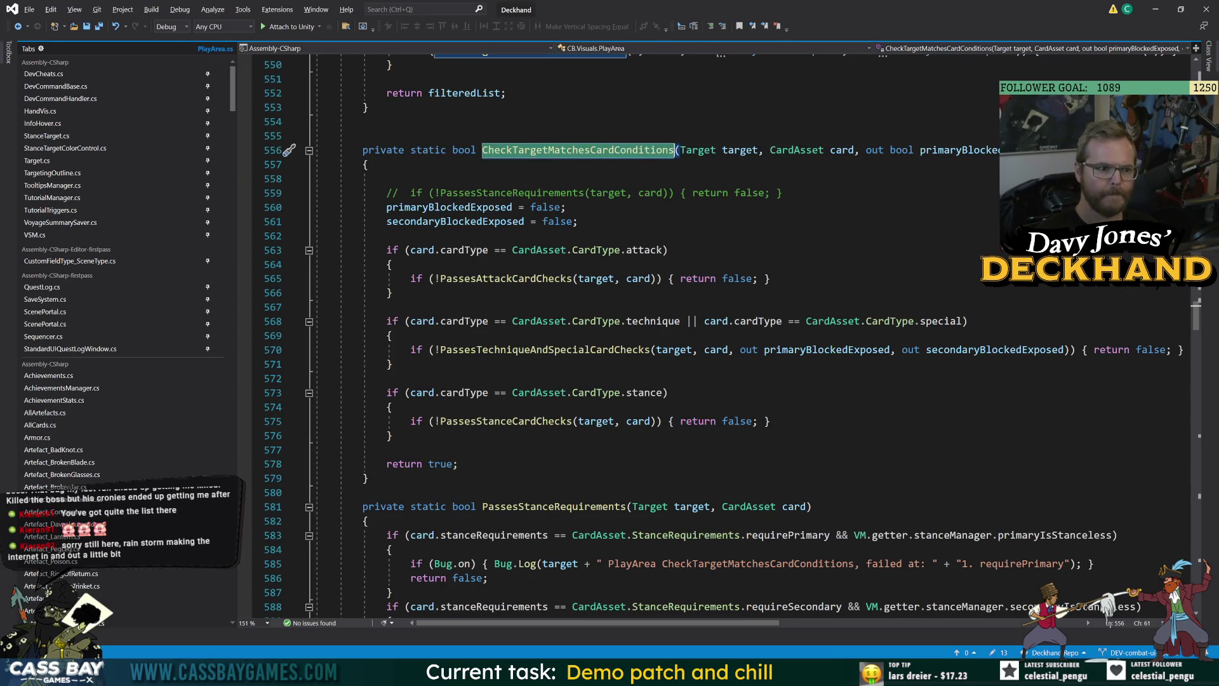
pyautogui.click(444, 207)
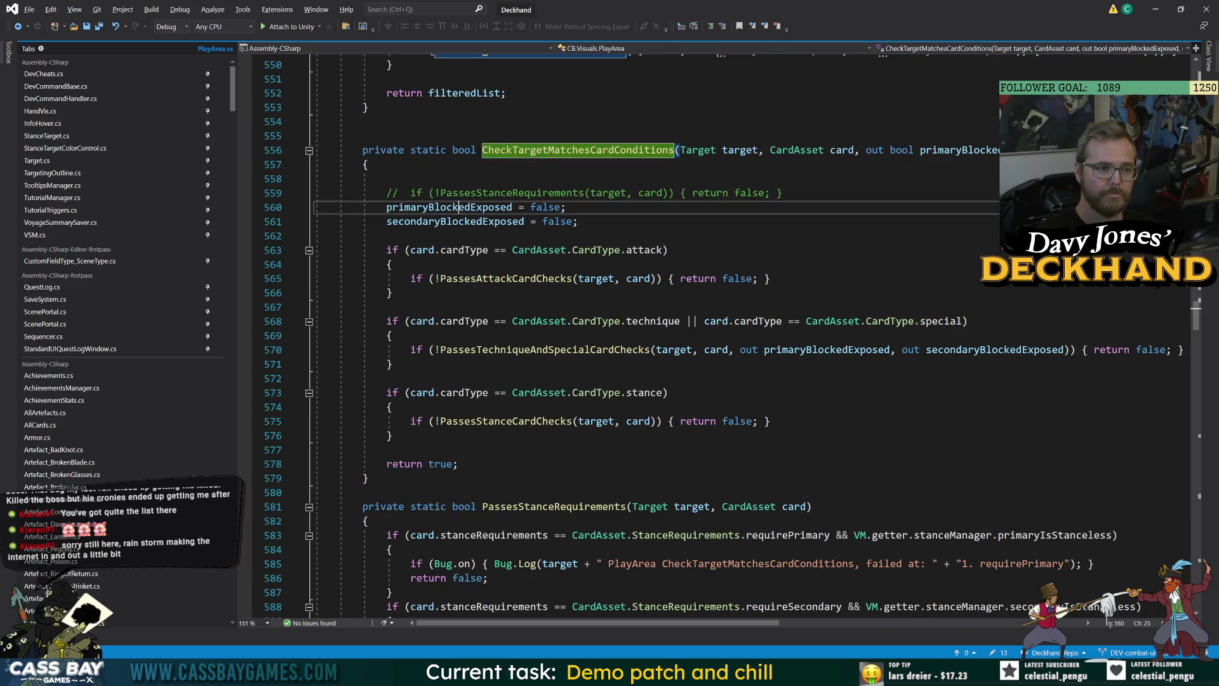
pyautogui.click(386, 236)
pyautogui.doubleClick(449, 207)
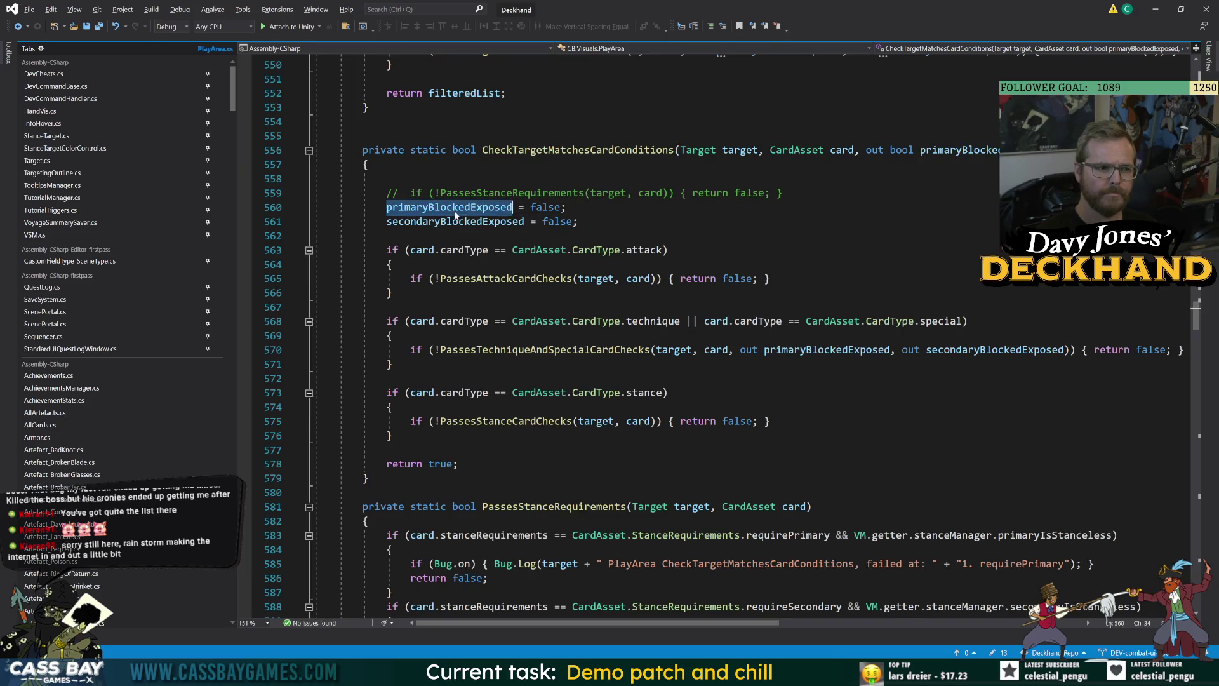
# Step: Insert 'return false;' just above the method's final return true
pyautogui.click(458, 464)
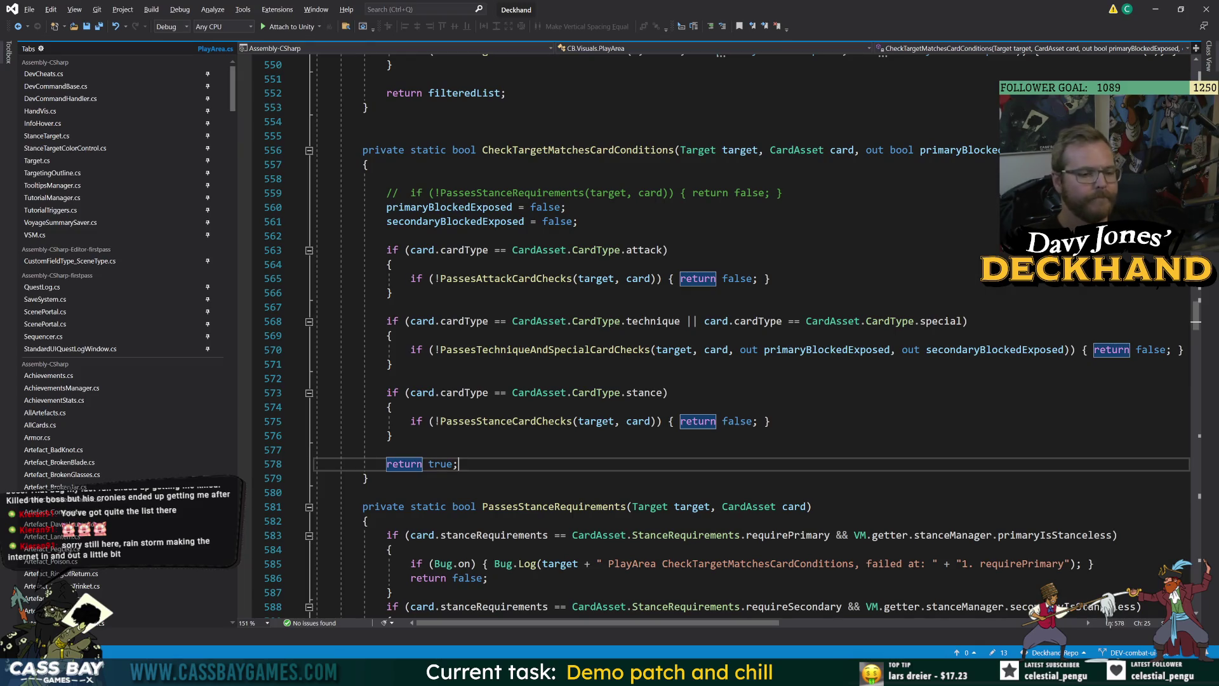
pyautogui.click(363, 492)
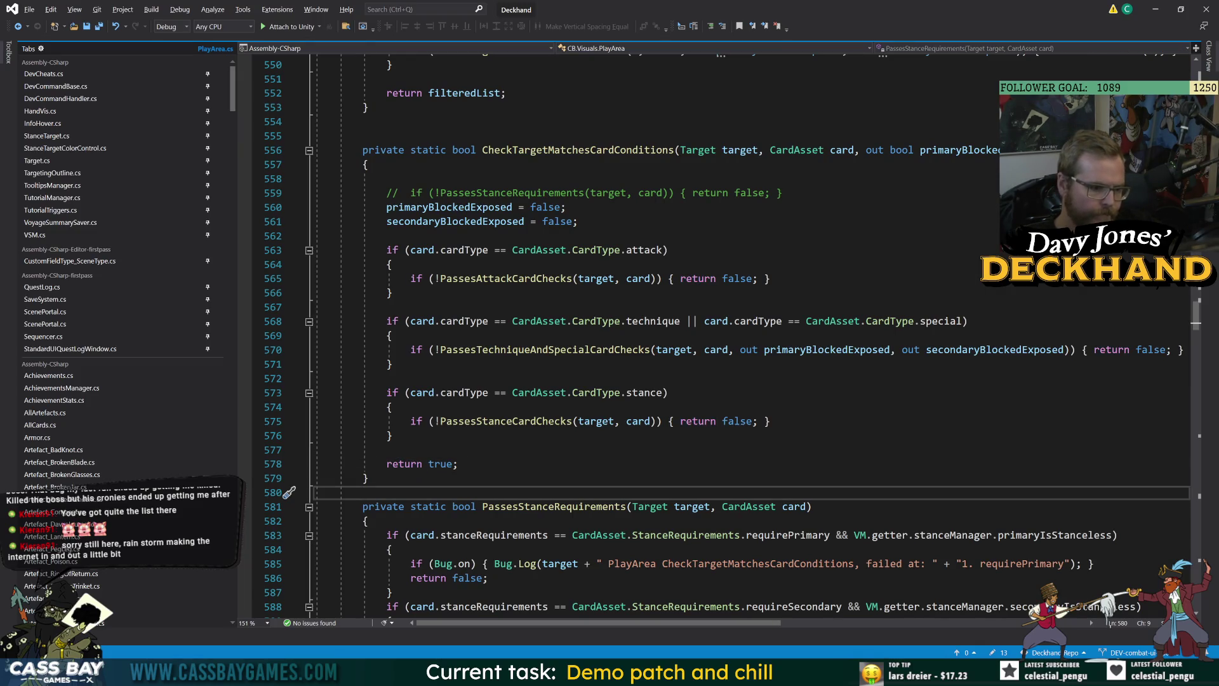
pyautogui.doubleClick(486, 422)
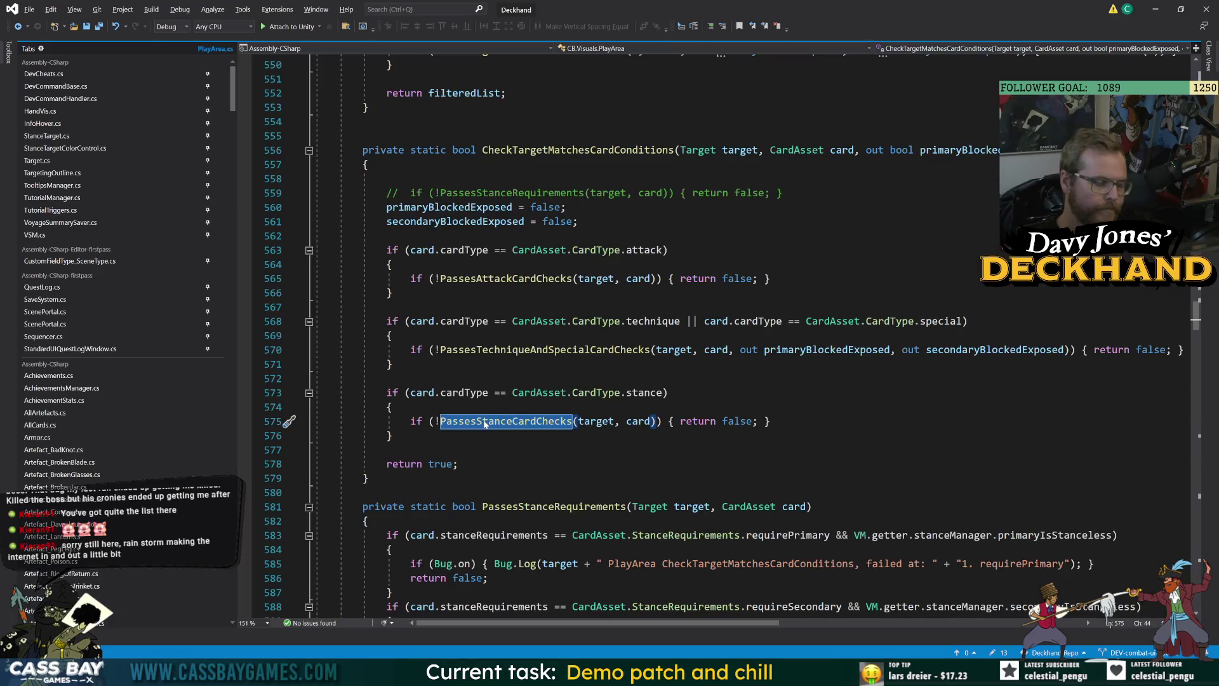
pyautogui.scroll(5, 289, 422)
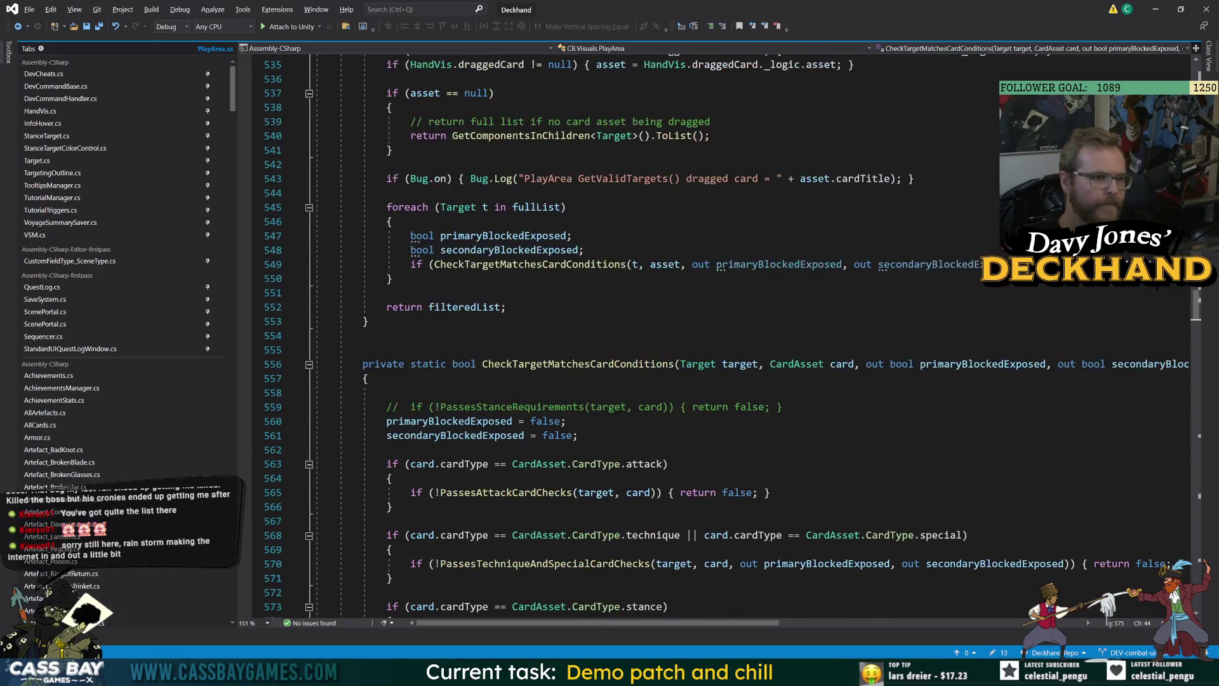
pyautogui.scroll(-5, 289, 422)
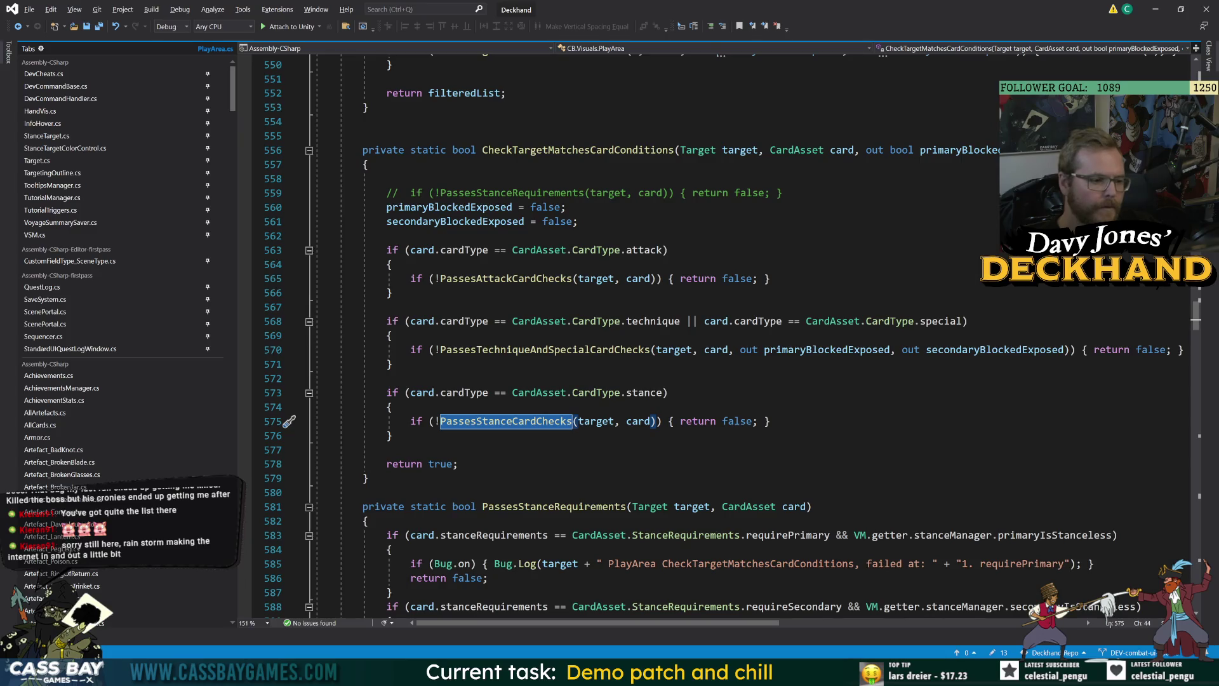
pyautogui.click(387, 449)
pyautogui.press('Return')
pyautogui.write('return false;')
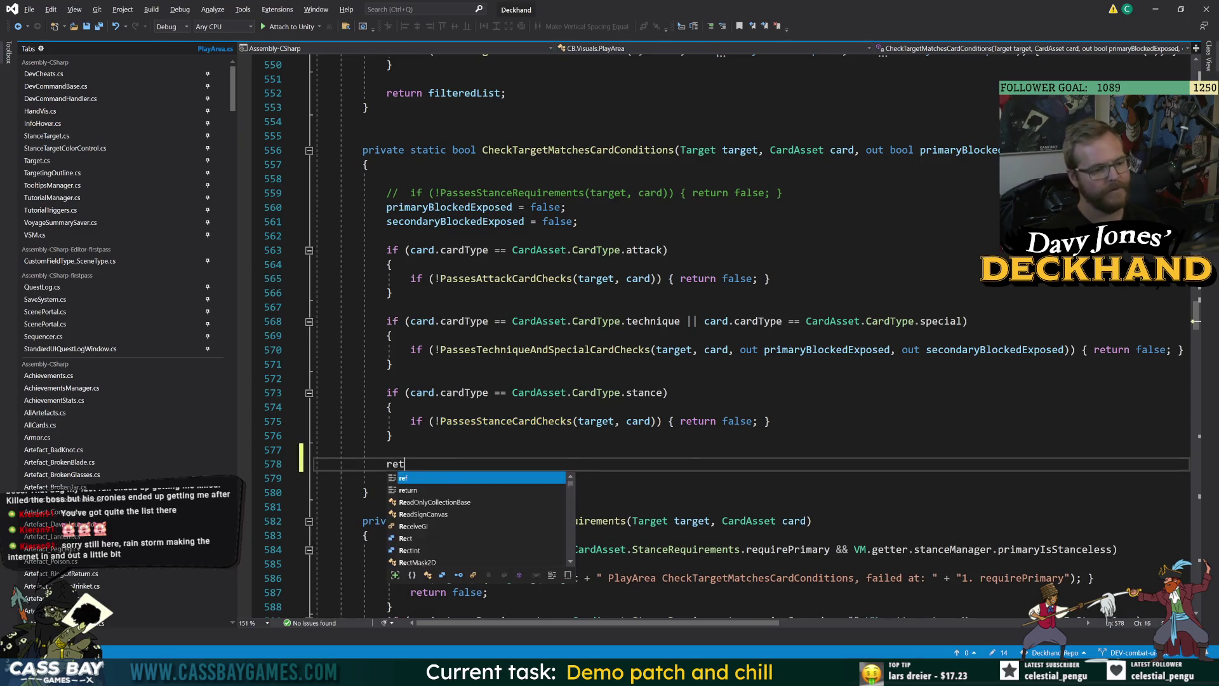
pyautogui.hotkey('alt', 'Tab')
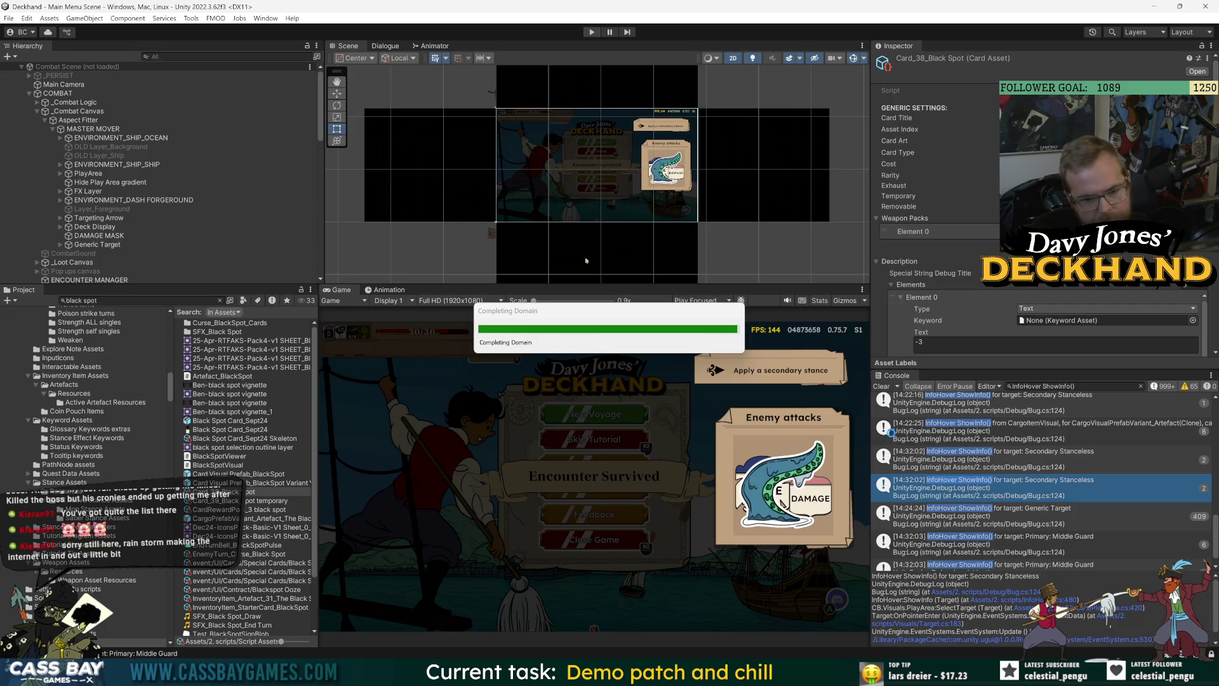
# Step: Clear the console, enter play mode, continue into combat, and play the Black Spot card
pyautogui.click(882, 387)
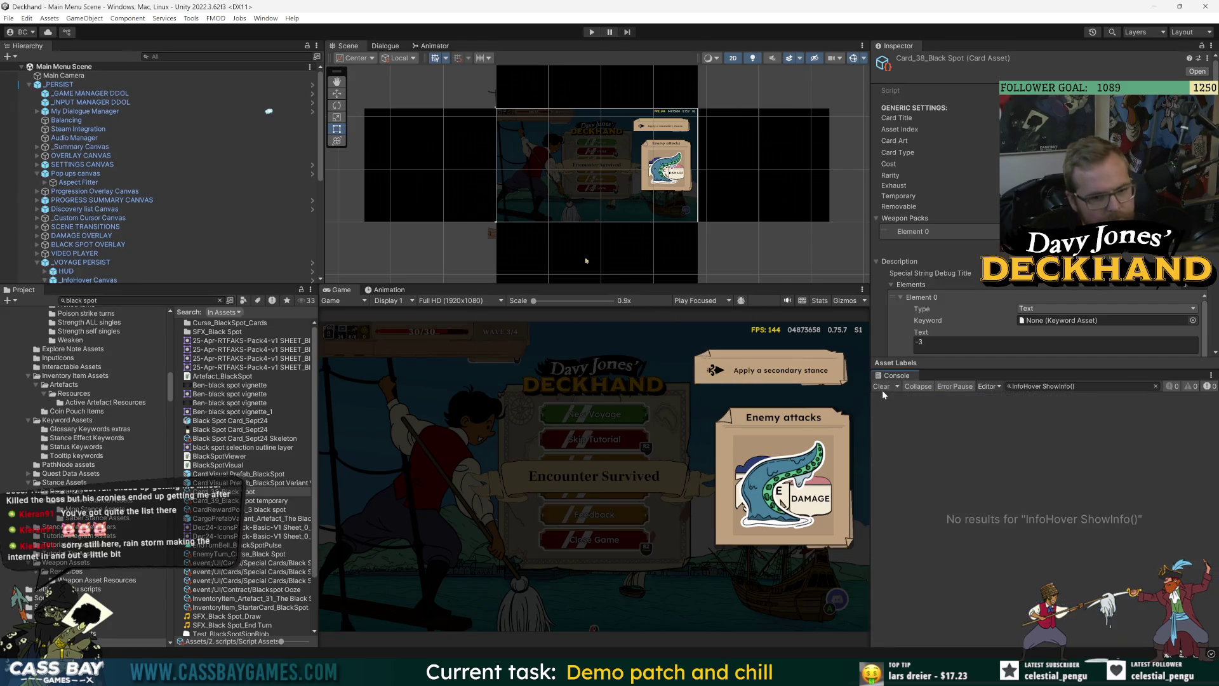
pyautogui.click(592, 32)
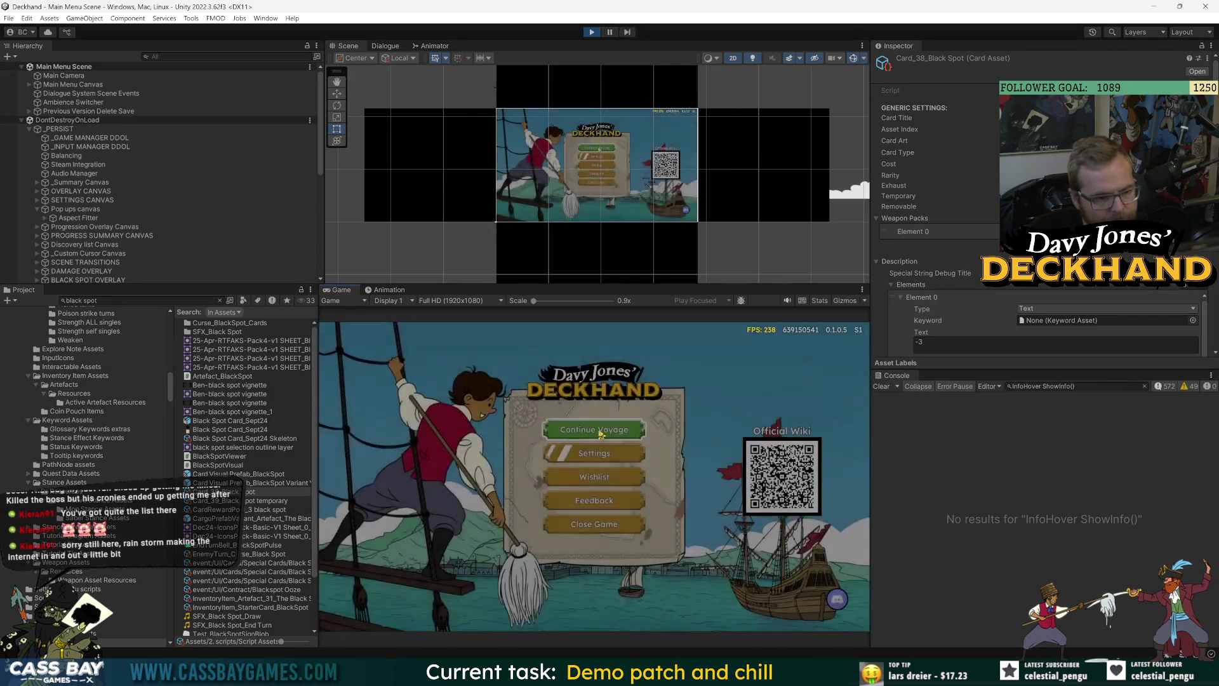
pyautogui.click(600, 432)
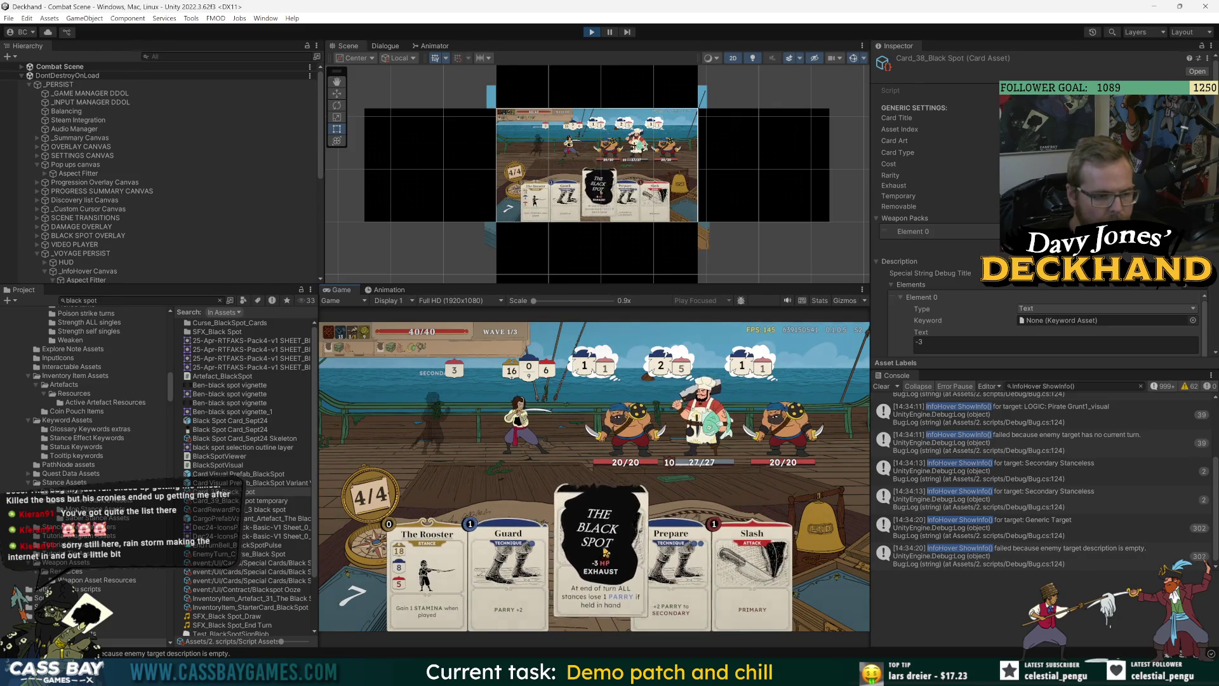
pyautogui.click(563, 437)
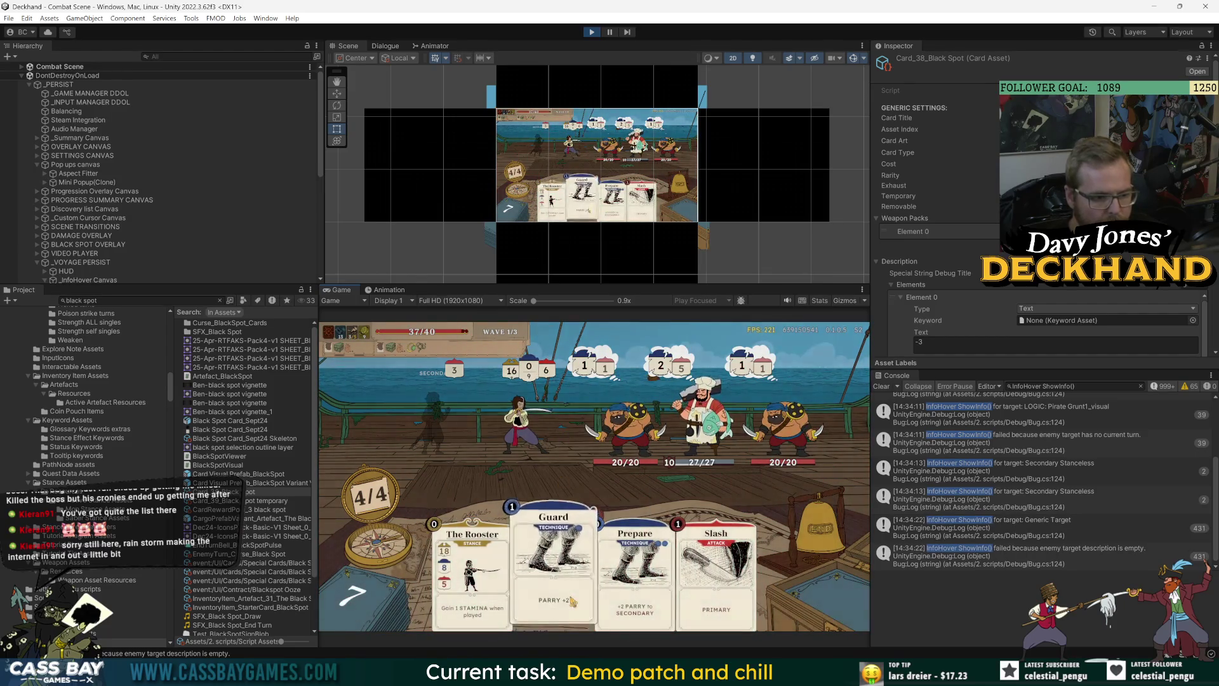
# Step: Raise The Rooster card, then put the caret on the return false line in Visual Studio
pyautogui.moveTo(477, 594)
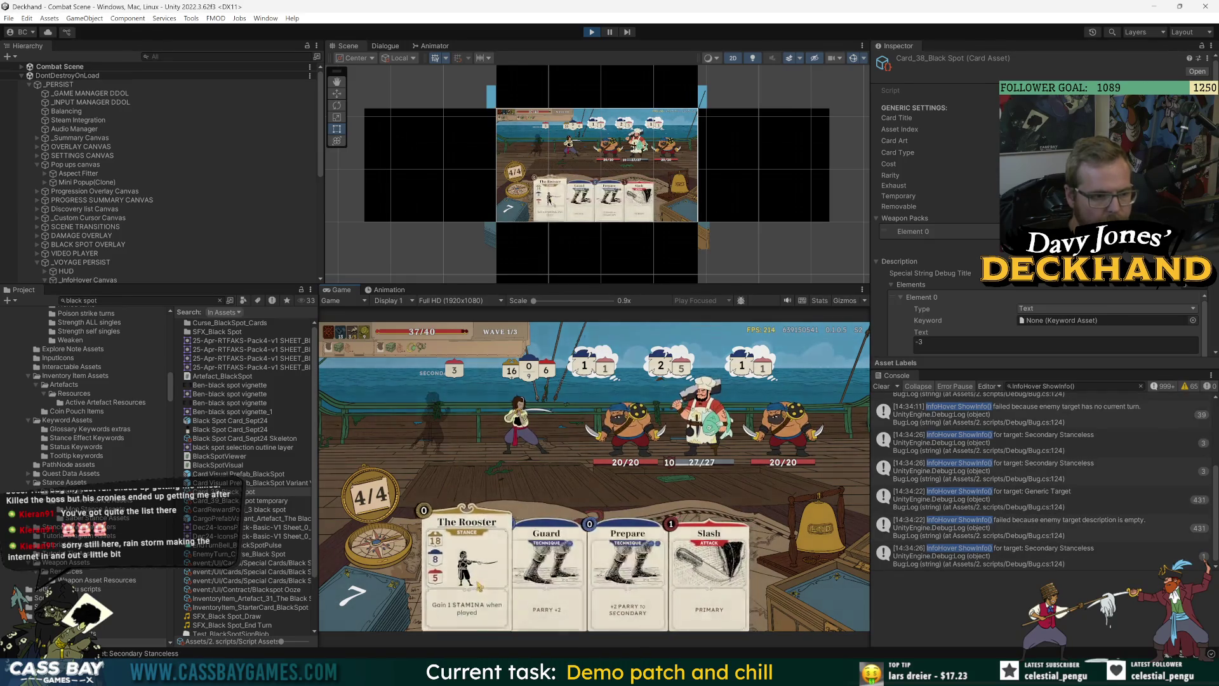
pyautogui.click(484, 562)
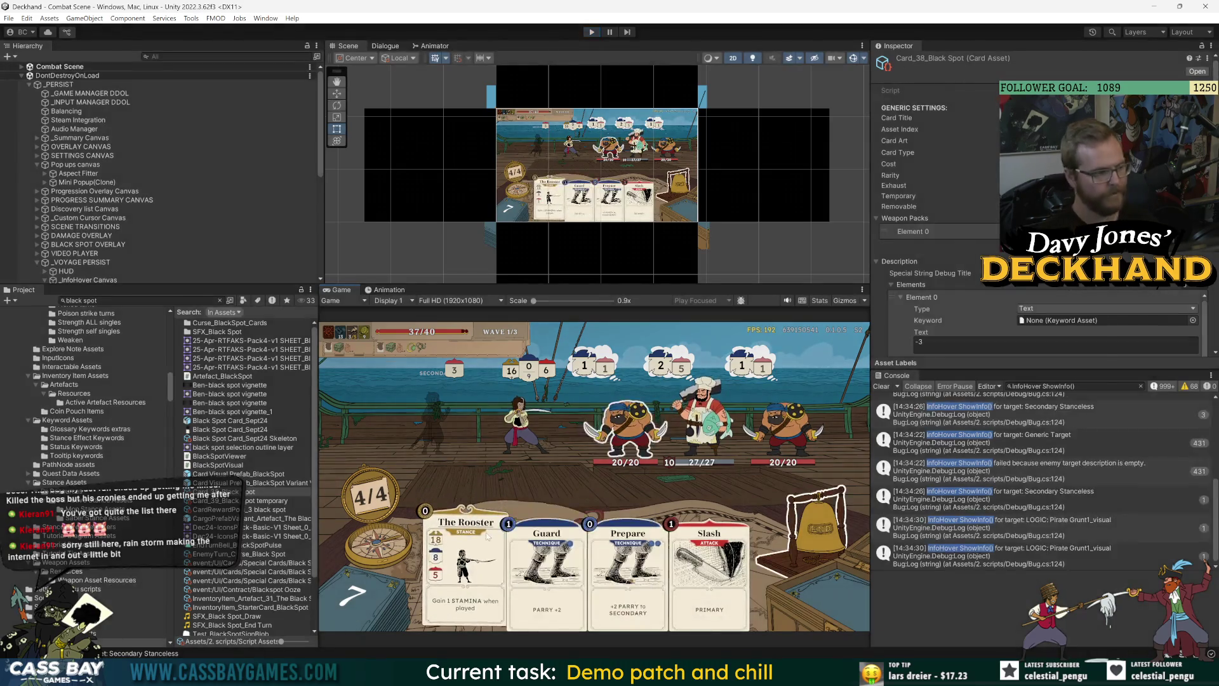
pyautogui.hotkey('alt', 'Tab')
pyautogui.click(389, 464)
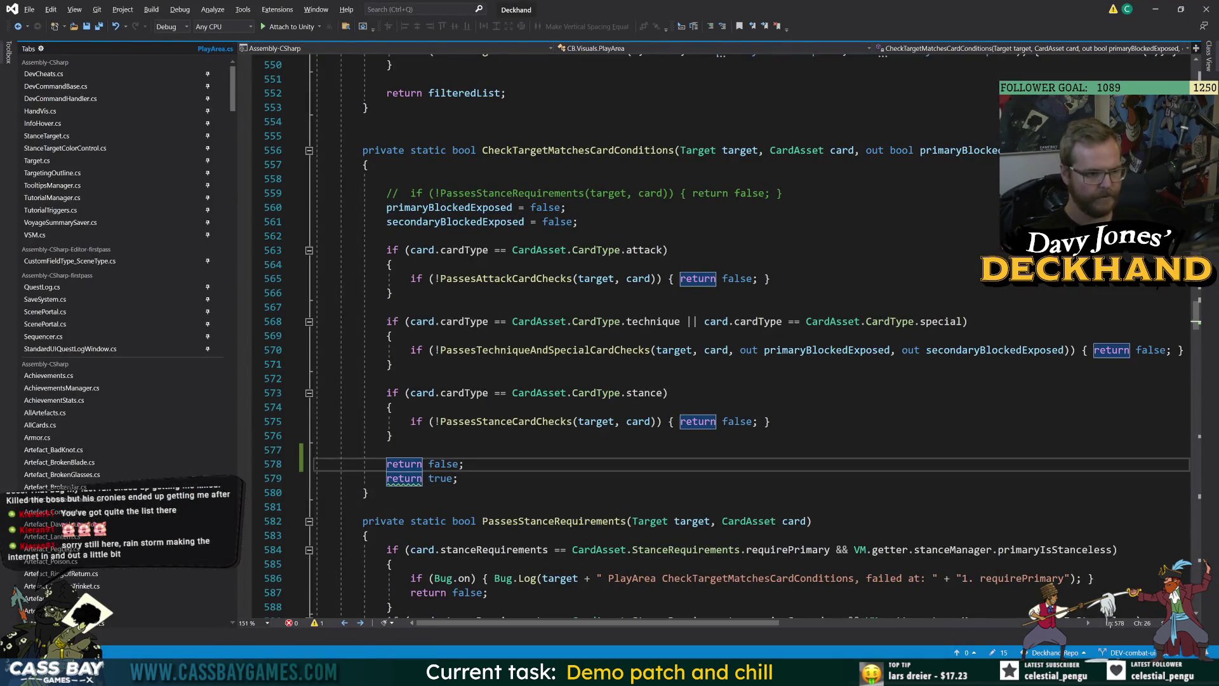
# Step: Delete the temporary 'return false;' line from CheckTargetMatchesCardConditions and let Unity recompile
pyautogui.hotkey('shift', 'Home')
pyautogui.hotkey('shift', 'Home')
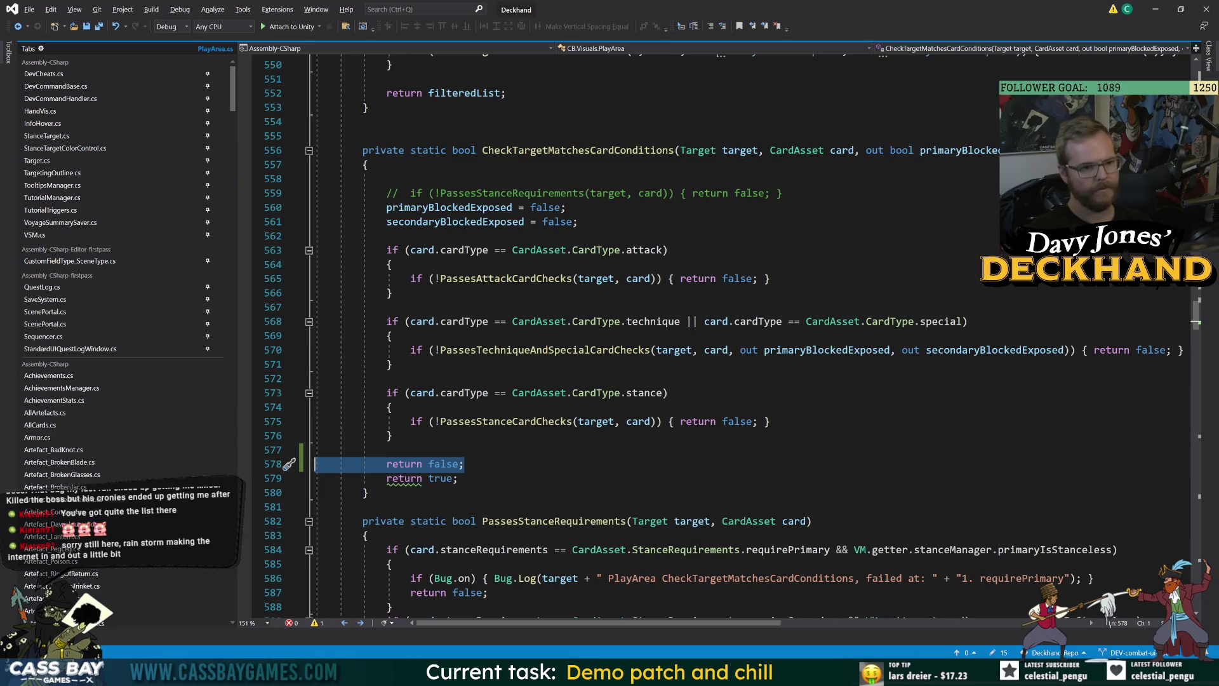
pyautogui.press('BackSpace')
pyautogui.press('BackSpace')
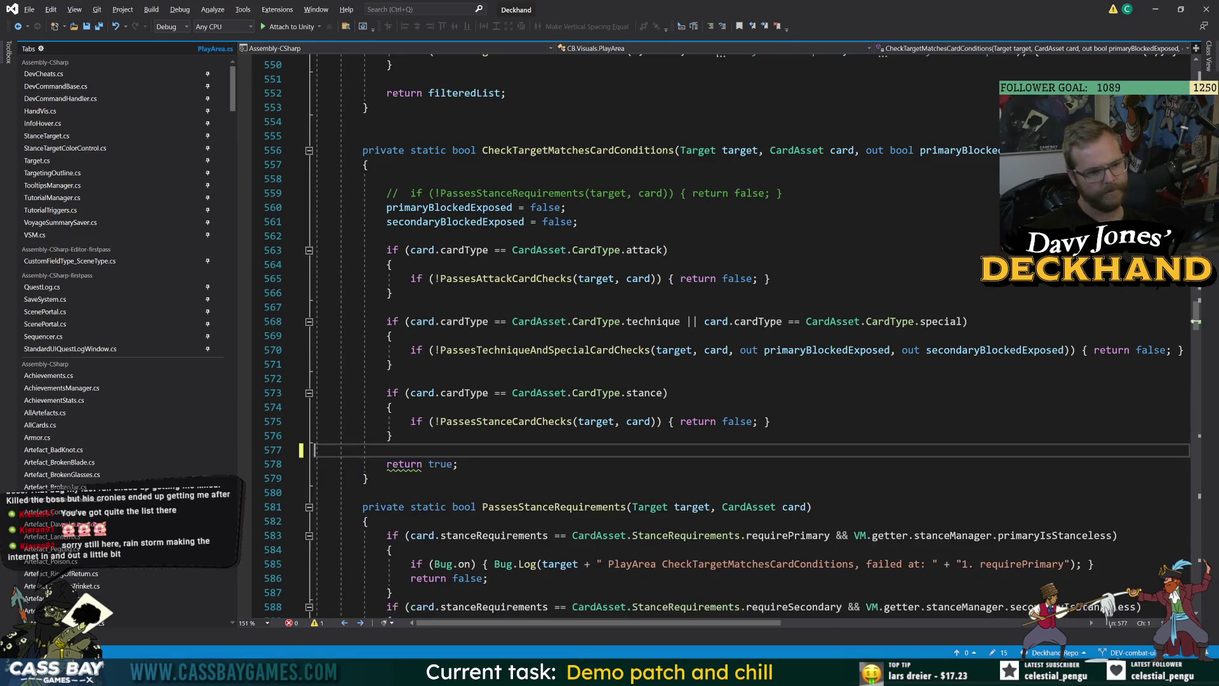
pyautogui.click(674, 149)
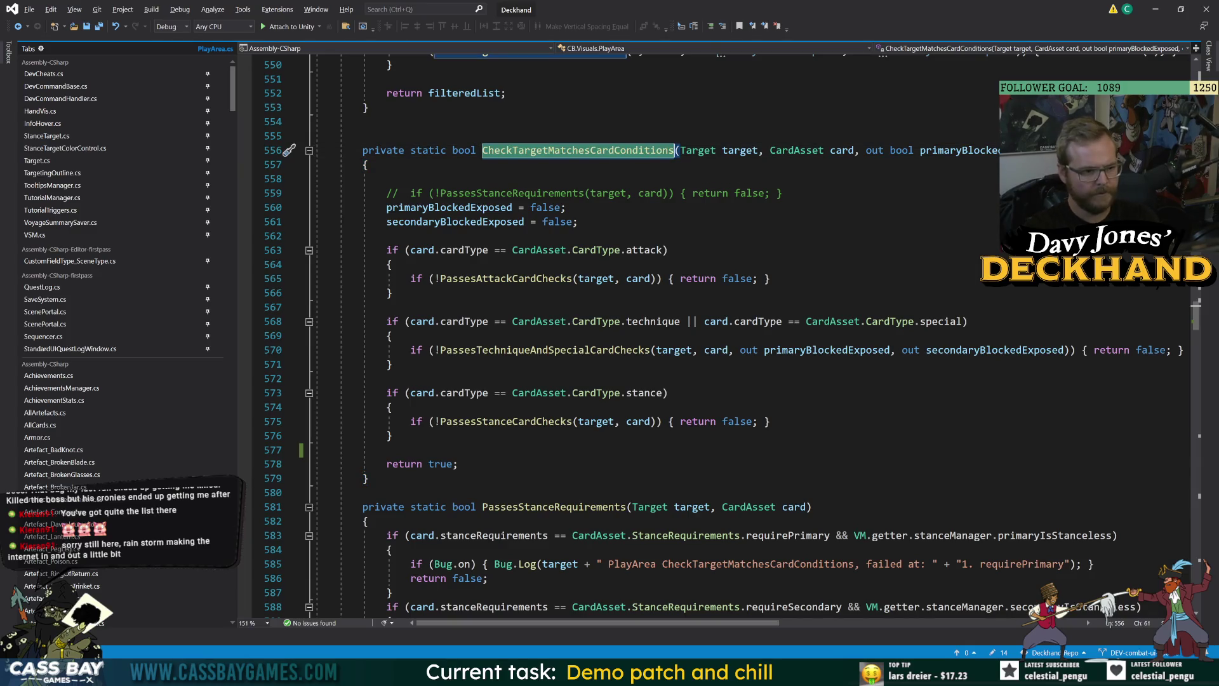
pyautogui.click(459, 463)
pyautogui.hotkey('alt', 'Tab')
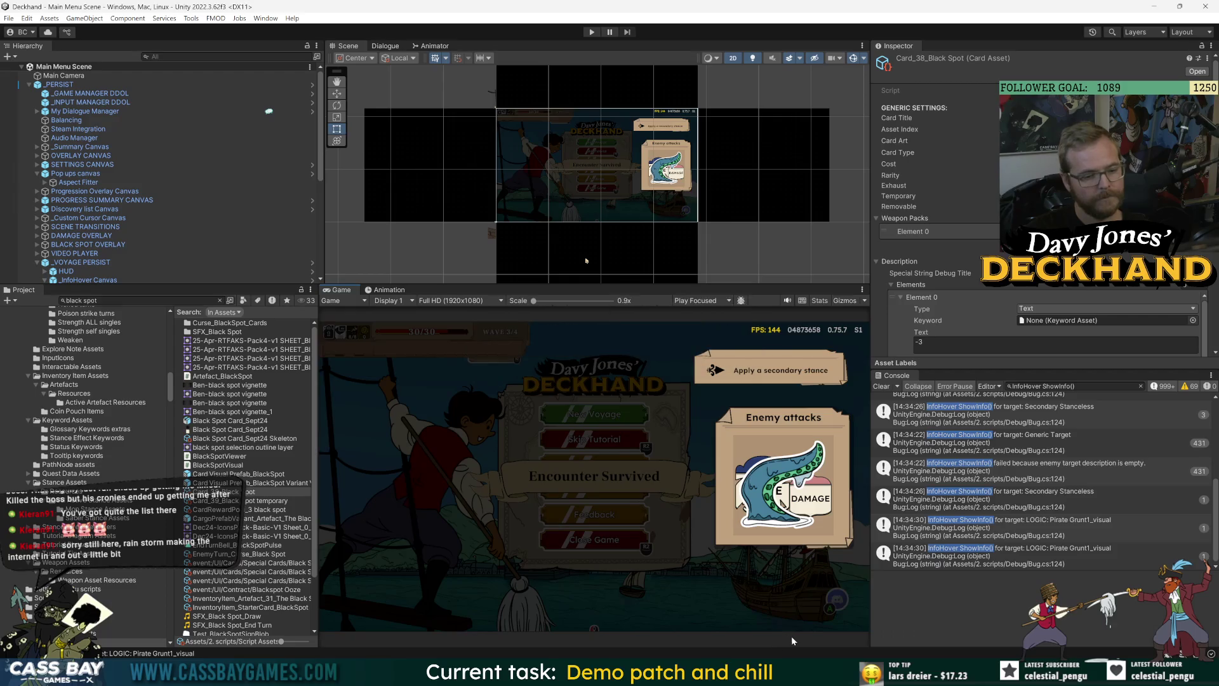
pyautogui.hotkey('alt', 'Tab')
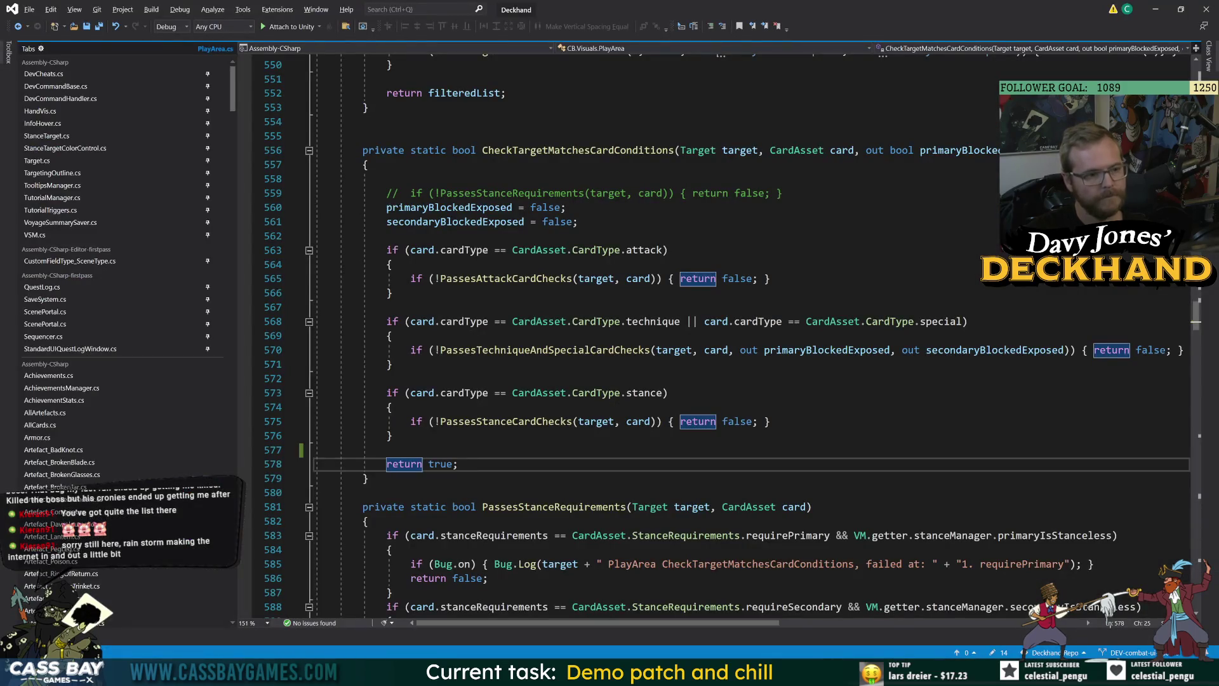
pyautogui.click(392, 435)
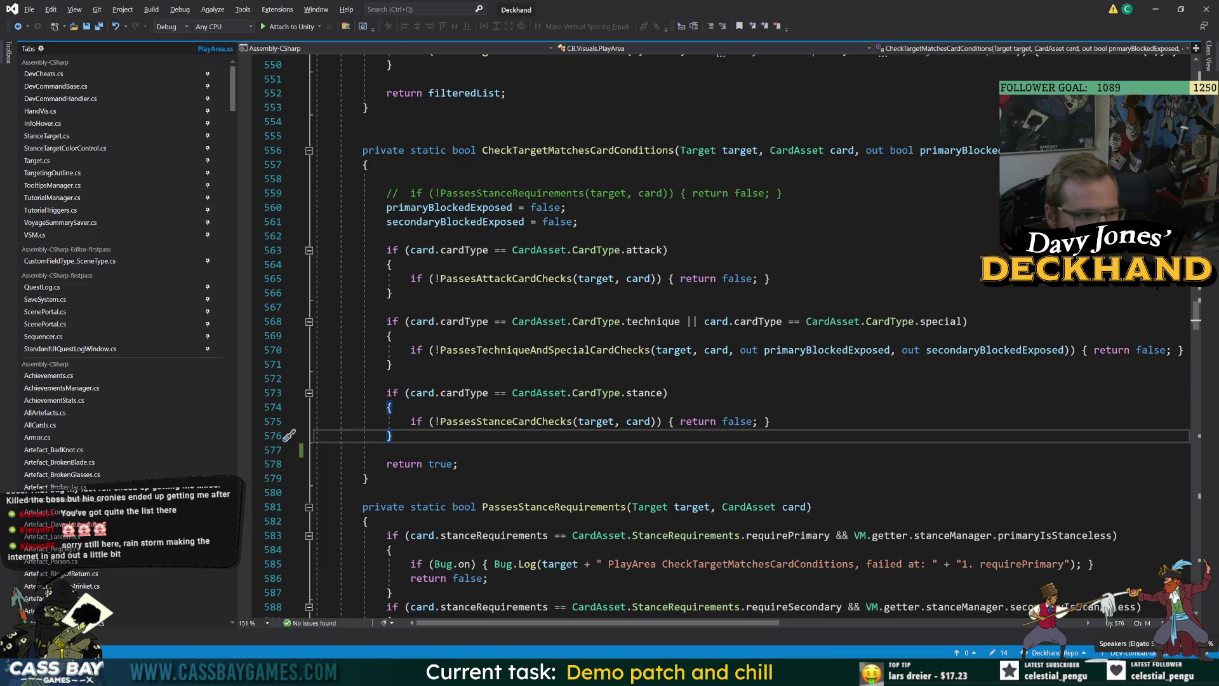
pyautogui.hotkey('alt', 'Tab')
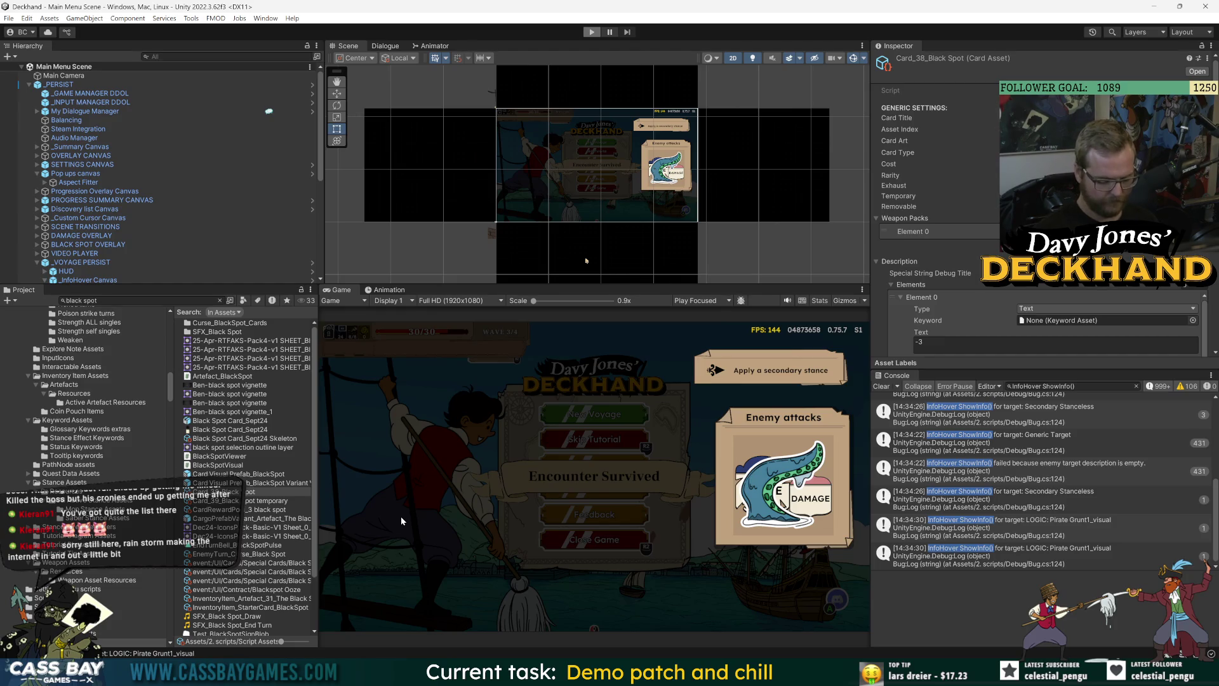
# Step: Enter play mode, continue the voyage into combat, and drag the Black Spot card toward the enemies
pyautogui.hotkey('ctrl', 'p')
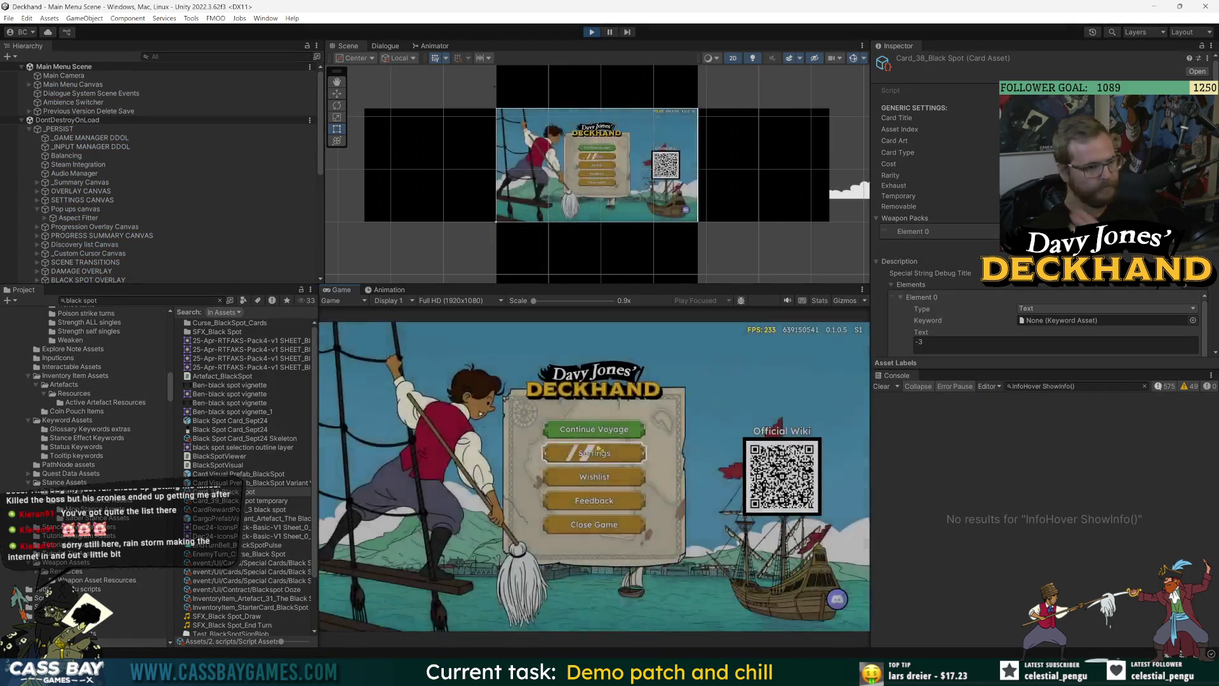
pyautogui.click(595, 455)
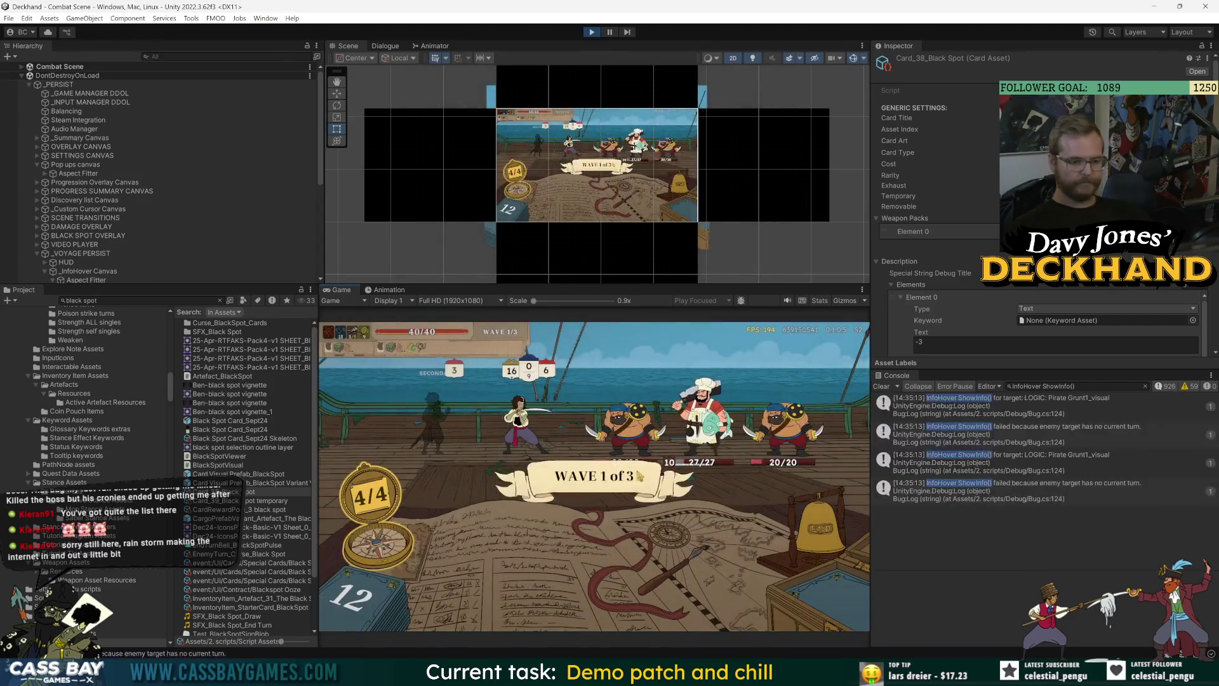
pyautogui.moveTo(591, 366)
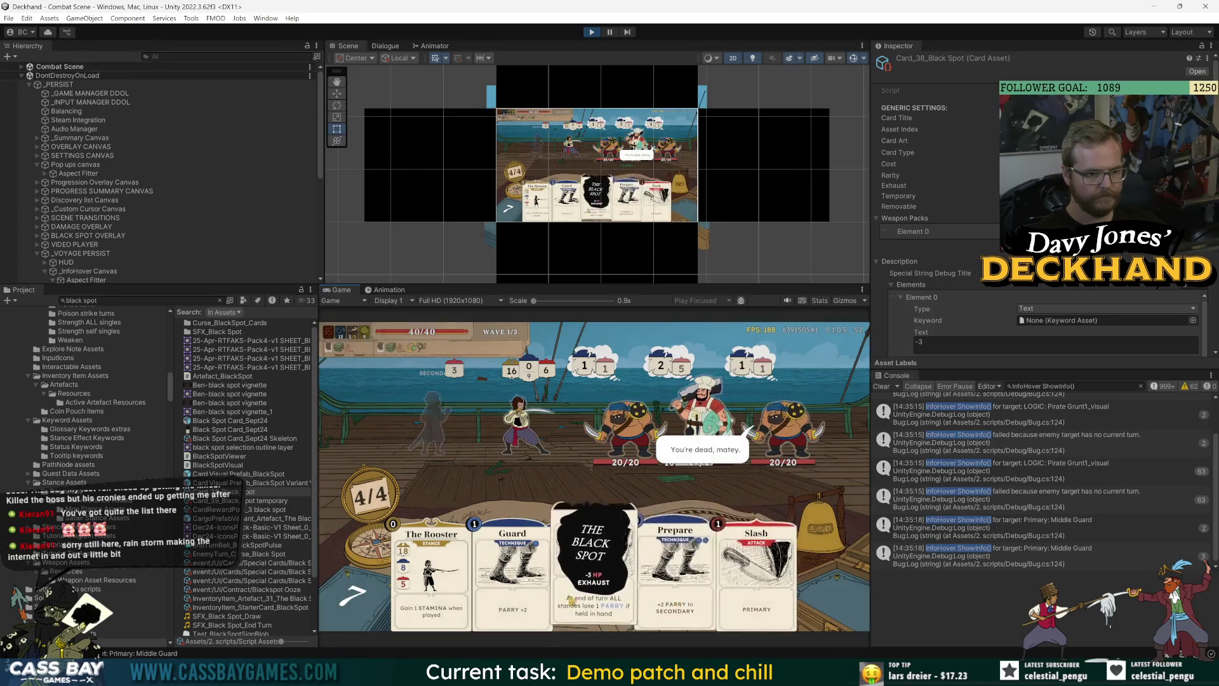
pyautogui.moveTo(588, 597); pyautogui.dragTo(570, 432)
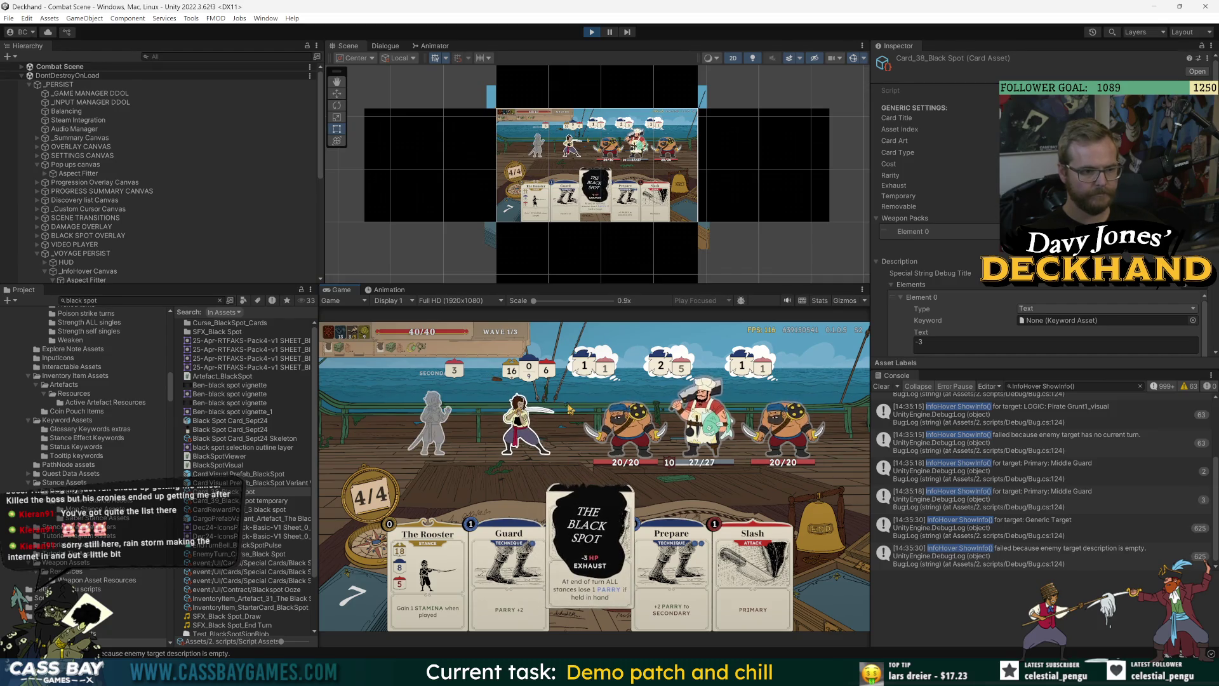
pyautogui.click(146, 200)
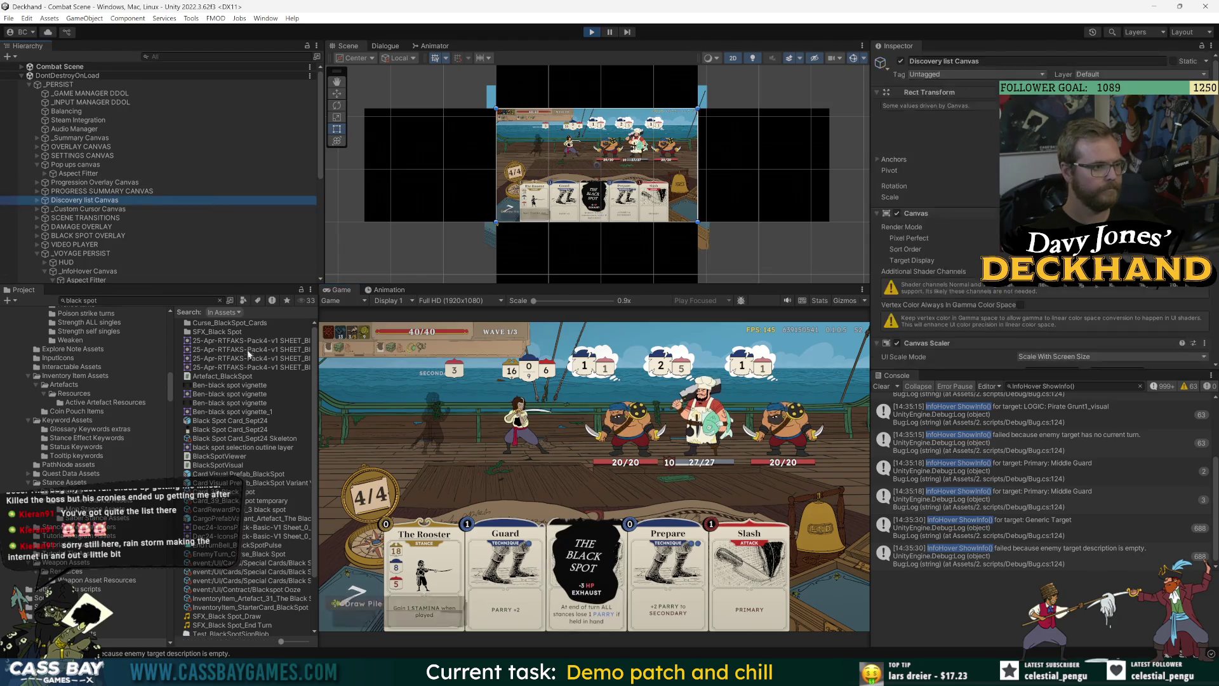
# Step: Shorten the asset search and open the Card_38_Black Spot card asset
pyautogui.click(153, 299)
pyautogui.press('BackSpace')
pyautogui.press('BackSpace')
pyautogui.press('BackSpace')
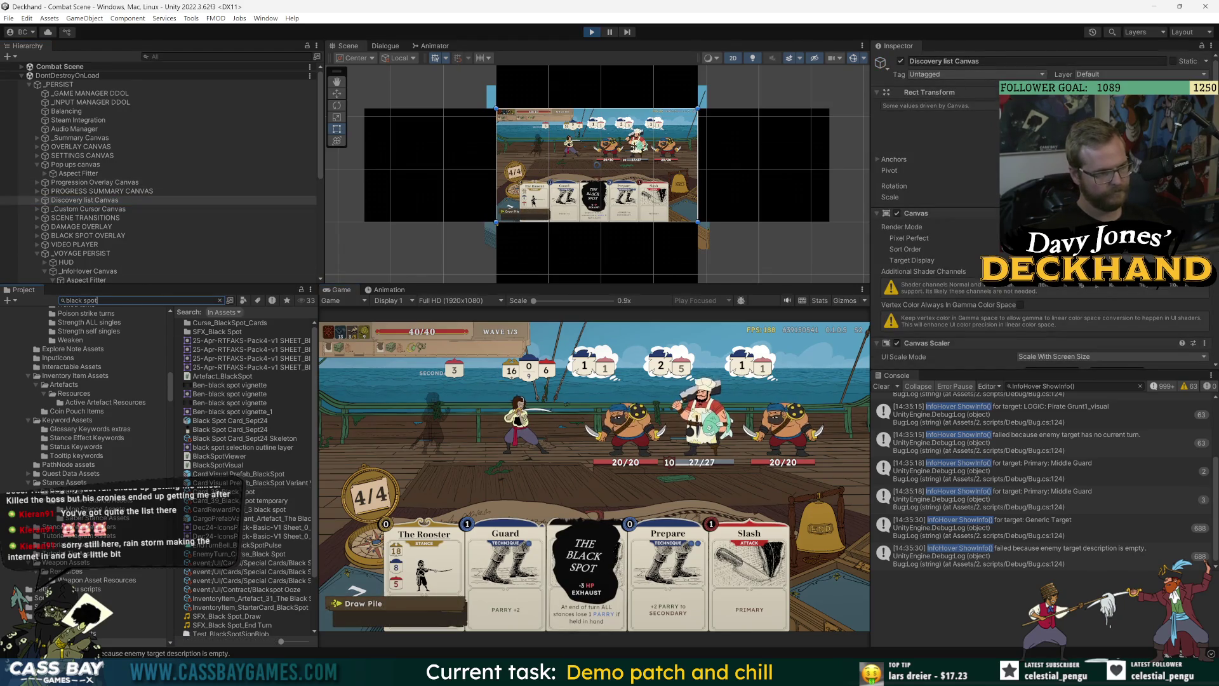
pyautogui.click(230, 492)
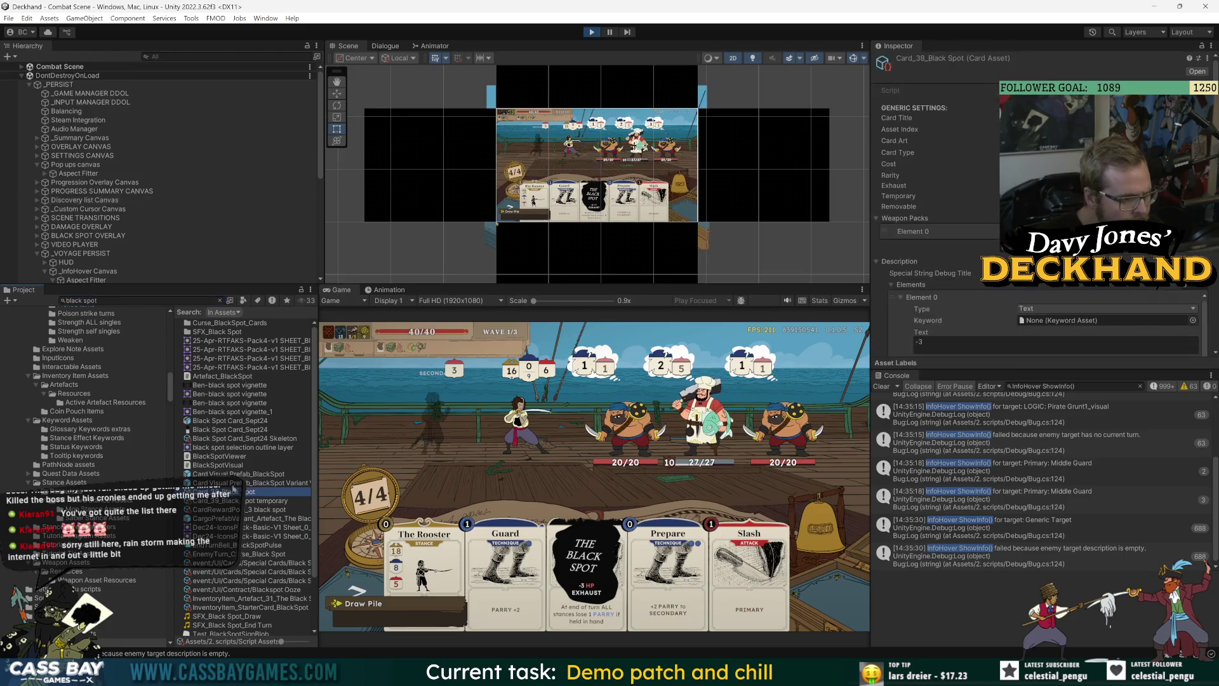
pyautogui.scroll(-3, 935, 273)
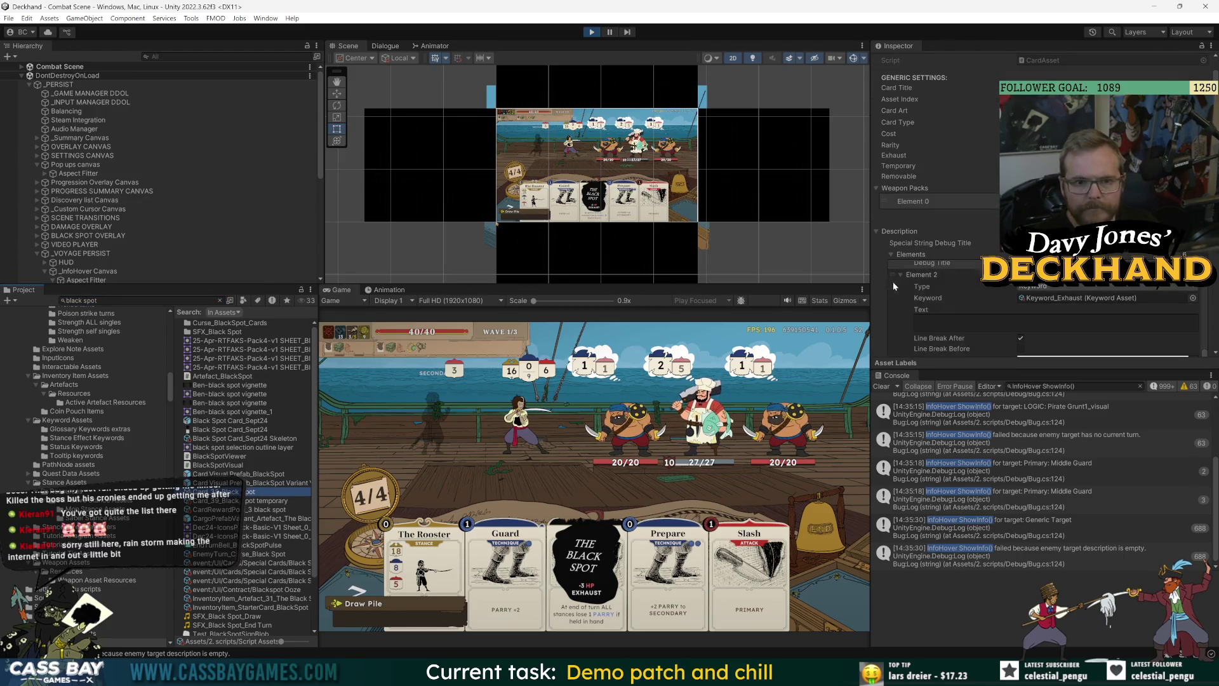
# Step: Check the Main Tag choices, leaving it on Stance Switch, then clear the black spot search
pyautogui.click(876, 231)
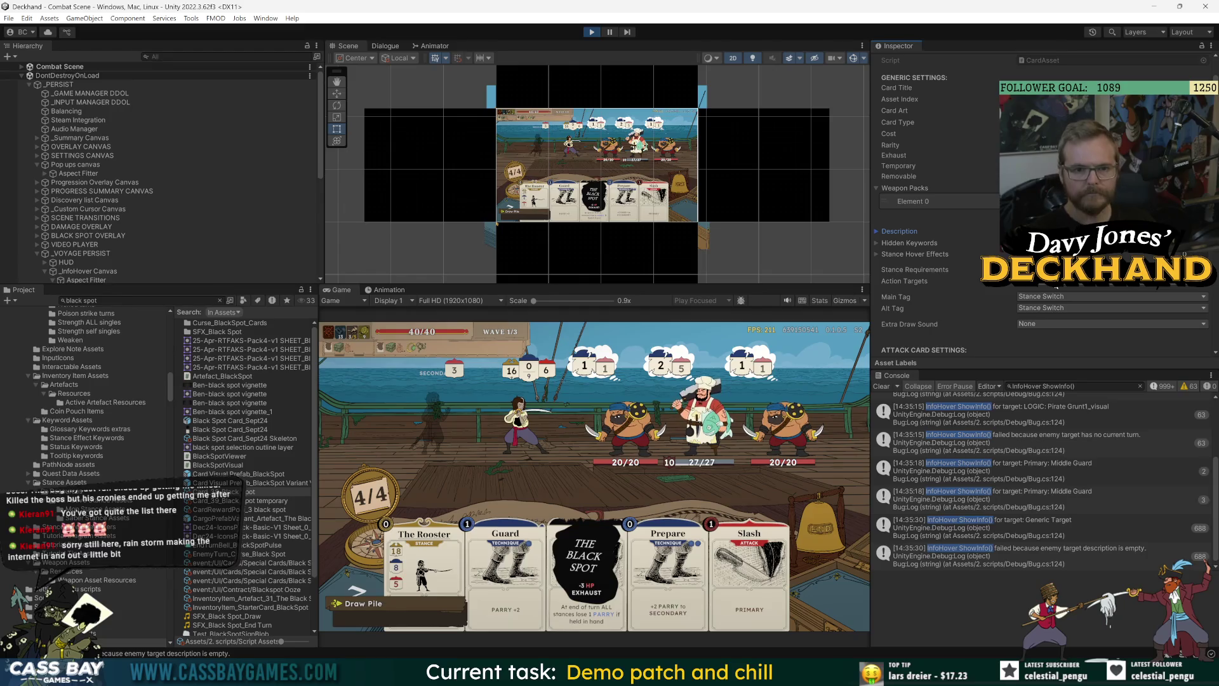
pyautogui.click(1056, 296)
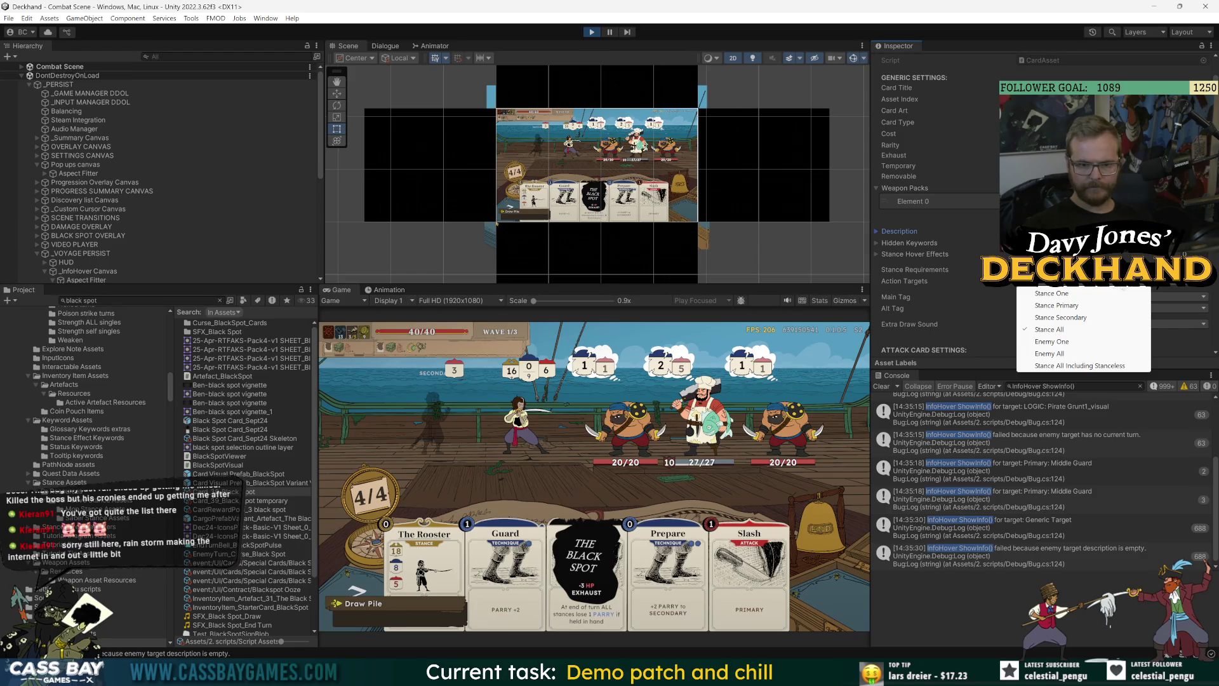
pyautogui.click(596, 392)
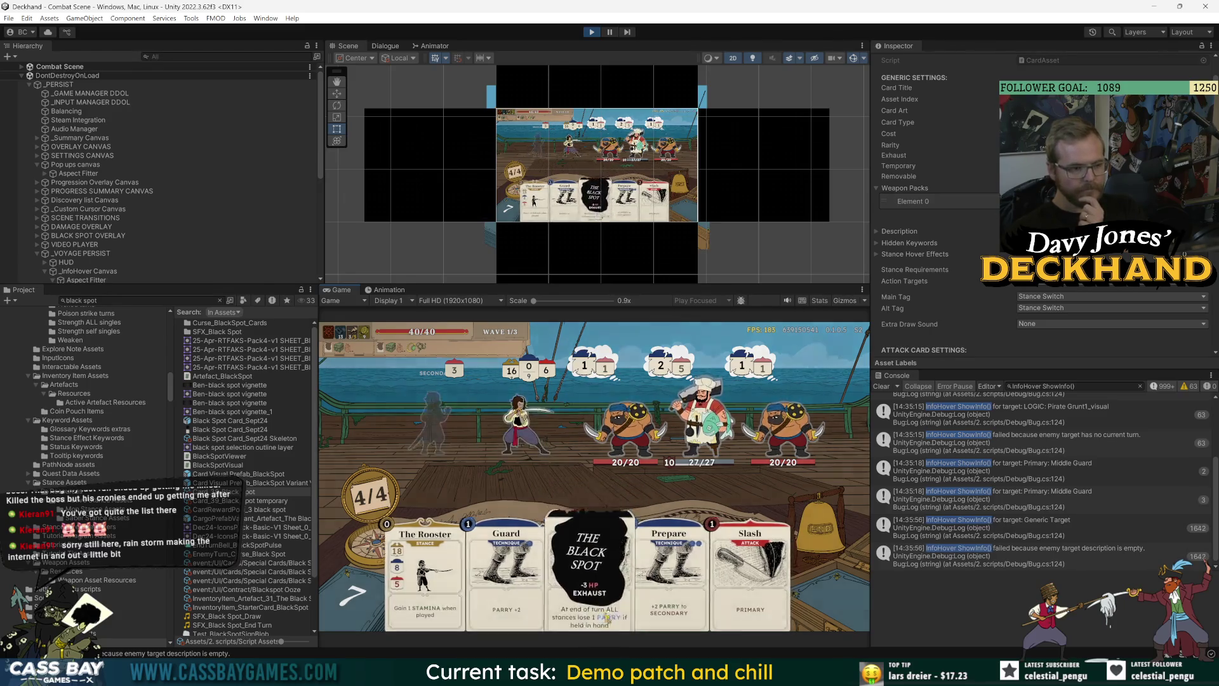
pyautogui.click(103, 303)
pyautogui.press('BackSpace')
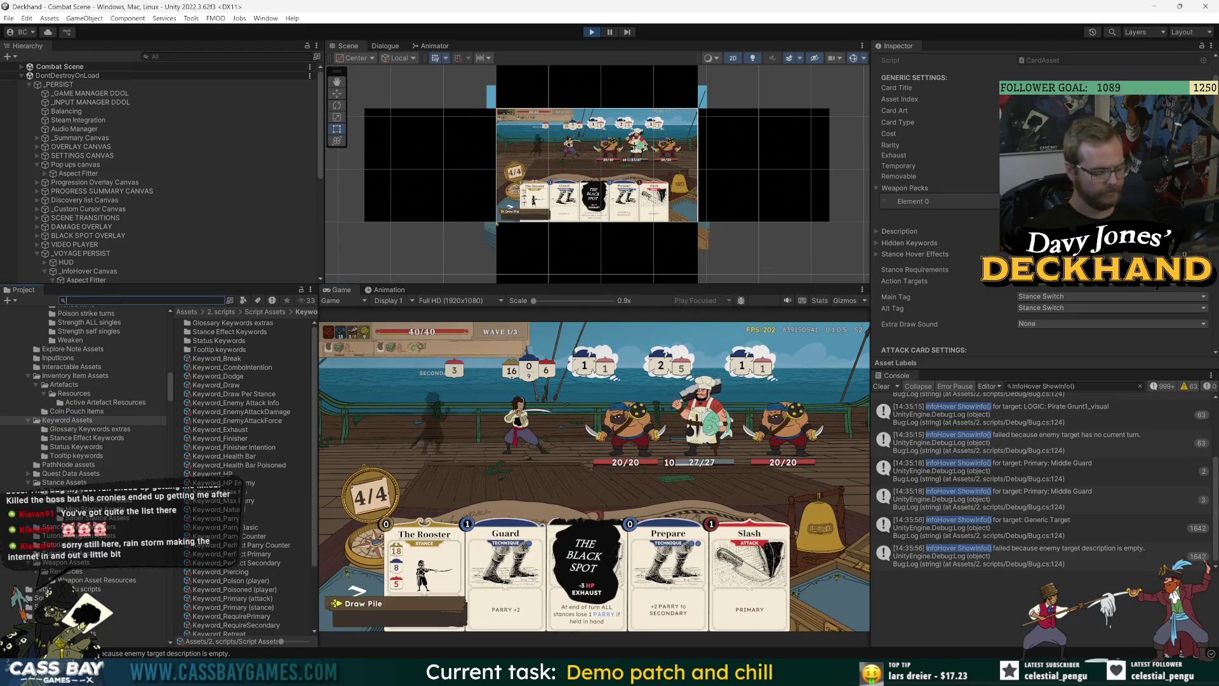
# Step: Filter assets to 'bullet', select Card_121_Curse_Bullet, and view the Generic Target log's stack trace
pyautogui.write('buet')
pyautogui.click(261, 368)
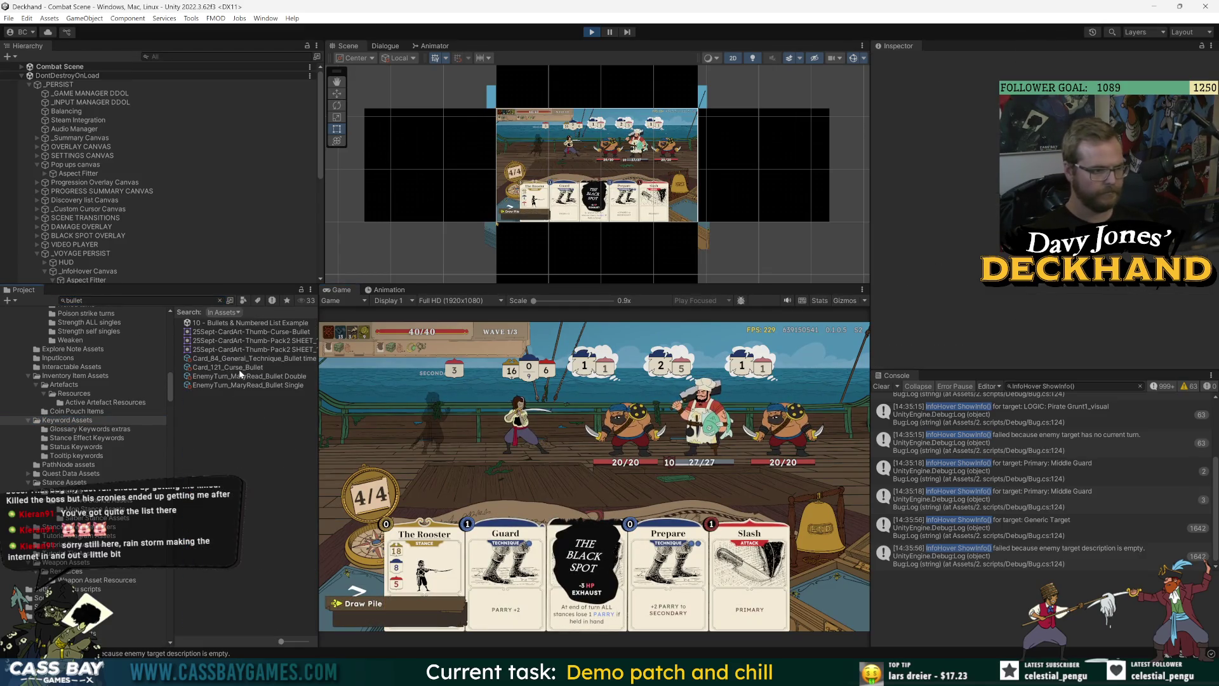
pyautogui.click(1017, 533)
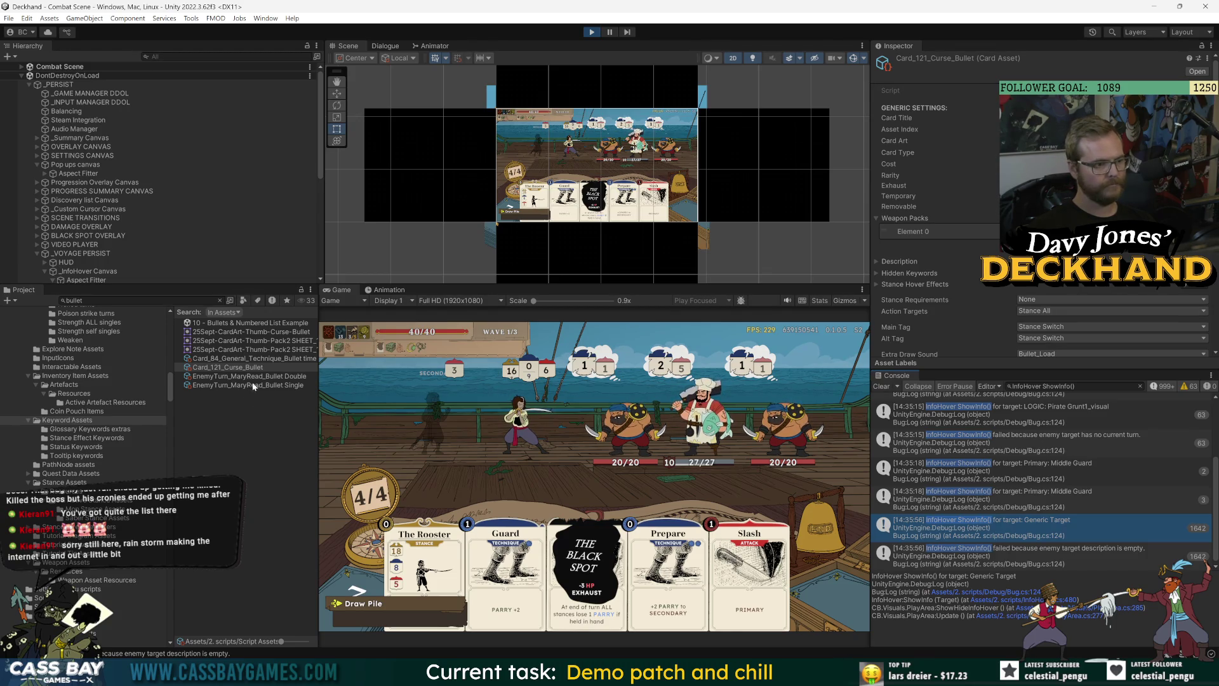
pyautogui.scroll(-3, 909, 309)
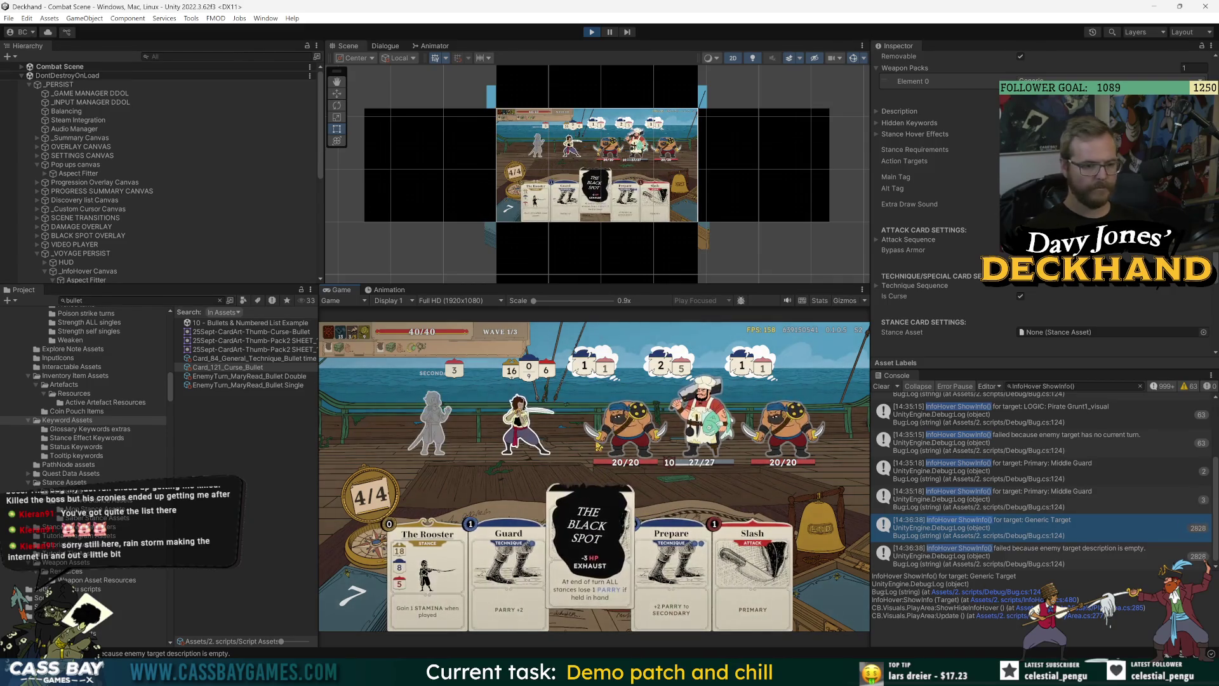
# Step: Play The Black Spot and The Rooster, return Slash to the hand, then win with W
pyautogui.moveTo(589, 561)
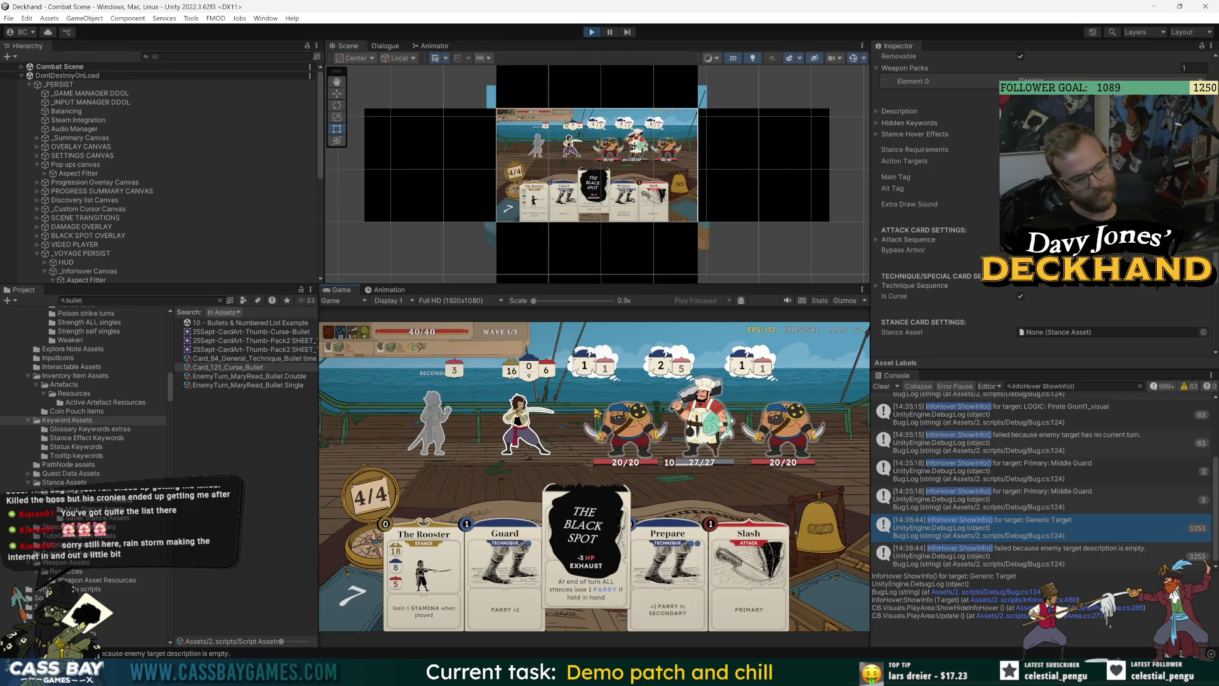
pyautogui.click(597, 413)
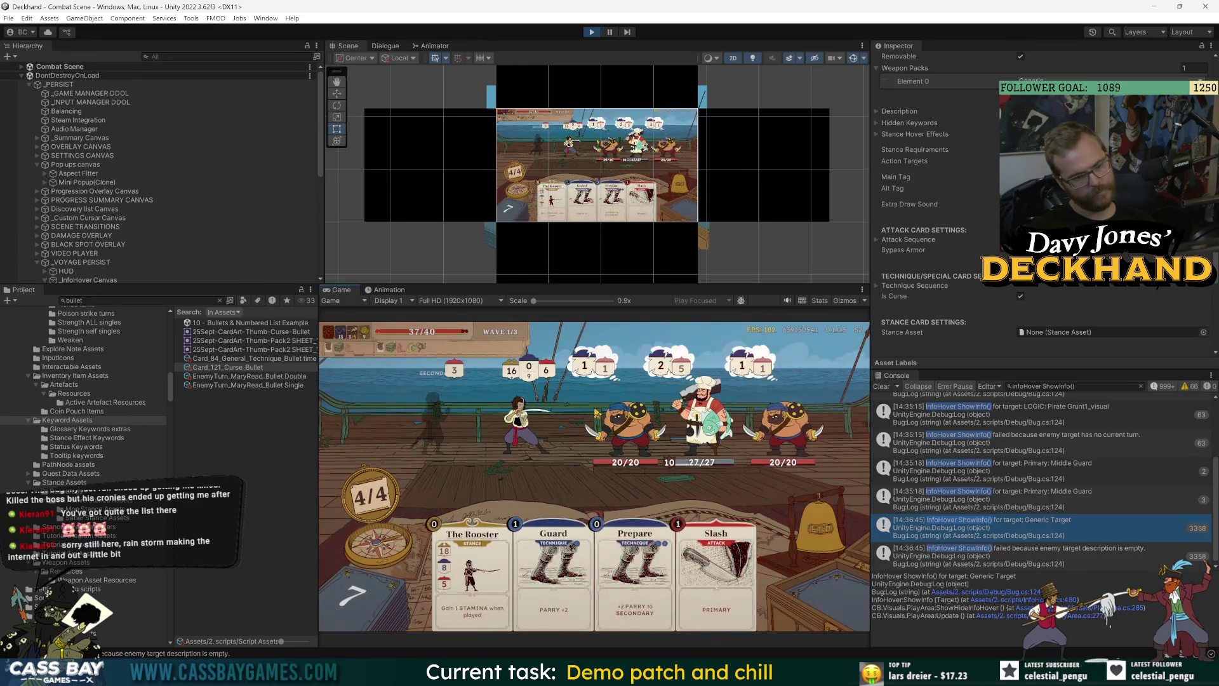
pyautogui.click(478, 578)
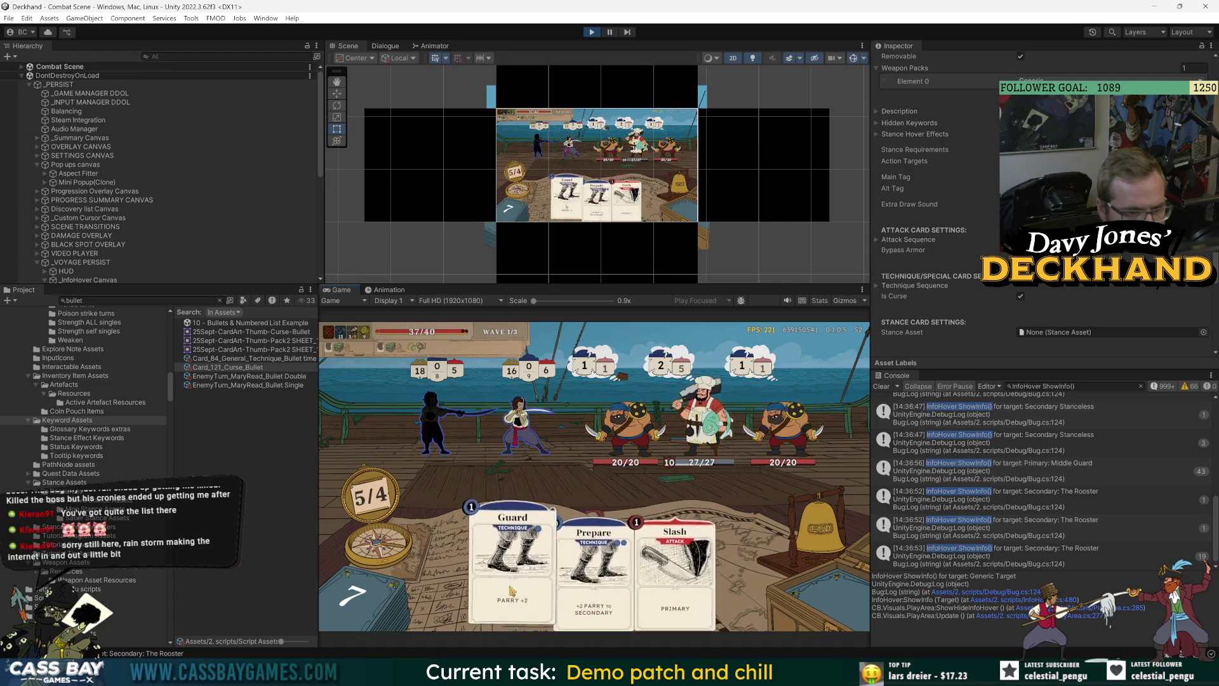
pyautogui.moveTo(505, 508); pyautogui.dragTo(675, 571)
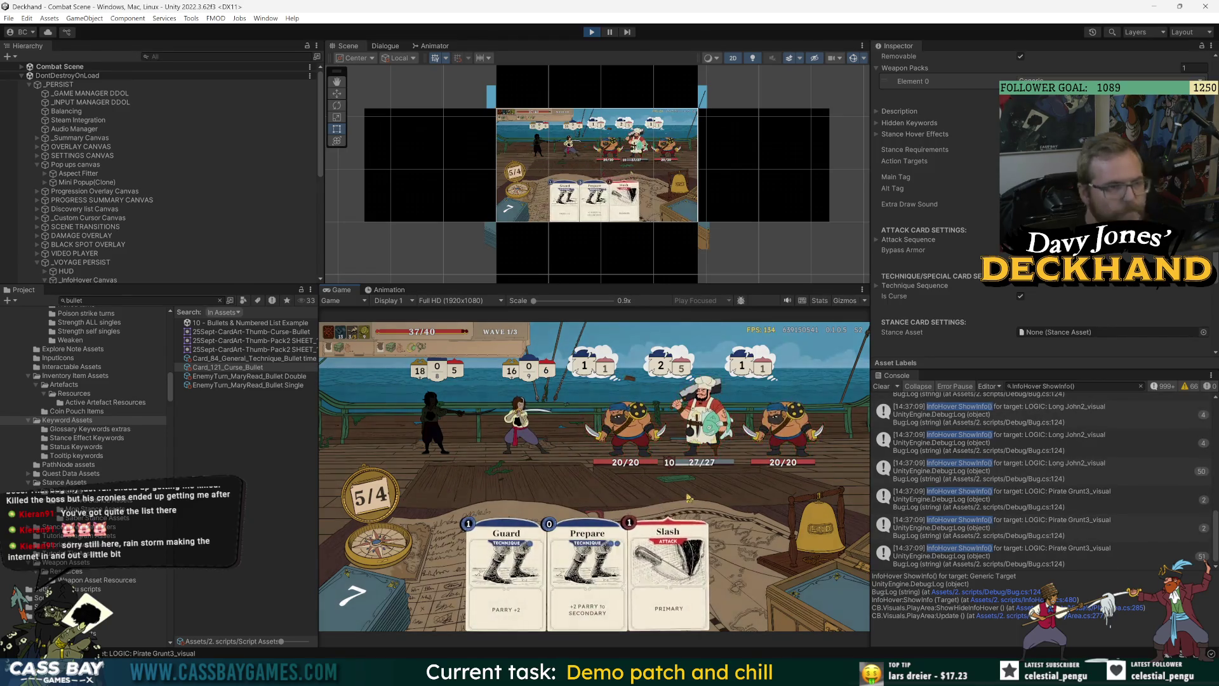
pyautogui.press('w')
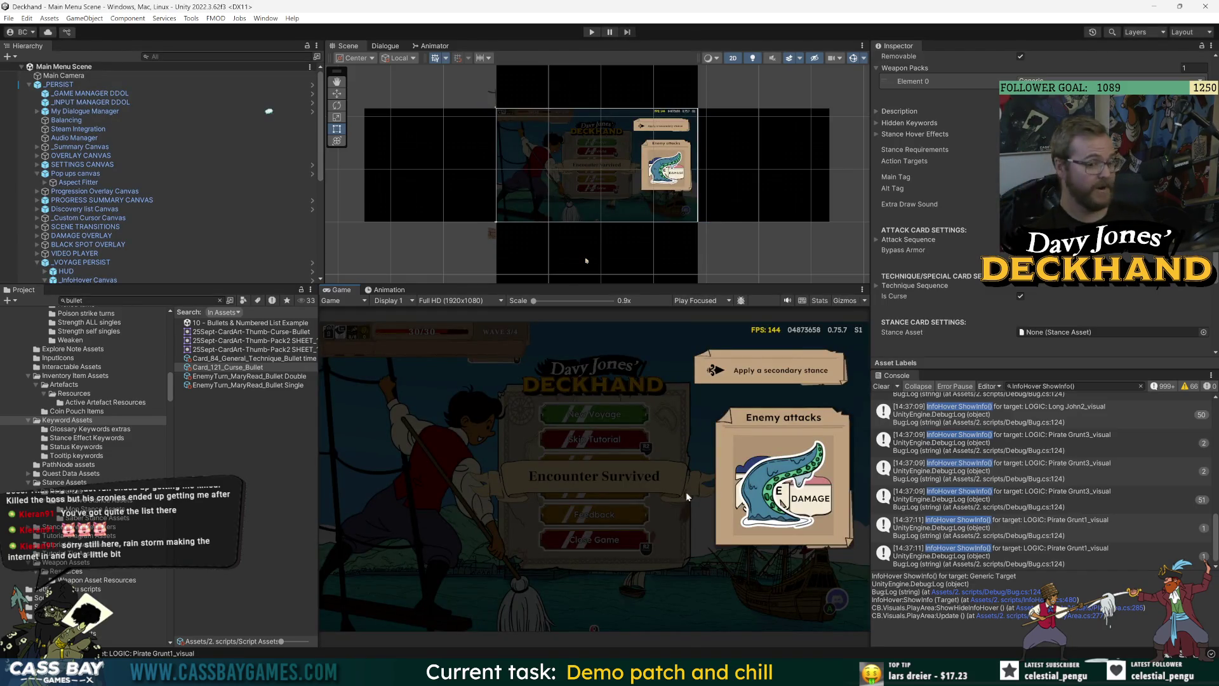
# Step: Clear the Console and its InfoHover ShowInfo() filter, and widen the Scene and Game views
pyautogui.click(883, 387)
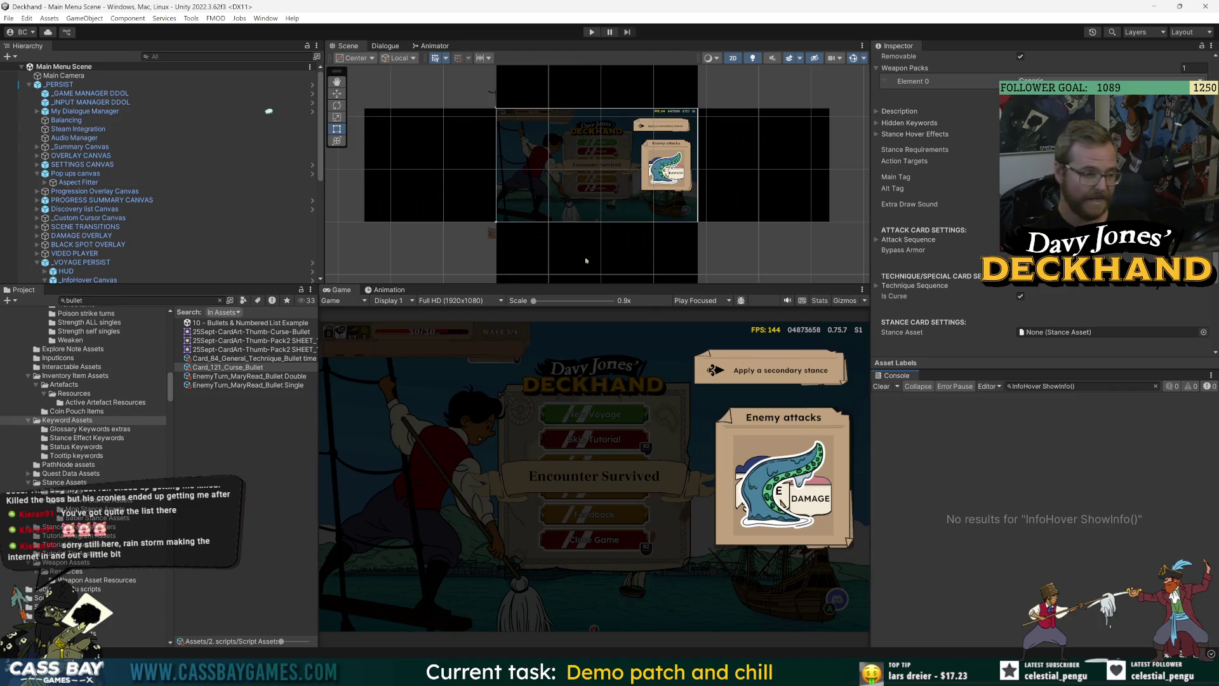
pyautogui.click(1155, 386)
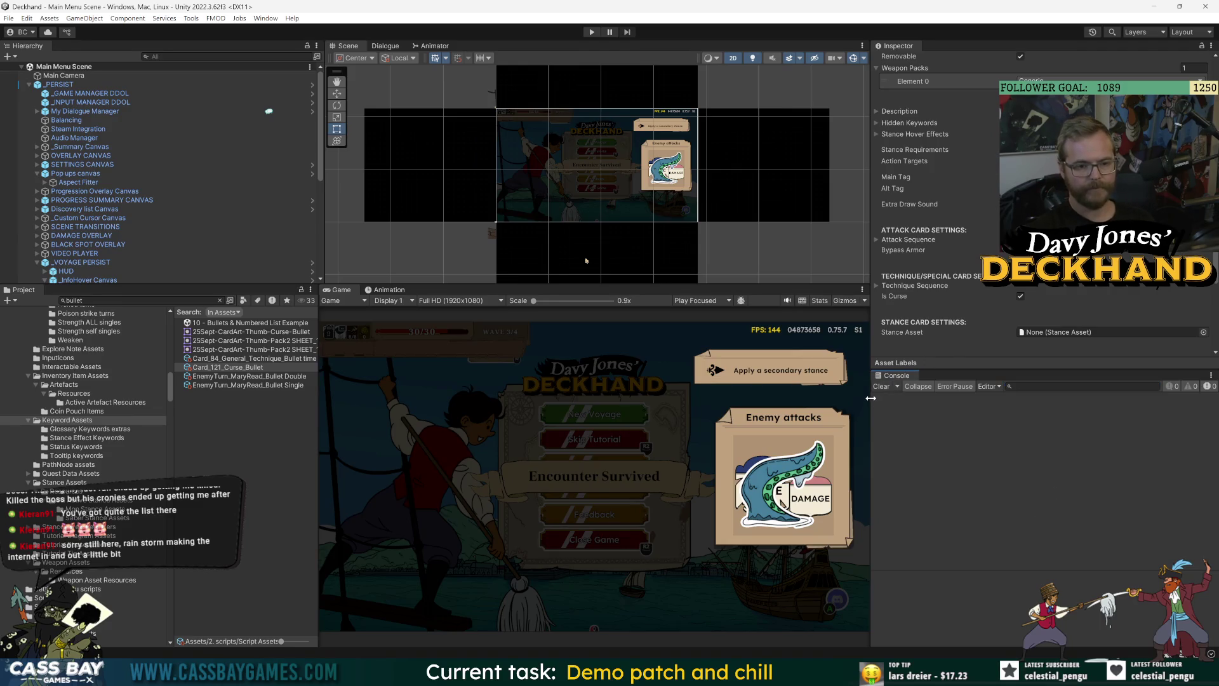
pyautogui.click(318, 408)
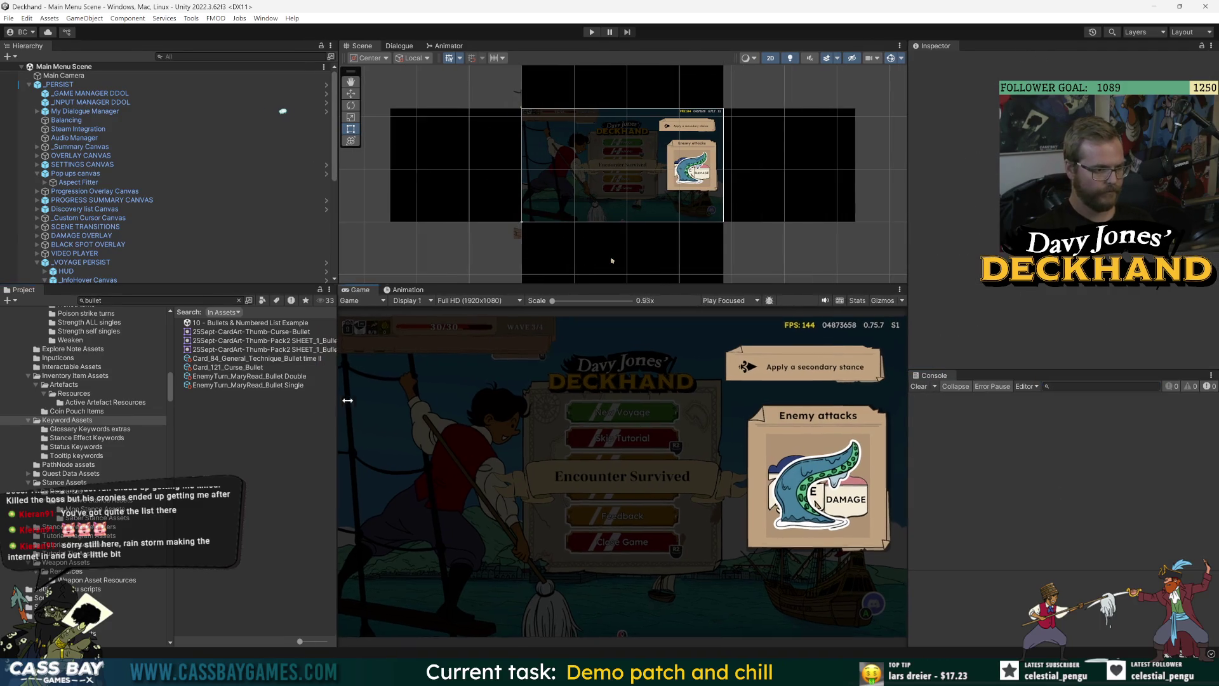
pyautogui.scroll(10, 164, 400)
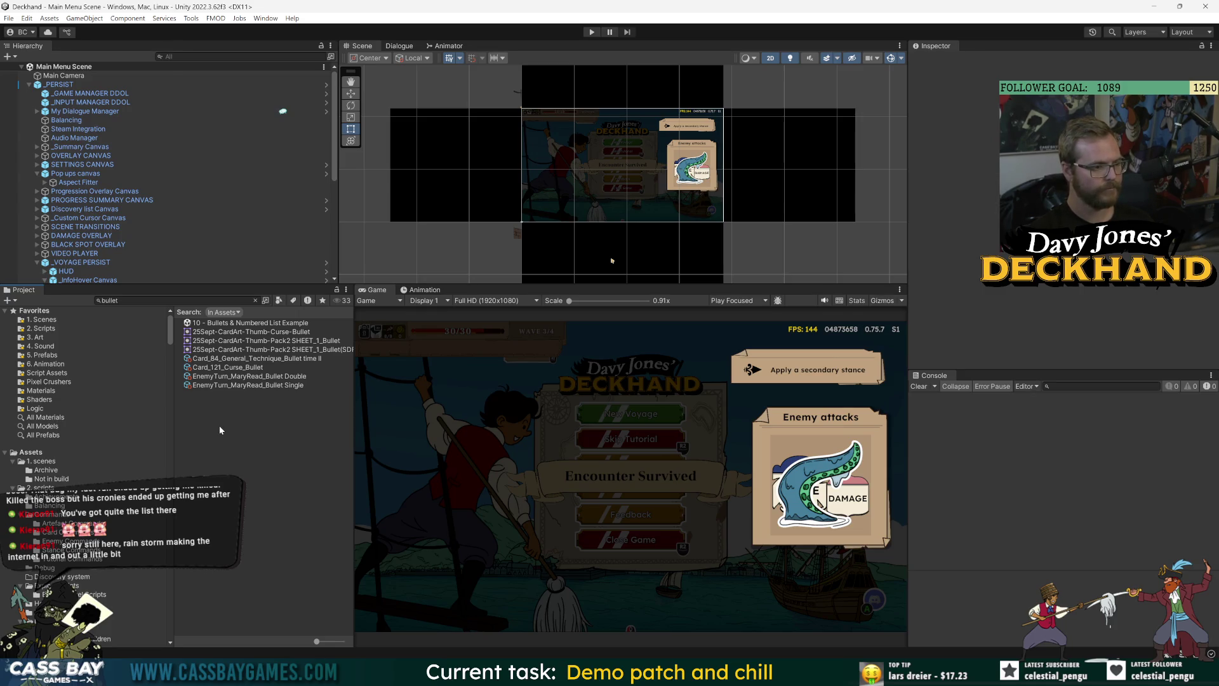
pyautogui.click(178, 300)
# Step: Search assets for 'stance vis' and open Stance Visual Prefab, framed in the scene view
pyautogui.write('stance vis')
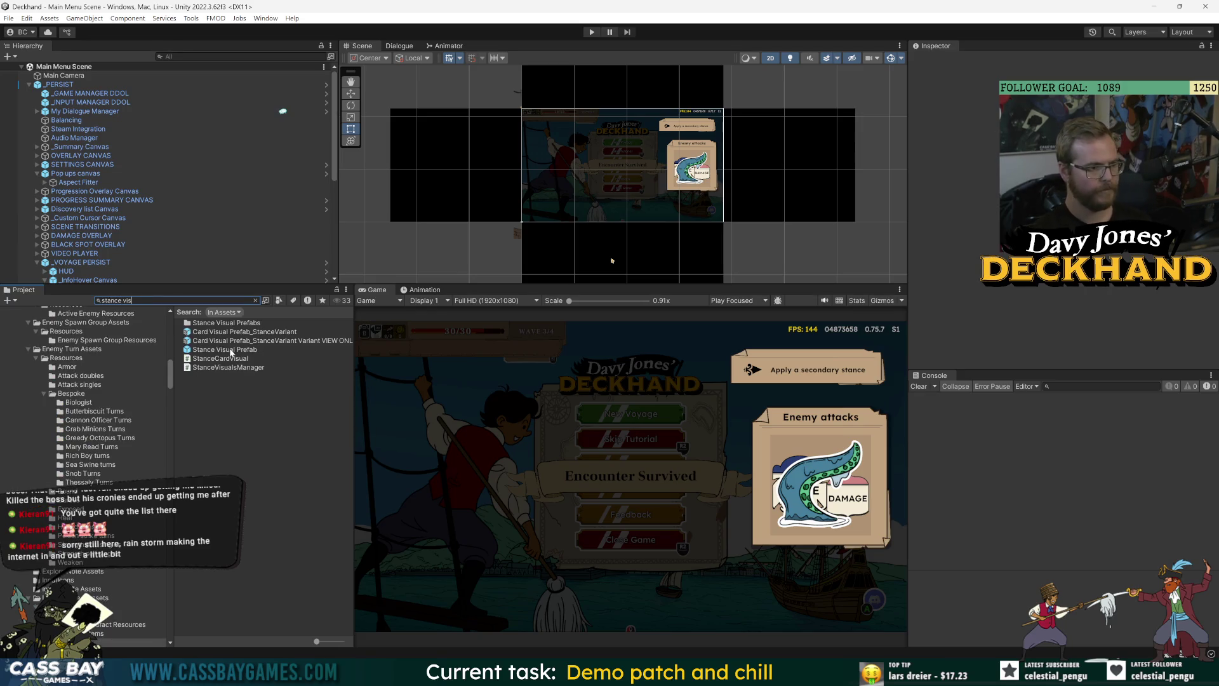
pyautogui.doubleClick(231, 351)
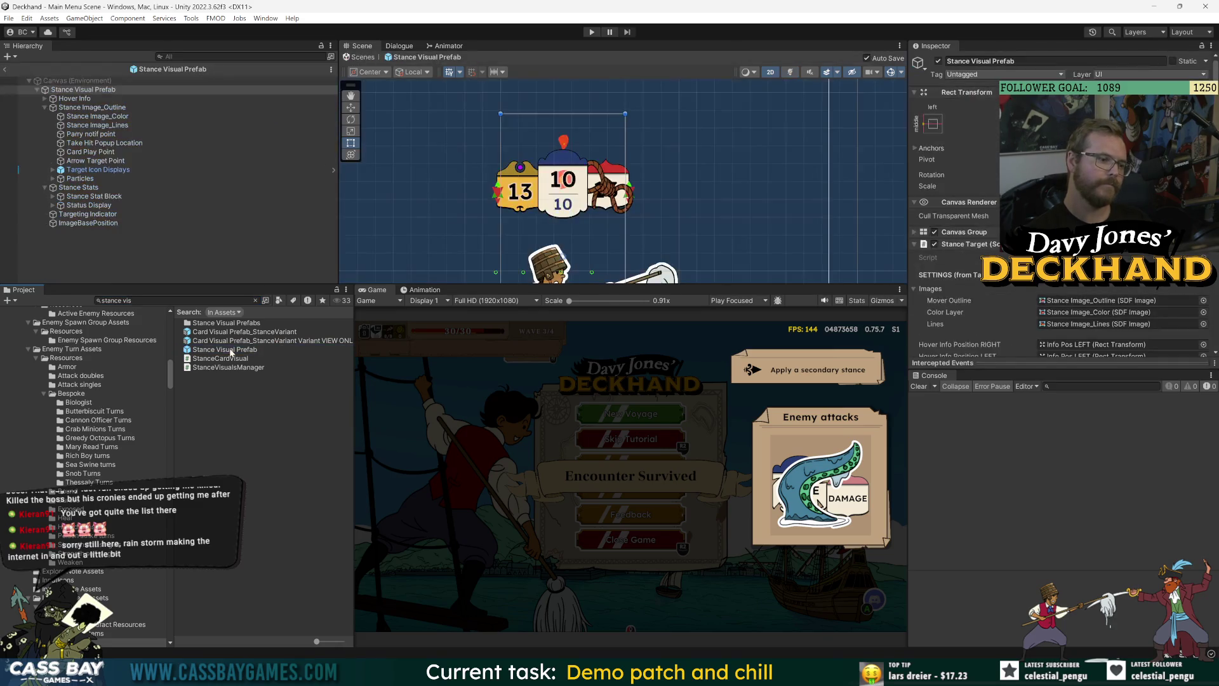
pyautogui.moveTo(558, 285); pyautogui.dragTo(538, 464)
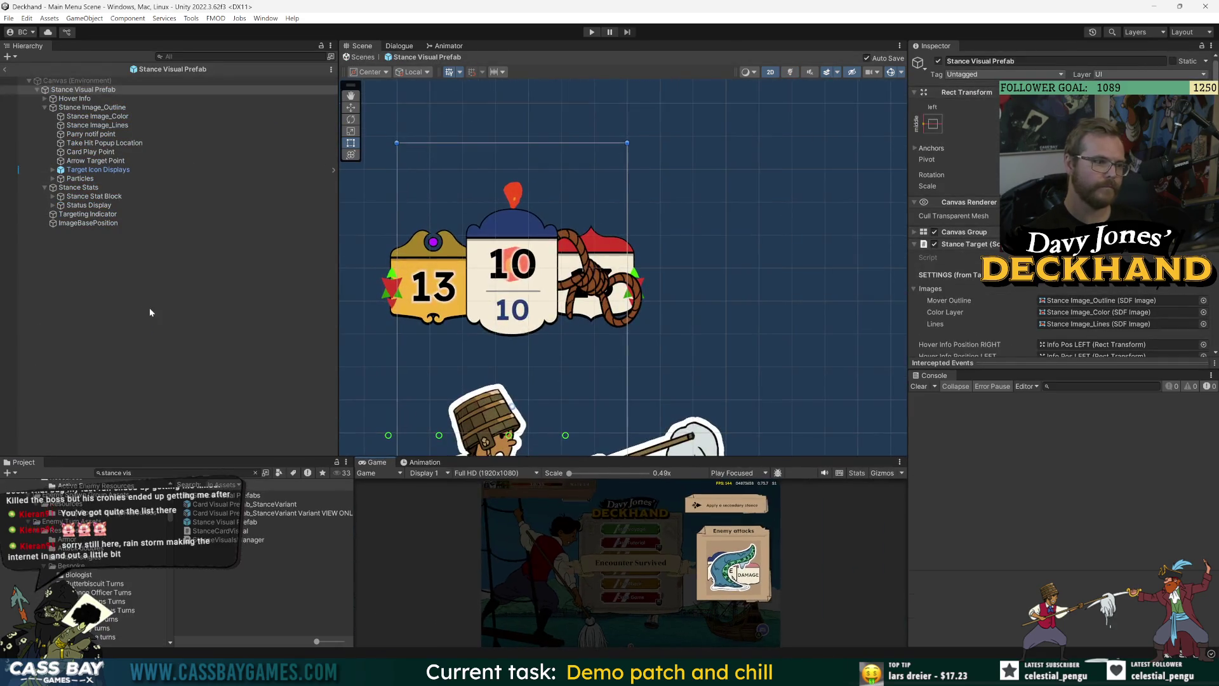
pyautogui.press('f')
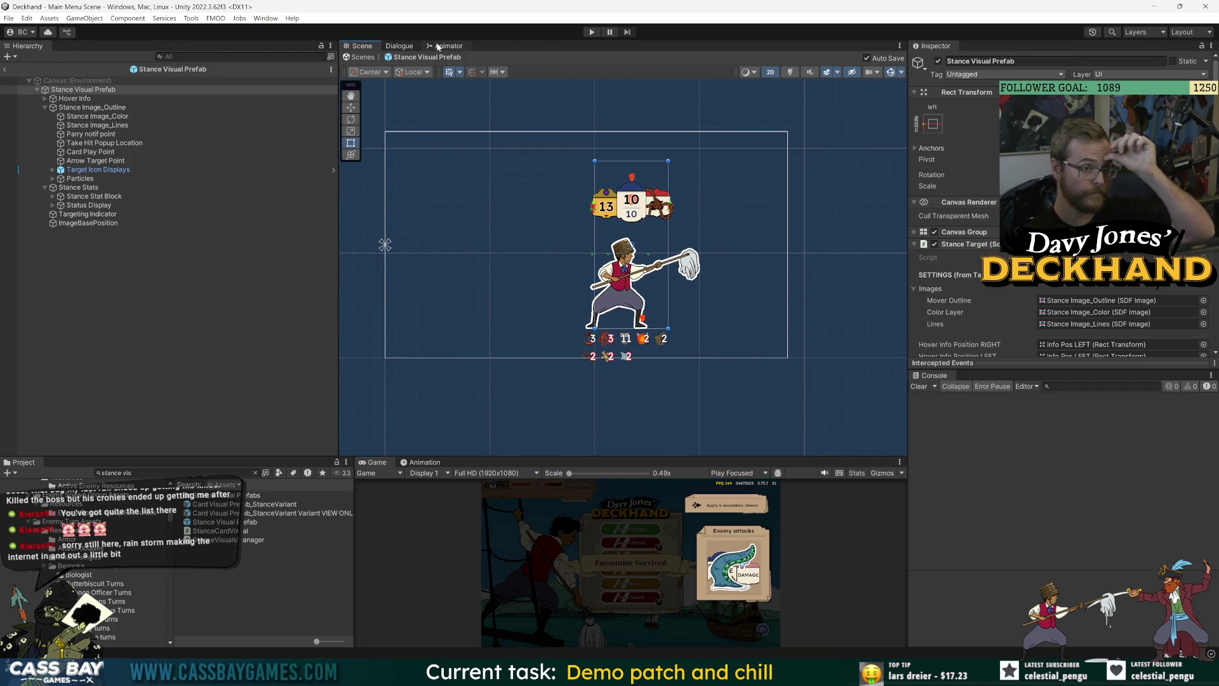
# Step: Select Status Display and anchor its icon grid at top centre with a top pivot
pyautogui.click(78, 187)
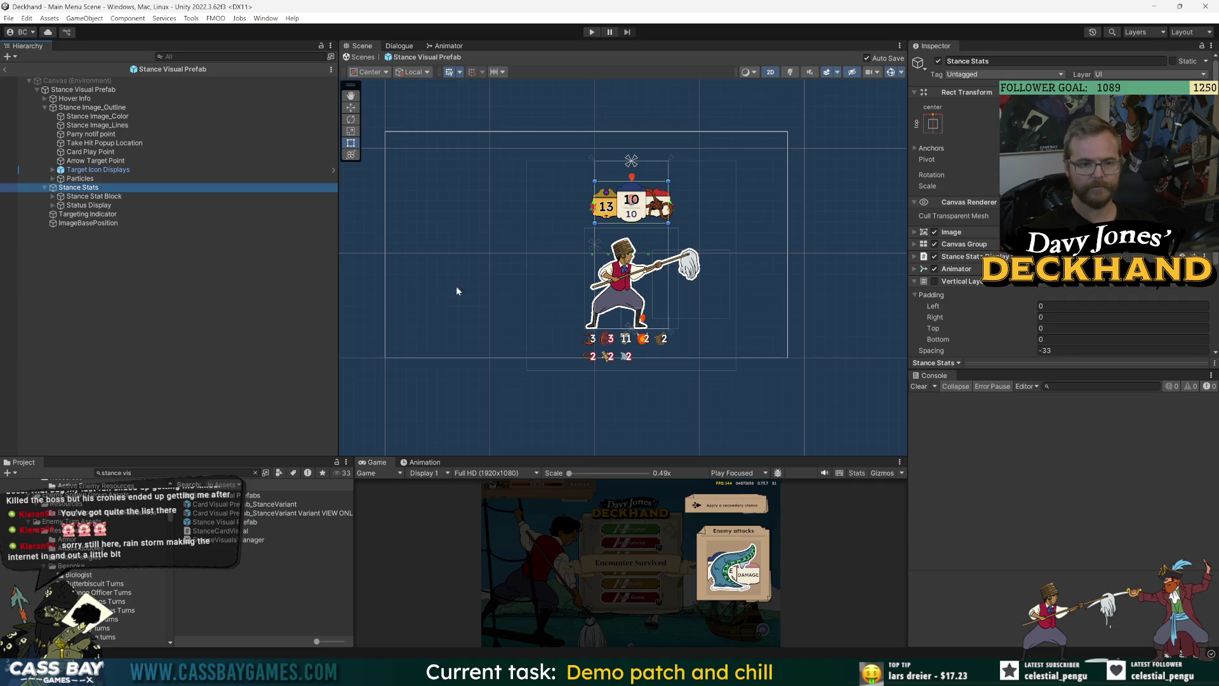
pyautogui.click(107, 295)
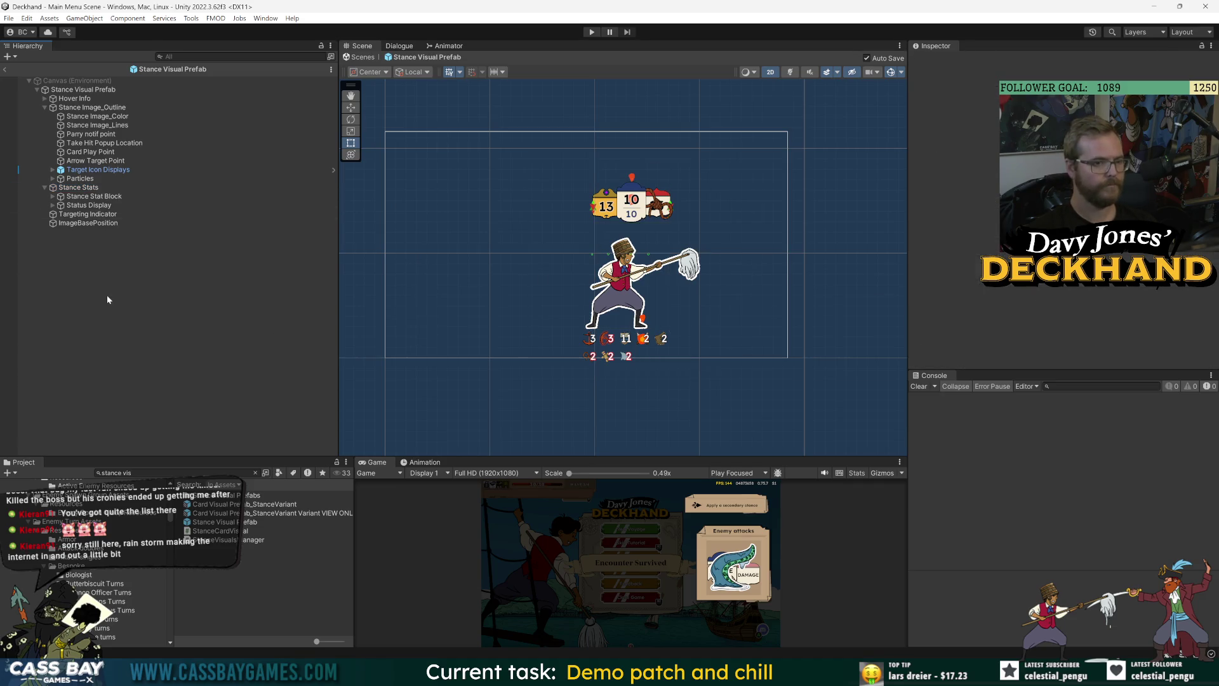
pyautogui.click(69, 188)
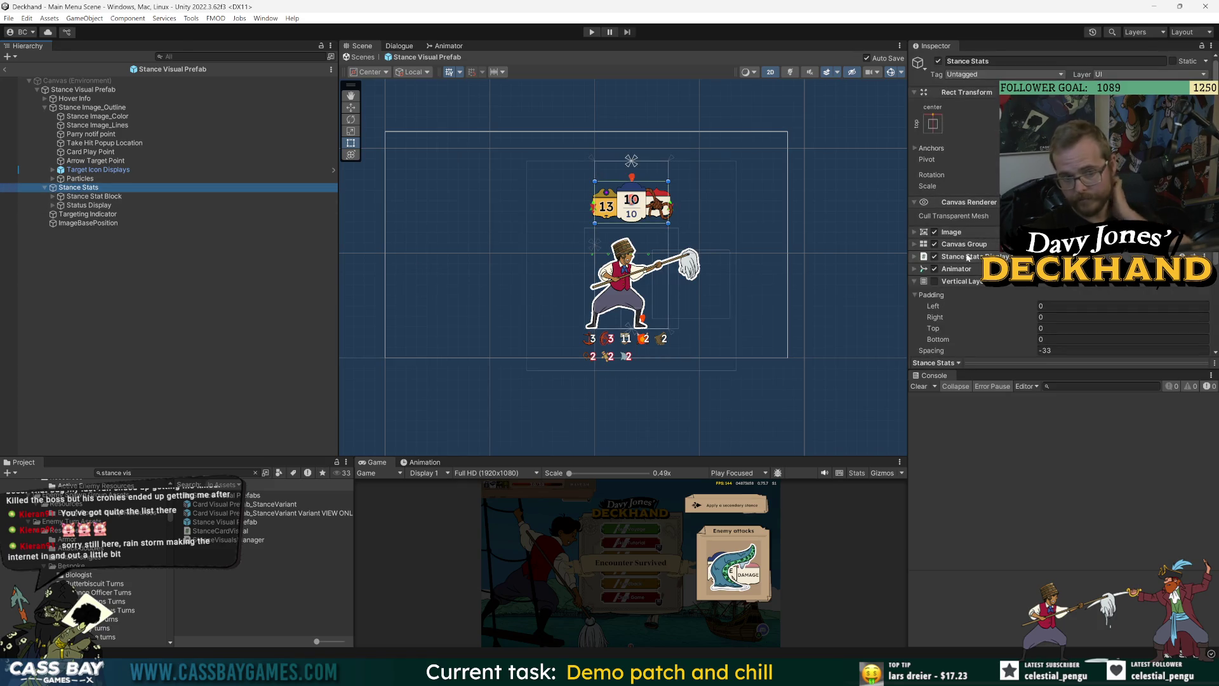
pyautogui.click(89, 205)
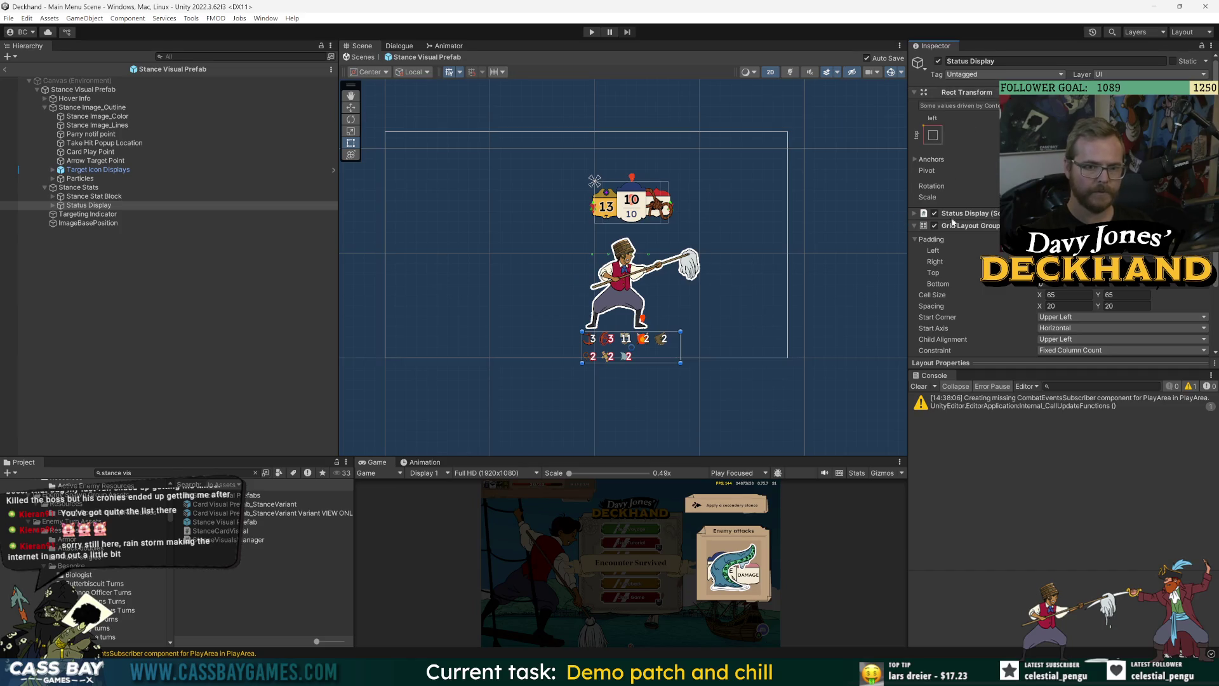
pyautogui.click(933, 134)
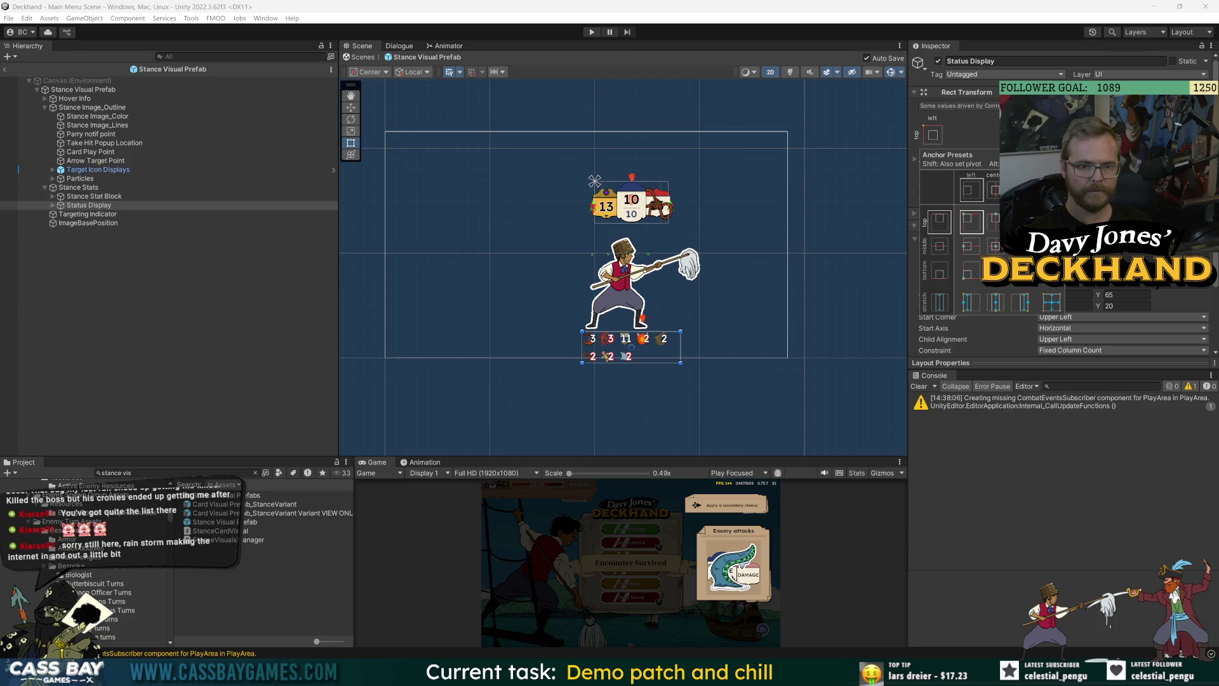
pyautogui.keyDown('alt'); pyautogui.click(995, 216); pyautogui.keyUp('alt')
pyautogui.keyDown('alt'); pyautogui.click(972, 221); pyautogui.keyUp('alt')
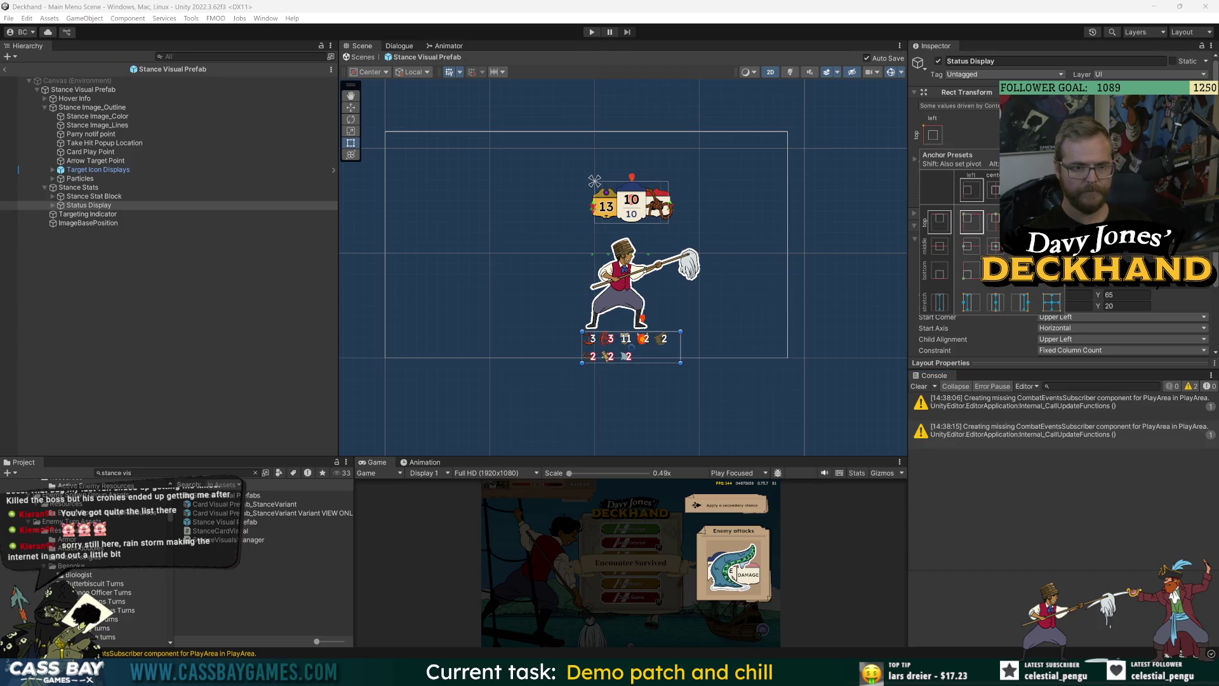
pyautogui.click(944, 151)
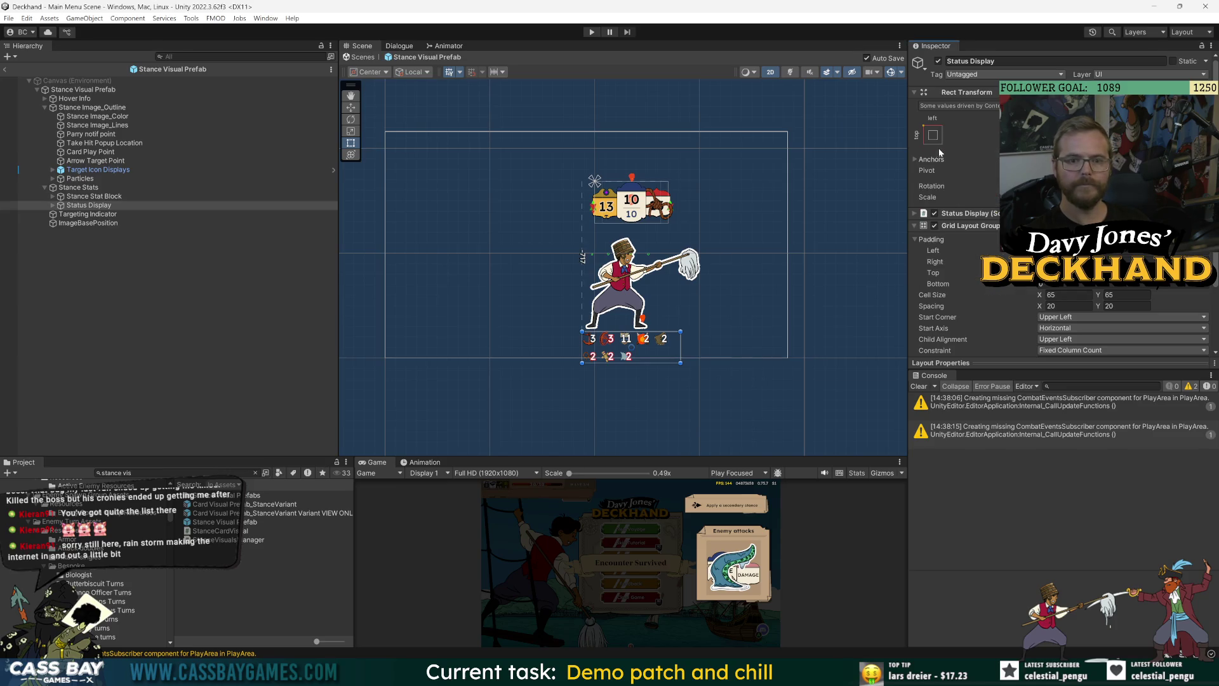
pyautogui.click(938, 135)
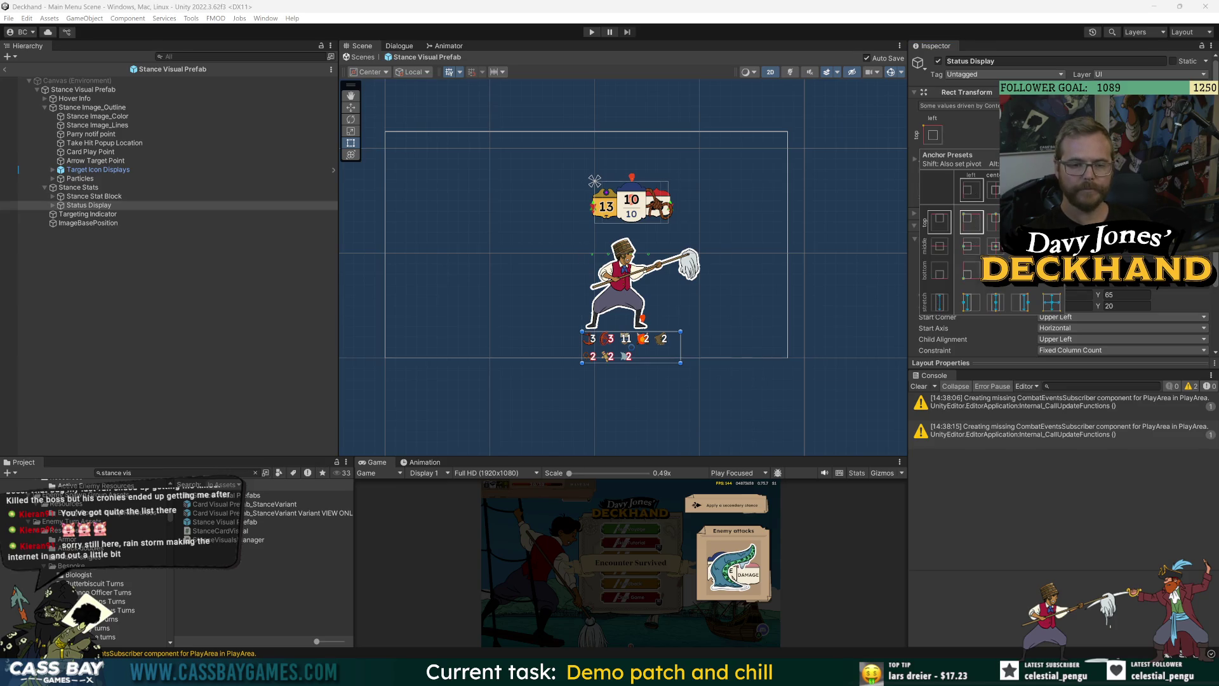
pyautogui.keyDown('shift'); pyautogui.click(995, 222); pyautogui.keyUp('shift')
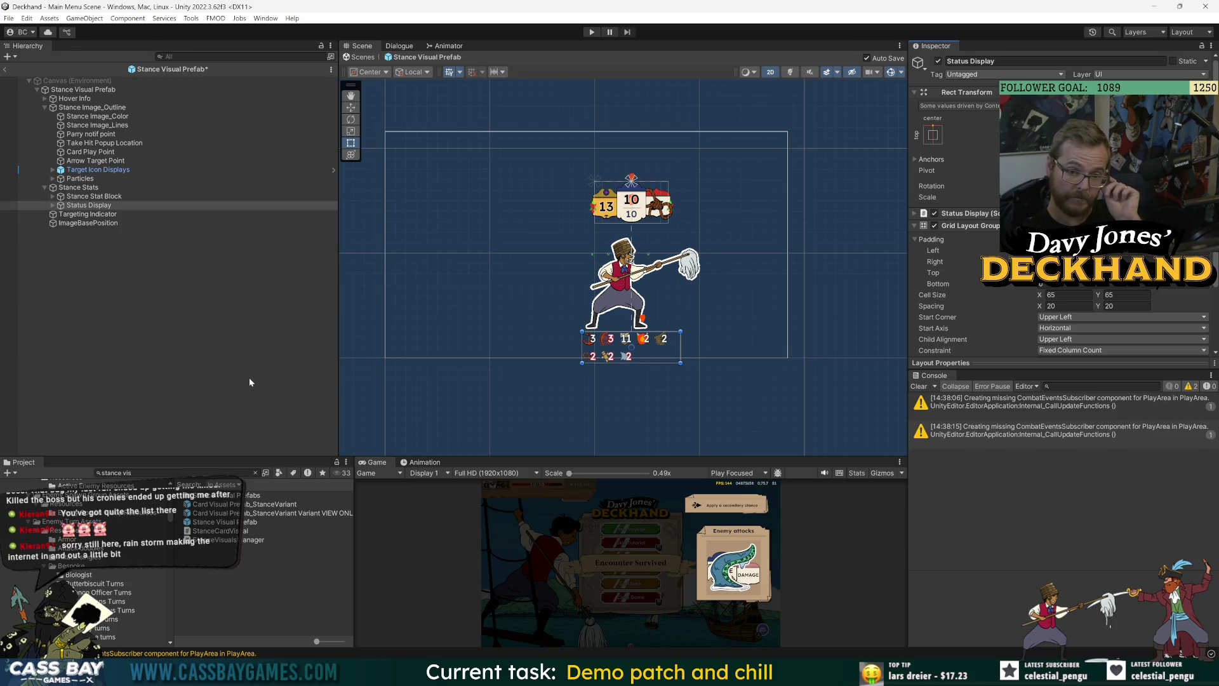
# Step: Deactivate the Leeway through Exposed and Balance status icons, then inspect Status Display's grid layout
pyautogui.click(53, 205)
pyautogui.click(92, 242)
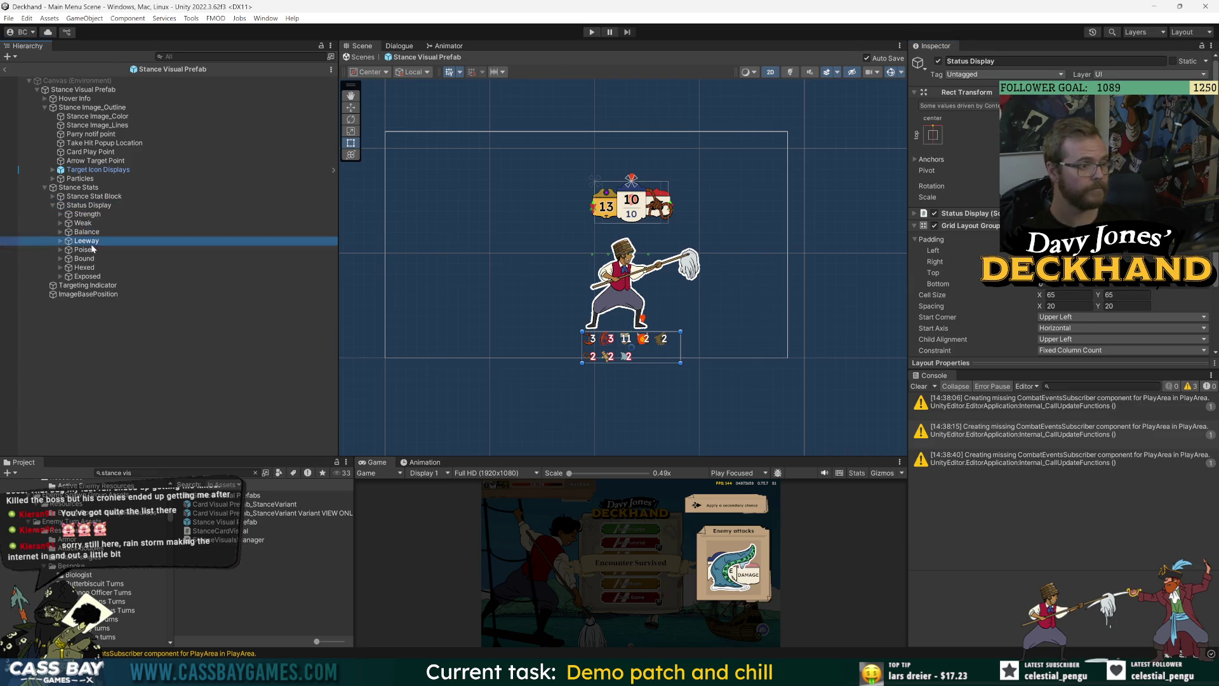
pyautogui.keyDown('shift'); pyautogui.click(99, 277); pyautogui.keyUp('shift')
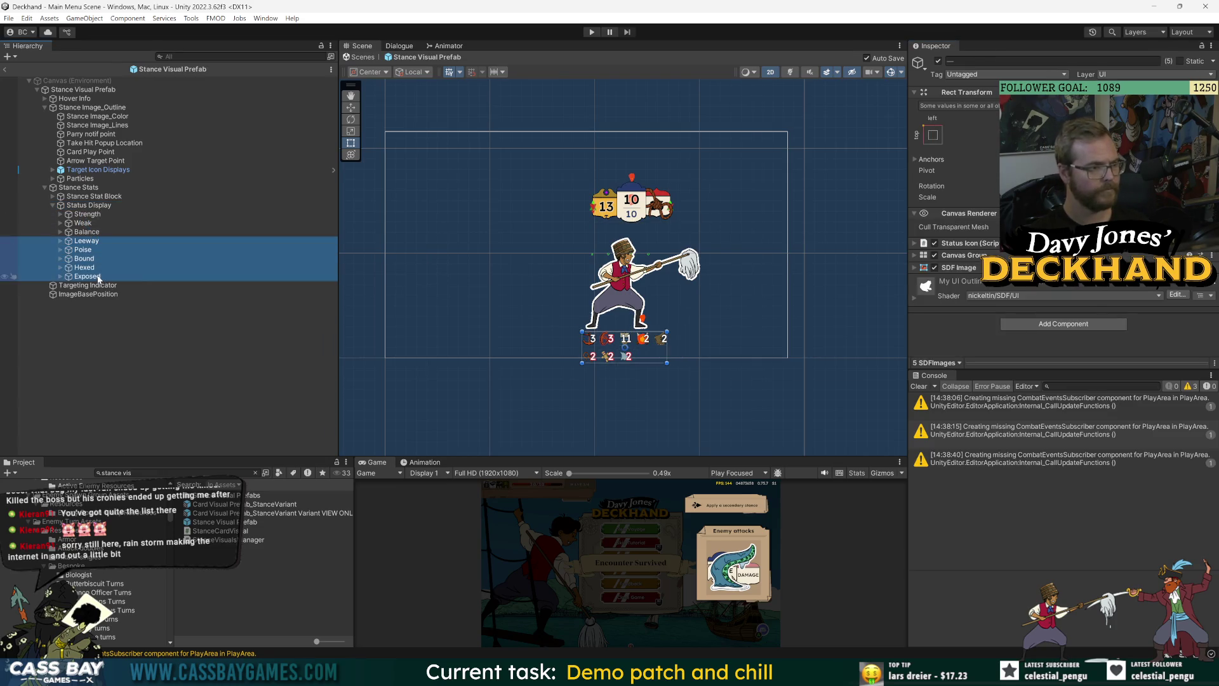
pyautogui.click(938, 61)
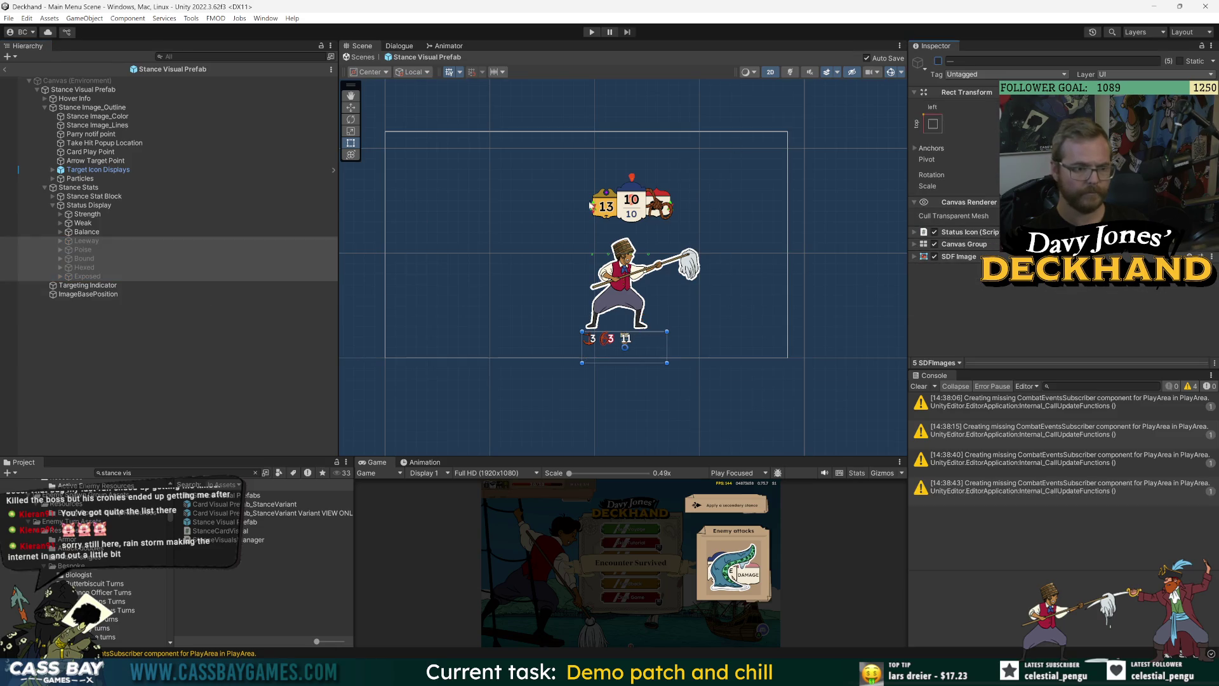
pyautogui.click(89, 233)
pyautogui.click(938, 61)
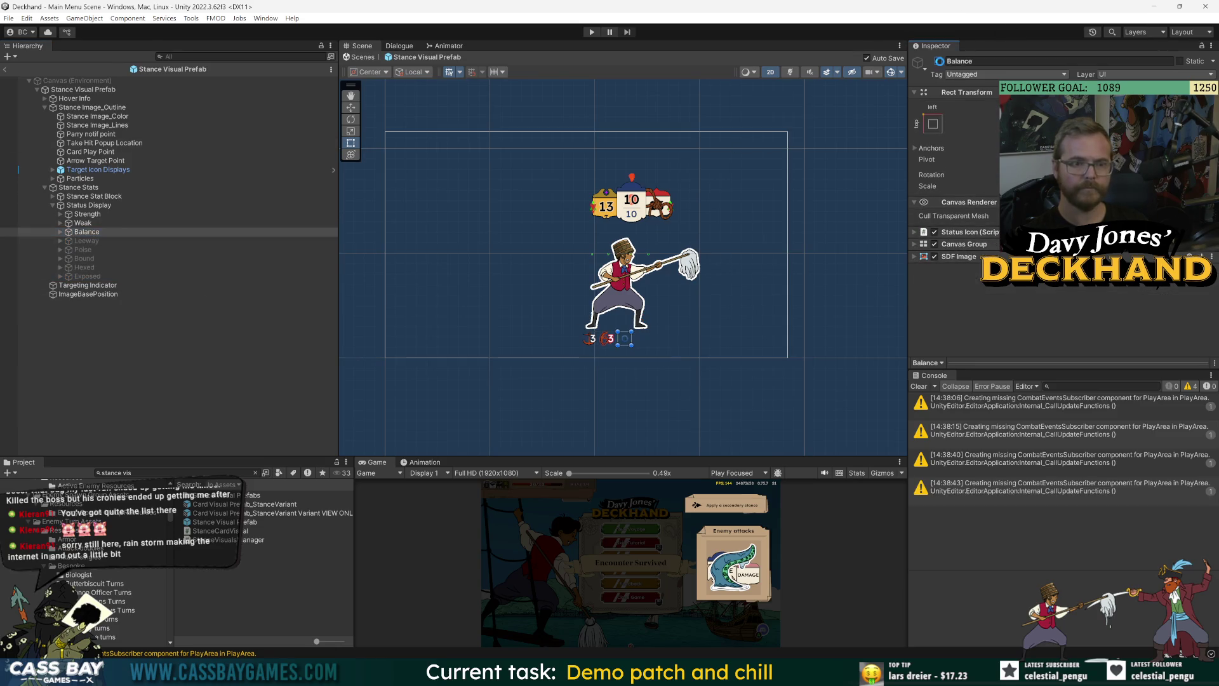
pyautogui.click(89, 205)
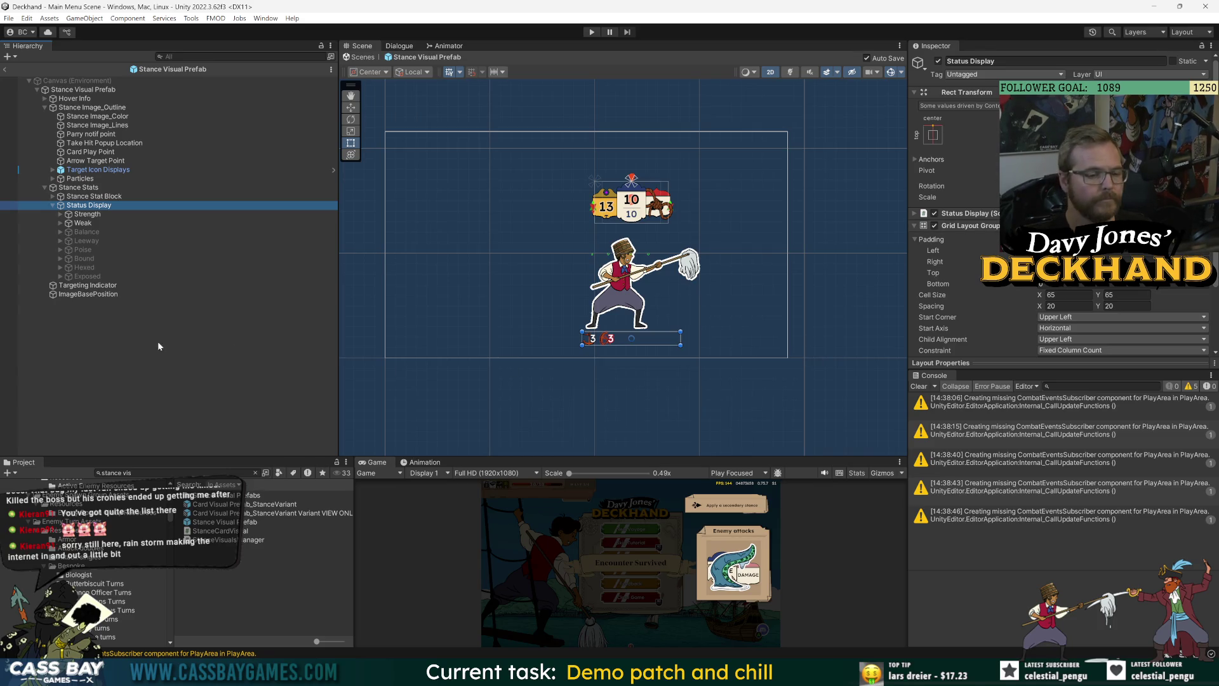
# Step: Reactivate the status icons with Shift+Alt+A and reselect Status Display
pyautogui.click(87, 232)
pyautogui.keyDown('shift'); pyautogui.click(87, 276); pyautogui.keyUp('shift')
pyautogui.hotkey('shift', 'alt', 'a')
pyautogui.click(87, 241)
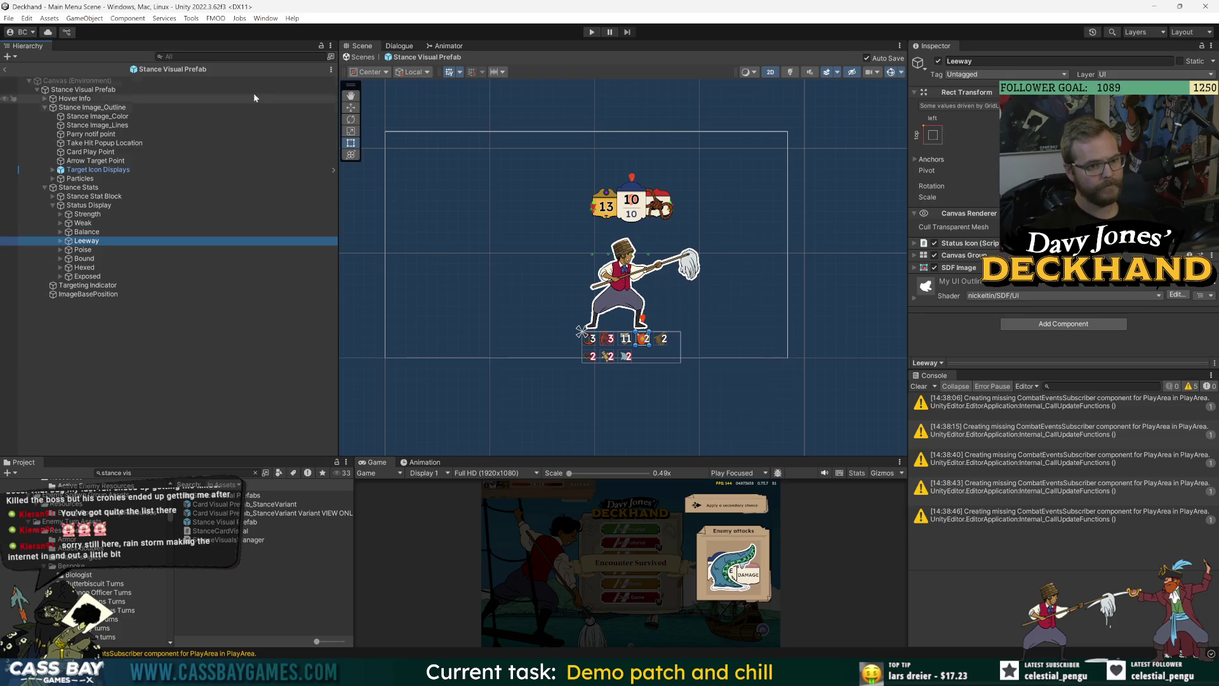
pyautogui.click(27, 18)
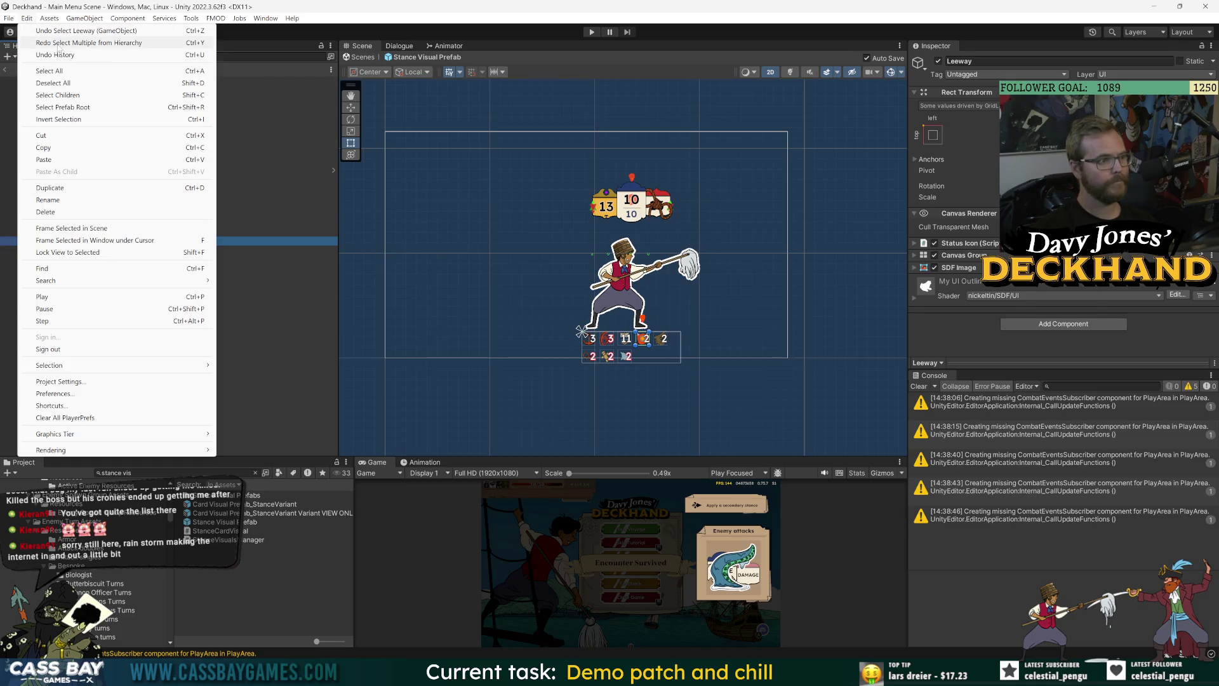
pyautogui.click(315, 408)
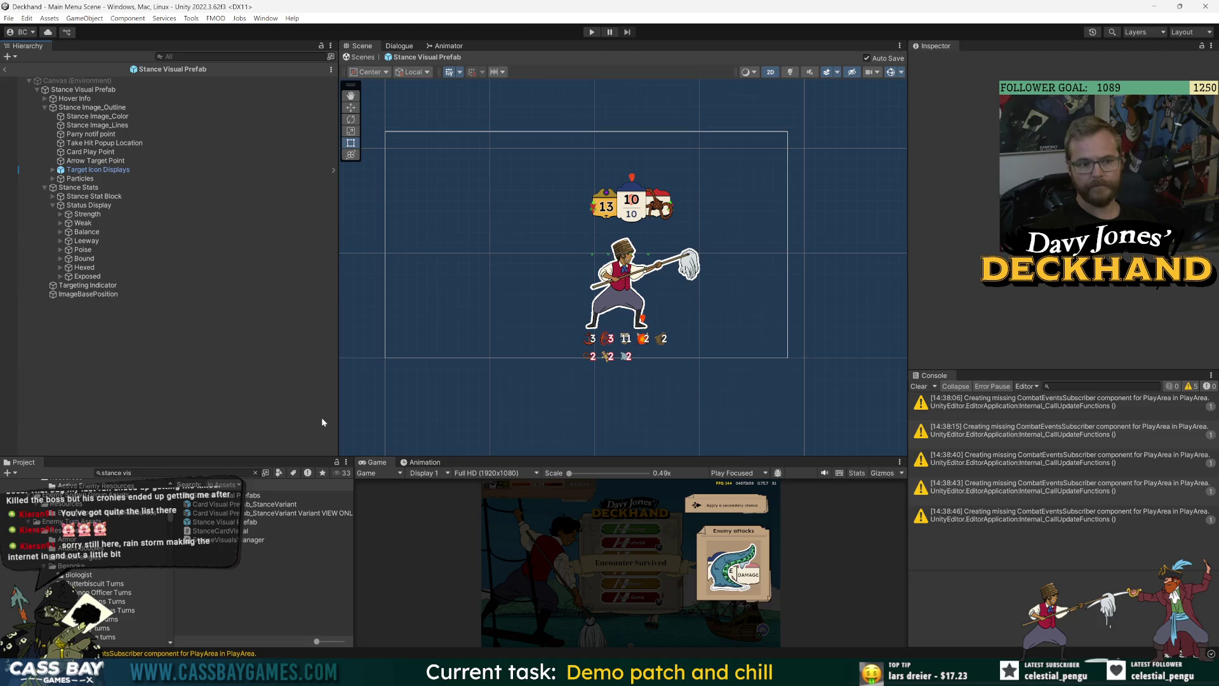
pyautogui.click(87, 206)
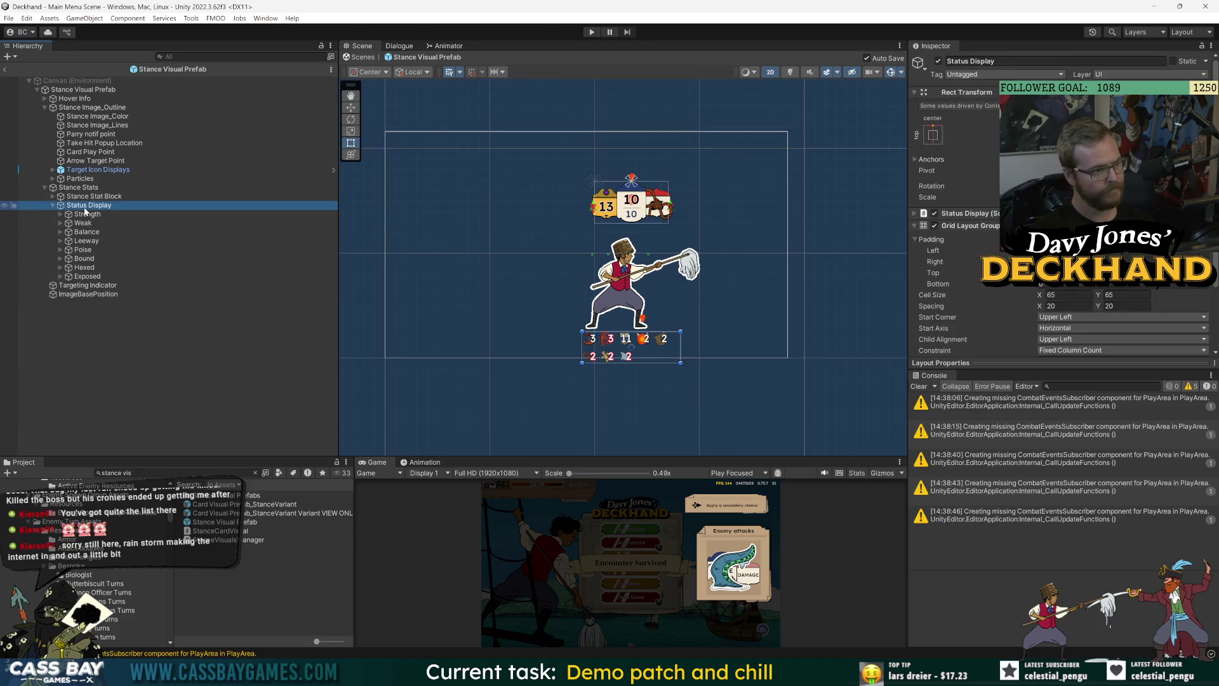
pyautogui.moveTo(89, 197); pyautogui.dragTo(95, 207)
# Step: Undo and redo the grid enlargement, ending on the original smaller status icon grid
pyautogui.hotkey('ctrl', 'z')
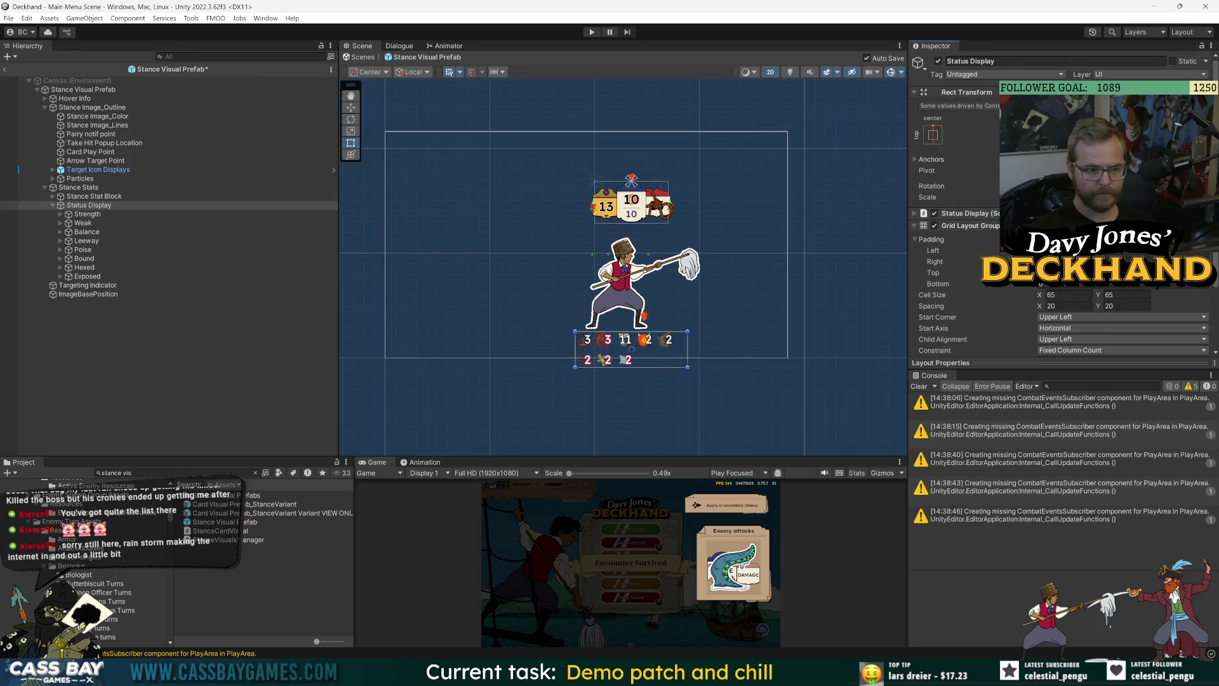
pyautogui.hotkey('ctrl', 'y')
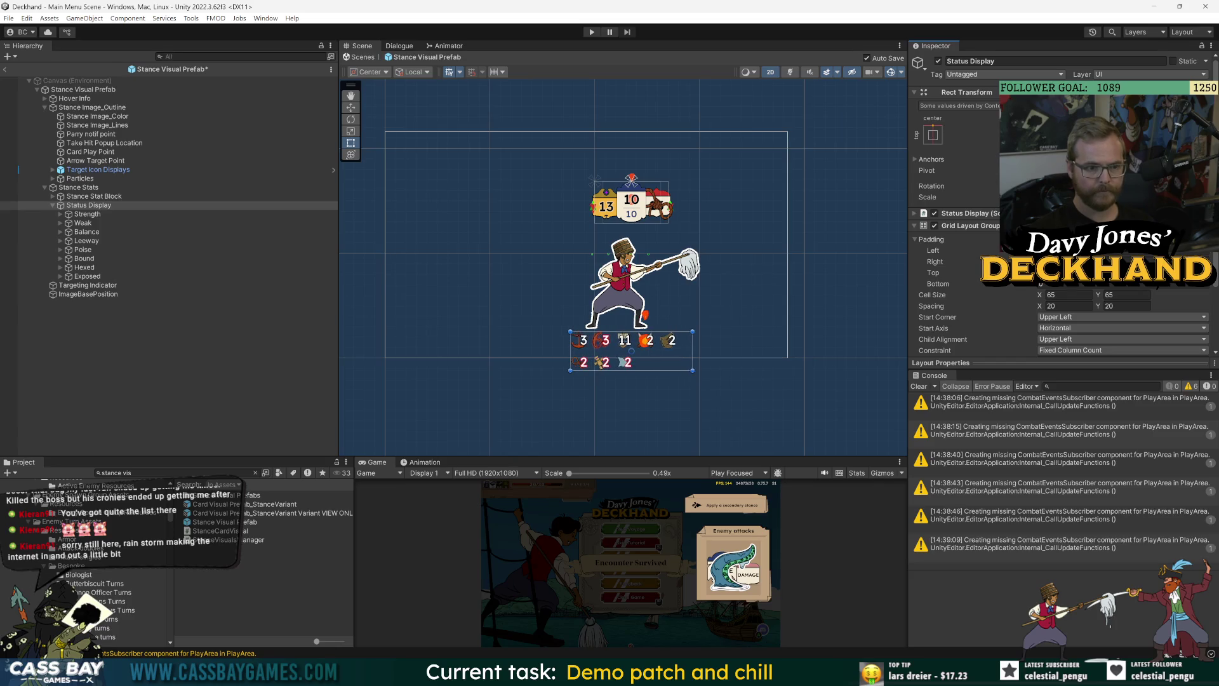
pyautogui.hotkey('ctrl', 'z')
pyautogui.hotkey('ctrl', 'y')
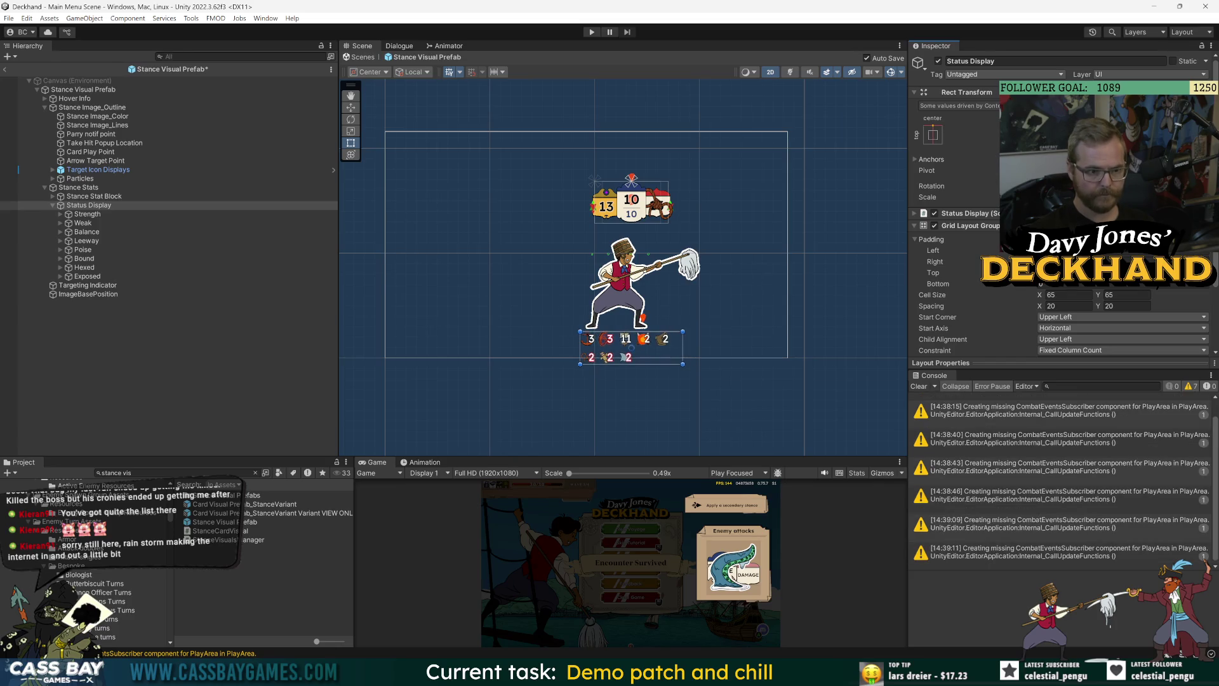
pyautogui.hotkey('ctrl', 'z')
pyautogui.hotkey('ctrl', 'y')
pyautogui.hotkey('ctrl', 'z')
pyautogui.hotkey('ctrl', 'z')
pyautogui.hotkey('ctrl', 'z')
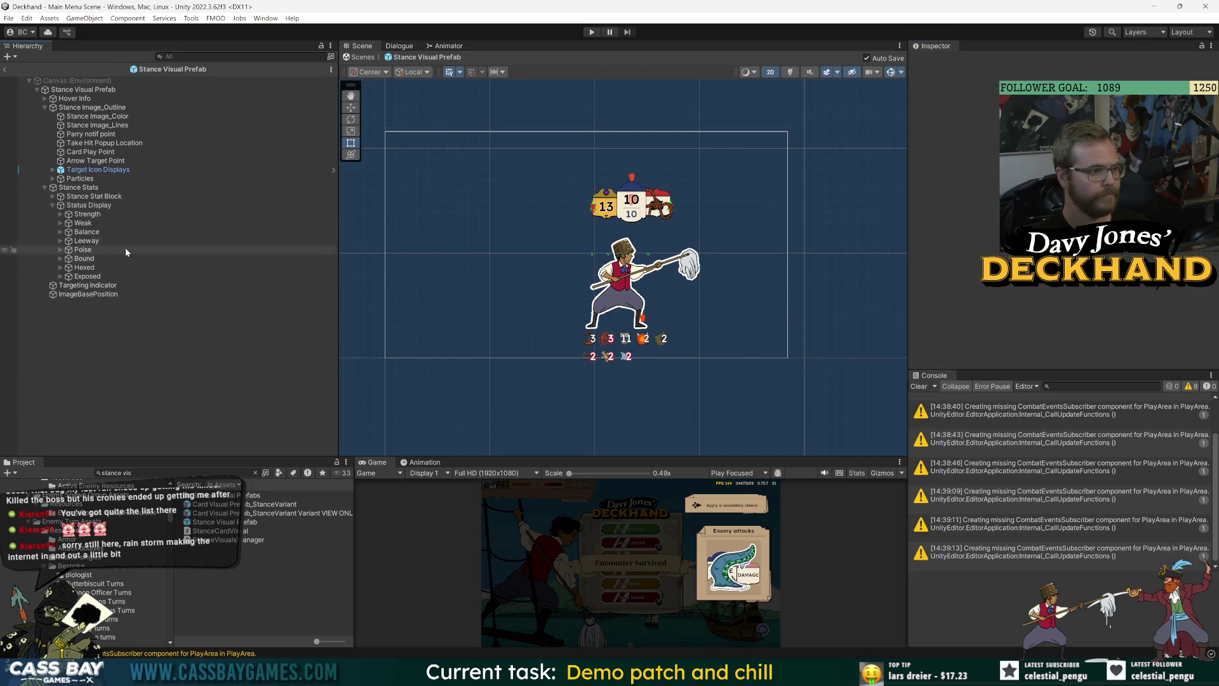
pyautogui.click(89, 205)
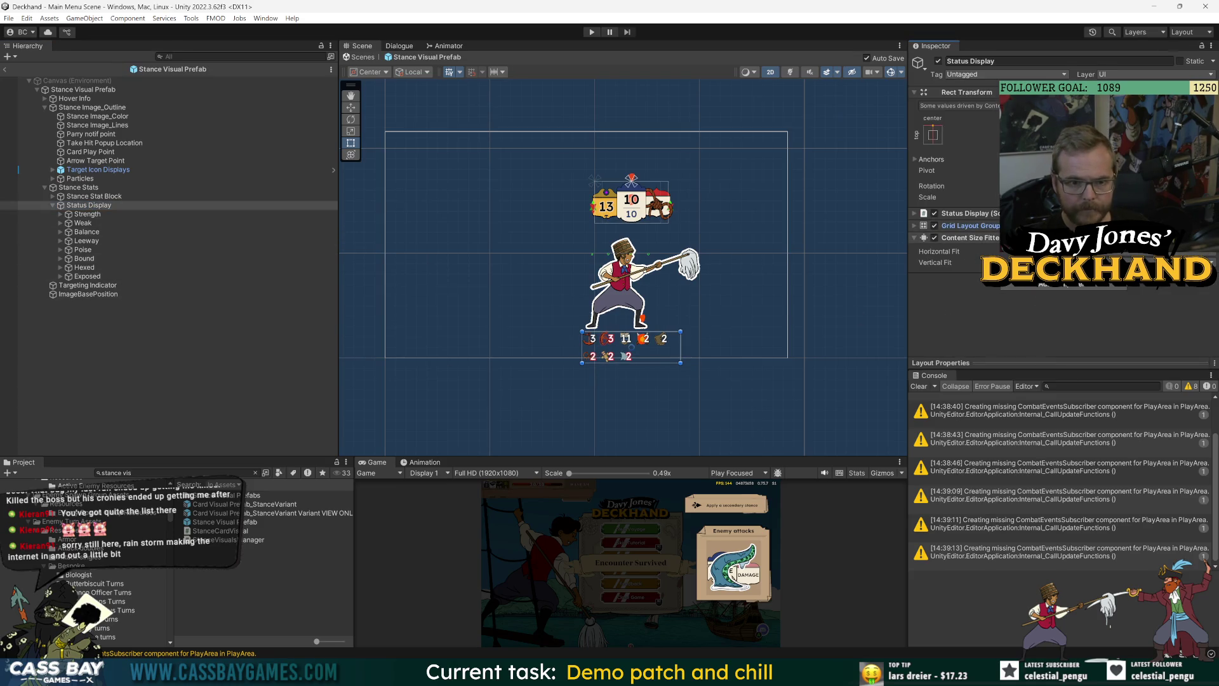
# Step: Create a new StatusScaleWhenSelected script via Add Component, attach it, and open it in Visual Studio
pyautogui.click(1062, 288)
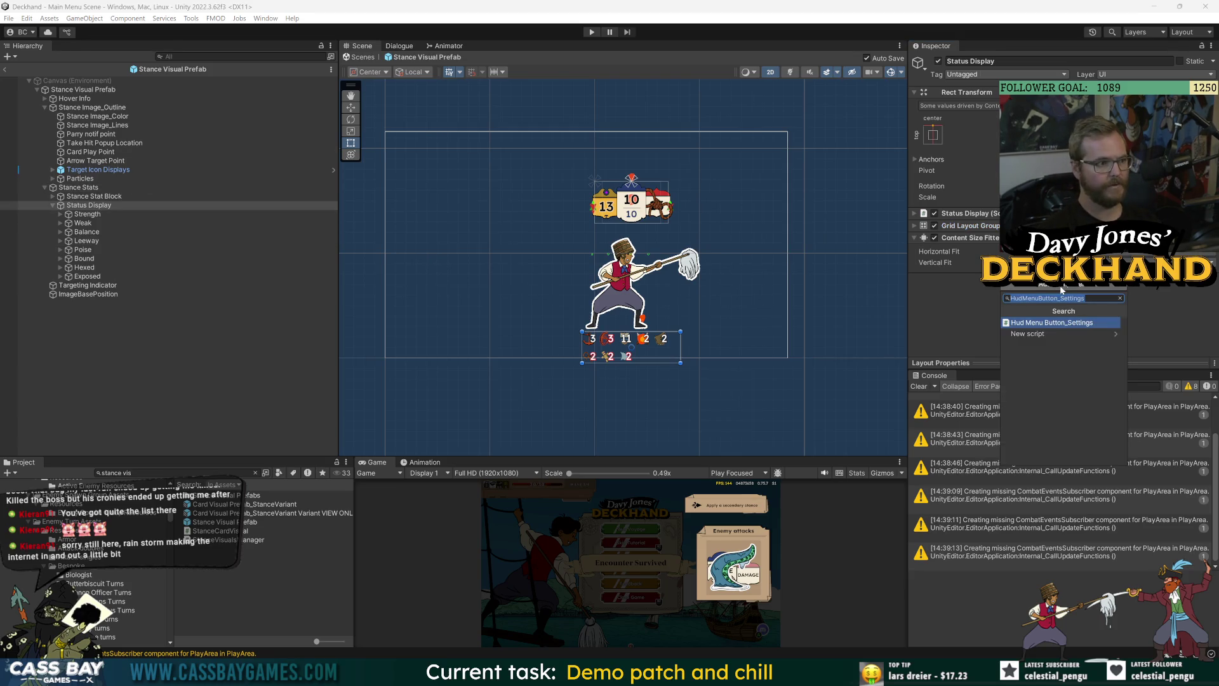
pyautogui.write('Status')
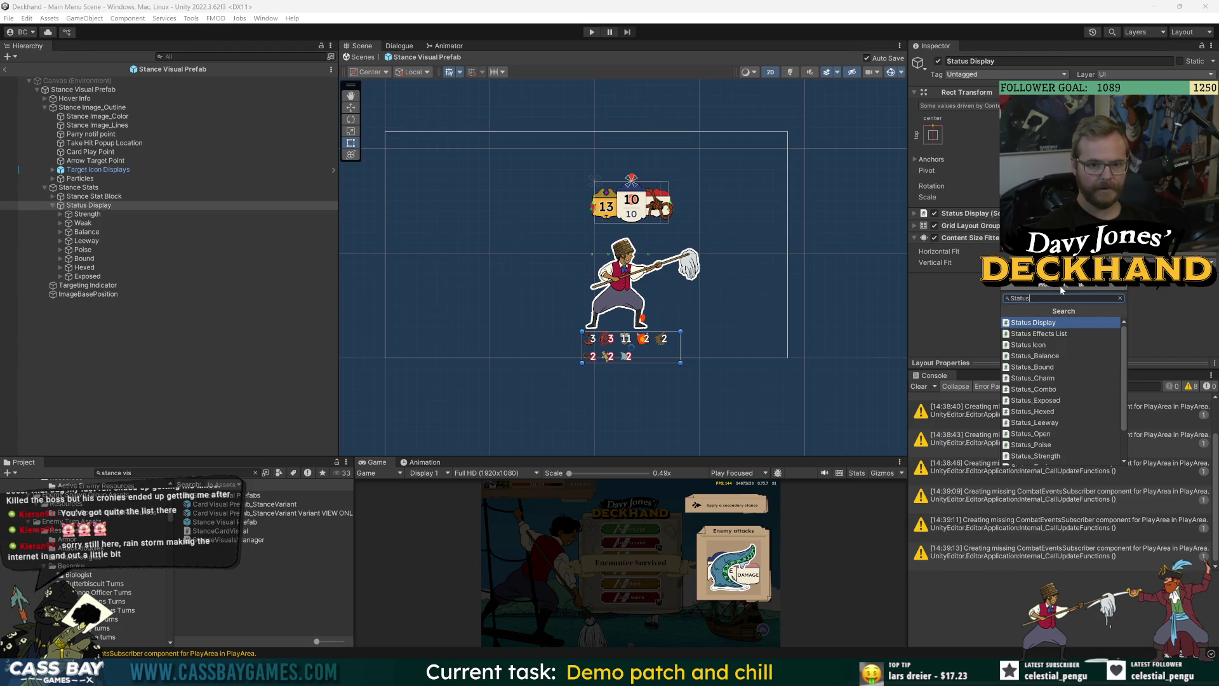
pyautogui.write('Scale')
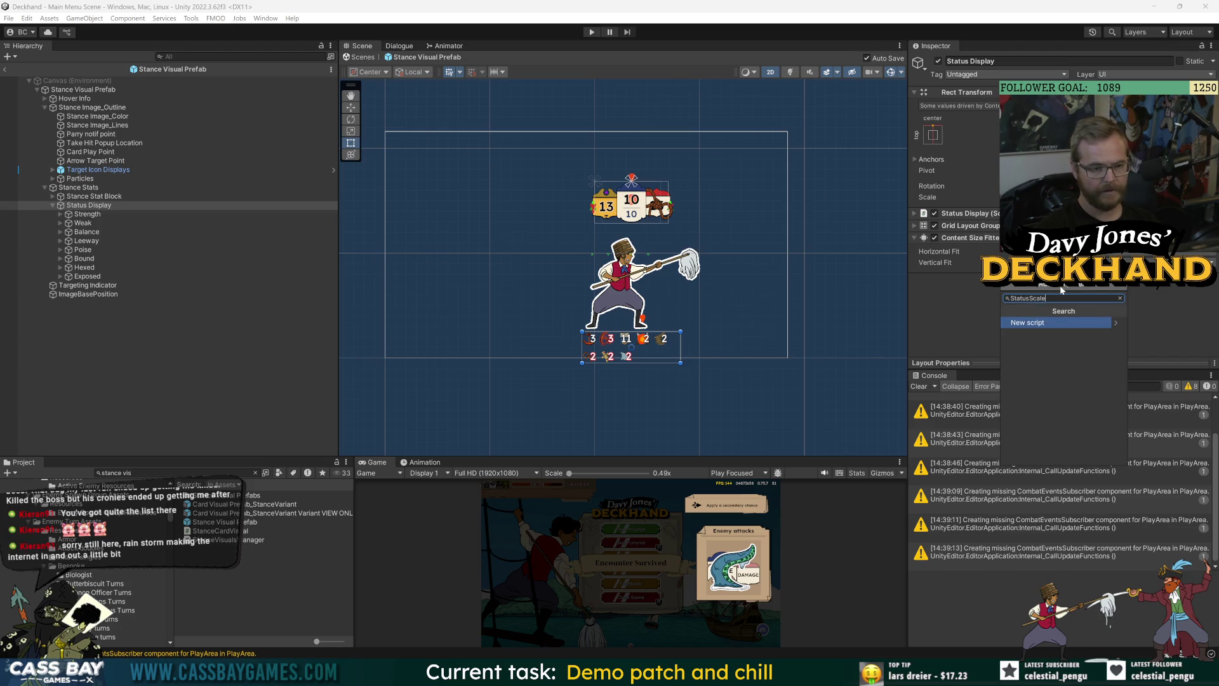
pyautogui.write('WhenSelected')
pyautogui.press('Return')
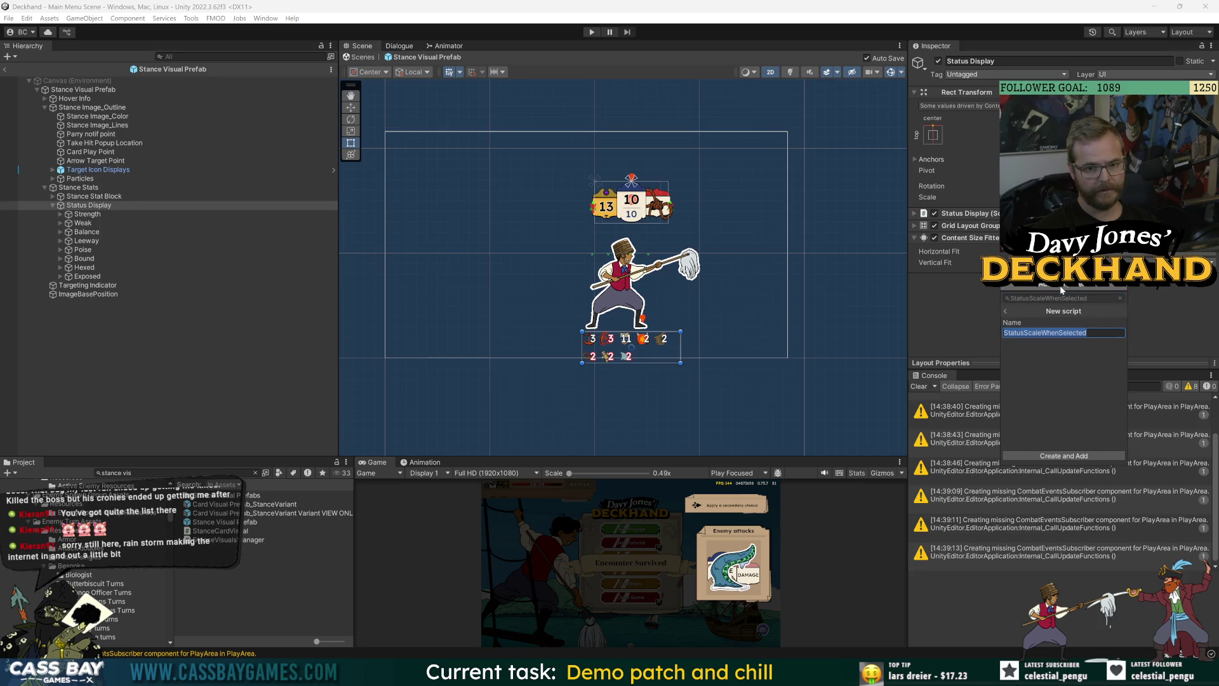
pyautogui.click(1067, 457)
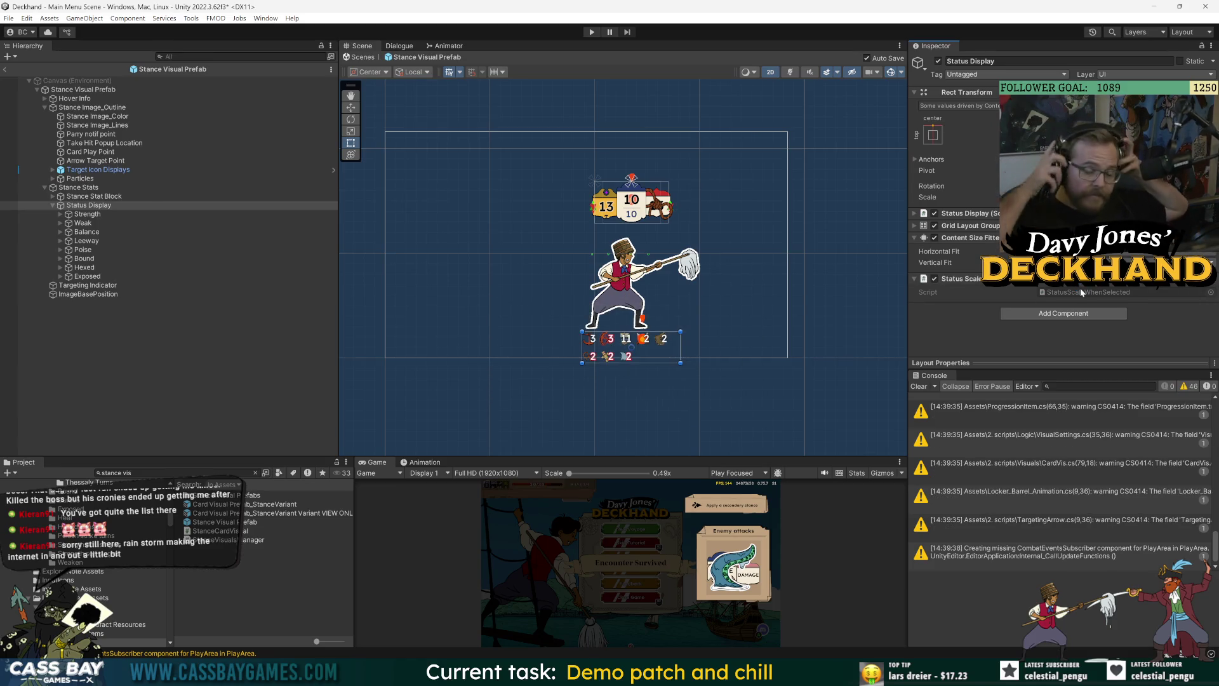
pyautogui.click(1083, 292)
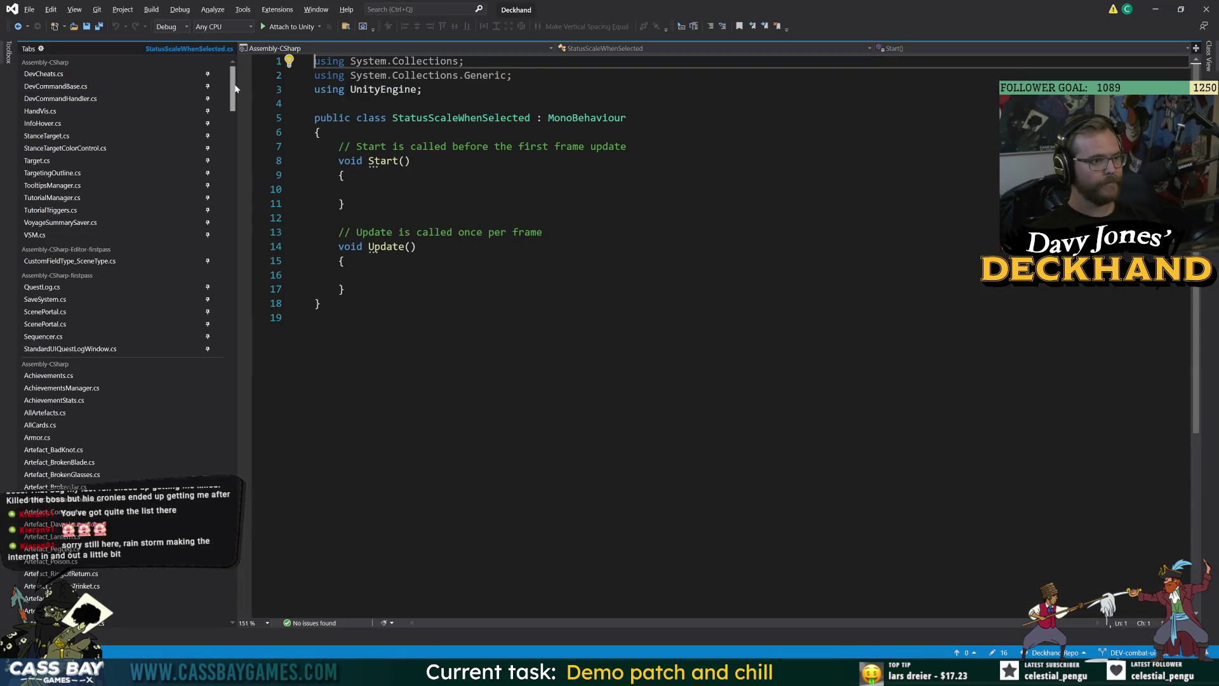
pyautogui.moveTo(235, 89); pyautogui.dragTo(248, 460)
pyautogui.click(209, 94)
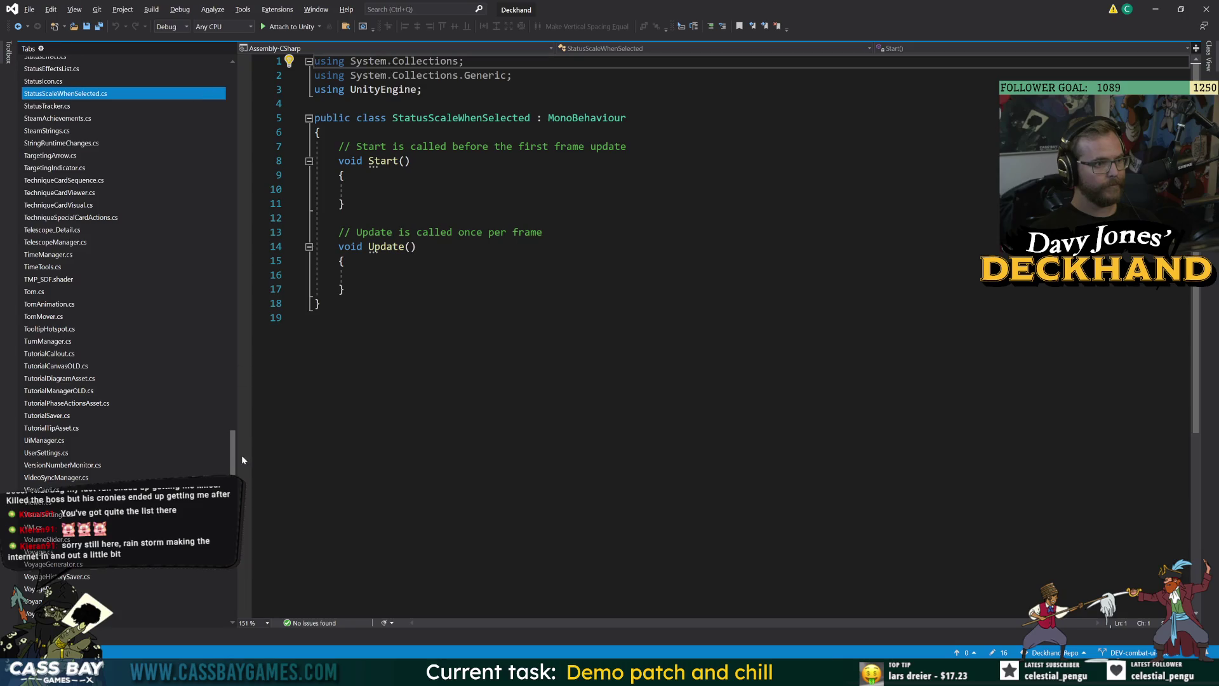
# Step: Replace the template Start and Update with a [SerializeField] private RectTransform rect field
pyautogui.click(207, 93)
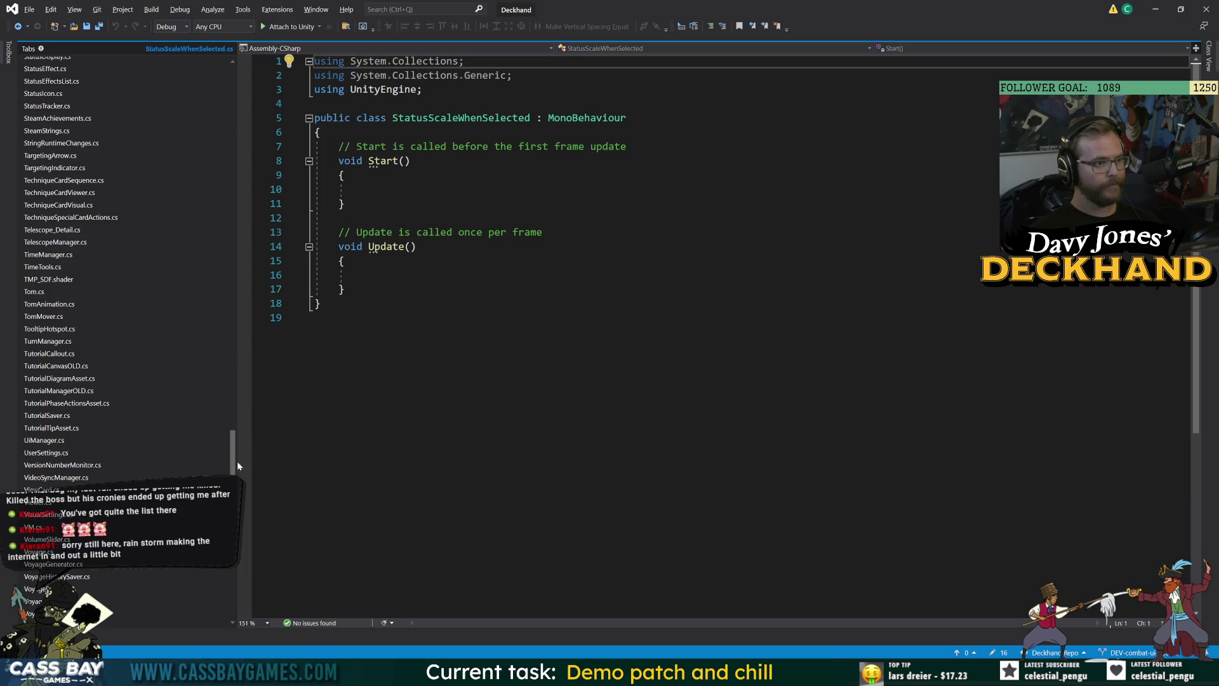
pyautogui.moveTo(232, 452); pyautogui.dragTo(232, 83)
pyautogui.moveTo(344, 290); pyautogui.dragTo(338, 146)
pyautogui.press('BackSpace')
pyautogui.write('[SerializeField] pr')
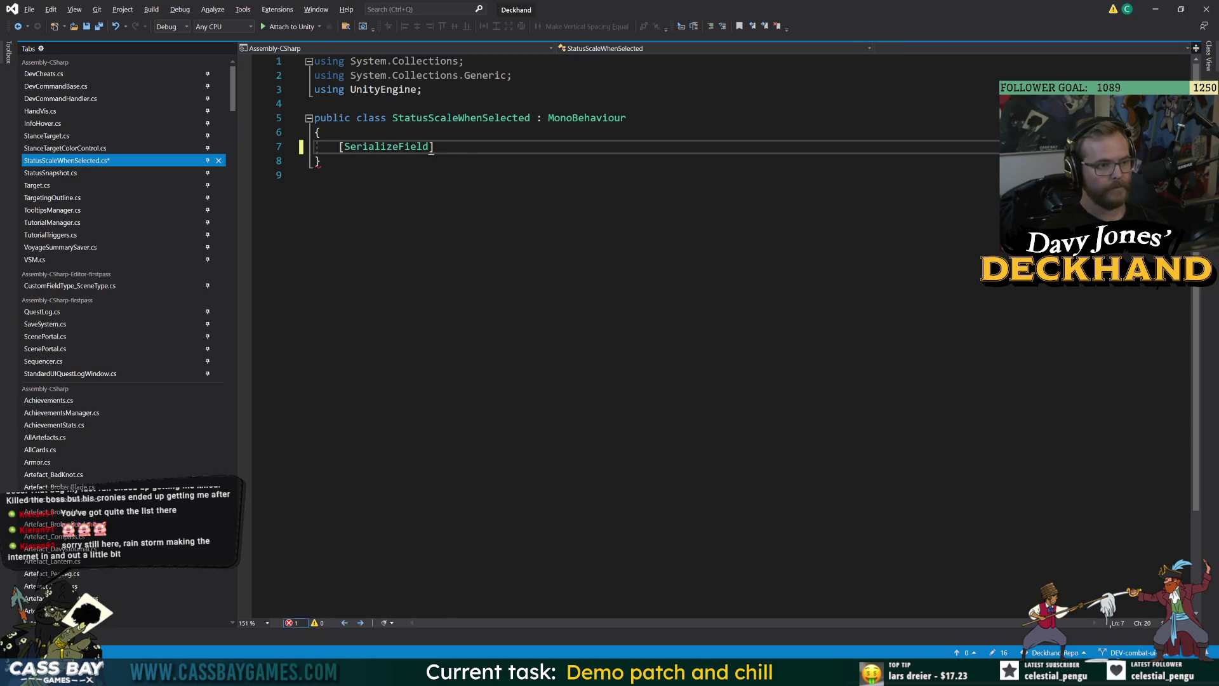
pyautogui.write('ivate Rect')
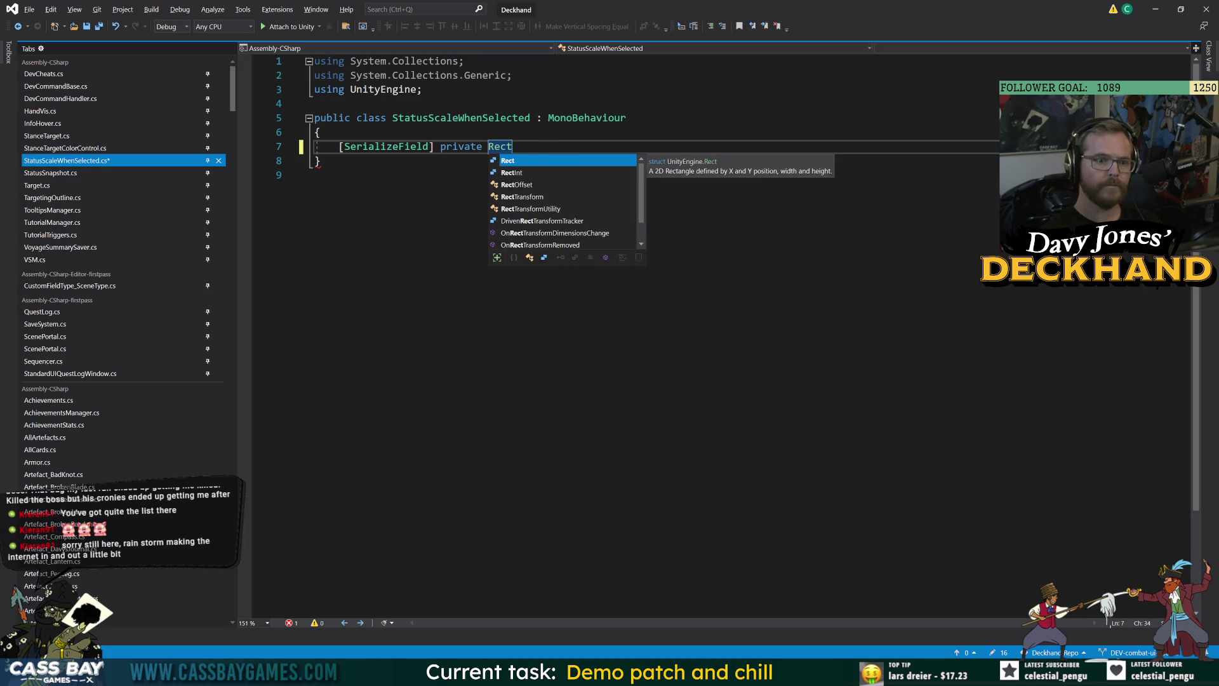
pyautogui.write('Transform rec')
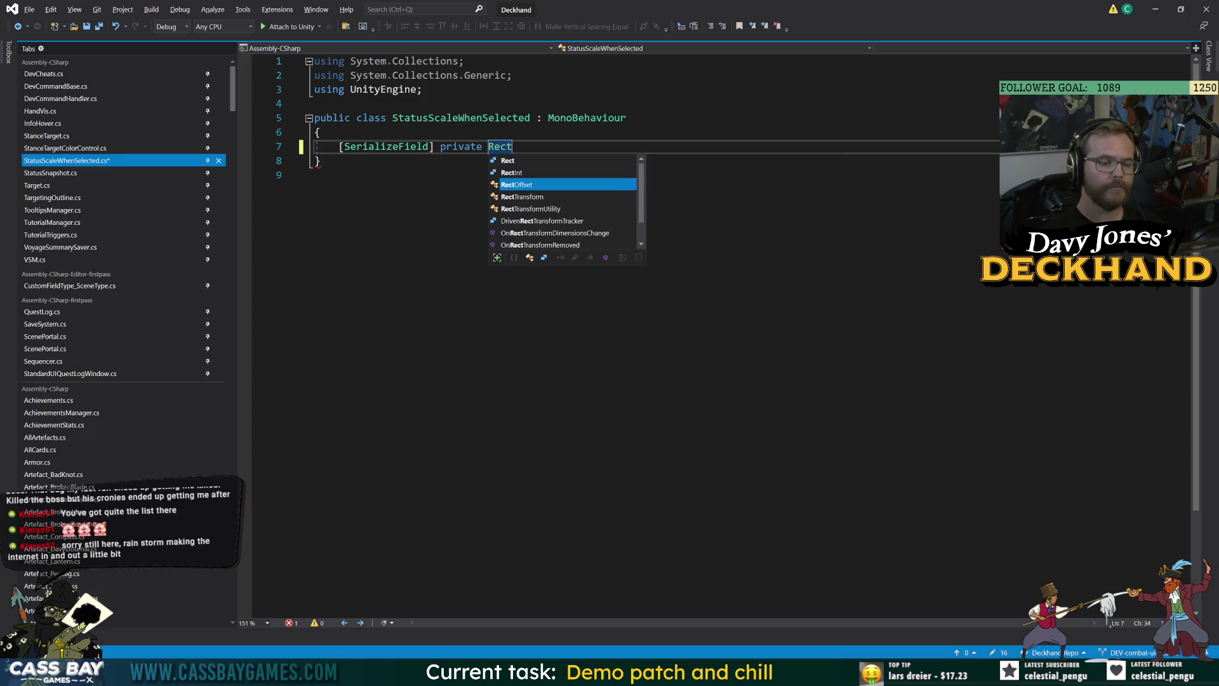
pyautogui.write('t;')
pyautogui.press('Return')
pyautogui.press('Return')
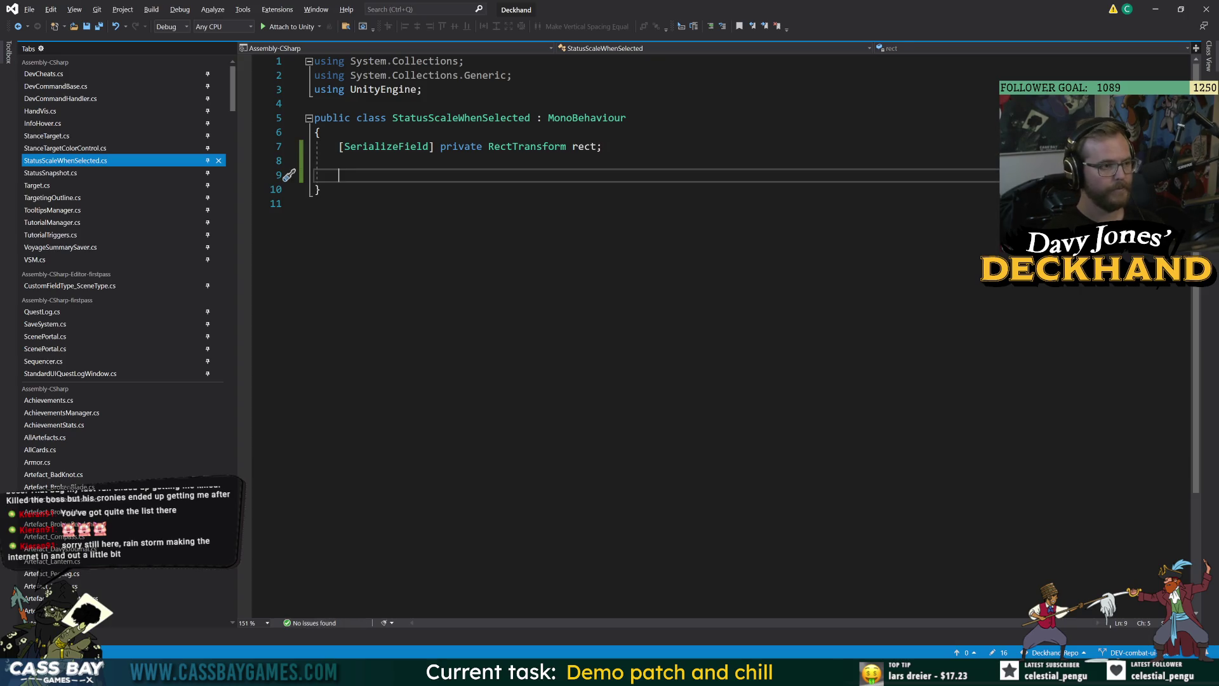
pyautogui.press('Up')
# Step: Add a [SerializeField] private Target target field and an Update method
pyautogui.write('[SerializeField] or')
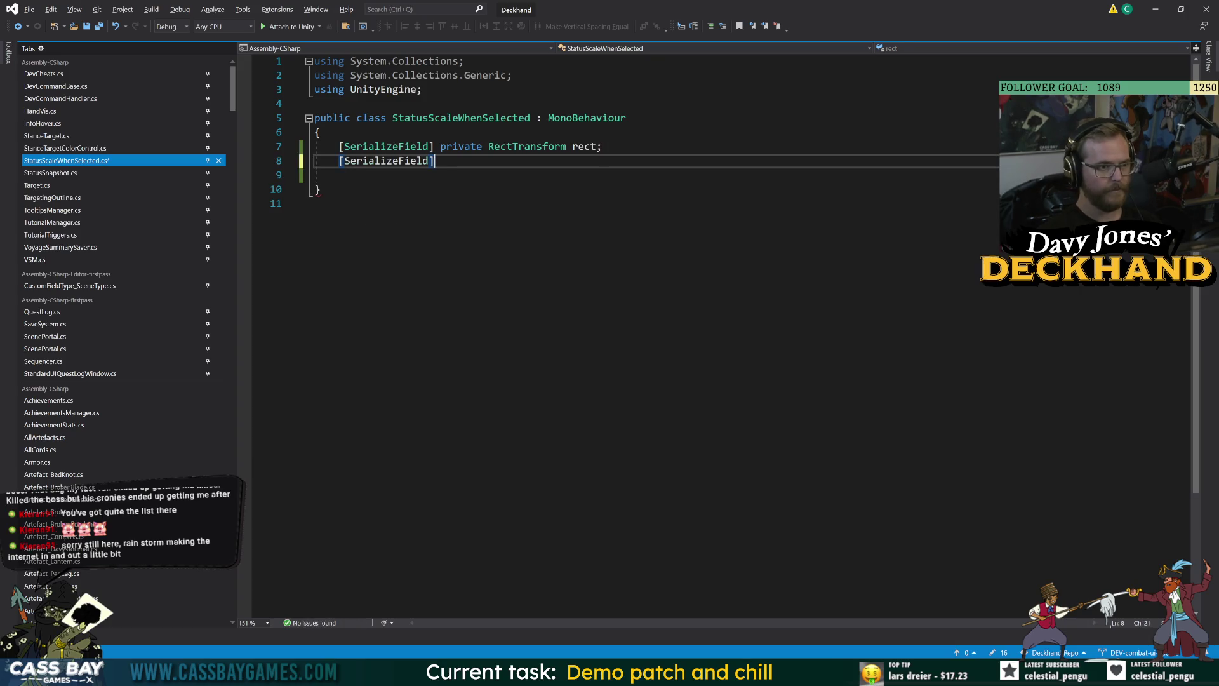
pyautogui.press('BackSpace')
pyautogui.press('BackSpace')
pyautogui.write('privatr')
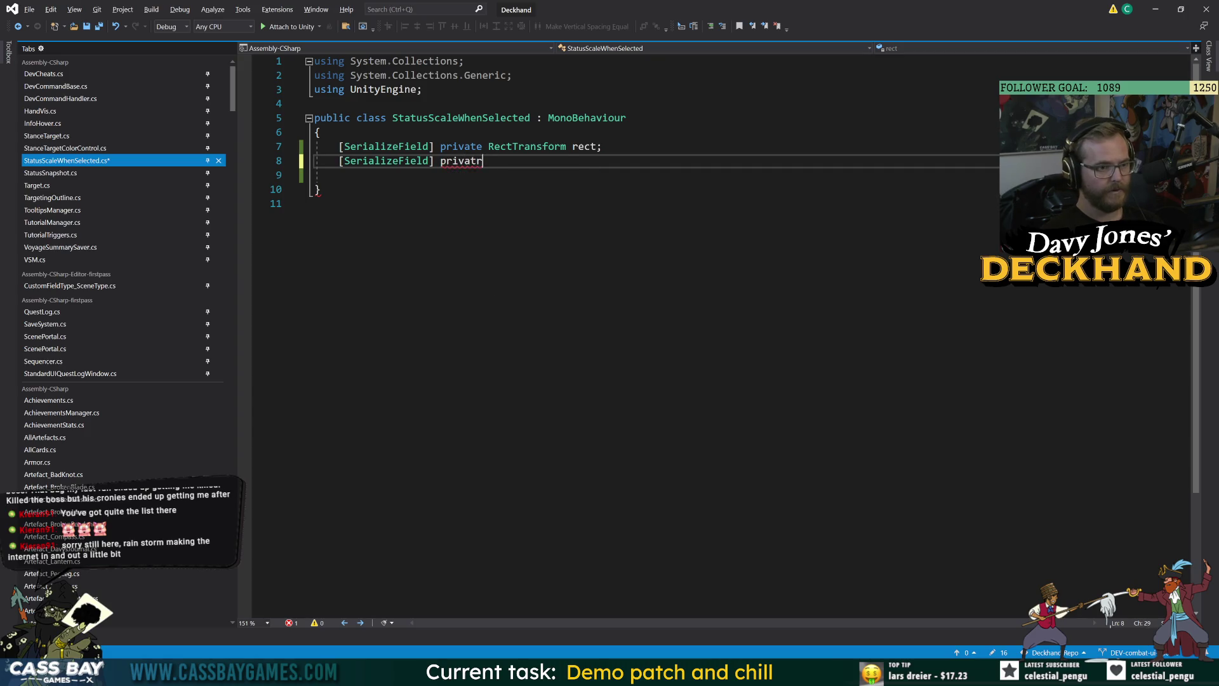
pyautogui.press('BackSpace')
pyautogui.write('e Target t')
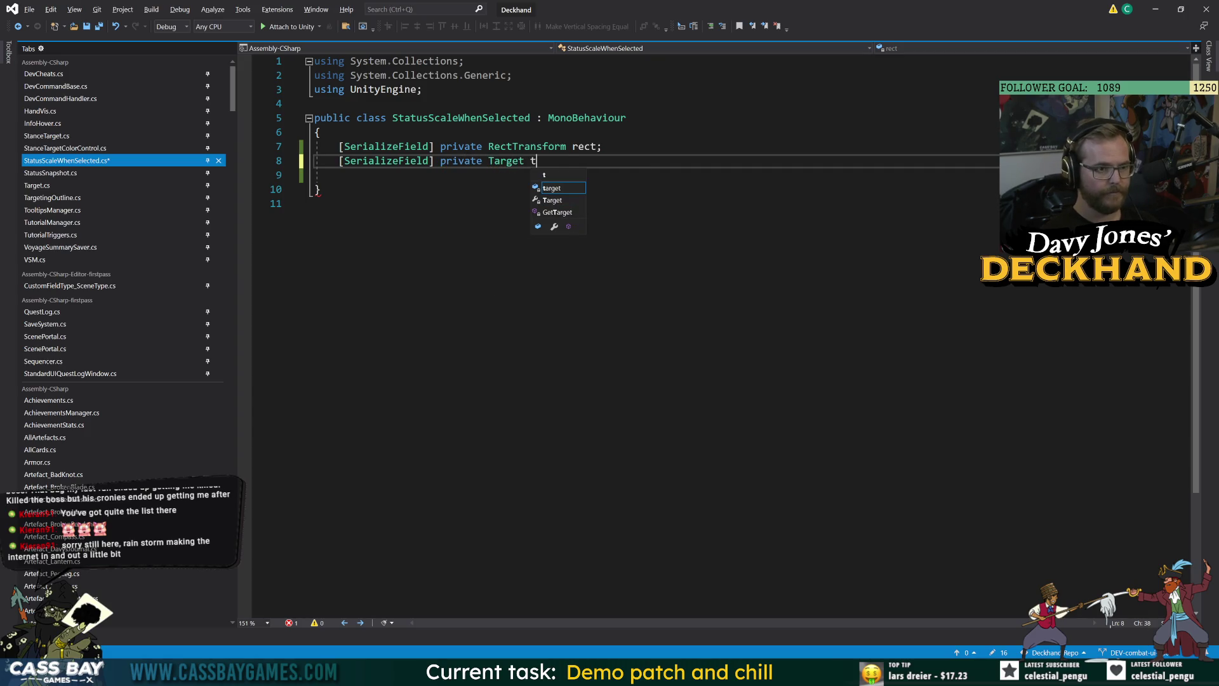
pyautogui.write('arget;')
pyautogui.press('Return')
pyautogui.press('Return')
pyautogui.write('Update')
pyautogui.press('Tab')
# Step: Write if (target._isCurrent) in Update and check _isCurrent's definition with F12
pyautogui.write('if (target')
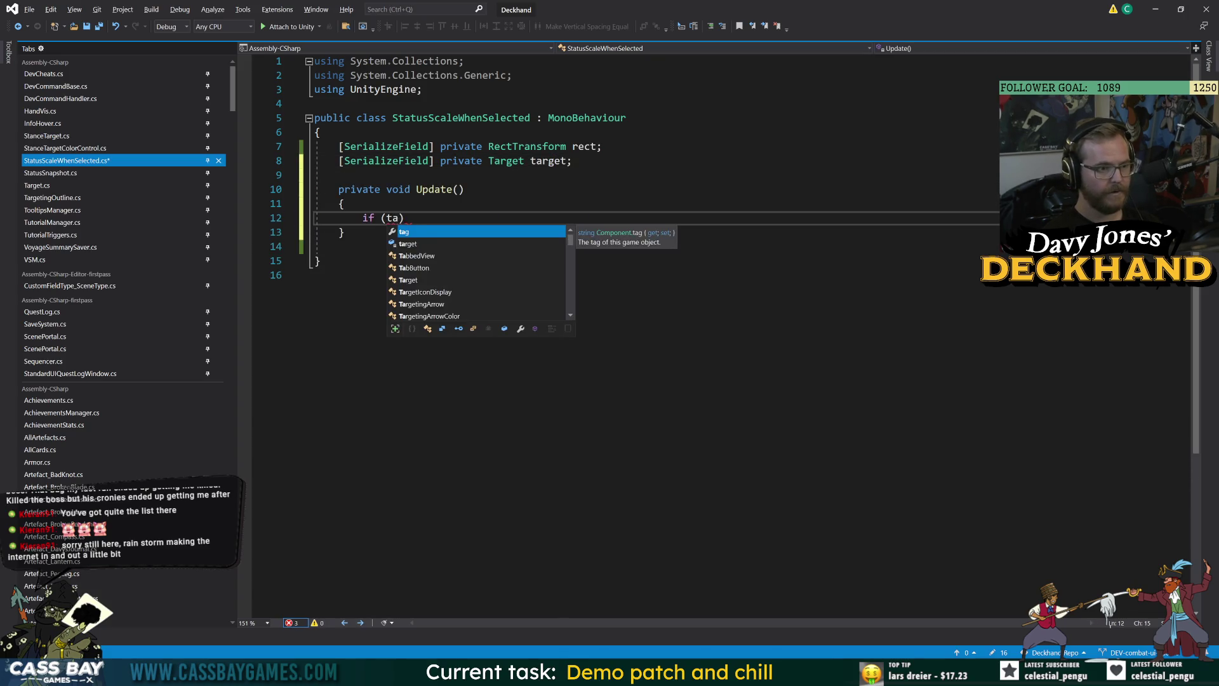
pyautogui.write('.sel')
pyautogui.press('BackSpace')
pyautogui.press('BackSpace')
pyautogui.press('BackSpace')
pyautogui.write('is')
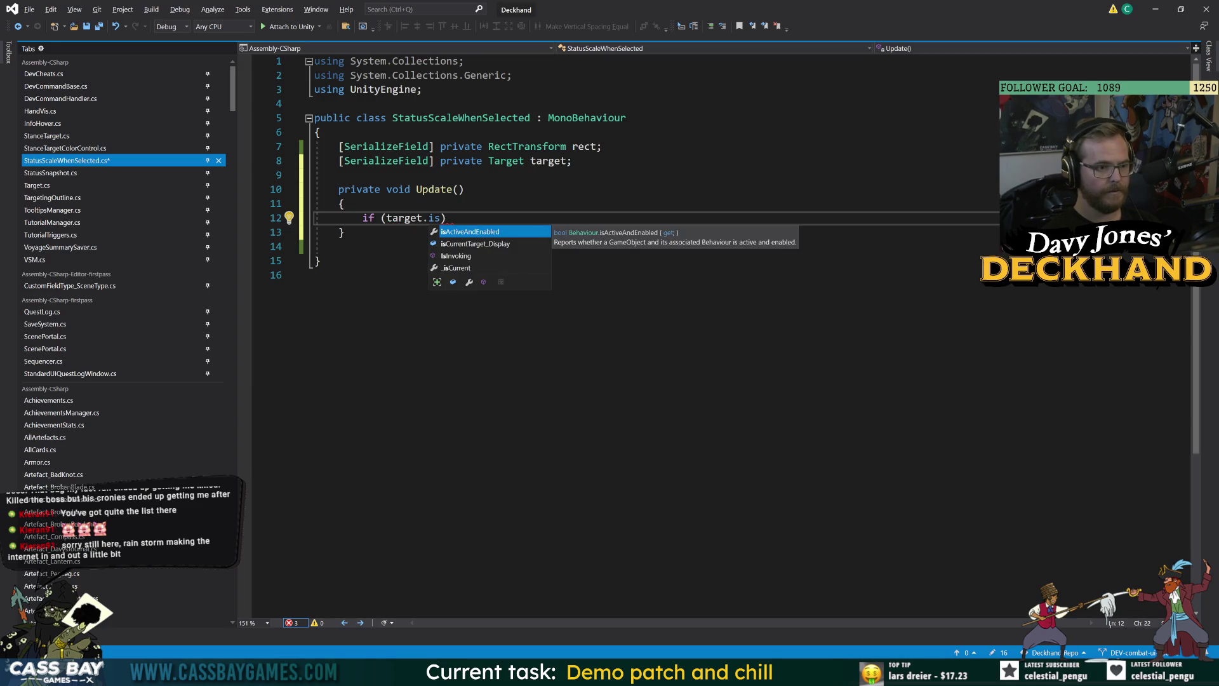
pyautogui.press('Down')
pyautogui.press('Down')
pyautogui.press('Down')
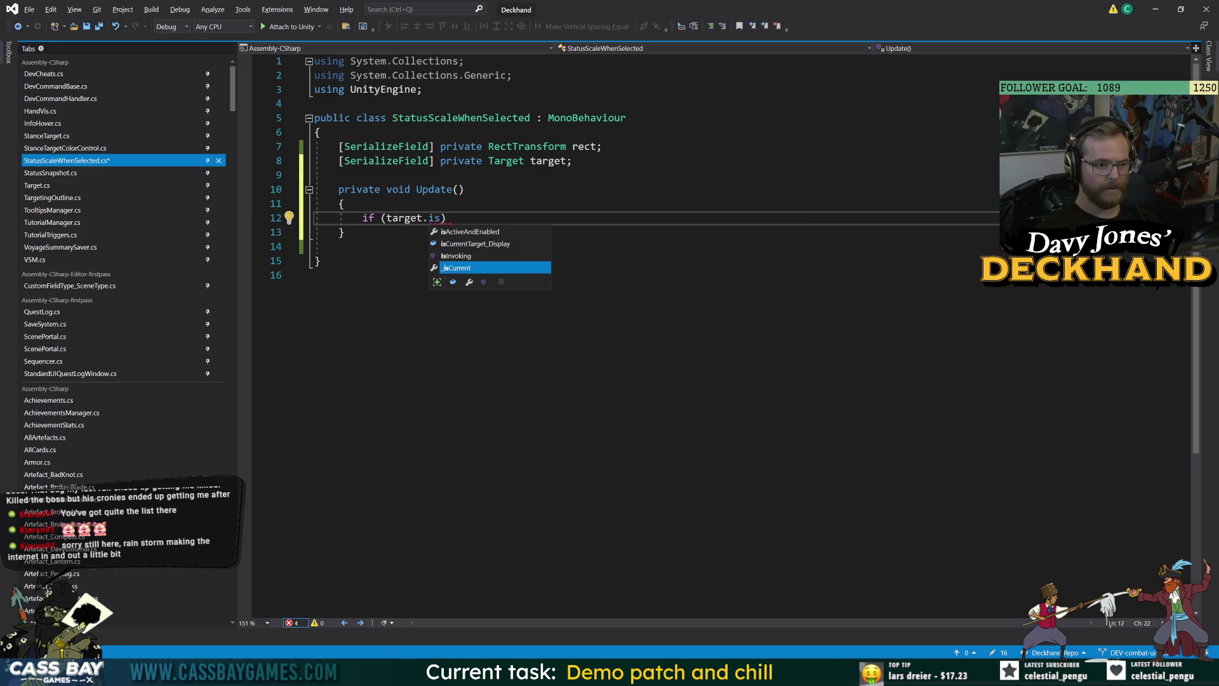
pyautogui.press('Tab')
pyautogui.doubleClick(466, 222)
pyautogui.moveTo(466, 221)
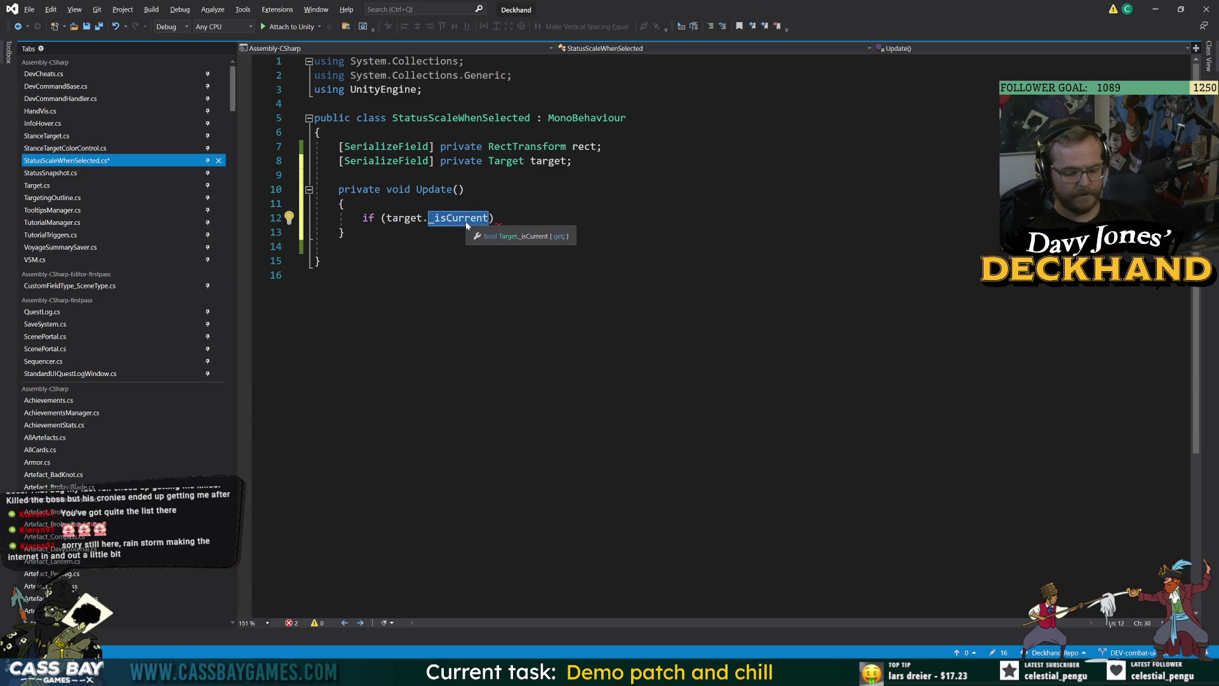
pyautogui.press('F12')
pyautogui.doubleClick(577, 336)
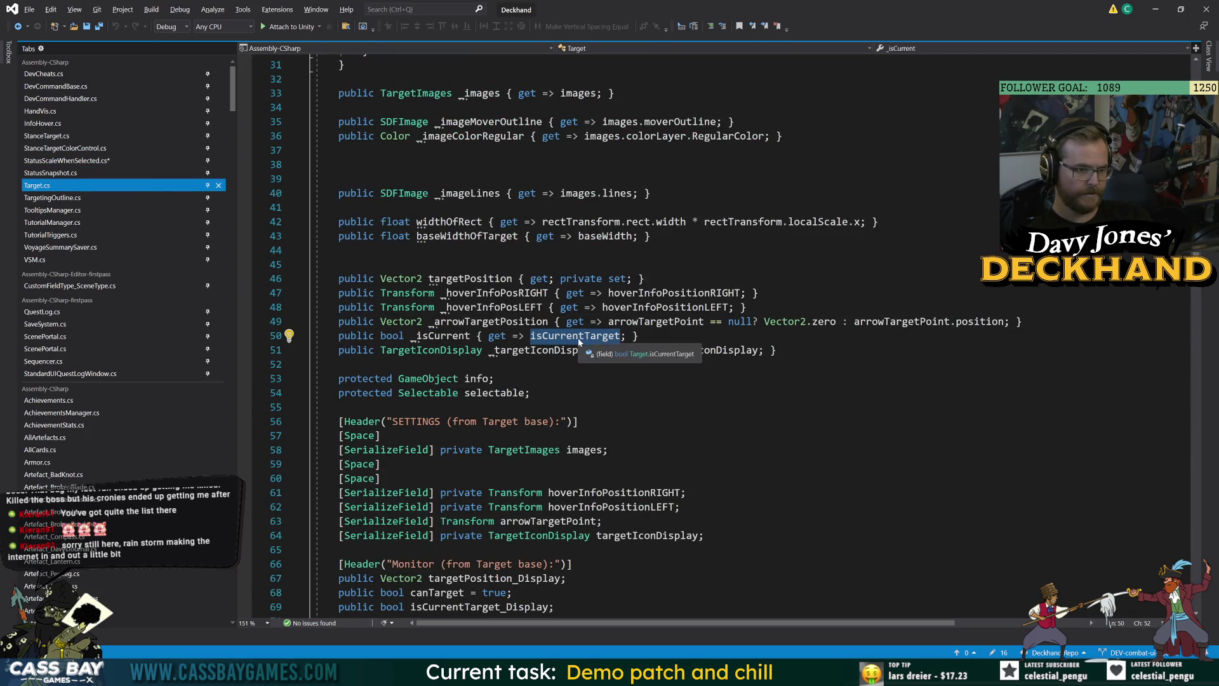
pyautogui.click(381, 275)
# Step: Open the if block's braces, save the script, and start a rect statement
pyautogui.click(508, 217)
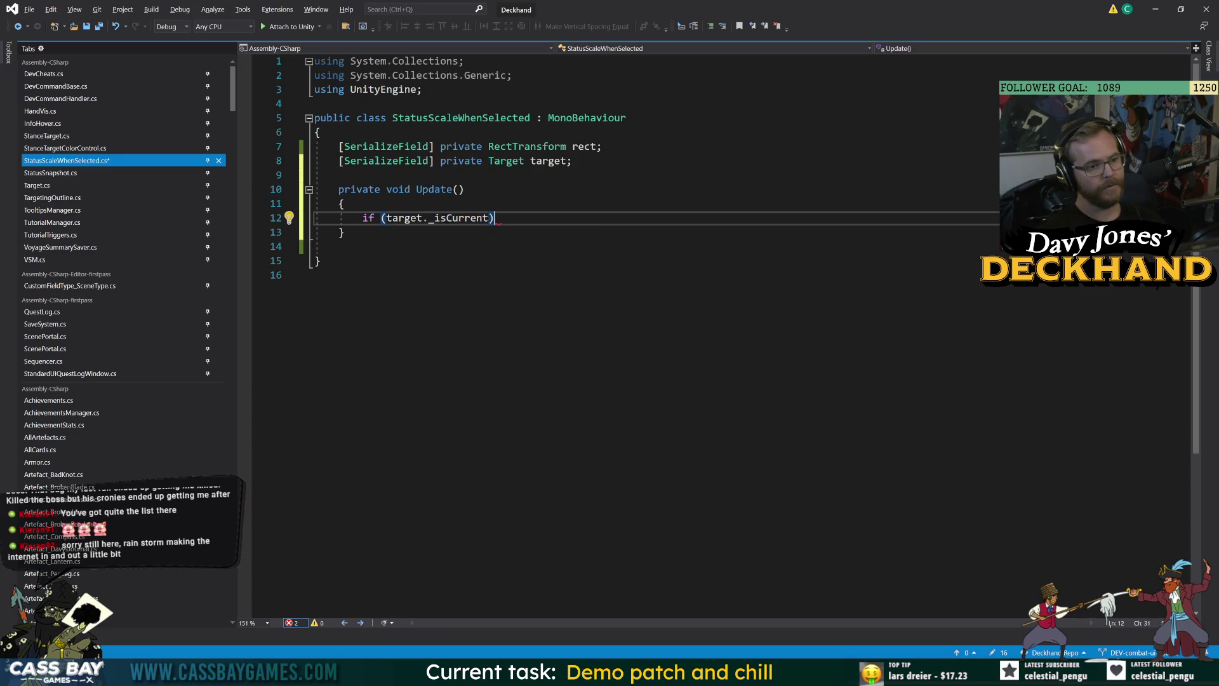
pyautogui.press('Return')
pyautogui.write('{')
pyautogui.press('Return')
pyautogui.hotkey('ctrl', 's')
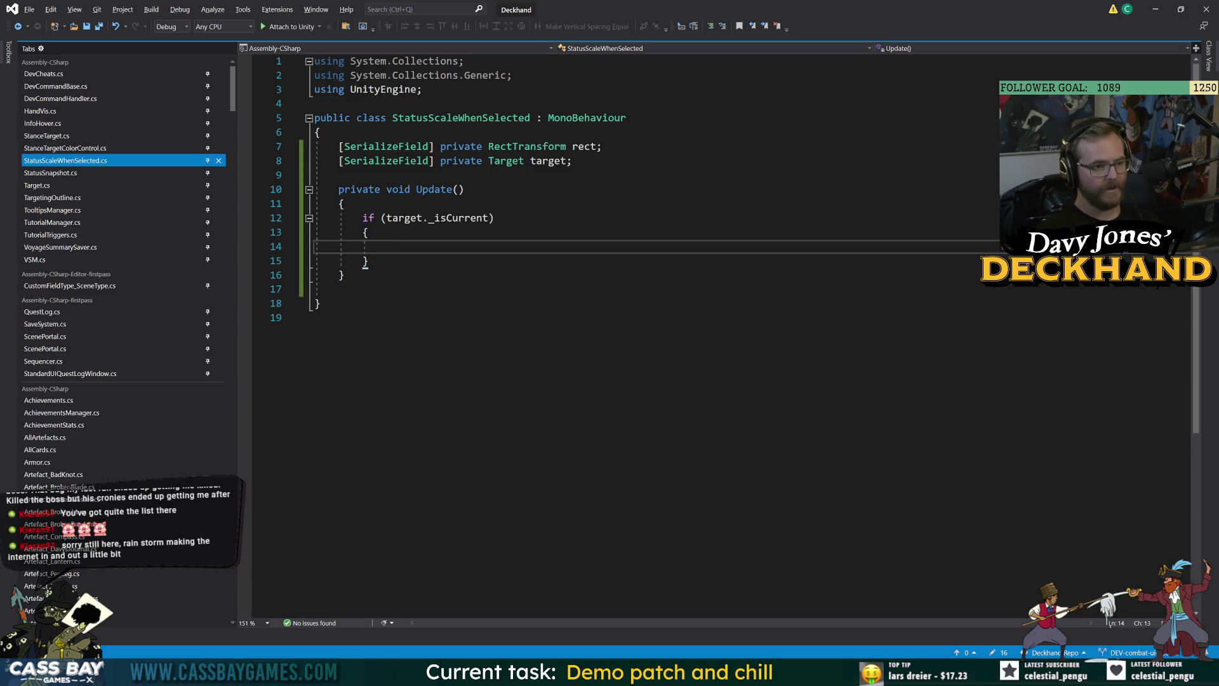
pyautogui.write('rect.')
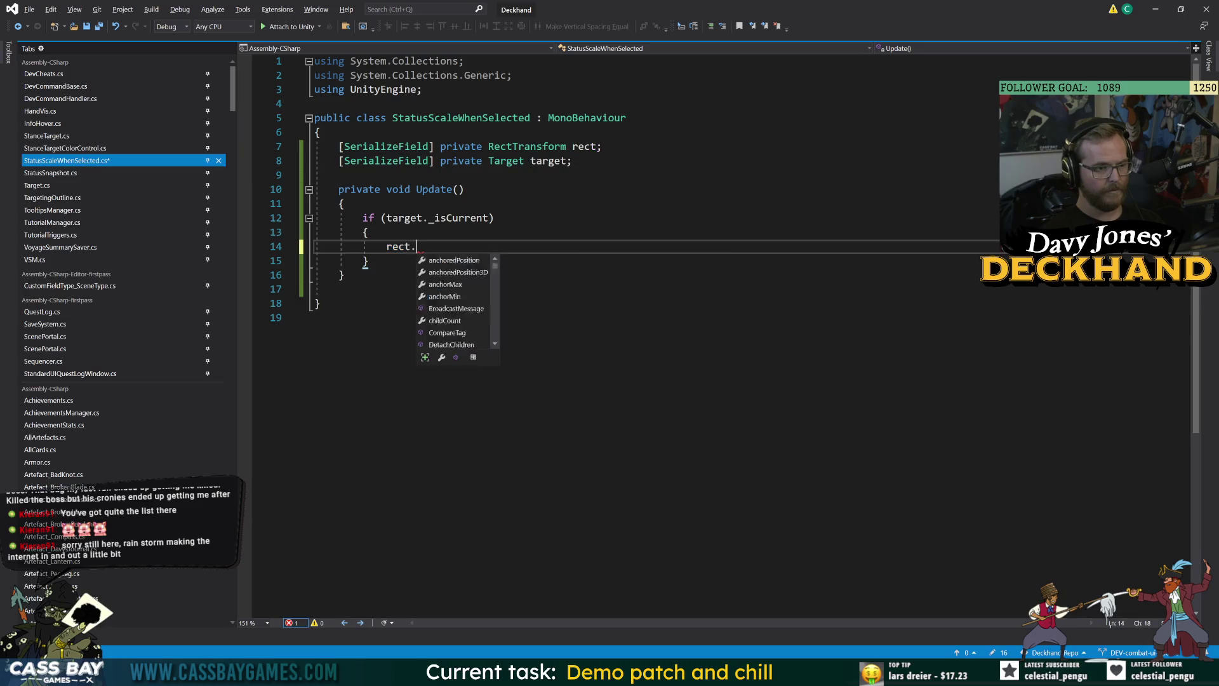
pyautogui.press('Escape')
# Step: Generate an empty Awake method above Update
pyautogui.click(338, 175)
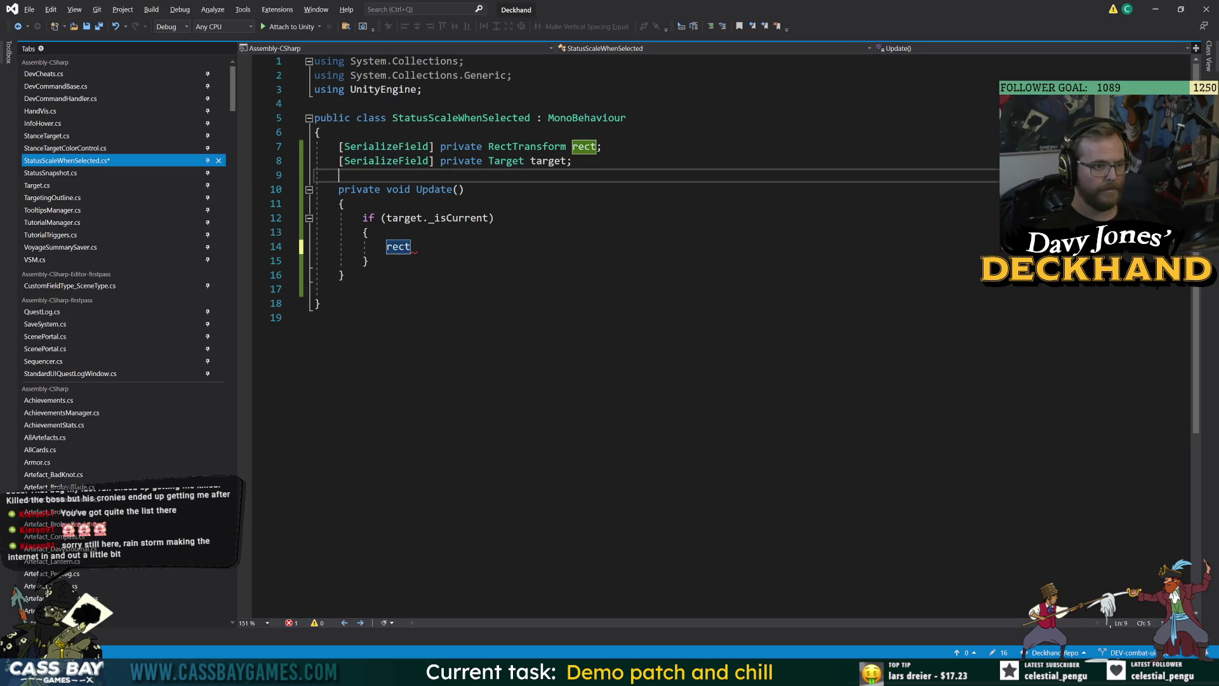
pyautogui.press('Return')
pyautogui.press('Return')
pyautogui.press('Up')
pyautogui.write('aw')
pyautogui.press('Tab')
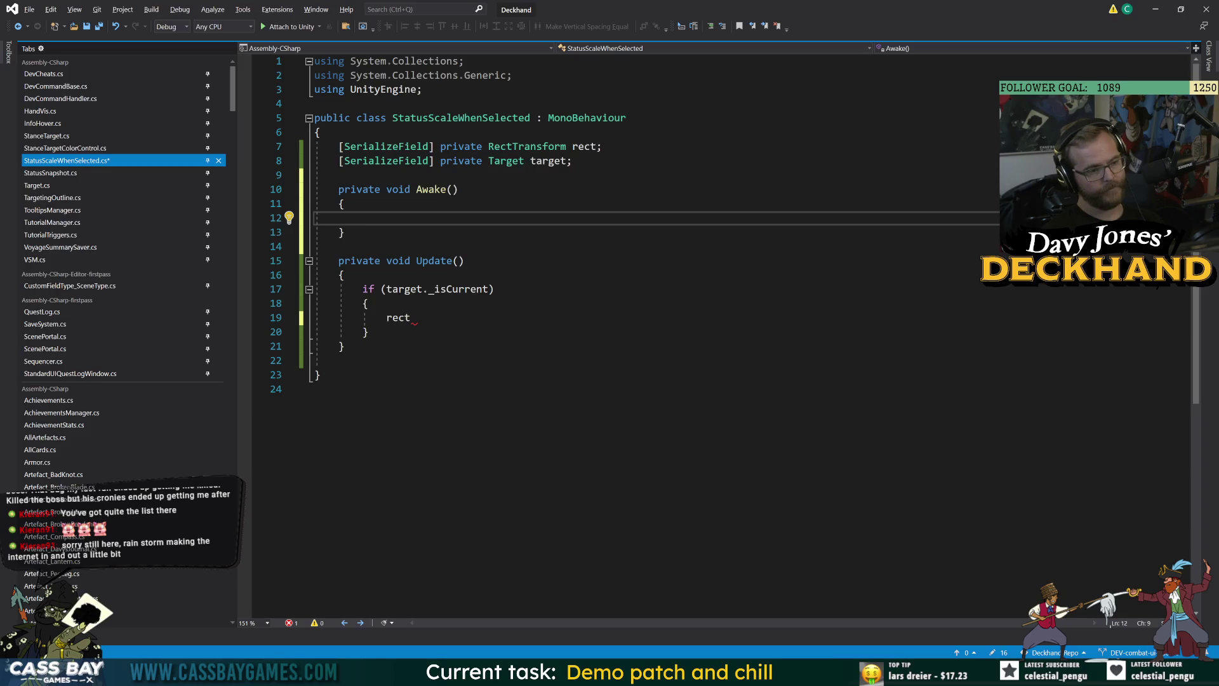
# Step: Add a private Vector3 originalScale field and set it to rect.localScale in Awake
pyautogui.click(572, 161)
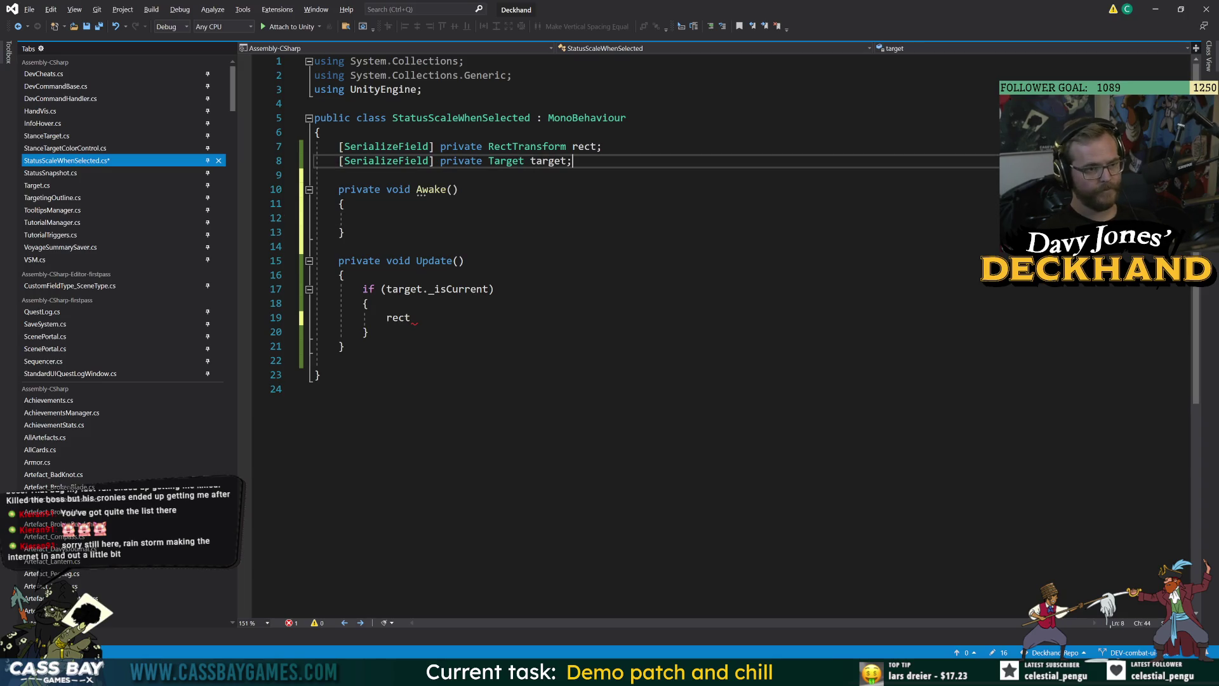
pyautogui.press('Return')
pyautogui.press('Return')
pyautogui.write('pri')
pyautogui.press('Tab')
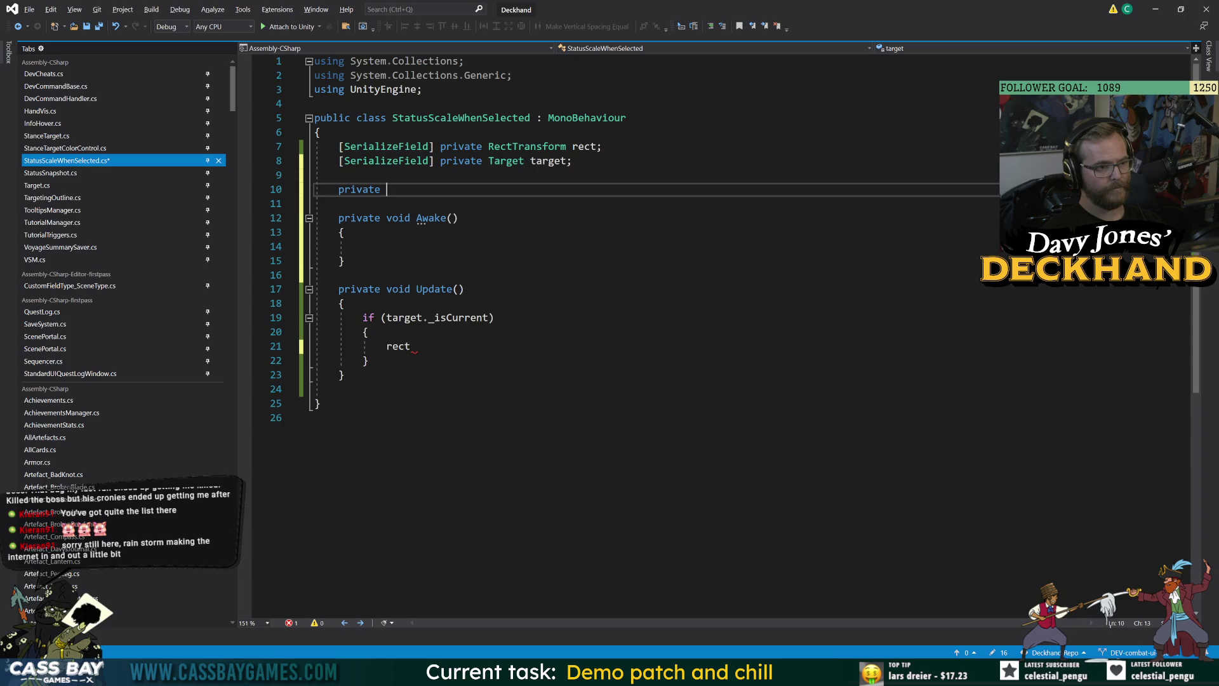
pyautogui.write('Vector3 originalScale')
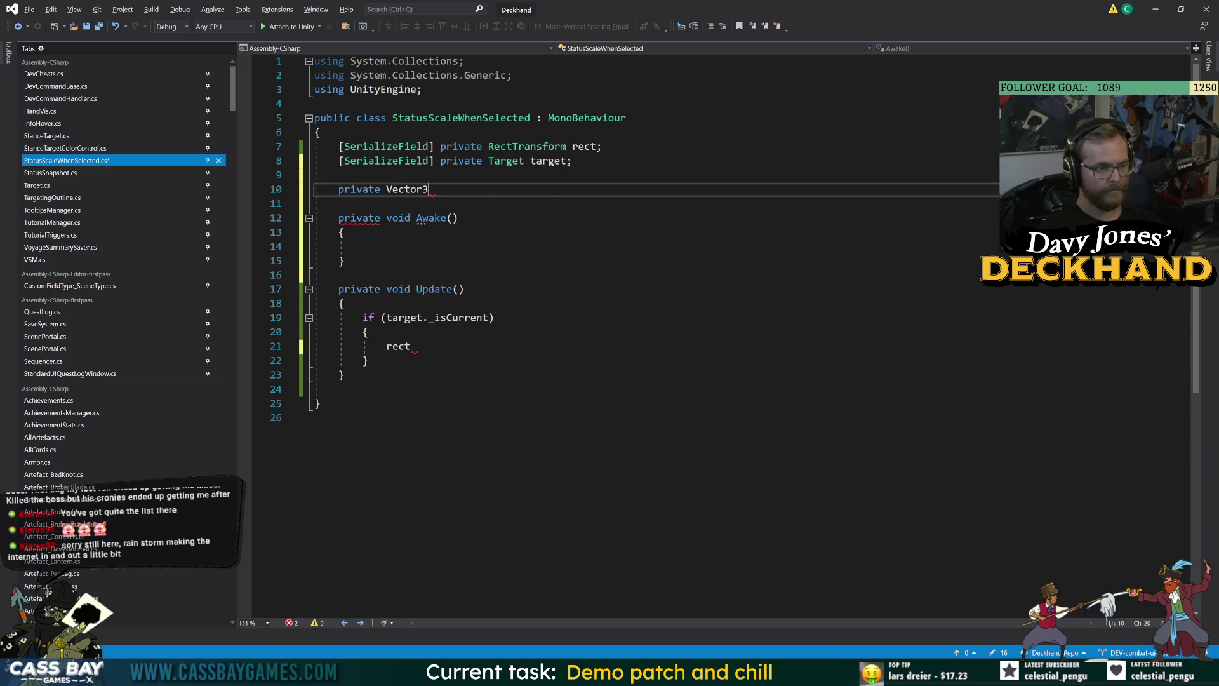
pyautogui.write(';')
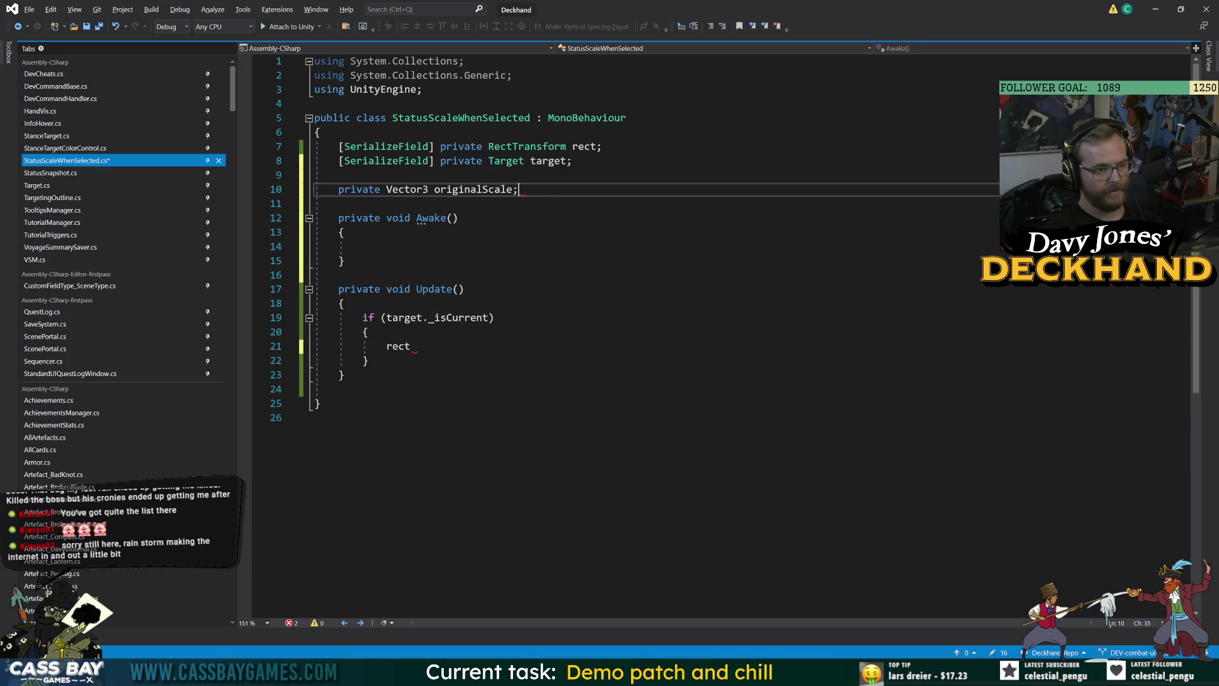
pyautogui.click(363, 247)
pyautogui.write('originalScale ')
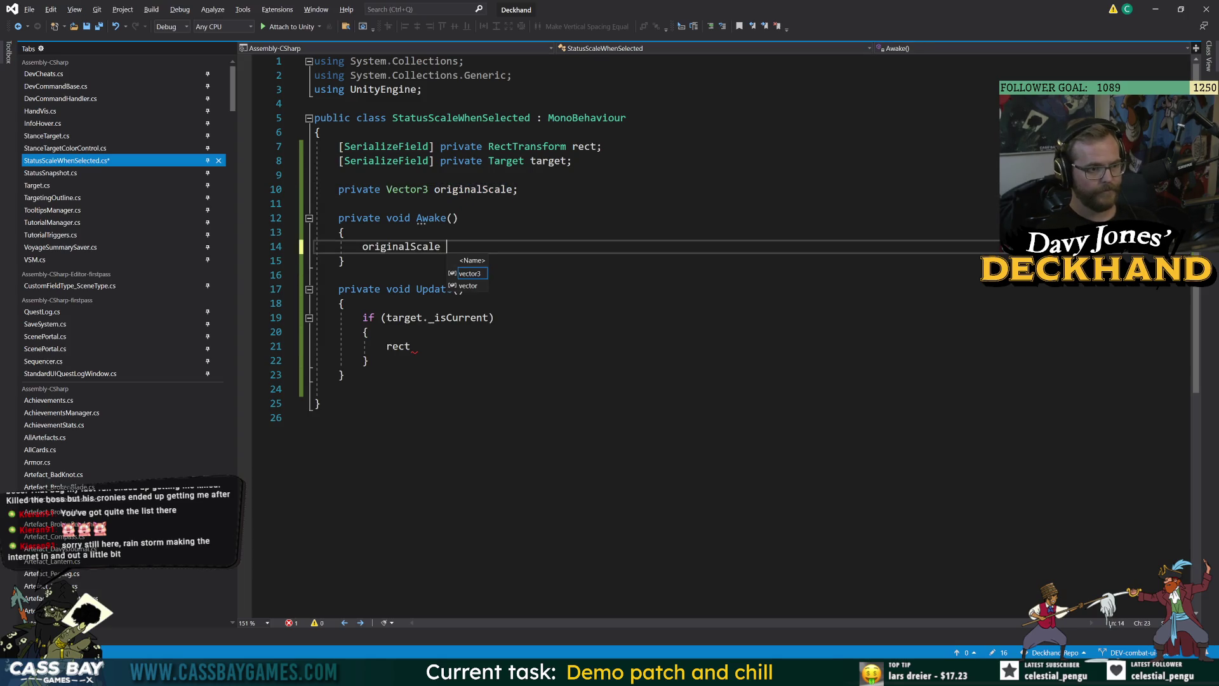
pyautogui.write('= tar')
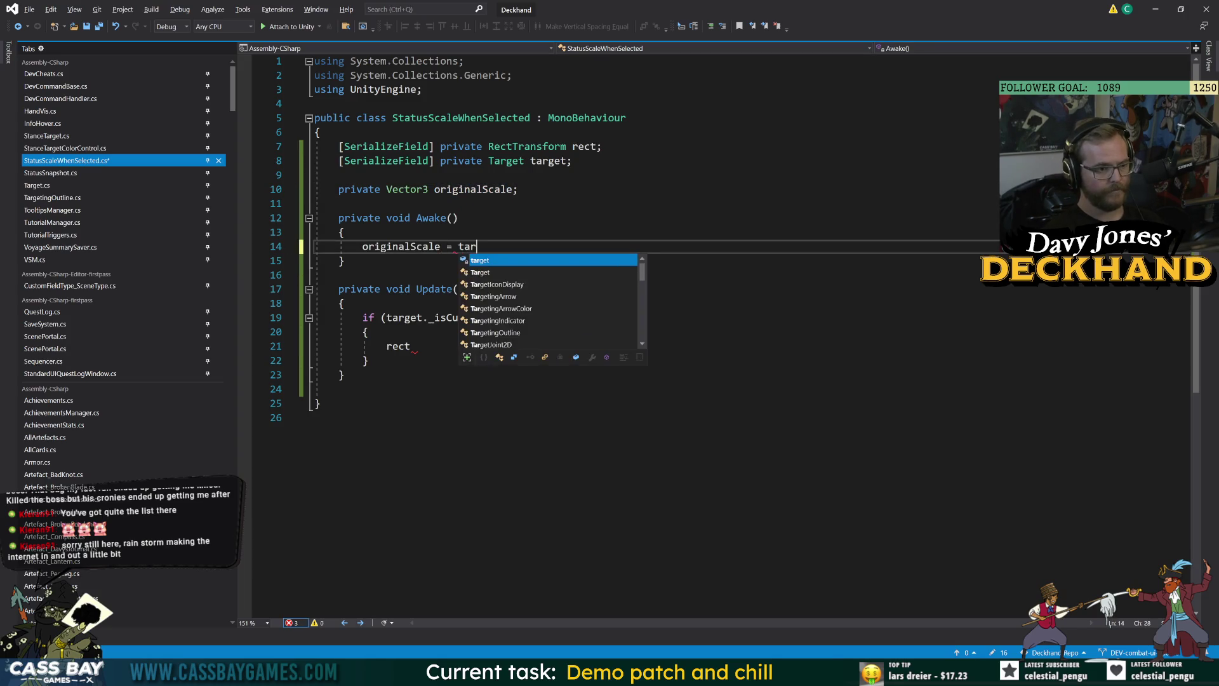
pyautogui.press('BackSpace')
pyautogui.press('BackSpace')
pyautogui.press('BackSpace')
pyautogui.write('rect.sca')
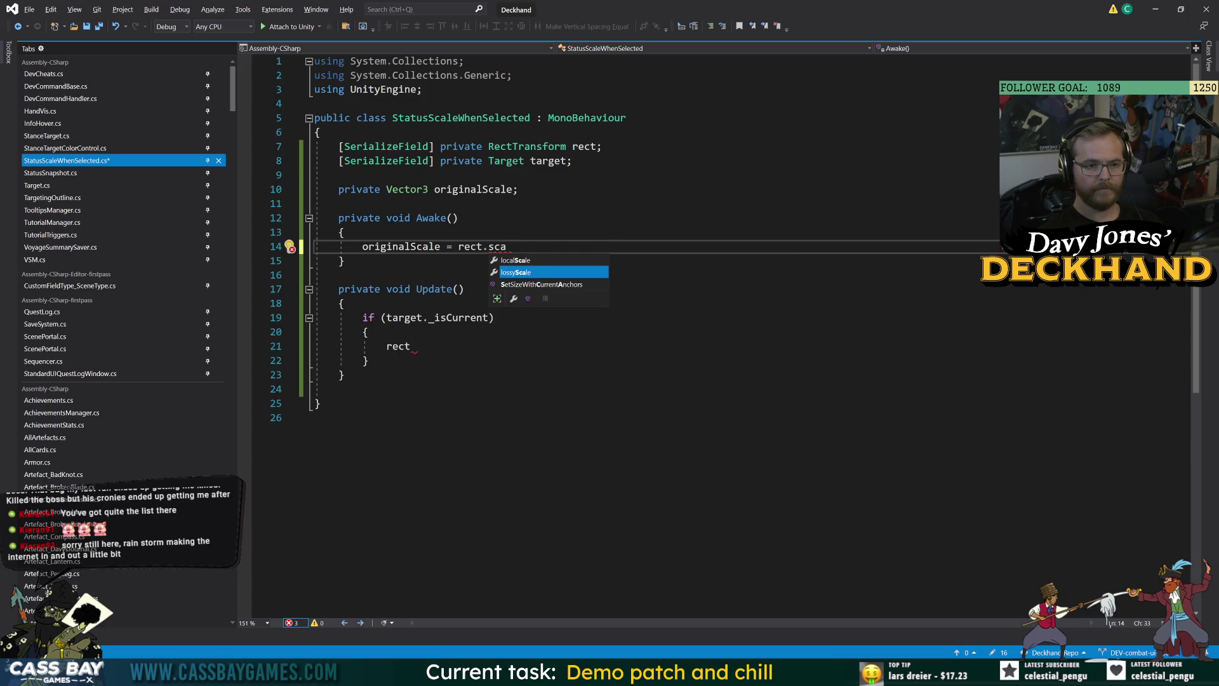
pyautogui.press('Tab')
pyautogui.write(';')
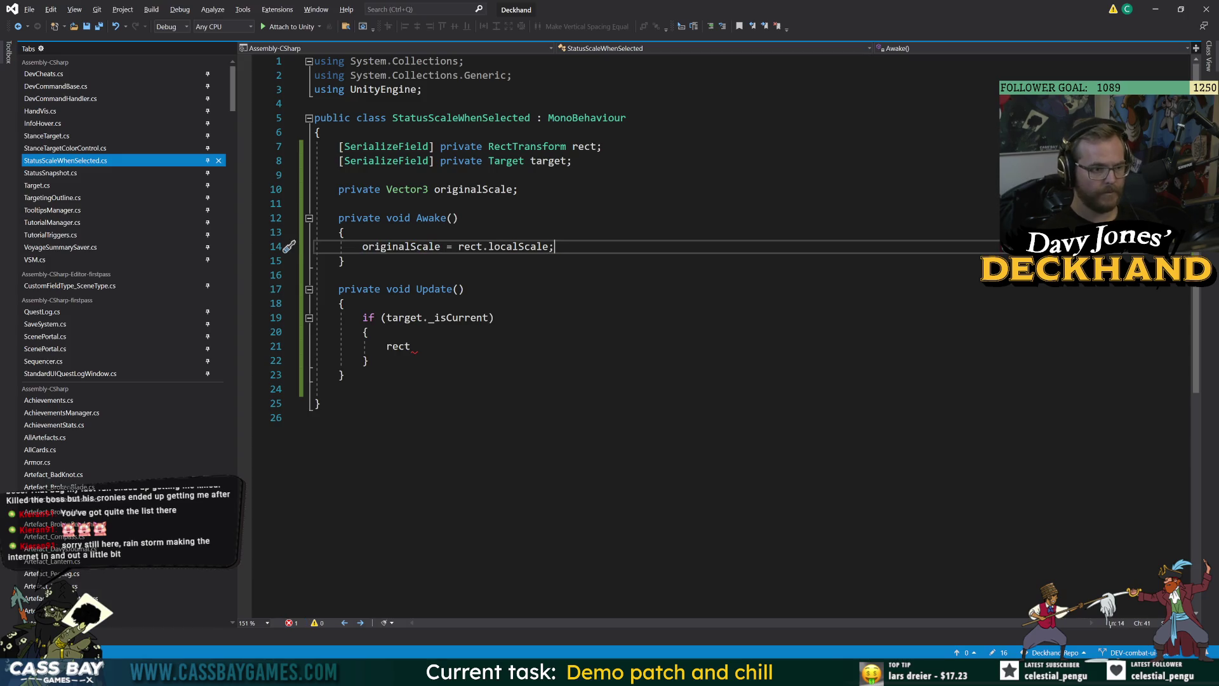
# Step: In the if block set rect.localScale = new Vector3(1.1f, 1.1f, 1.1f), then begin editing it toward originalScale.x *
pyautogui.click(411, 346)
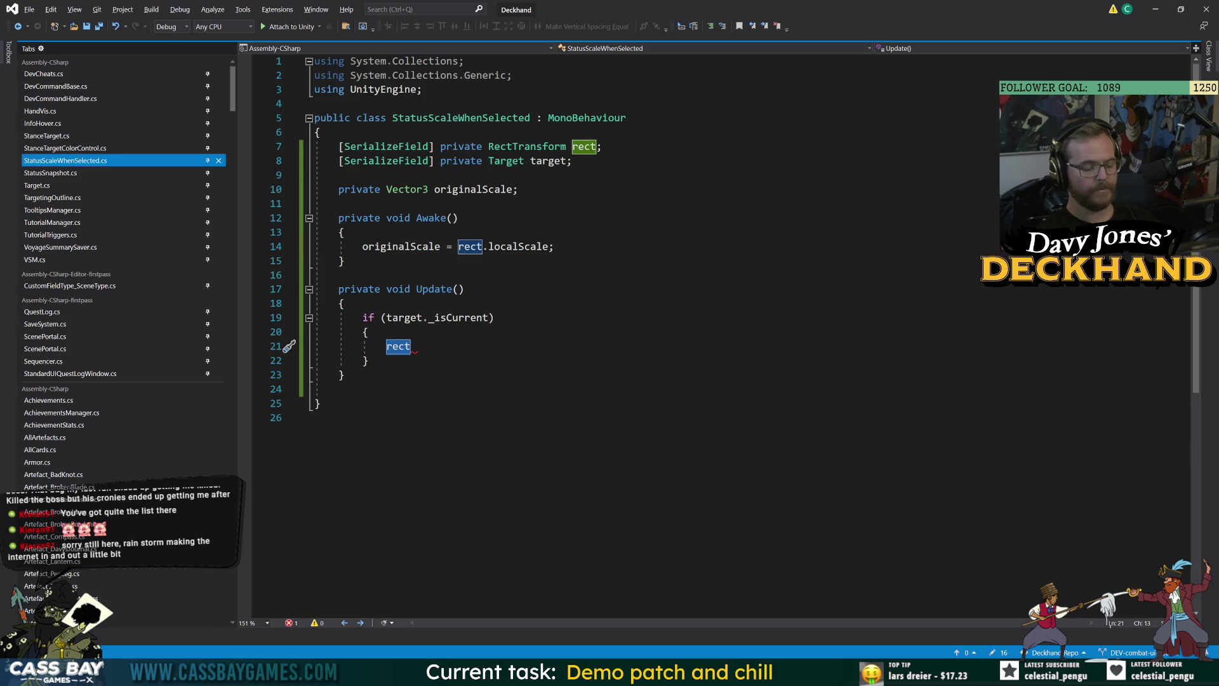
pyautogui.press('BackSpace')
pyautogui.press('BackSpace')
pyautogui.press('BackSpace')
pyautogui.write('rect.sca')
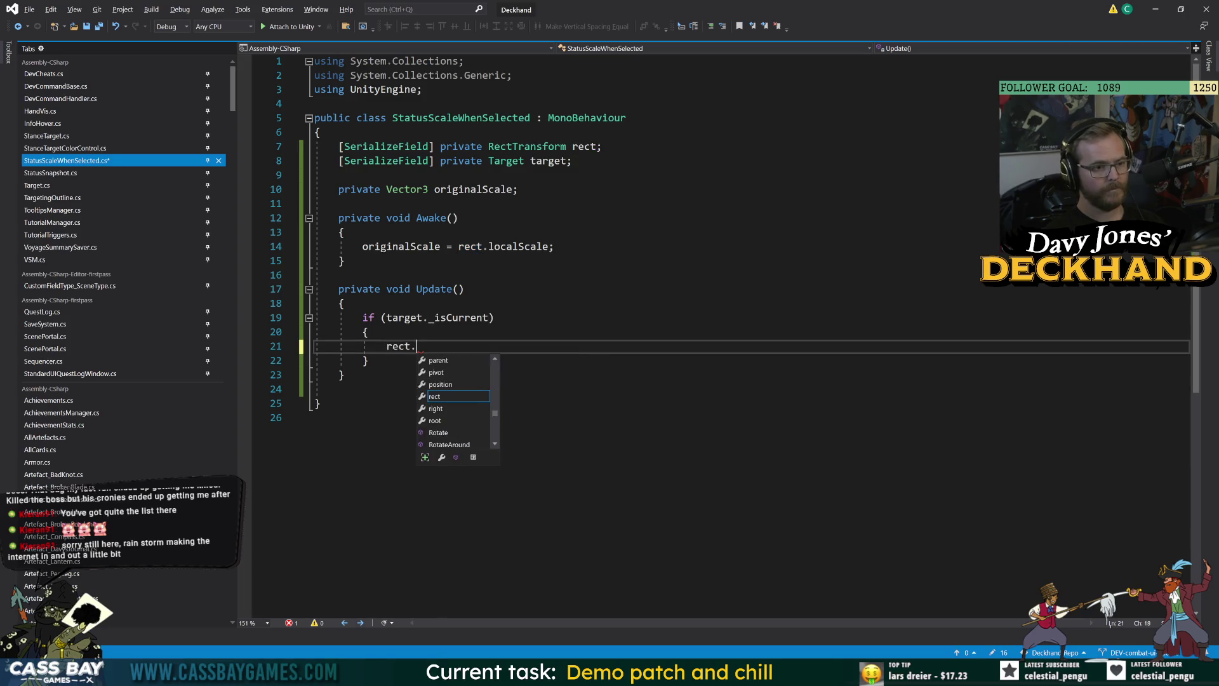
pyautogui.press('Tab')
pyautogui.write('=')
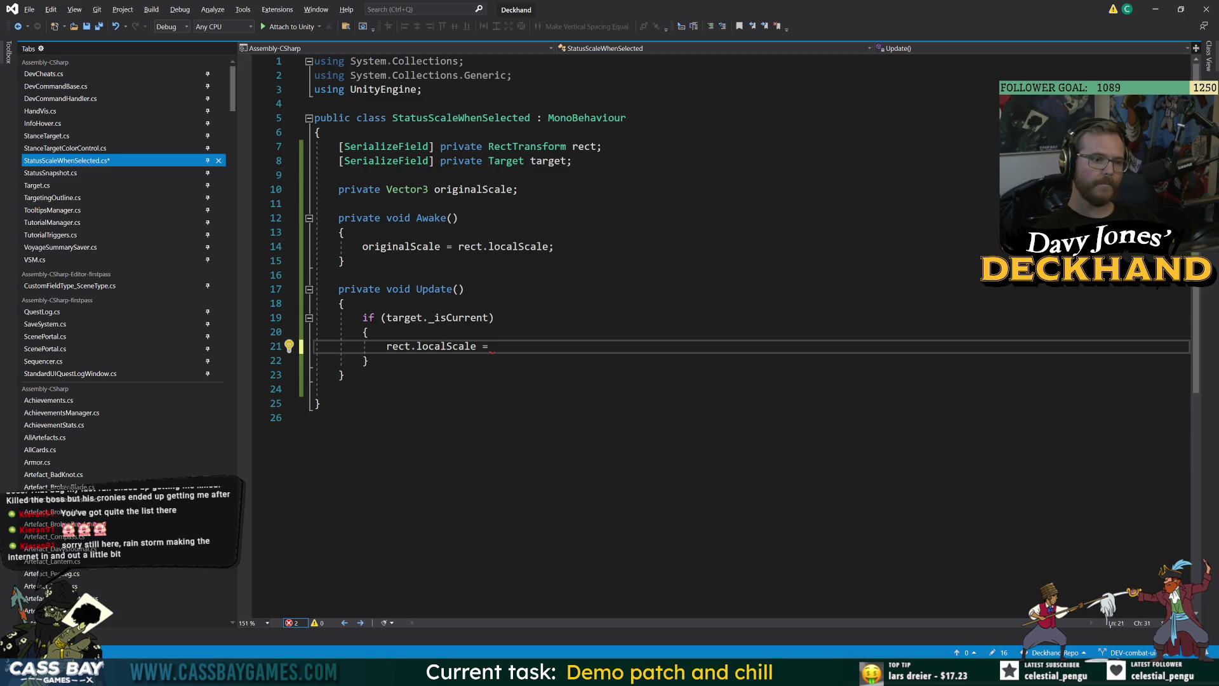
pyautogui.write('new Vector3(1.1f, 1.1f, 1.1f')
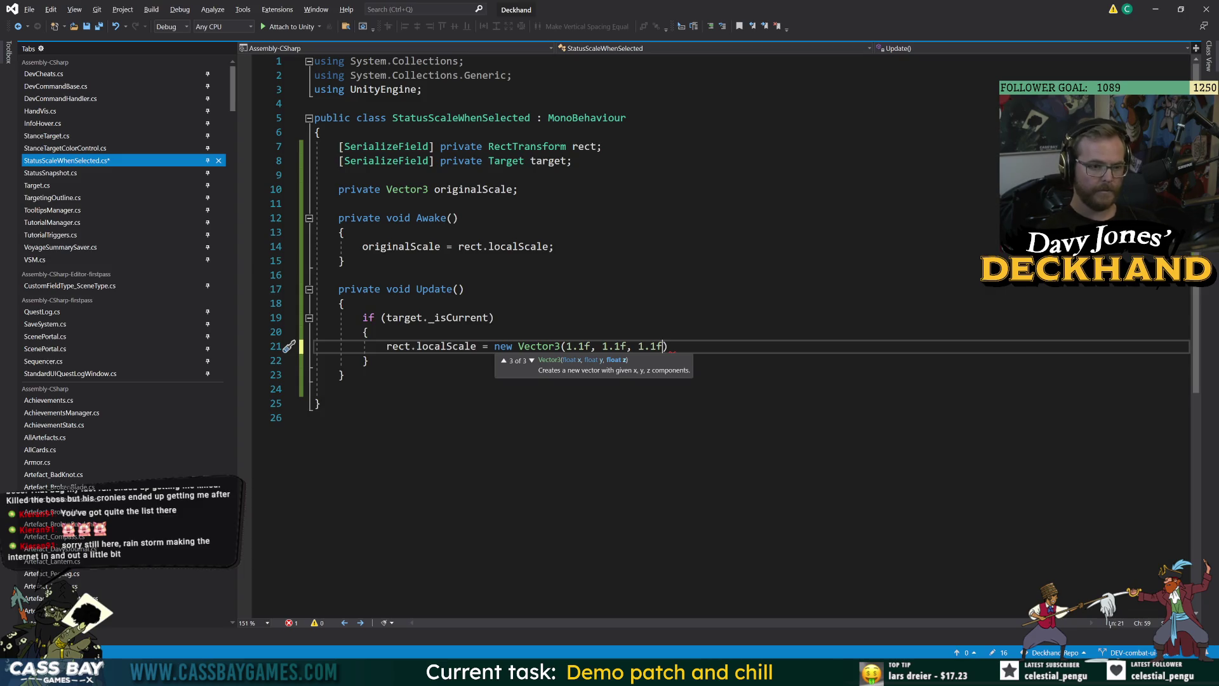
pyautogui.write(')')
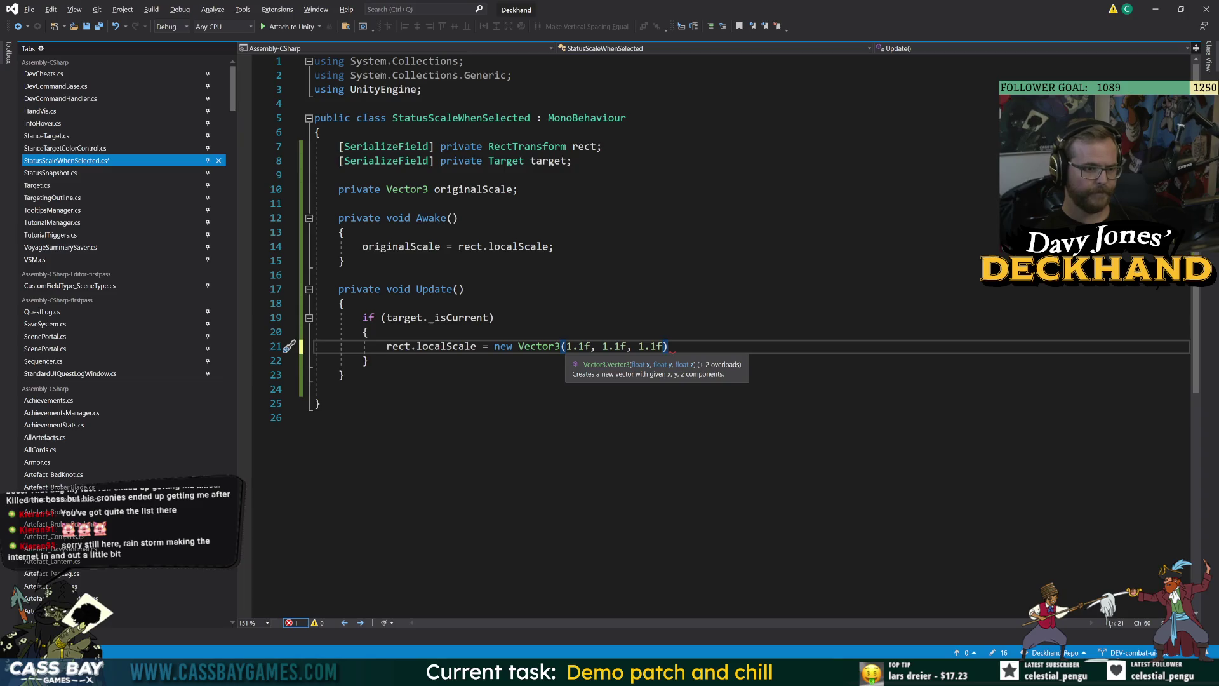
pyautogui.click(567, 346)
pyautogui.write('originalScale.x *')
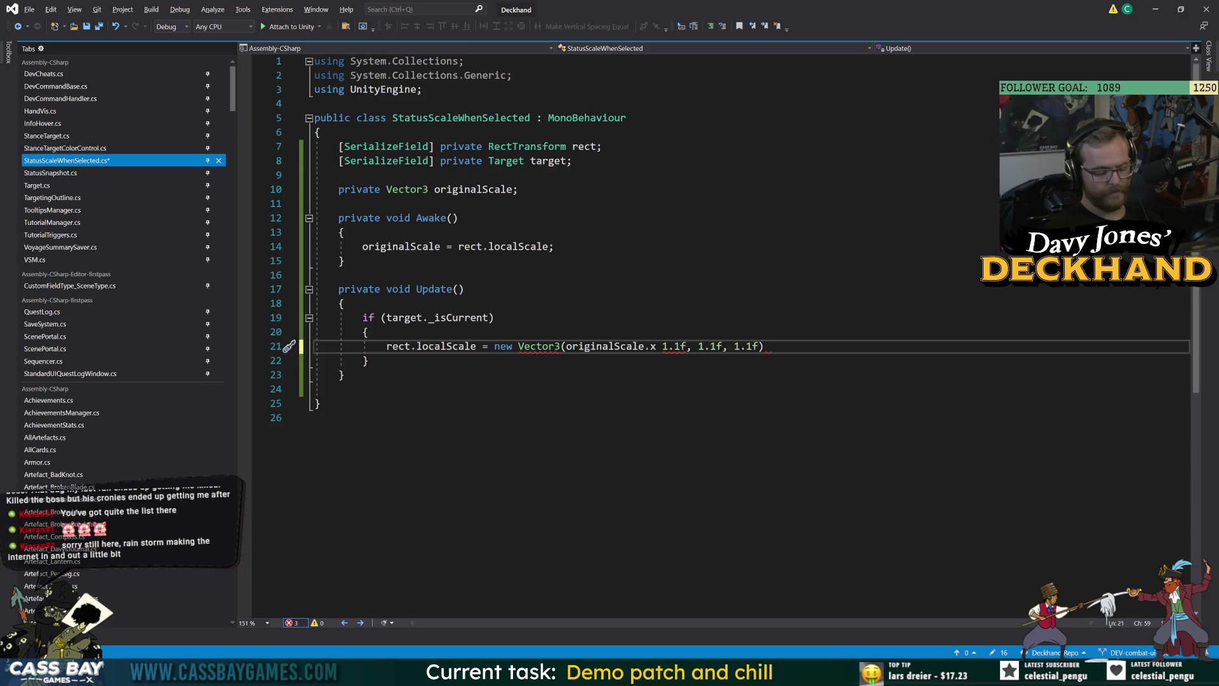
# Step: Begin a new [SerializeField] private float field below the target field
pyautogui.click(572, 160)
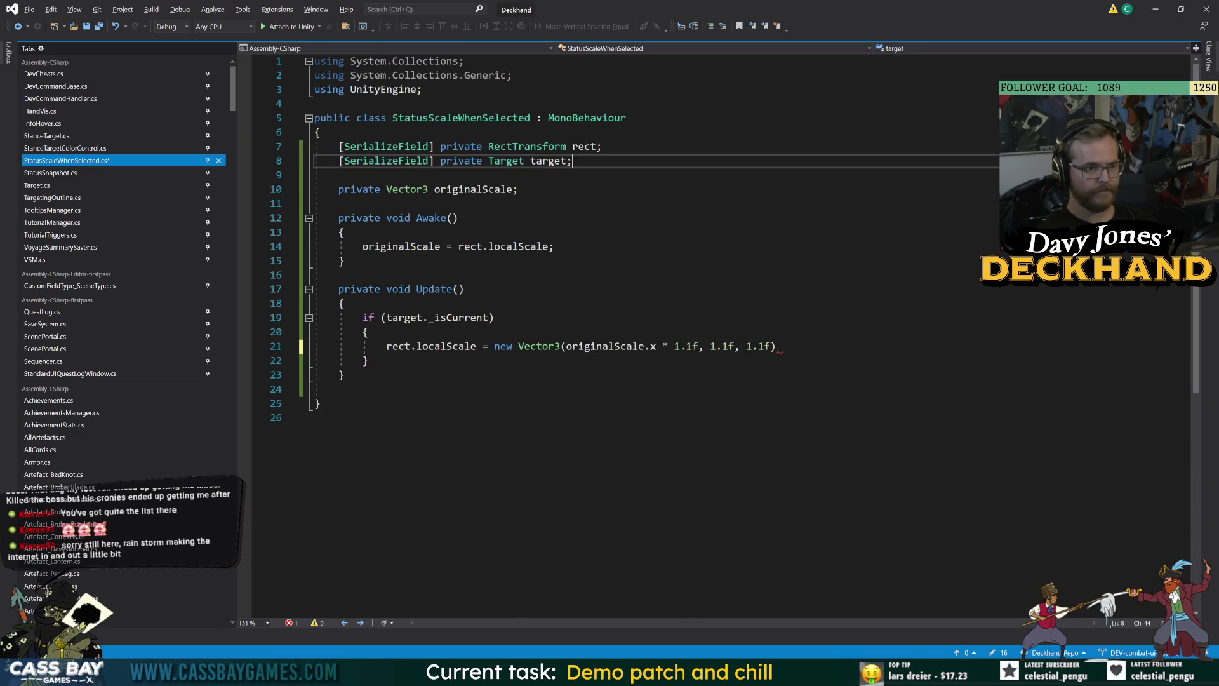
pyautogui.press('Return')
pyautogui.write('[SerializeField] private float se')
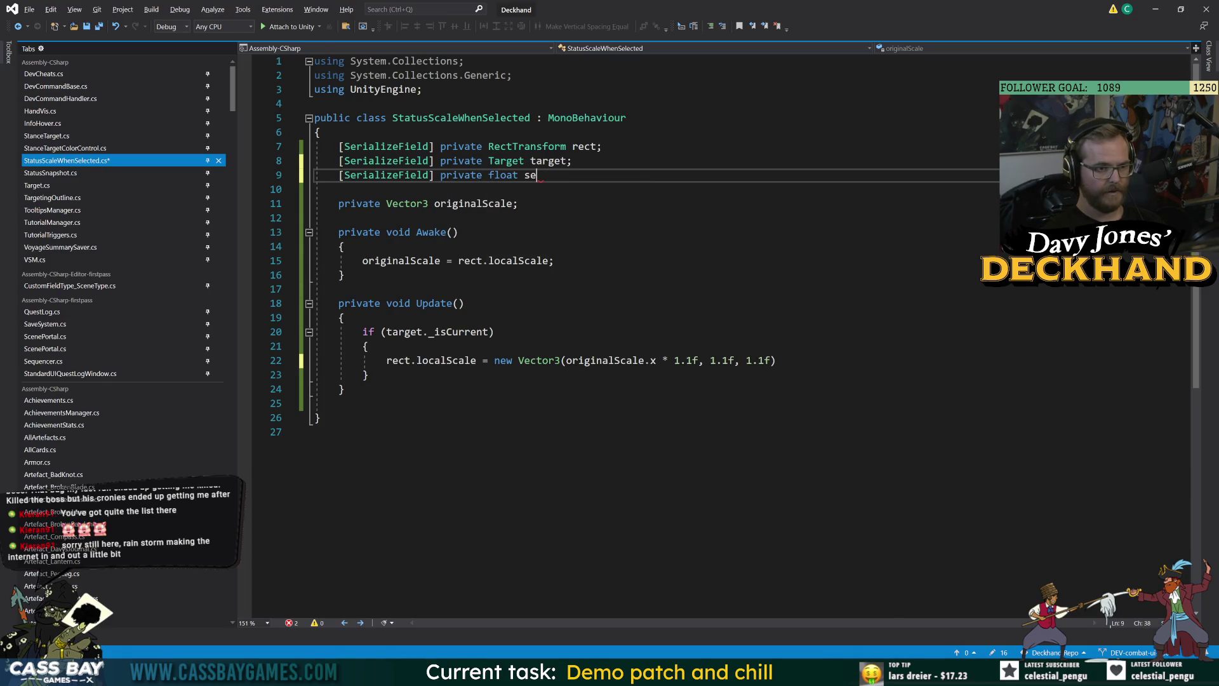
# Step: Replace the three 1.1f scale values on line 22 with originalScale components multiplied by selectedScaleMod
pyautogui.write('od;')
pyautogui.press('Left')
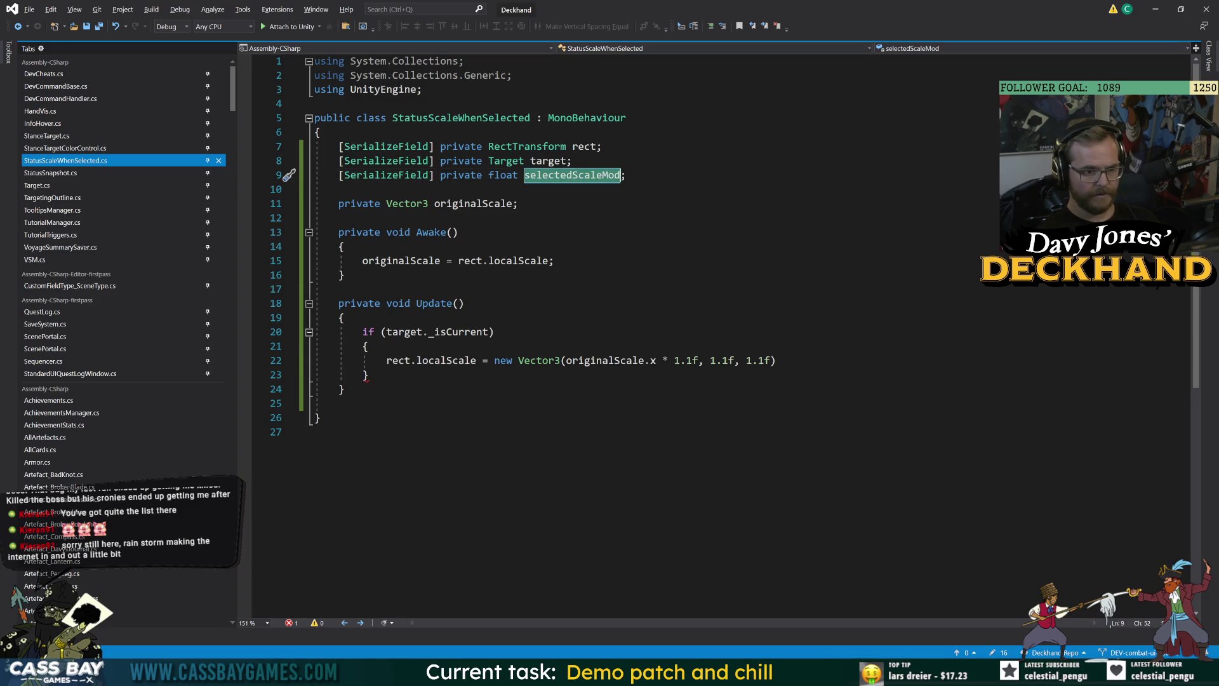
pyautogui.doubleClick(685, 361)
pyautogui.write('selectedScaleMod')
pyautogui.moveTo(843, 361); pyautogui.dragTo(777, 361)
pyautogui.write('originalScale.')
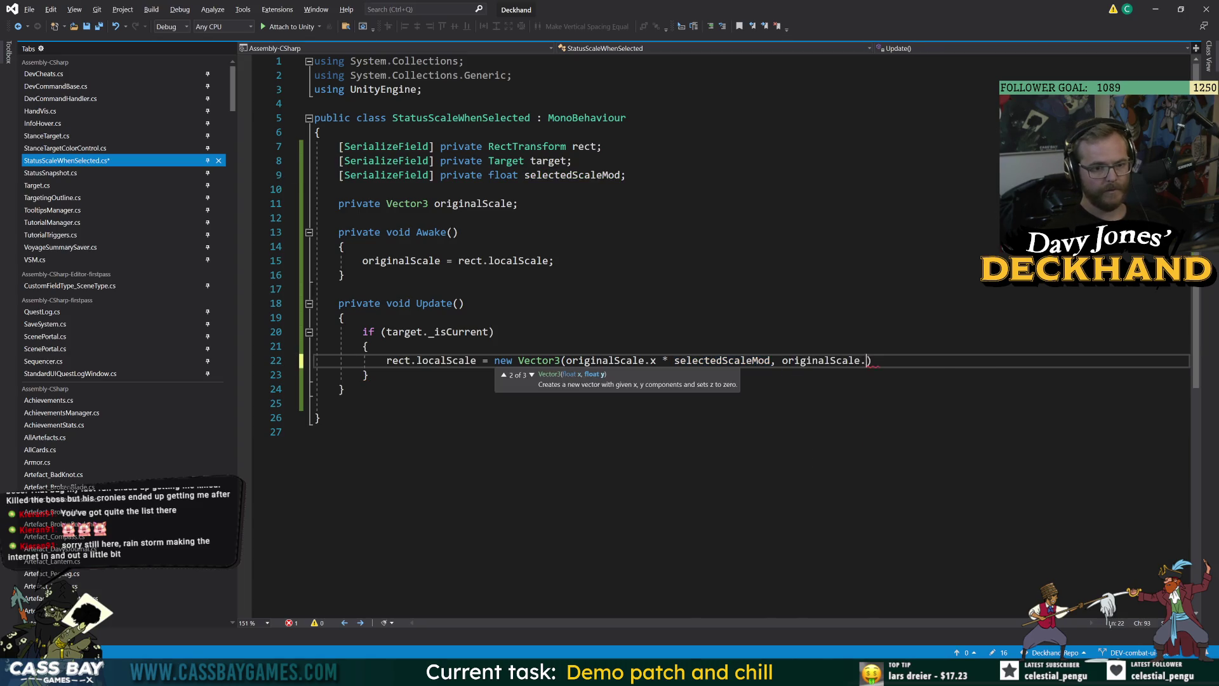
pyautogui.write('y * selectedScaleMod, originalScale.z')
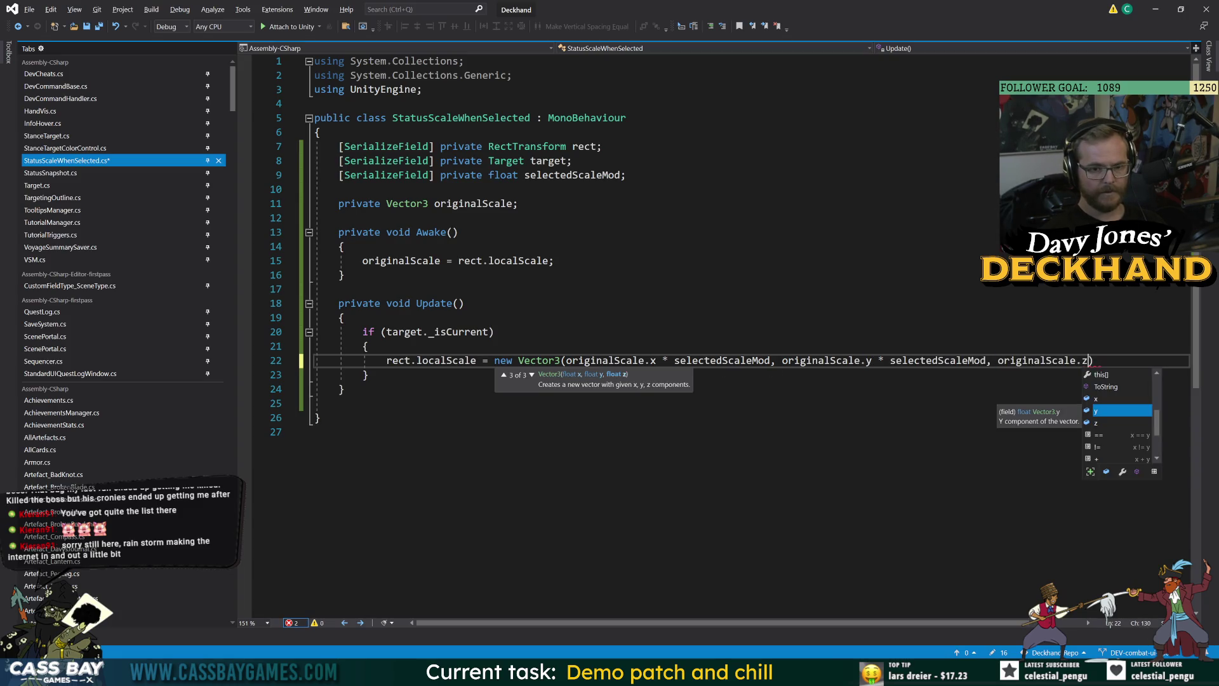
pyautogui.write(' * selectedScaleMod);')
pyautogui.press('Down')
# Step: Add an else block resetting rect.localScale to originalScale, then save the script
pyautogui.press('Return')
pyautogui.write('else {')
pyautogui.press('Return')
pyautogui.write('rect.')
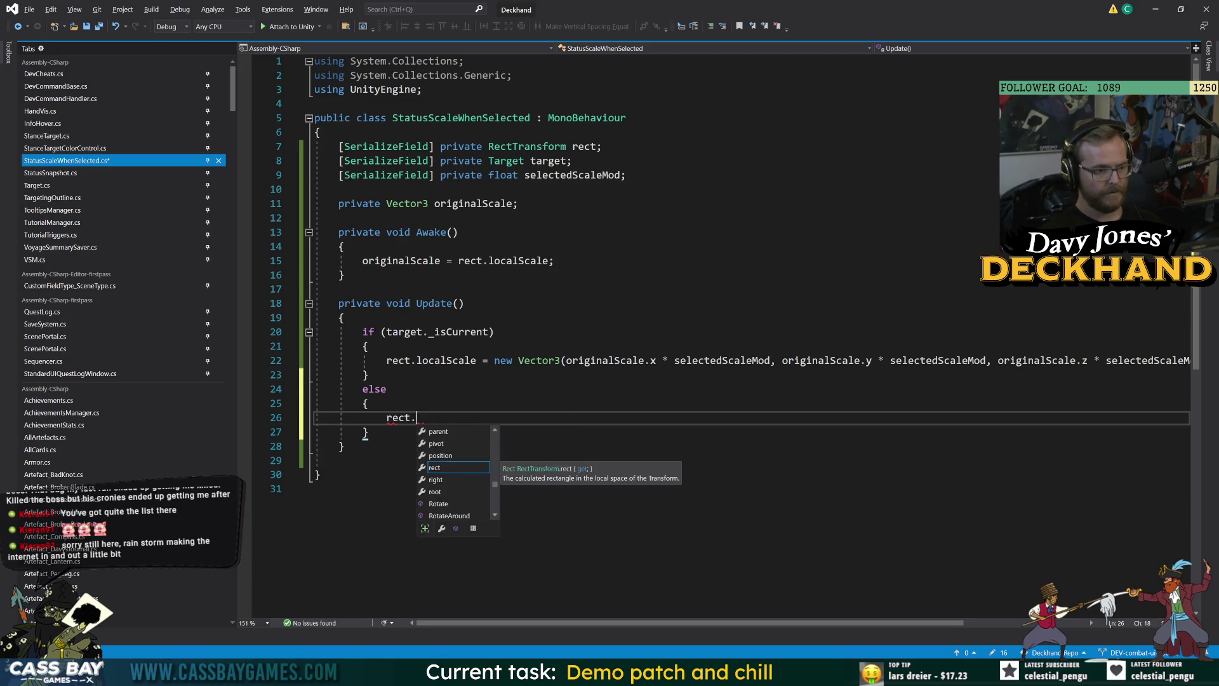
pyautogui.write('loc')
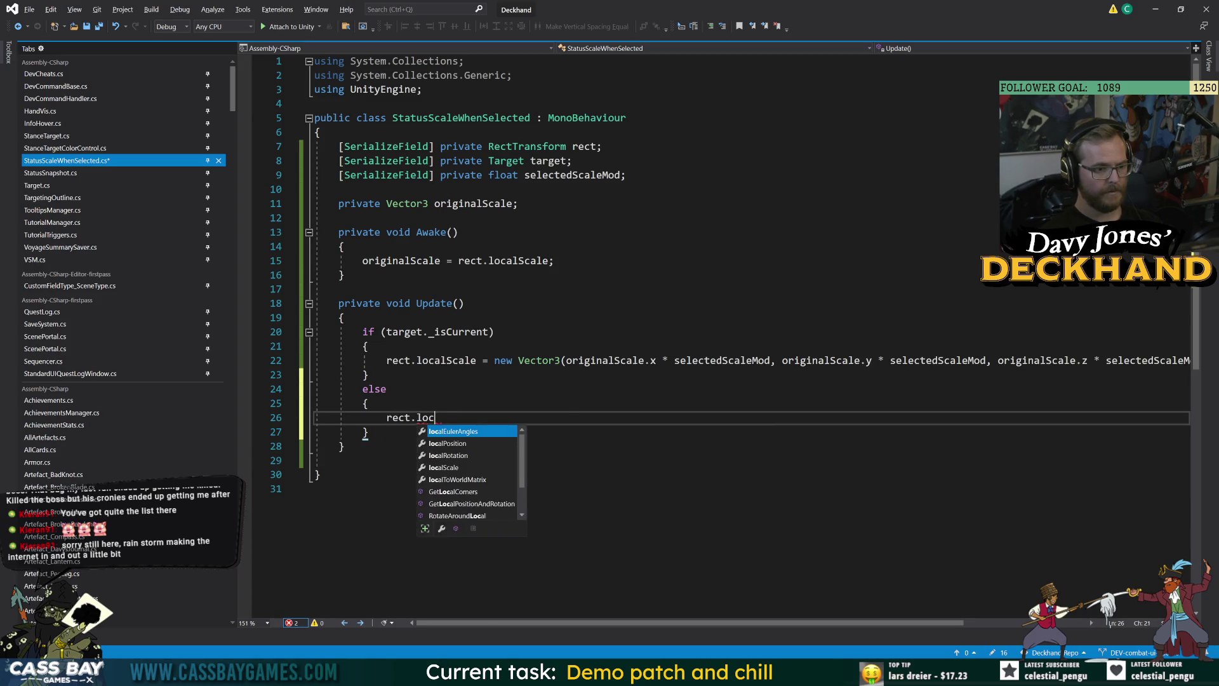
pyautogui.write('alScale = or')
pyautogui.press('Tab')
pyautogui.write(';')
pyautogui.hotkey('ctrl', 's')
# Step: Inspect the _isCurrent definition with Go To Definition, then return to StatusScaleWhenSelected
pyautogui.click(346, 447)
pyautogui.click(344, 275)
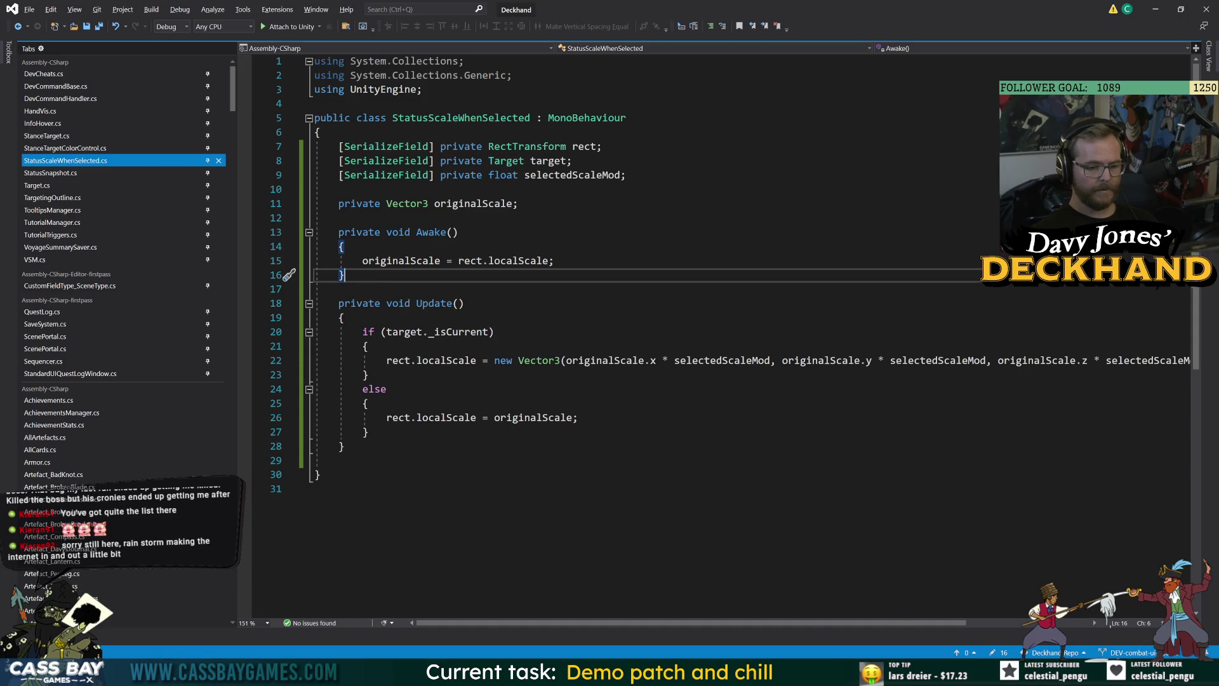
pyautogui.moveTo(843, 673)
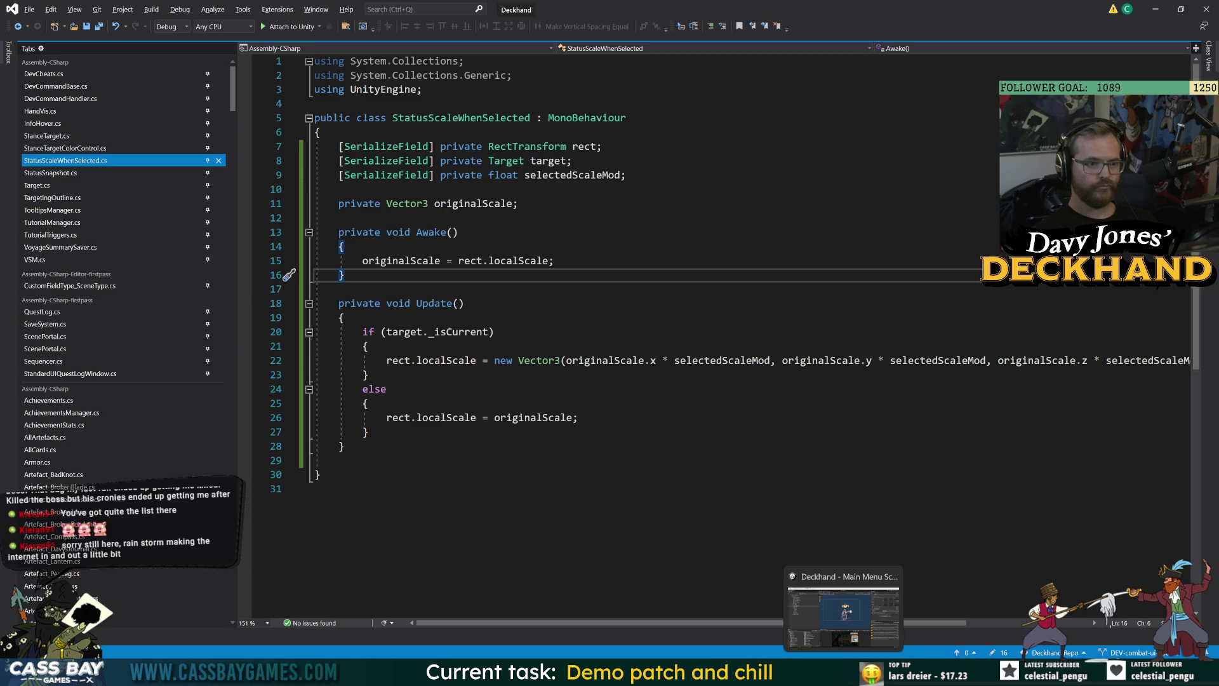
pyautogui.click(454, 331)
pyautogui.press('F12')
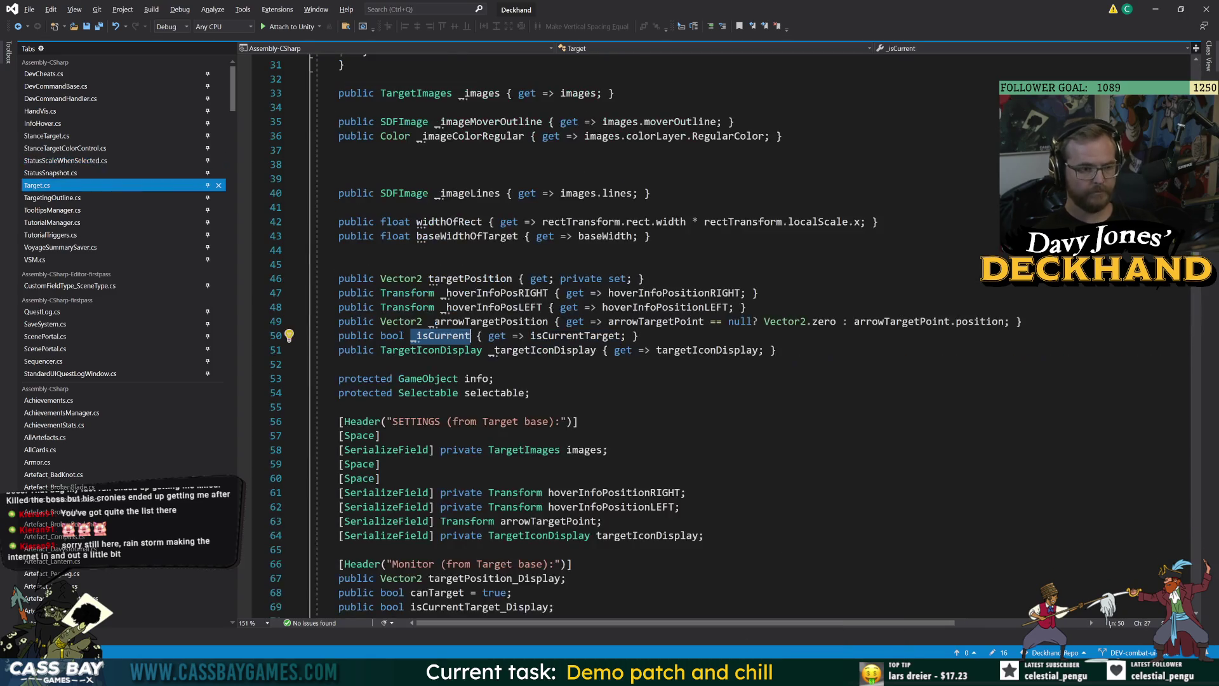
pyautogui.doubleClick(580, 336)
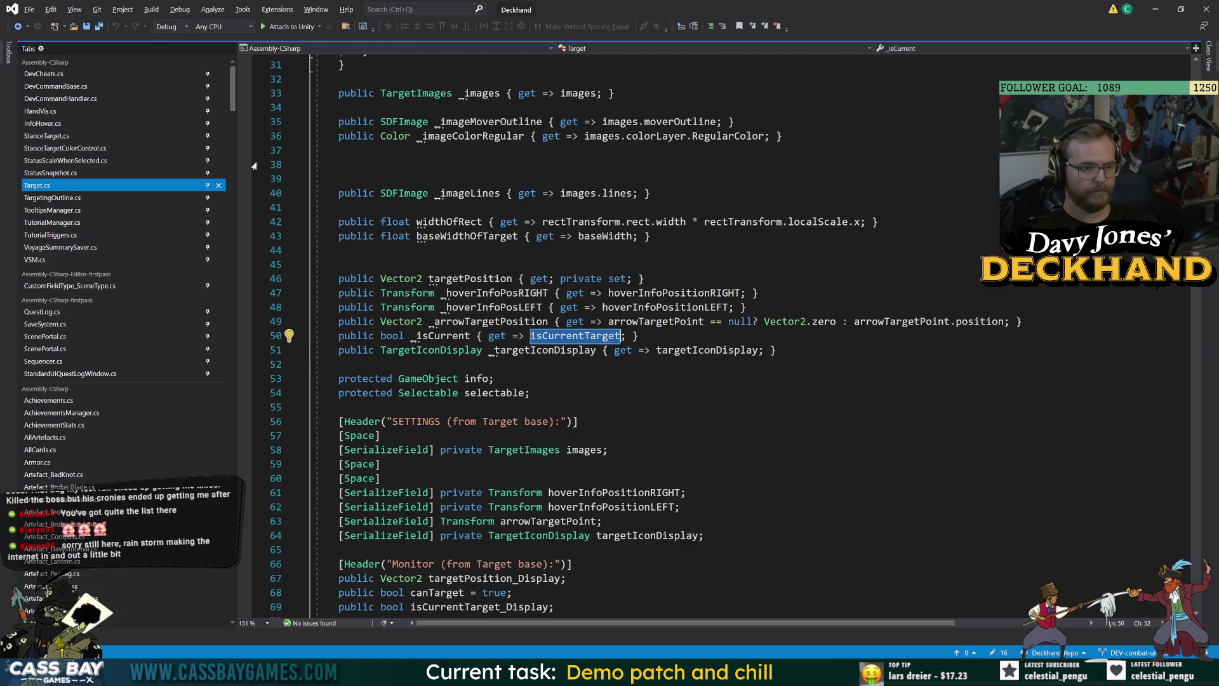
pyautogui.click(18, 26)
# Step: Add 'if (target == null) { return; }' at the top of Update and save
pyautogui.click(317, 489)
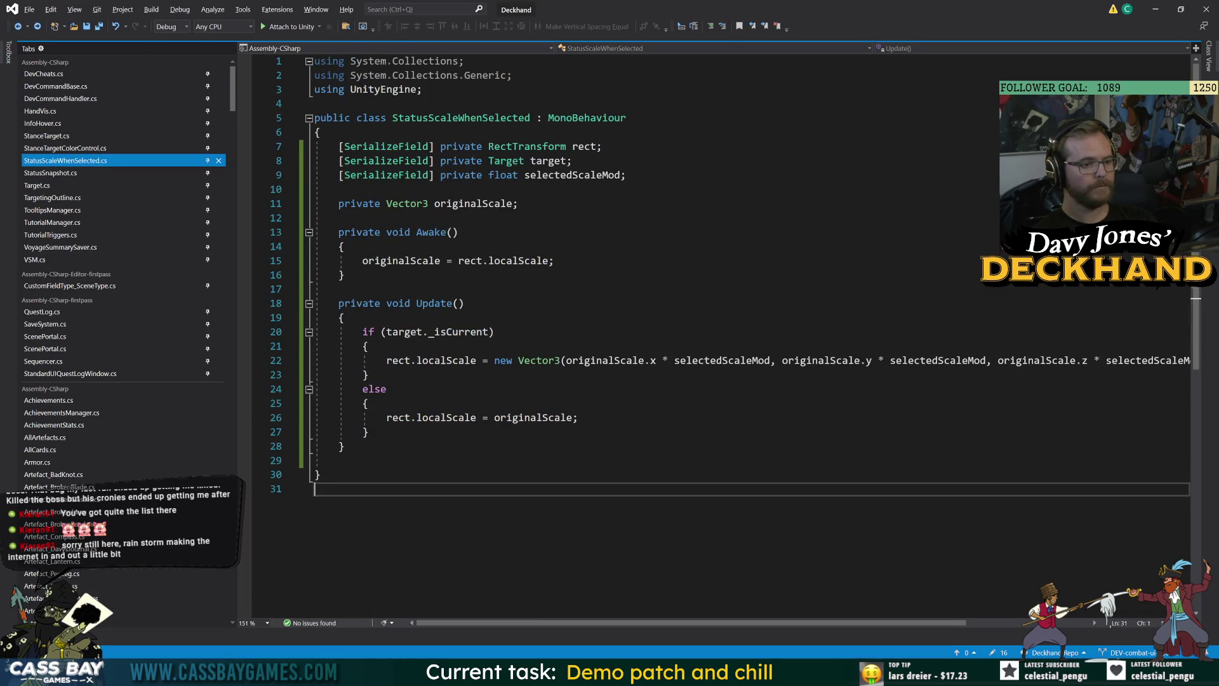
pyautogui.click(381, 318)
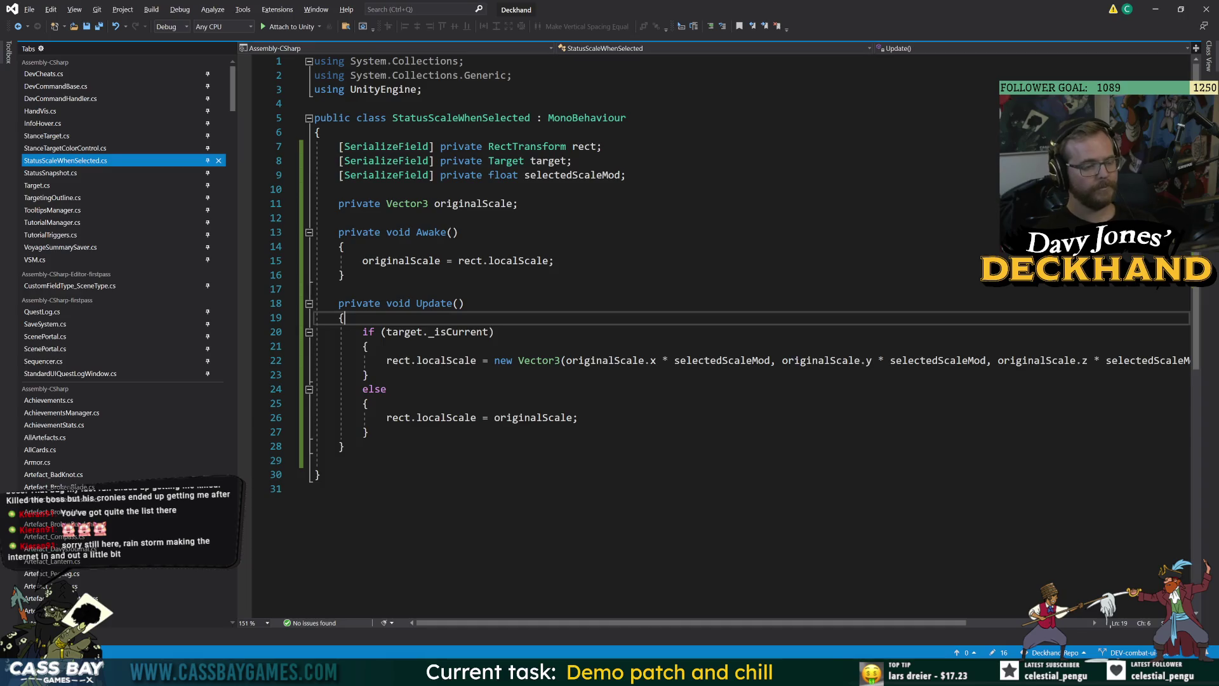
pyautogui.press('Return')
pyautogui.write('if (')
pyautogui.write('target == null')
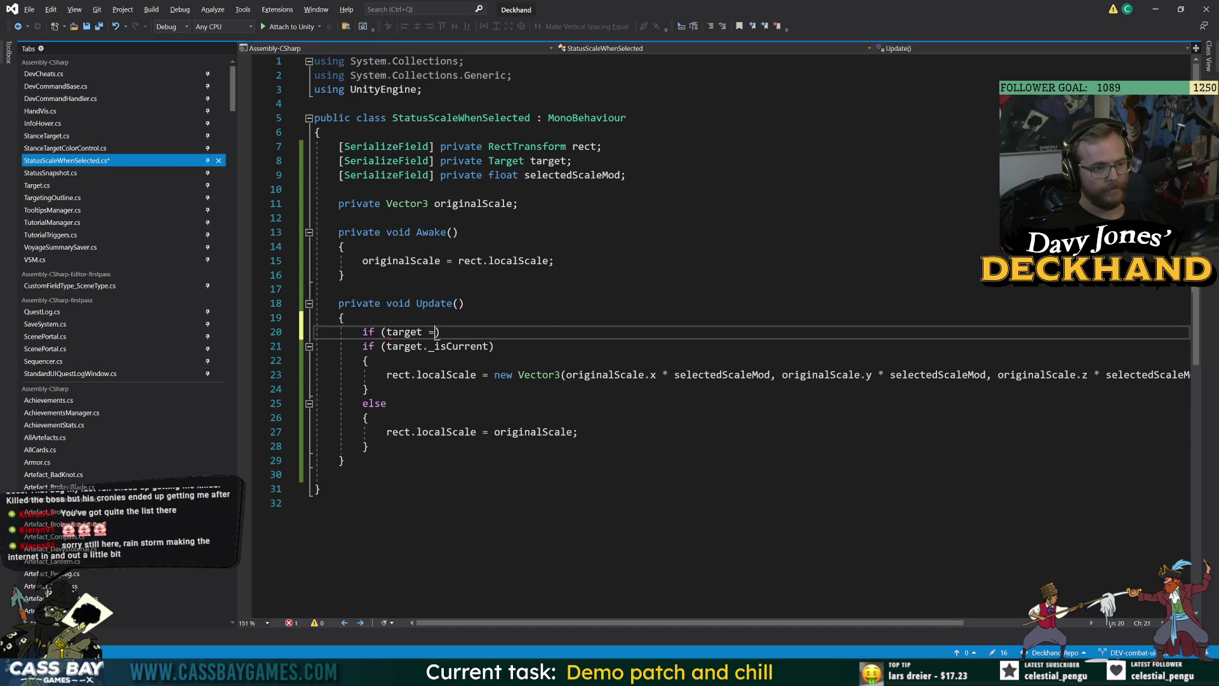
pyautogui.write(') { return; }')
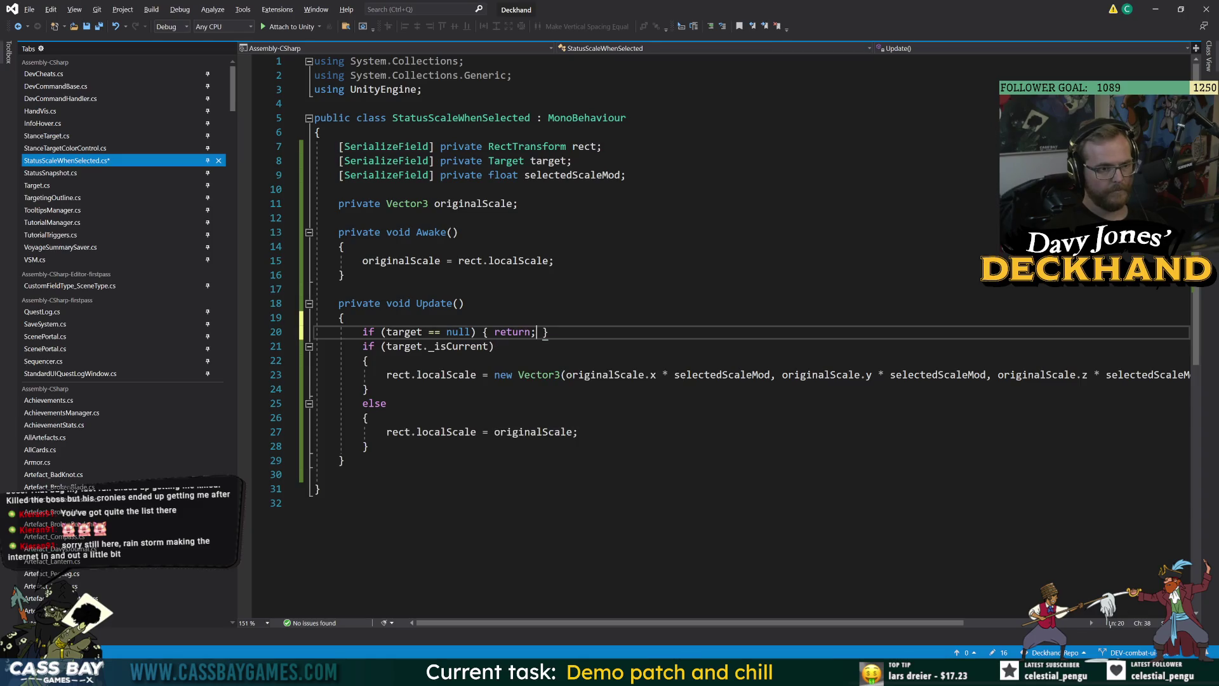
pyautogui.press('Return')
pyautogui.click(319, 502)
pyautogui.hotkey('ctrl', 's')
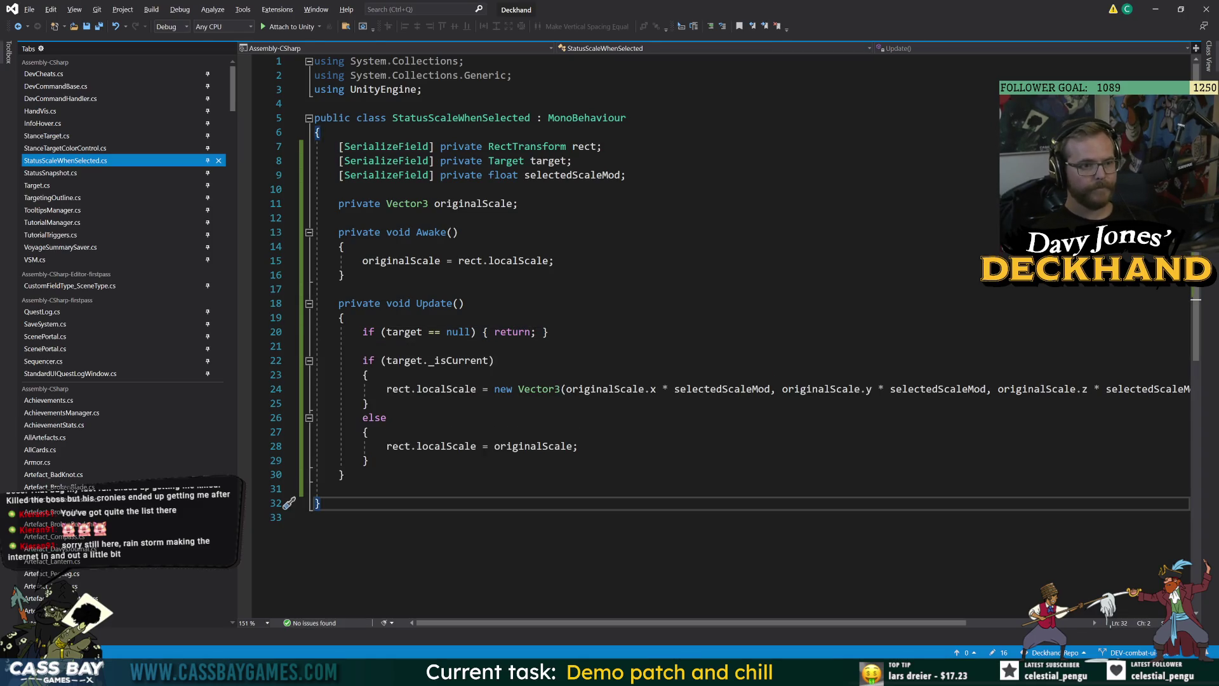
pyautogui.hotkey('alt', 'Tab')
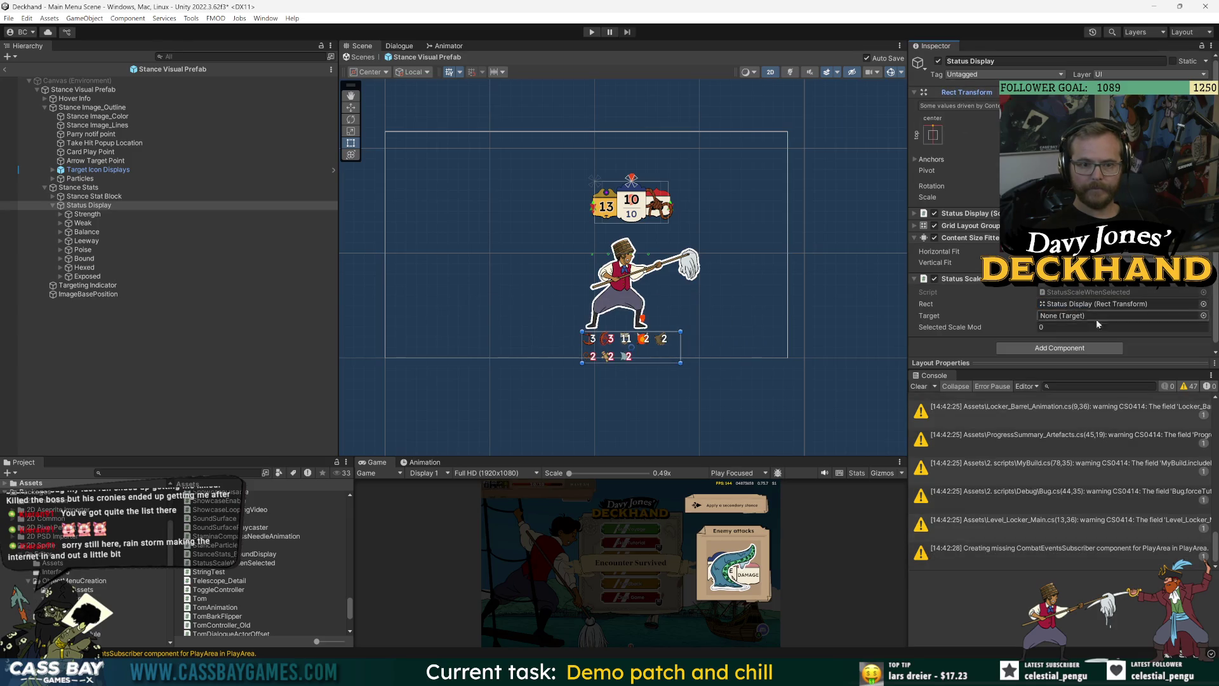
# Step: Assign Stance Visual Prefab as Target, set Selected Scale Mod to 1.1, and enter play mode
pyautogui.moveTo(59, 92); pyautogui.dragTo(1079, 315)
pyautogui.write('1.1')
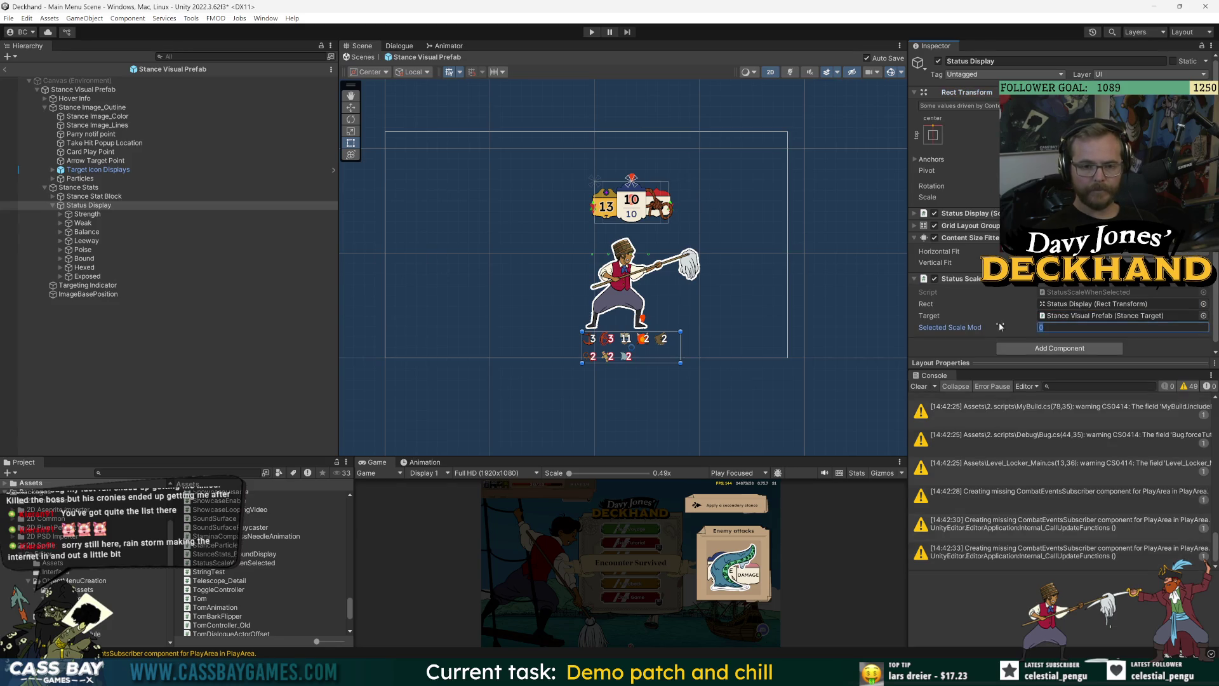
pyautogui.press('Return')
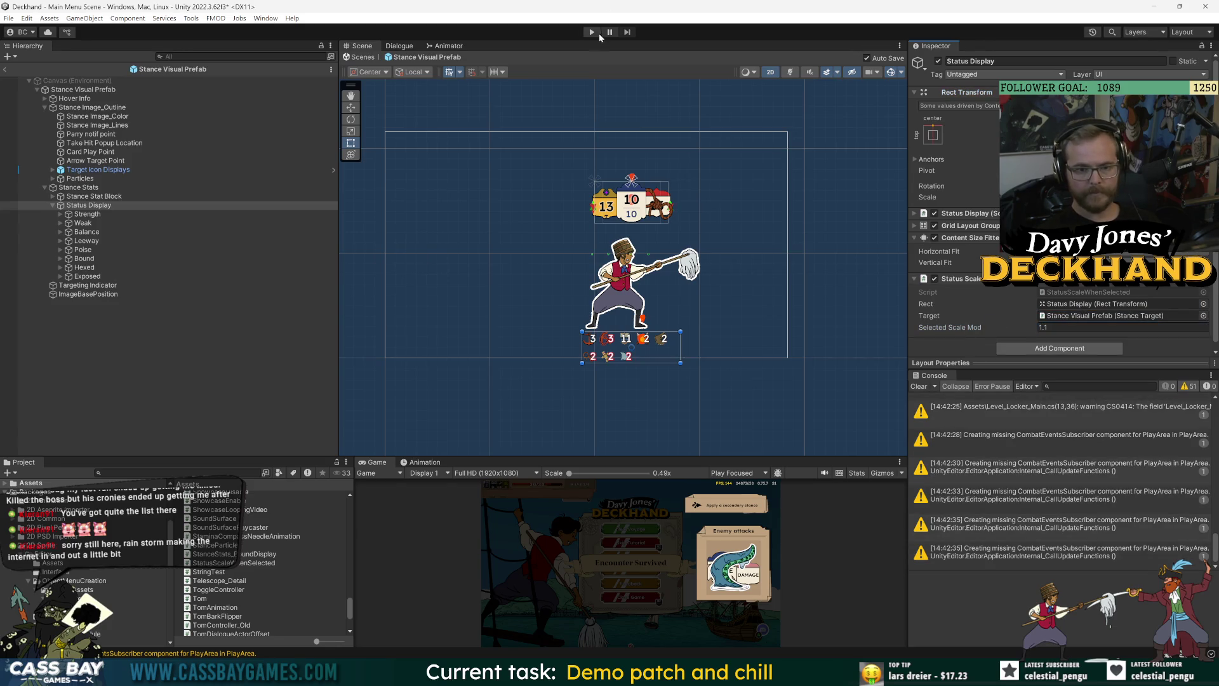
pyautogui.click(595, 35)
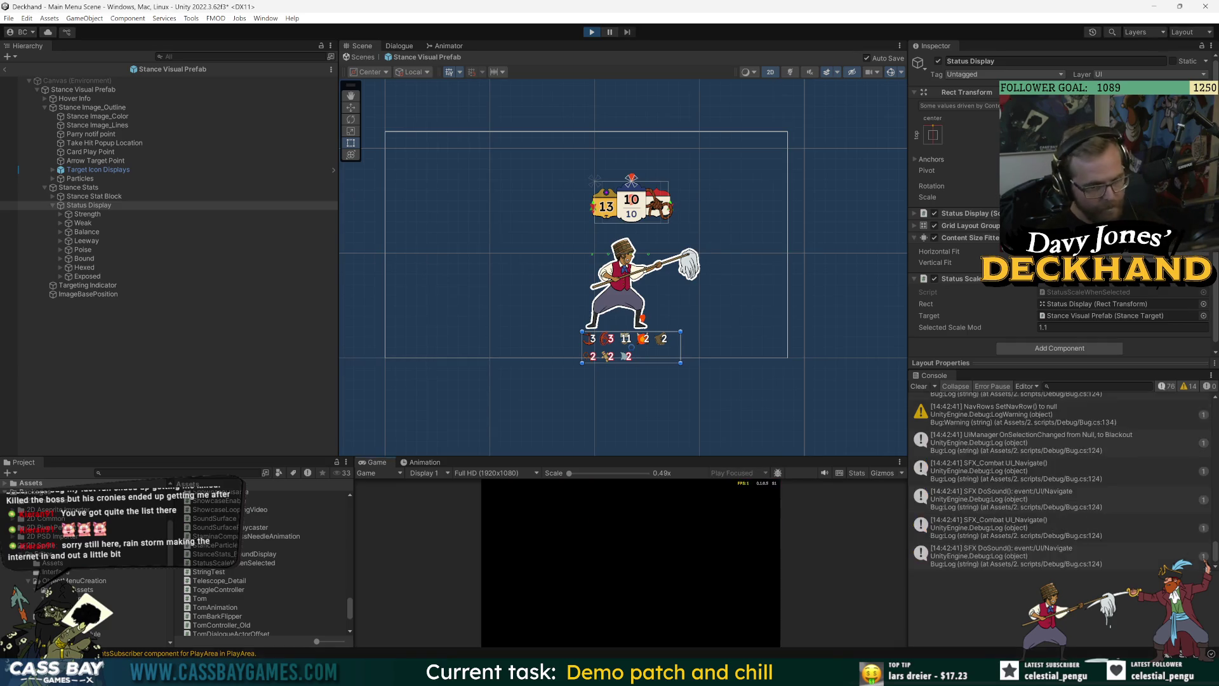
# Step: Enlarge the Game view, play The Rooster, The Black Spot, Prepare and Guard, then end the turn
pyautogui.moveTo(857, 457); pyautogui.dragTo(857, 282)
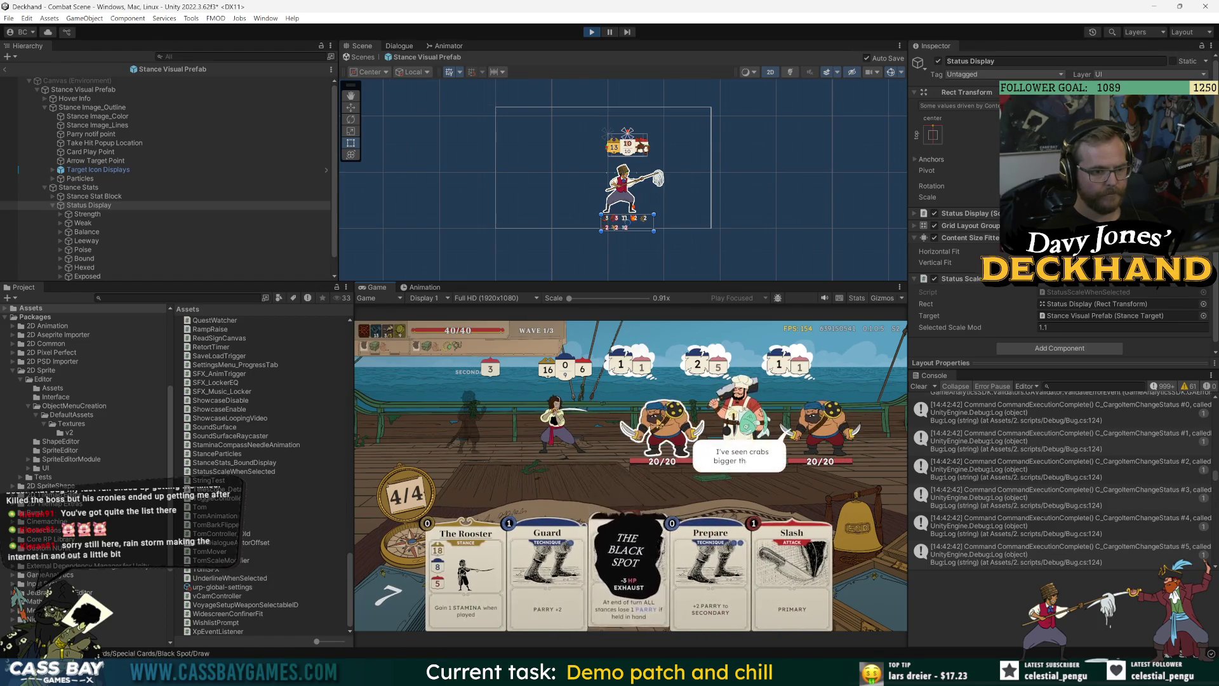
pyautogui.moveTo(465, 571); pyautogui.dragTo(477, 411)
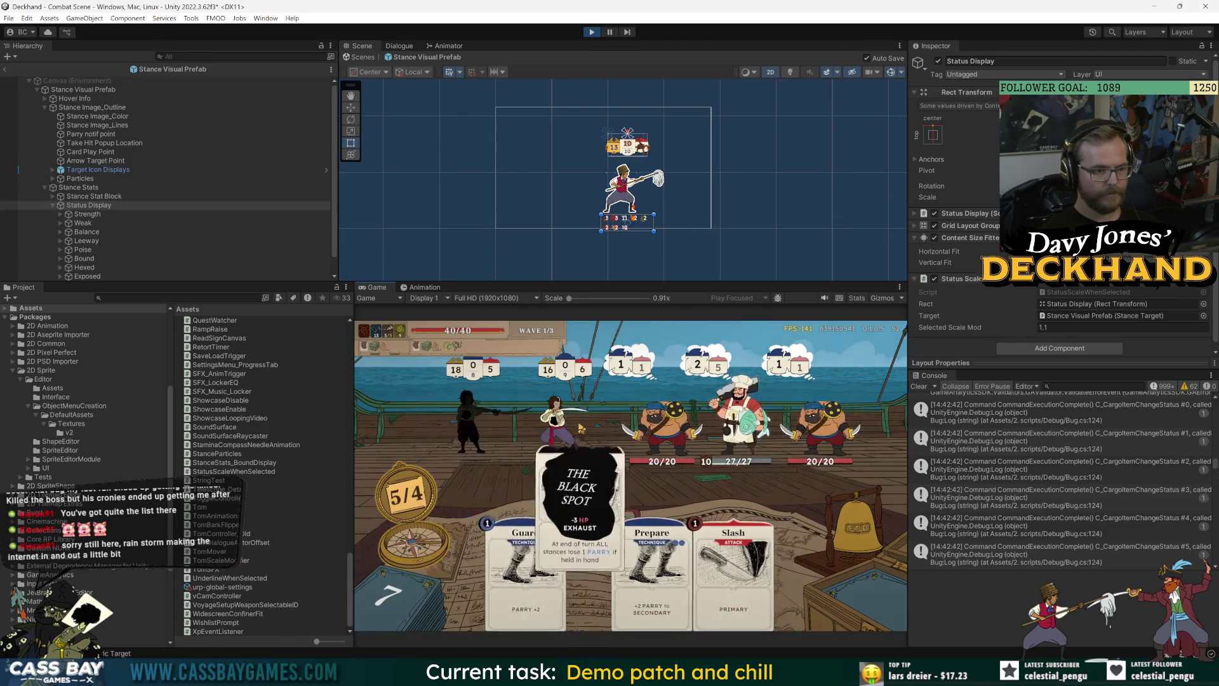
pyautogui.moveTo(594, 552); pyautogui.dragTo(621, 442)
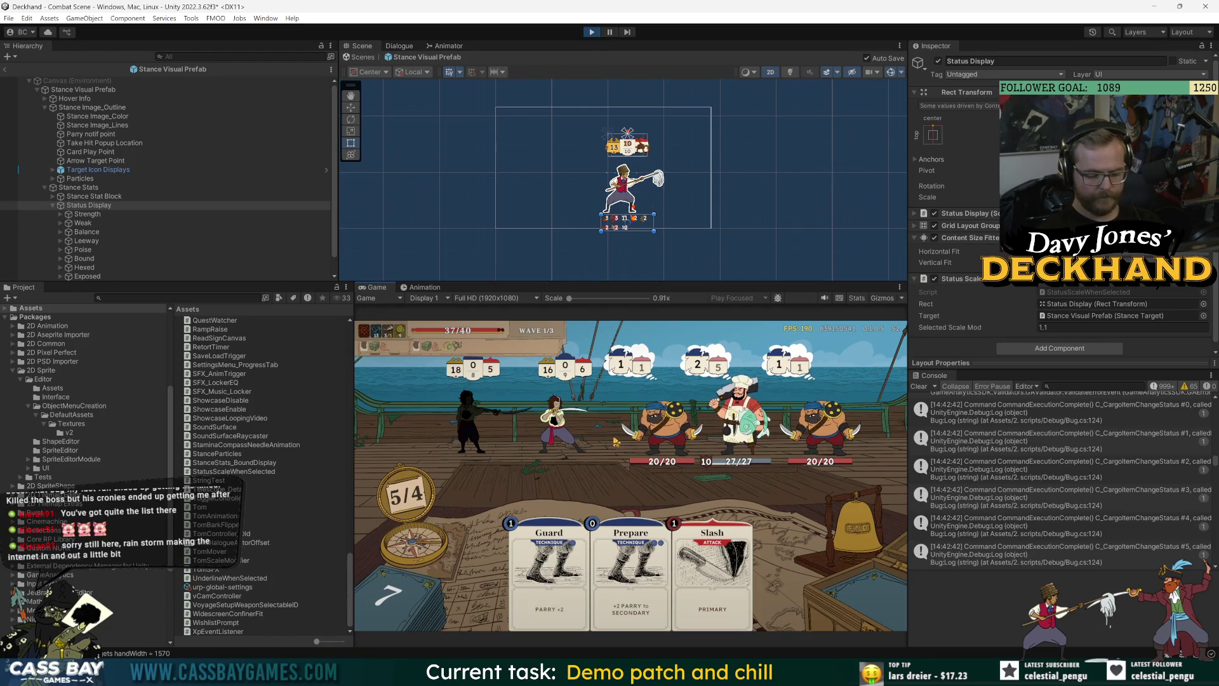
pyautogui.press('XF86AudioLowerVolume')
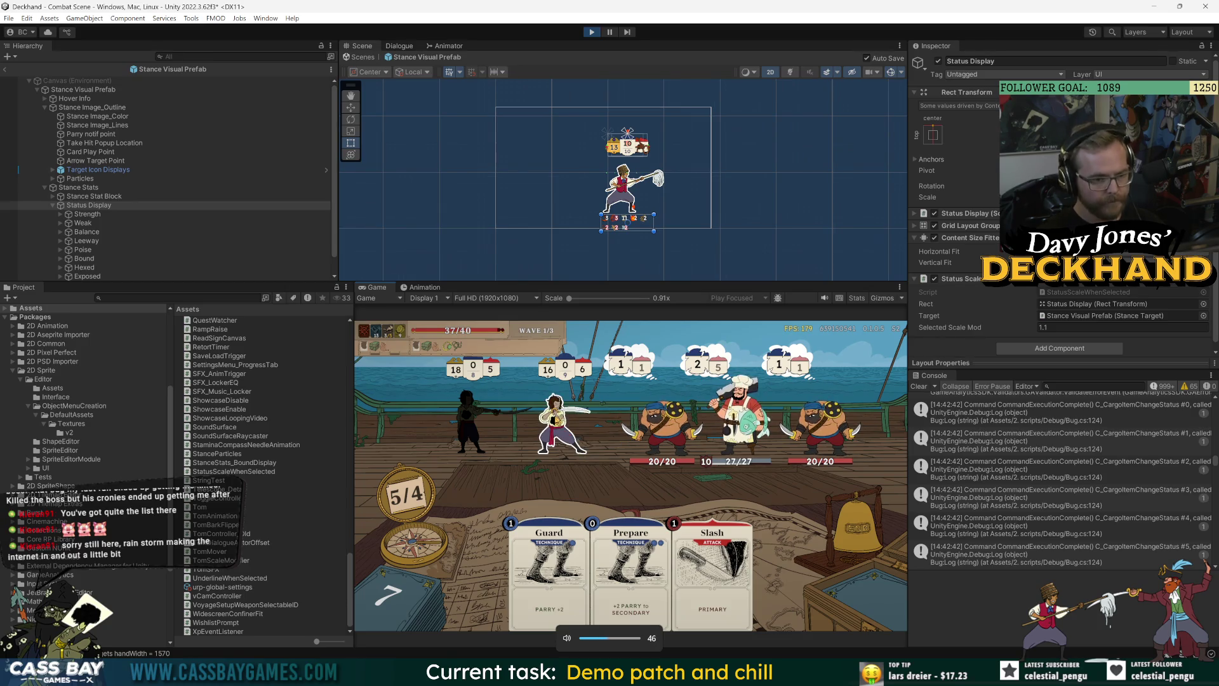
pyautogui.moveTo(631, 559); pyautogui.dragTo(629, 445)
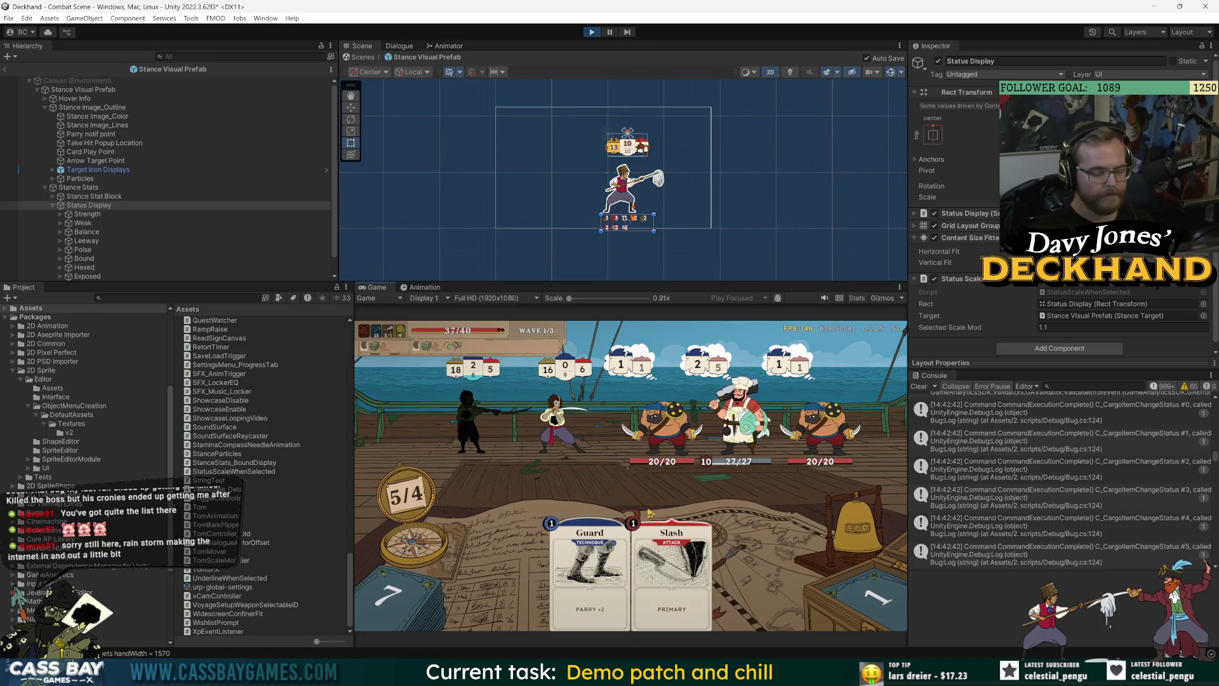
pyautogui.moveTo(588, 565); pyautogui.dragTo(590, 457)
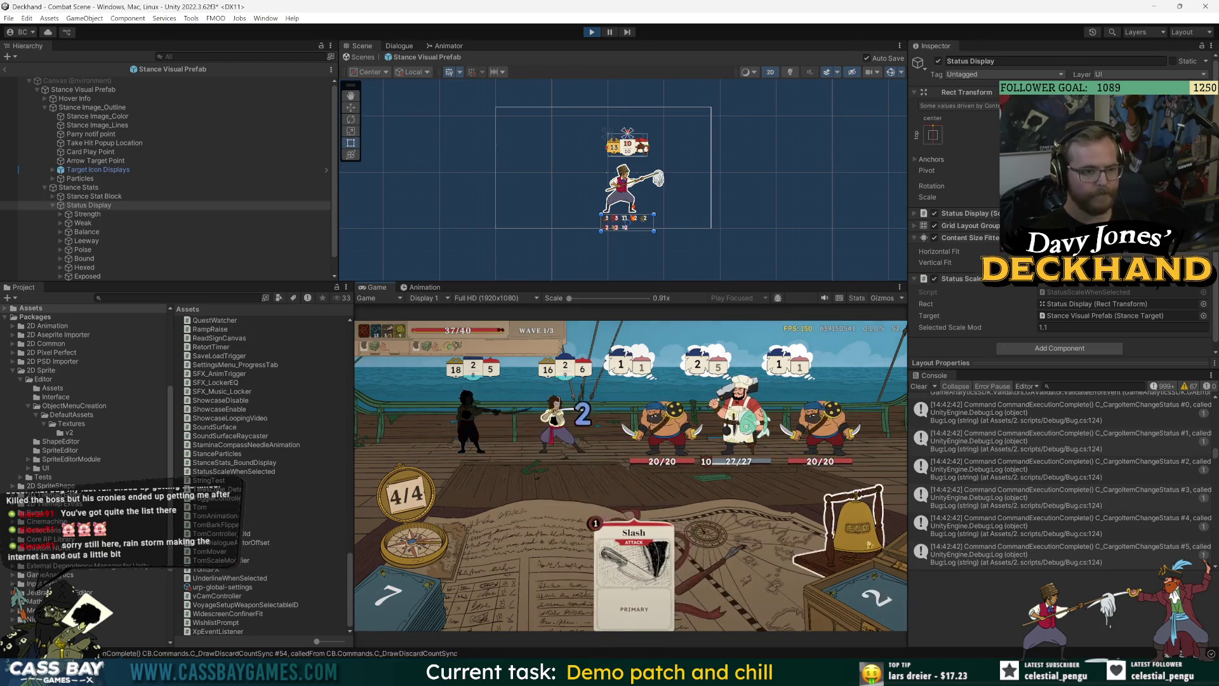
pyautogui.click(864, 542)
# Step: Dismiss the Broken Stances tip, play Power up for Strength, and inspect the status icons
pyautogui.press('XF86AudioRaiseVolume')
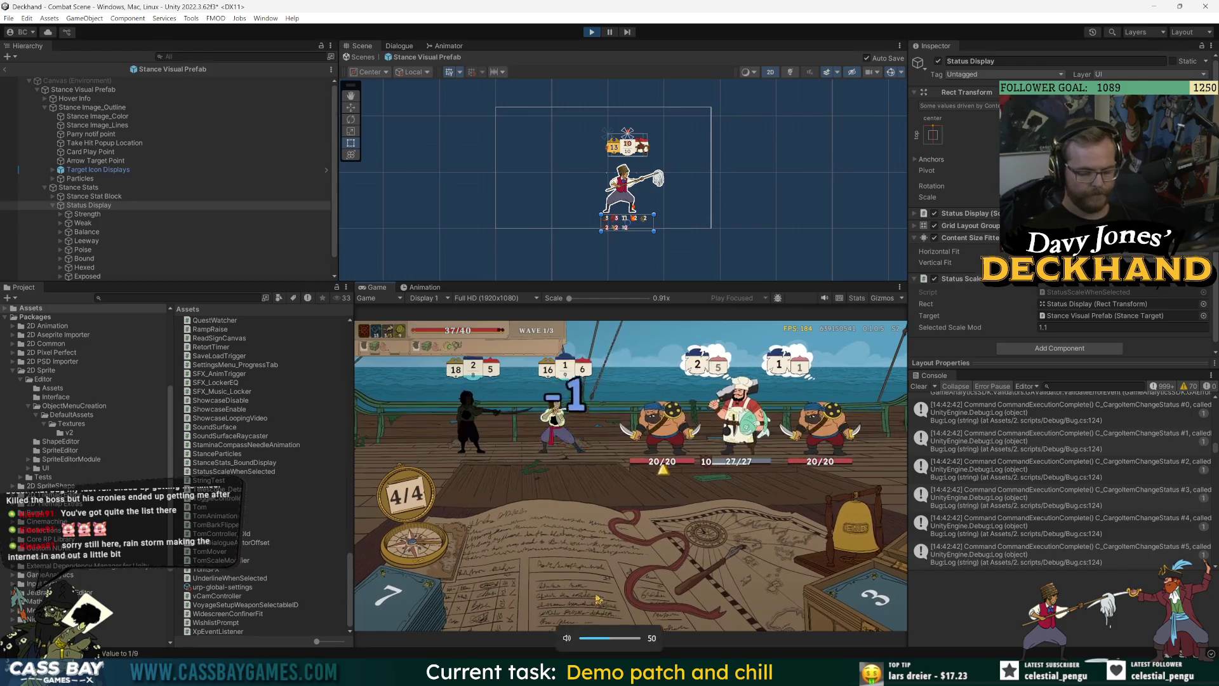
pyautogui.press('XF86AudioRaiseVolume')
pyautogui.press('XF86AudioRaiseVolume')
pyautogui.press('XF86AudioRaiseVolume')
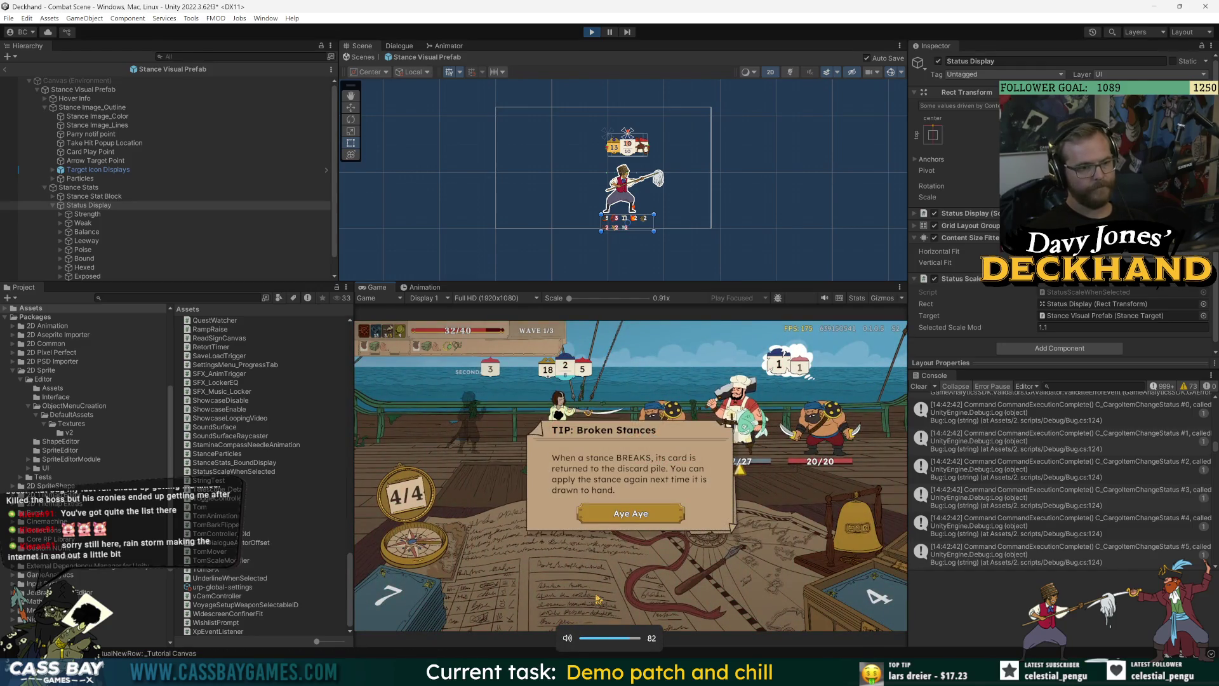
pyautogui.click(632, 513)
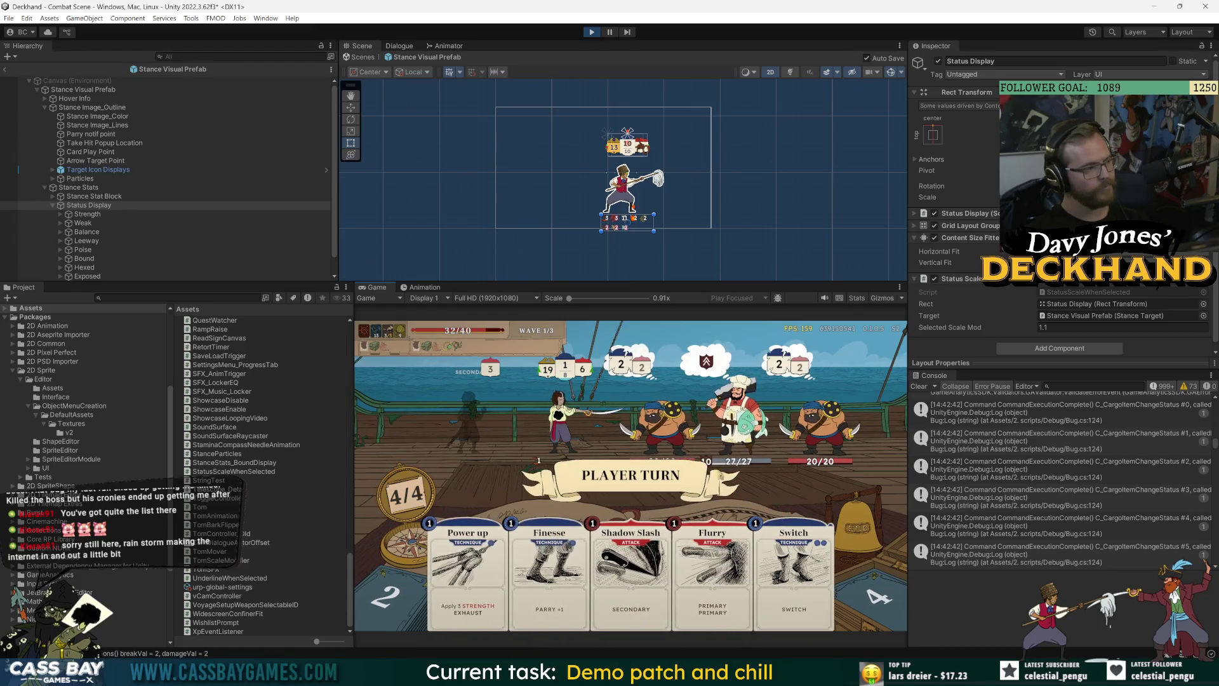
pyautogui.press('1')
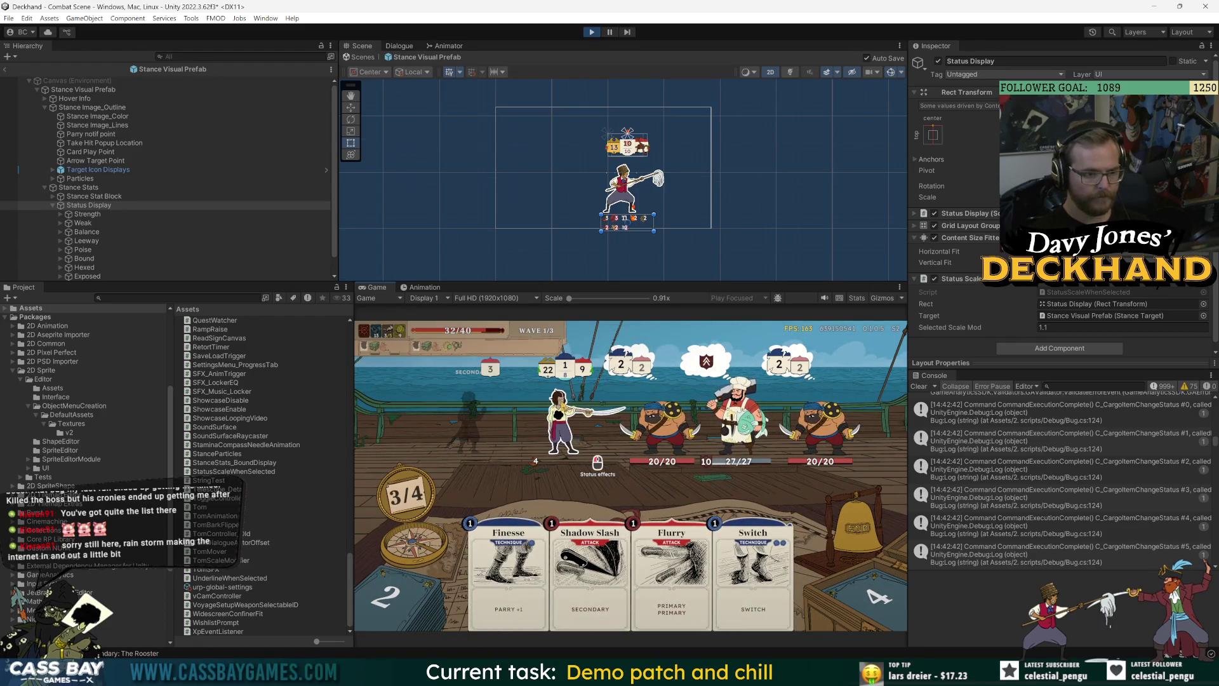
pyautogui.moveTo(562, 419)
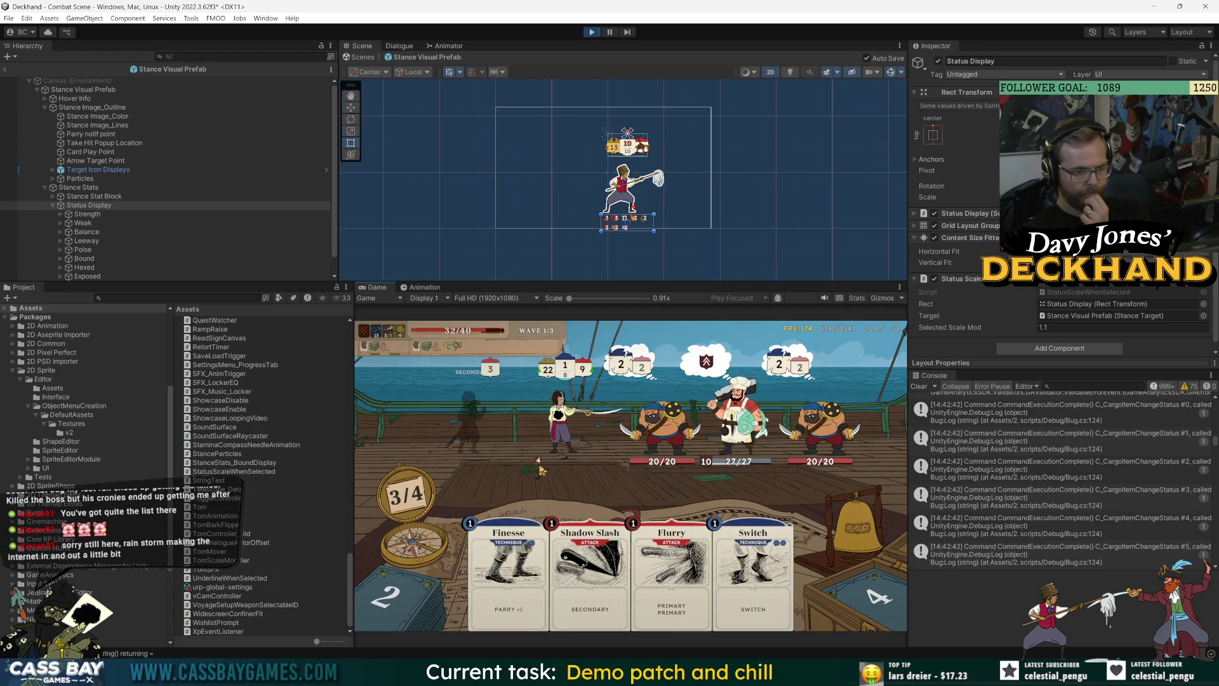
pyautogui.moveTo(537, 469)
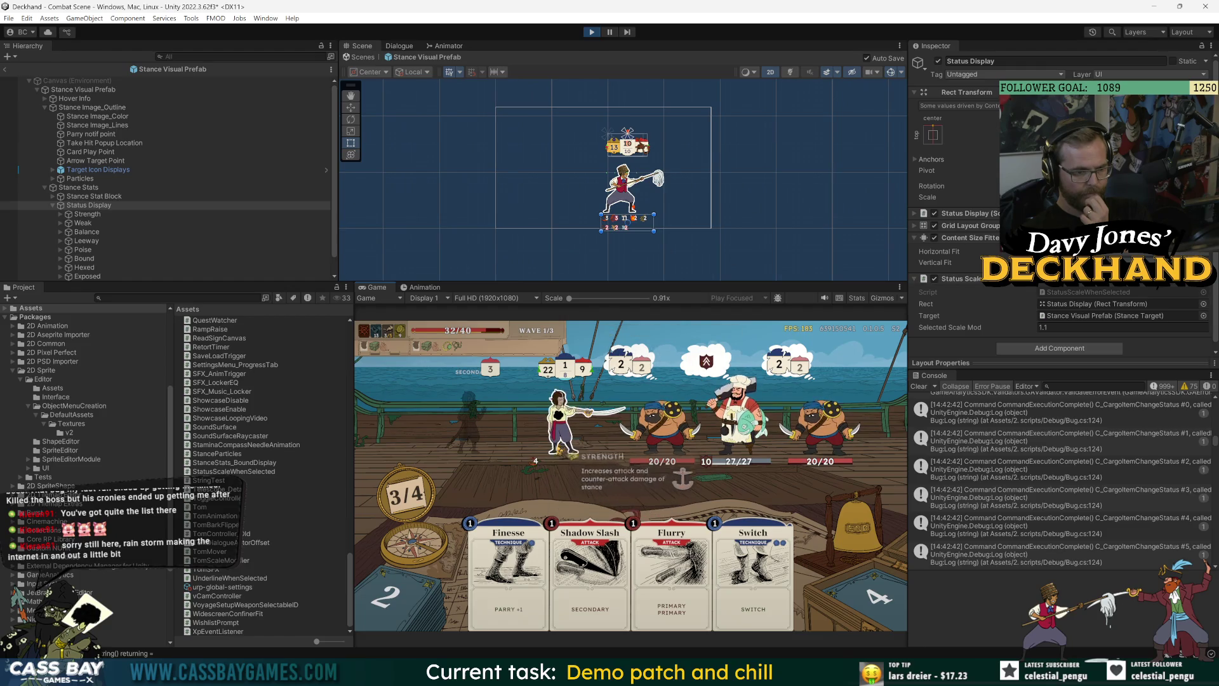
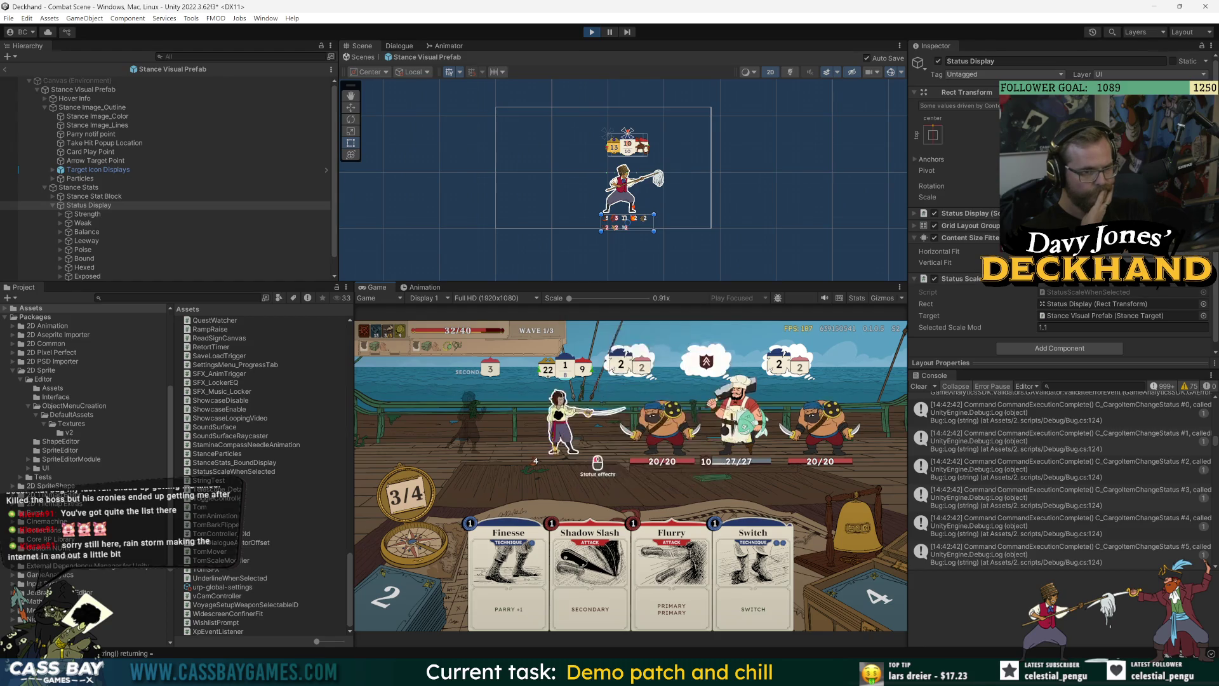
# Step: Inspect the prefab's Hover Info and Stance Image_Outline objects in the hierarchy
pyautogui.click(77, 99)
pyautogui.click(88, 108)
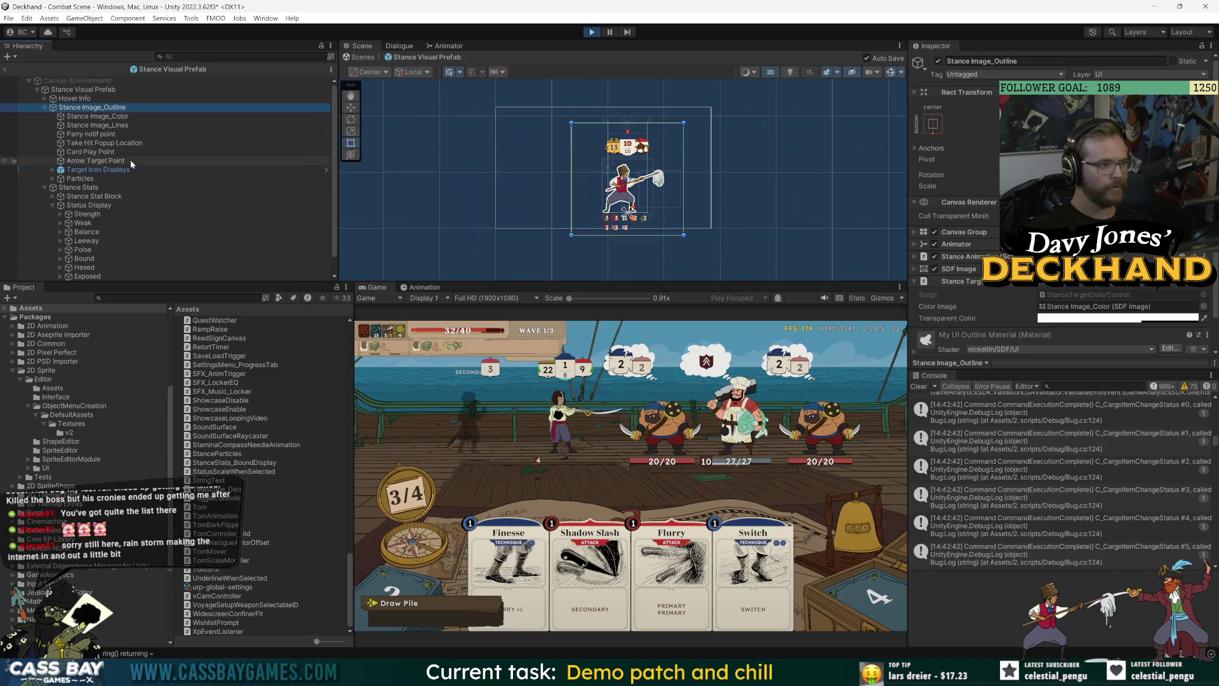
pyautogui.scroll(-1, 138, 203)
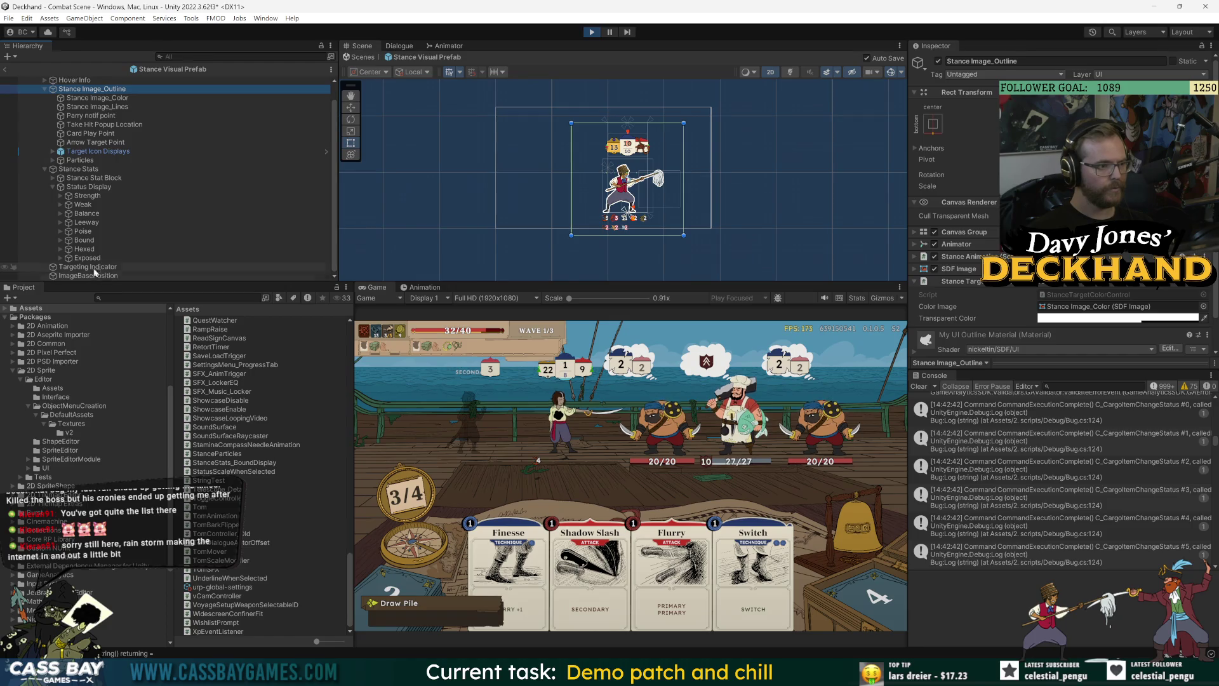
pyautogui.scroll(1, 77, 170)
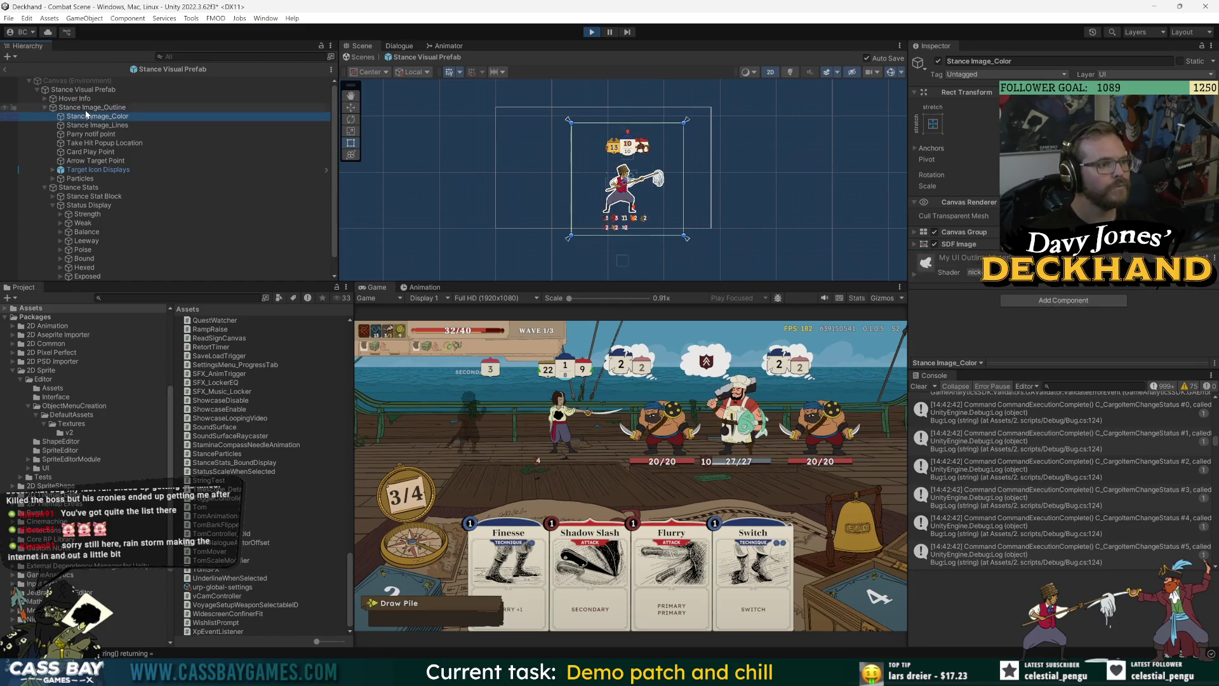
pyautogui.scroll(-2, 972, 285)
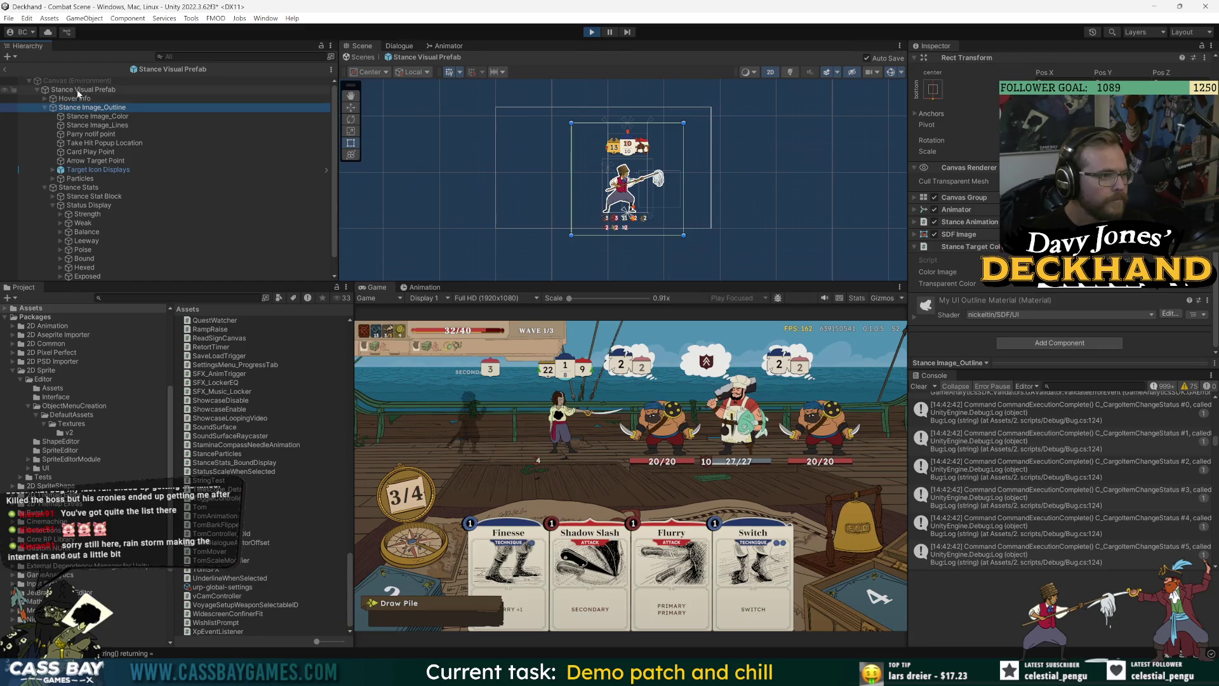
pyautogui.click(44, 99)
pyautogui.click(44, 98)
# Step: Check the Stance Visual Prefab root's Stance Target component, then exit Prefab Mode to the Combat Scene
pyautogui.click(70, 90)
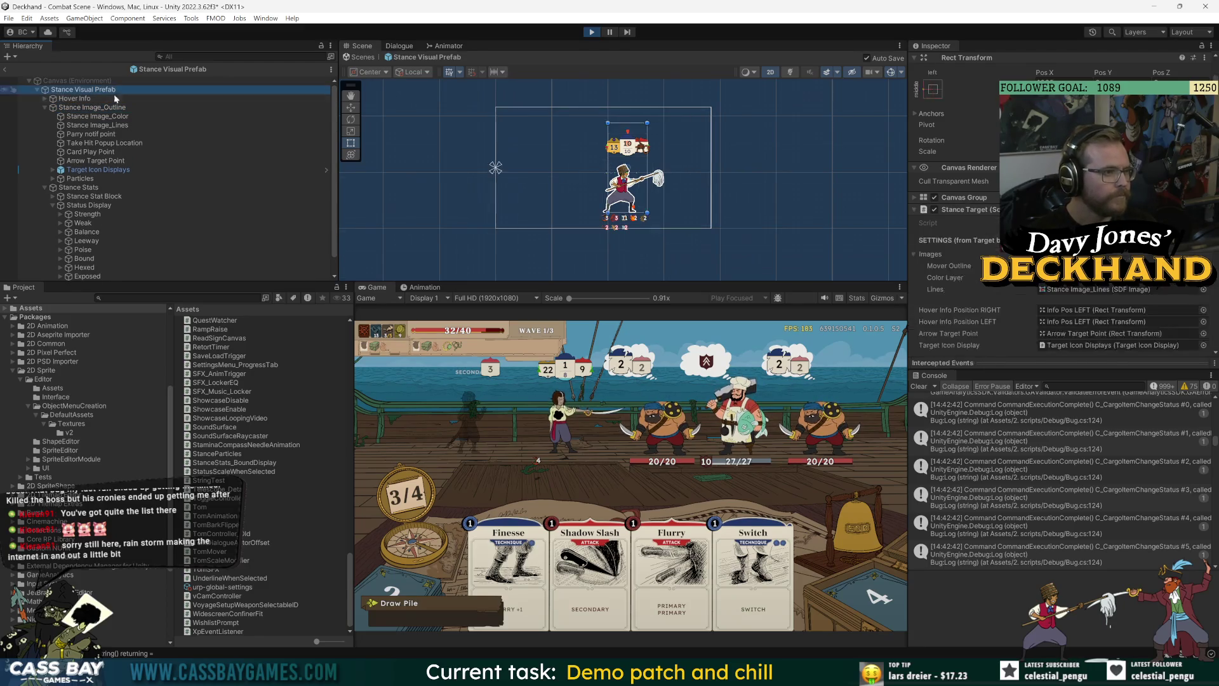
pyautogui.click(979, 215)
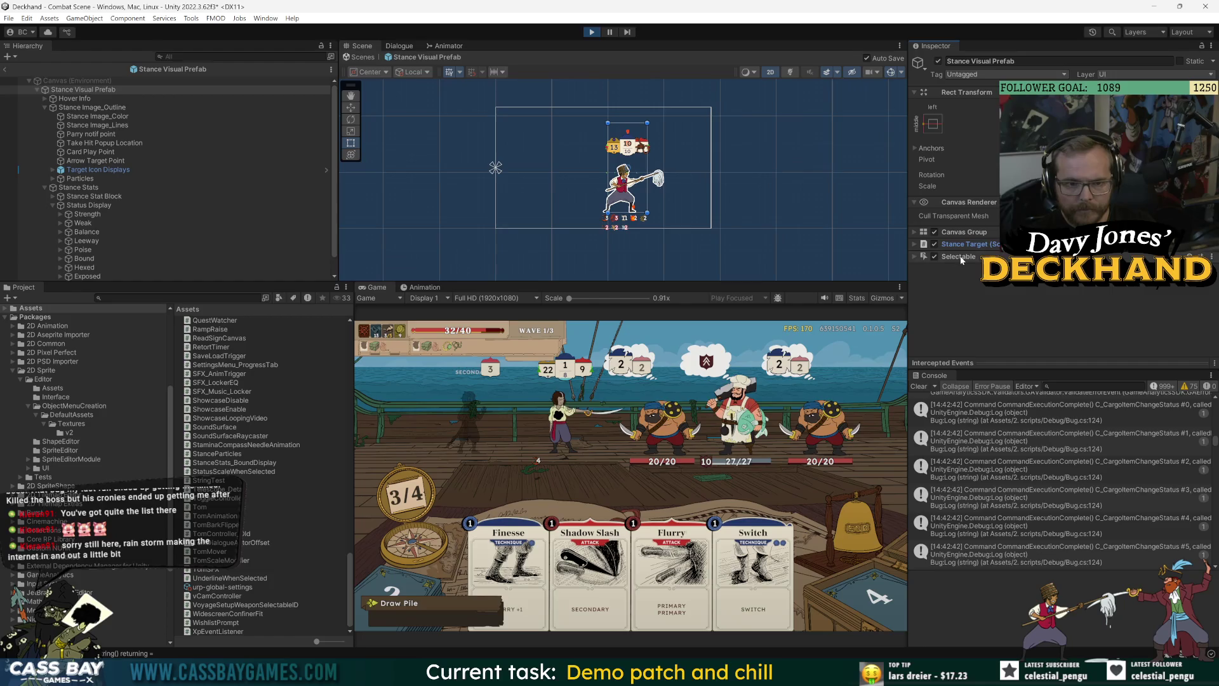
pyautogui.scroll(3, 597, 189)
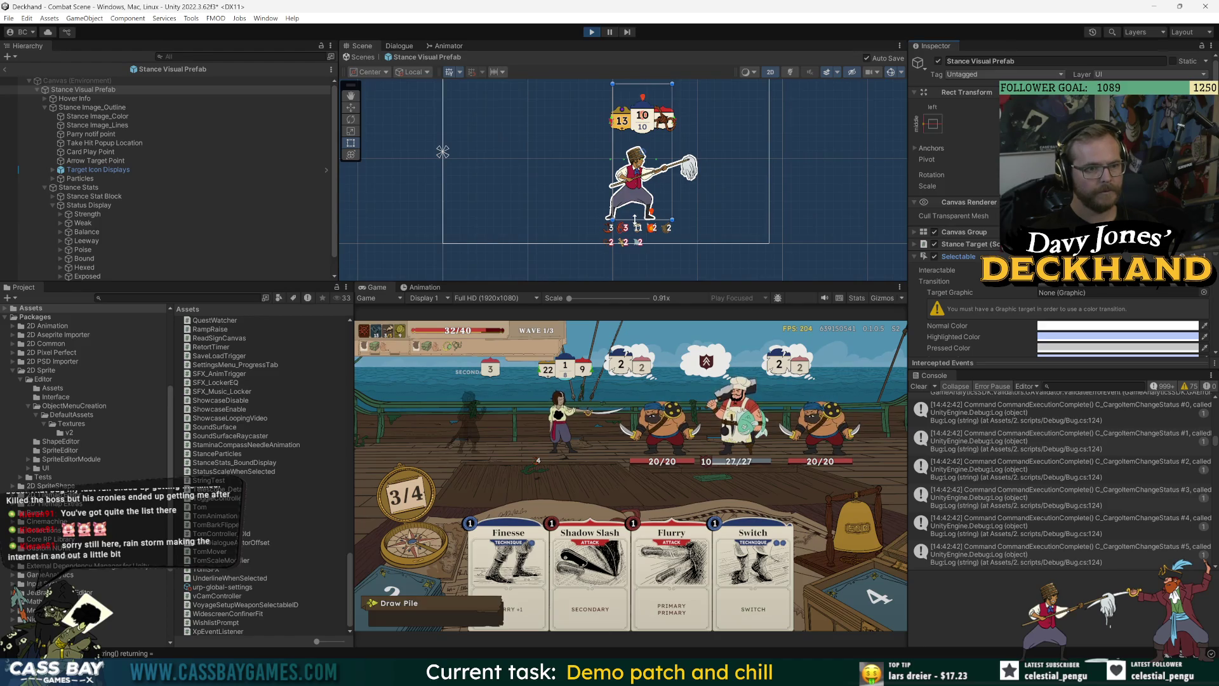
pyautogui.click(5, 68)
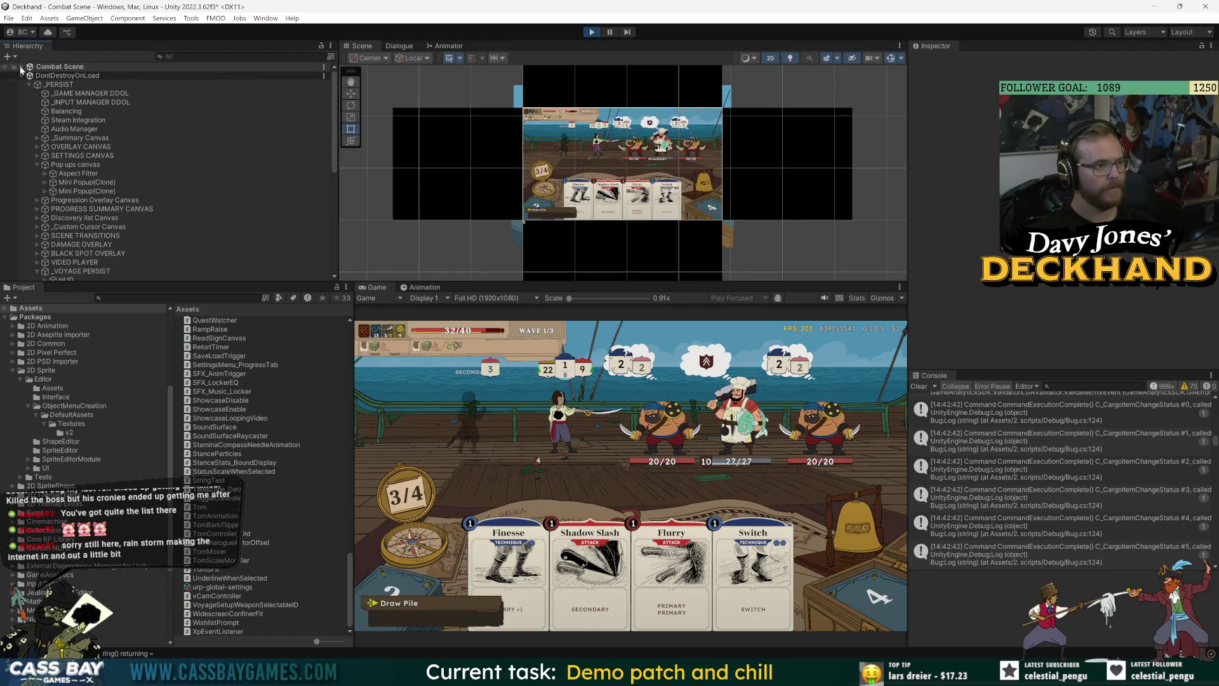
# Step: Browse _Combat Logic's STANCES objects (Stance A, Stance B's STRENGTH 4) and frame The Rooster
pyautogui.click(22, 66)
pyautogui.click(29, 94)
pyautogui.click(36, 102)
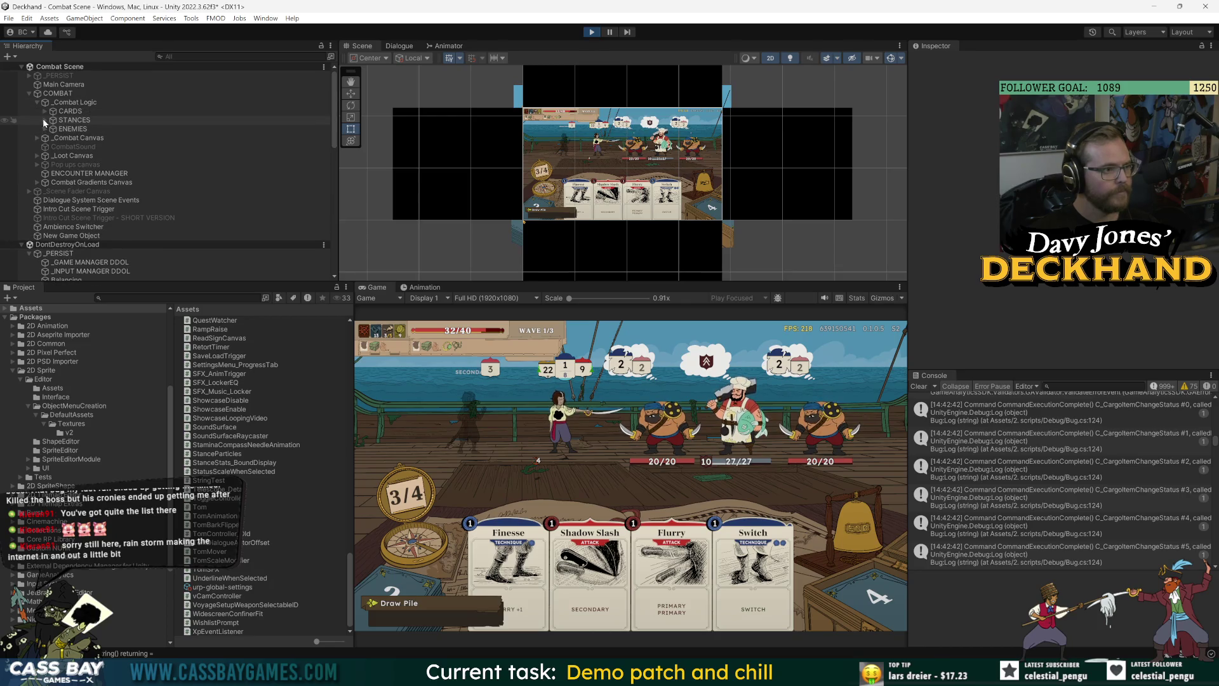
pyautogui.click(44, 120)
pyautogui.click(60, 129)
pyautogui.click(52, 137)
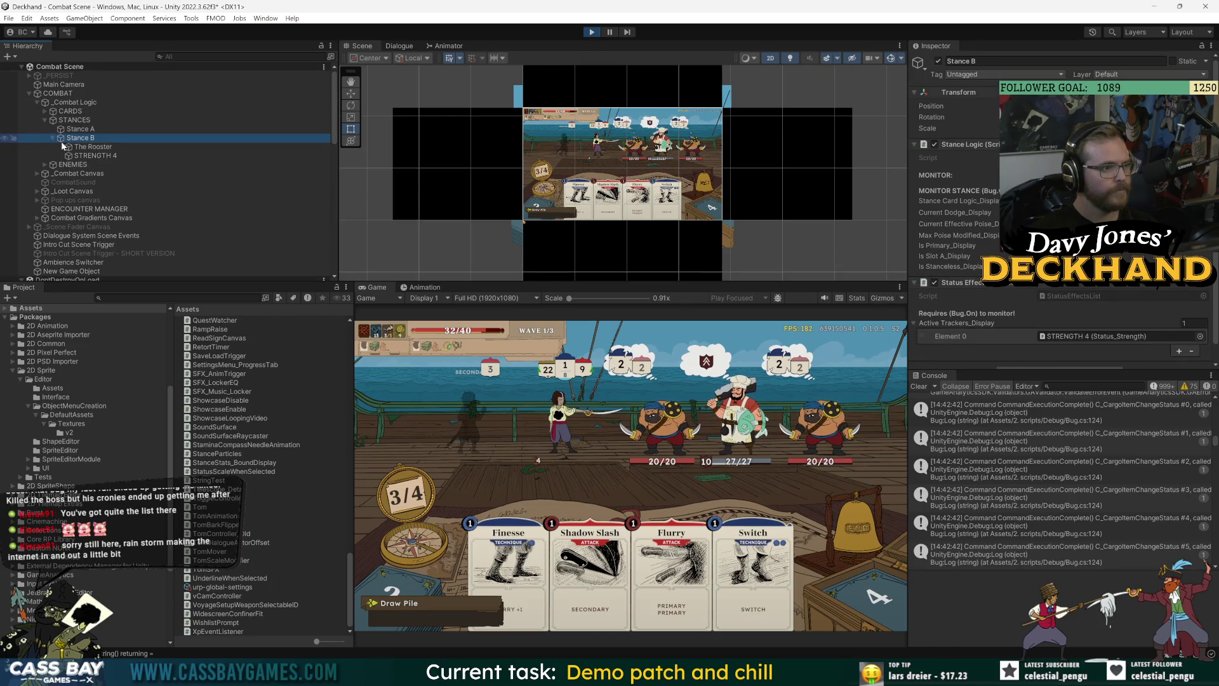
pyautogui.click(104, 156)
pyautogui.click(106, 148)
pyautogui.press('f')
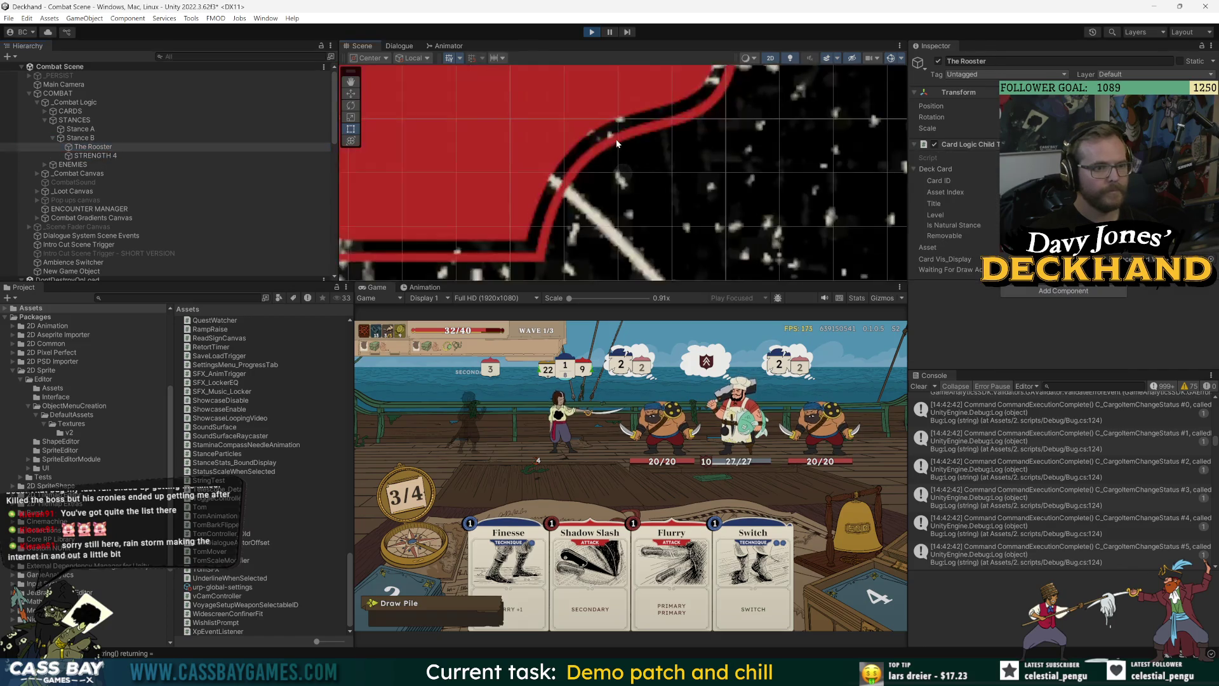
pyautogui.scroll(-5, 639, 195)
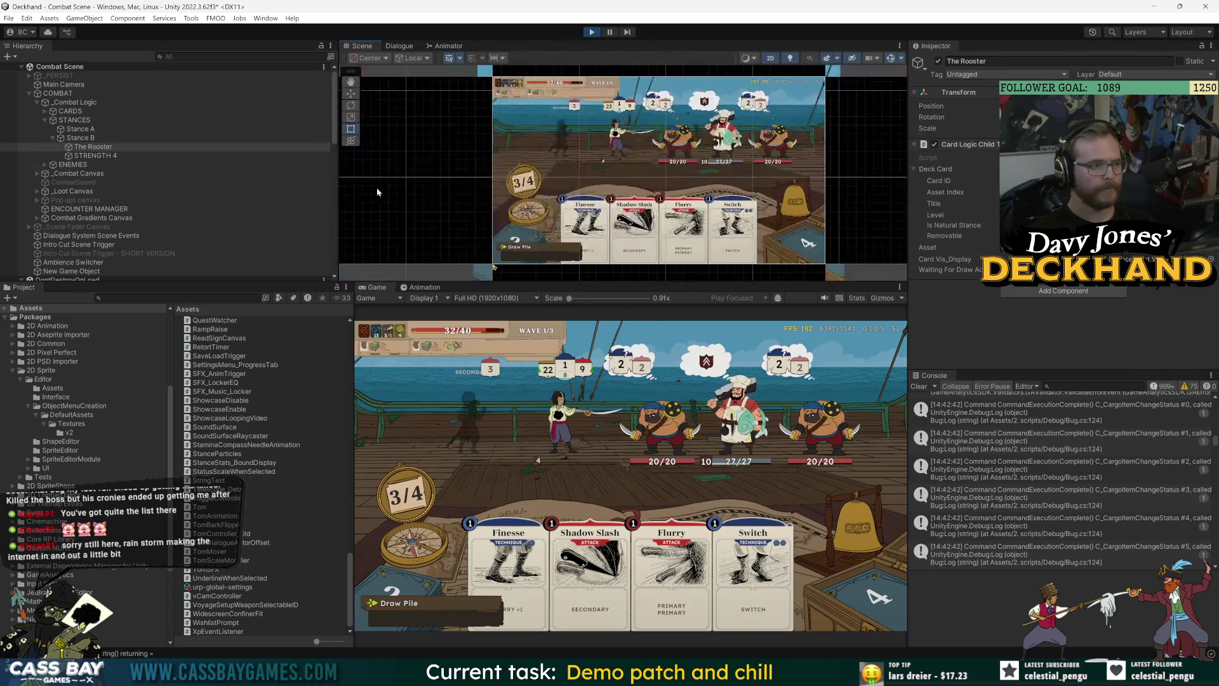
# Step: Expand _Combat Canvas > Aspect Fitter > MASTER MOVER > PlayArea > Stances and select Secondary: The Rooster
pyautogui.click(38, 102)
pyautogui.click(36, 111)
pyautogui.click(45, 120)
pyautogui.click(52, 129)
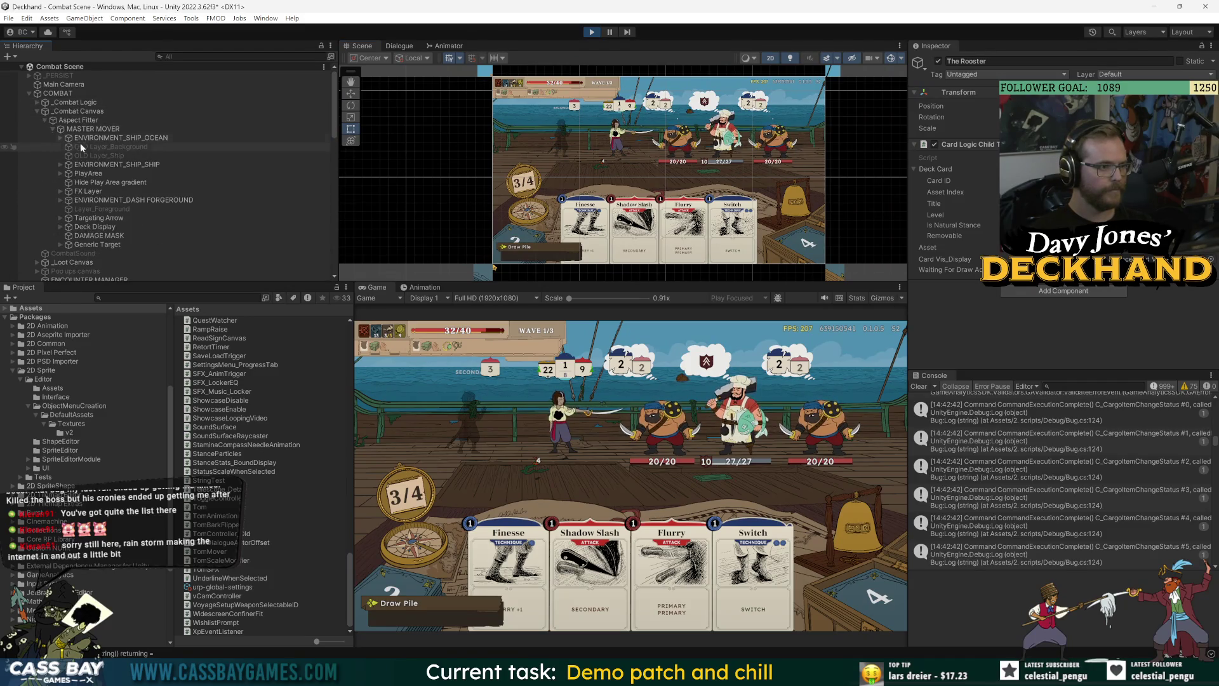
pyautogui.click(60, 173)
pyautogui.click(68, 191)
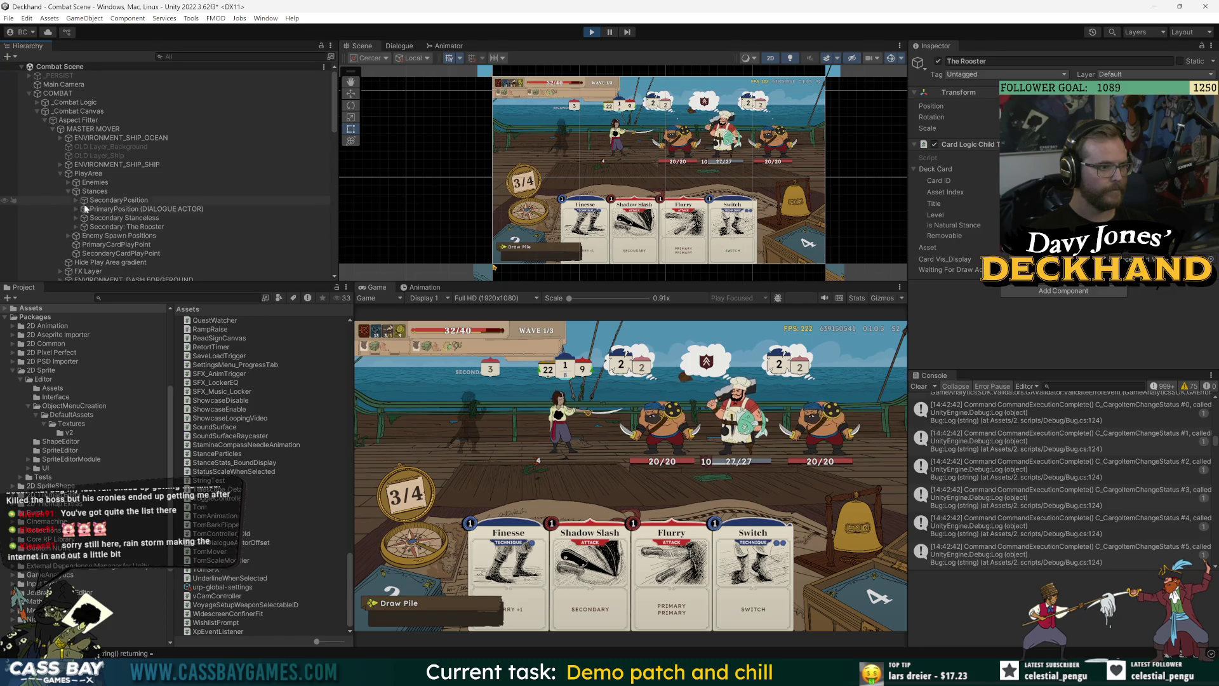
pyautogui.click(76, 228)
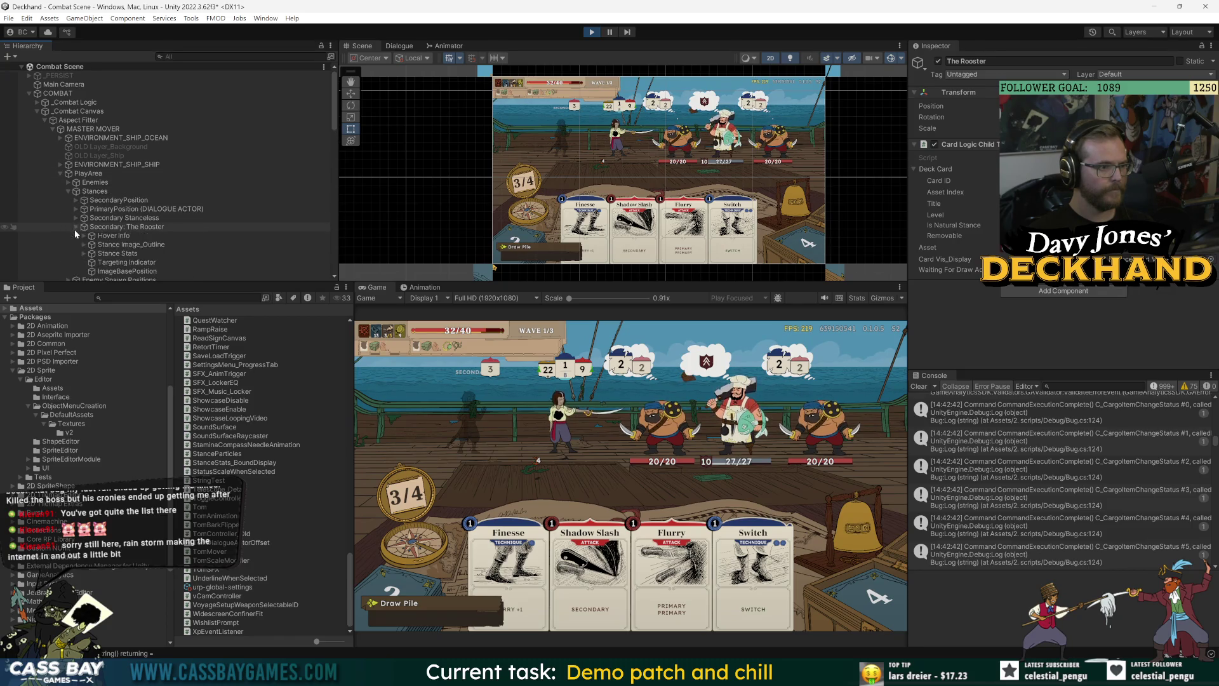
pyautogui.click(112, 228)
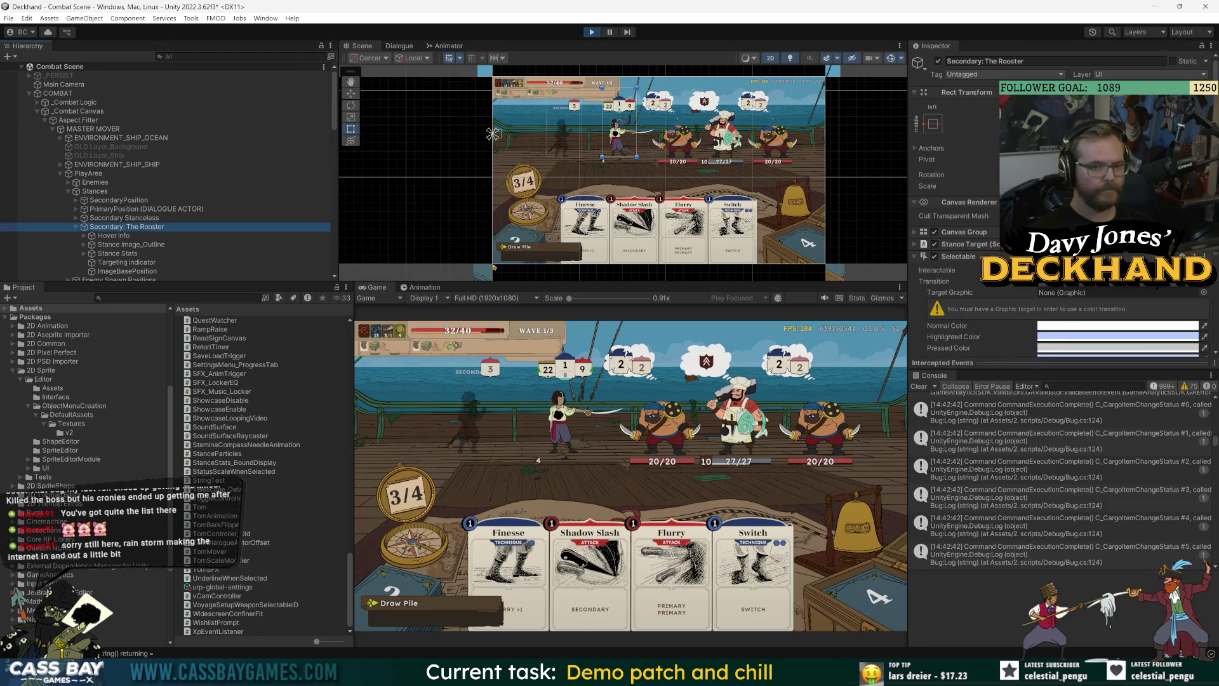
# Step: Frame Secondary: The Rooster and test its stance tooltip by hovering and cycling focus with Left/Right
pyautogui.press('f')
pyautogui.moveTo(621, 153); pyautogui.dragTo(632, 219)
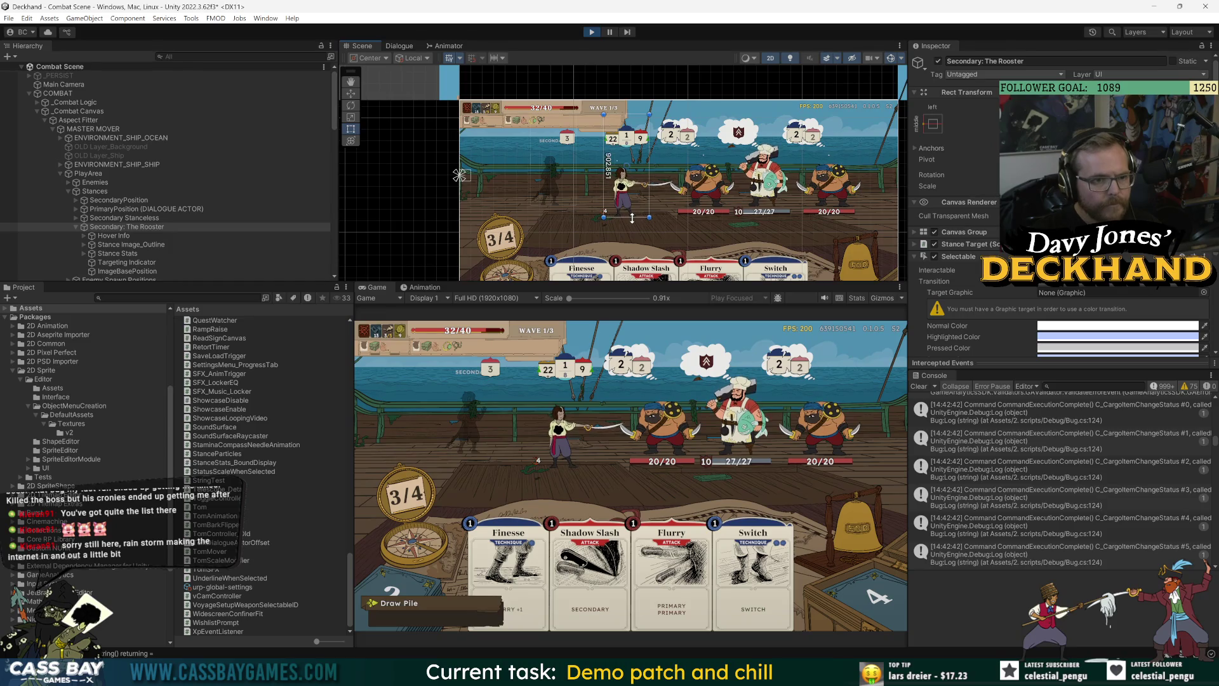
pyautogui.moveTo(535, 470)
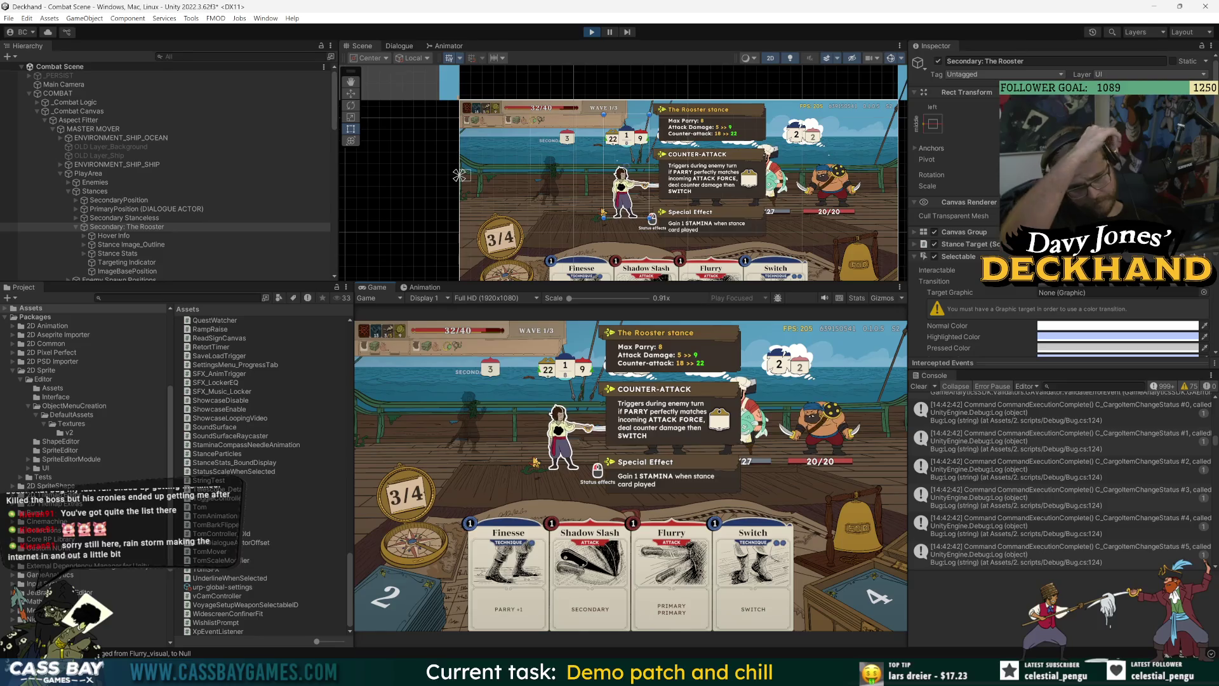
pyautogui.press('Right')
pyautogui.press('Left')
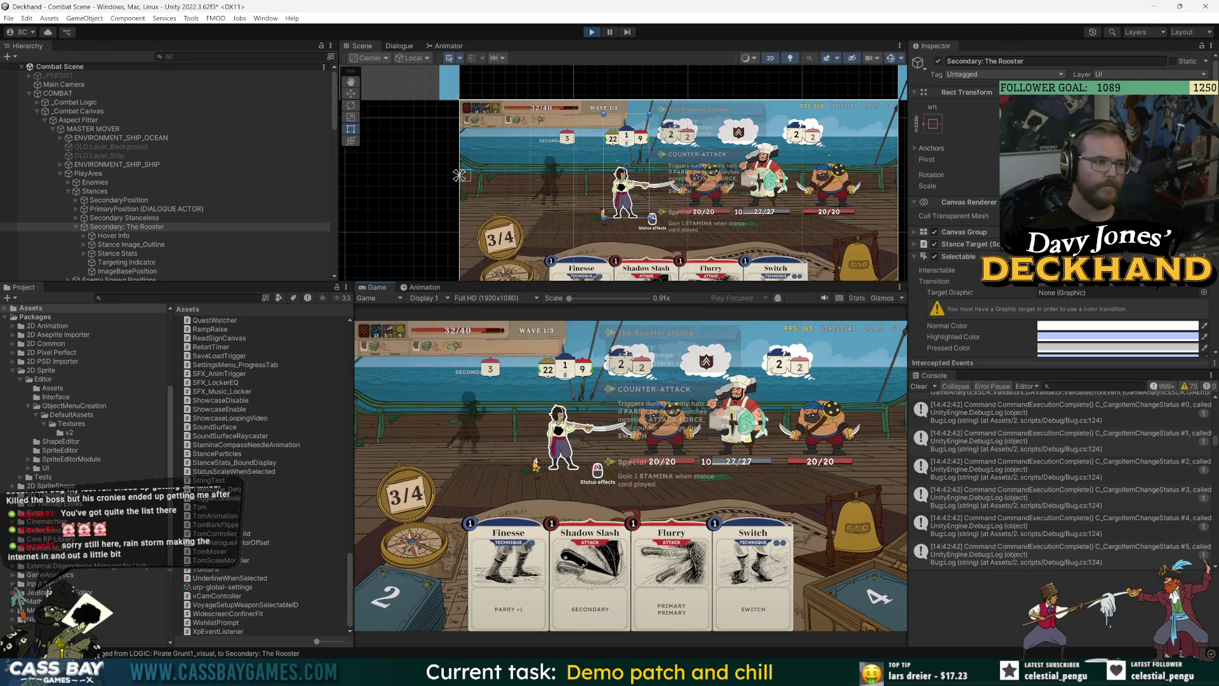
pyautogui.press('Right')
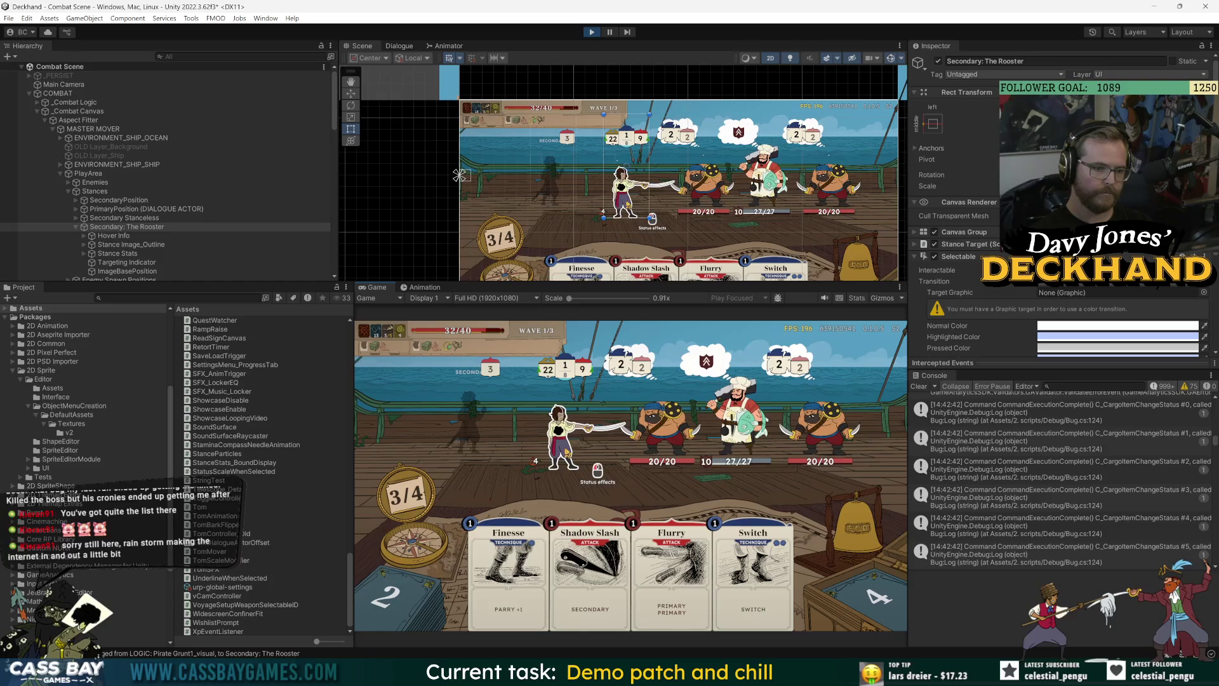
pyautogui.press('Left')
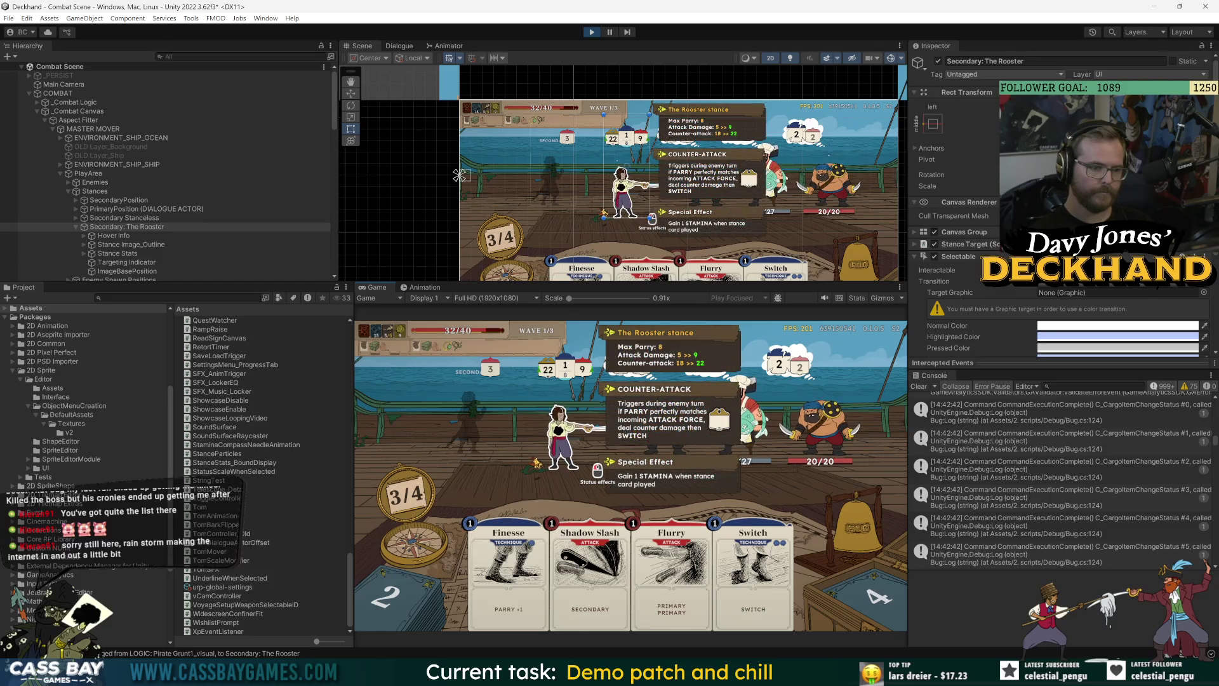
# Step: Dismiss The Rooster tooltip, then press the W debug key to end the combat encounter
pyautogui.click(541, 476)
pyautogui.moveTo(538, 467)
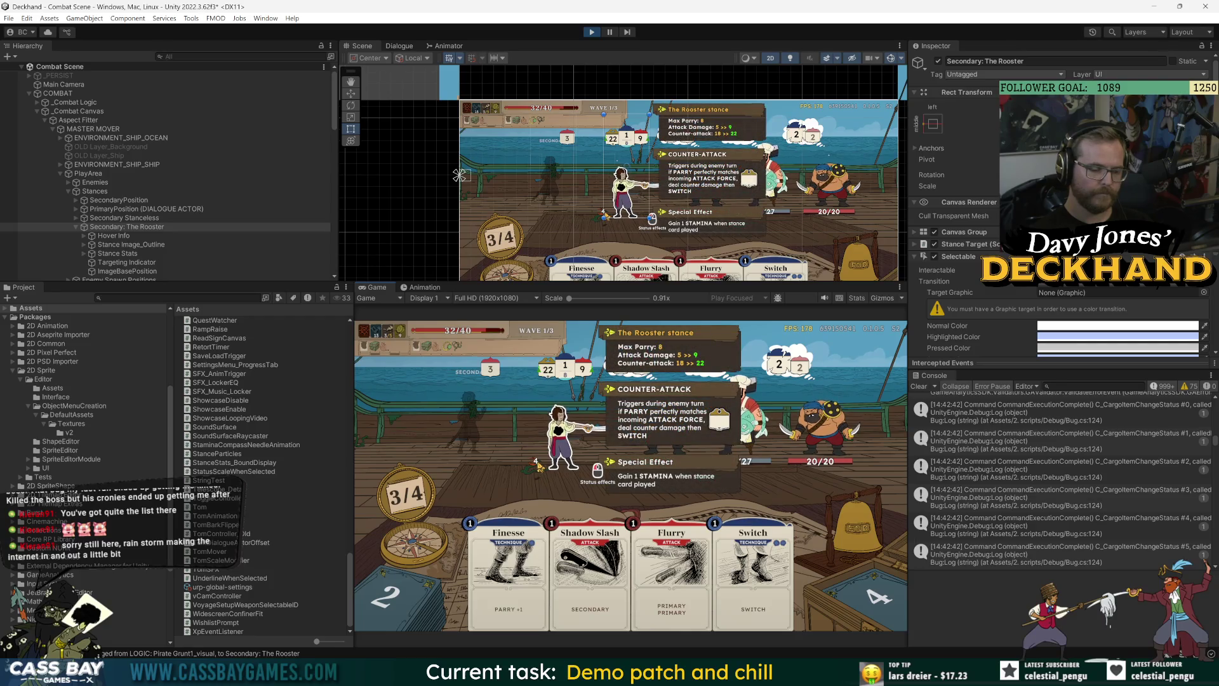
pyautogui.click(537, 467)
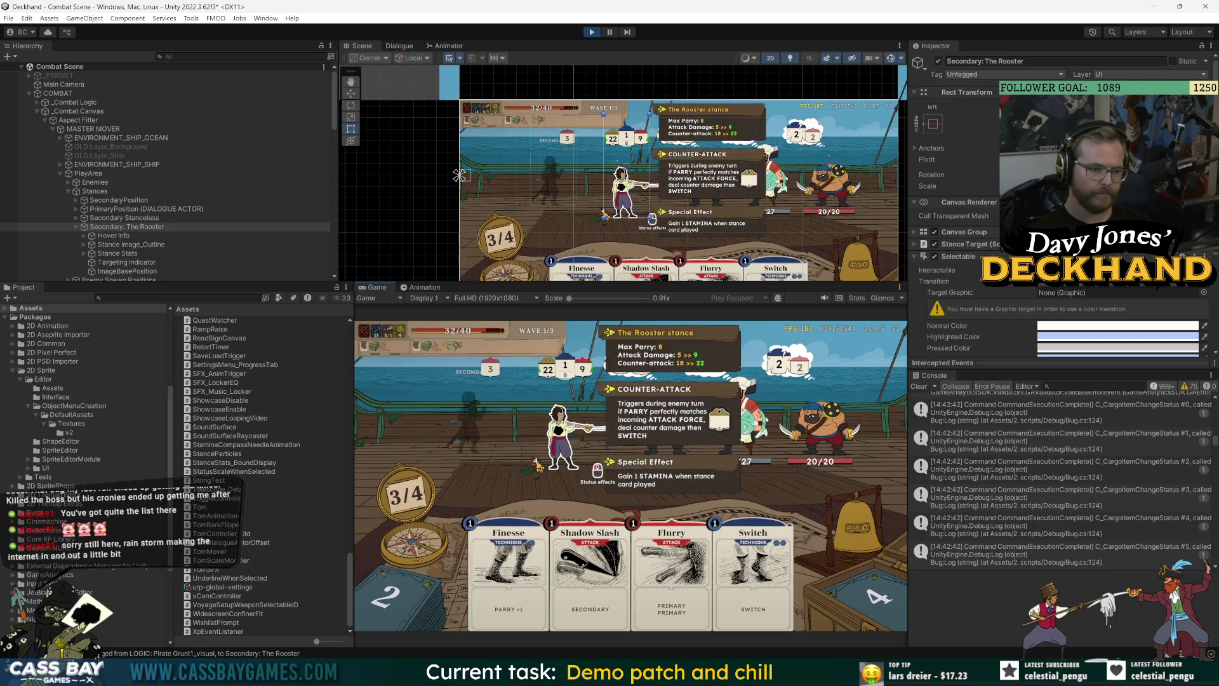
pyautogui.press('w')
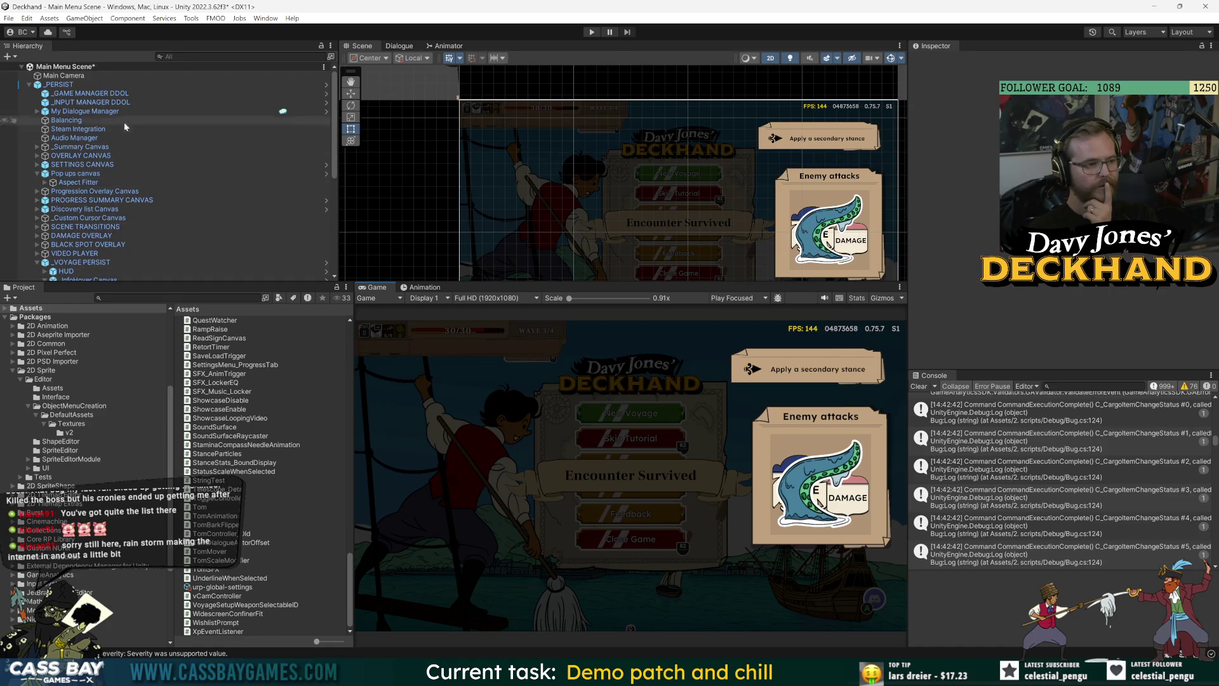
# Step: Save the Main Menu Scene, open Stance Visual Prefab from the Project search, and enlarge the Scene view
pyautogui.hotkey('ctrl', 's')
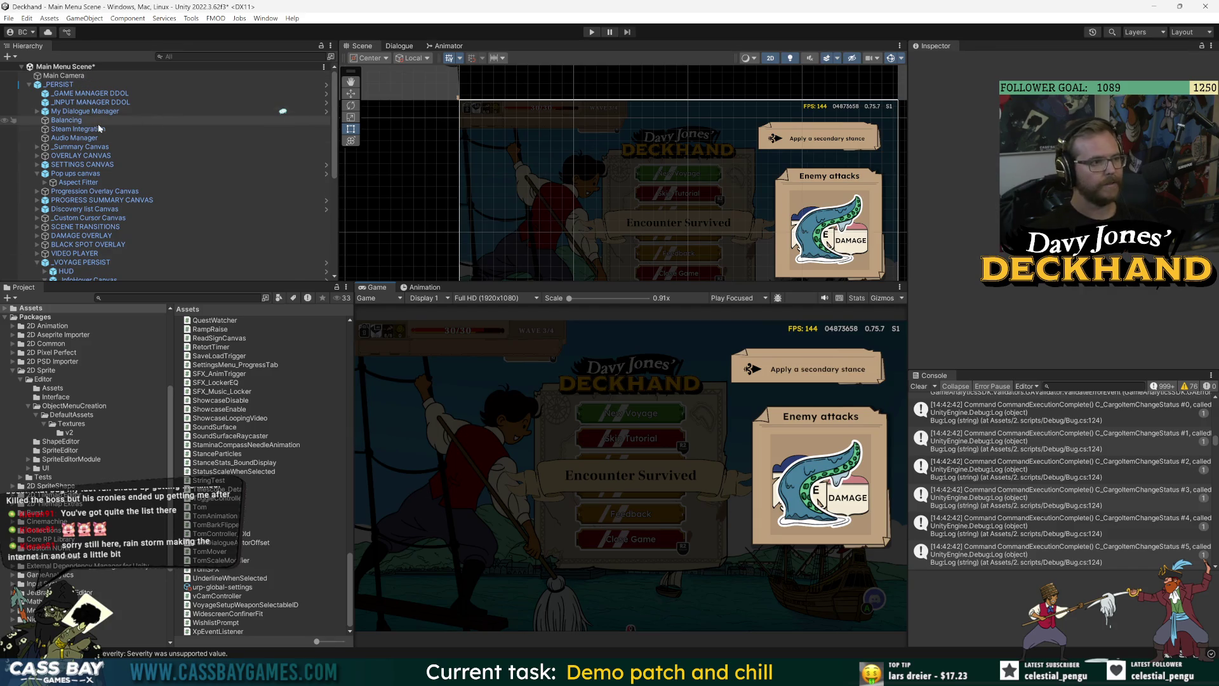
pyautogui.click(178, 297)
pyautogui.write('stance vis')
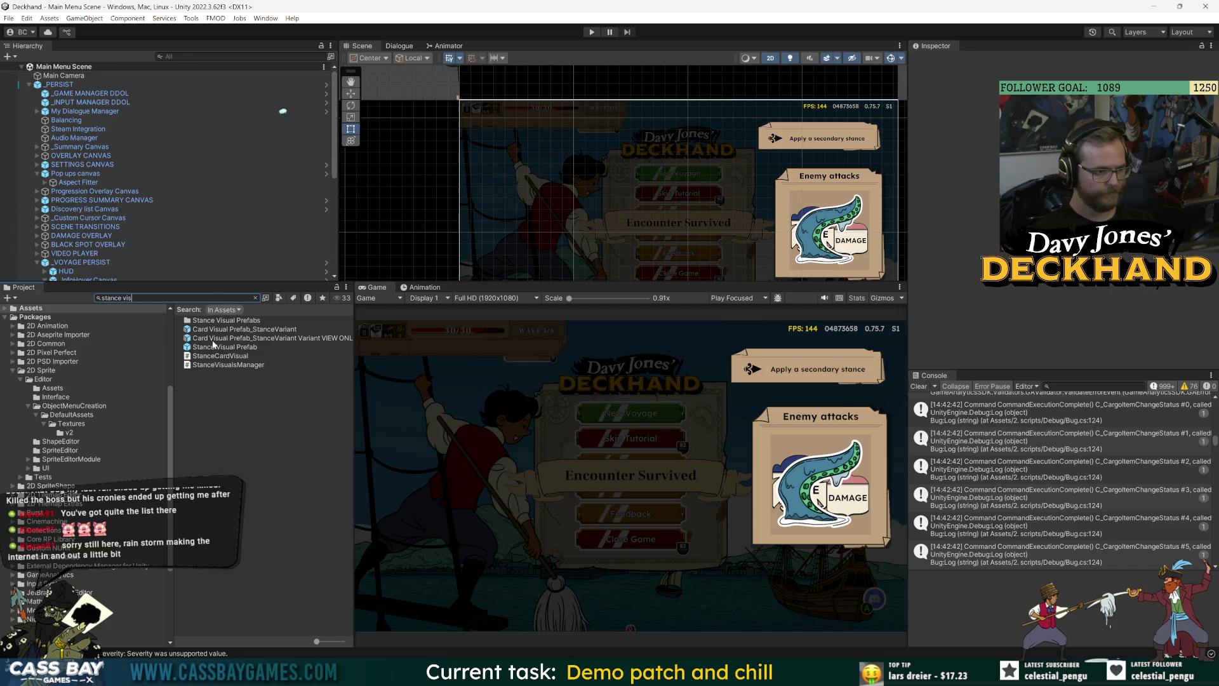
pyautogui.doubleClick(214, 346)
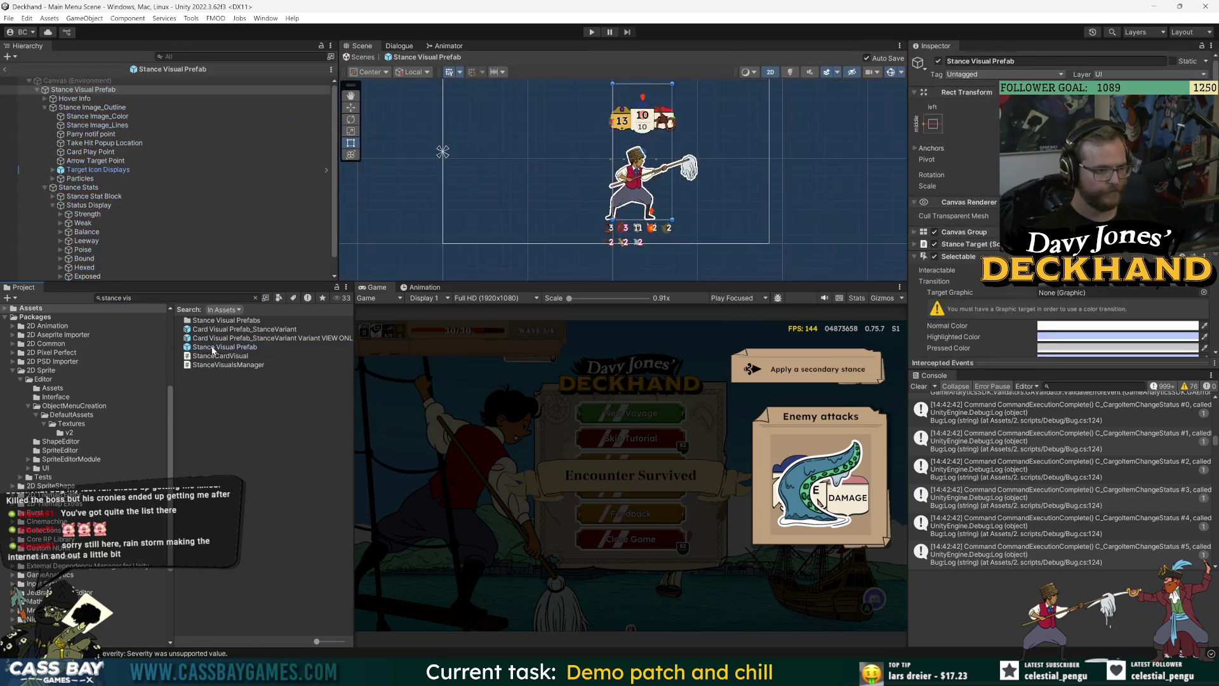
pyautogui.moveTo(497, 281); pyautogui.dragTo(498, 371)
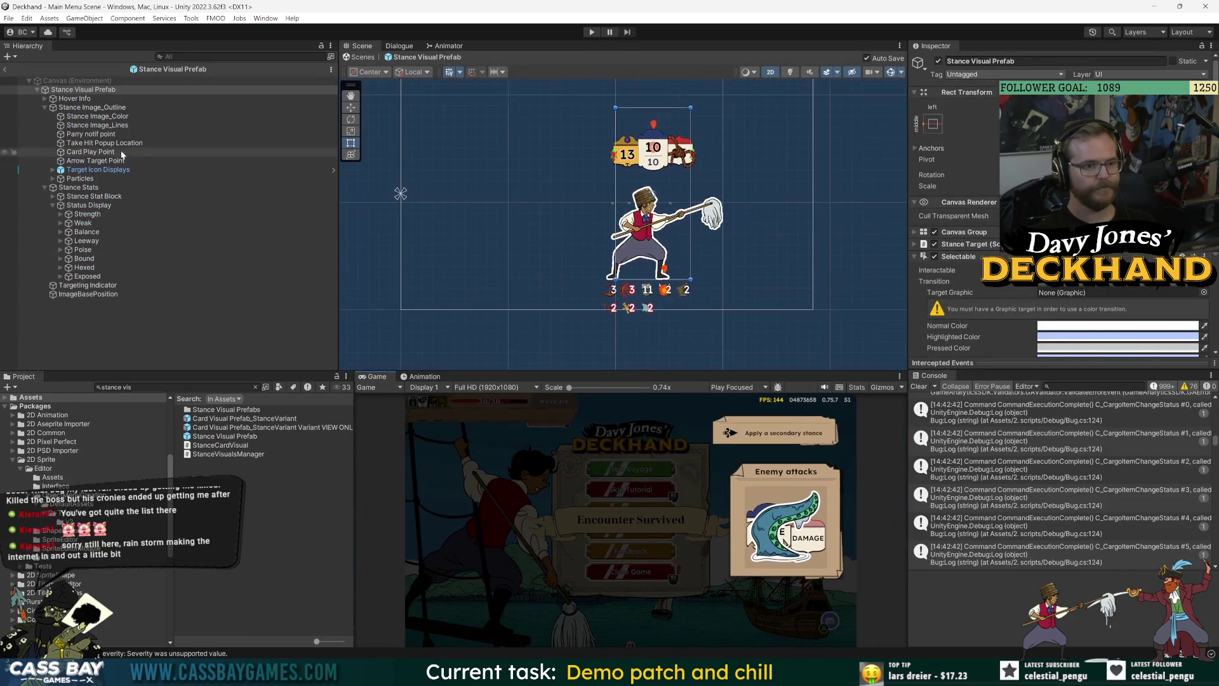
# Step: Select Status Display under Stance Stats > Stance Stat Block to add a component
pyautogui.click(79, 187)
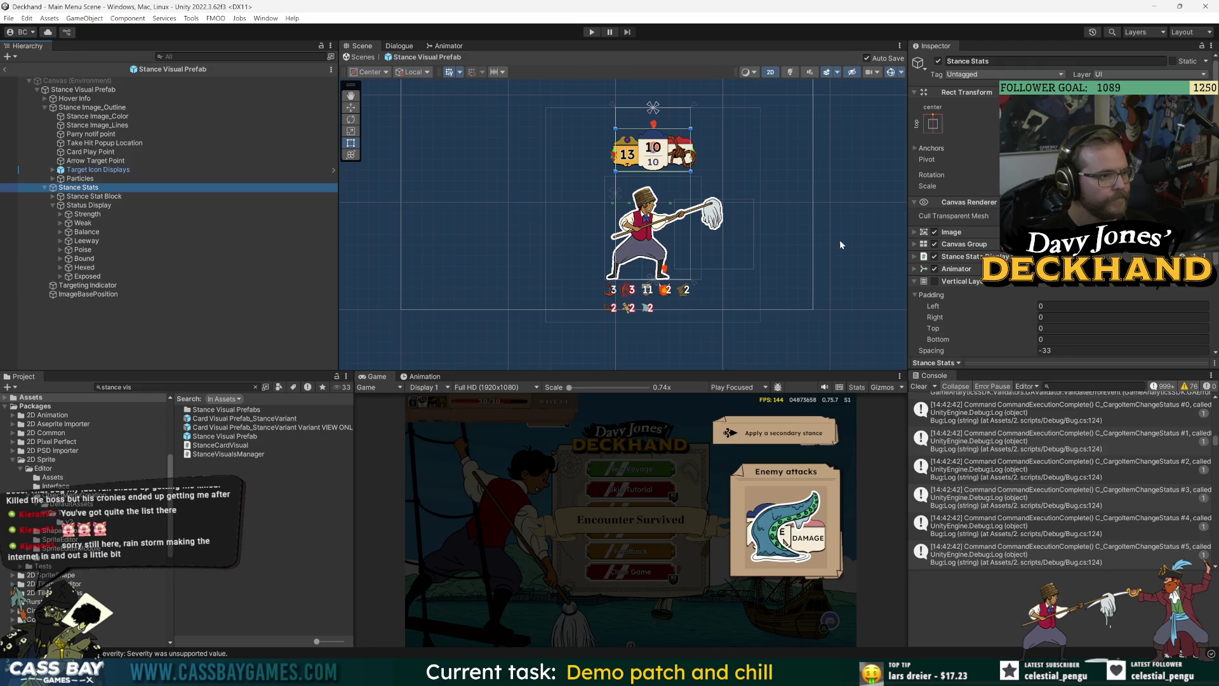
pyautogui.click(94, 196)
pyautogui.click(94, 207)
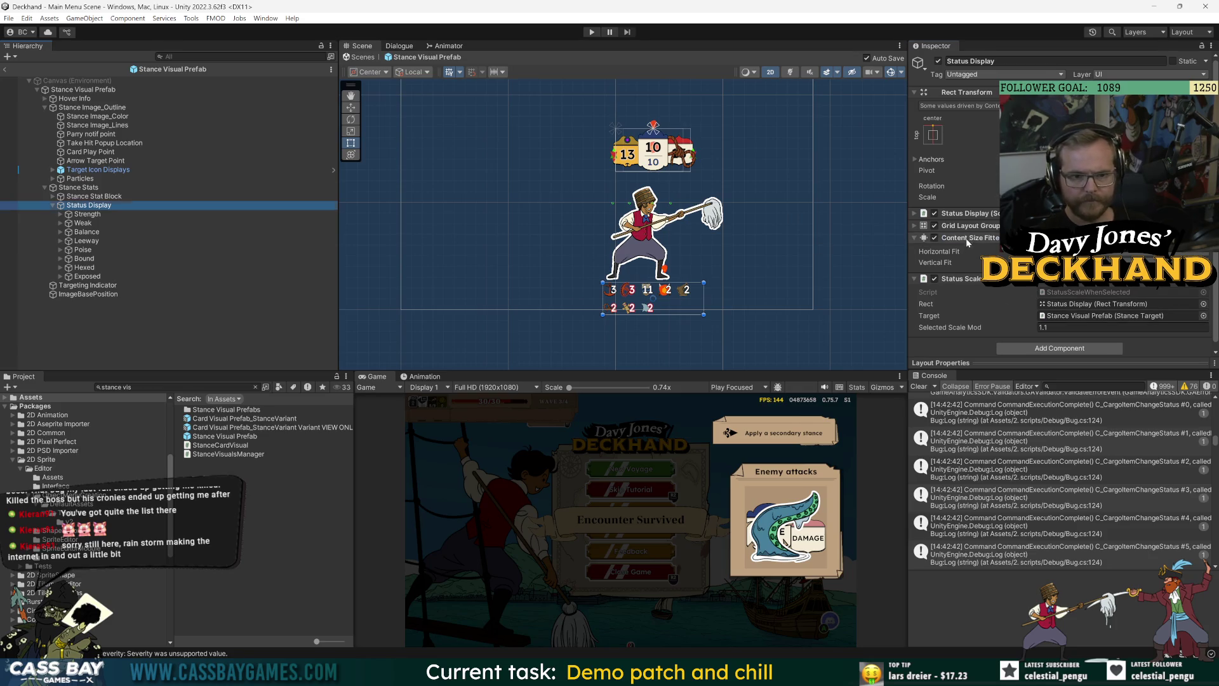
pyautogui.click(1082, 320)
# Step: Add the Pointer Click Catcher script to Status Display via a 'pointer' component search
pyautogui.write('pointer')
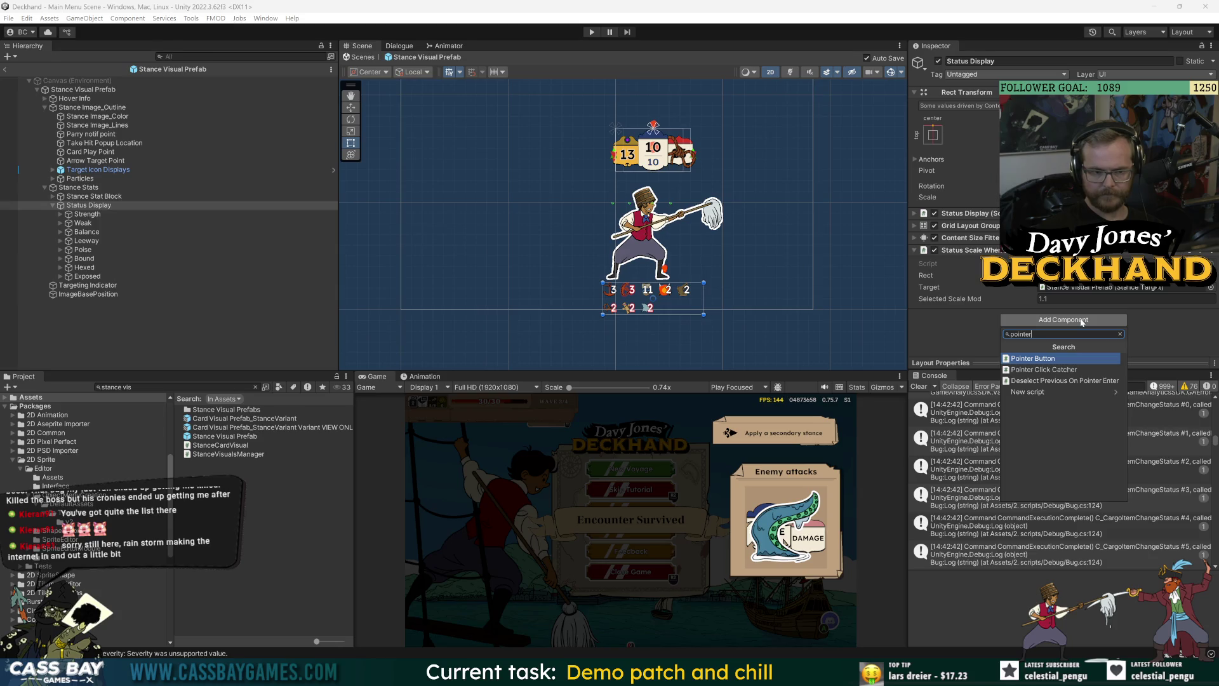
pyautogui.press('Down')
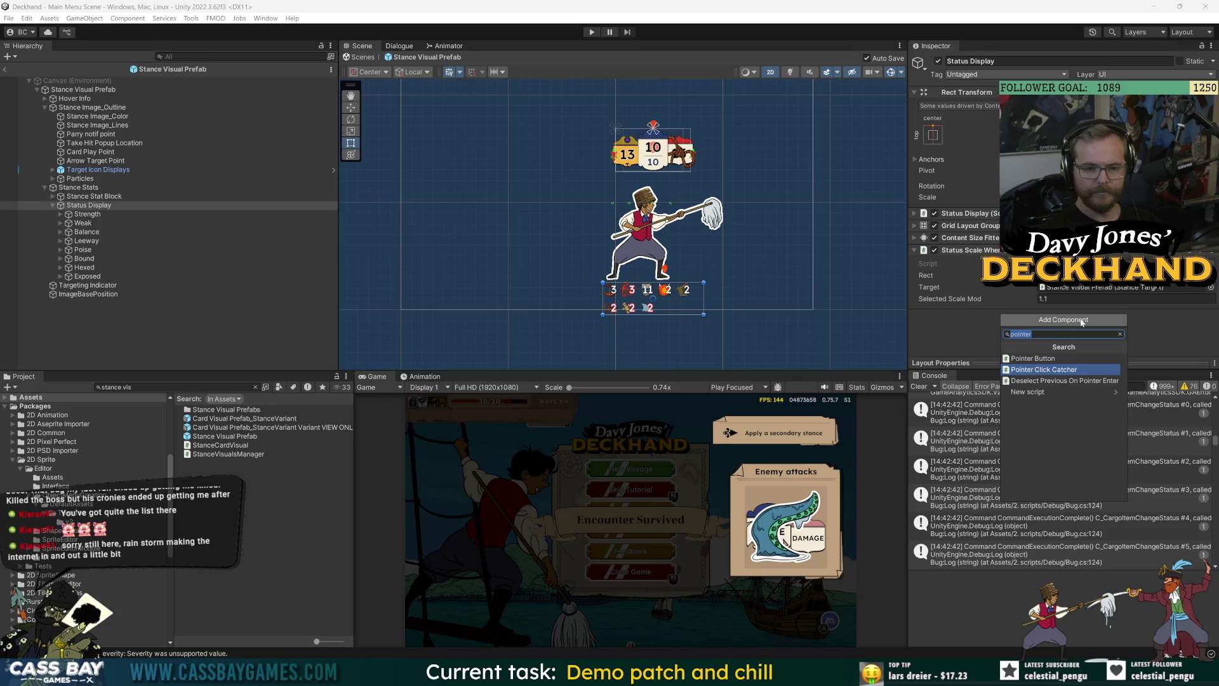
pyautogui.write('selector')
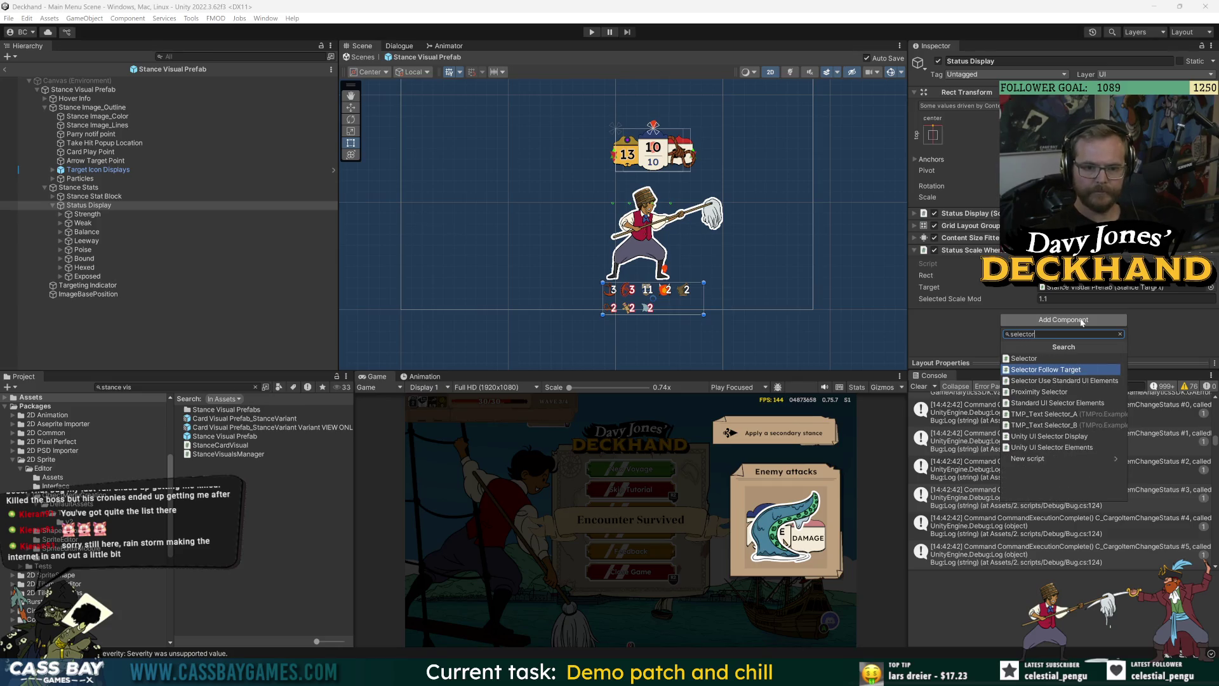
pyautogui.write('inare')
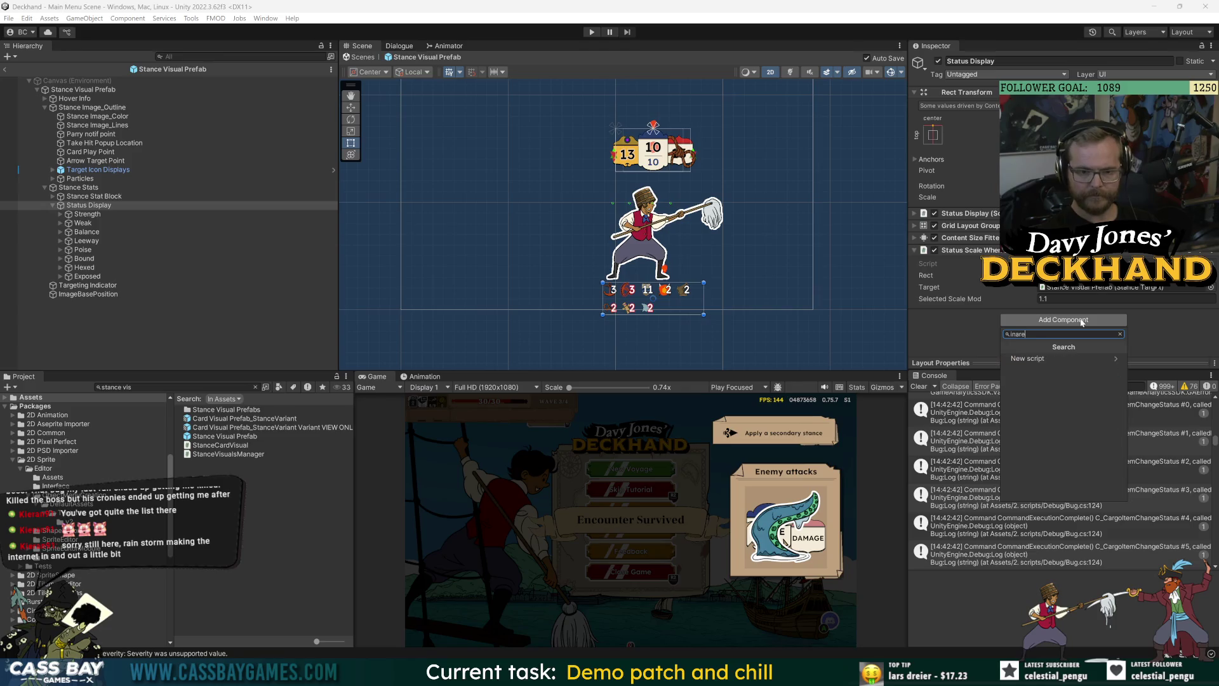
pyautogui.write('cur')
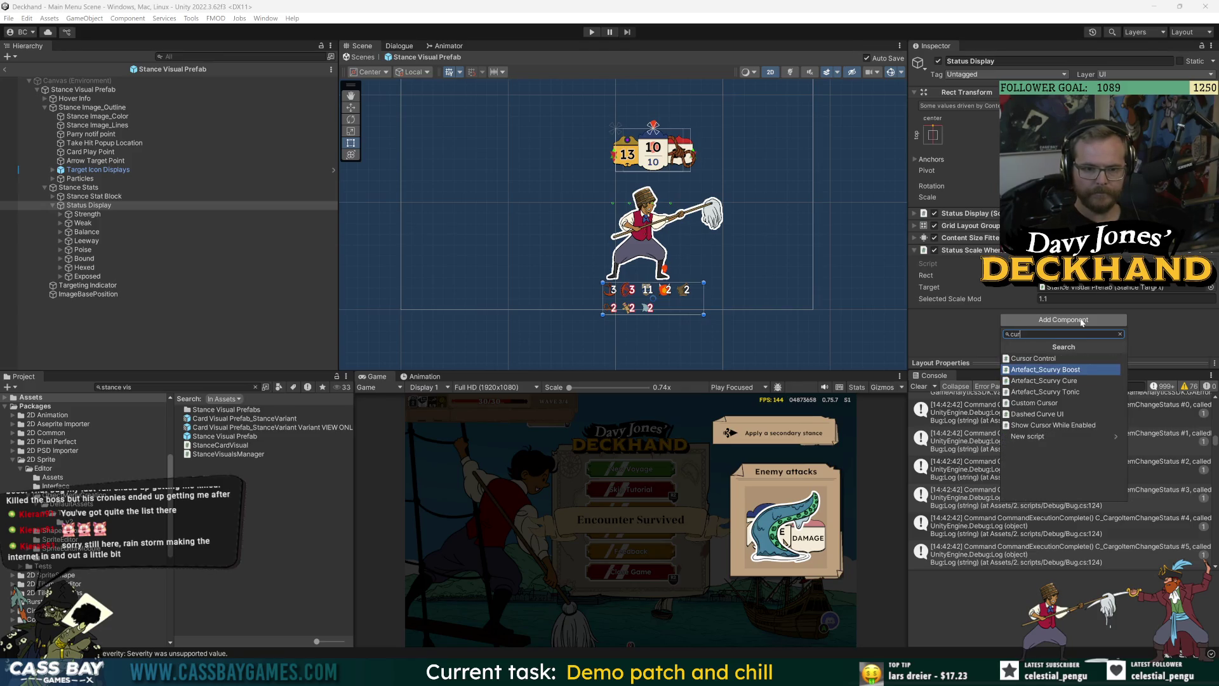
pyautogui.write('sor')
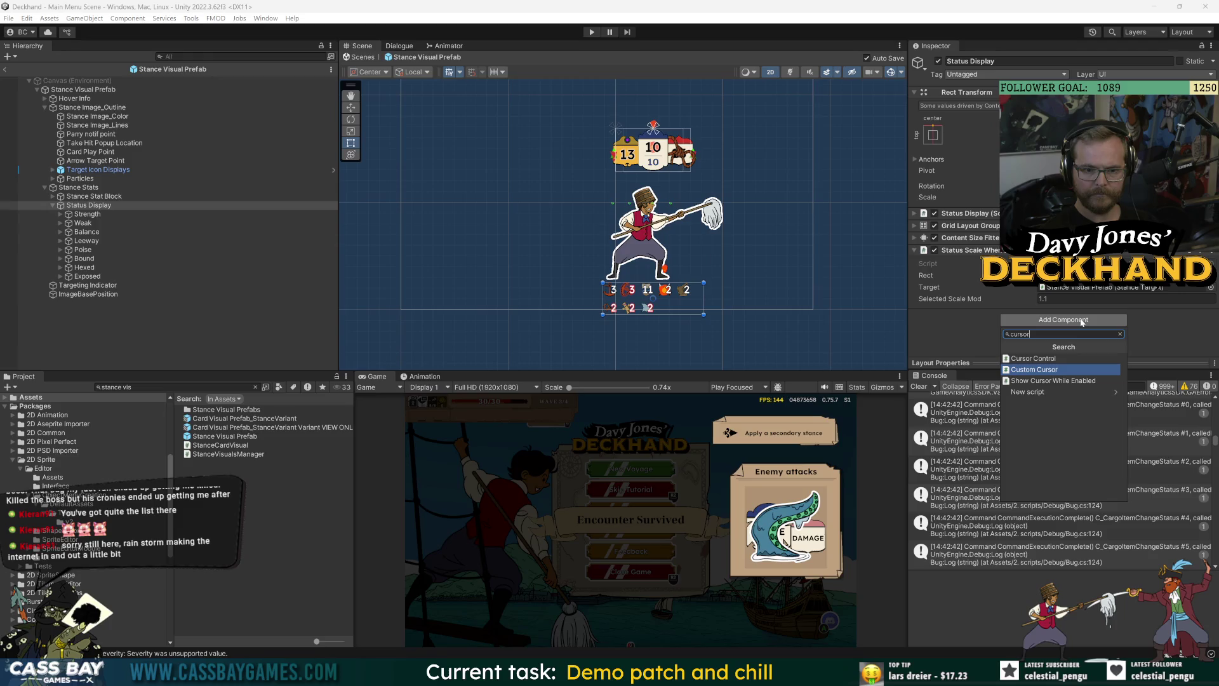
pyautogui.write('ointer')
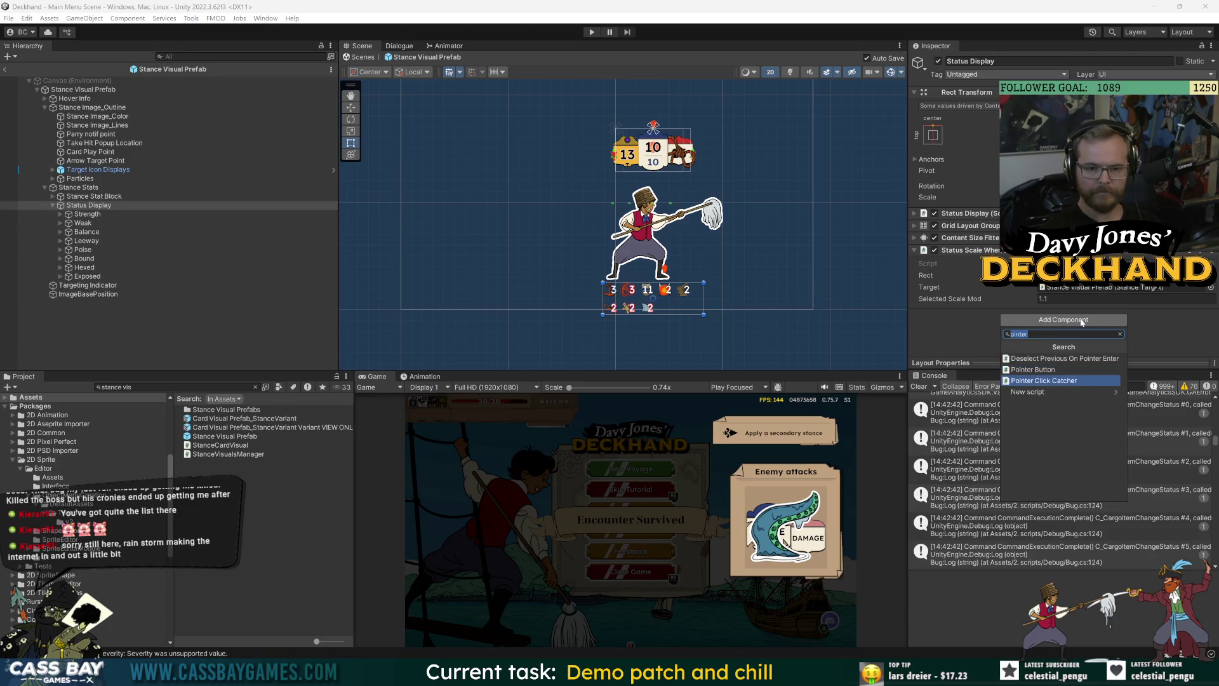
pyautogui.click(1044, 380)
# Step: Collapse the Pointer Click Catcher component, then remove it from Status Display
pyautogui.scroll(-4, 976, 345)
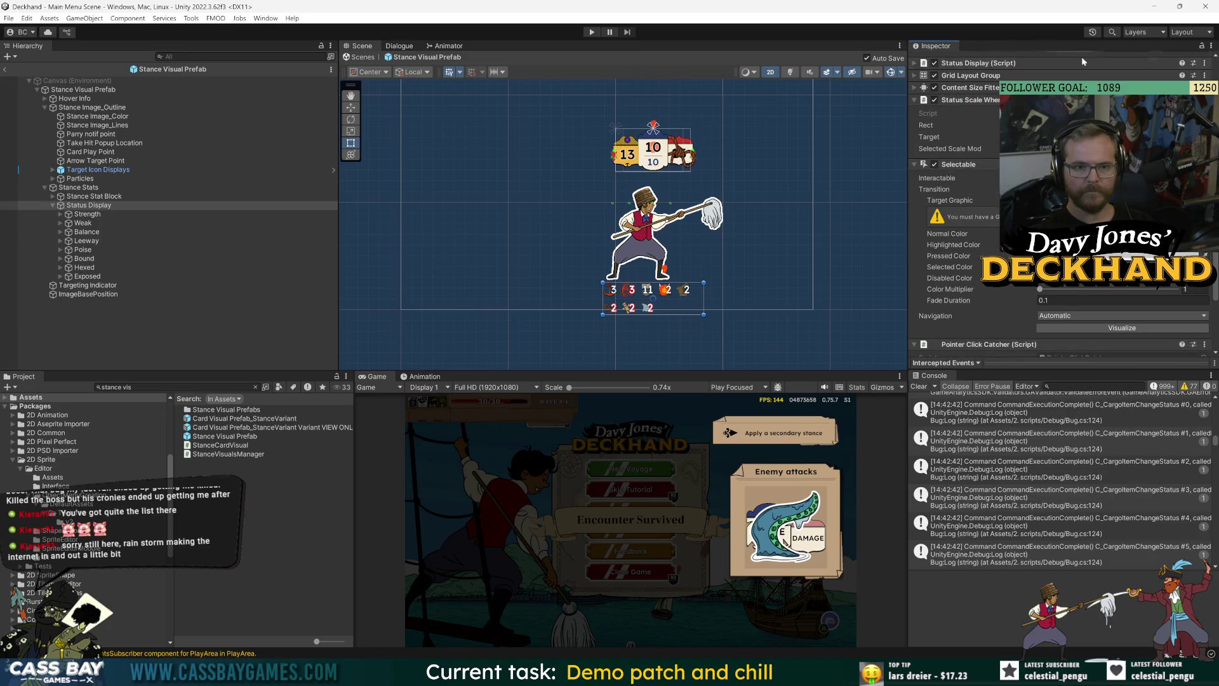
pyautogui.click(1003, 345)
pyautogui.scroll(-1, 1003, 345)
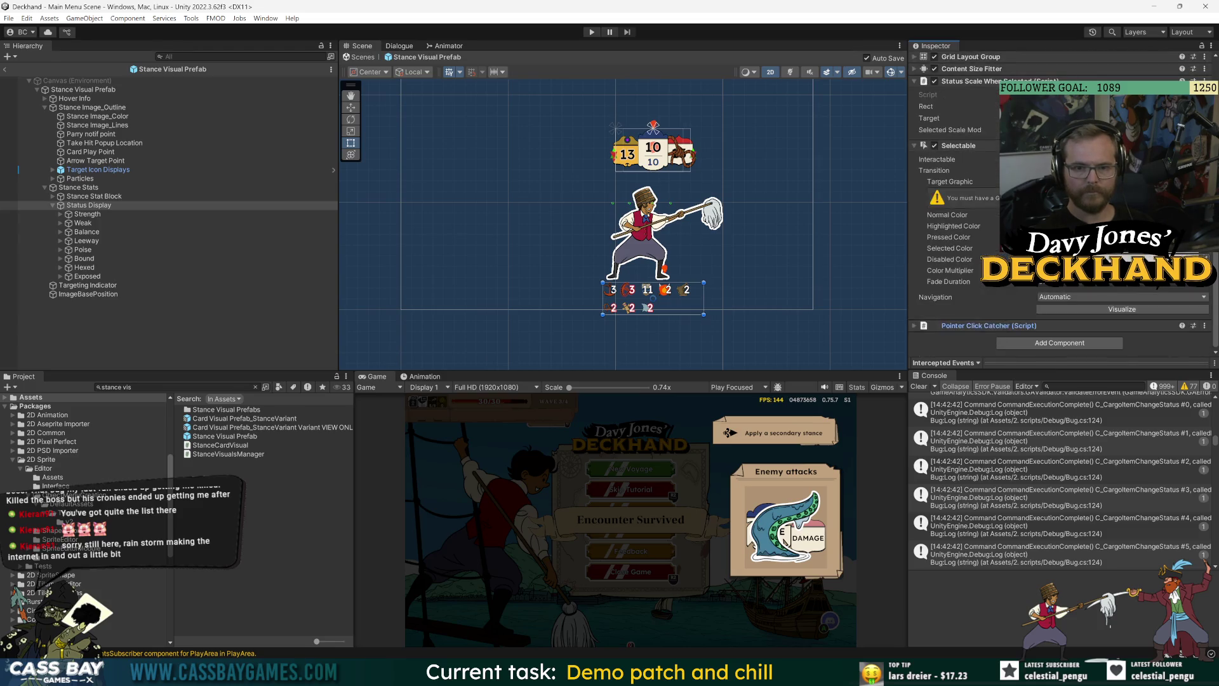
pyautogui.click(1205, 326)
pyautogui.click(1140, 357)
# Step: Re-add Pointer Click Catcher via an 'areapointer' search and open its script in Visual Studio
pyautogui.click(1055, 346)
pyautogui.write('area')
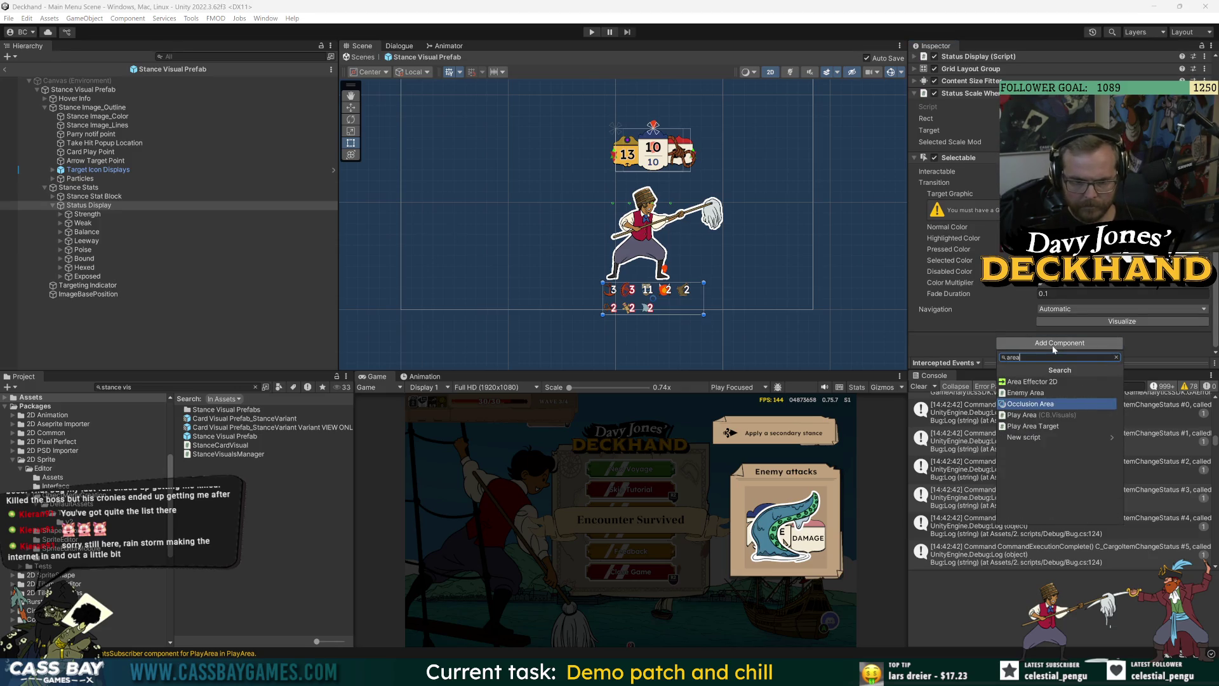
pyautogui.write('pointer')
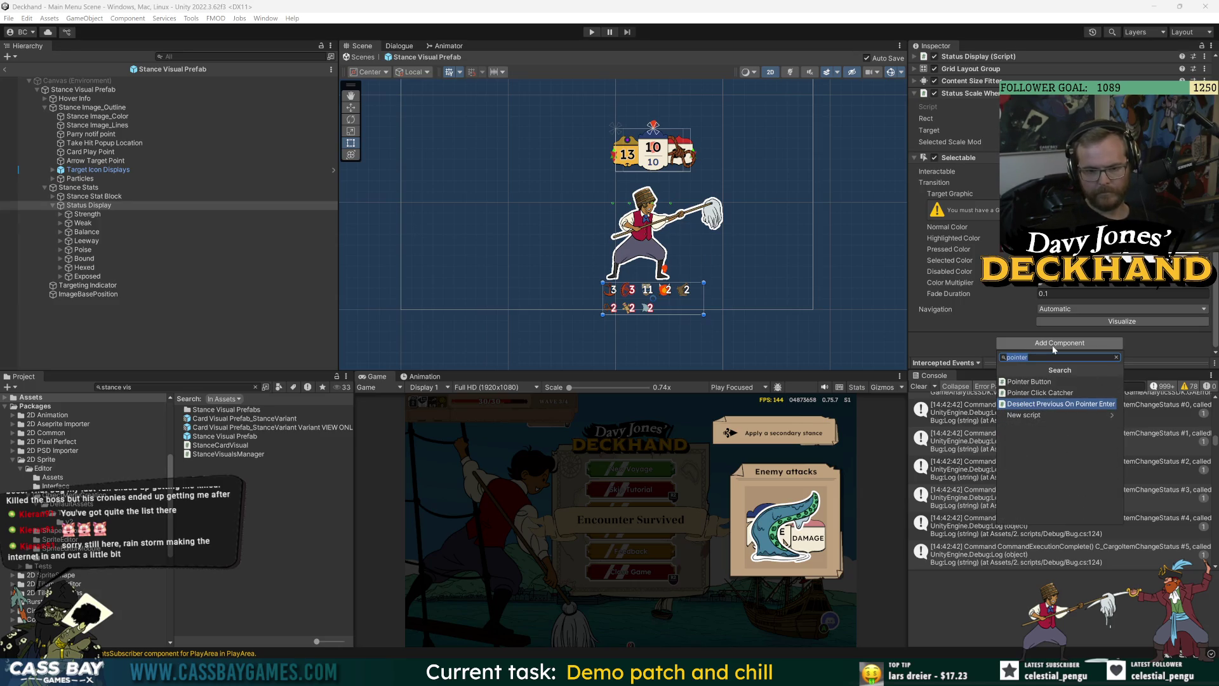
pyautogui.click(1055, 393)
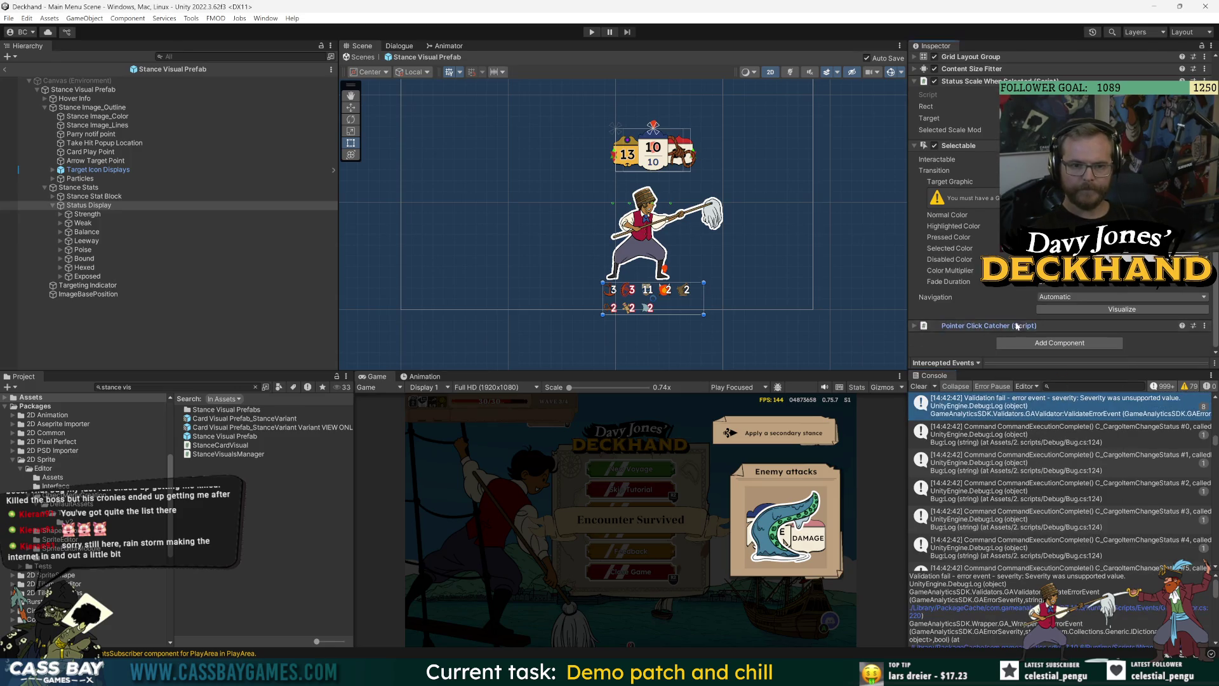
pyautogui.doubleClick(1064, 338)
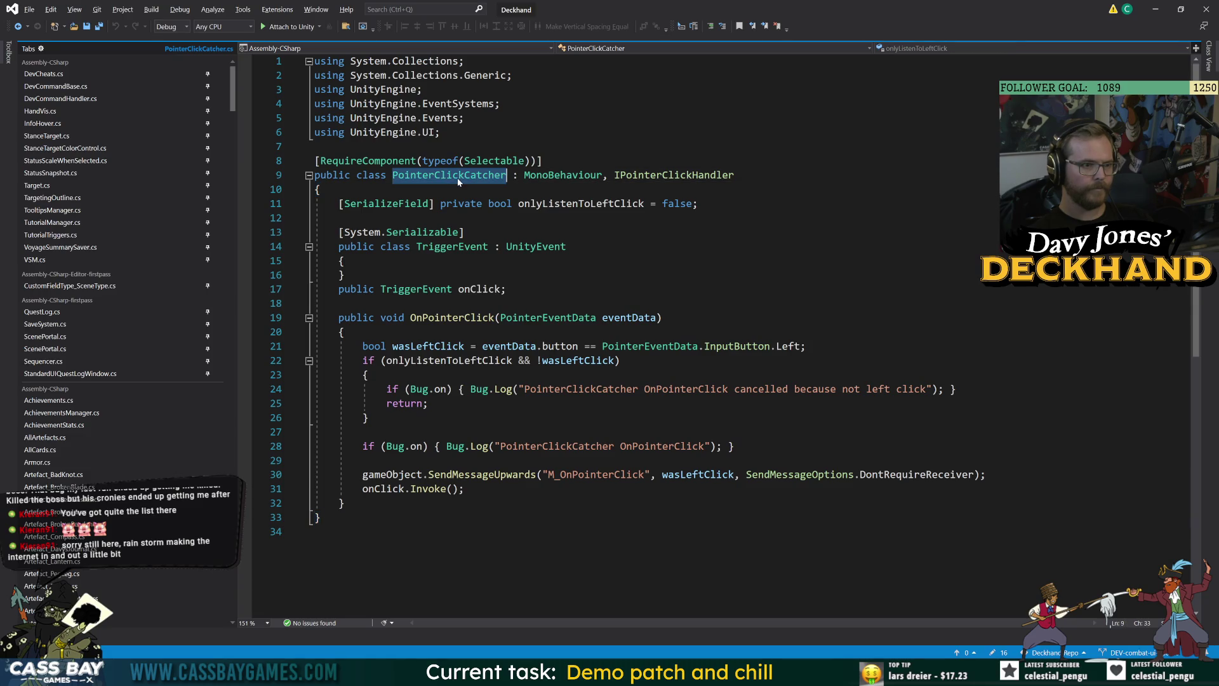
# Step: Review the onClick event in PointerClickCatcher.cs, navigate back, and return to Unity
pyautogui.click(506, 289)
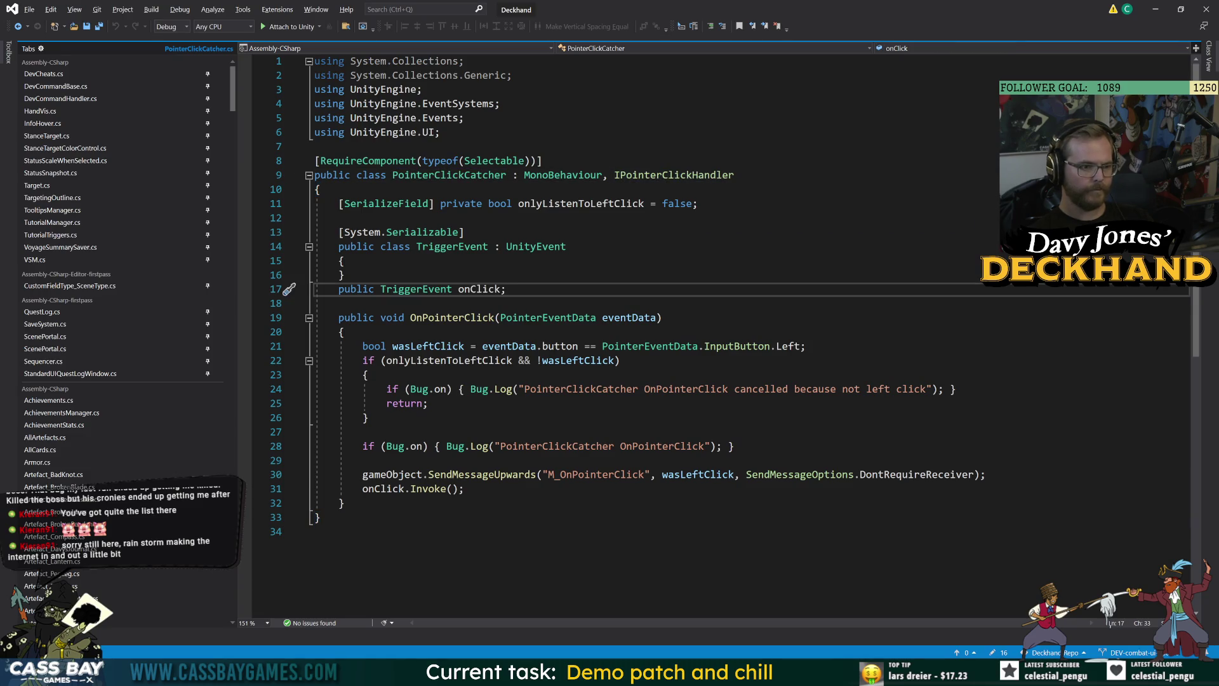
pyautogui.press('Up')
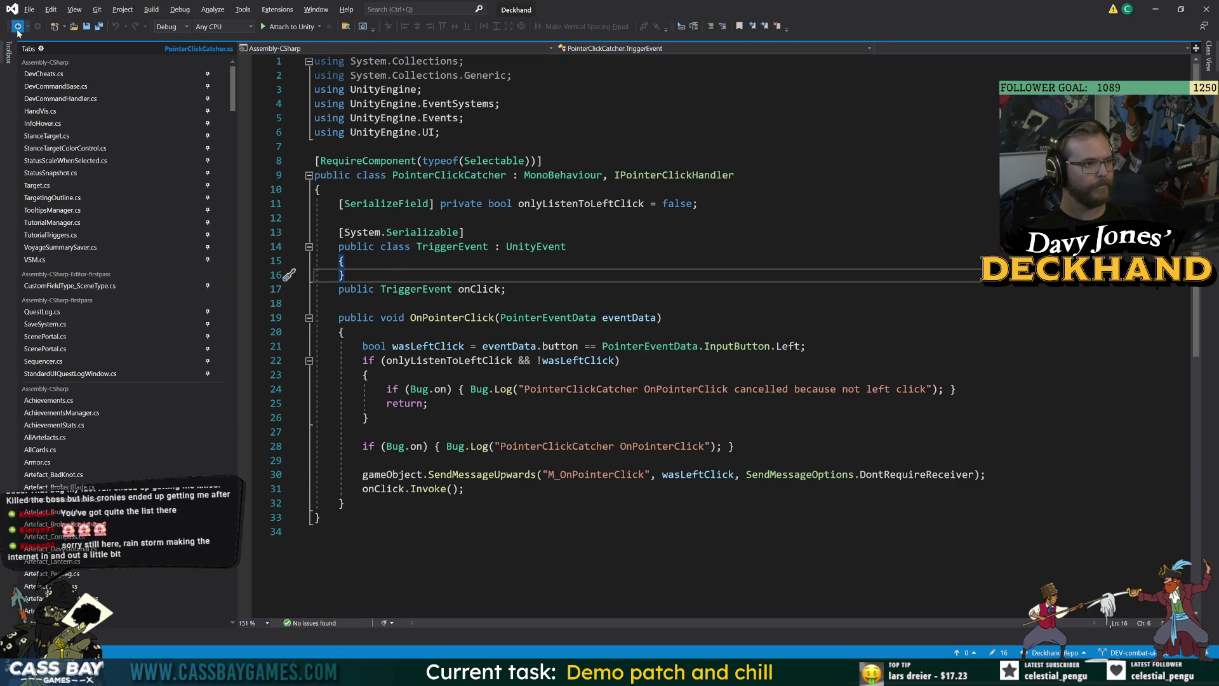
pyautogui.click(17, 31)
pyautogui.hotkey('alt', 'Tab')
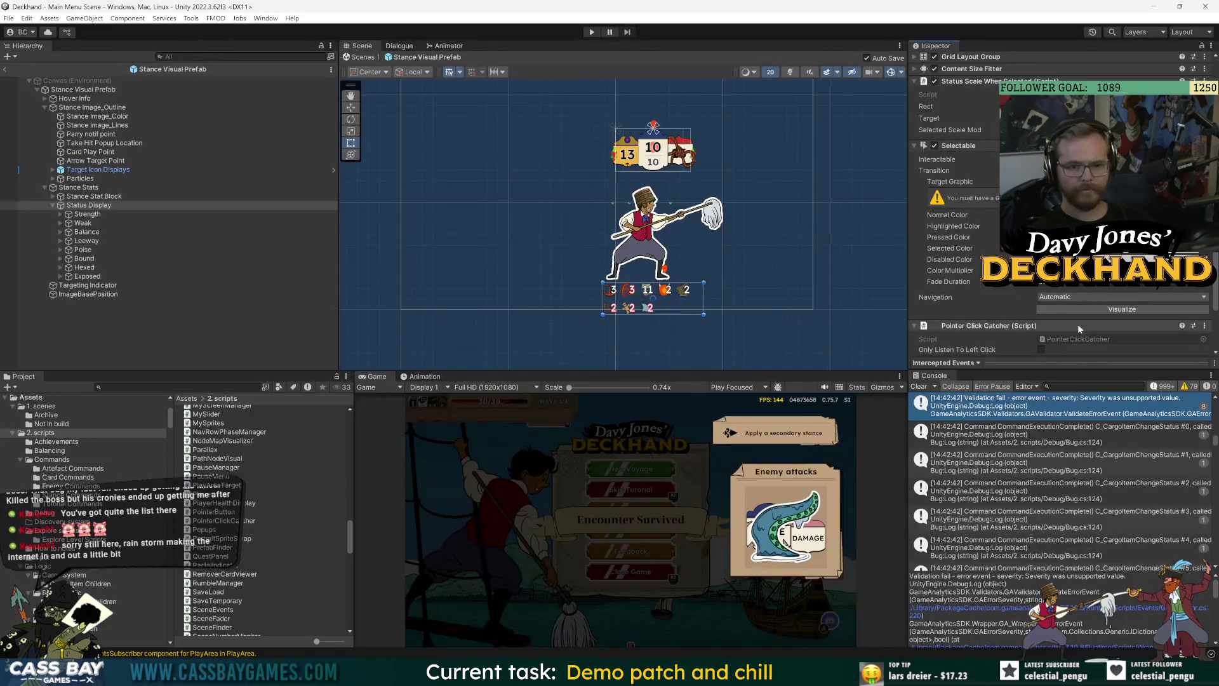
# Step: Remove Pointer Click Catcher from Status Display and browse 'curso' and 'areaselec' components without adding any
pyautogui.rightClick(1075, 325)
pyautogui.click(1120, 353)
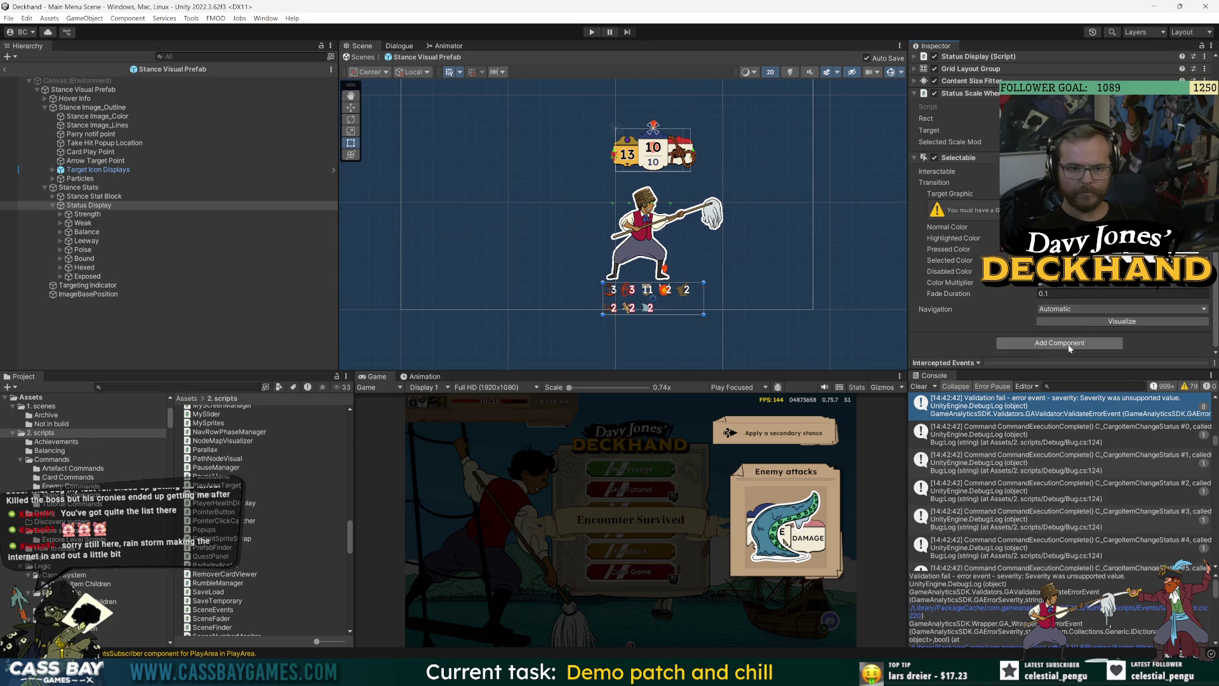
pyautogui.click(1072, 343)
pyautogui.write('curso')
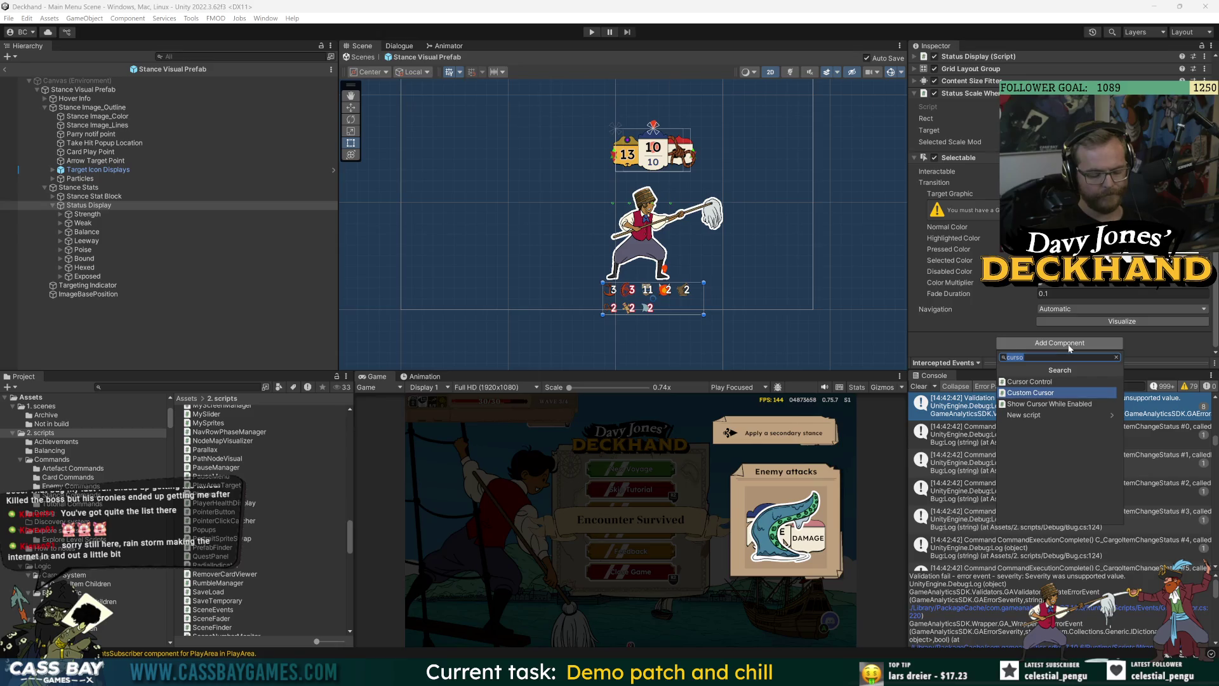
pyautogui.write('area')
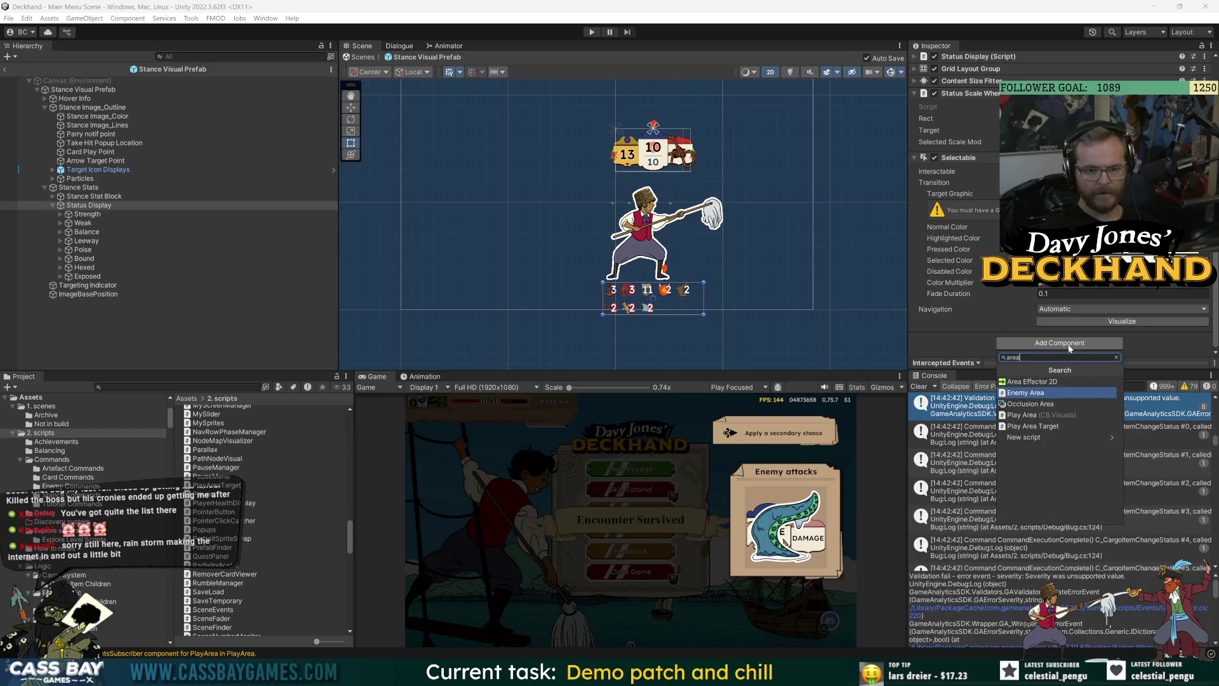
pyautogui.write('select')
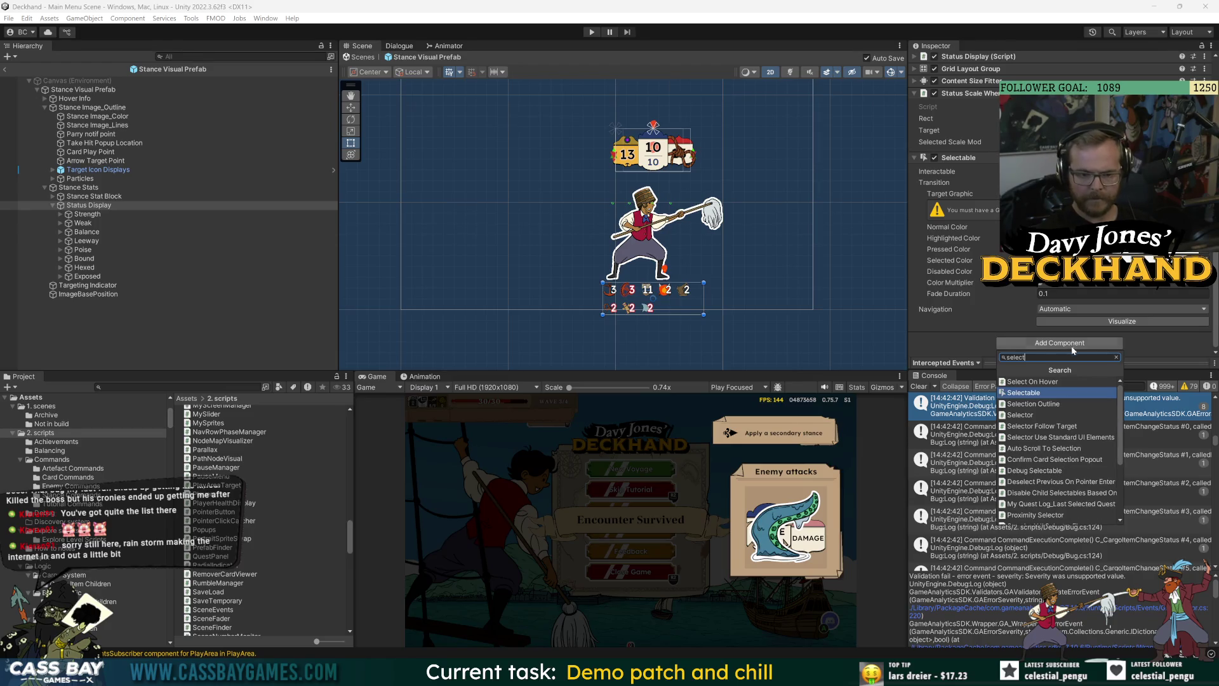
pyautogui.press('Escape')
# Step: Search components for 'area', then switch over to Visual Studio
pyautogui.click(1054, 346)
pyautogui.write('area')
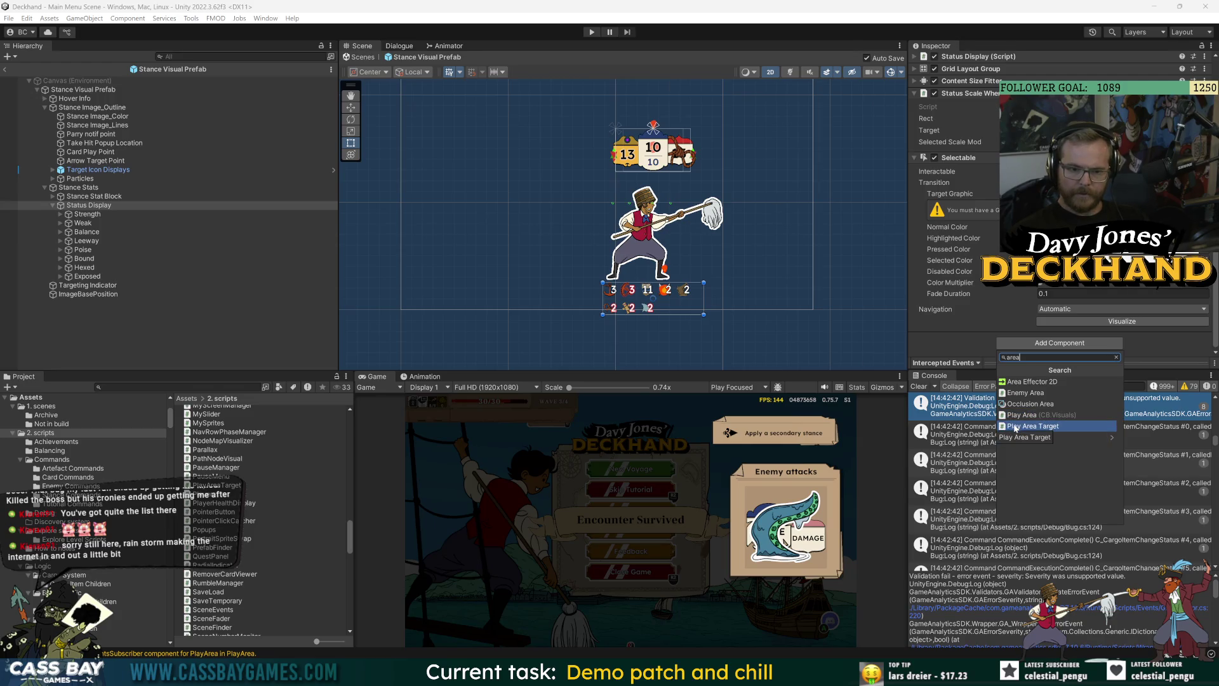
pyautogui.hotkey('alt', 'Tab')
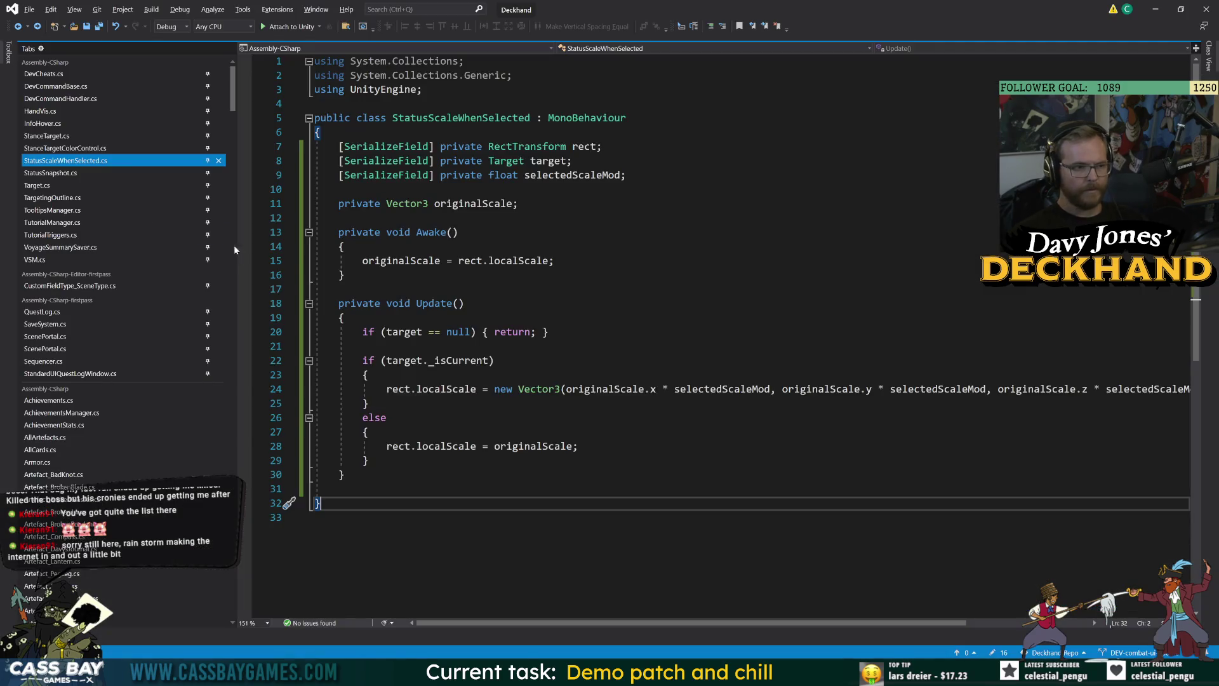
# Step: Read through the HandVis.cs and Target.cs scripts in Visual Studio
pyautogui.click(120, 113)
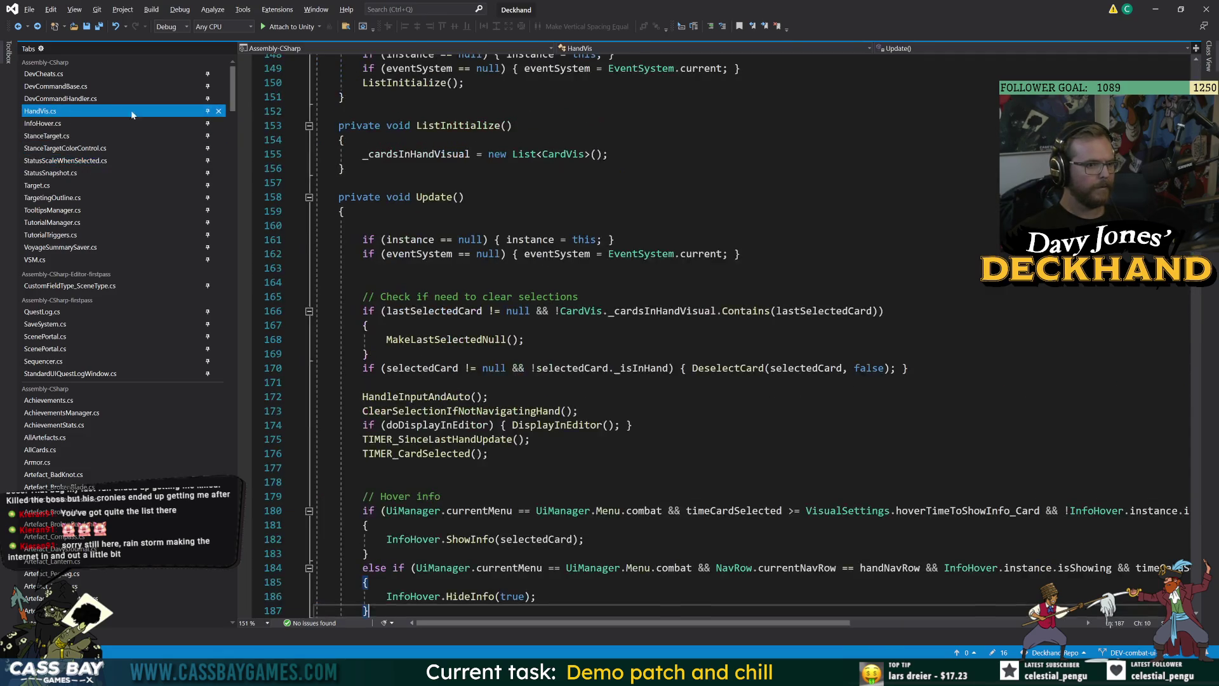
pyautogui.scroll(12, 635, 336)
pyautogui.scroll(20, 635, 336)
pyautogui.scroll(11, 635, 337)
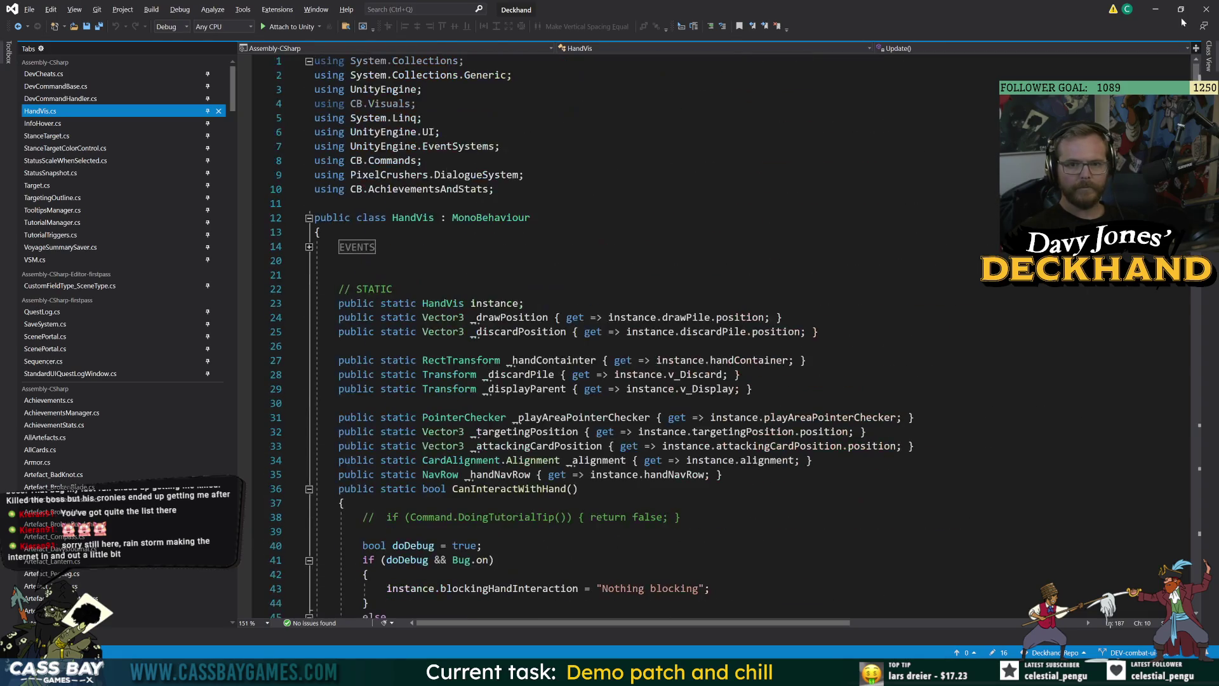
pyautogui.click(89, 186)
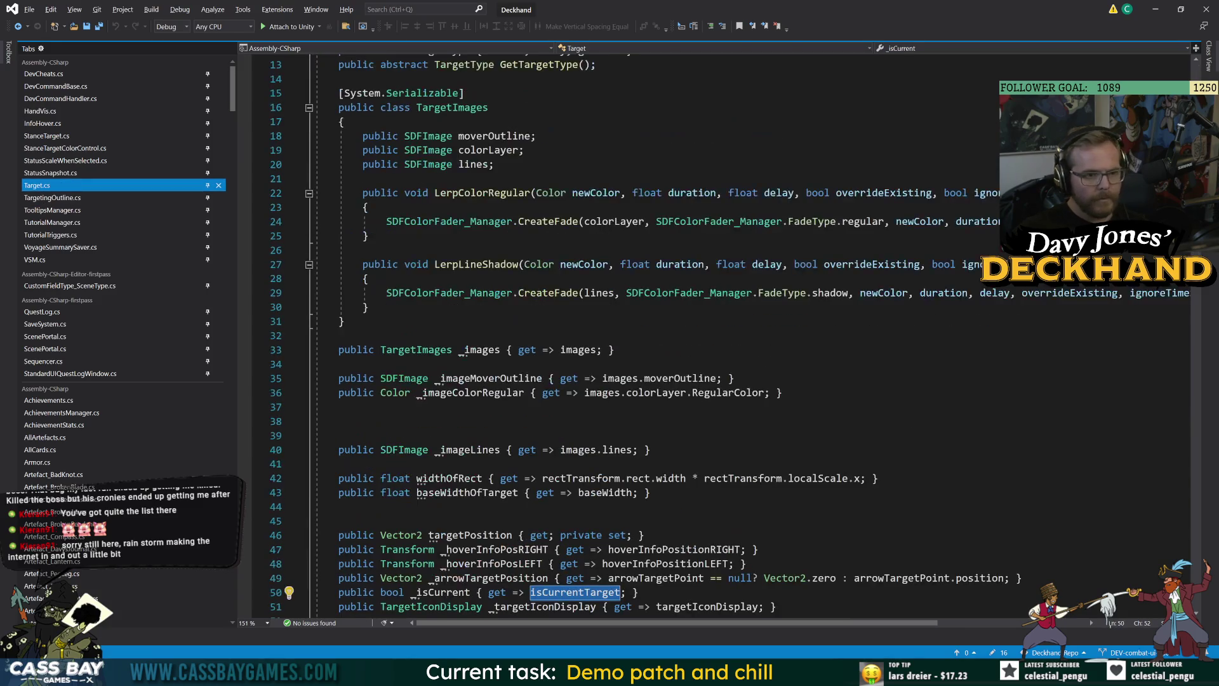
pyautogui.scroll(4, 635, 336)
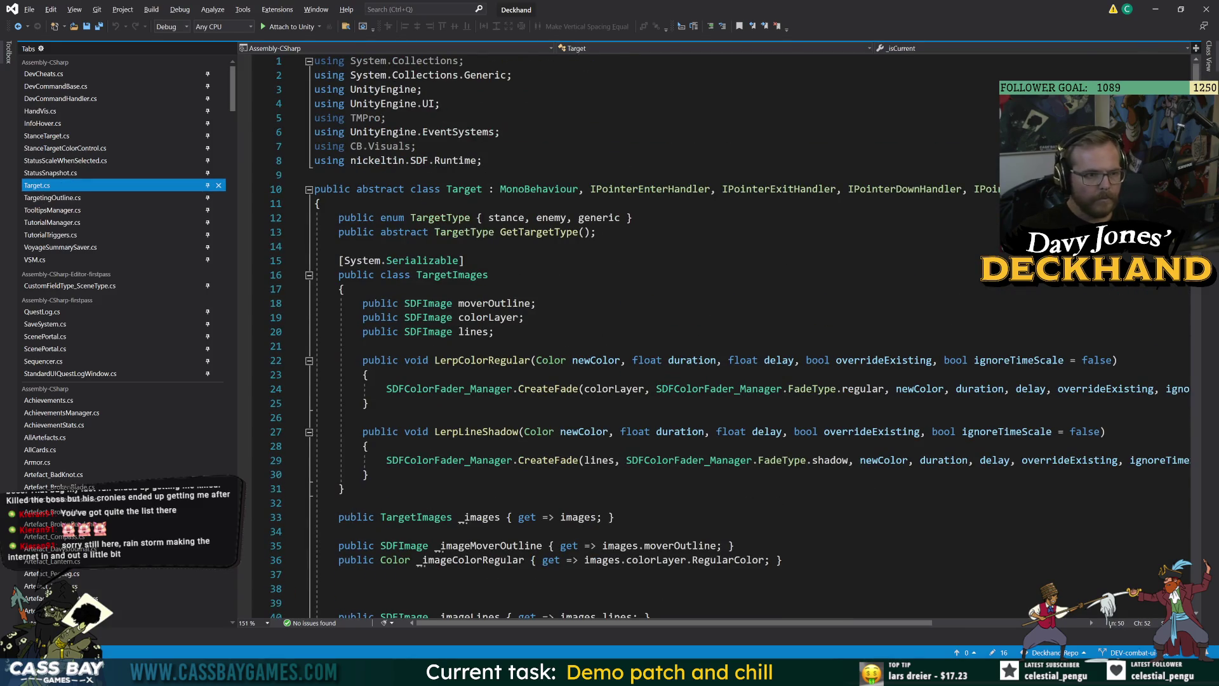
pyautogui.scroll(-18, 635, 336)
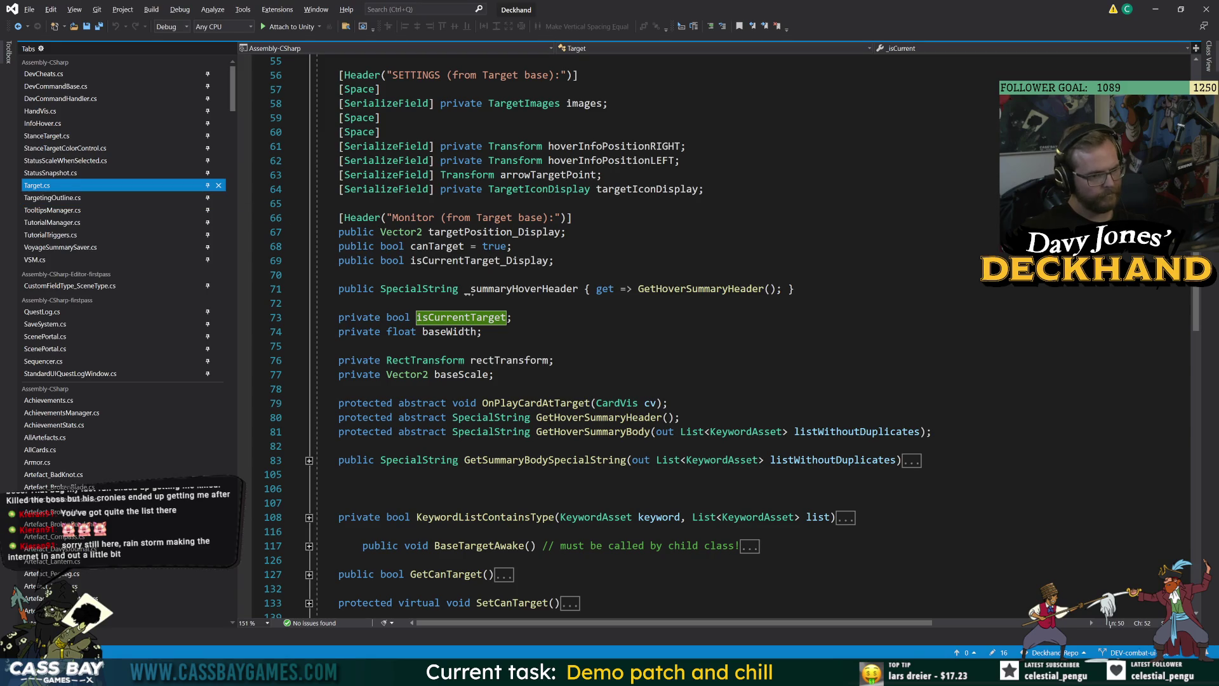
# Step: Search 'ter' in Unity's Project panel and open the PointerChecker and PointerEnterHandler scripts
pyautogui.hotkey('alt', 'Tab')
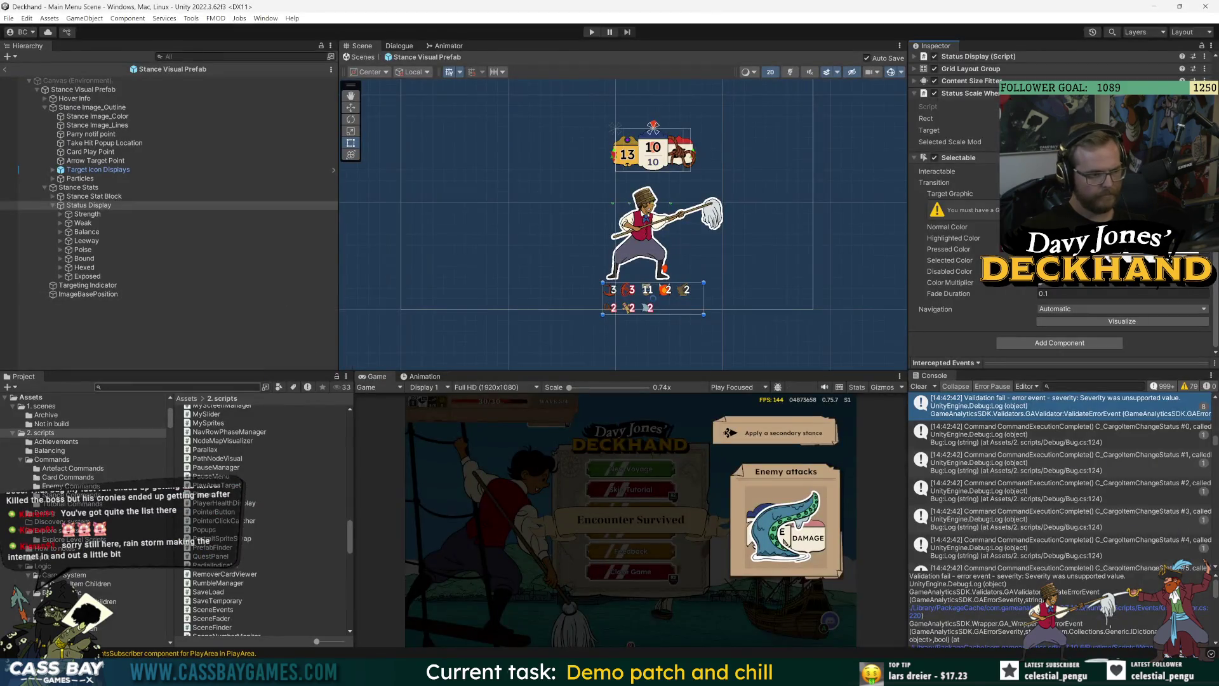
pyautogui.write('pointer')
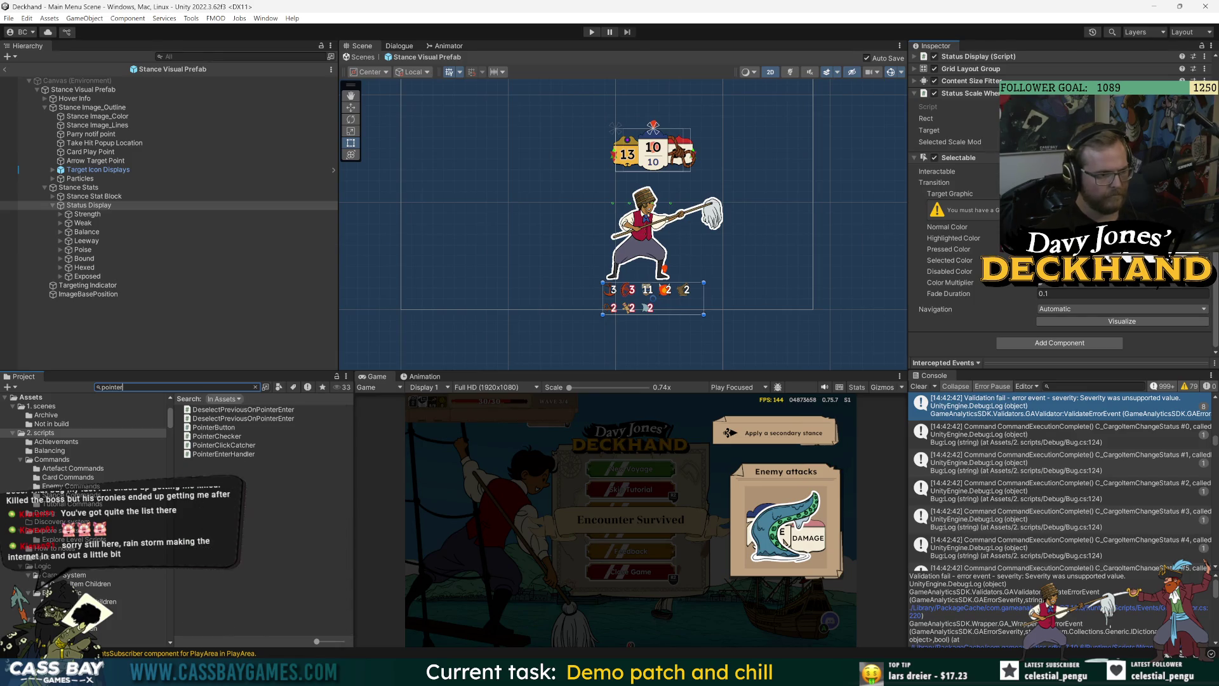
pyautogui.doubleClick(230, 437)
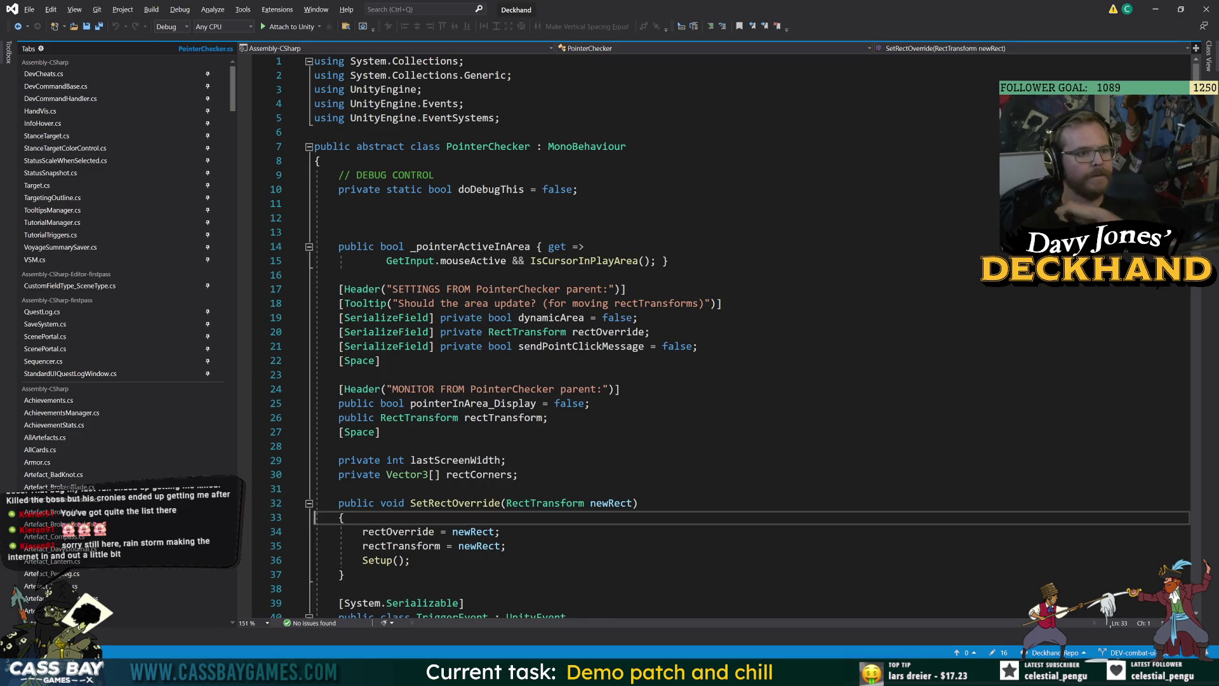
pyautogui.click(668, 261)
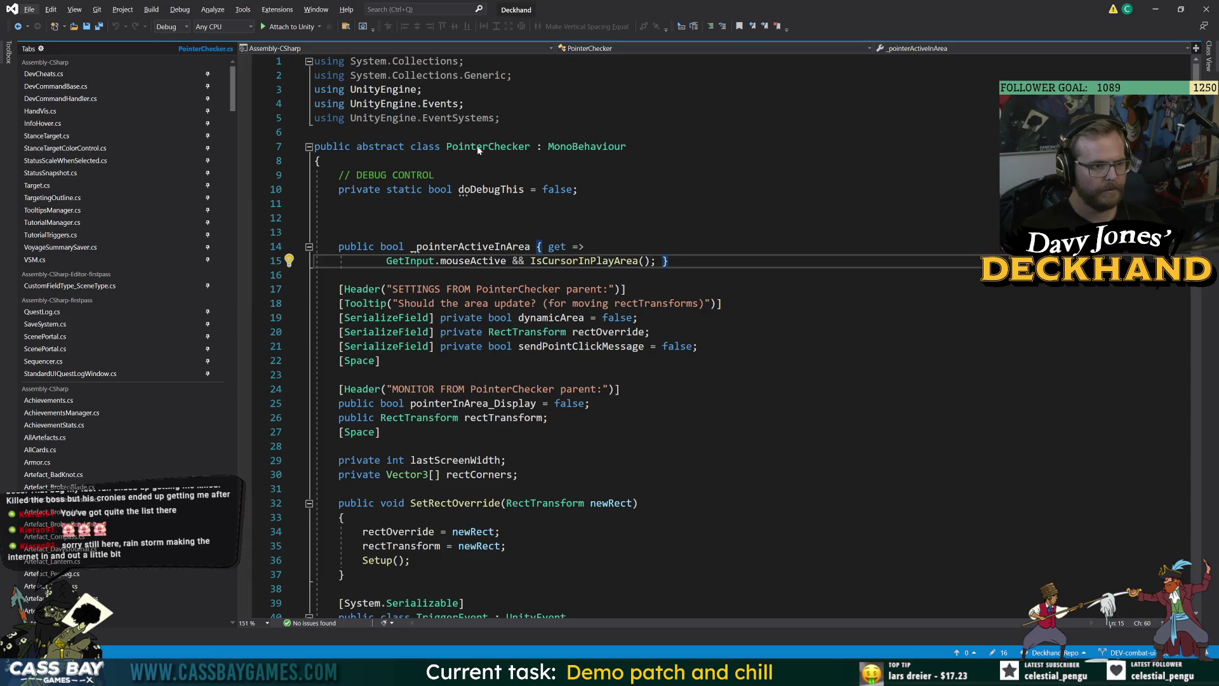
pyautogui.hotkey('alt', 'Tab')
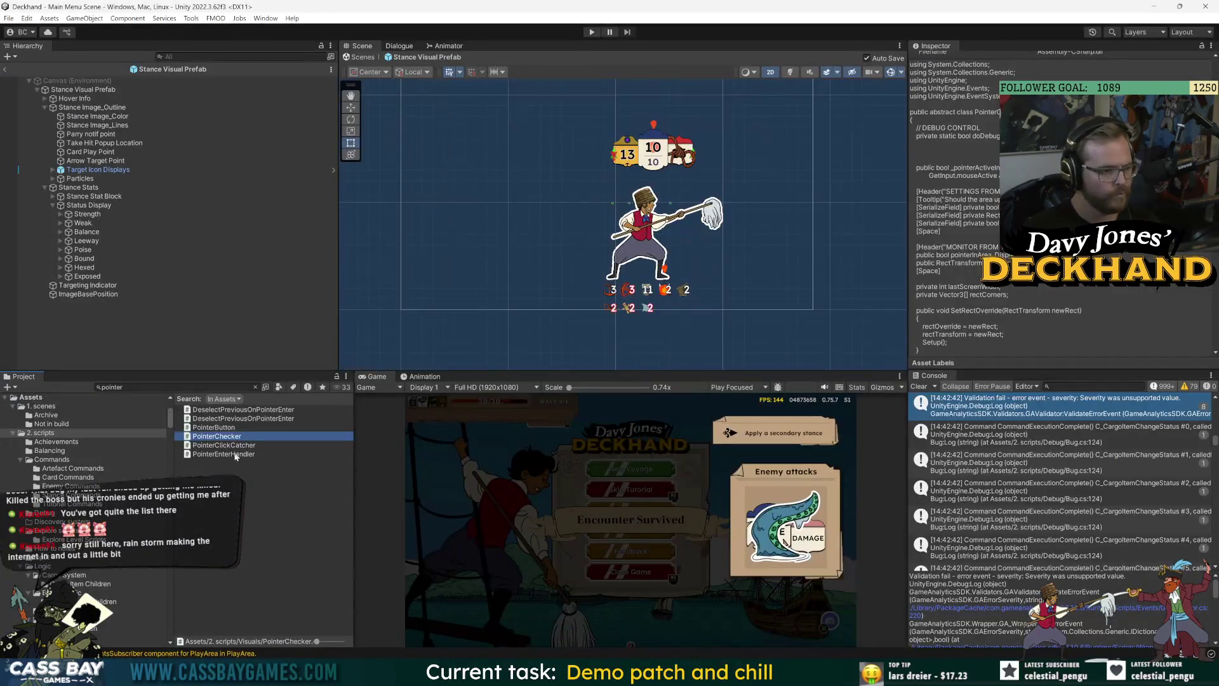
pyautogui.doubleClick(219, 455)
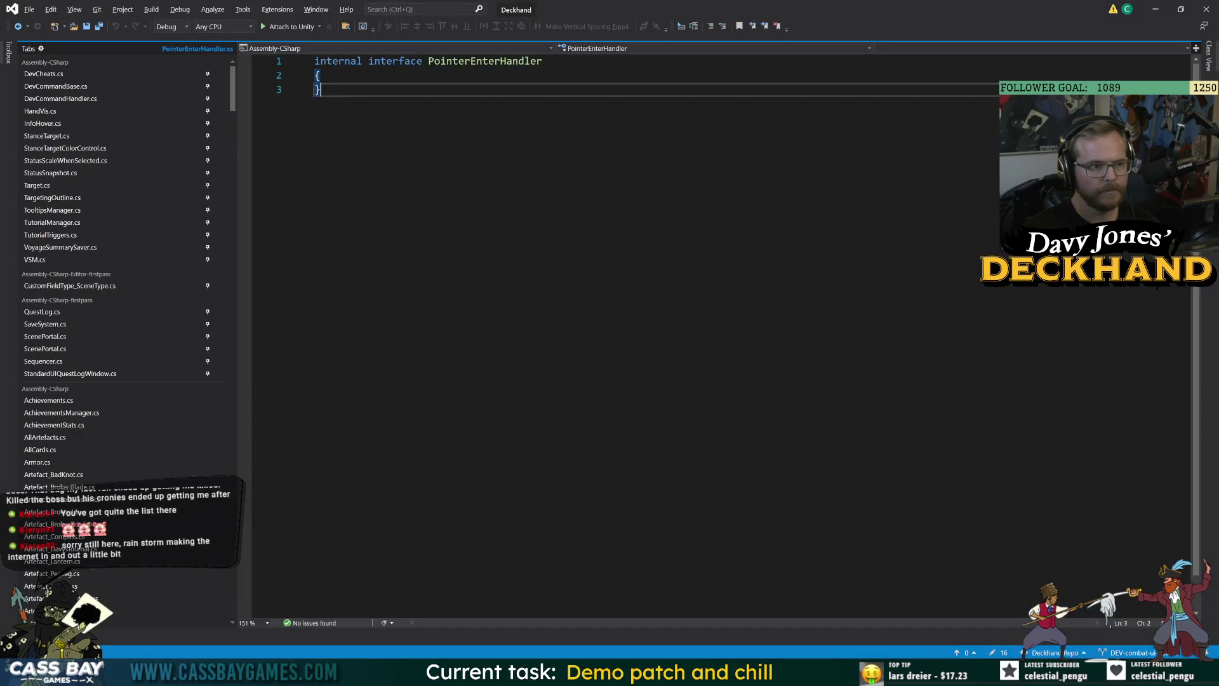
pyautogui.hotkey('alt', 'Tab')
pyautogui.hotkey('alt', 'Tab')
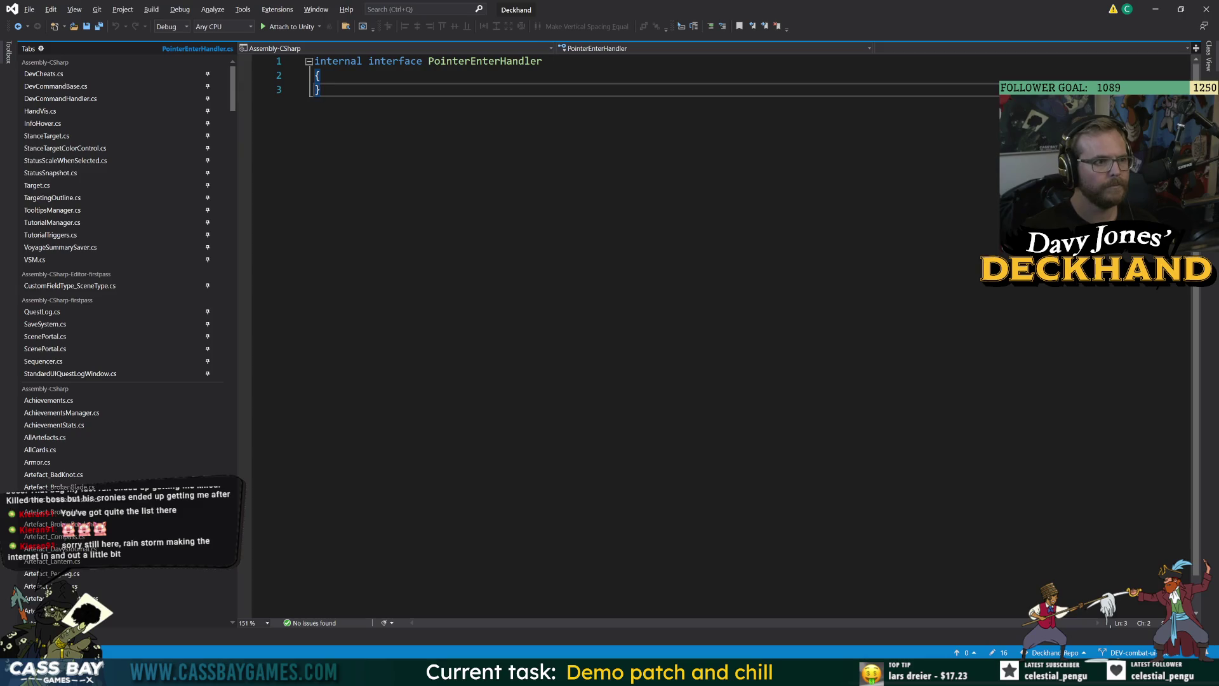
pyautogui.hotkey('alt', 'Tab')
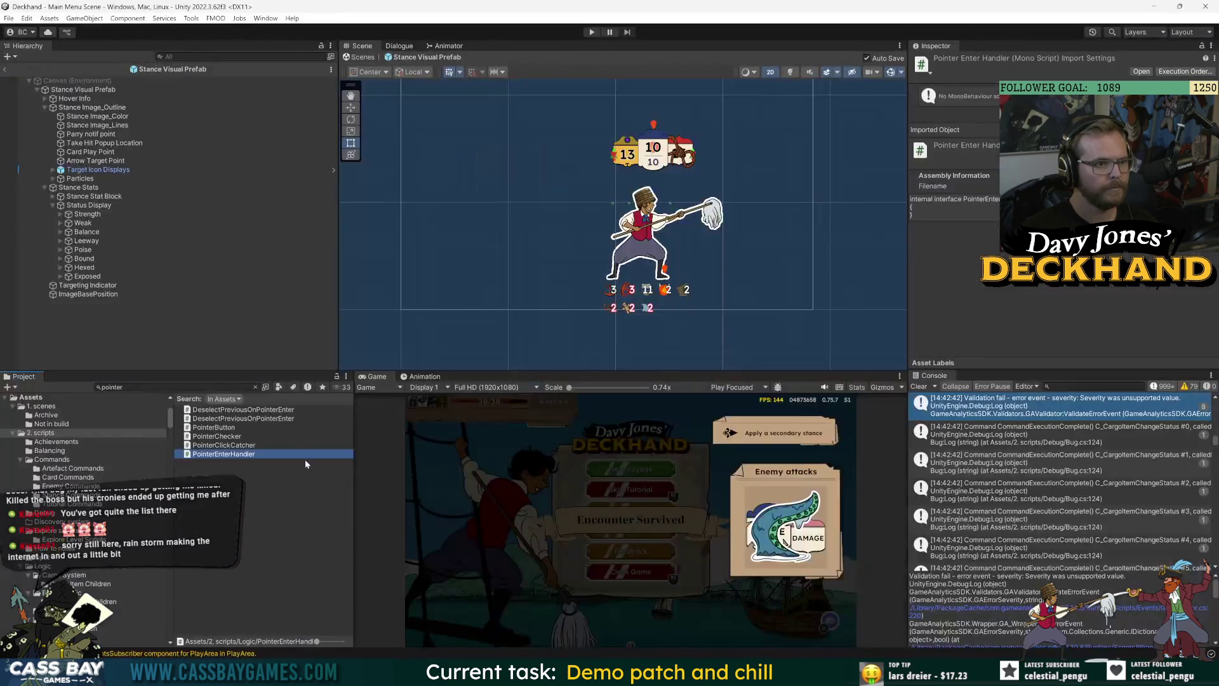
# Step: Open PointerButton, go to the PointerChecker class definition with F12, then open StatusScaleWhenSelected
pyautogui.doubleClick(214, 431)
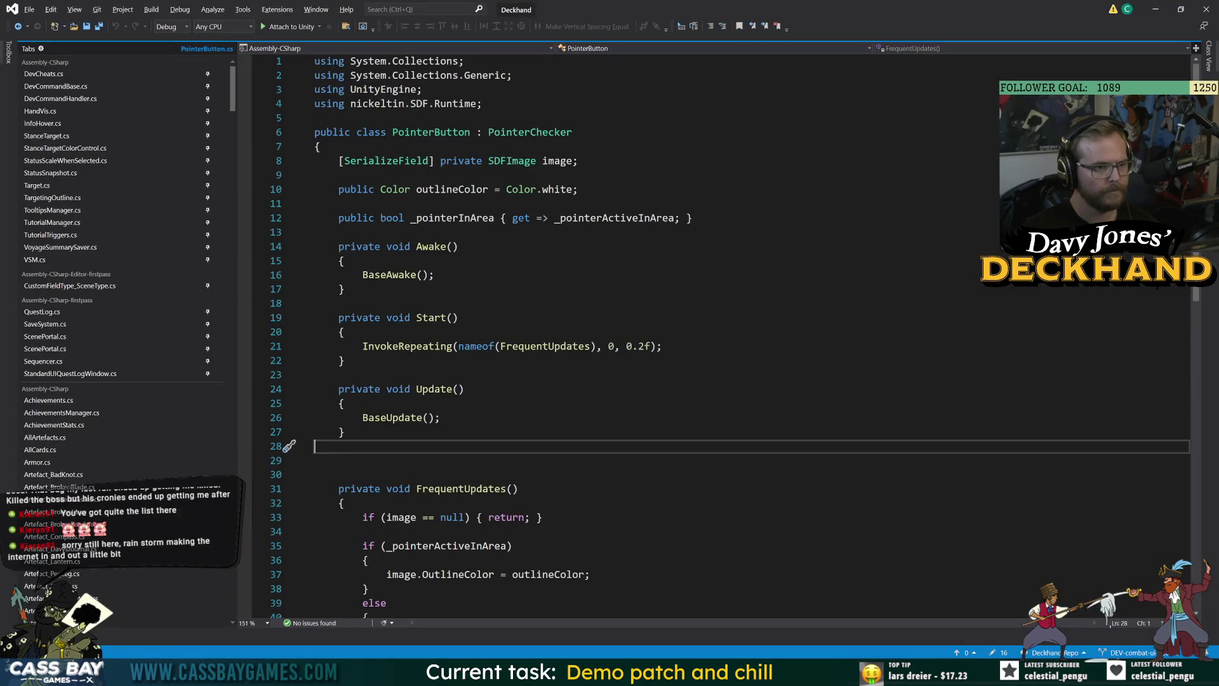
pyautogui.click(527, 132)
pyautogui.press('F12')
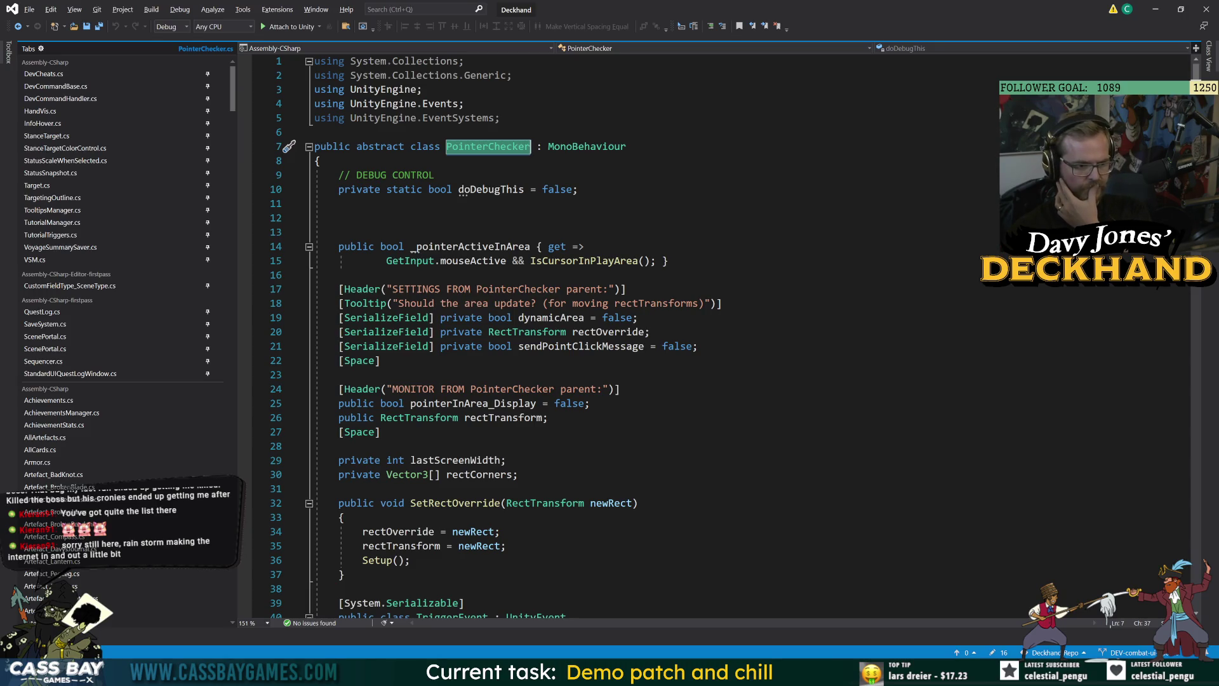
pyautogui.scroll(-8, 635, 331)
pyautogui.scroll(8, 635, 330)
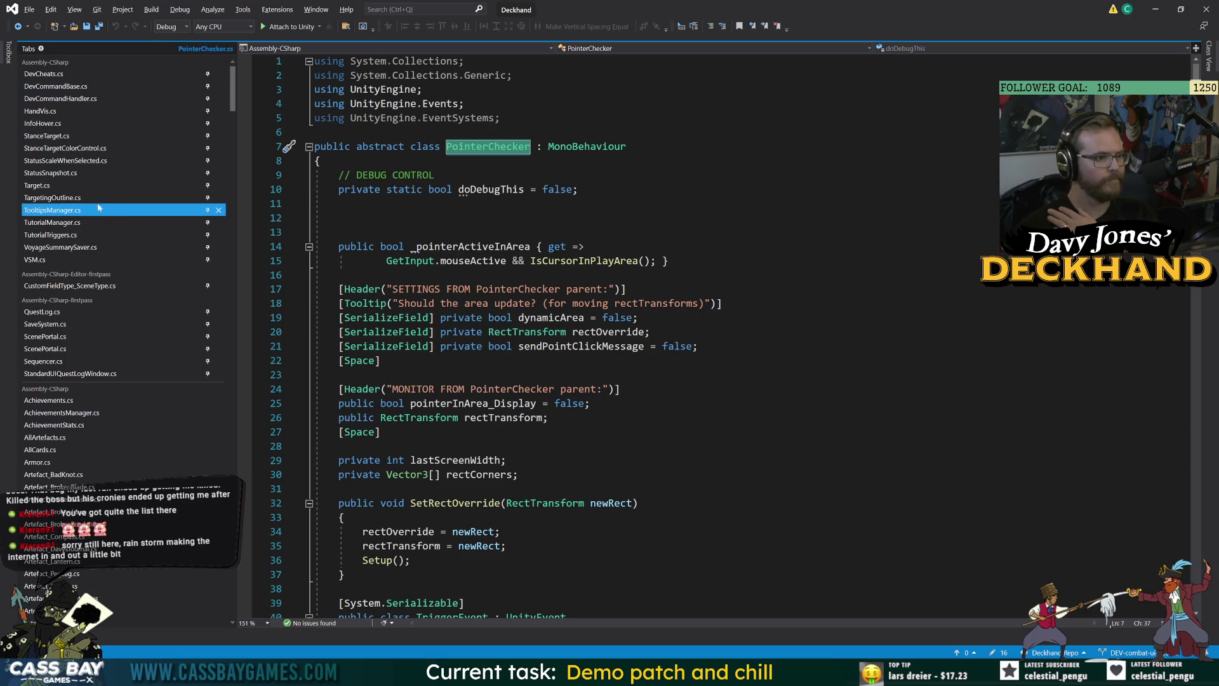
pyautogui.click(67, 163)
# Step: Change StatusScaleWhenSelected's base class from MonoBehaviour to PointerChecker, save, and reselect Status Display in Unity
pyautogui.doubleClick(587, 117)
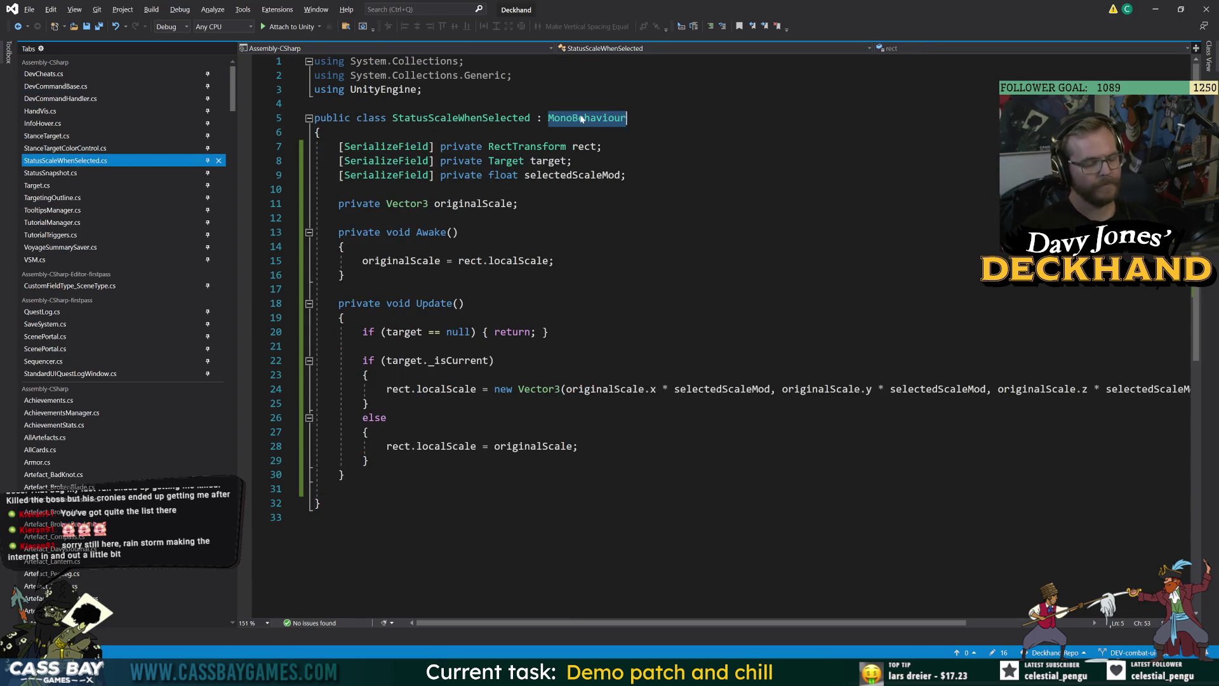
pyautogui.write('PointerC')
pyautogui.press('Tab')
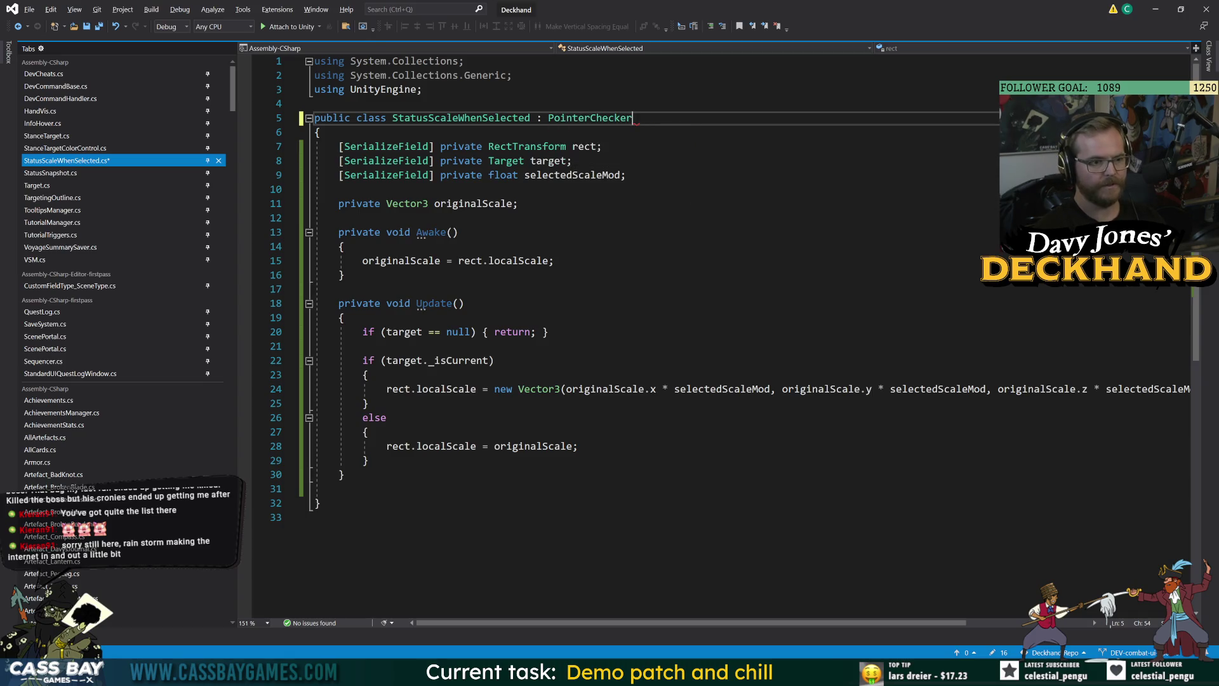
pyautogui.click(338, 488)
pyautogui.hotkey('ctrl', 's')
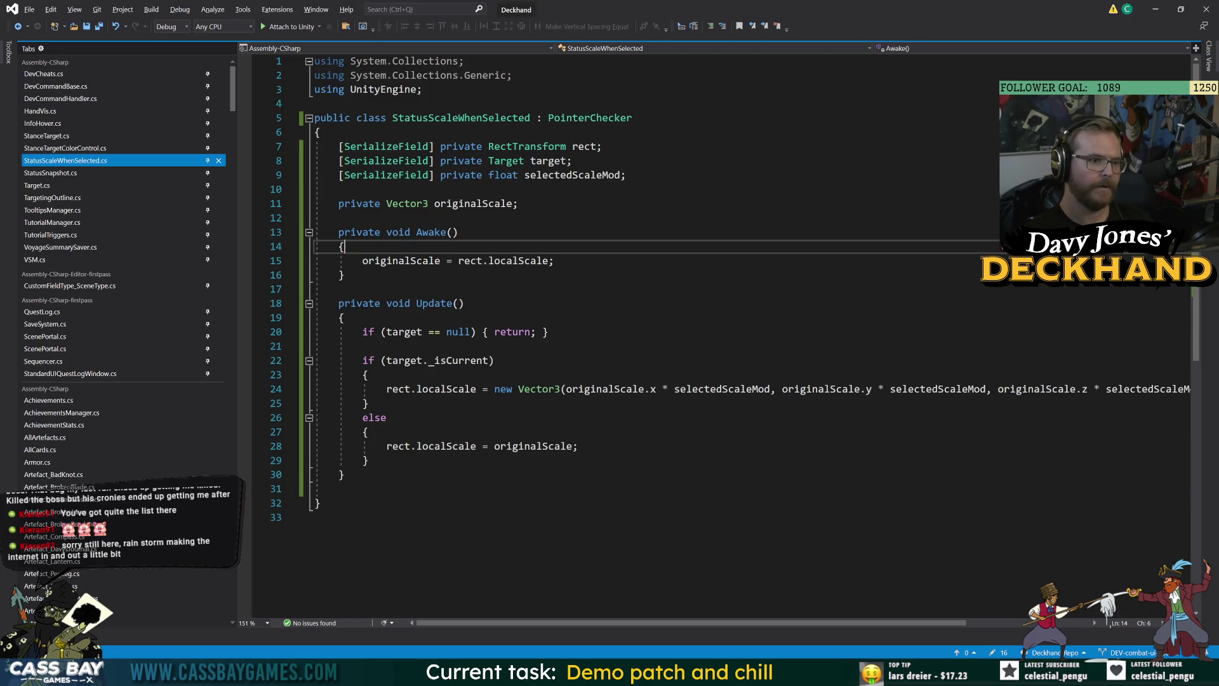
pyautogui.hotkey('alt', 'Tab')
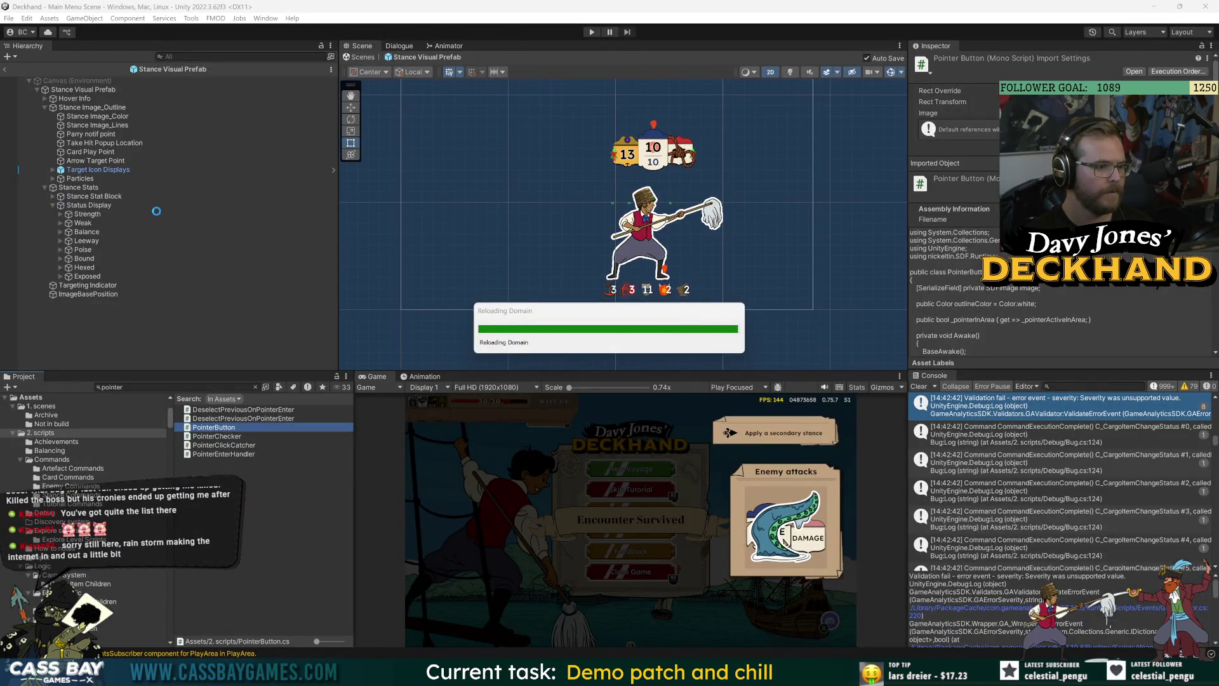
pyautogui.click(89, 205)
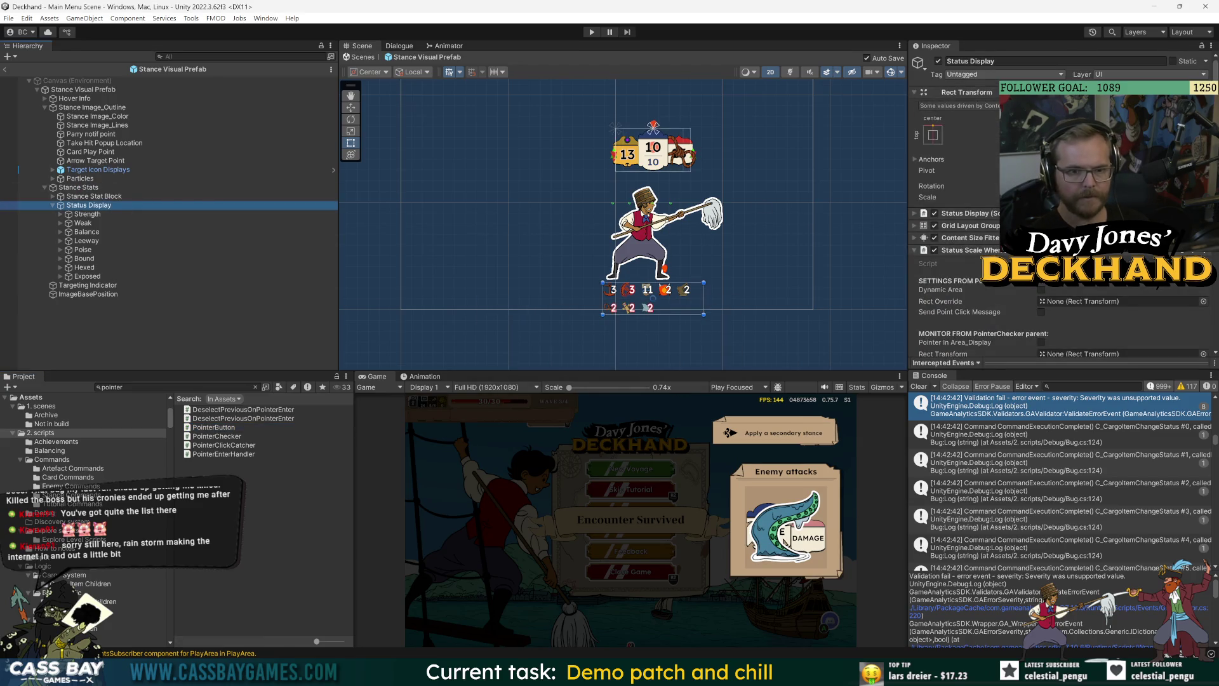
# Step: Add '|| _pointerActiveInArea' to the scale condition after _isCurrent, save, and return to Unity
pyautogui.hotkey('alt', 'Tab')
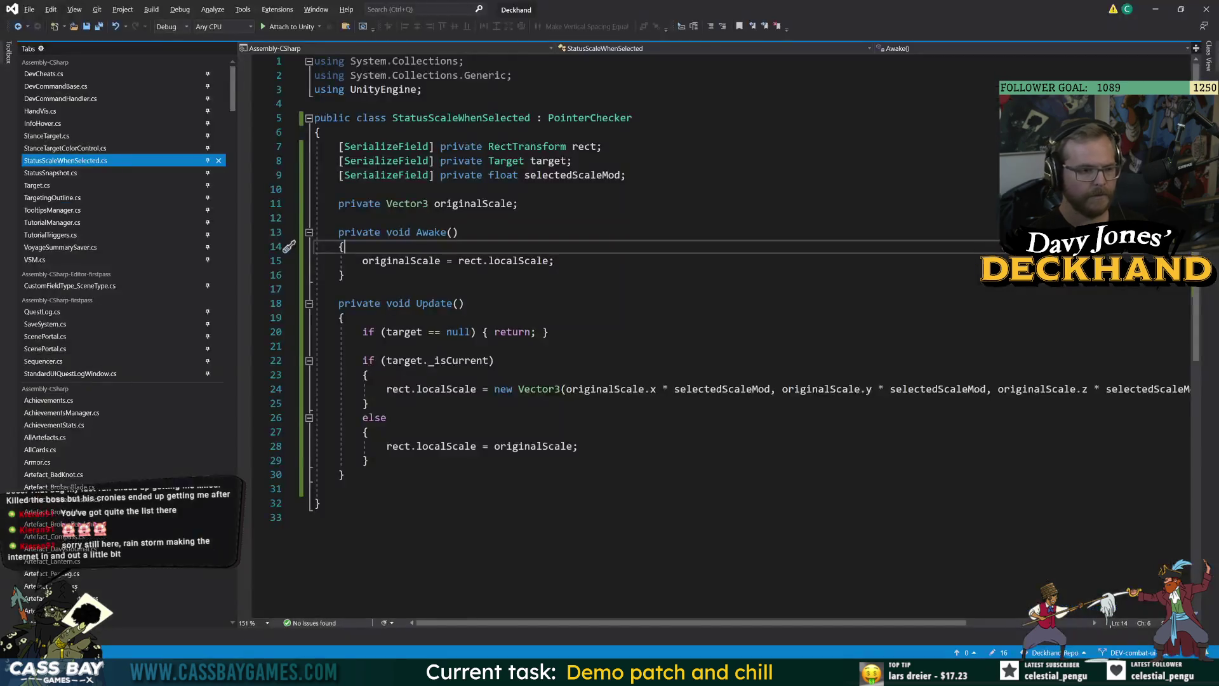
pyautogui.click(490, 360)
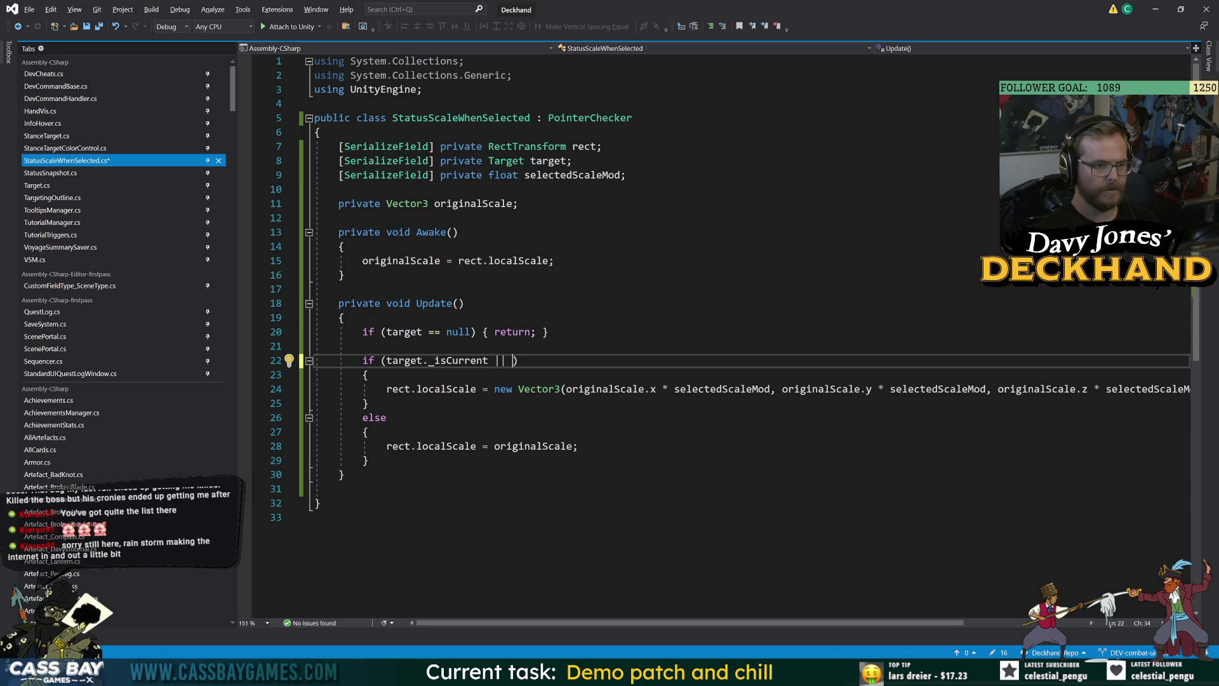
pyautogui.write('pointera')
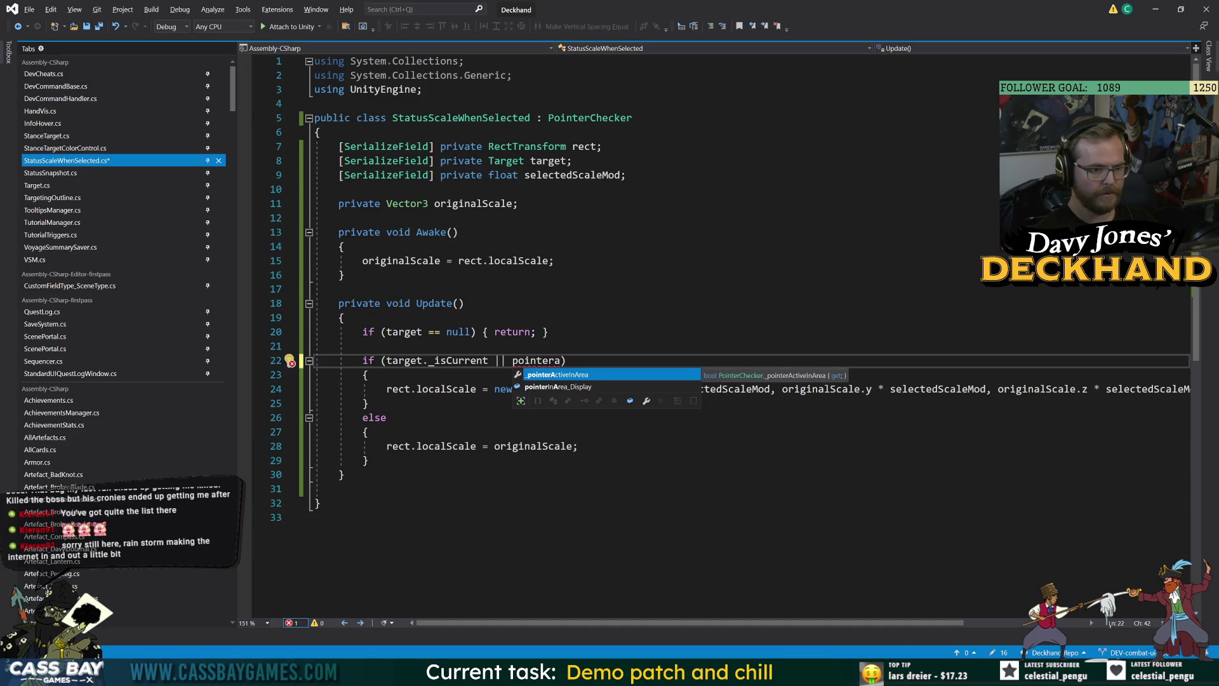
pyautogui.press('Tab')
pyautogui.hotkey('ctrl', 's')
pyautogui.hotkey('alt', 'Tab')
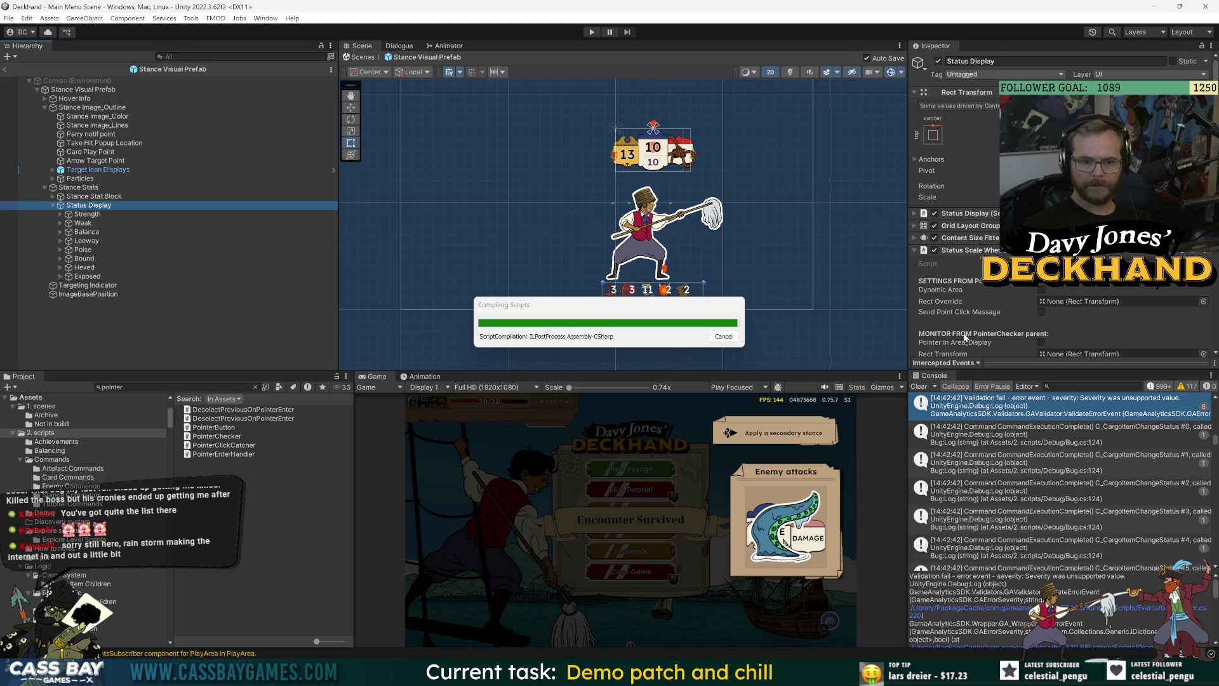
# Step: Enable Dynamic Area on Status Display's scale script and clear the Console
pyautogui.click(1041, 291)
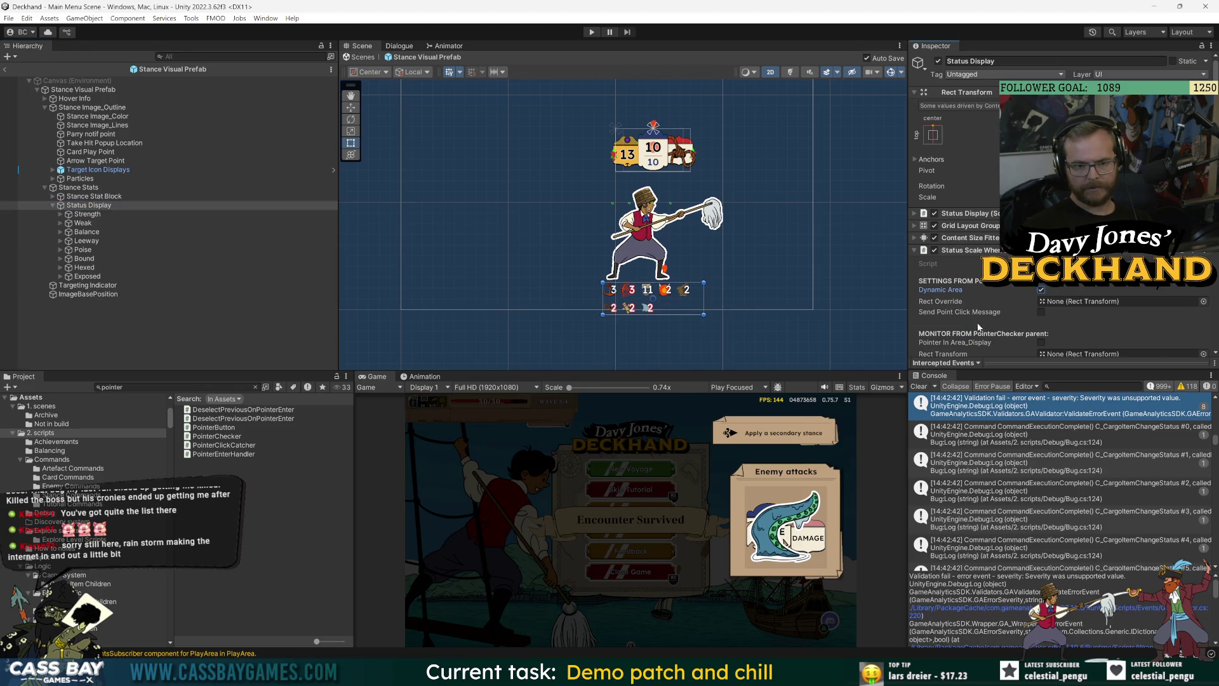
pyautogui.scroll(-5, 978, 328)
pyautogui.click(919, 386)
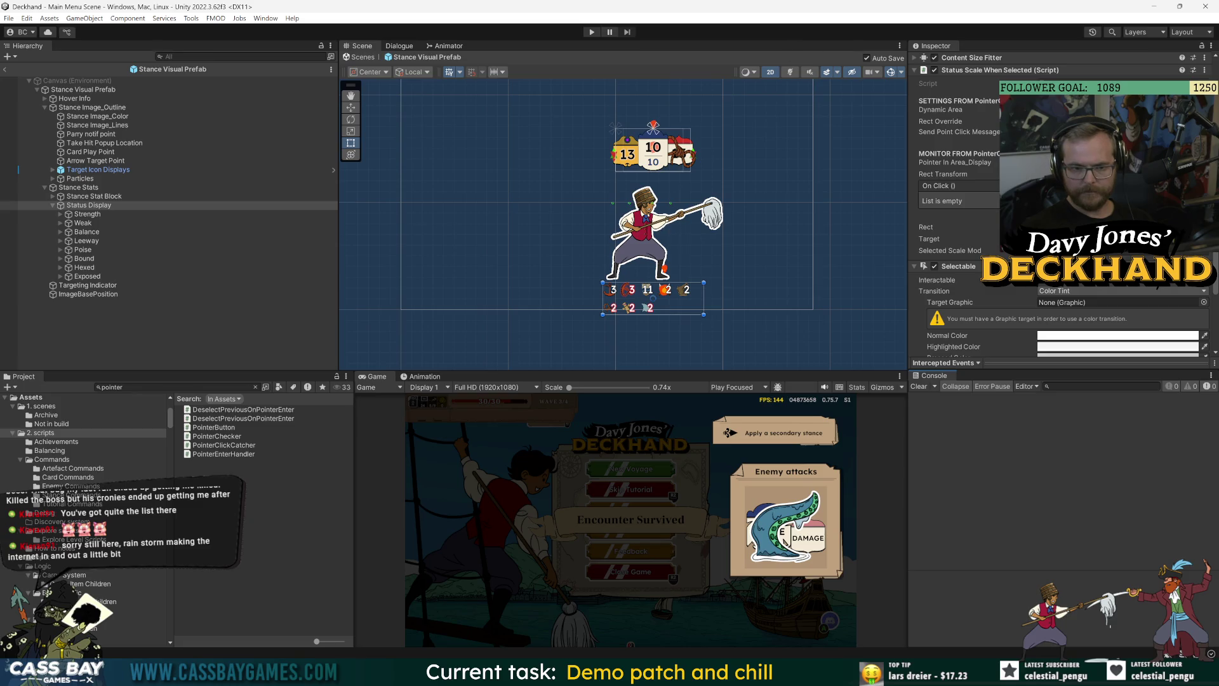
# Step: Recheck the StatusScaleWhenSelected code in Visual Studio, then start Play mode in Unity
pyautogui.hotkey('alt', 'Tab')
pyautogui.click(465, 303)
pyautogui.click(343, 475)
pyautogui.hotkey('alt', 'Tab')
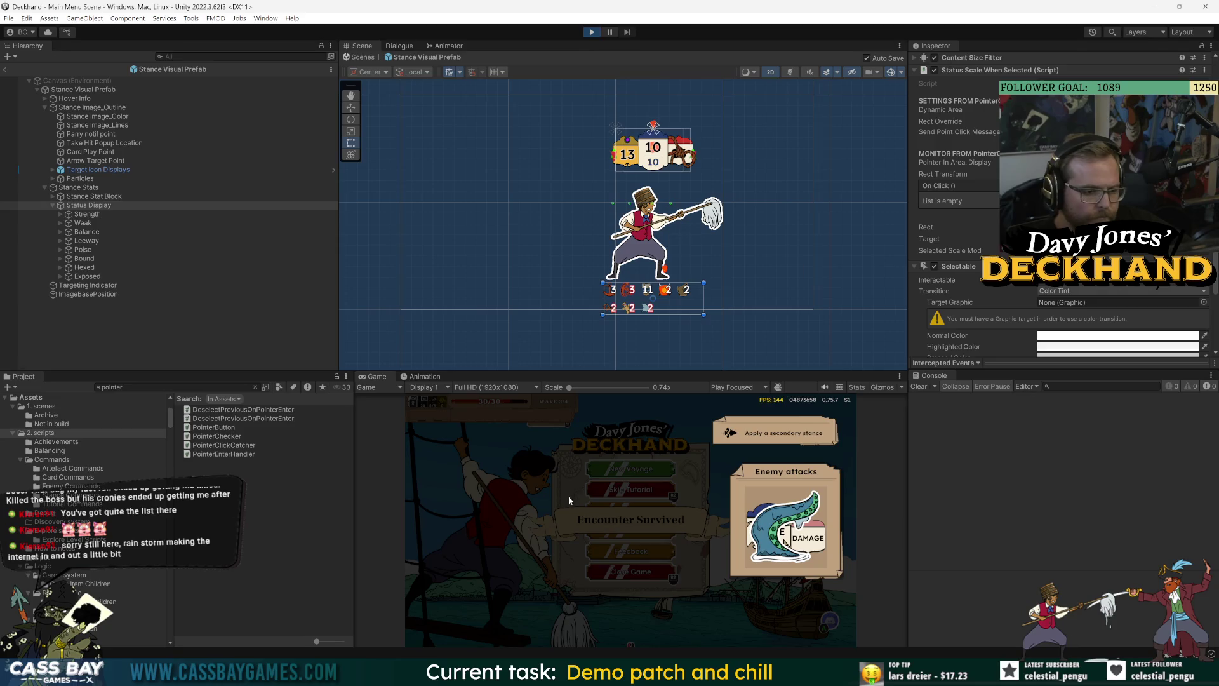
pyautogui.click(584, 488)
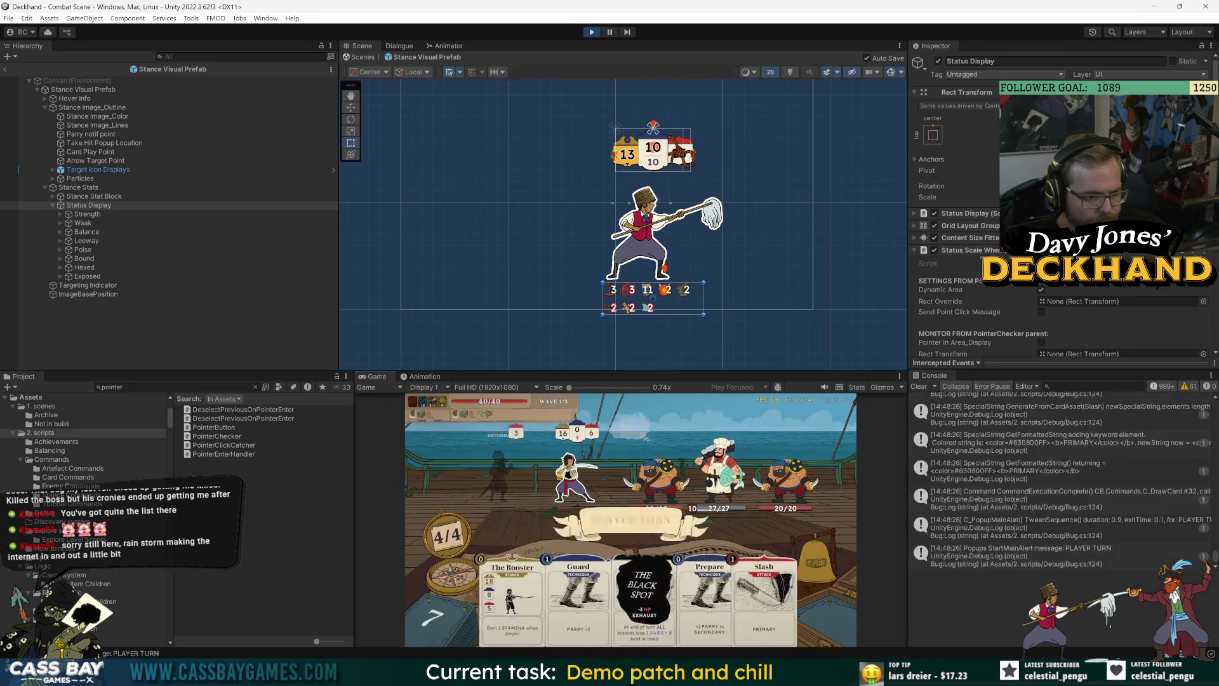
# Step: Play The Rooster stance card and end the player's turn
pyautogui.click(495, 603)
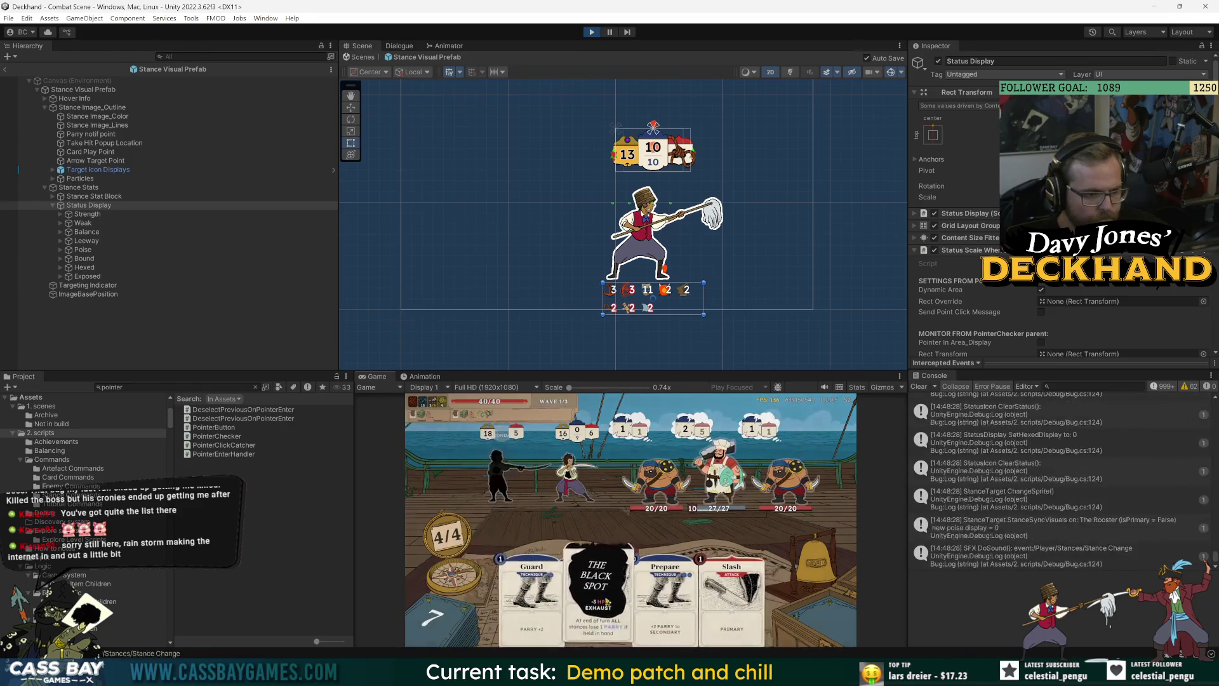
pyautogui.click(597, 610)
pyautogui.click(804, 583)
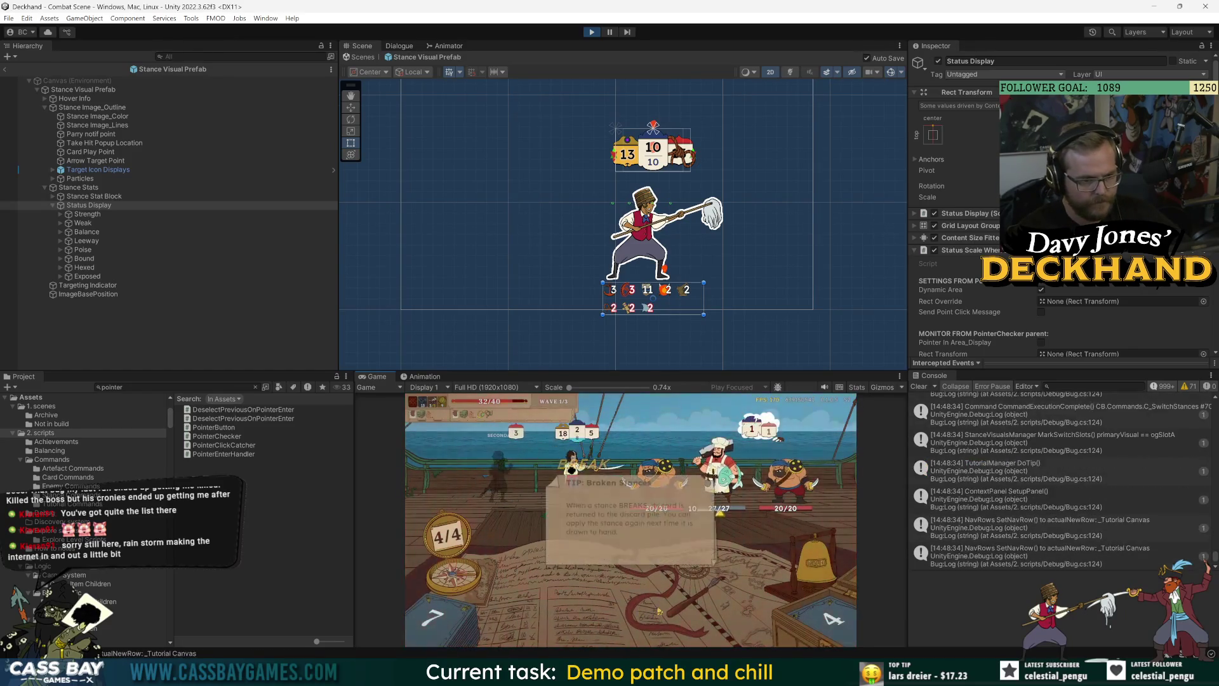
# Step: Dismiss the Broken Stances tip and play Power up, raising strength to 22
pyautogui.click(623, 548)
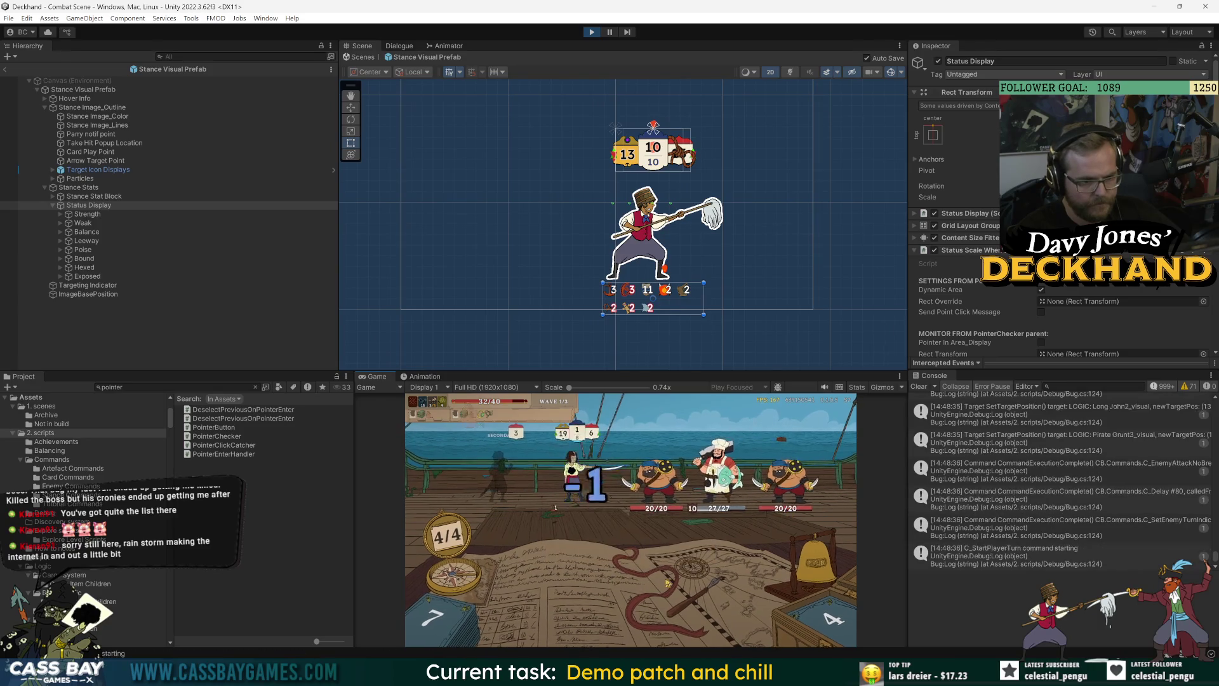
pyautogui.moveTo(508, 597); pyautogui.dragTo(608, 527)
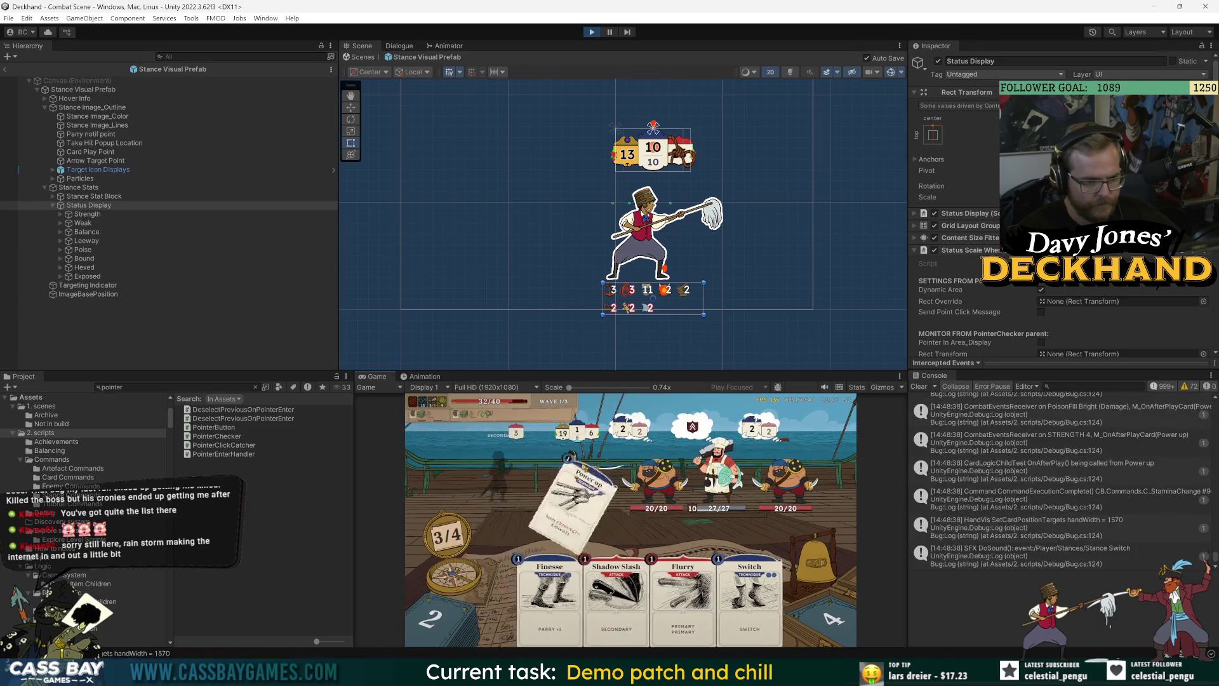
pyautogui.moveTo(567, 514)
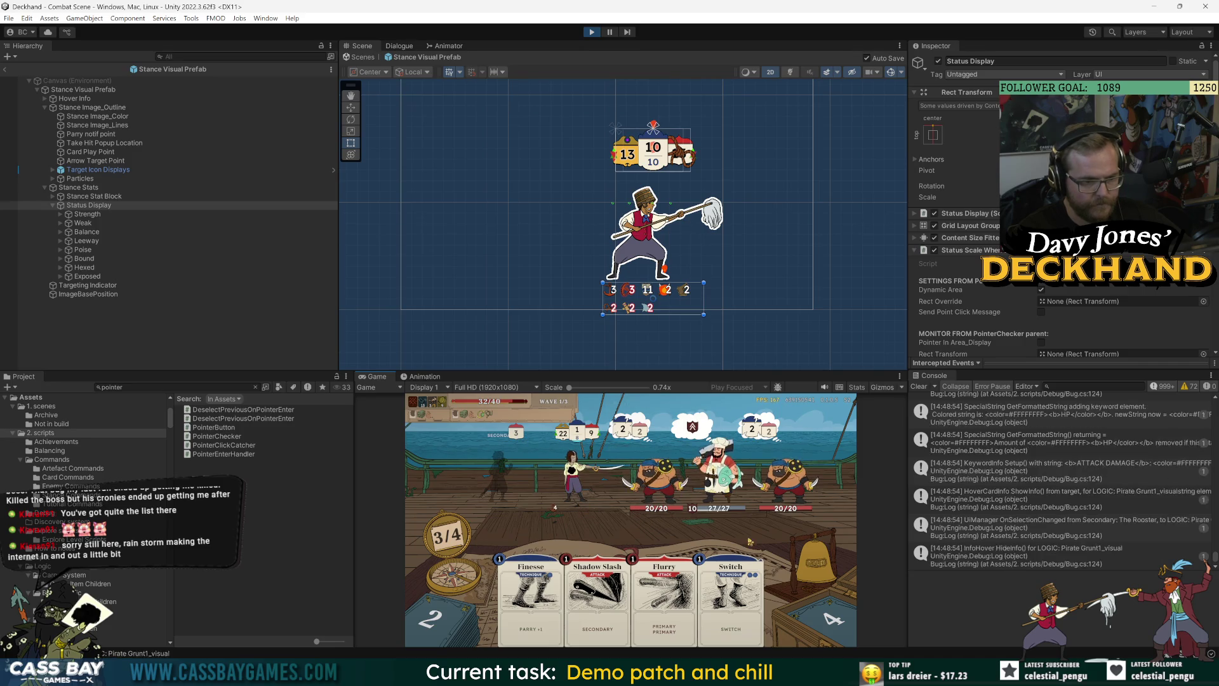
pyautogui.scroll(2, 663, 217)
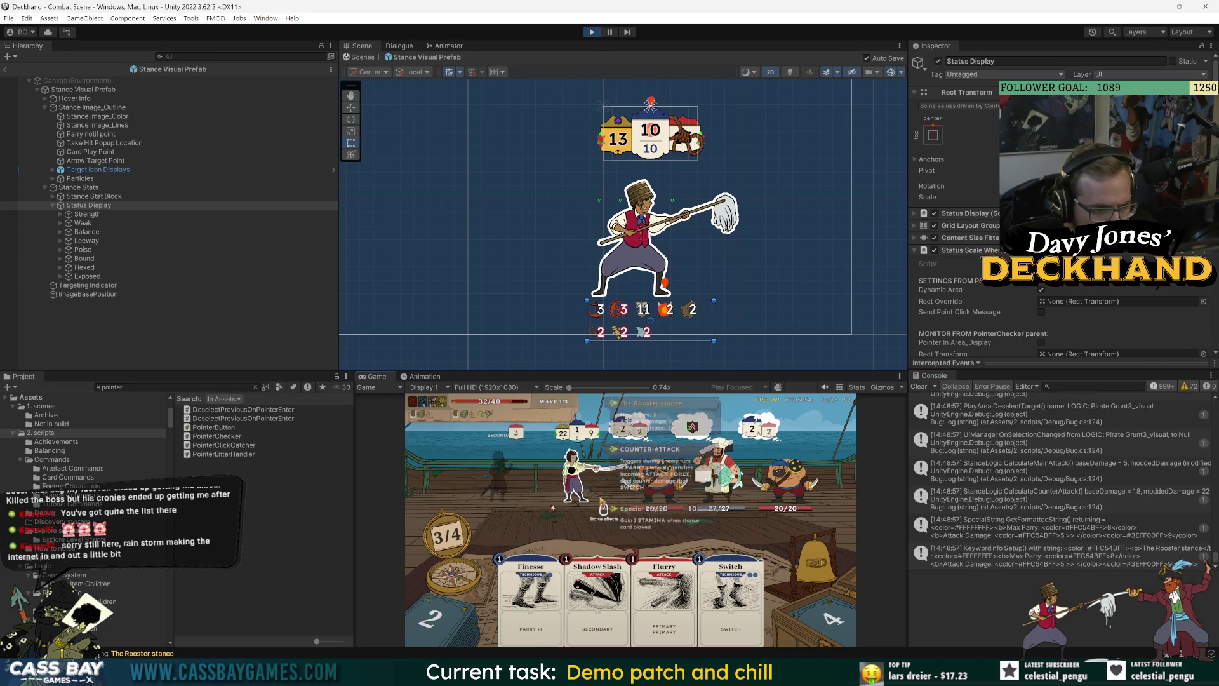
# Step: Widen the Stance Visual Prefab's rect to the right, then undo the change
pyautogui.click(81, 90)
pyautogui.scroll(3, 609, 208)
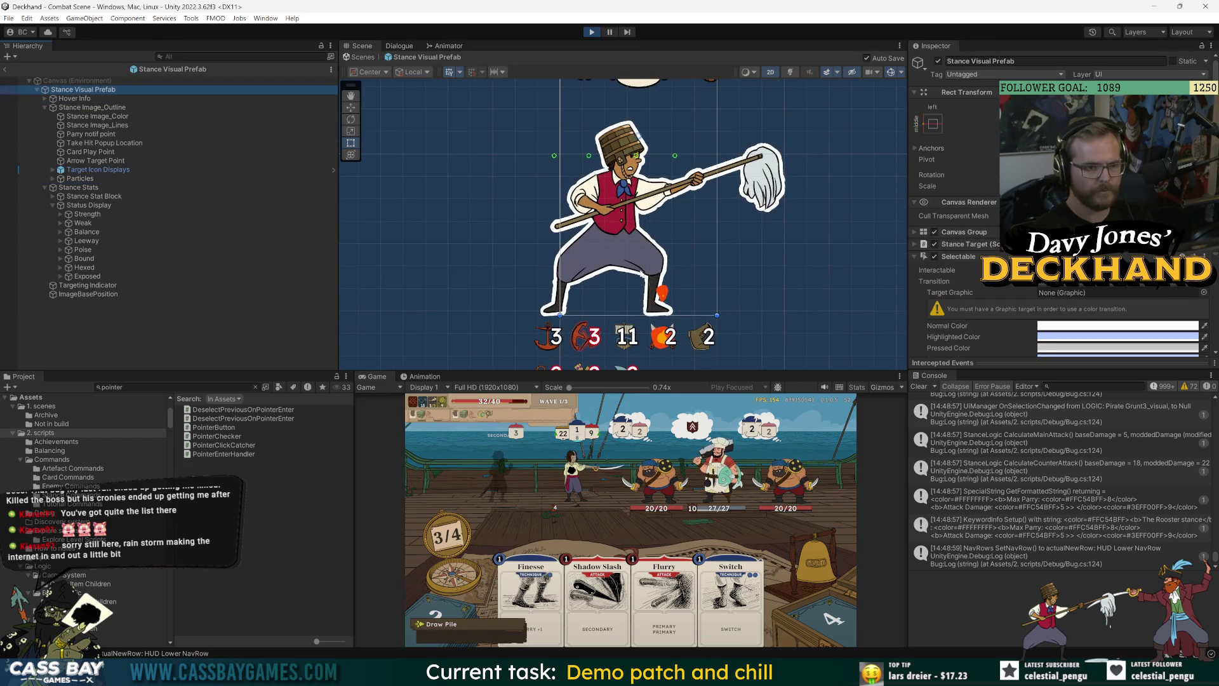
pyautogui.scroll(-2, 666, 254)
pyautogui.scroll(1, 702, 277)
pyautogui.scroll(-1, 698, 276)
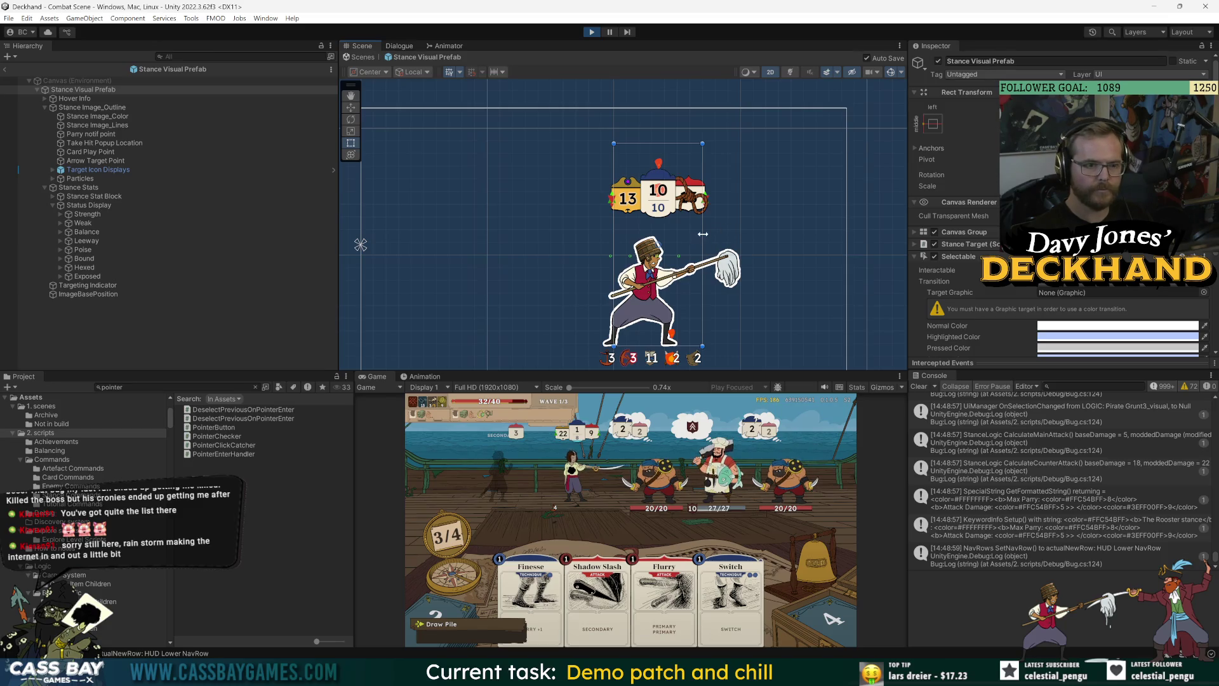
pyautogui.moveTo(703, 234); pyautogui.dragTo(731, 235)
pyautogui.hotkey('ctrl', 'z')
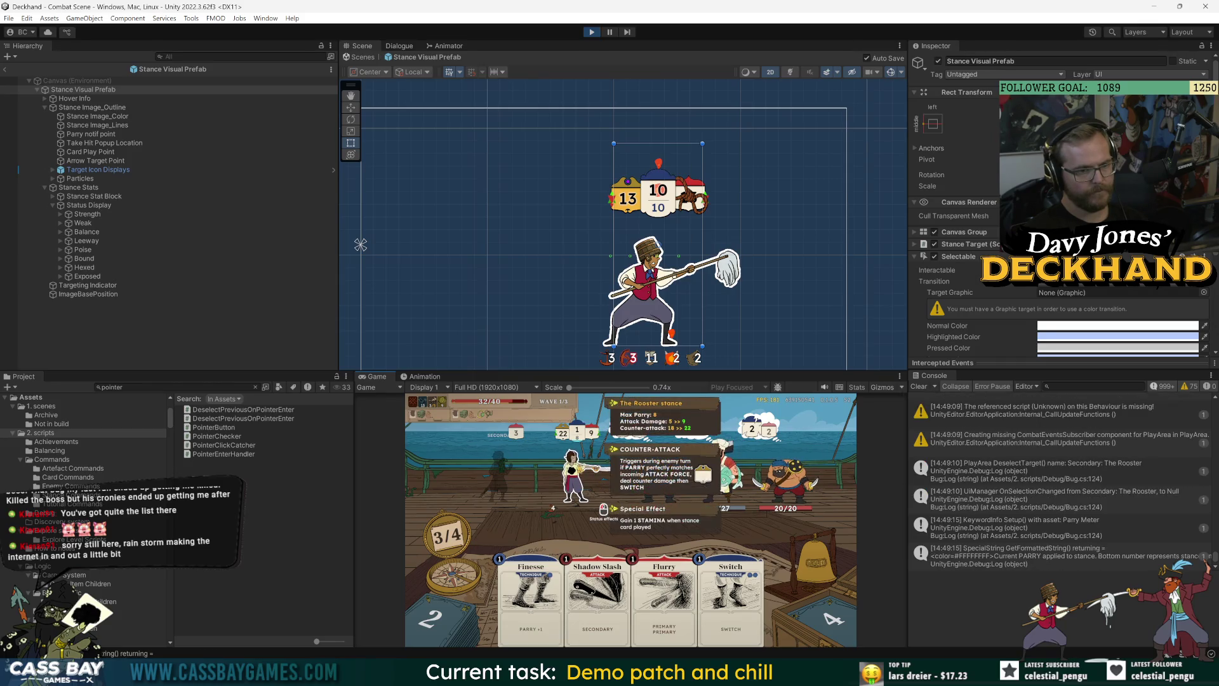
# Step: Open the Enemy visual prefab found by searching 'enemy vis', frame it, and pull its left edge left
pyautogui.moveTo(658, 482)
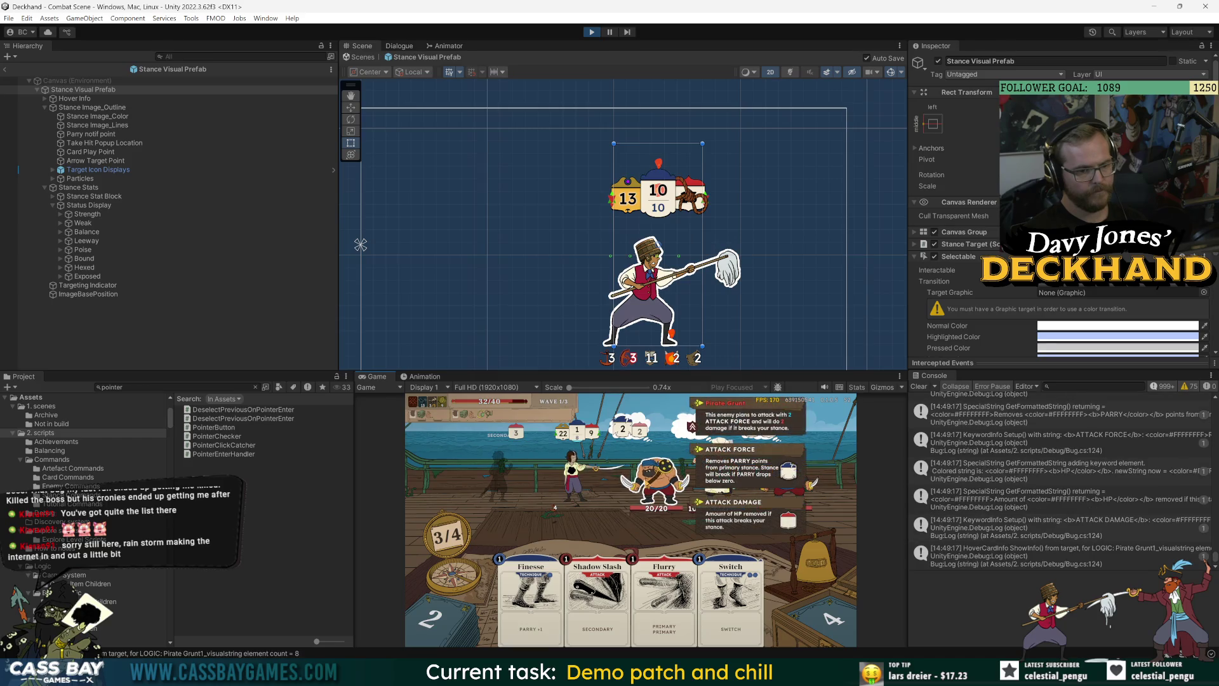
pyautogui.click(117, 386)
pyautogui.write('enemy vis')
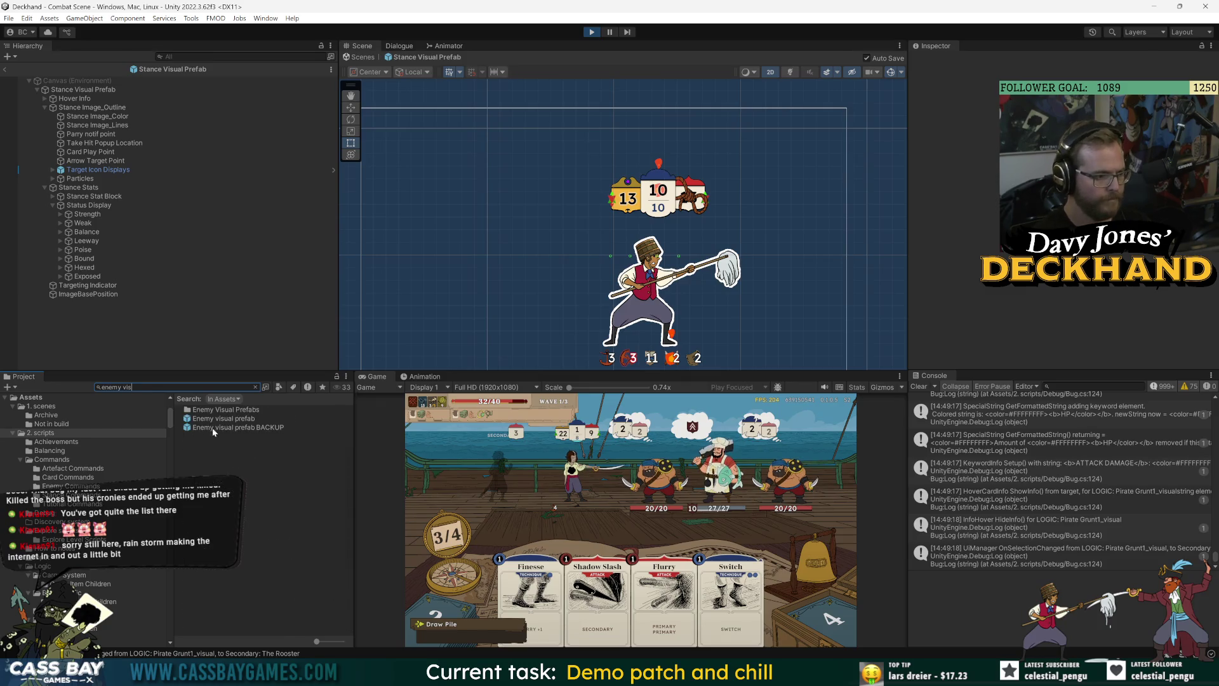
pyautogui.doubleClick(219, 418)
pyautogui.click(83, 89)
pyautogui.press('f')
pyautogui.moveTo(568, 191); pyautogui.dragTo(553, 190)
# Step: Restart play mode, open and close the in-game settings, and select Dialogue Actor
pyautogui.hotkey('ctrl', 'p')
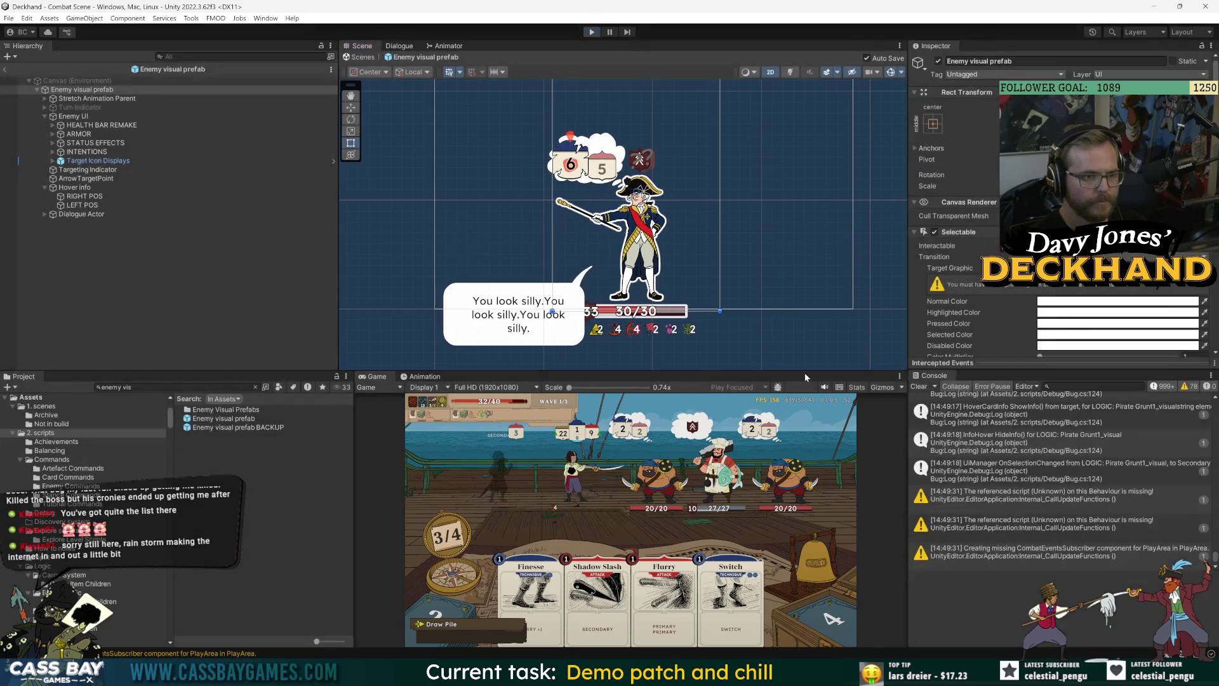
pyautogui.click(590, 34)
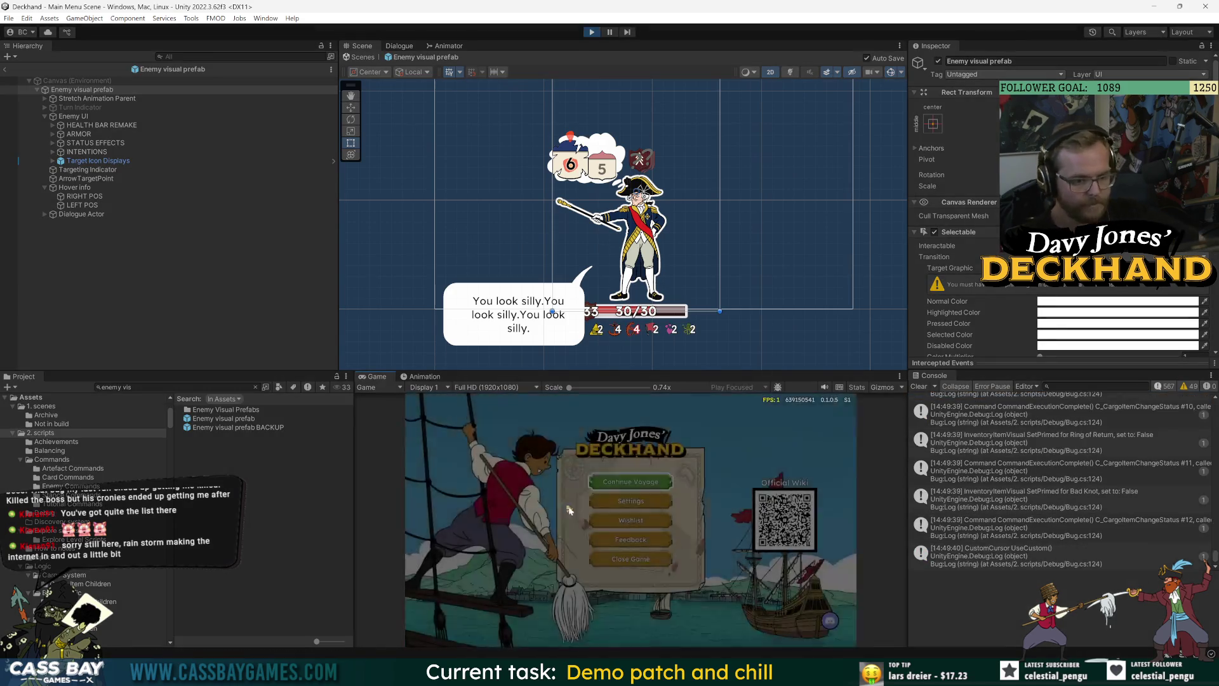
pyautogui.click(631, 501)
pyautogui.press('Escape')
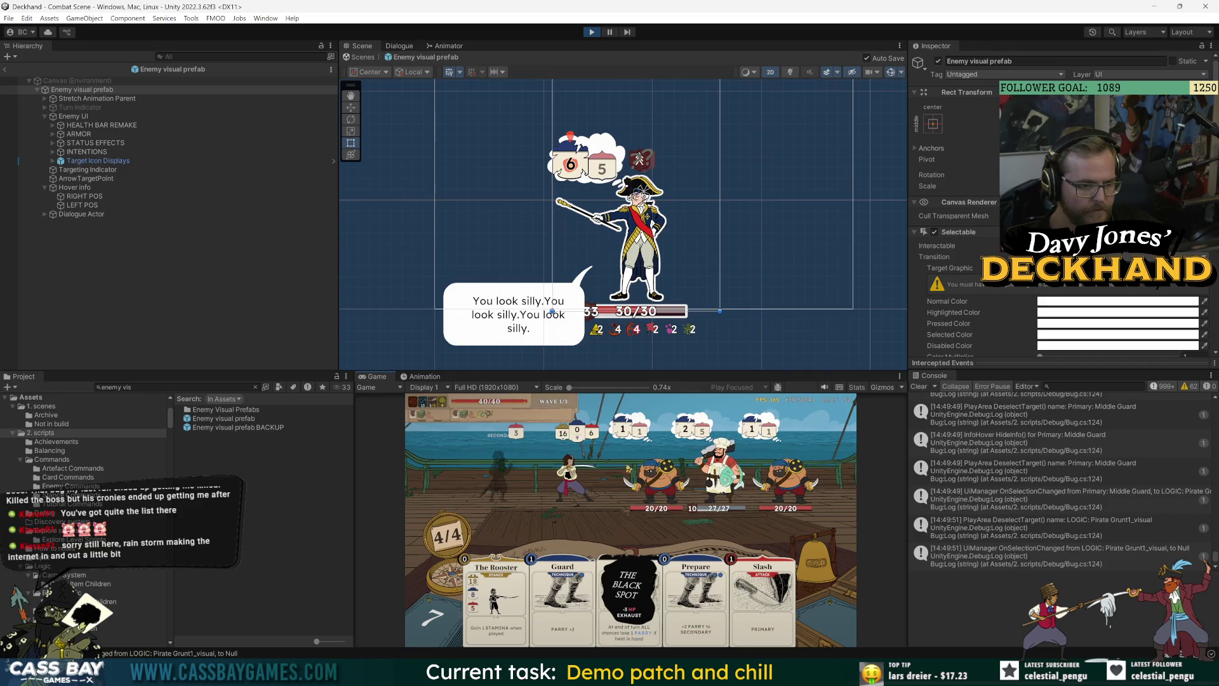
pyautogui.click(81, 214)
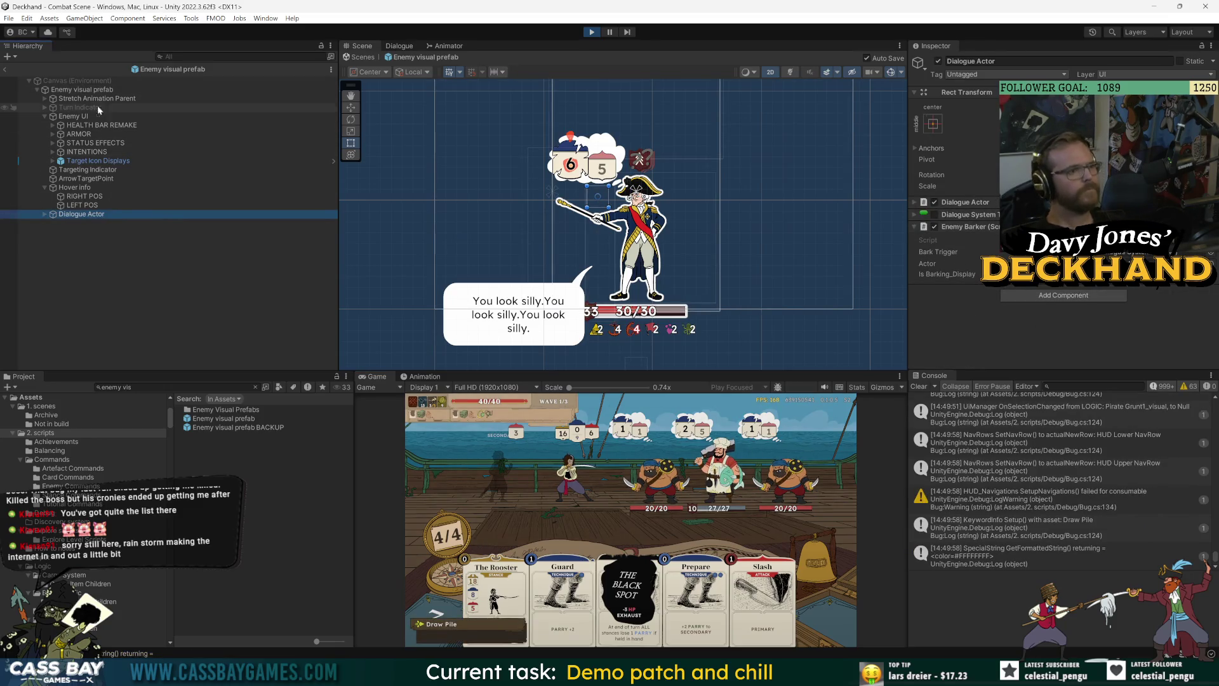
# Step: Inspect the Enemy visual prefab root, ArrowTargetPoint, Enemy UI and Stretch Animation Parent
pyautogui.click(11, 89)
pyautogui.scroll(-5, 966, 196)
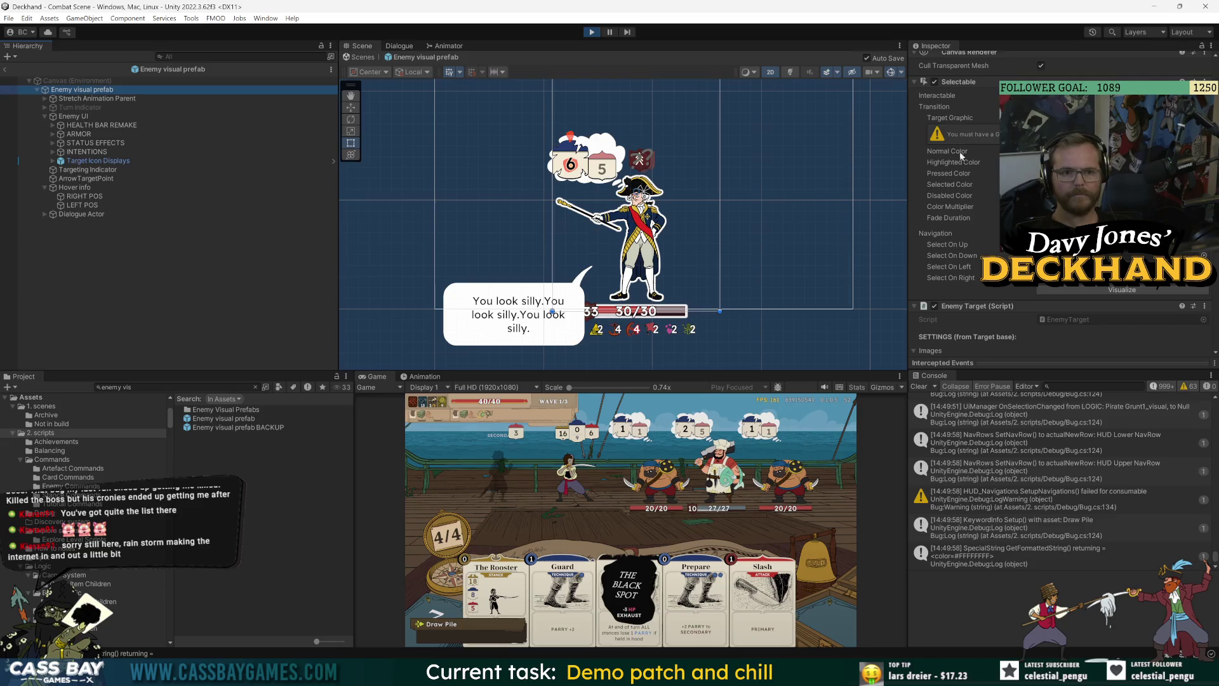
pyautogui.scroll(2, 520, 165)
pyautogui.scroll(-4, 520, 165)
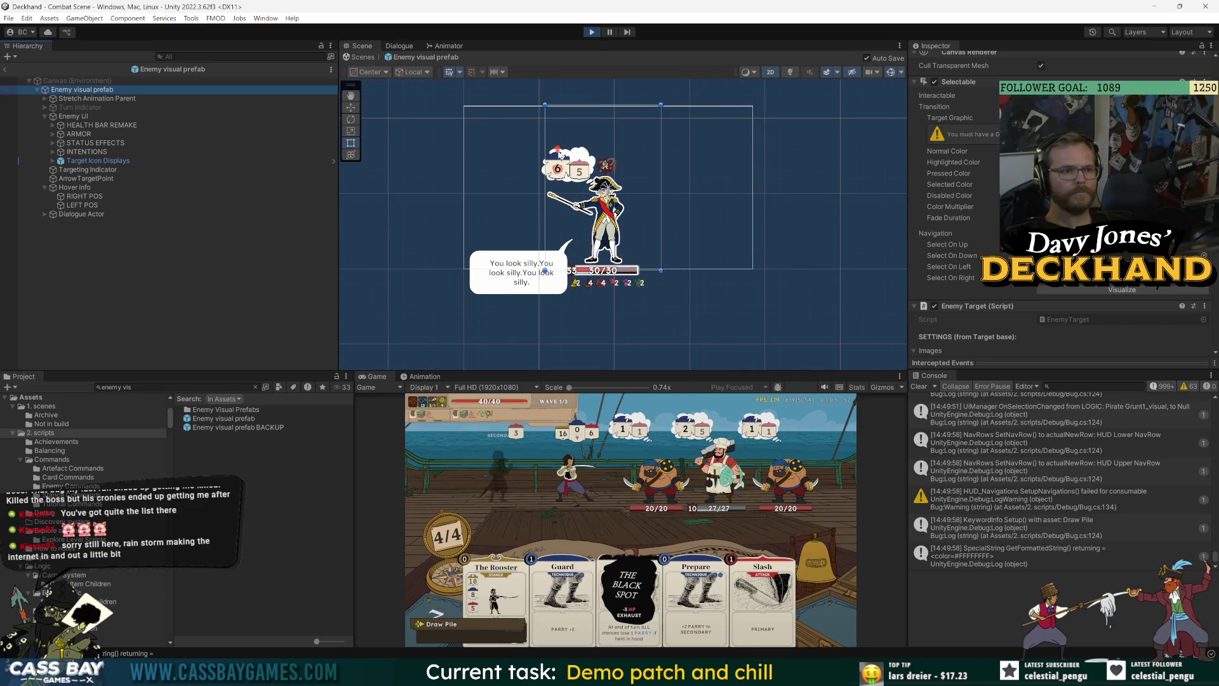
pyautogui.click(608, 458)
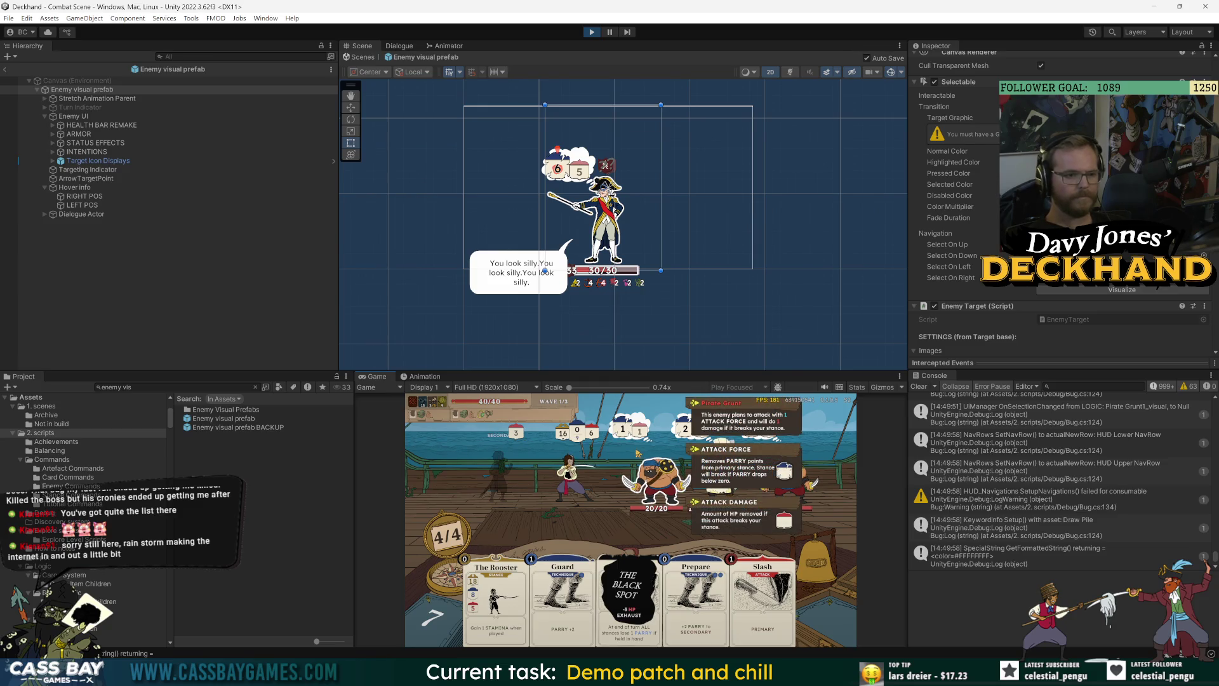
pyautogui.click(84, 179)
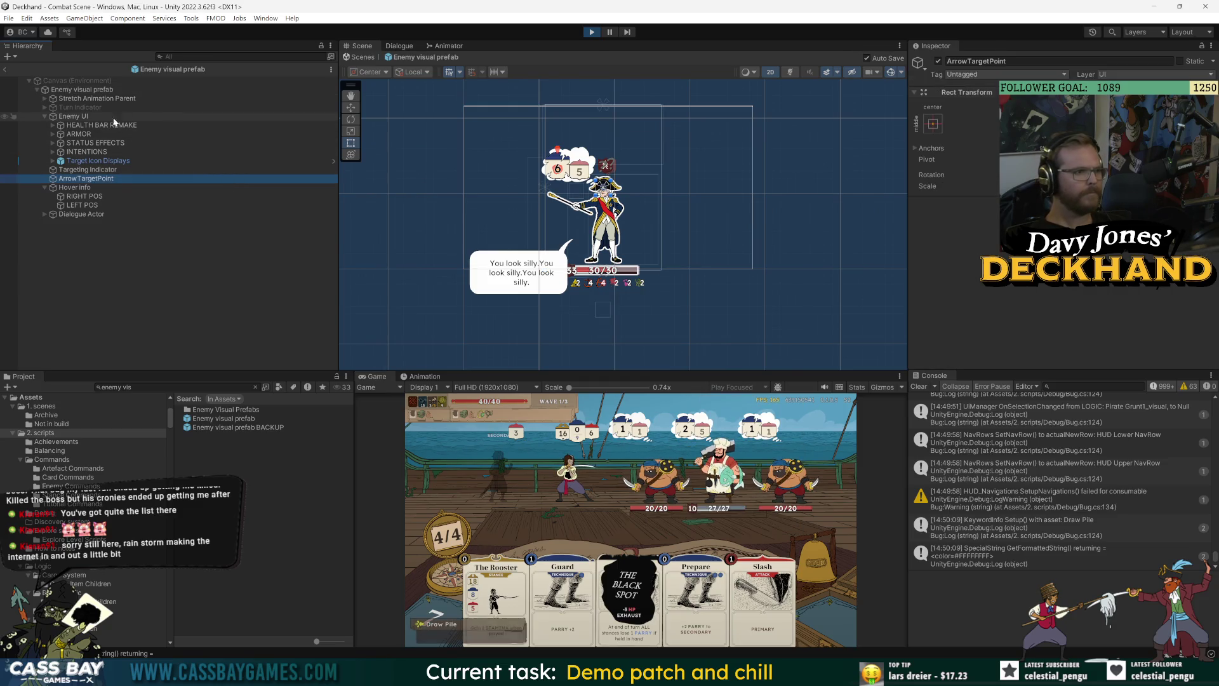
pyautogui.click(73, 117)
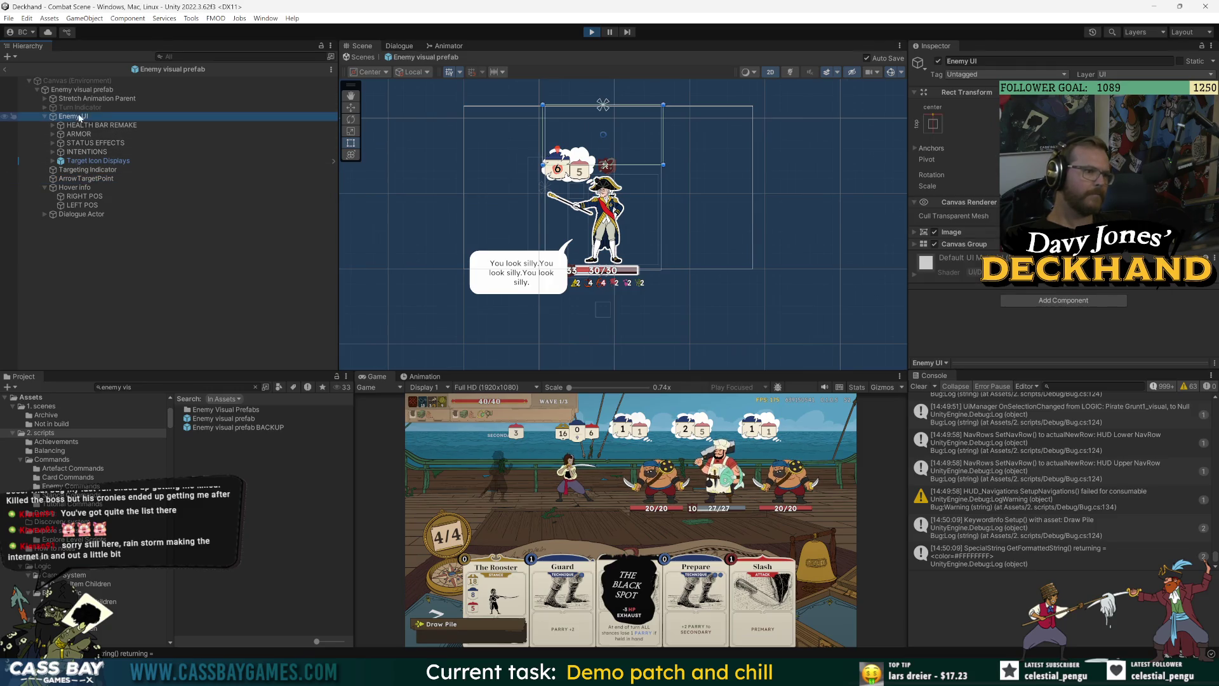
pyautogui.click(82, 98)
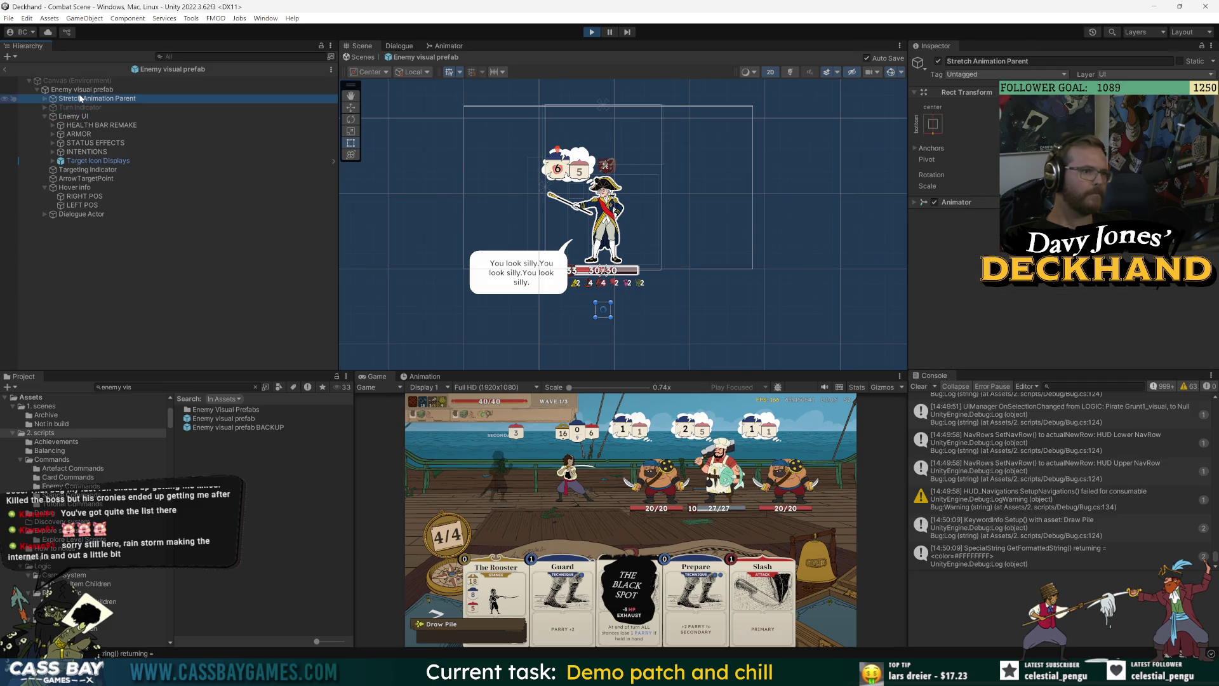
# Step: Expand Stretch Animation Parent and Enemy Image_MoveOutline, then select Enemy Image_Color
pyautogui.scroll(3, 658, 176)
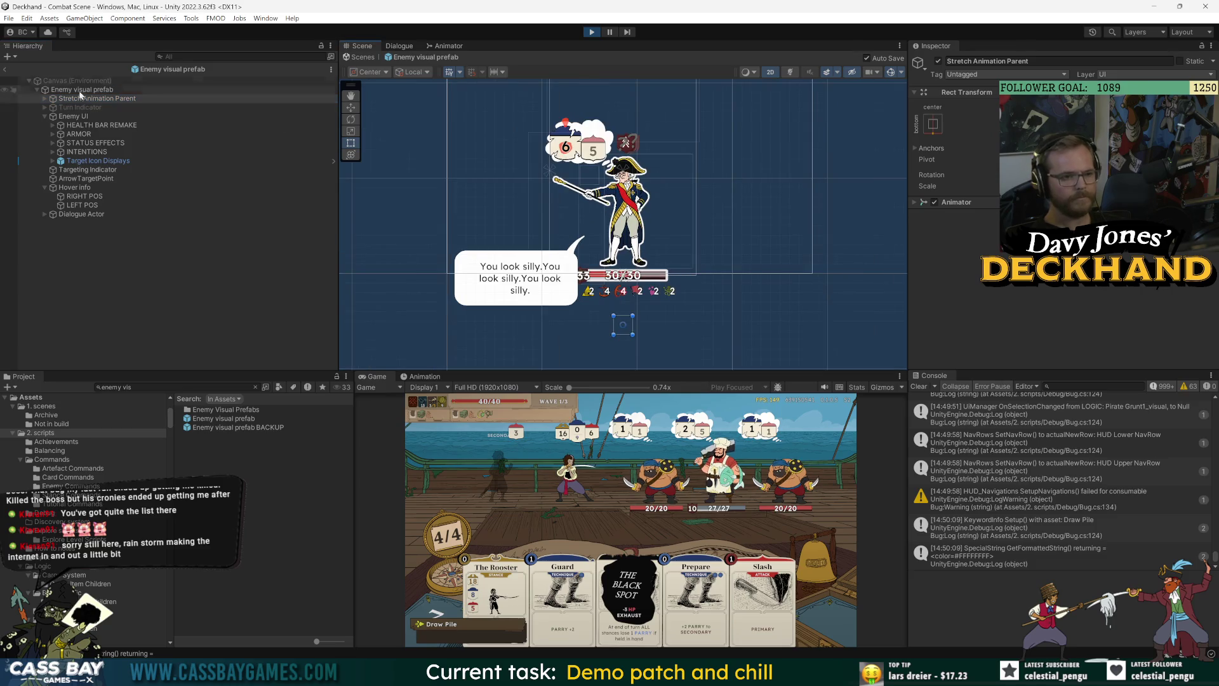
pyautogui.click(43, 98)
pyautogui.click(92, 107)
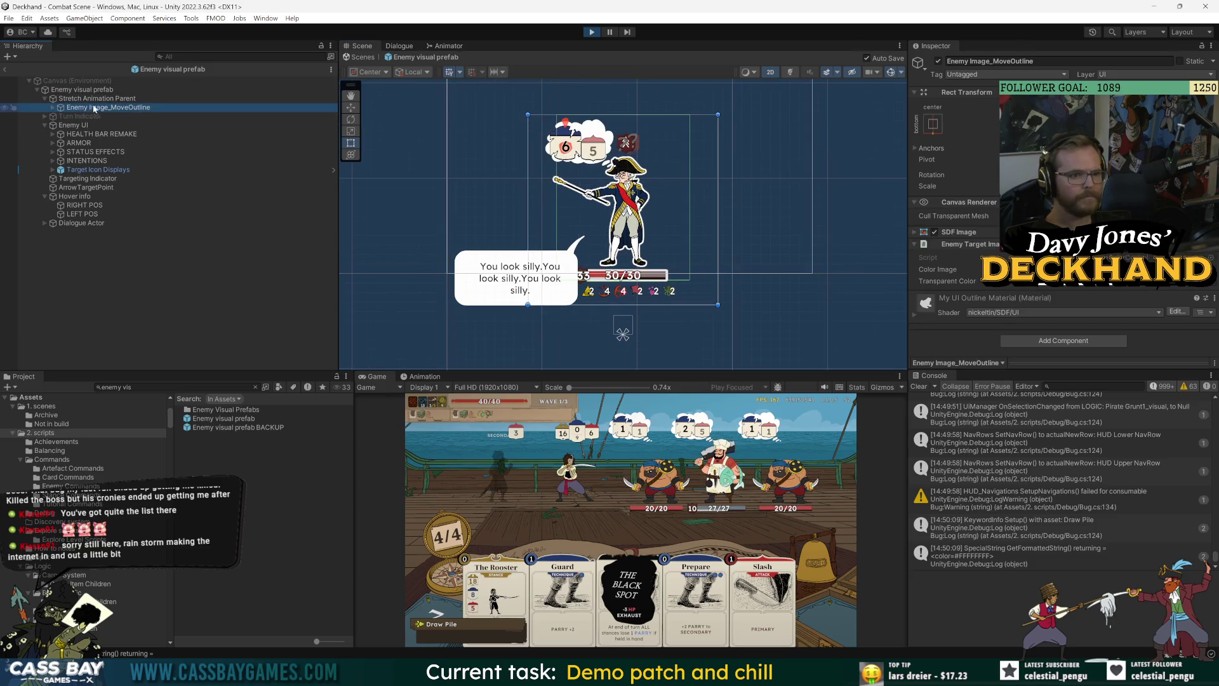
pyautogui.scroll(-2, 701, 171)
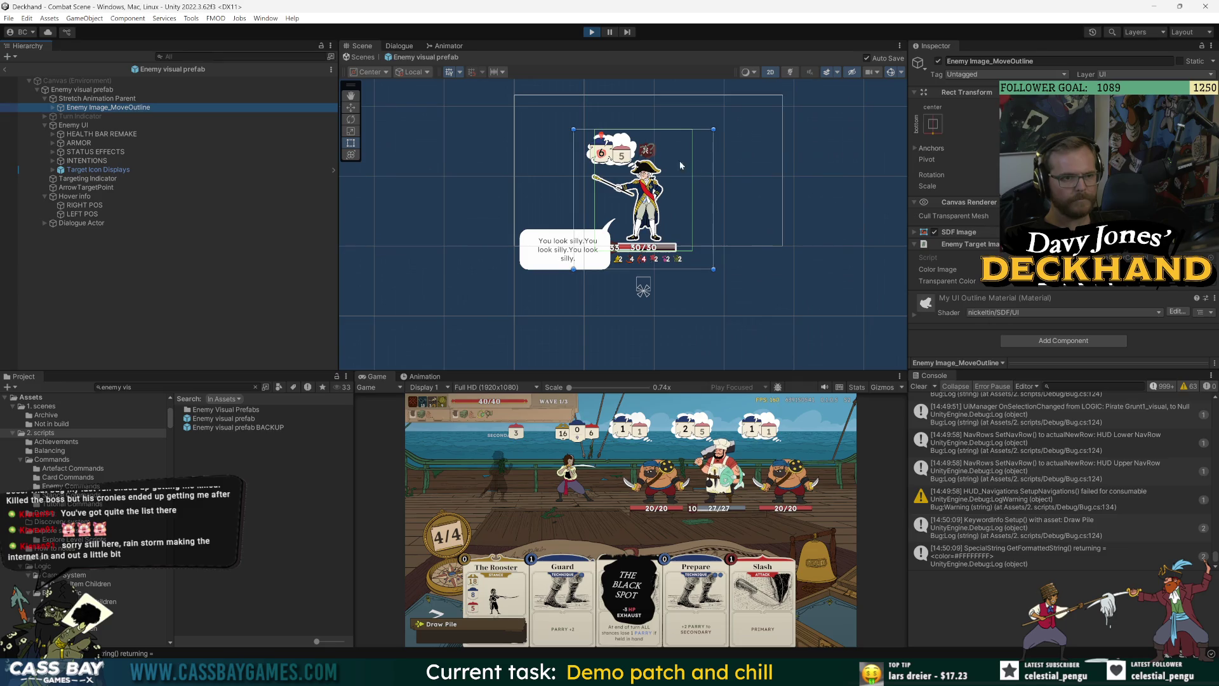
pyautogui.click(53, 108)
pyautogui.click(116, 118)
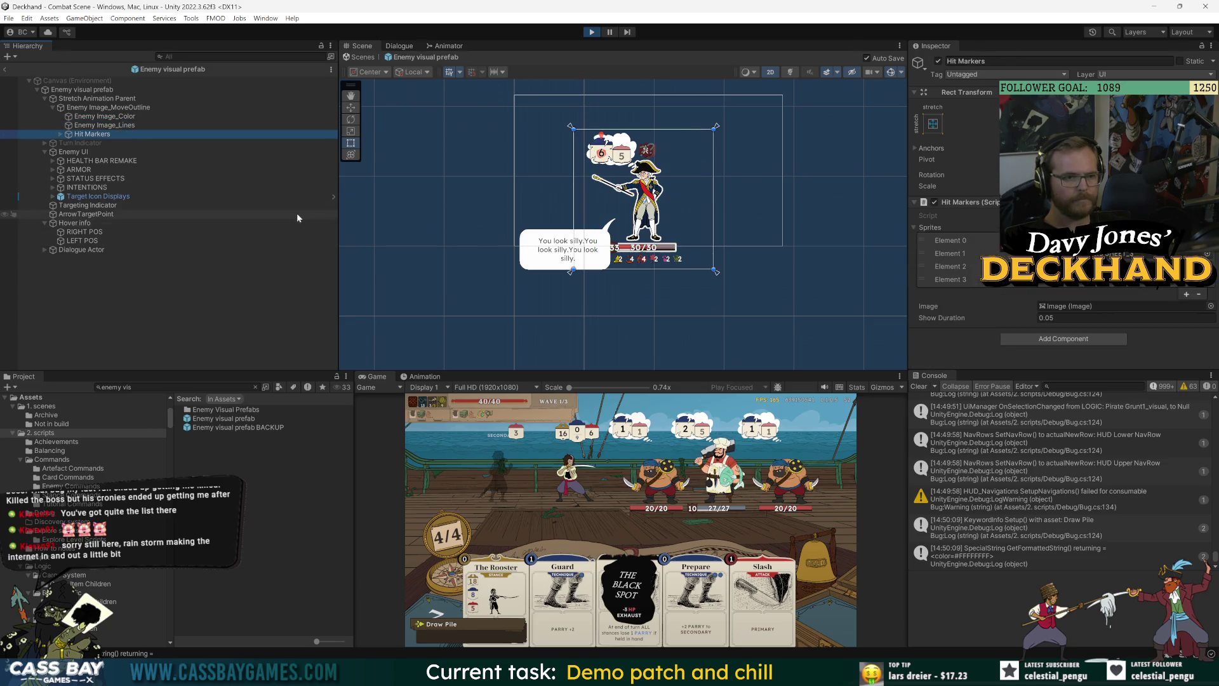
# Step: Review the SDF Image settings of Enemy Image_Color and Enemy Image_MoveOutline
pyautogui.click(961, 246)
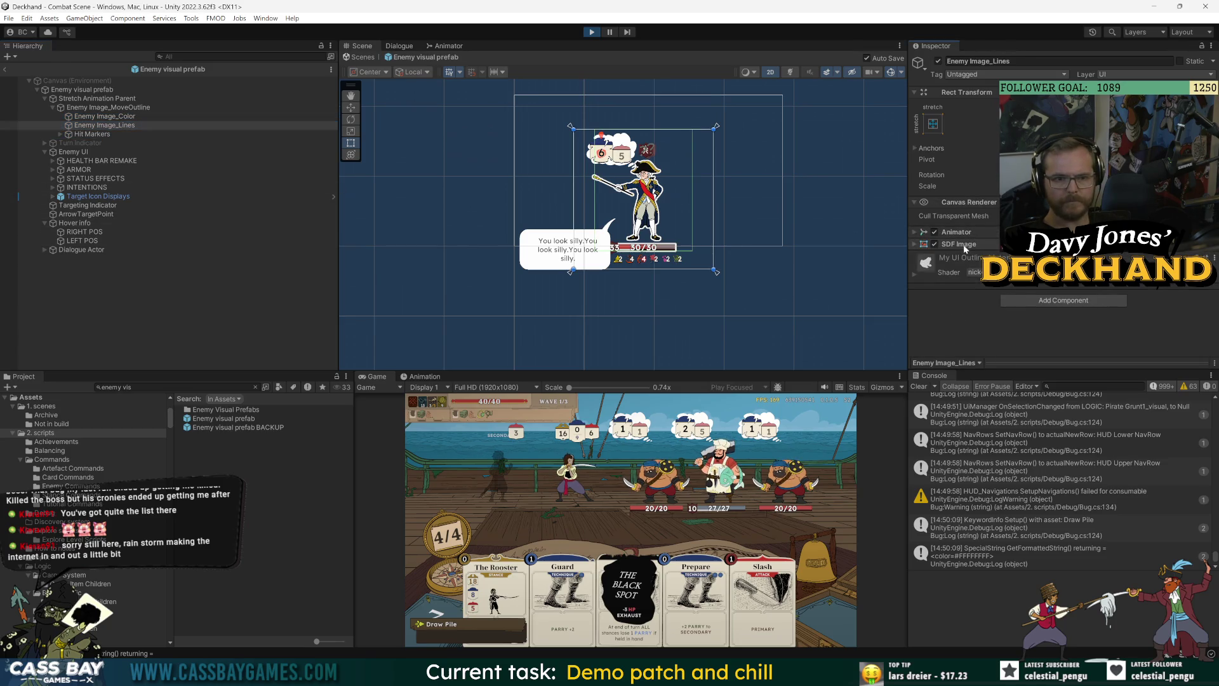
pyautogui.scroll(-5, 1019, 310)
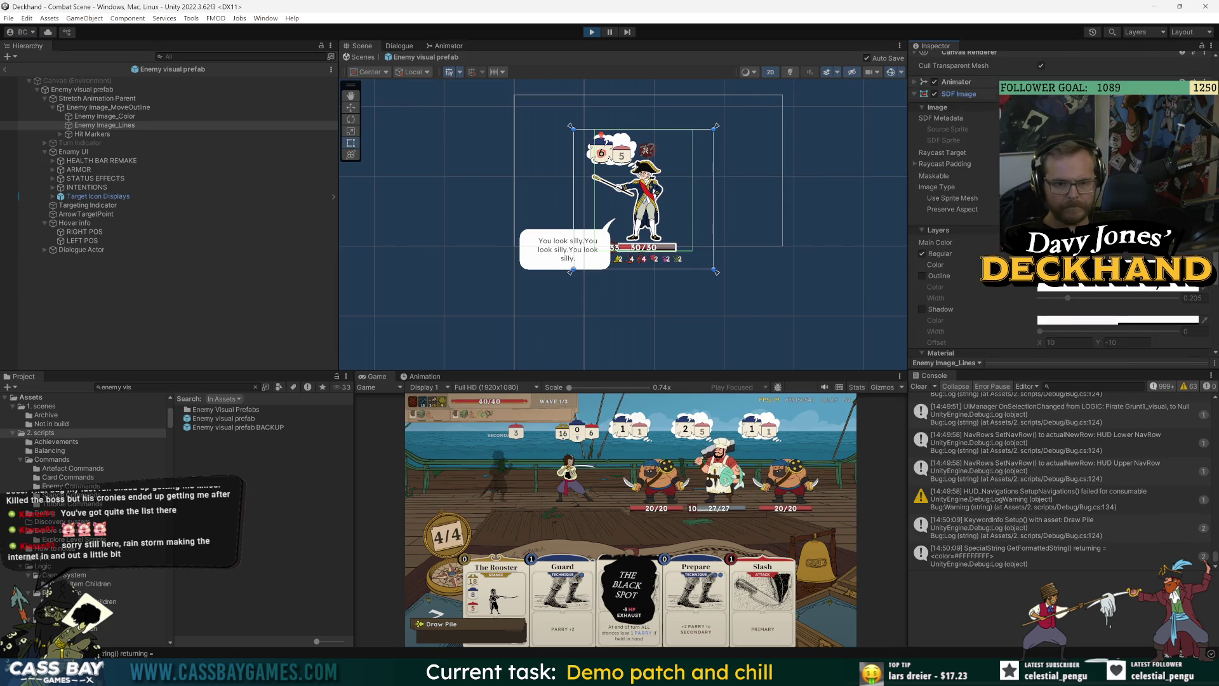
pyautogui.scroll(-4, 913, 164)
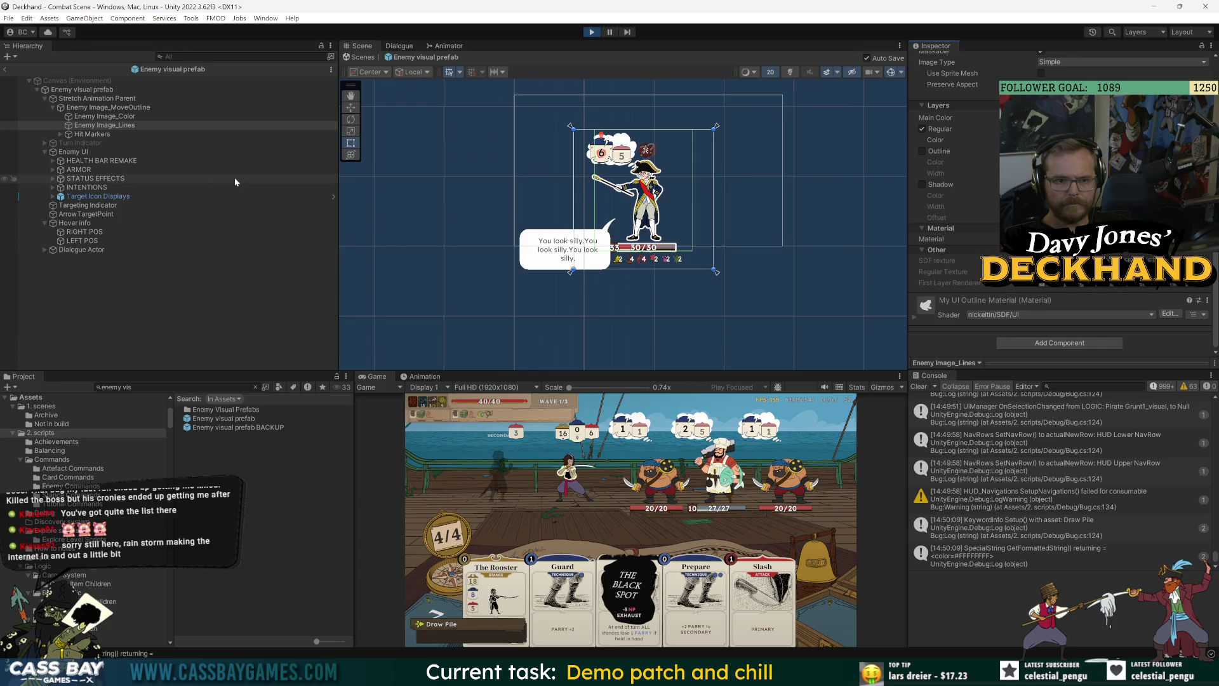
pyautogui.click(98, 117)
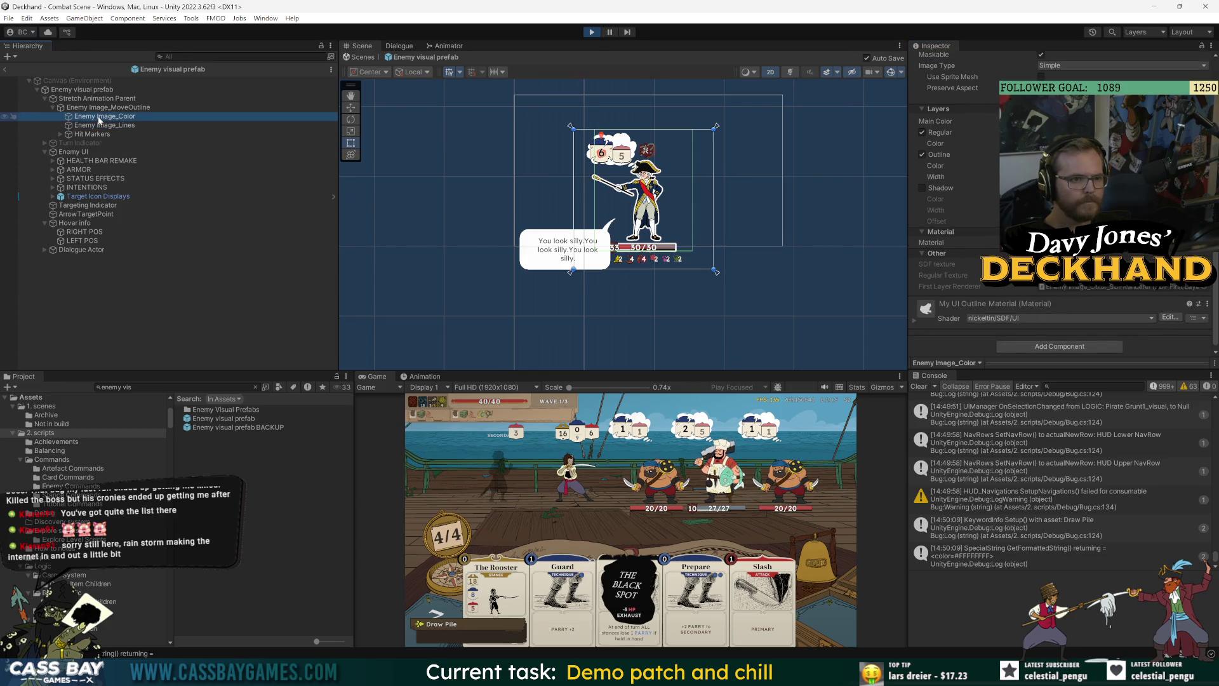
pyautogui.scroll(2, 707, 168)
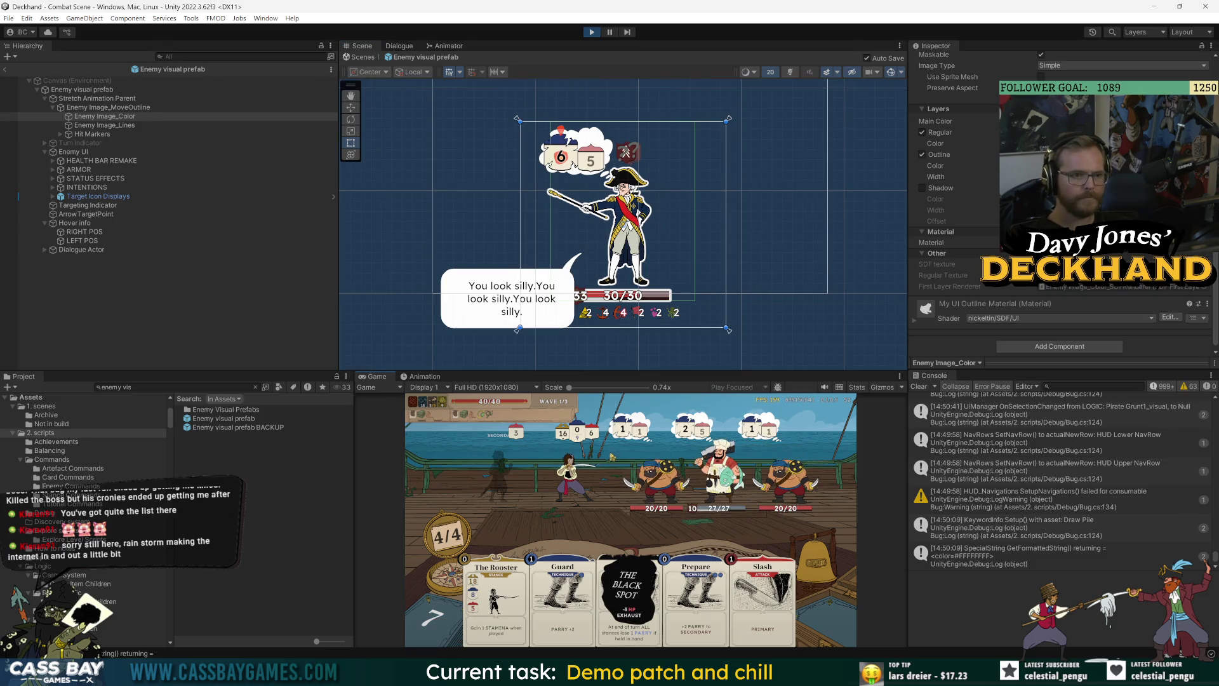
pyautogui.click(108, 107)
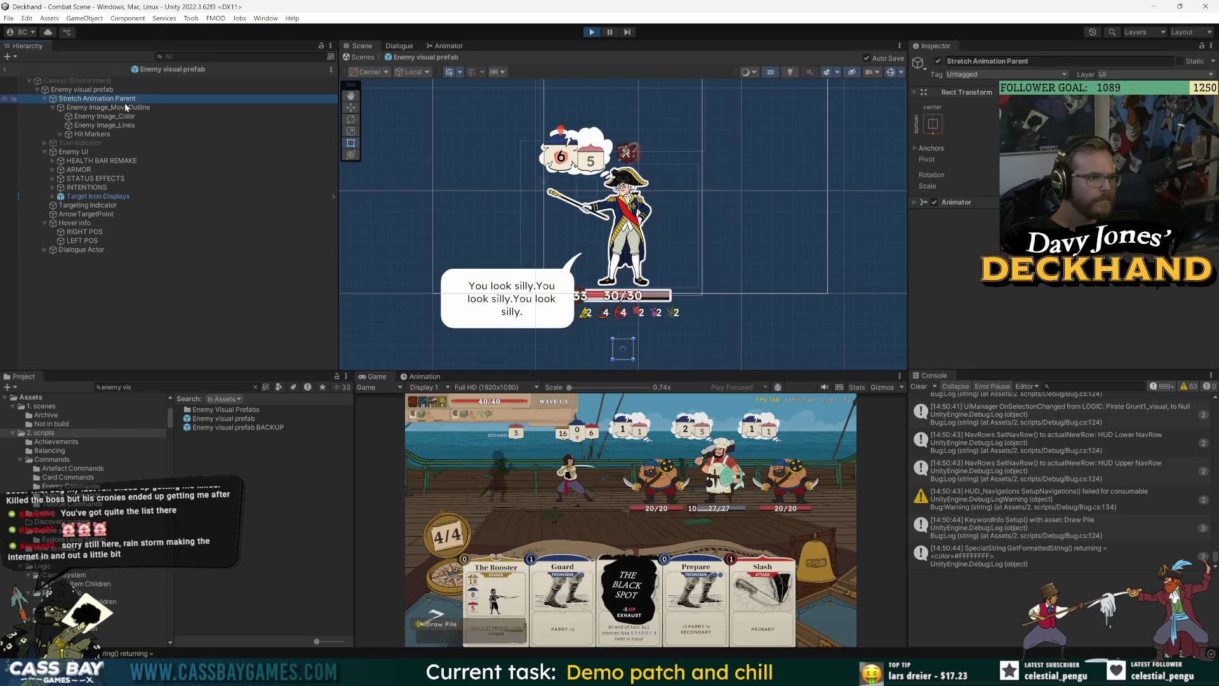
# Step: Expand Enemy Image_MoveOutline's Raycast Padding and reduce its Left value
pyautogui.scroll(-3, 1065, 299)
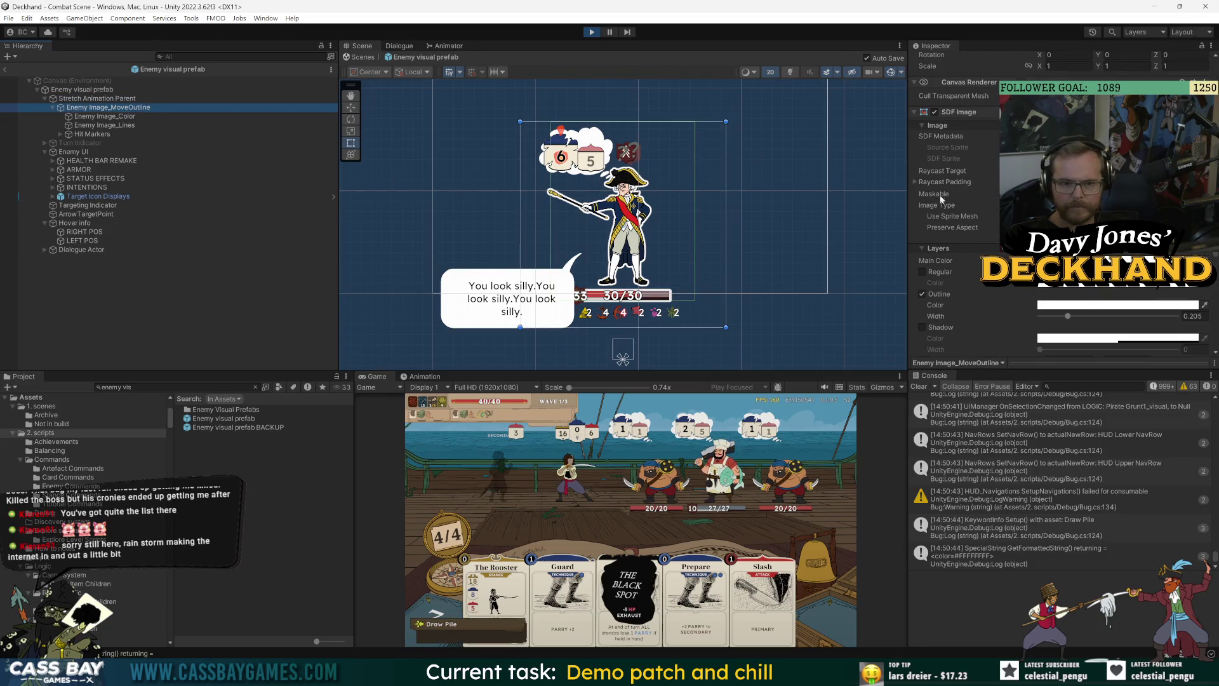
pyautogui.click(915, 182)
pyautogui.click(914, 181)
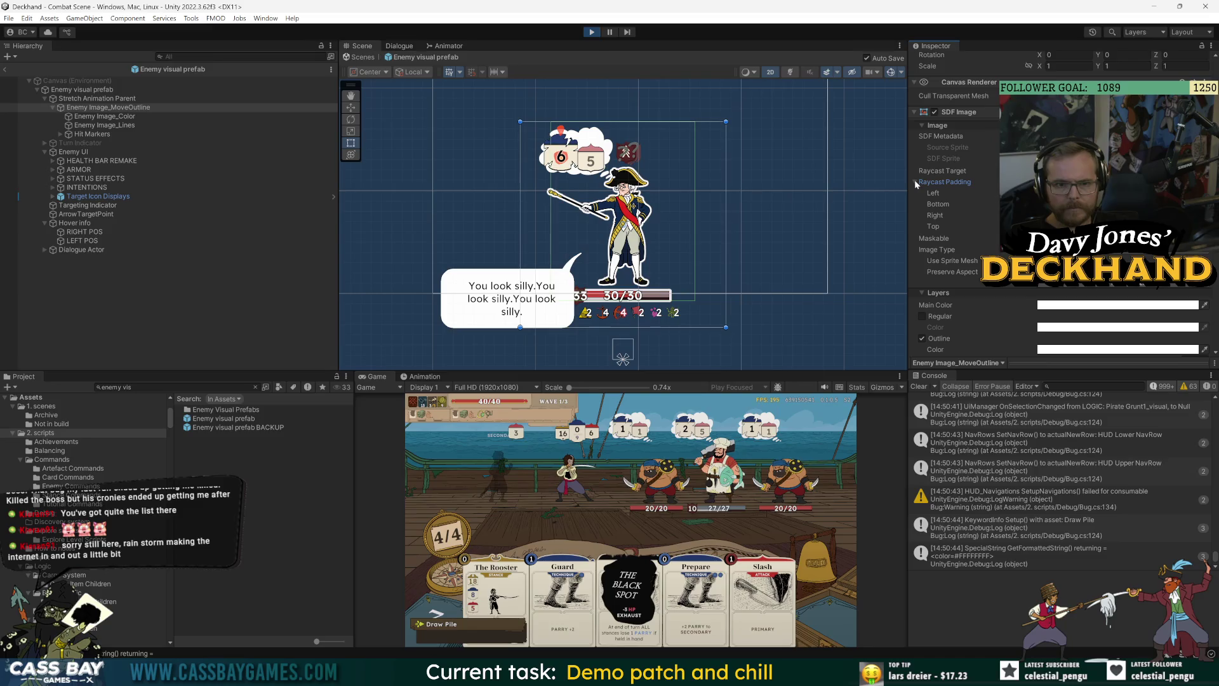
pyautogui.moveTo(928, 196)
pyautogui.mouseDown()
pyautogui.moveTo(478, 203)
pyautogui.moveTo(519, 224)
pyautogui.moveTo(840, 246)
pyautogui.mouseUp()
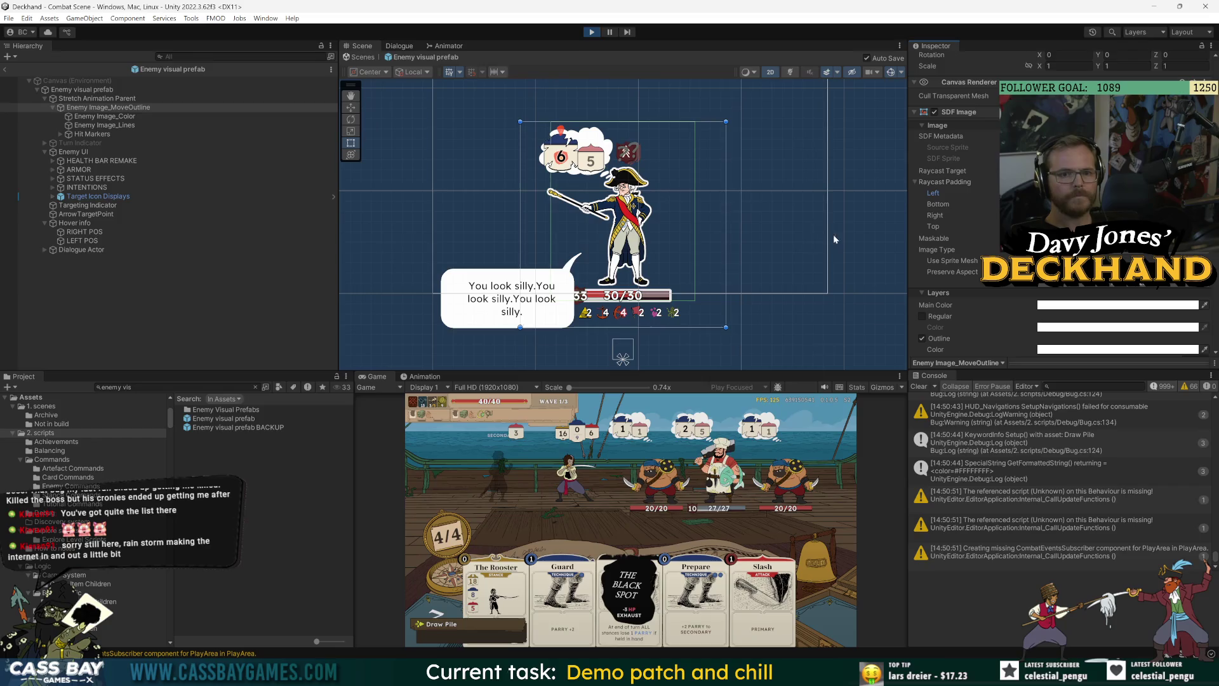
# Step: Set the Enemy visual prefab root's rect width to 750
pyautogui.click(79, 90)
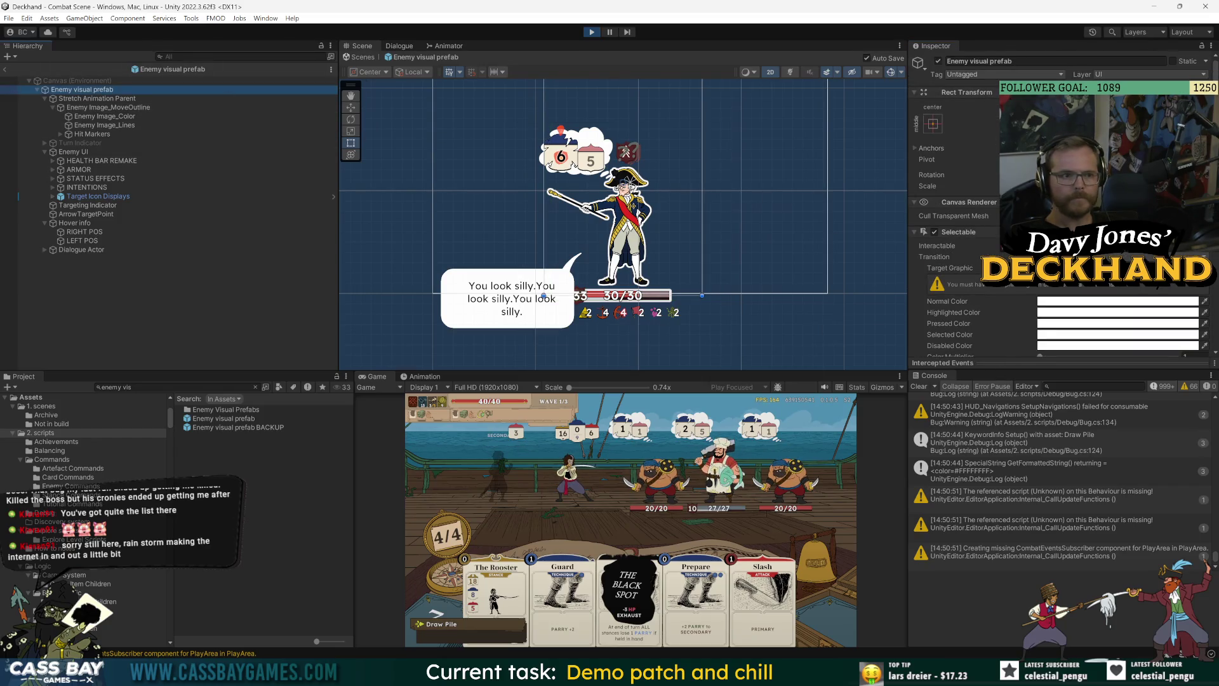
pyautogui.moveTo(702, 296); pyautogui.dragTo(694, 296)
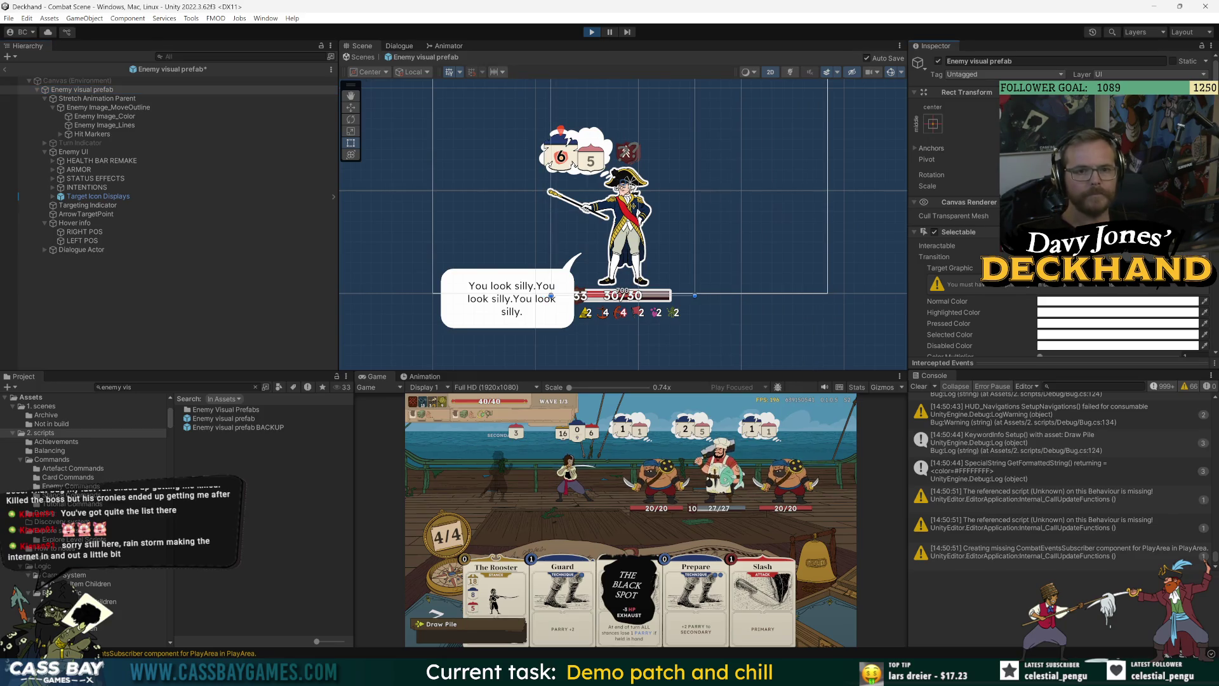
pyautogui.write('750')
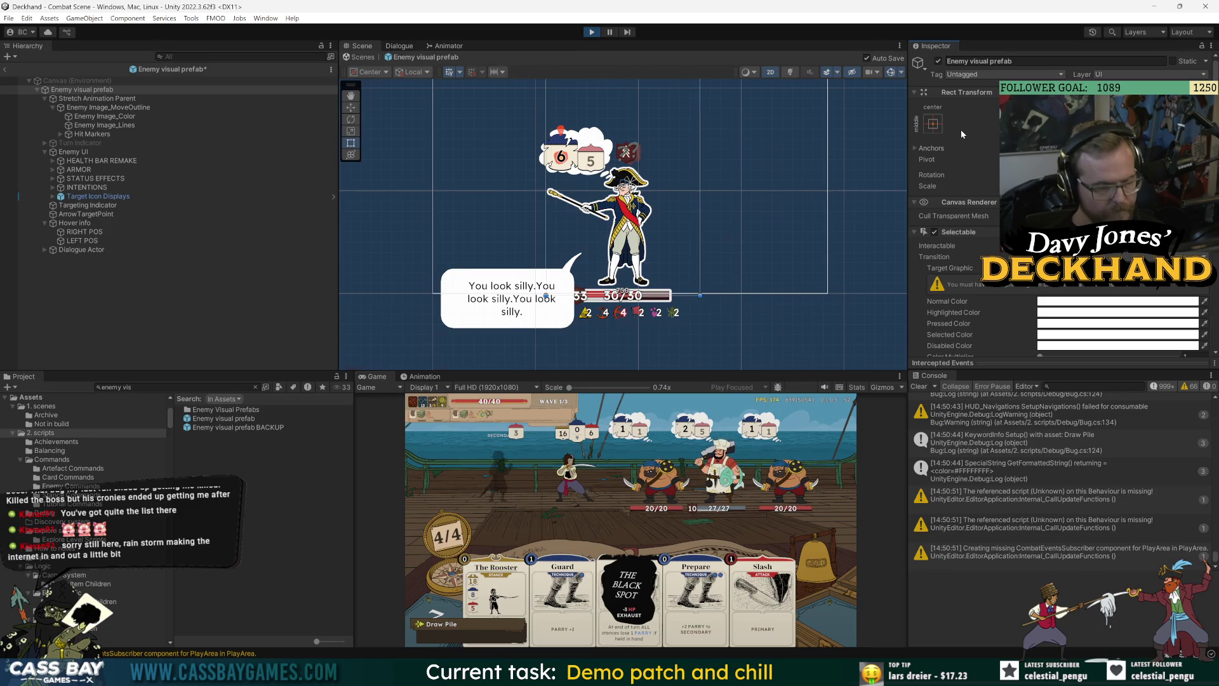
# Step: Lower Enemy Image_MoveOutline's Left raycast padding to 95
pyautogui.click(108, 107)
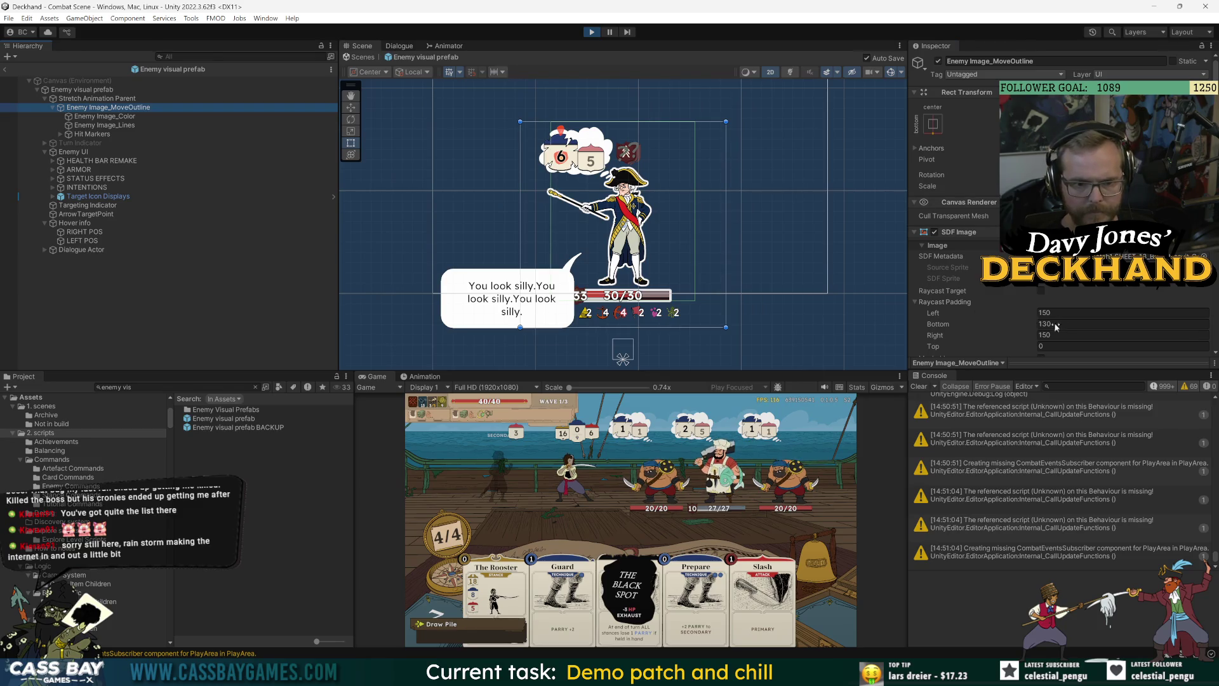
pyautogui.moveTo(938, 319); pyautogui.dragTo(847, 313)
pyautogui.write('97.1')
pyautogui.press('Return')
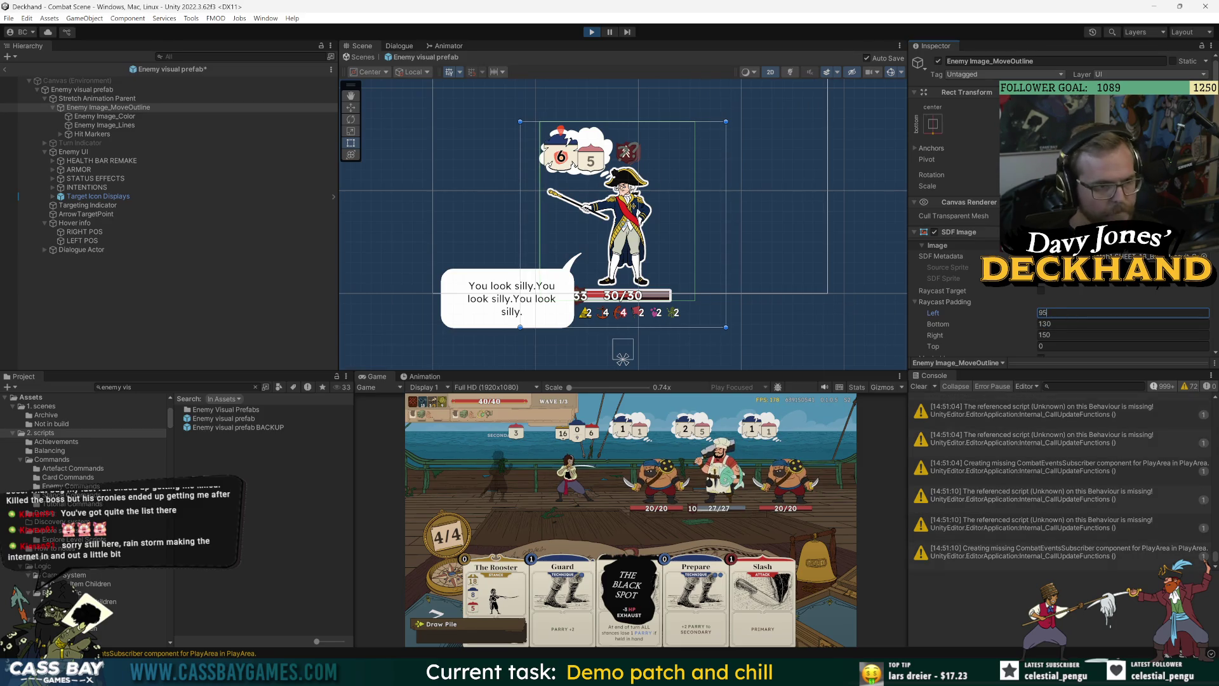
# Step: Cancel a Right padding edit to keep 150, deselect, and stop the game
pyautogui.click(933, 333)
pyautogui.write('95')
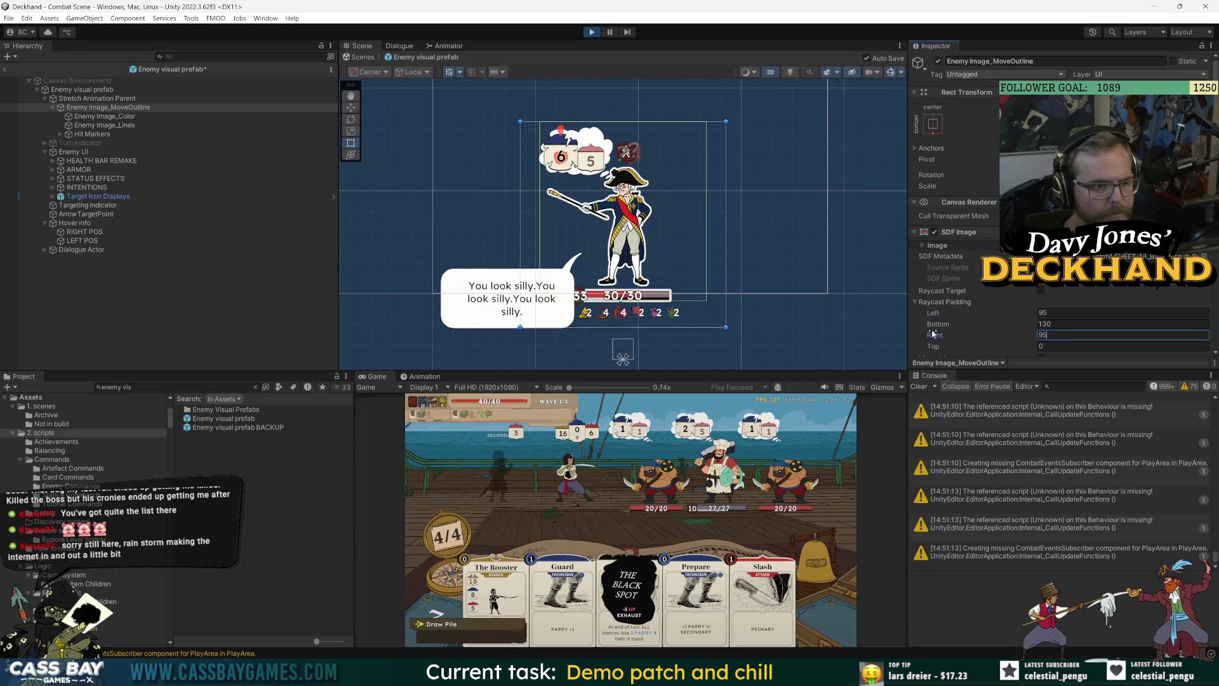
pyautogui.press('Escape')
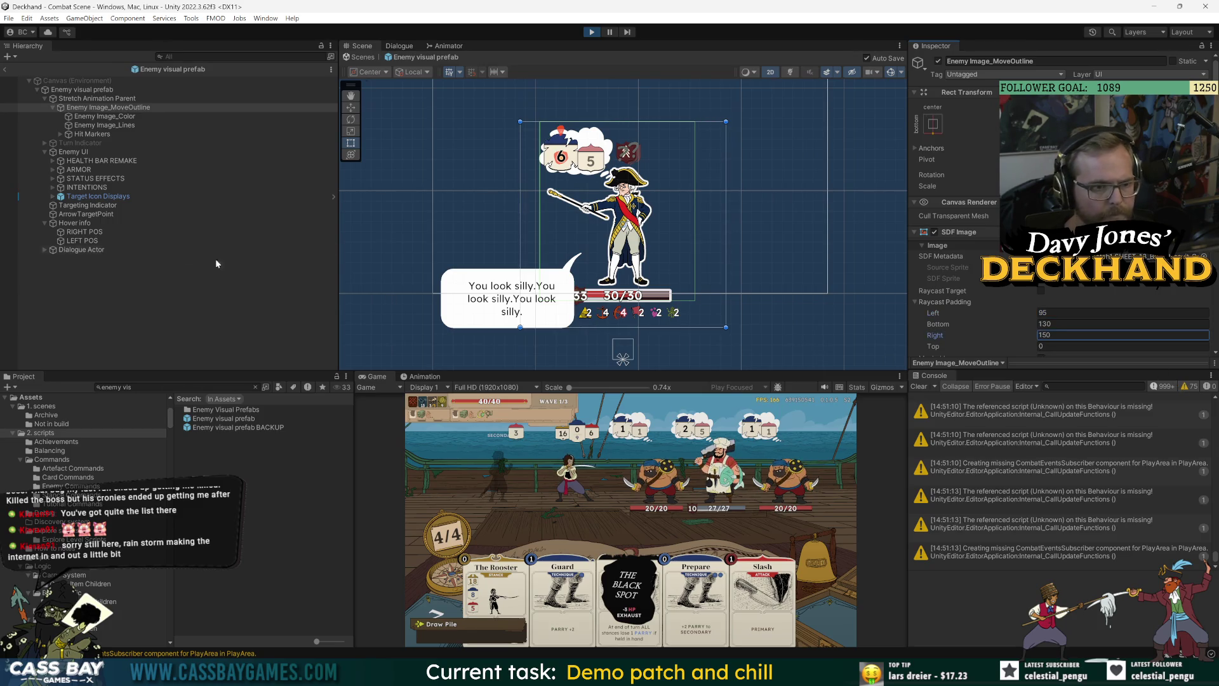
pyautogui.click(164, 289)
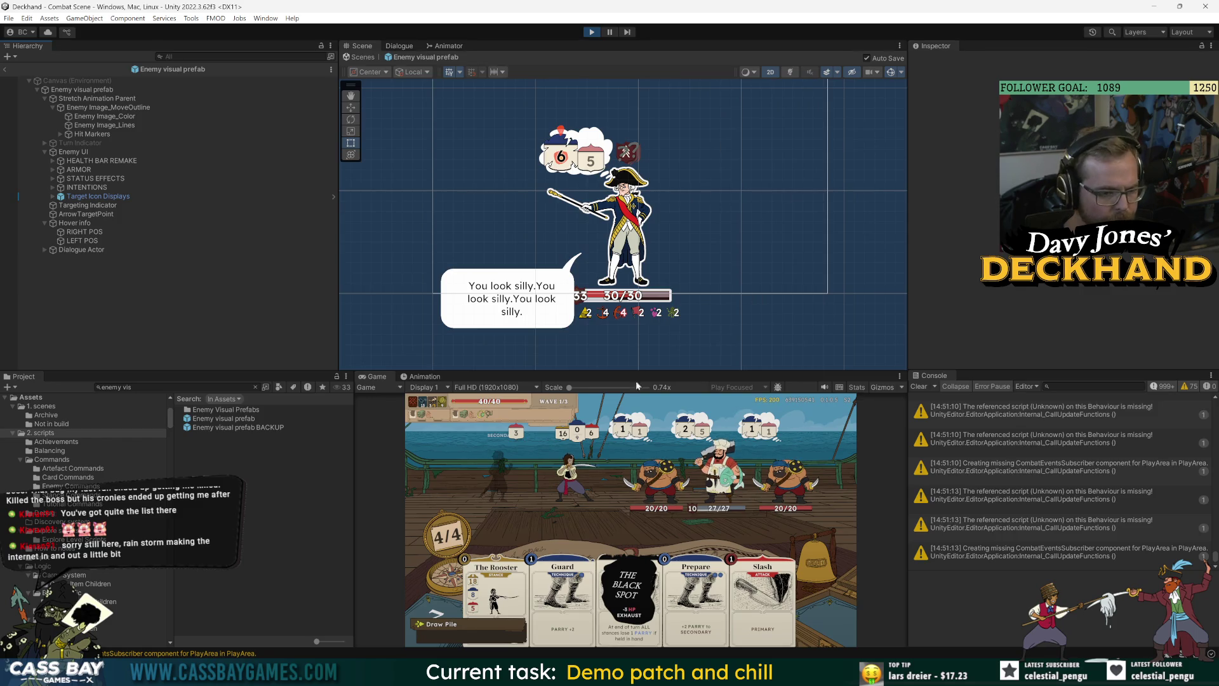
pyautogui.click(587, 34)
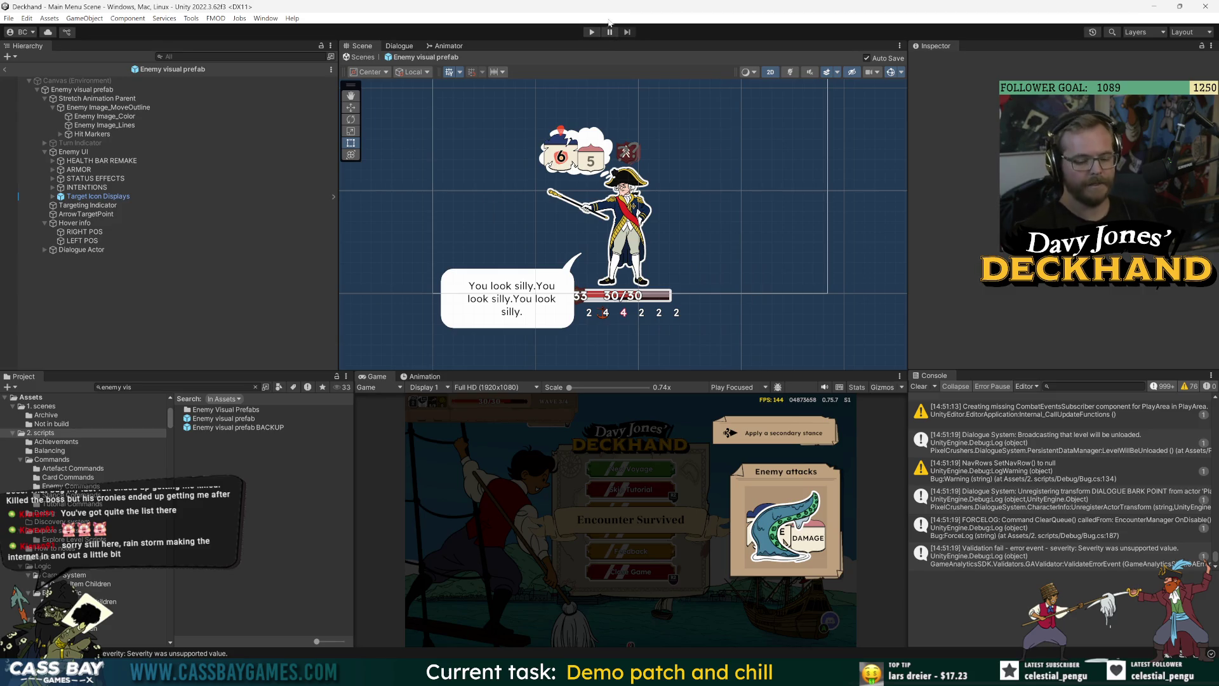
# Step: Restart the game, enter the combat encounter from the menu, and select Enemy Image_MoveOutline
pyautogui.click(592, 33)
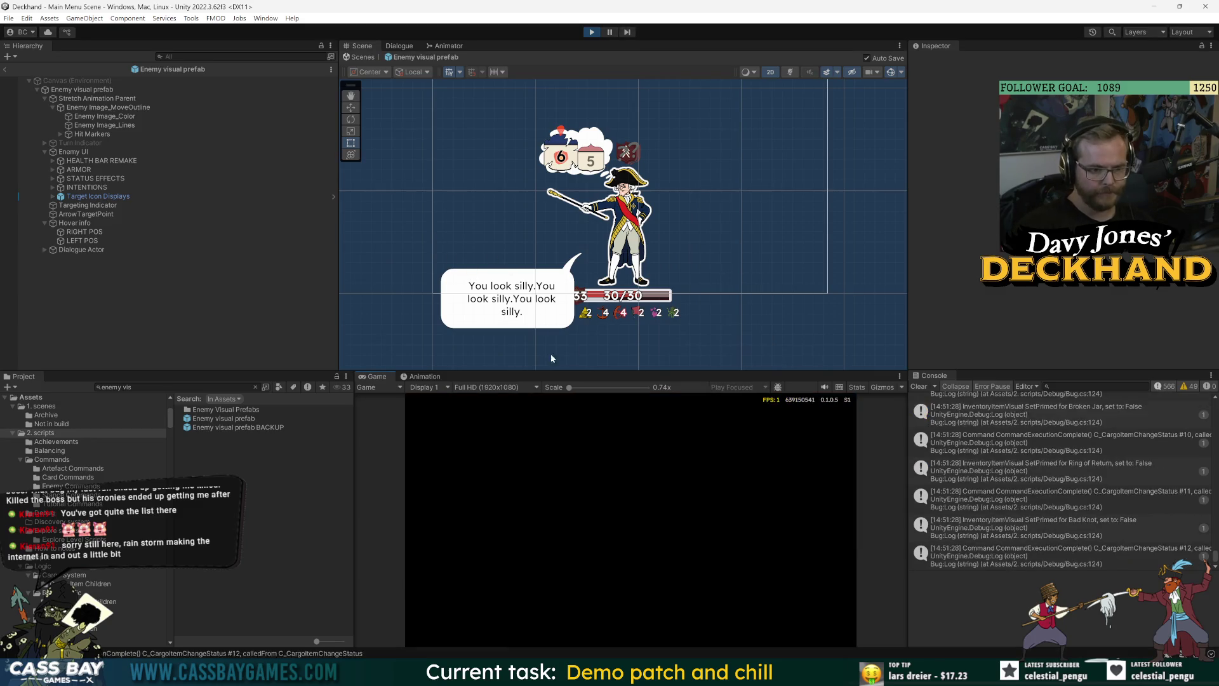
pyautogui.click(630, 481)
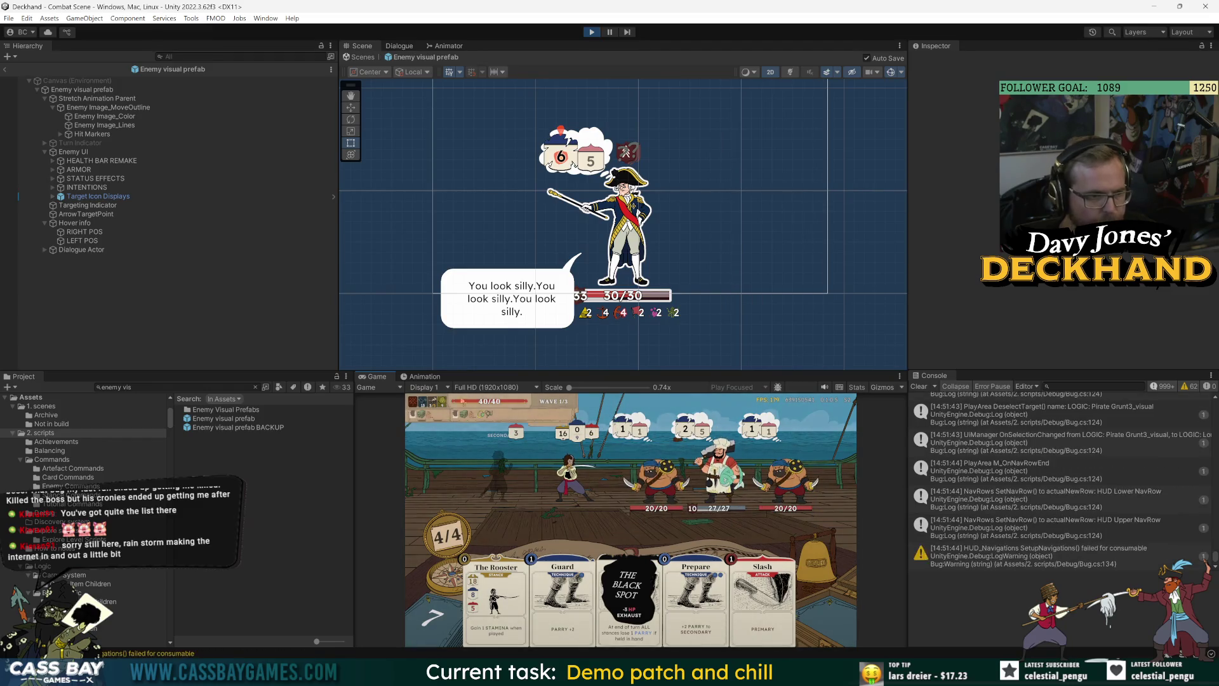
pyautogui.click(117, 107)
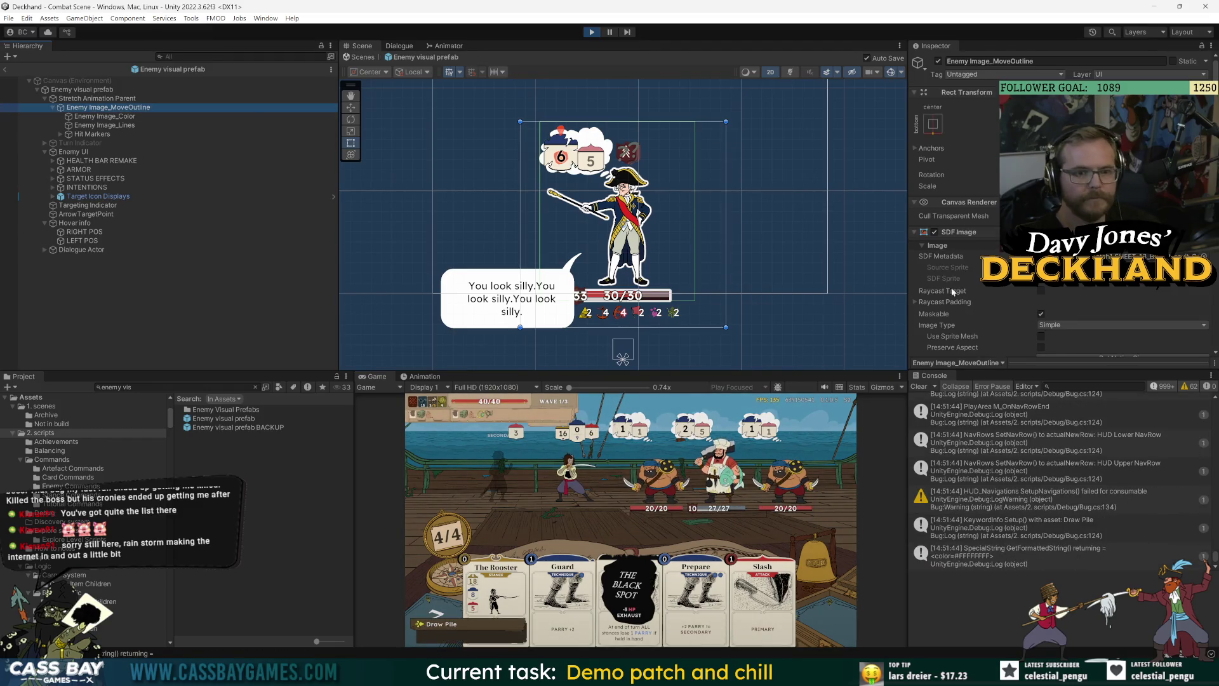
# Step: Show Enemy Image_MoveOutline's raycast padding values and compare them with Enemy Image_Color
pyautogui.scroll(-5, 959, 297)
pyautogui.scroll(4, 963, 254)
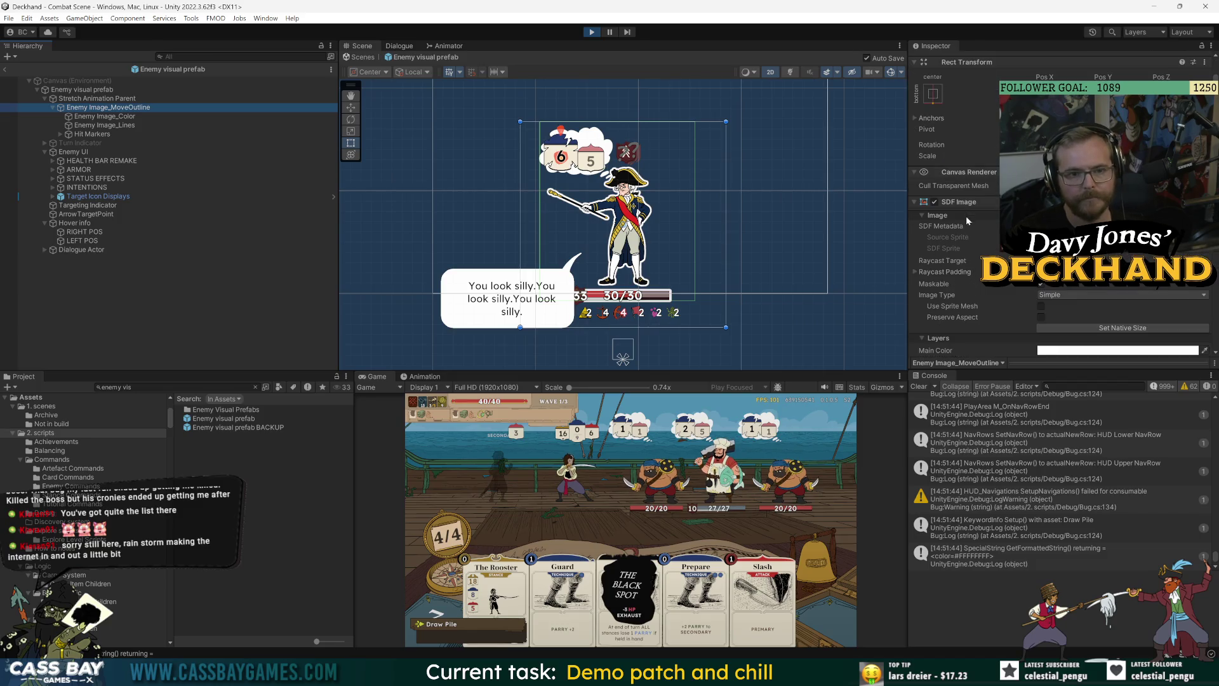
pyautogui.click(915, 272)
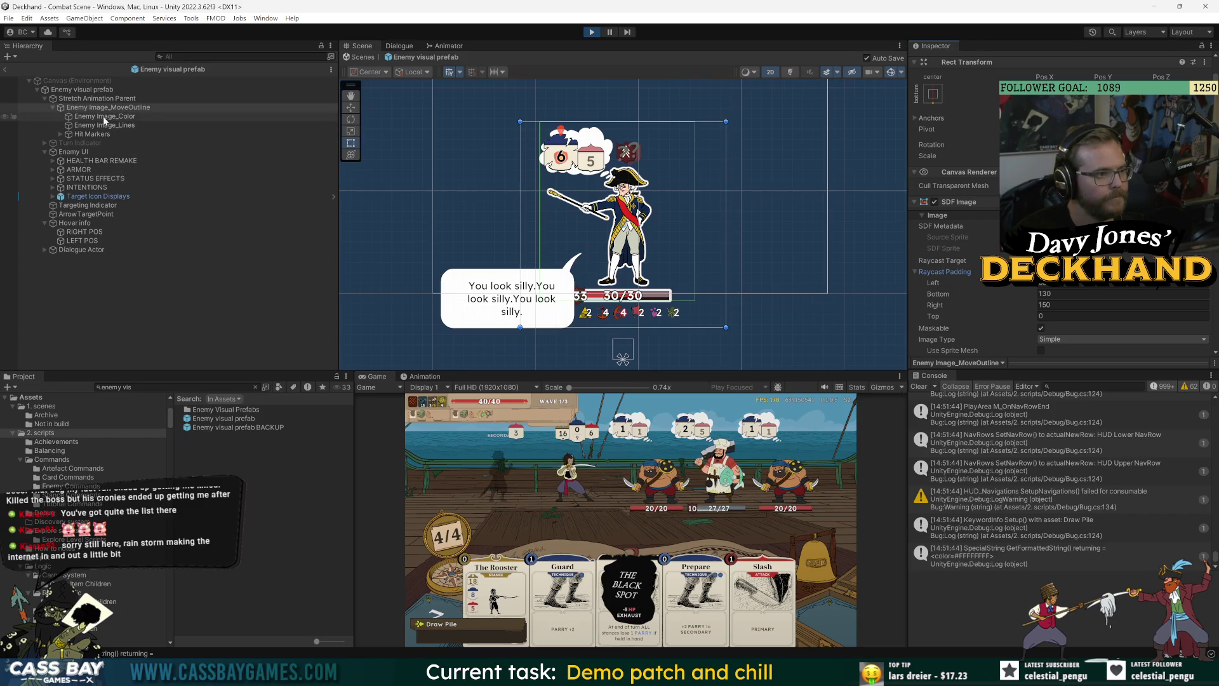
pyautogui.click(105, 117)
pyautogui.click(112, 108)
pyautogui.click(1079, 283)
# Step: Select Enemy Image_Color and Enemy Image_Lines together, then restart play mode
pyautogui.click(139, 116)
pyautogui.keyDown('shift'); pyautogui.click(139, 125); pyautogui.keyUp('shift')
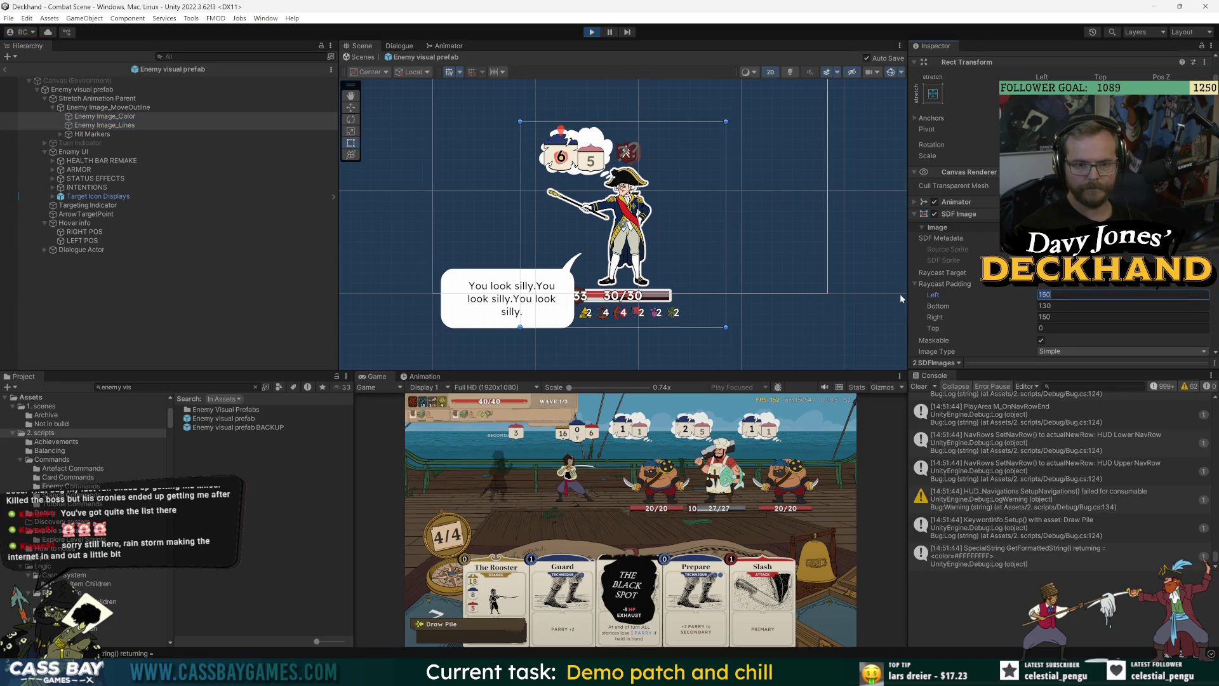
pyautogui.click(591, 33)
pyautogui.click(591, 33)
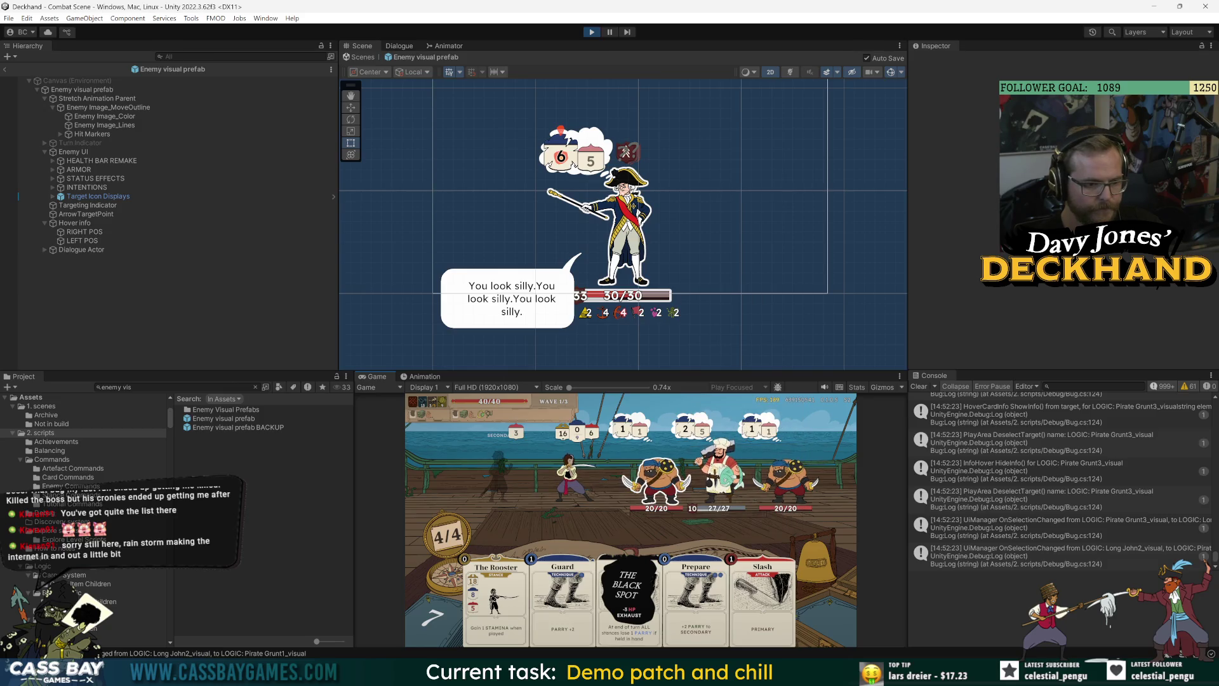
# Step: Check the bounds of Enemy Image_Lines, MoveOutline and Stretch Animation Parent with the Rect tool
pyautogui.click(160, 123)
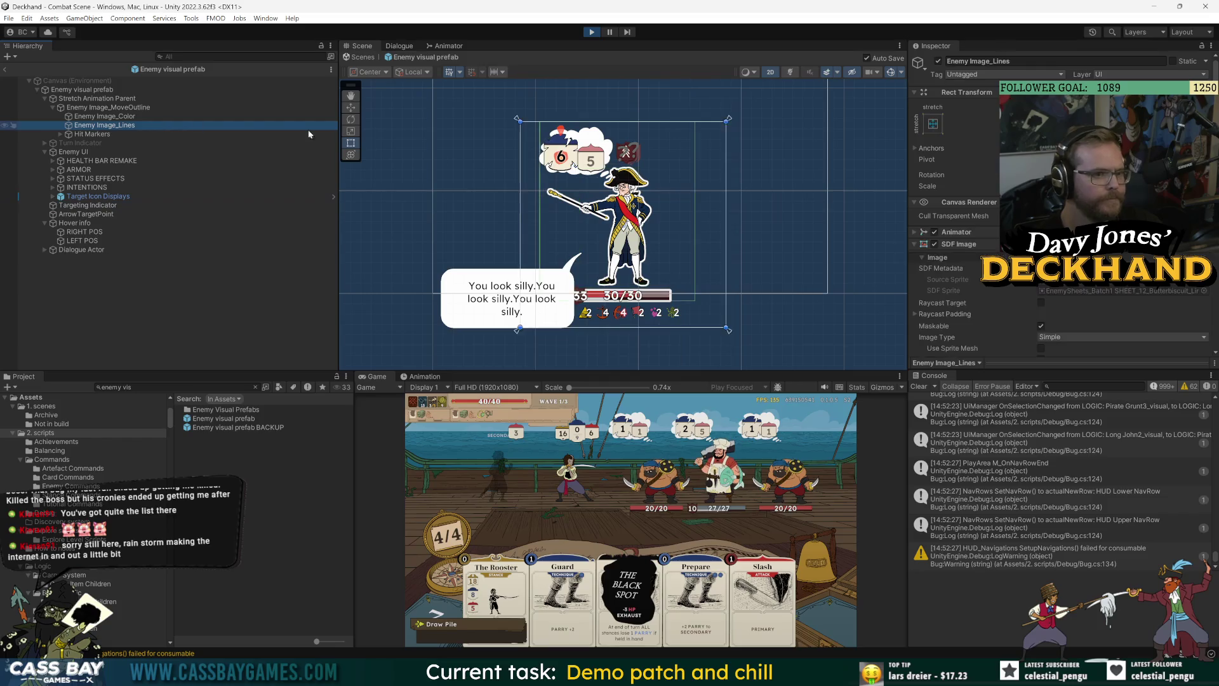
pyautogui.click(123, 108)
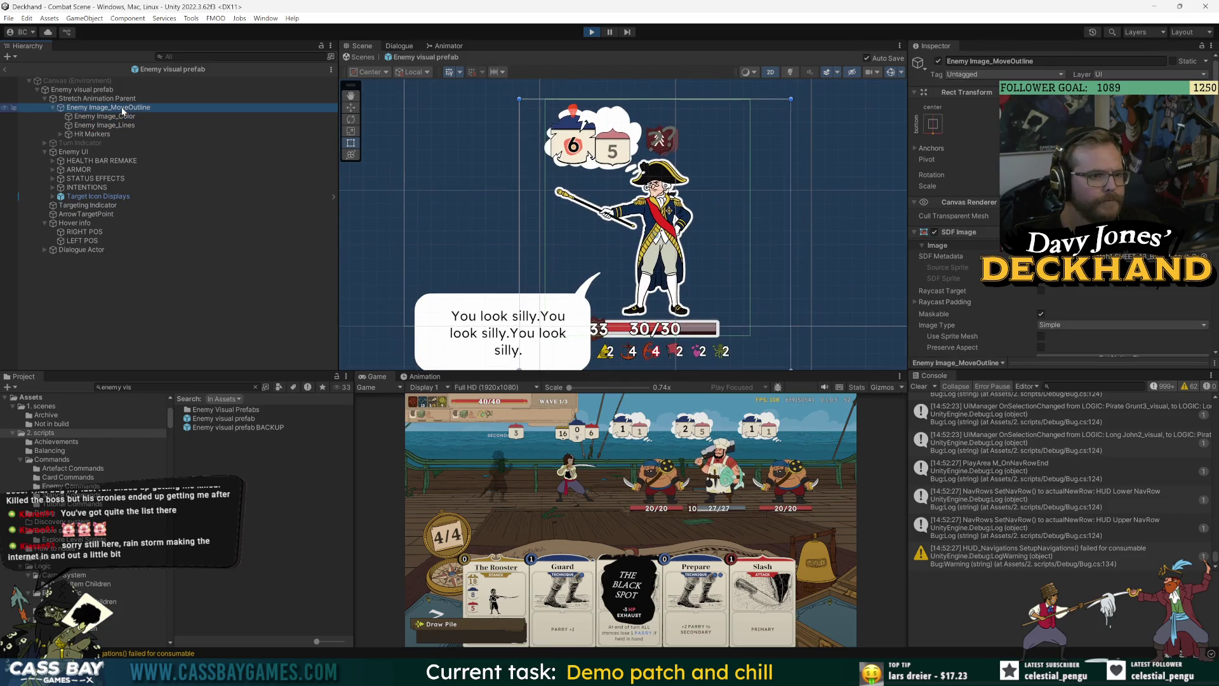
pyautogui.click(97, 99)
pyautogui.scroll(-2, 612, 195)
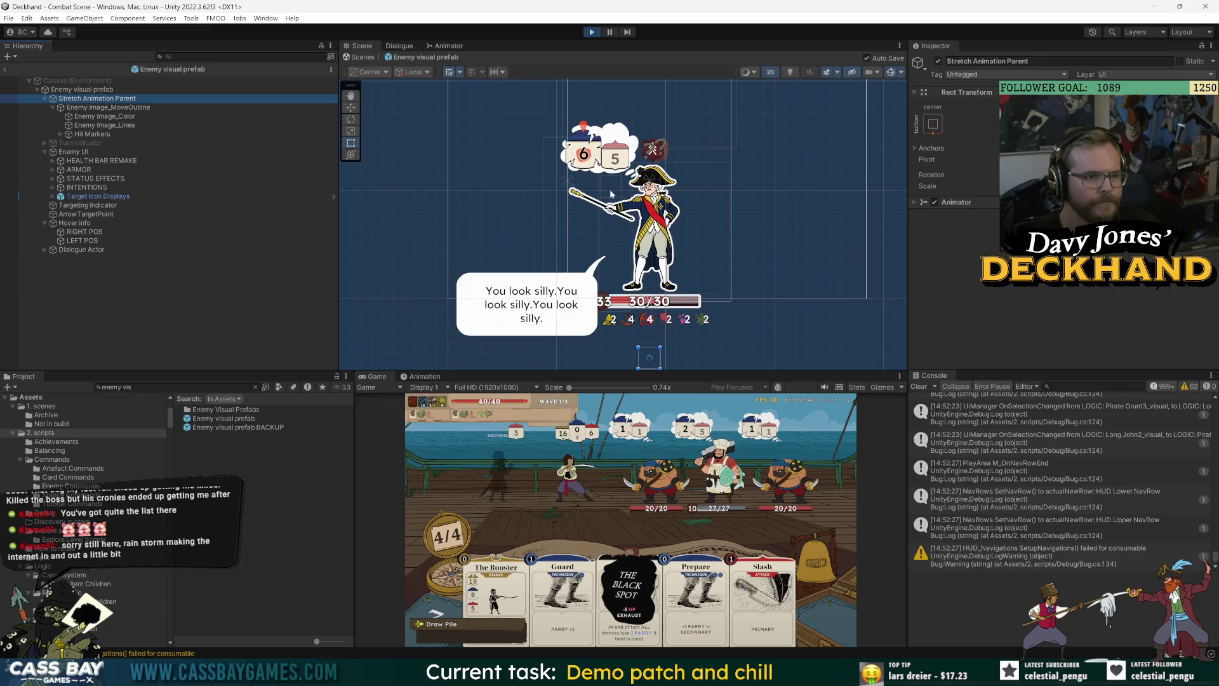
pyautogui.click(352, 142)
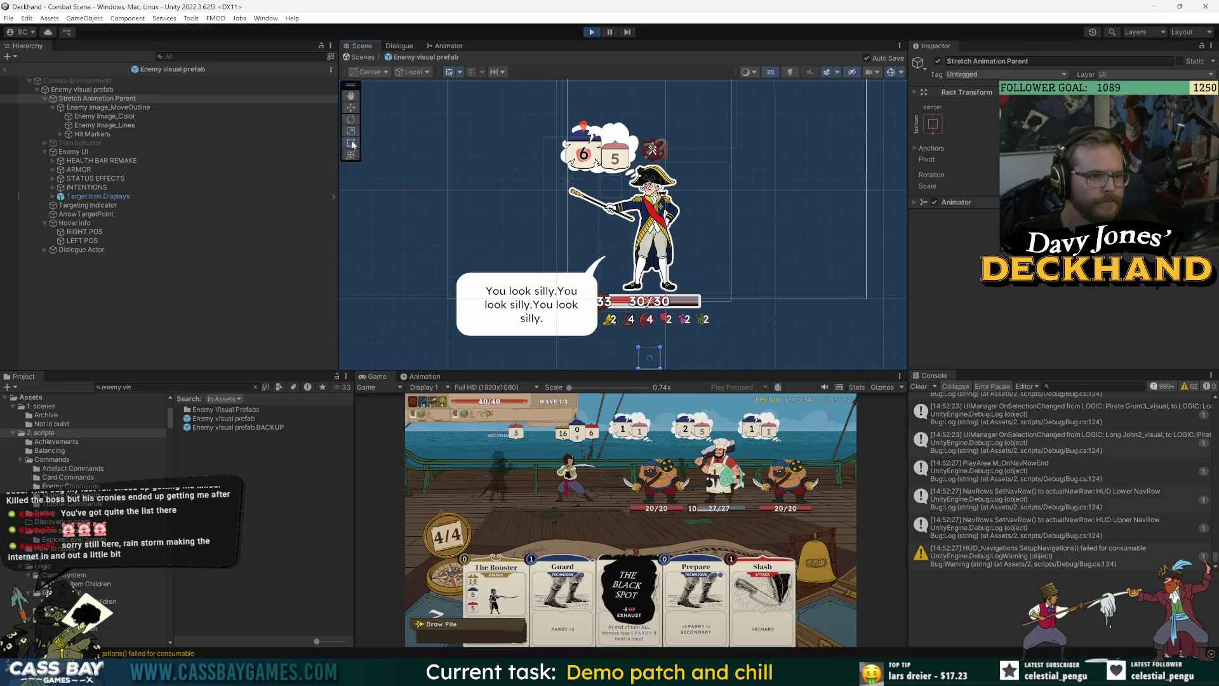
pyautogui.scroll(-2, 688, 237)
pyautogui.click(77, 109)
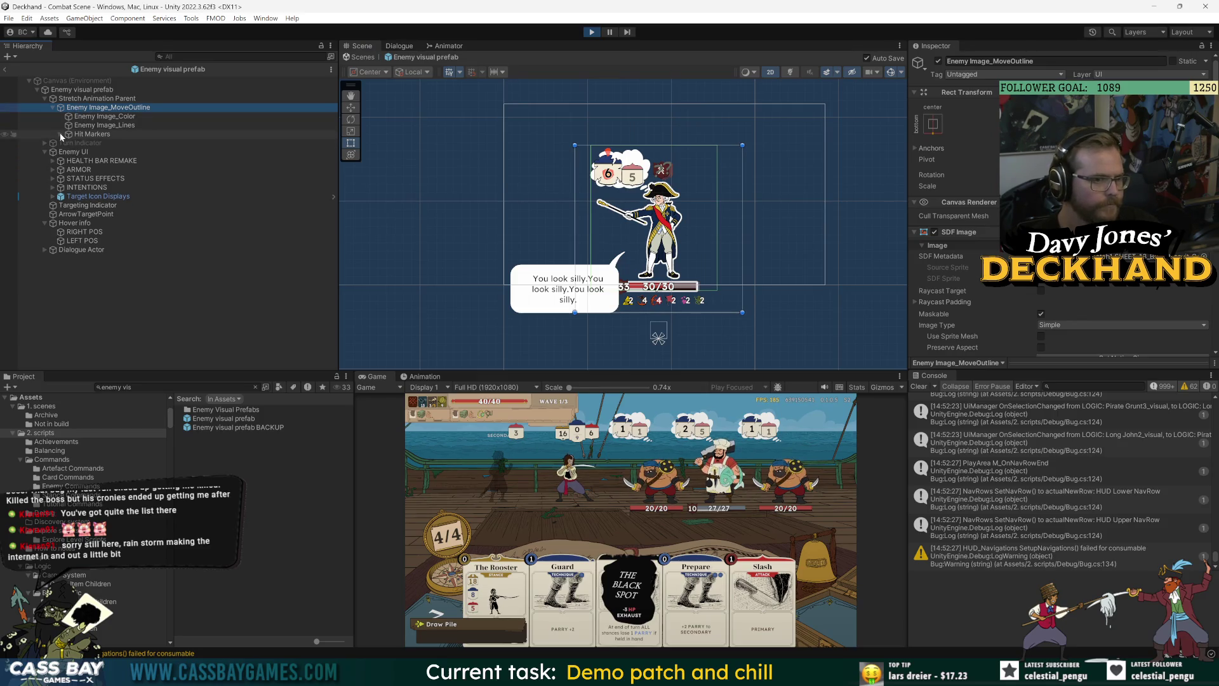
# Step: Inspect Hit Markers and Enemy UI, then expand Targeting Indicator's Image settings
pyautogui.click(87, 134)
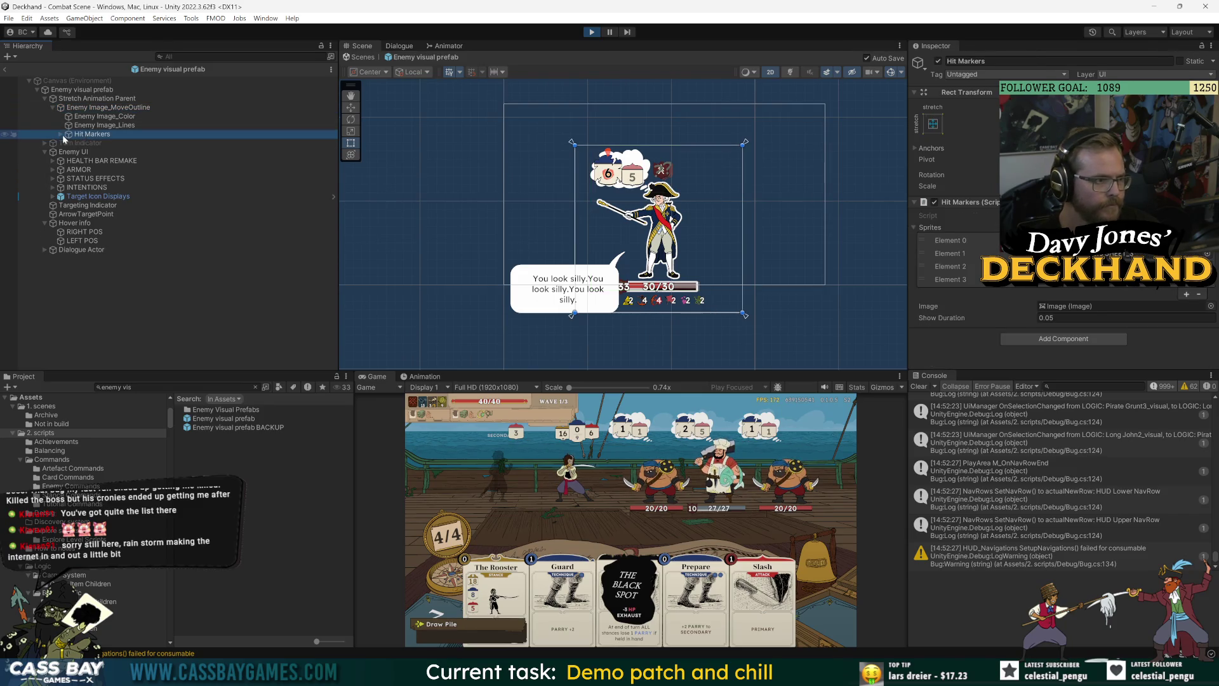
pyautogui.click(76, 152)
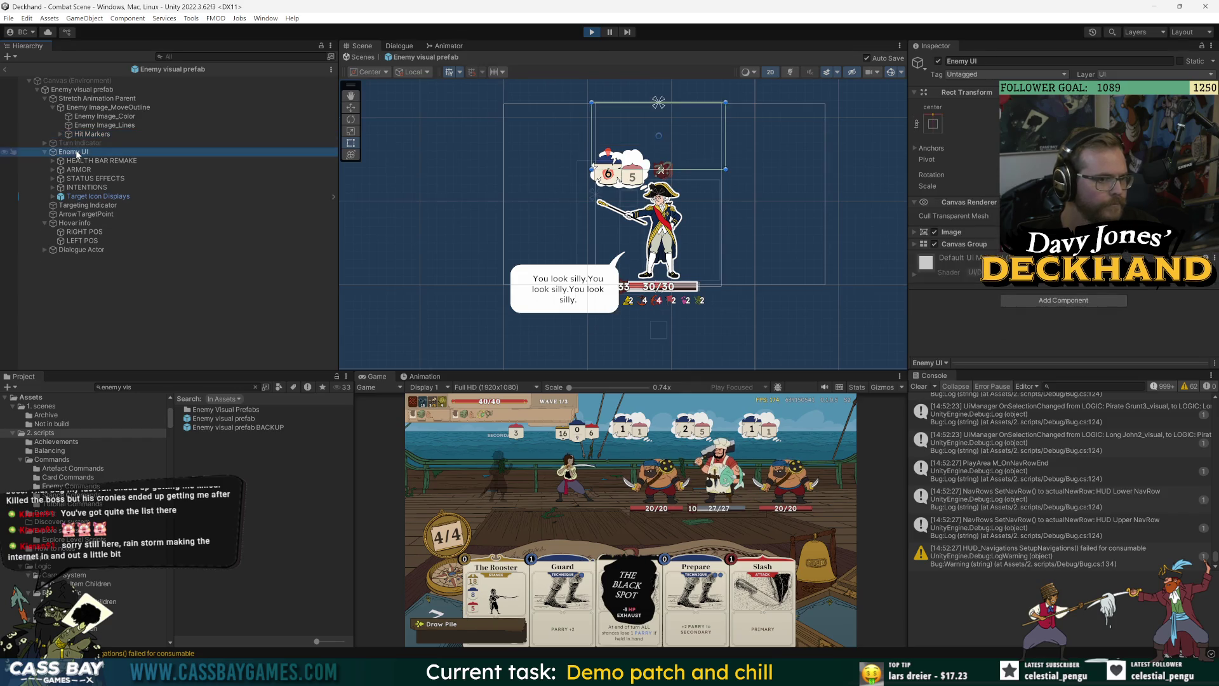
pyautogui.click(89, 206)
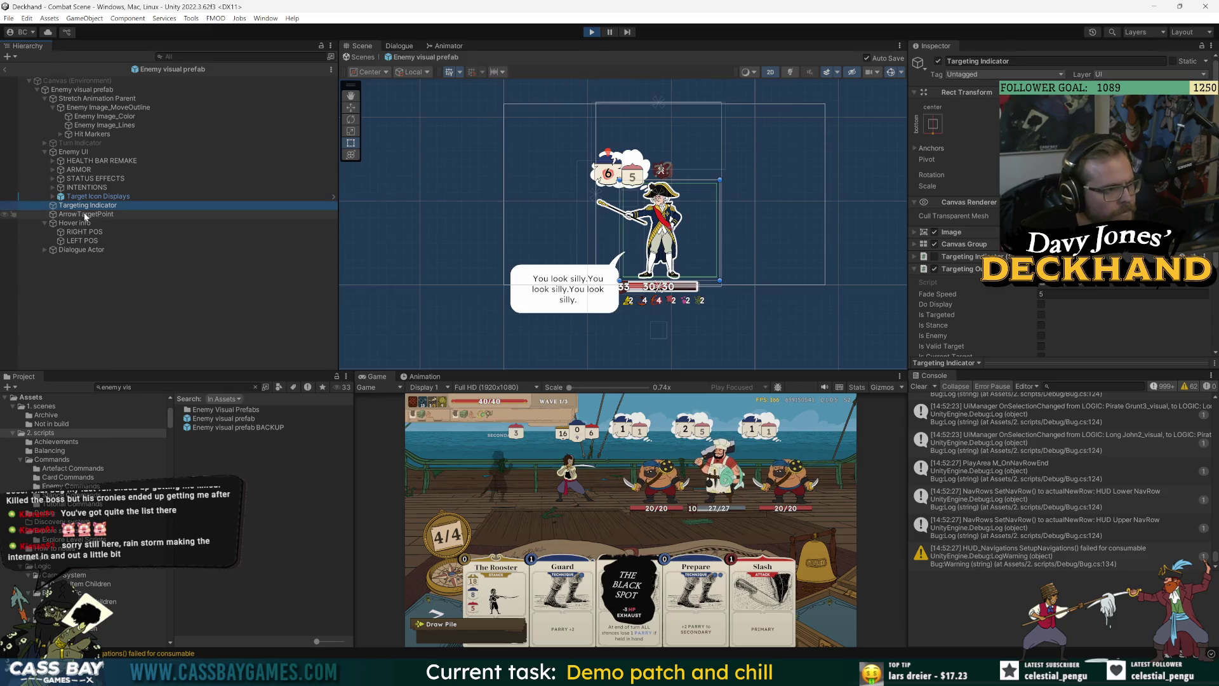
pyautogui.click(611, 508)
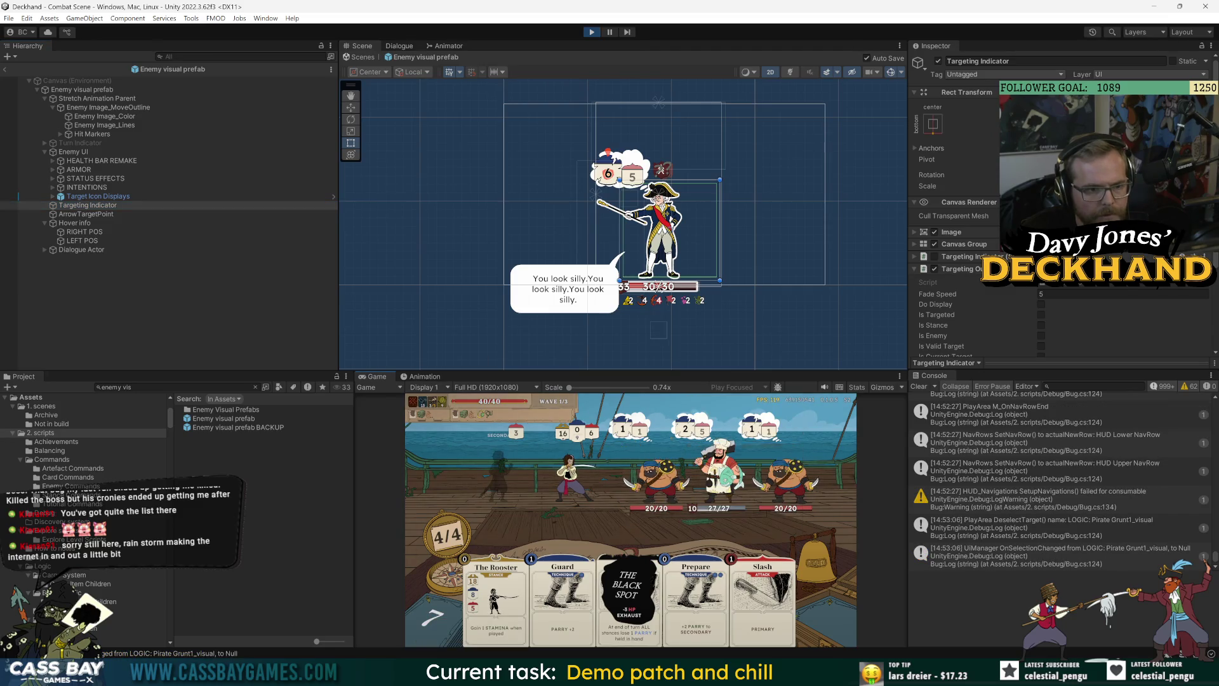
pyautogui.click(1016, 442)
pyautogui.click(959, 231)
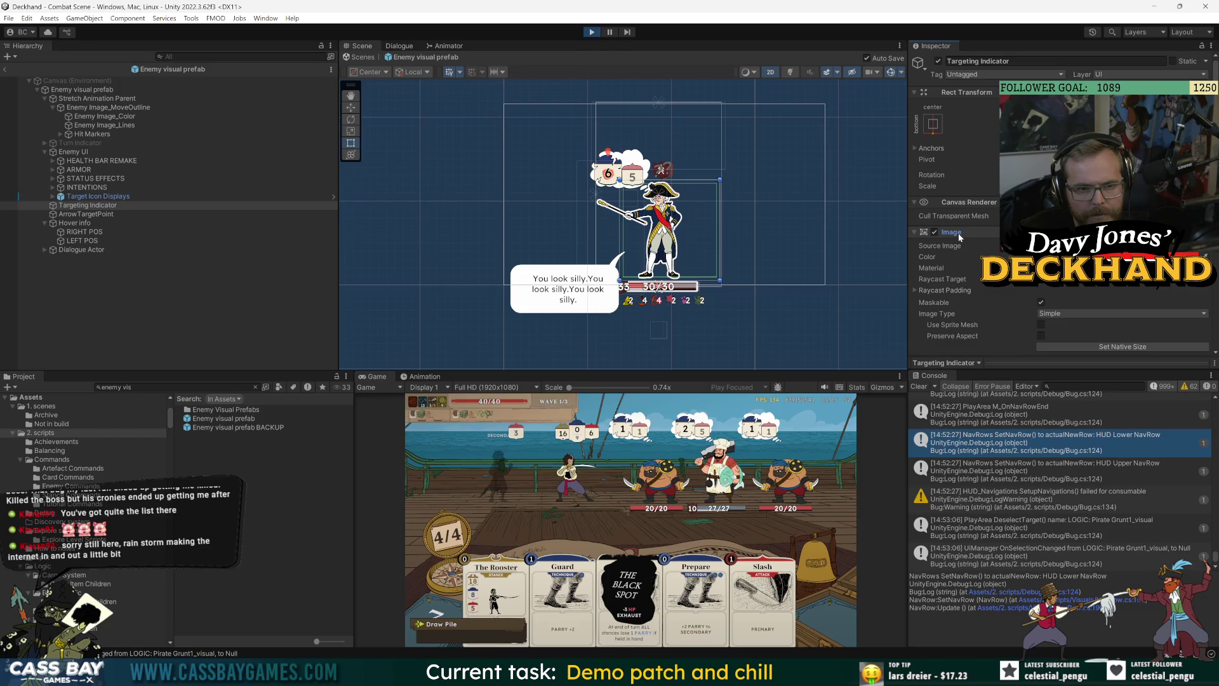
# Step: Check the Targeting Indicator's Canvas Group Alpha setting
pyautogui.click(960, 234)
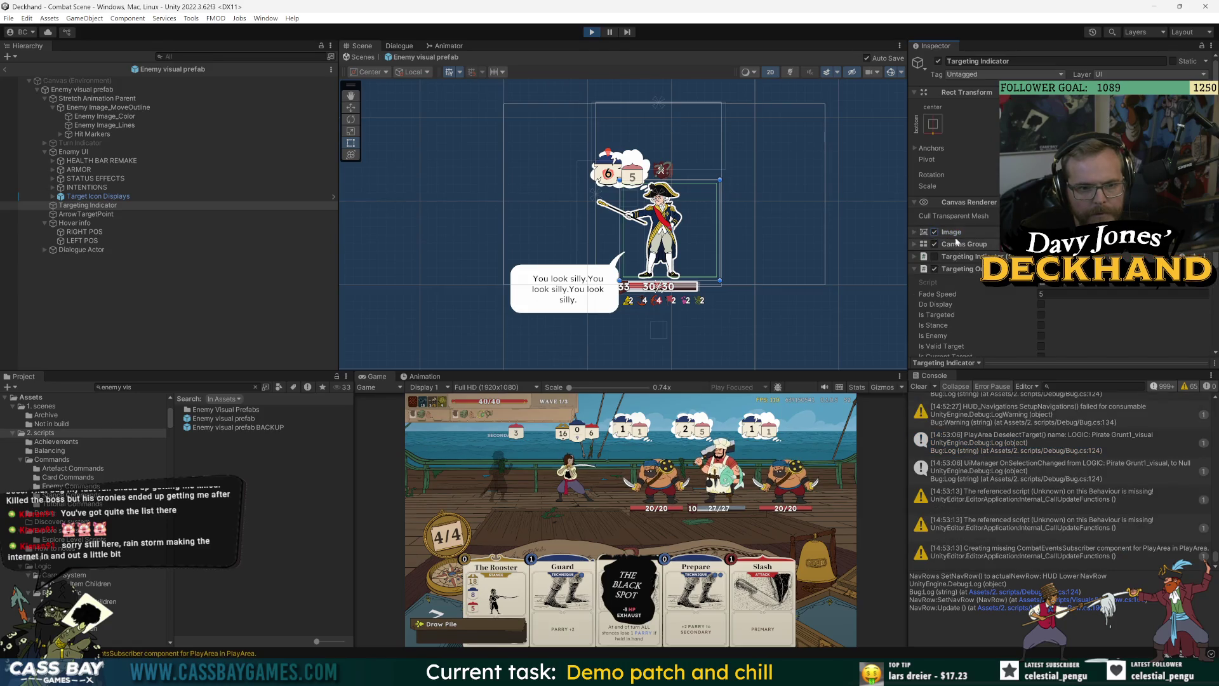
pyautogui.click(964, 245)
pyautogui.click(1111, 257)
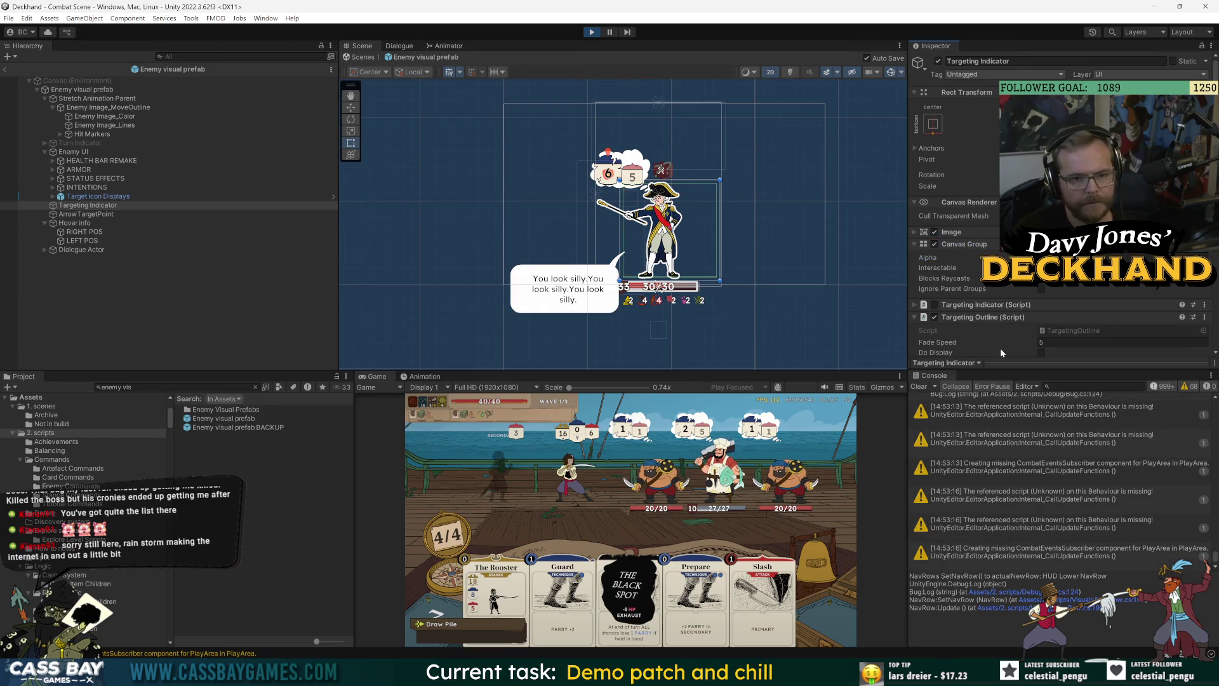
pyautogui.scroll(-3, 1000, 316)
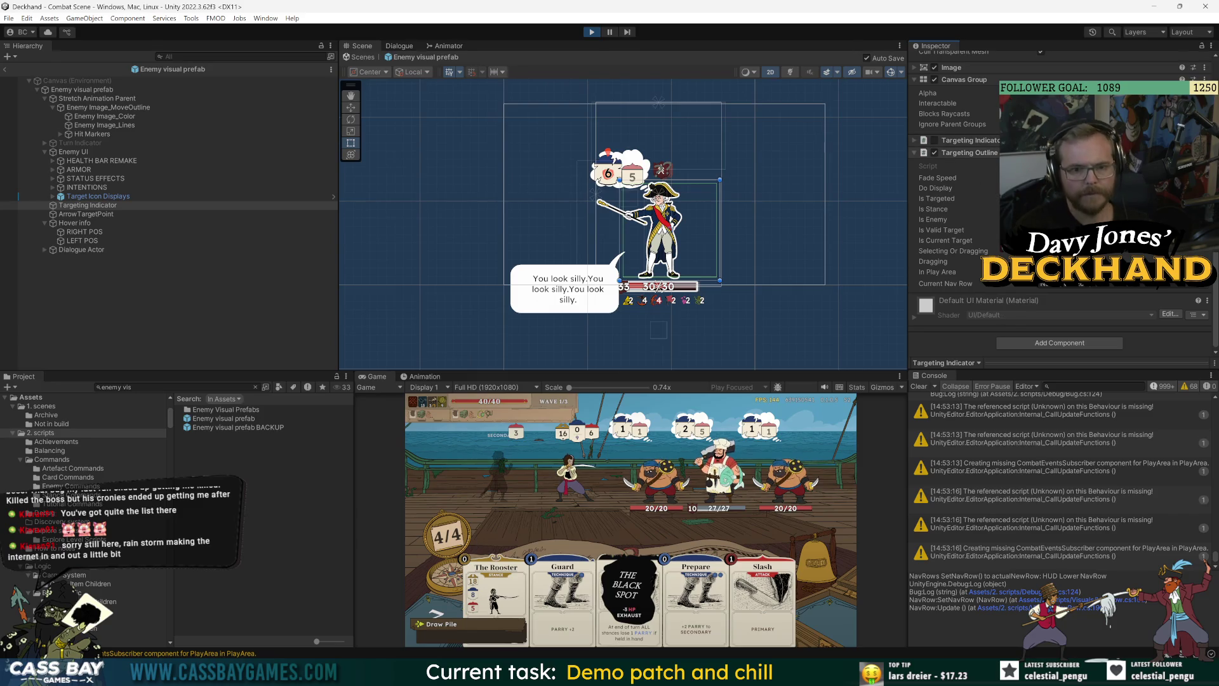
pyautogui.scroll(3, 991, 199)
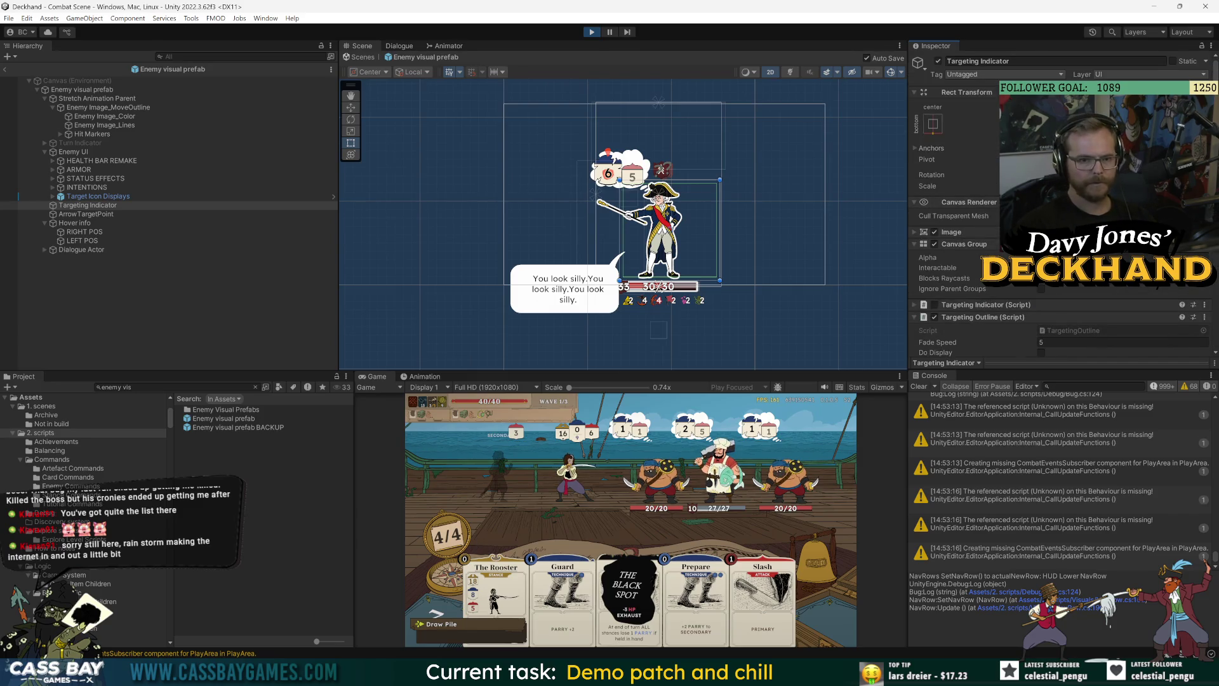
# Step: Drag Targeting Indicator's Left raycast padding to -121.4 and stop play mode
pyautogui.click(961, 232)
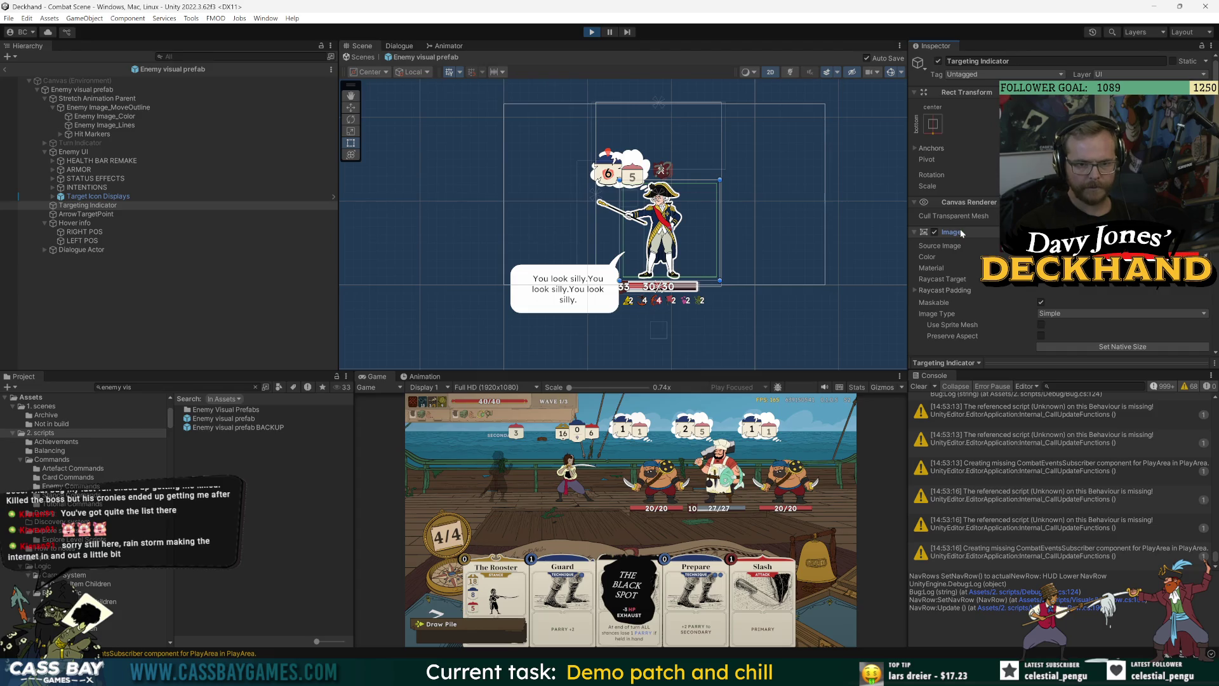
pyautogui.click(916, 290)
pyautogui.moveTo(934, 301); pyautogui.dragTo(238, 353)
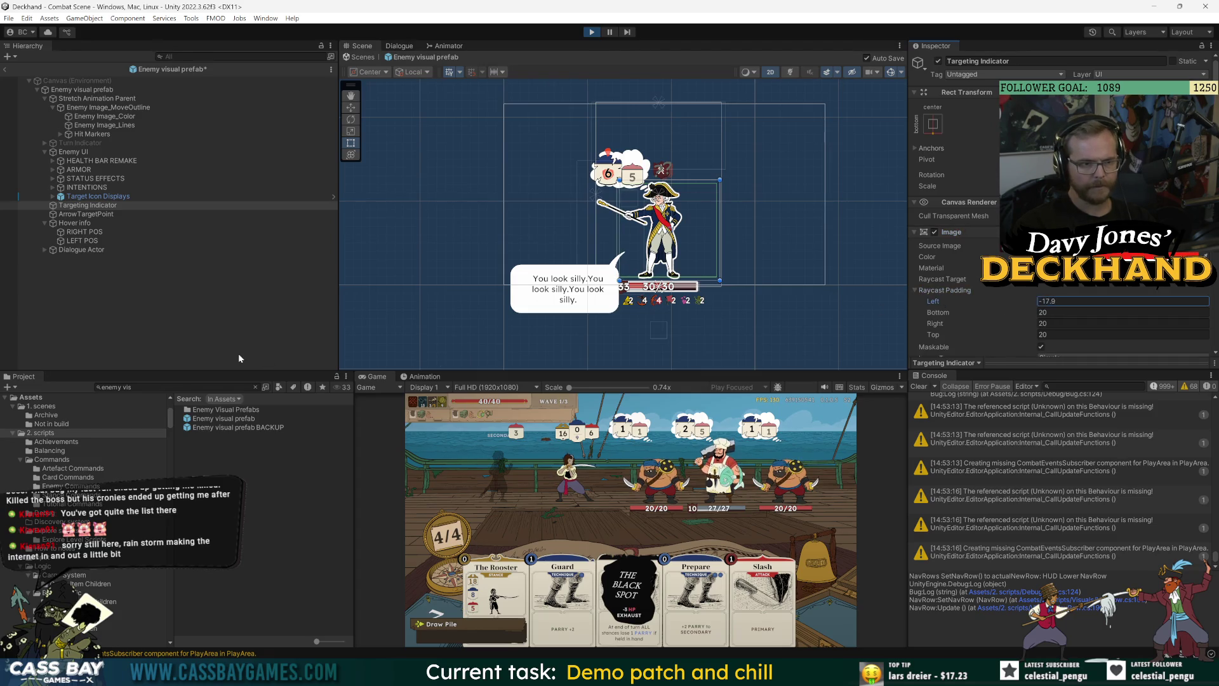
pyautogui.moveTo(22, 386); pyautogui.dragTo(13, 385)
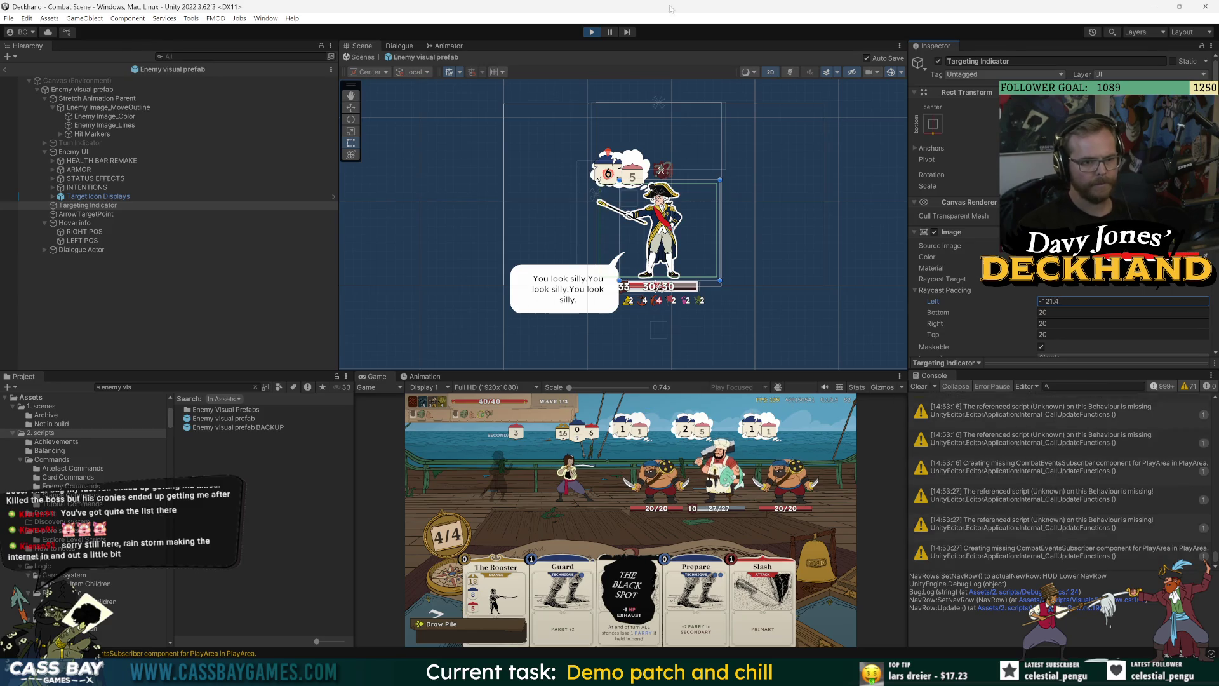
pyautogui.click(589, 34)
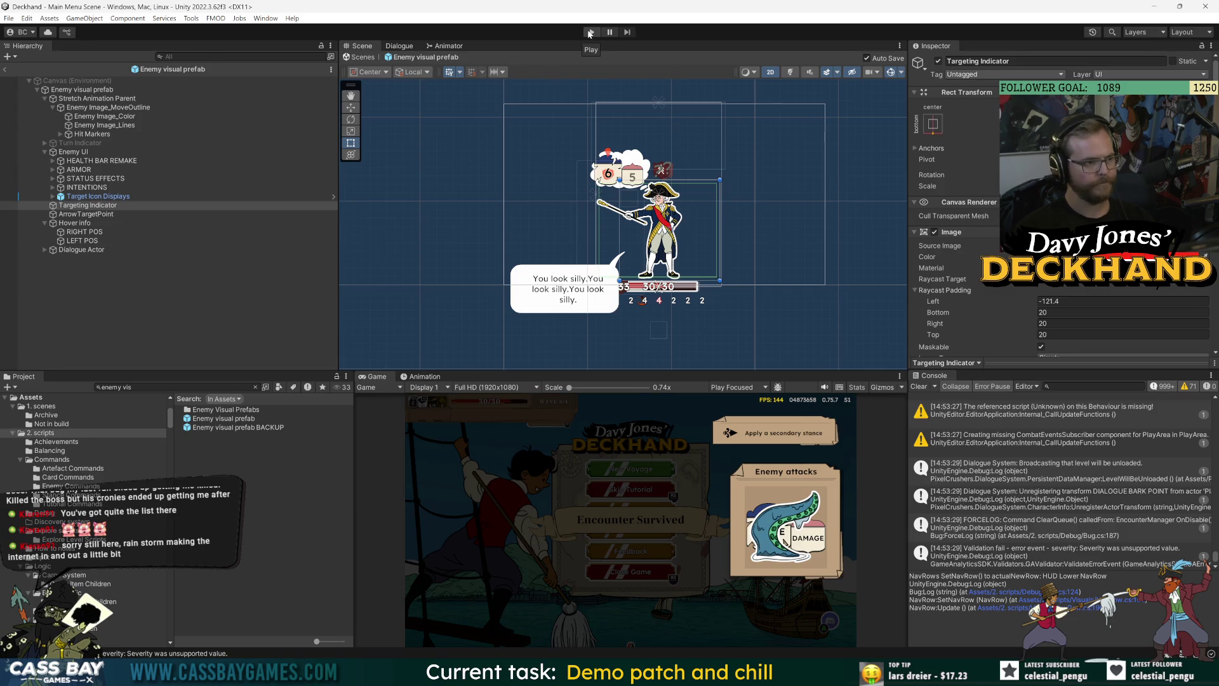
pyautogui.click(590, 33)
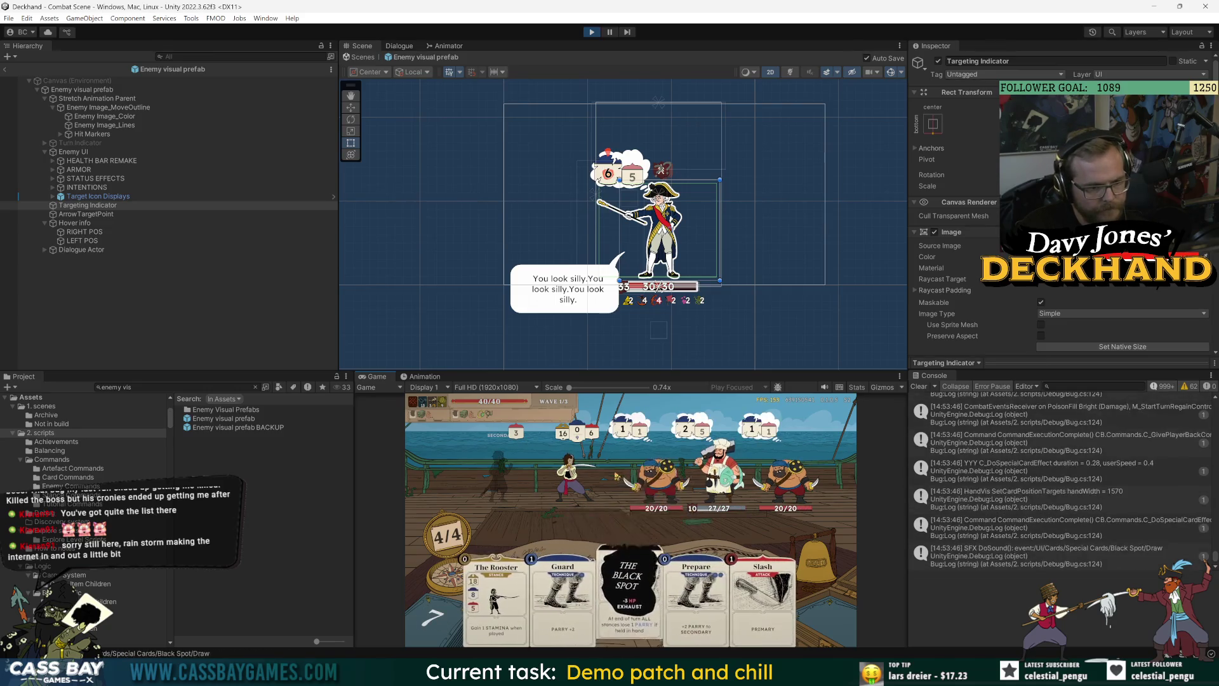
pyautogui.moveTo(620, 478)
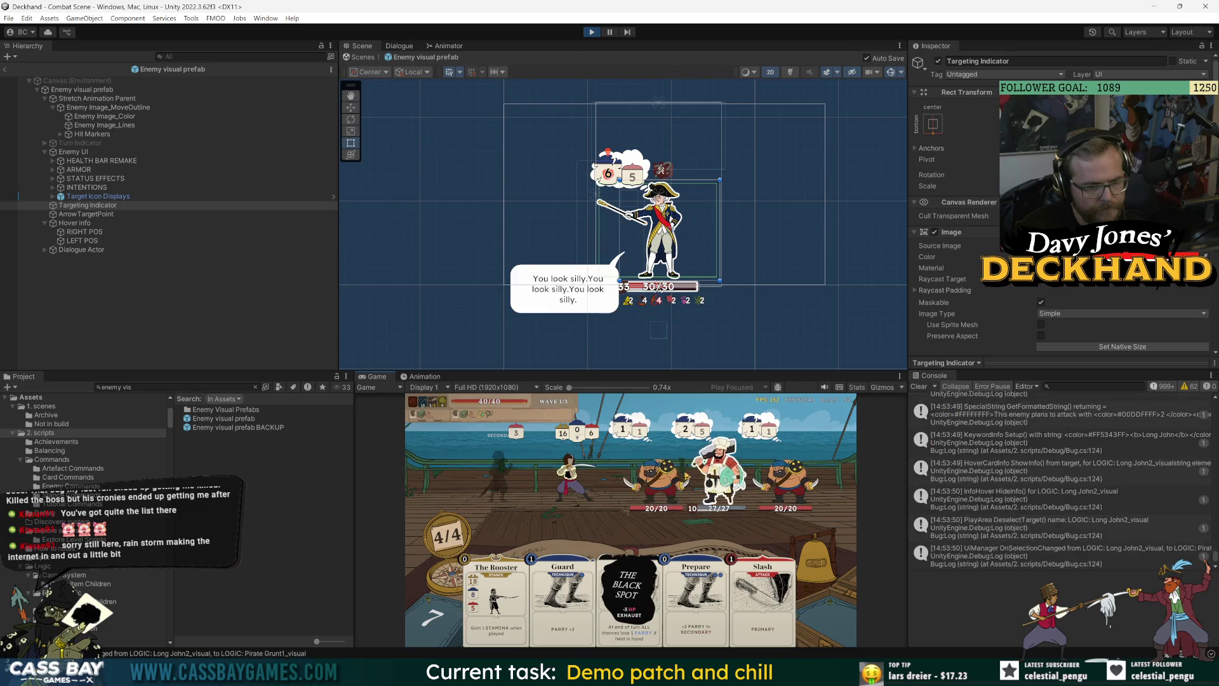
pyautogui.moveTo(718, 476)
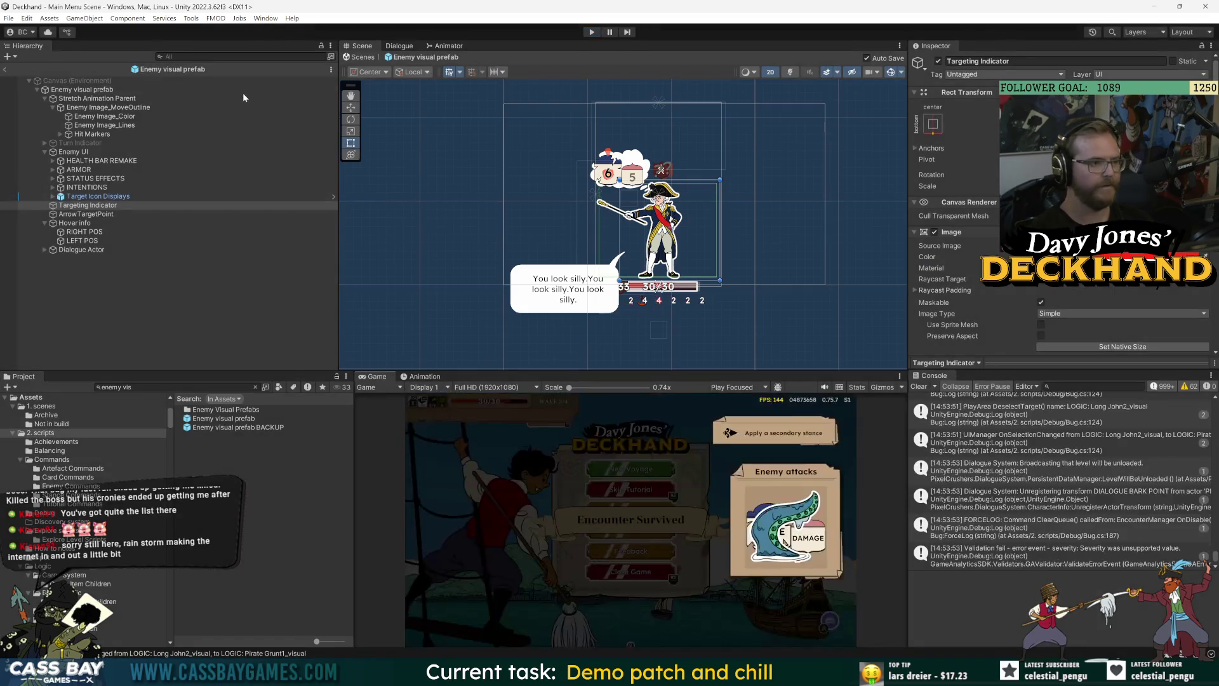
# Step: Rename Targeting Indicator to 'Targetable Area'
pyautogui.click(84, 206)
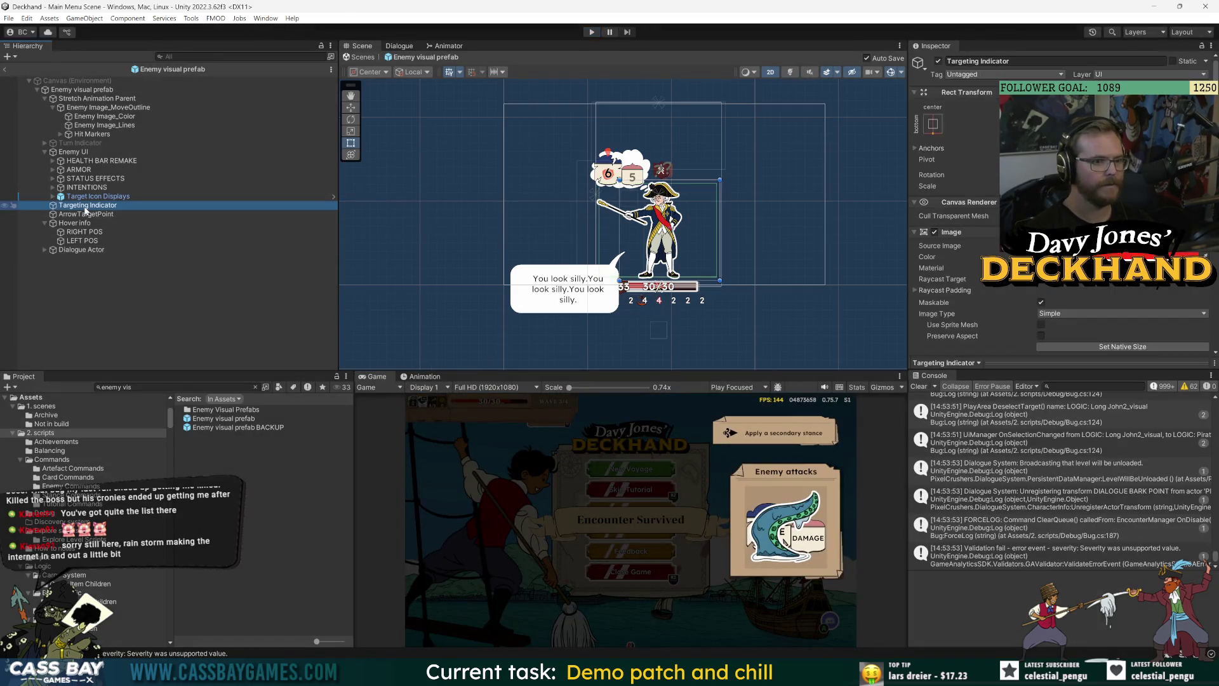
pyautogui.scroll(3, 657, 217)
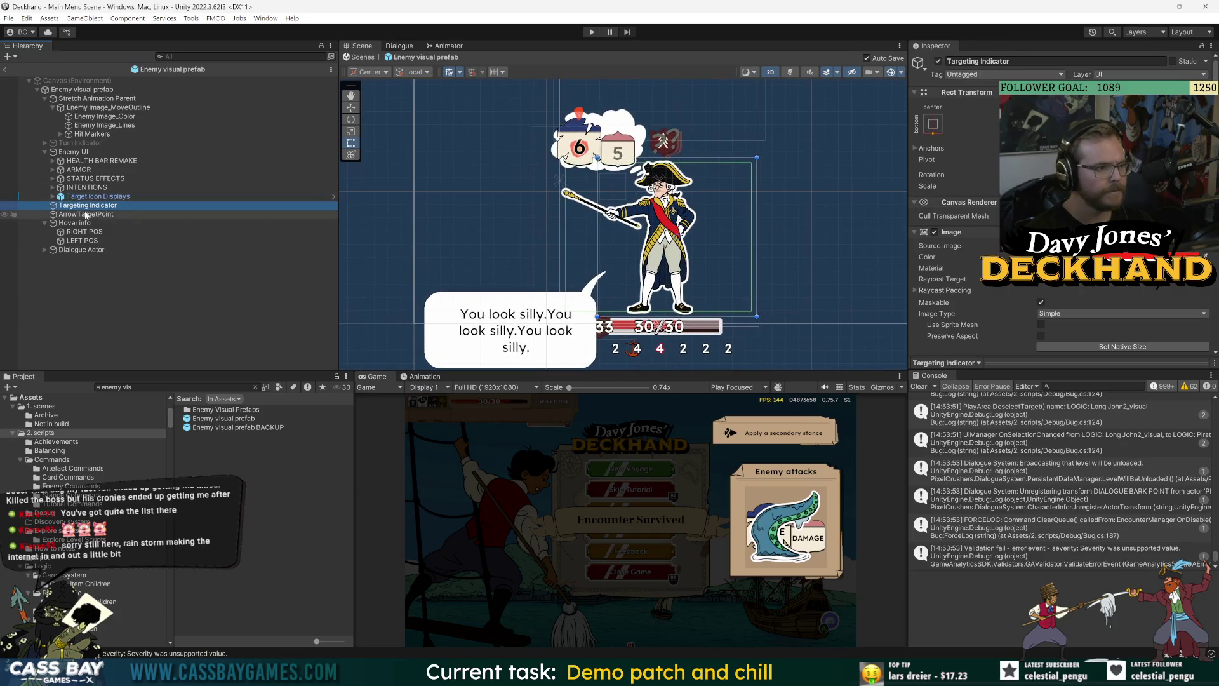
pyautogui.click(978, 61)
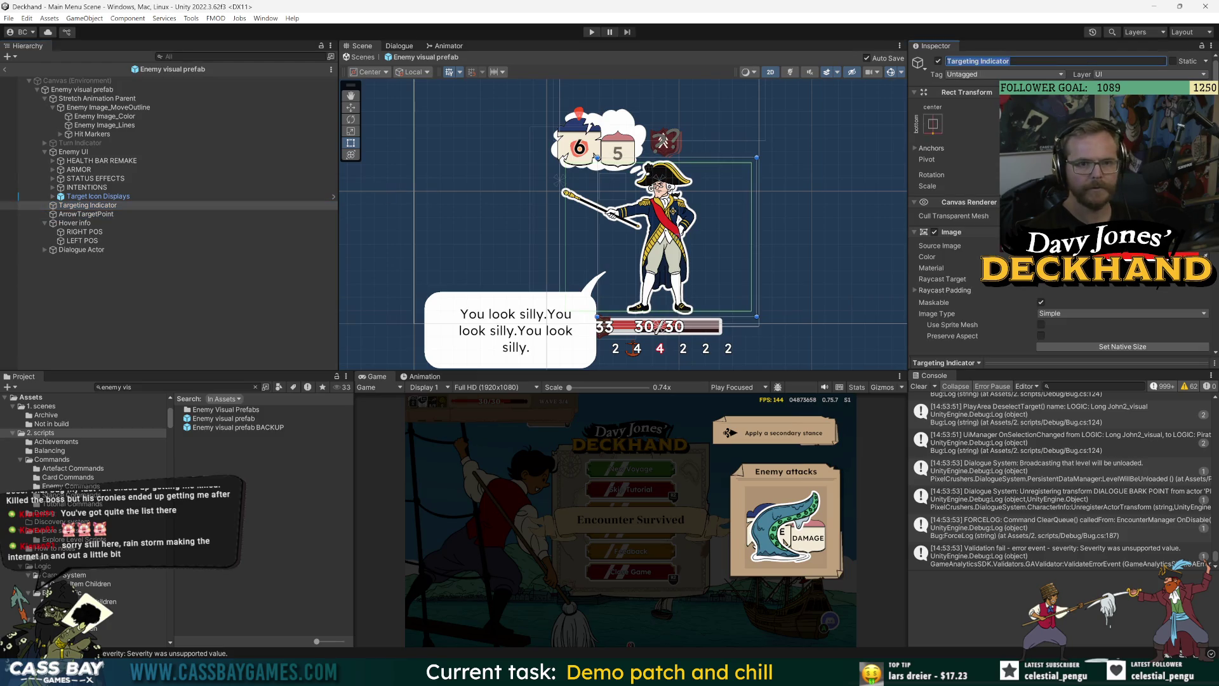
pyautogui.write('Targetable Area')
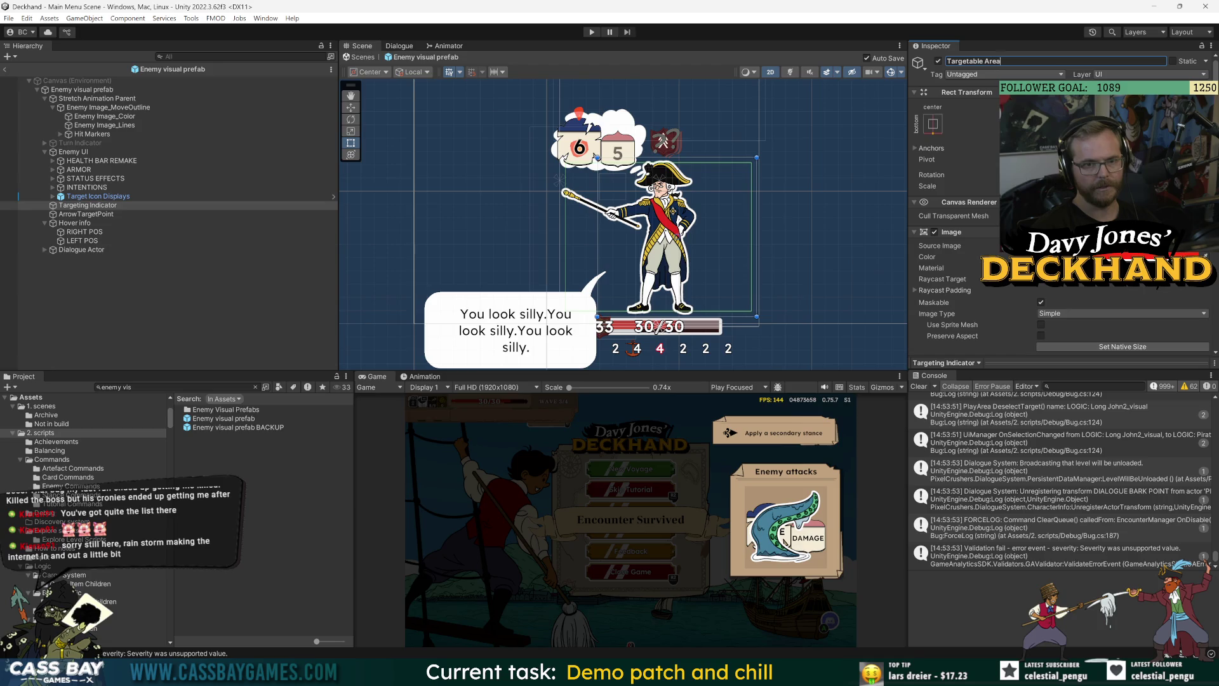
pyautogui.press('Return')
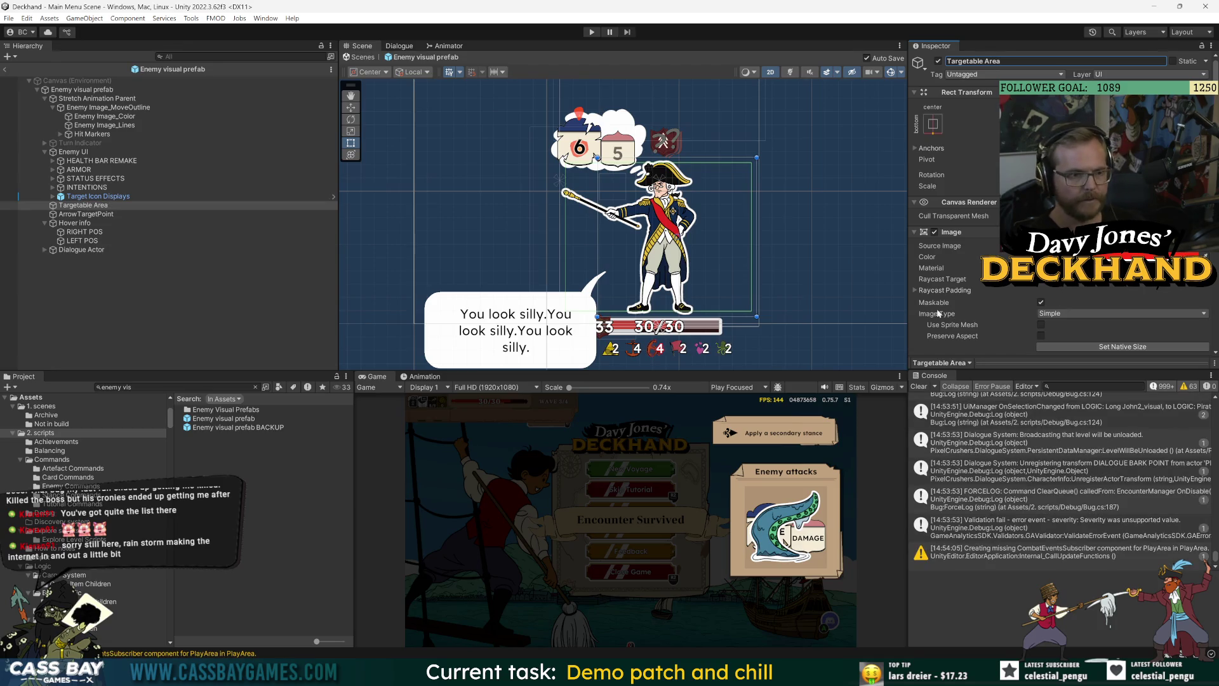
# Step: Set Targetable Area's raycast padding to Left 0 and Right 33.25, keeping Bottom and Top 20
pyautogui.scroll(-5, 918, 306)
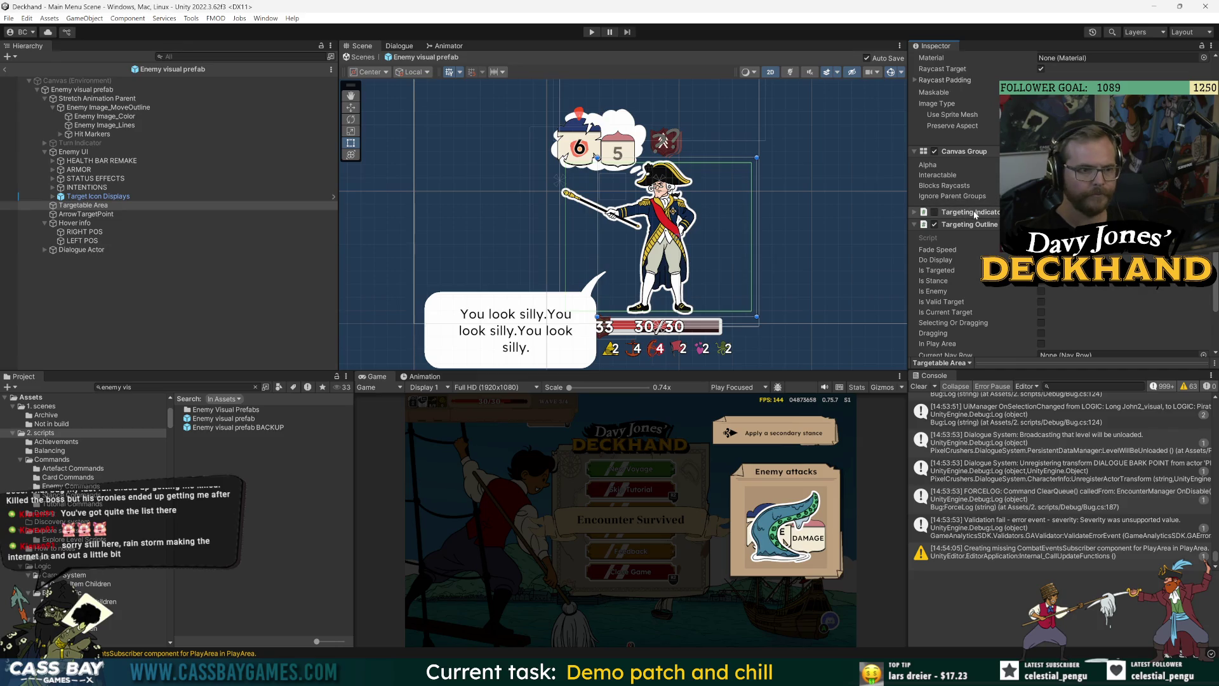
pyautogui.scroll(3, 976, 213)
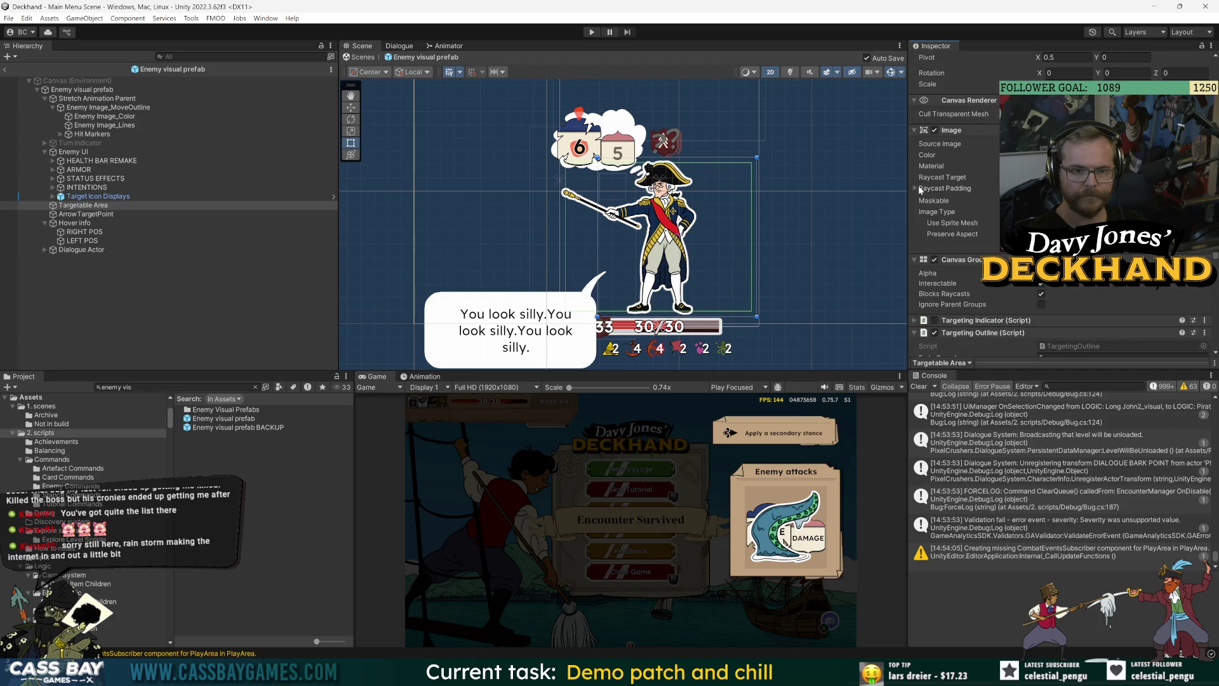
pyautogui.click(918, 188)
pyautogui.click(938, 200)
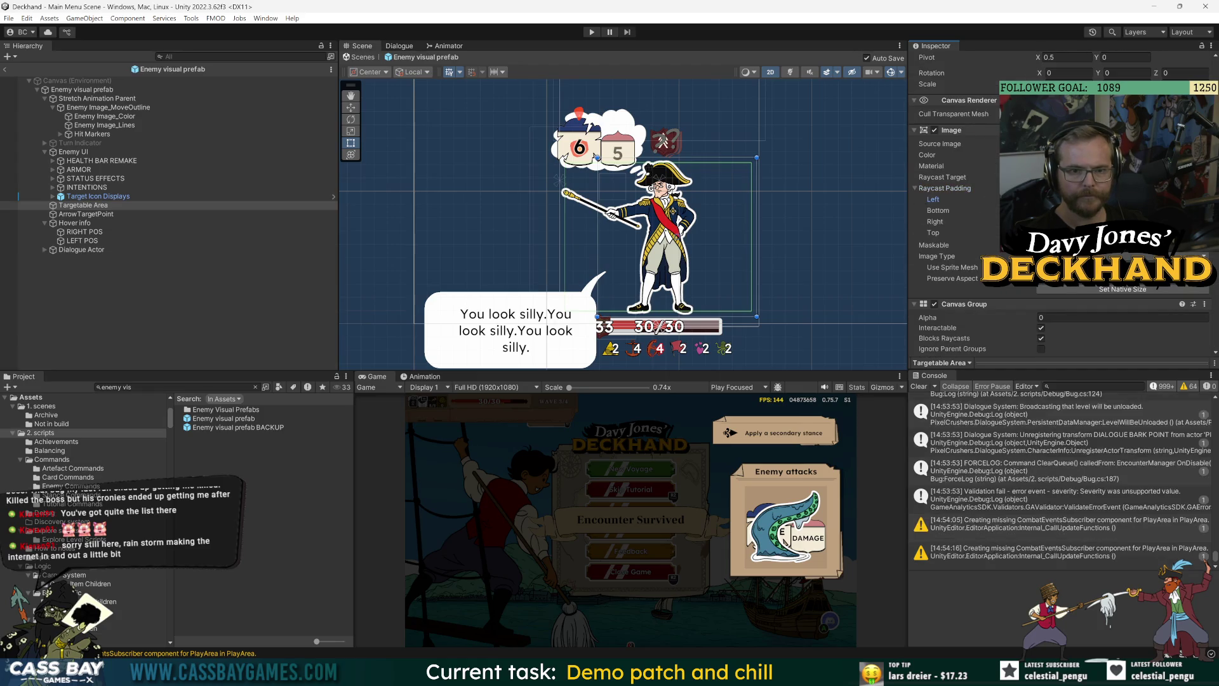
pyautogui.moveTo(933, 200); pyautogui.dragTo(965, 199)
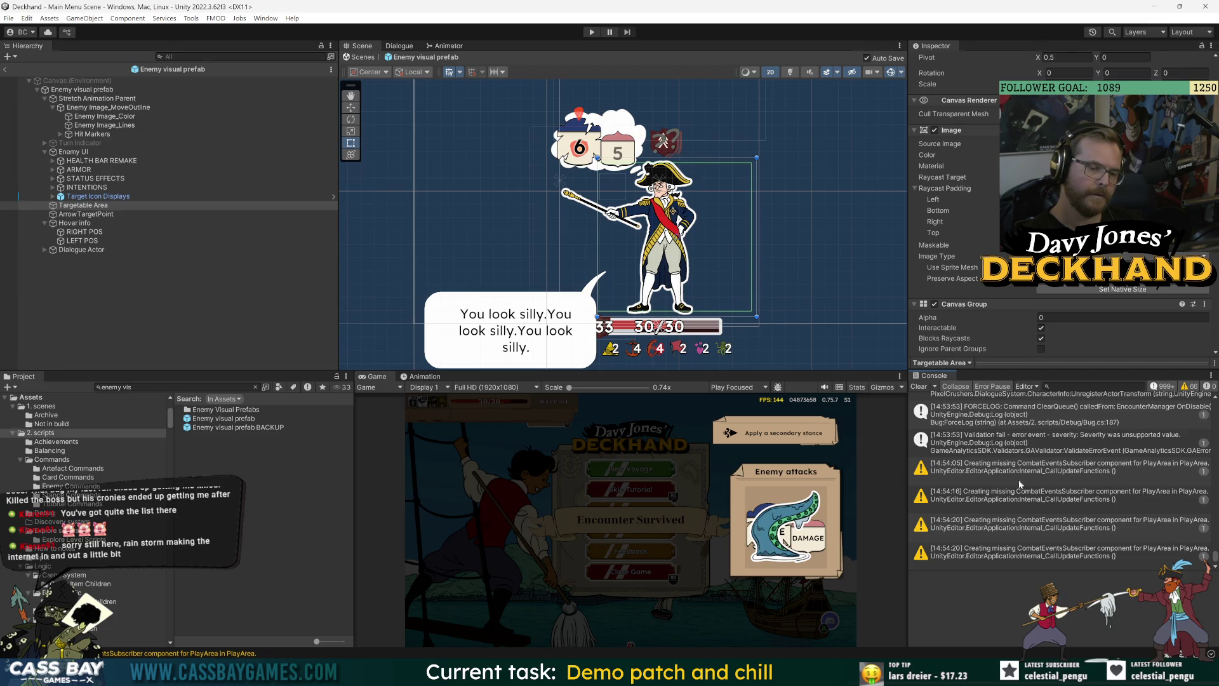
pyautogui.click(1054, 222)
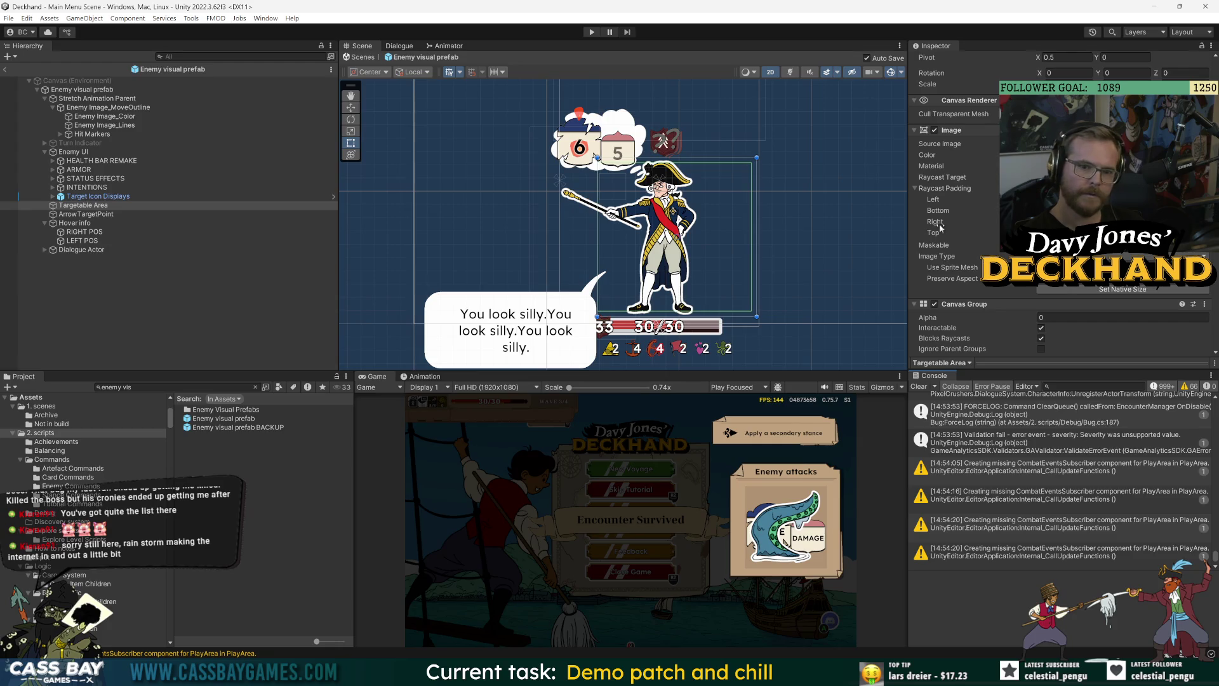
pyautogui.write('5')
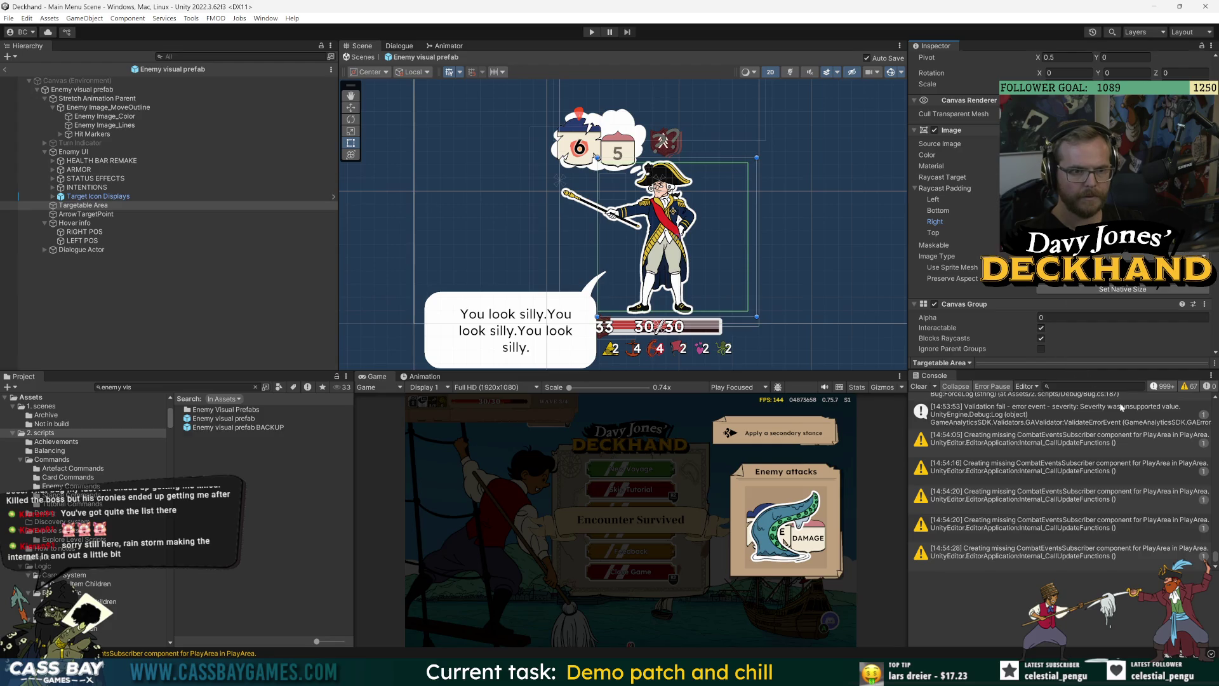
pyautogui.click(83, 205)
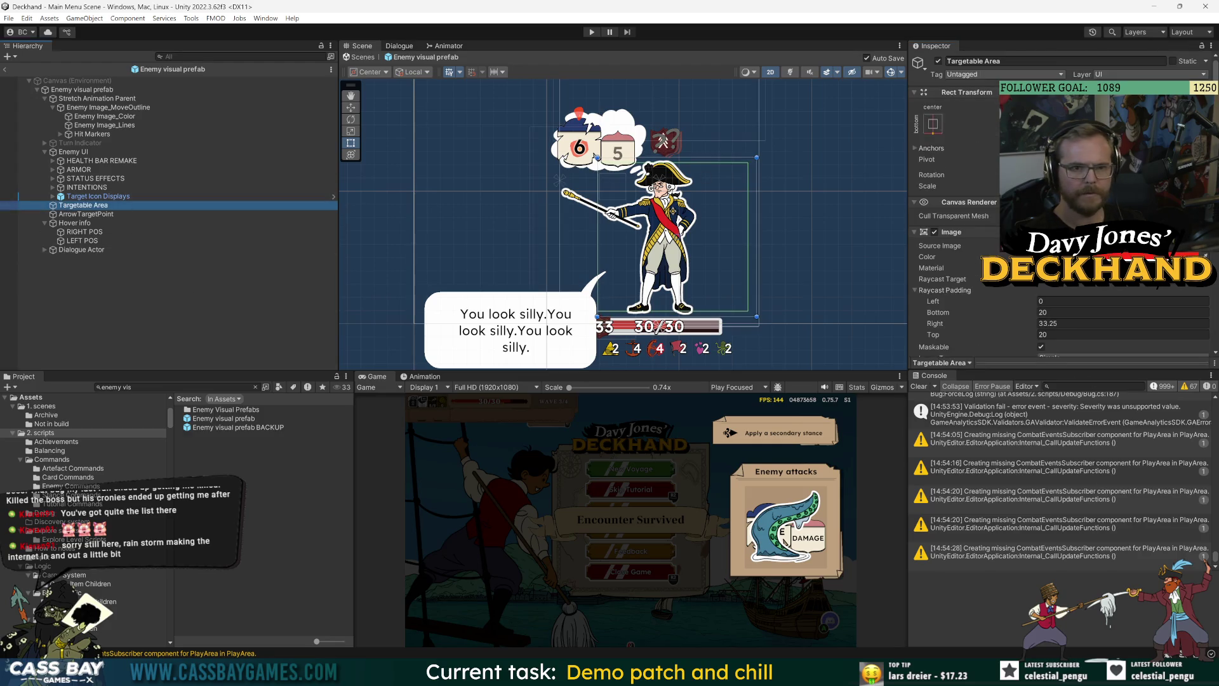
# Step: Shift the Targetable Area rect further left in the Scene view
pyautogui.click(660, 315)
pyautogui.moveTo(661, 315)
pyautogui.mouseDown()
pyautogui.moveTo(642, 316)
pyautogui.moveTo(660, 331)
pyautogui.mouseUp()
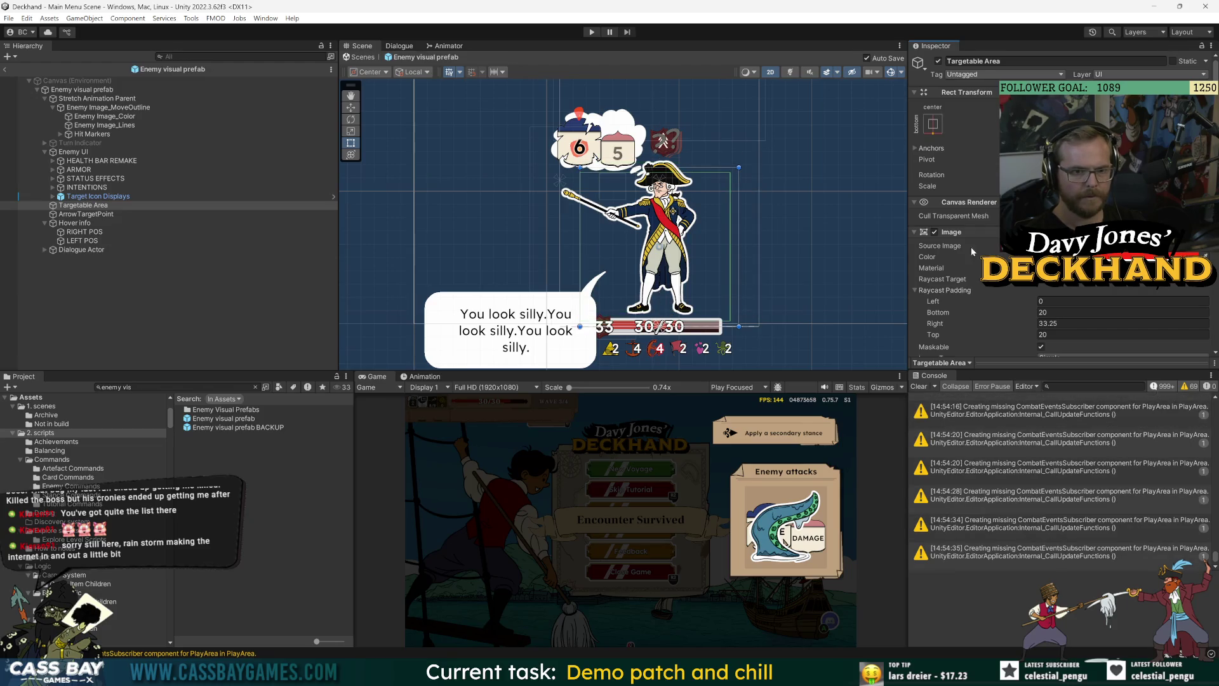
pyautogui.click(1214, 231)
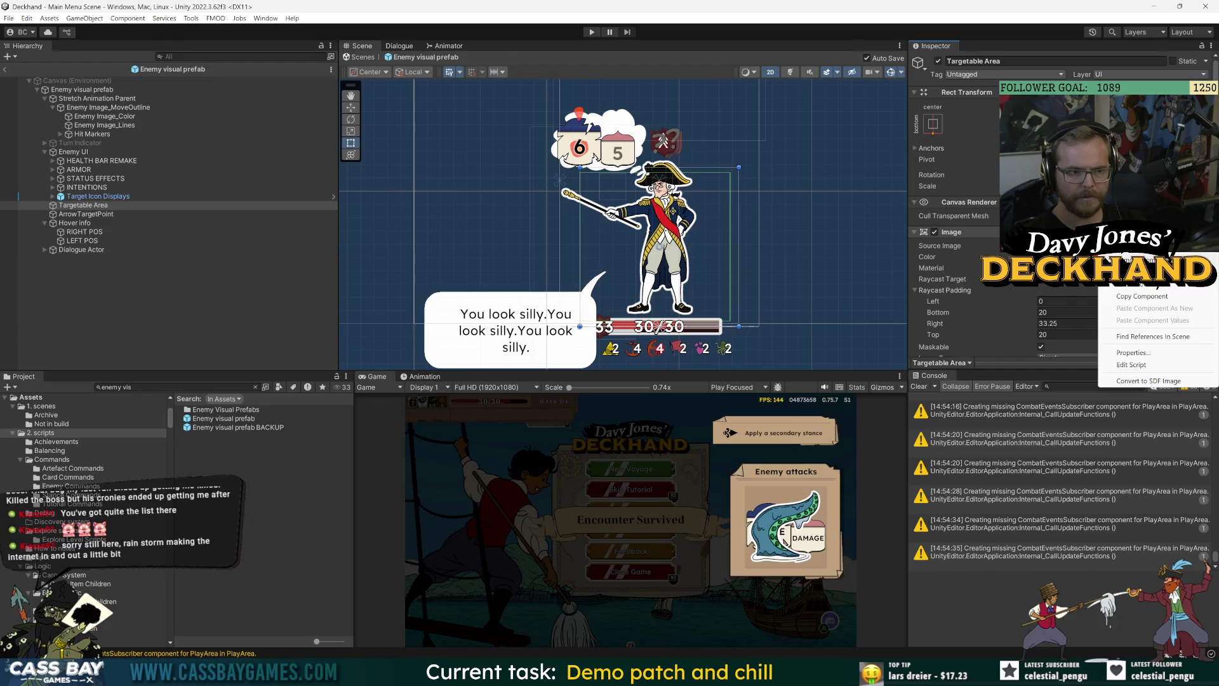
pyautogui.click(922, 306)
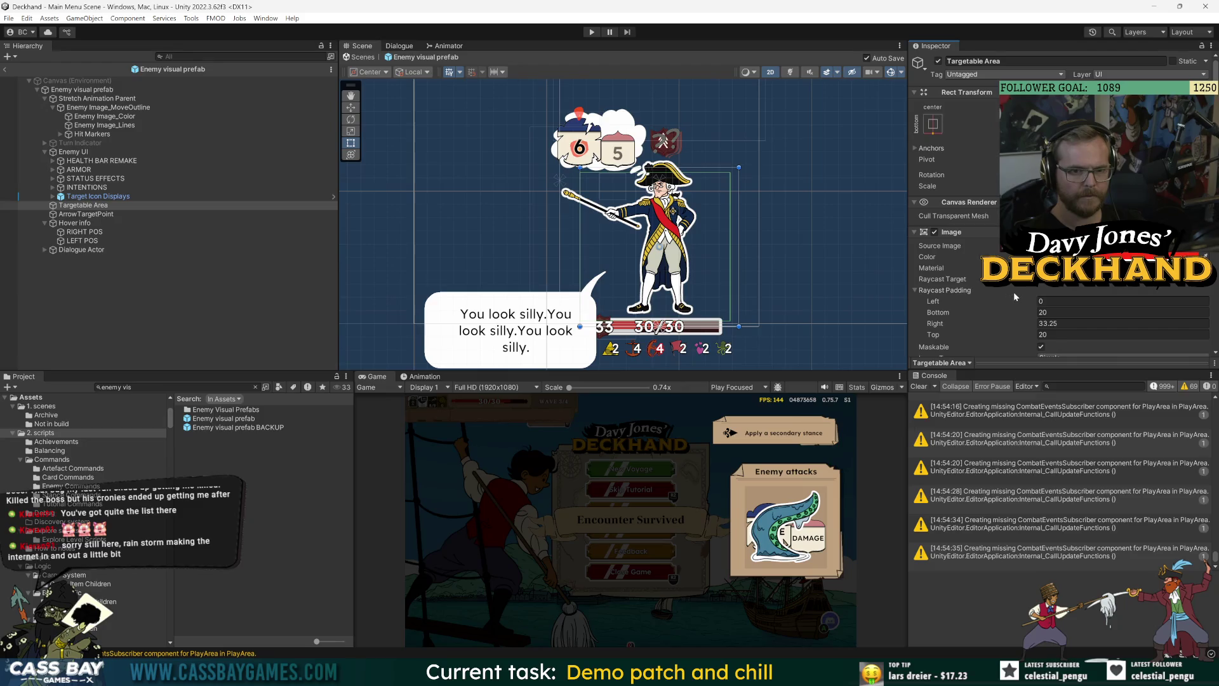
# Step: Set raycast padding Right 0, Top 20 and Bottom about 27.49, then enter play mode
pyautogui.write('0')
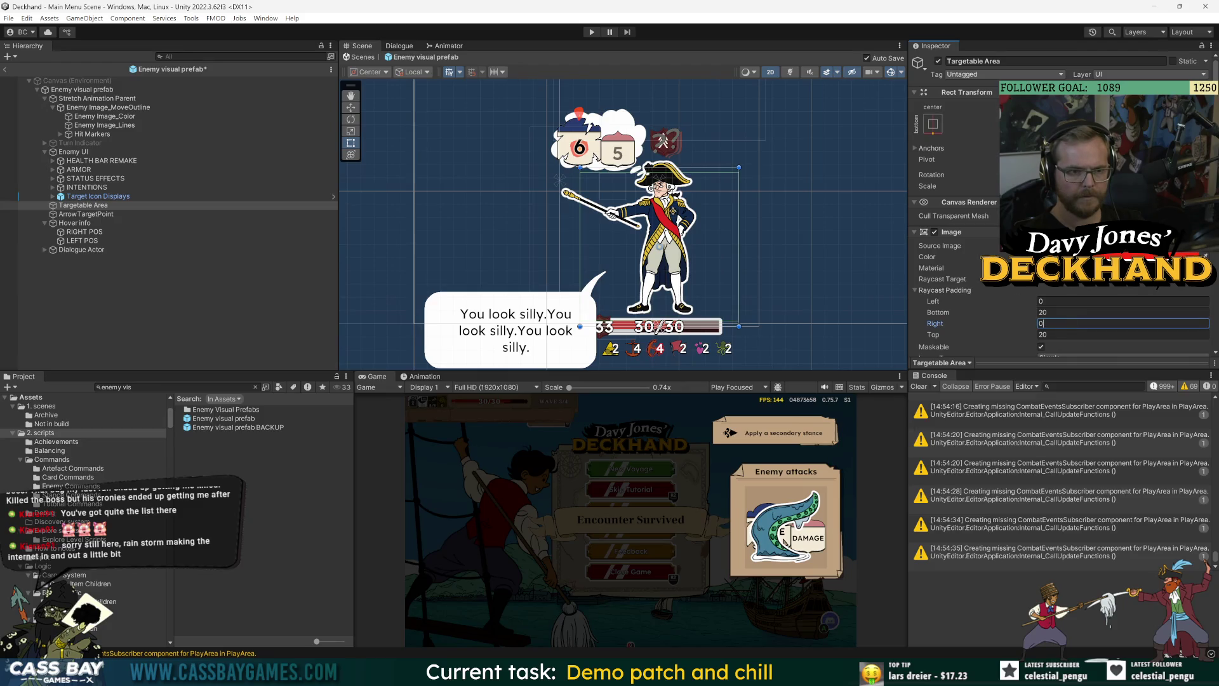
pyautogui.click(1053, 312)
pyautogui.write('0')
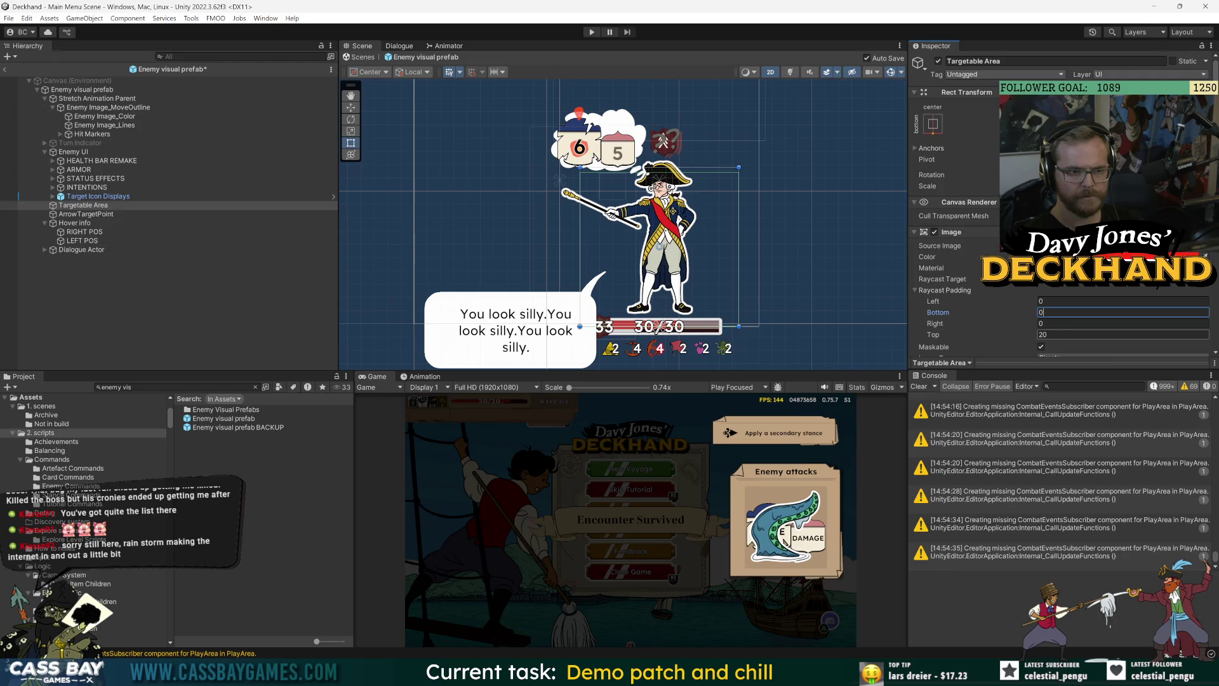
pyautogui.click(1054, 335)
pyautogui.write('200')
pyautogui.write('20')
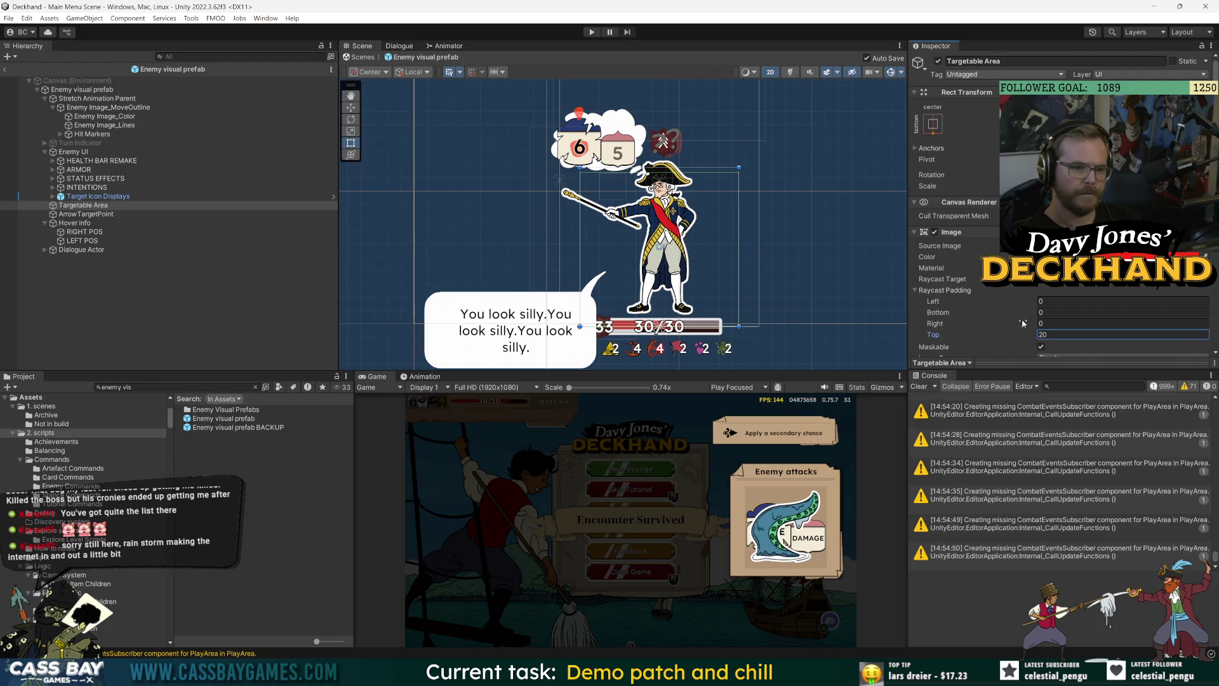
pyautogui.moveTo(1007, 316); pyautogui.dragTo(1097, 327)
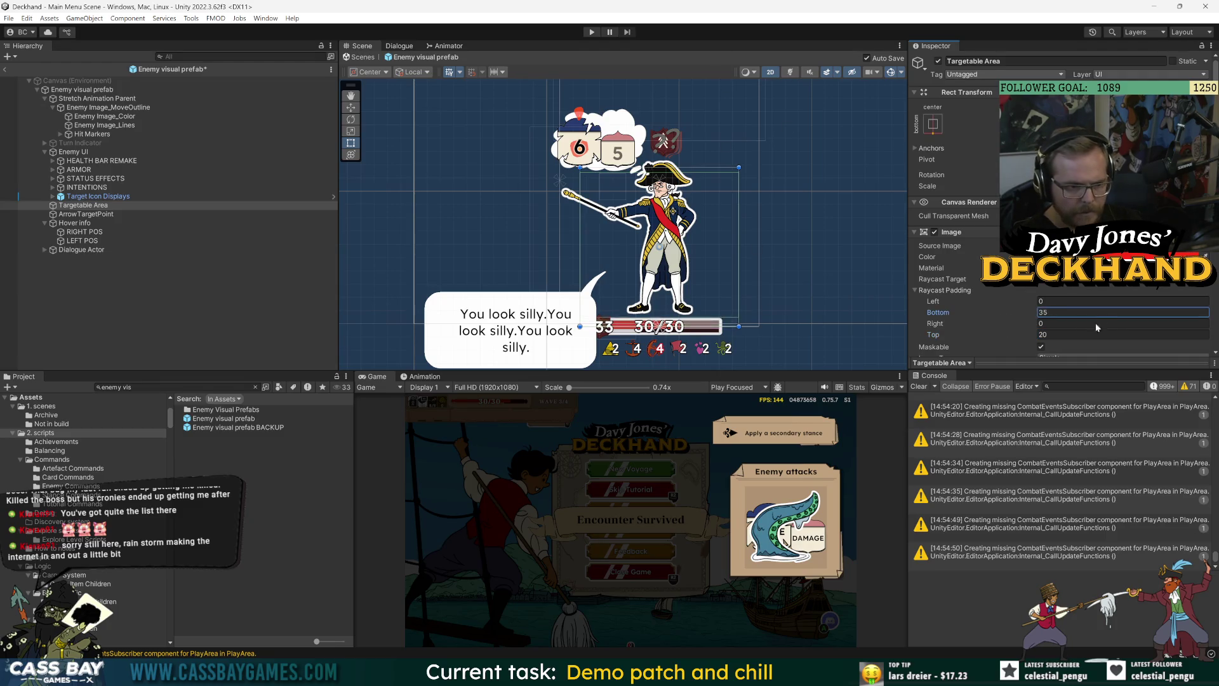
pyautogui.hotkey('ctrl', 'z')
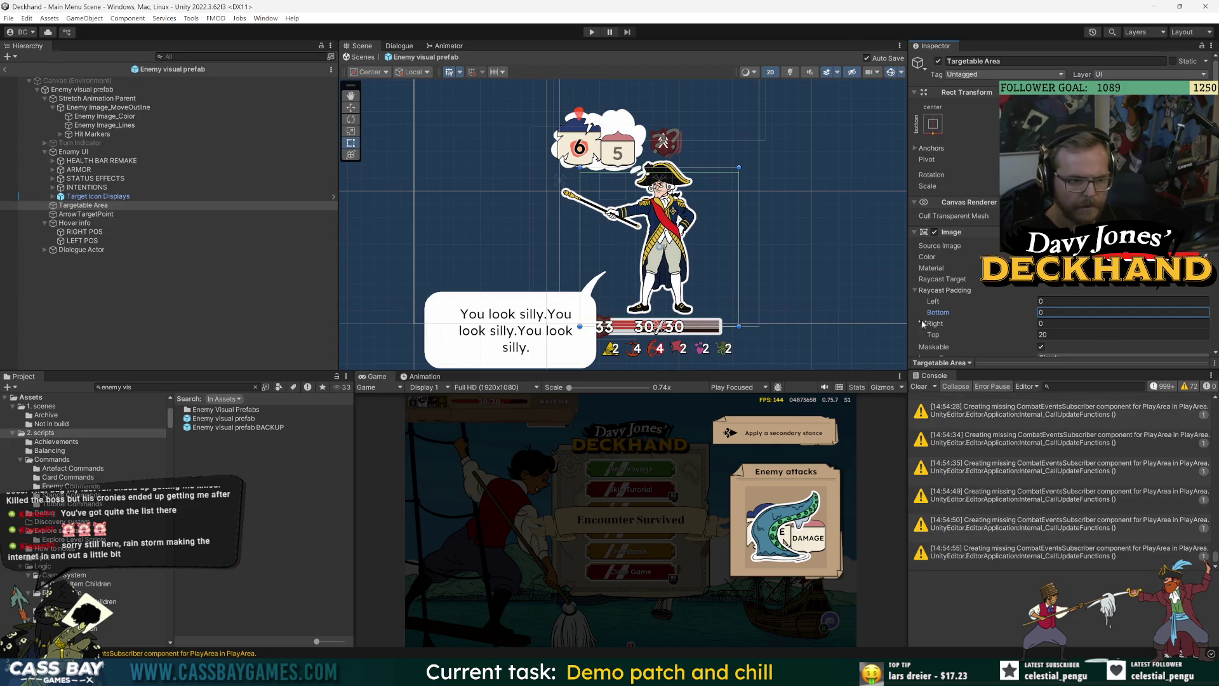
pyautogui.moveTo(960, 322); pyautogui.dragTo(789, 306)
pyautogui.moveTo(1087, 315); pyautogui.dragTo(140, 318)
pyautogui.hotkey('ctrl', 'p')
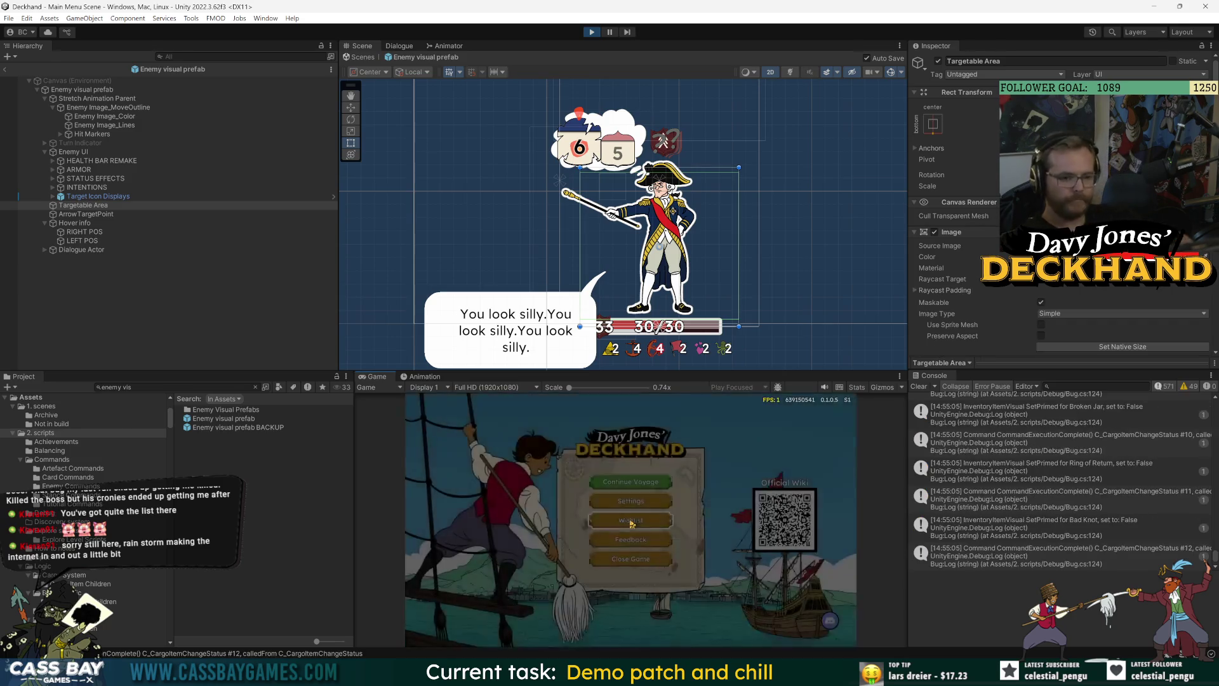
# Step: Start a game from the main menu and look over the pirate enemies in combat
pyautogui.click(606, 490)
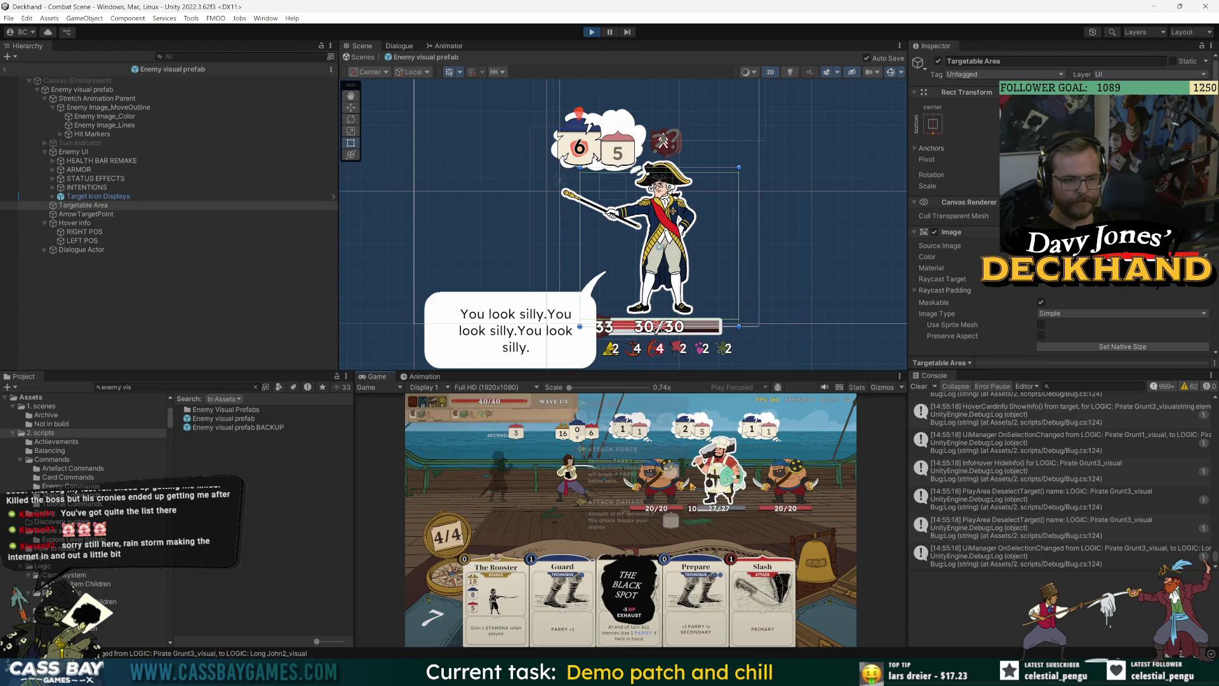
pyautogui.moveTo(692, 485)
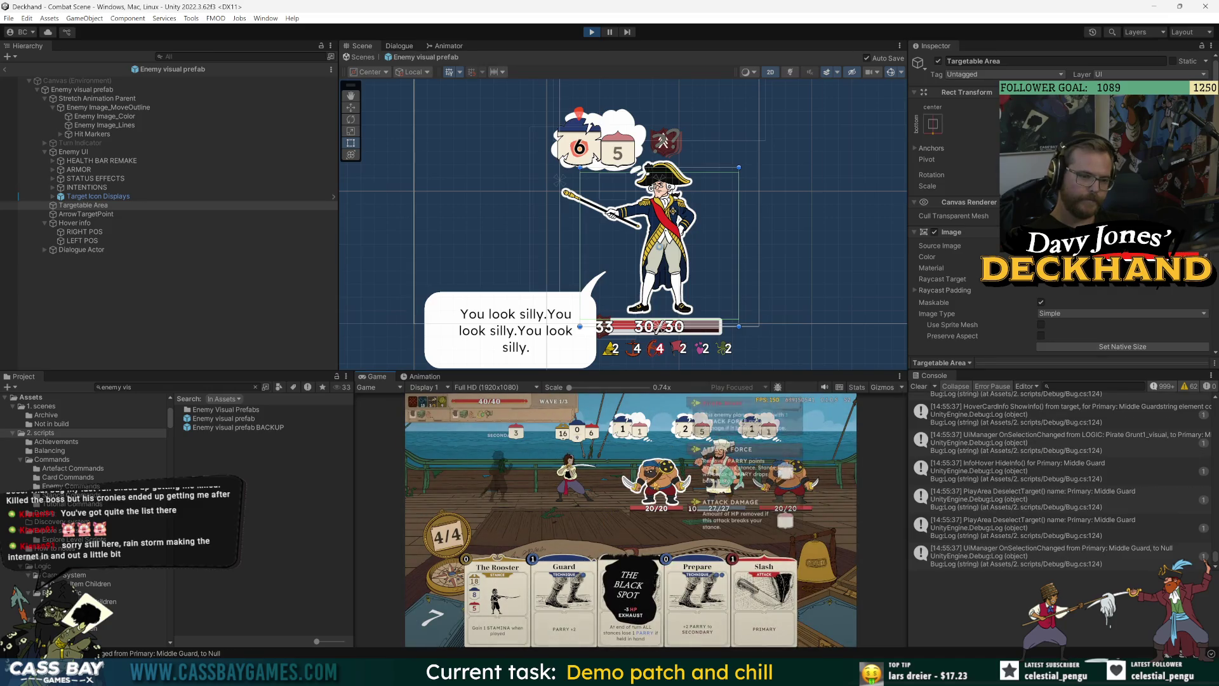
pyautogui.moveTo(747, 674)
pyautogui.click(1061, 499)
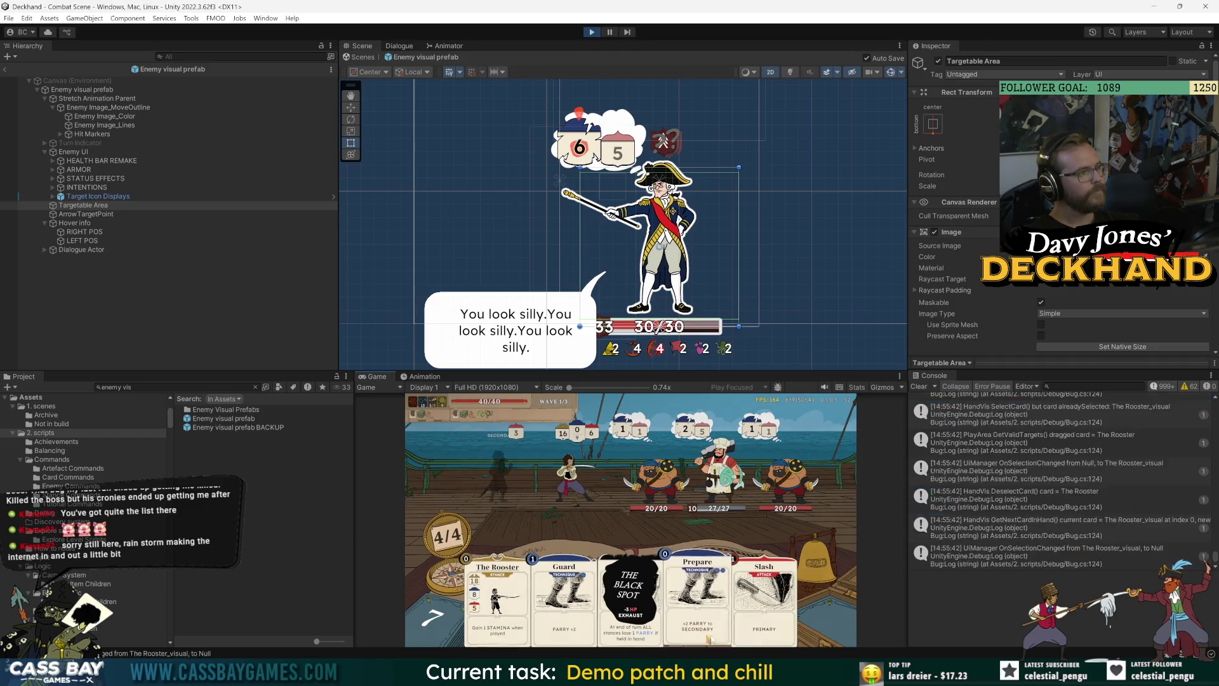
# Step: Switch to Chrome and open a new browser tab
pyautogui.moveTo(746, 674)
pyautogui.click(787, 603)
pyautogui.click(146, 11)
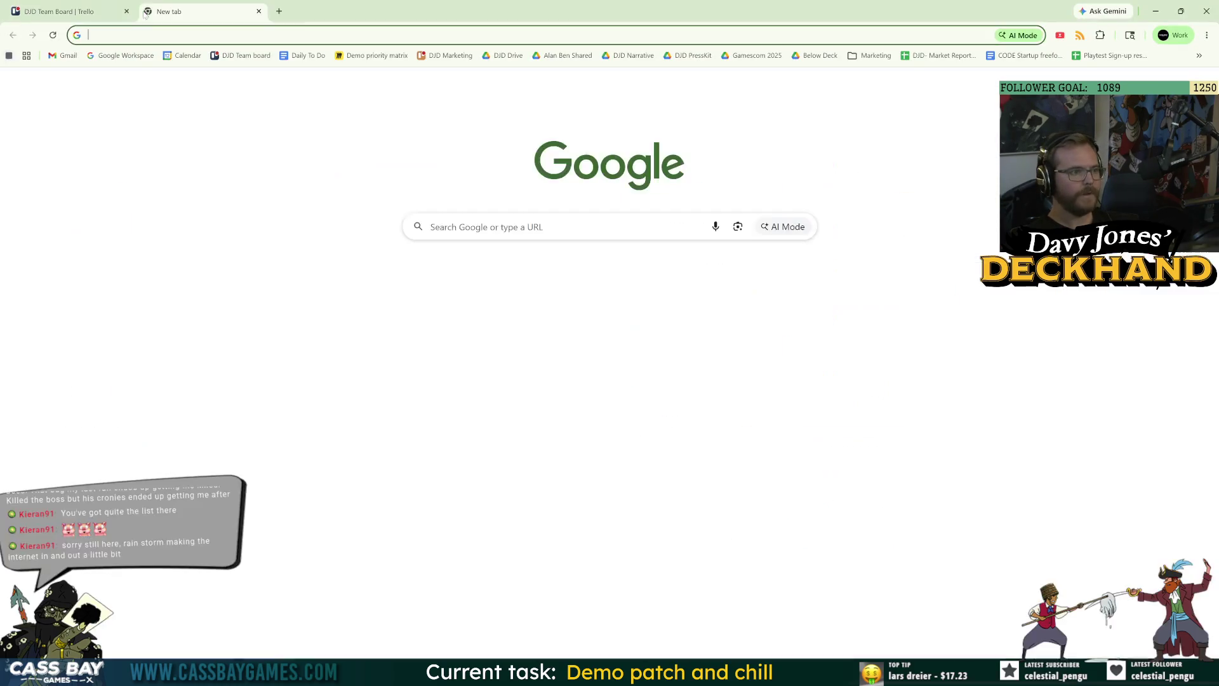
# Step: Search Google for 'unity base ui selection on image edges' and read the results
pyautogui.write('unity base ui selecti')
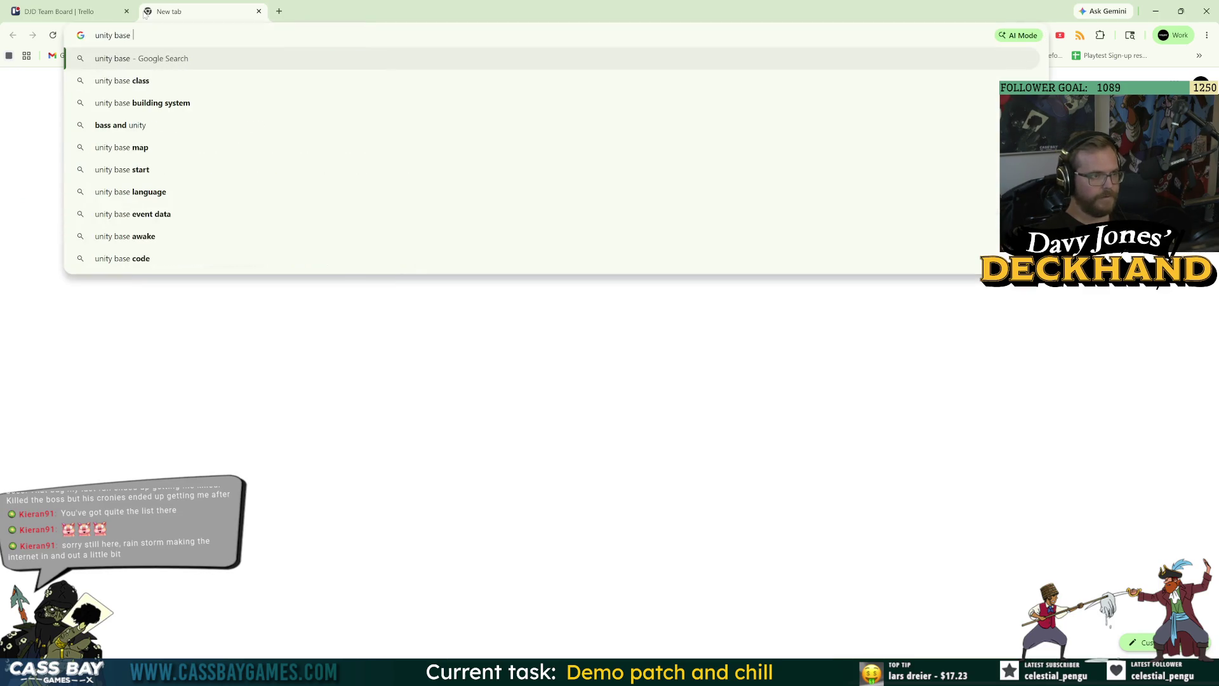
pyautogui.write('on on ')
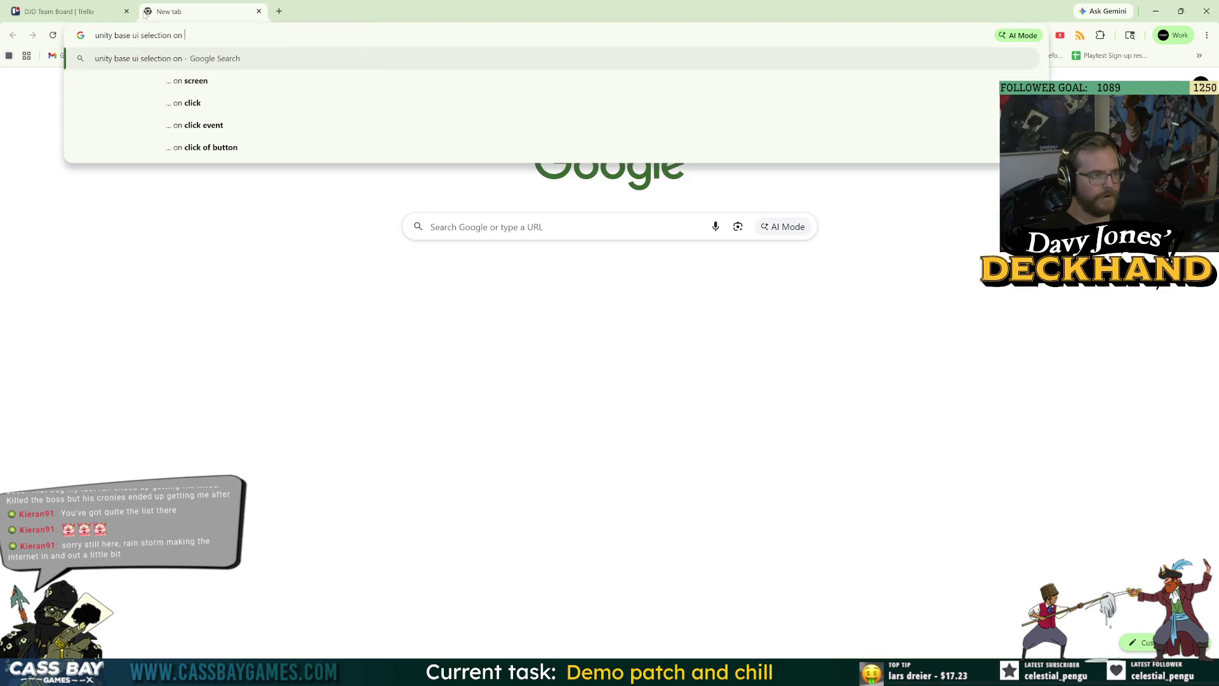
pyautogui.write('image edges')
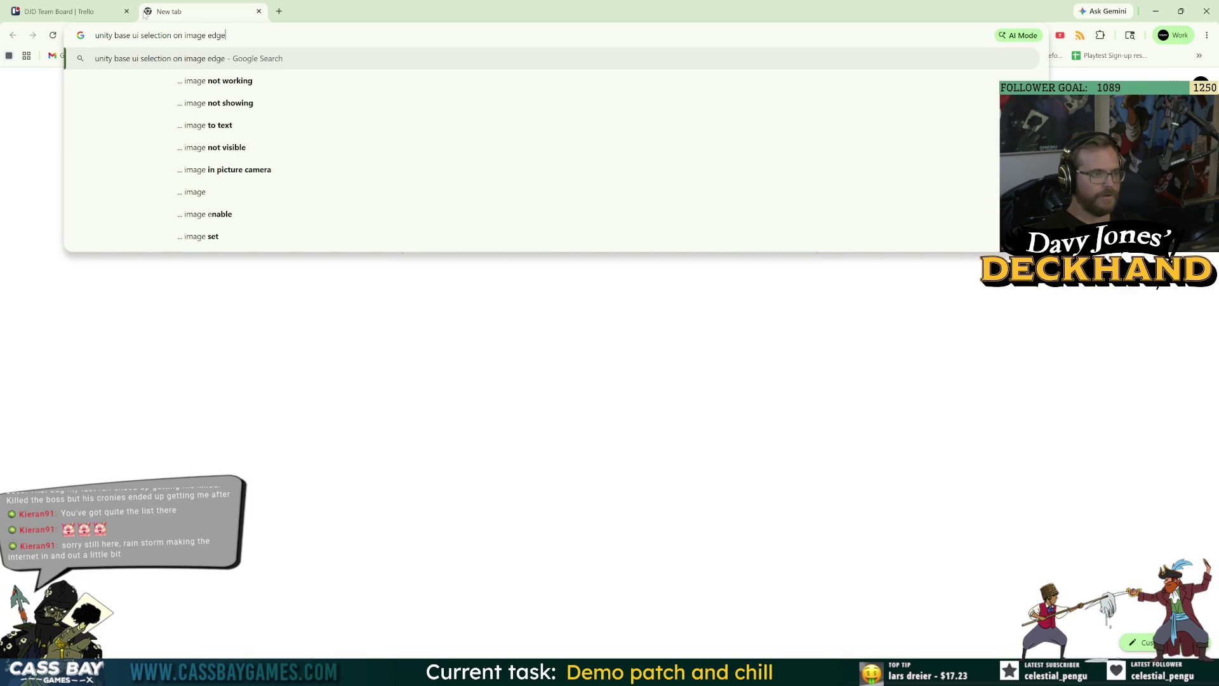
pyautogui.press('Return')
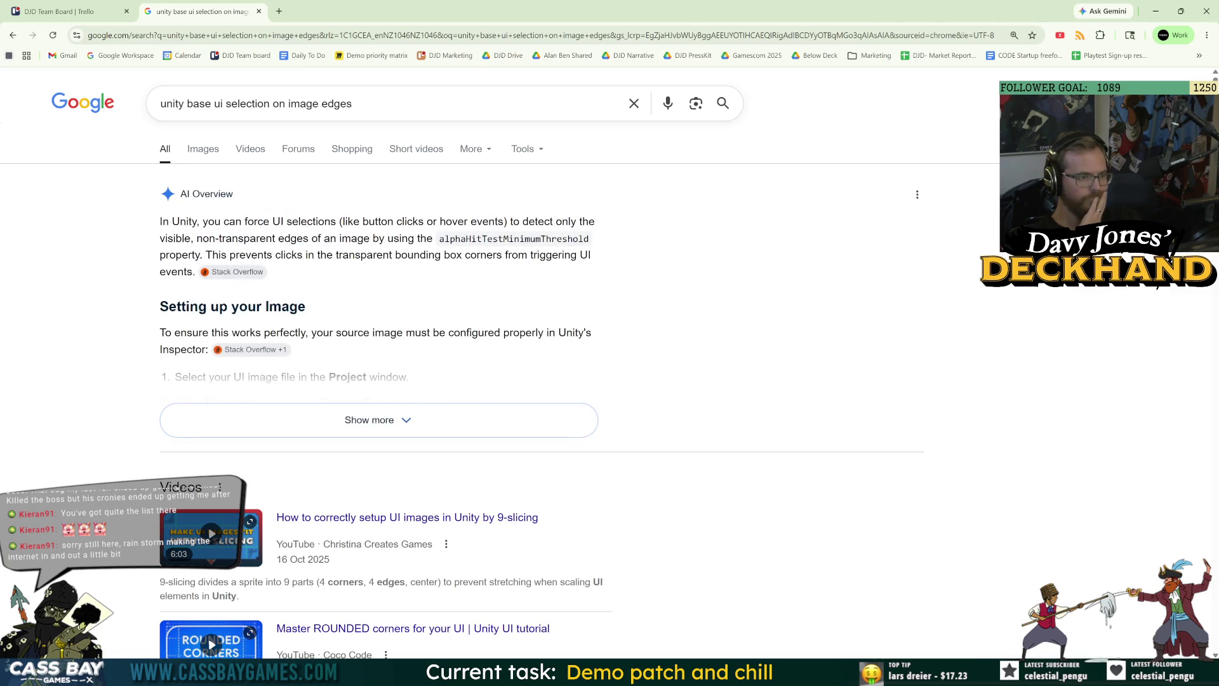
pyautogui.moveTo(238, 275)
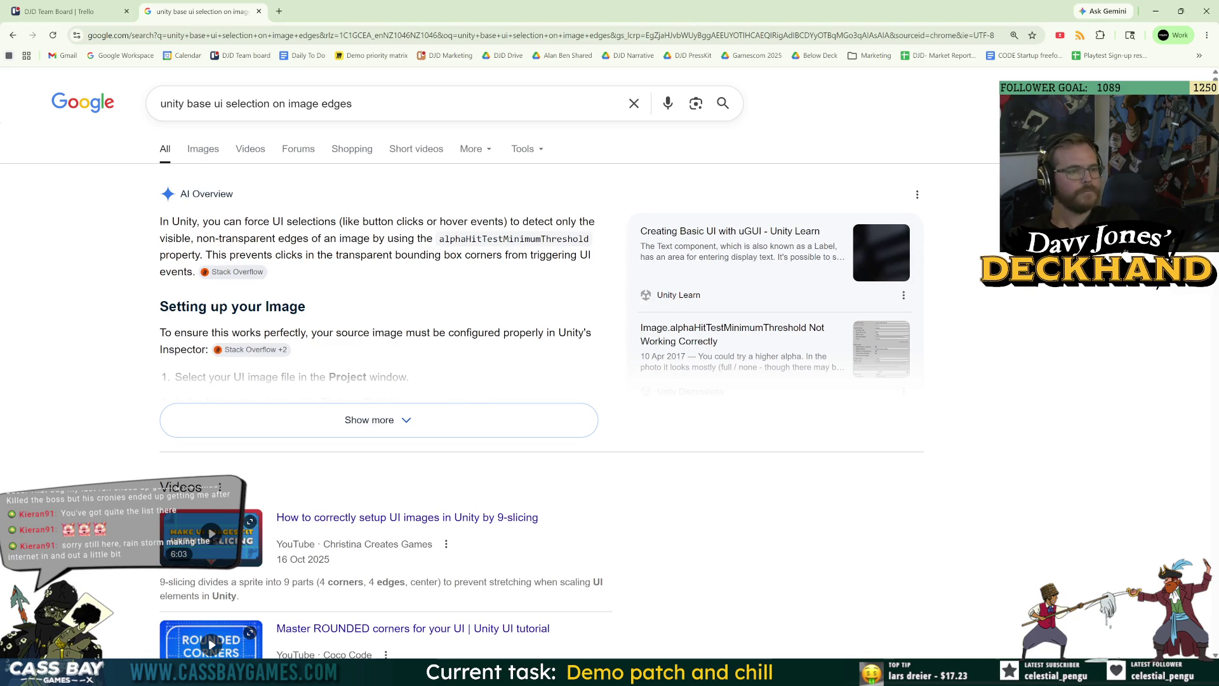
pyautogui.moveTo(260, 239); pyautogui.dragTo(266, 239)
pyautogui.click(255, 233)
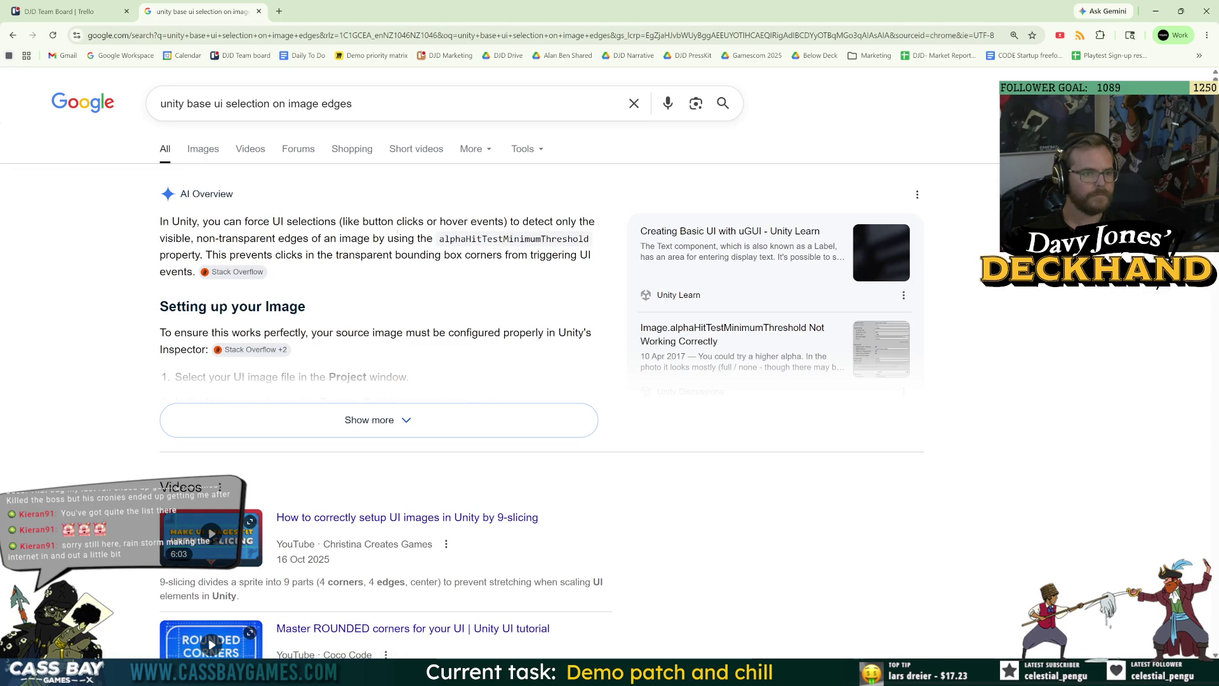
pyautogui.moveTo(202, 238); pyautogui.dragTo(297, 239)
pyautogui.click(297, 239)
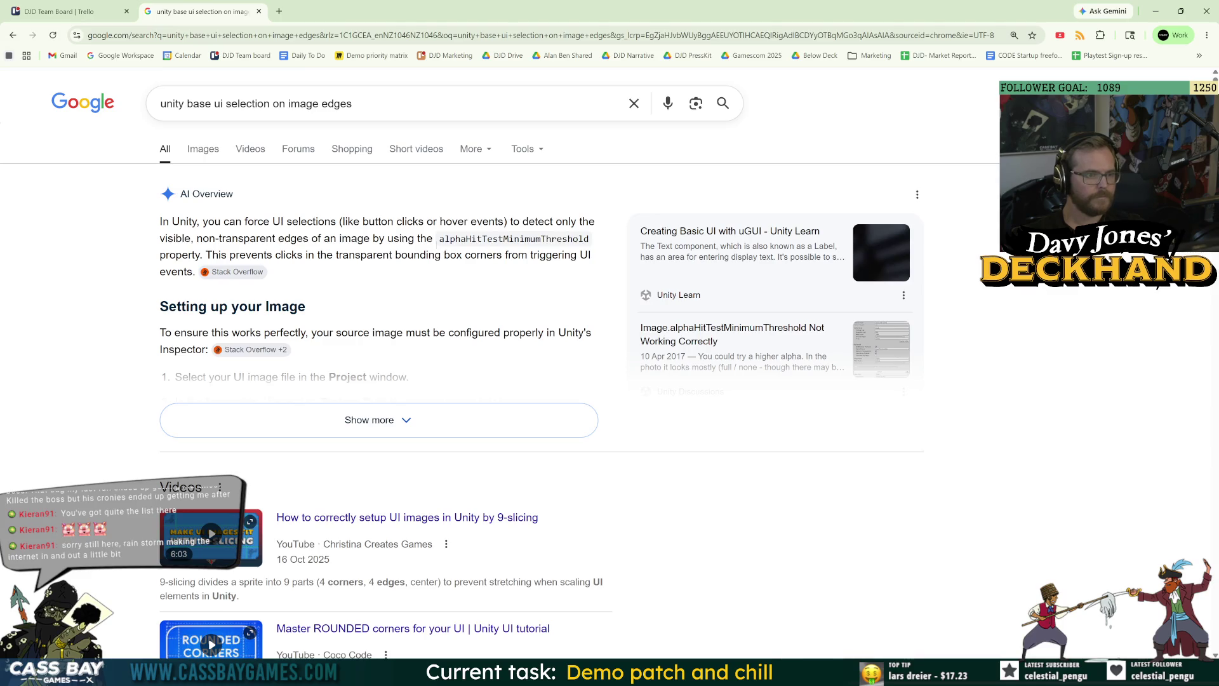
# Step: Expand the AI overview, pick out alphaHitTest in its sample code, and return to Unity
pyautogui.click(304, 419)
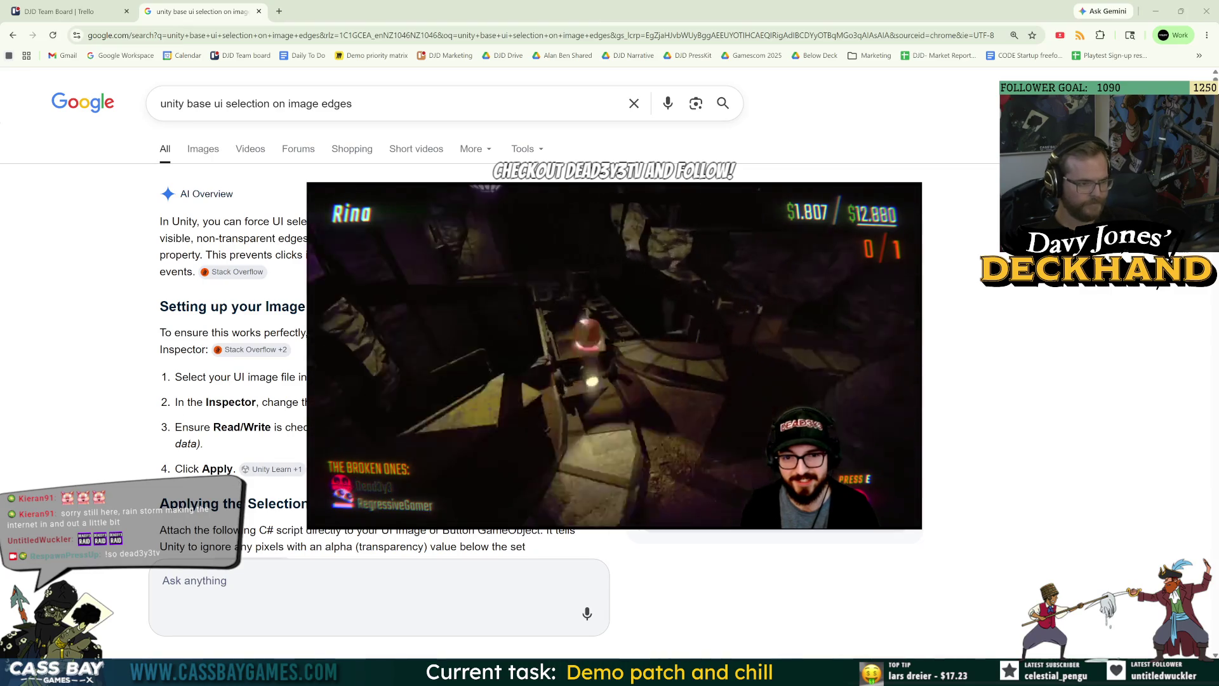
pyautogui.scroll(-2, 229, 318)
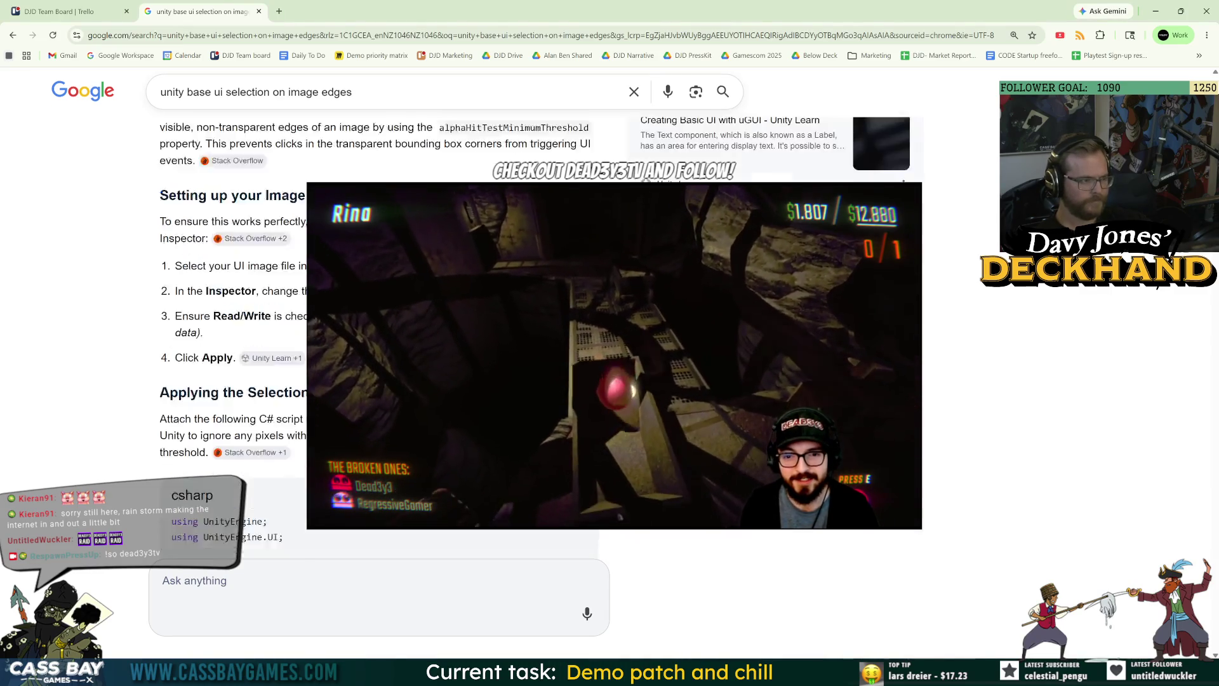
pyautogui.scroll(-4, 229, 318)
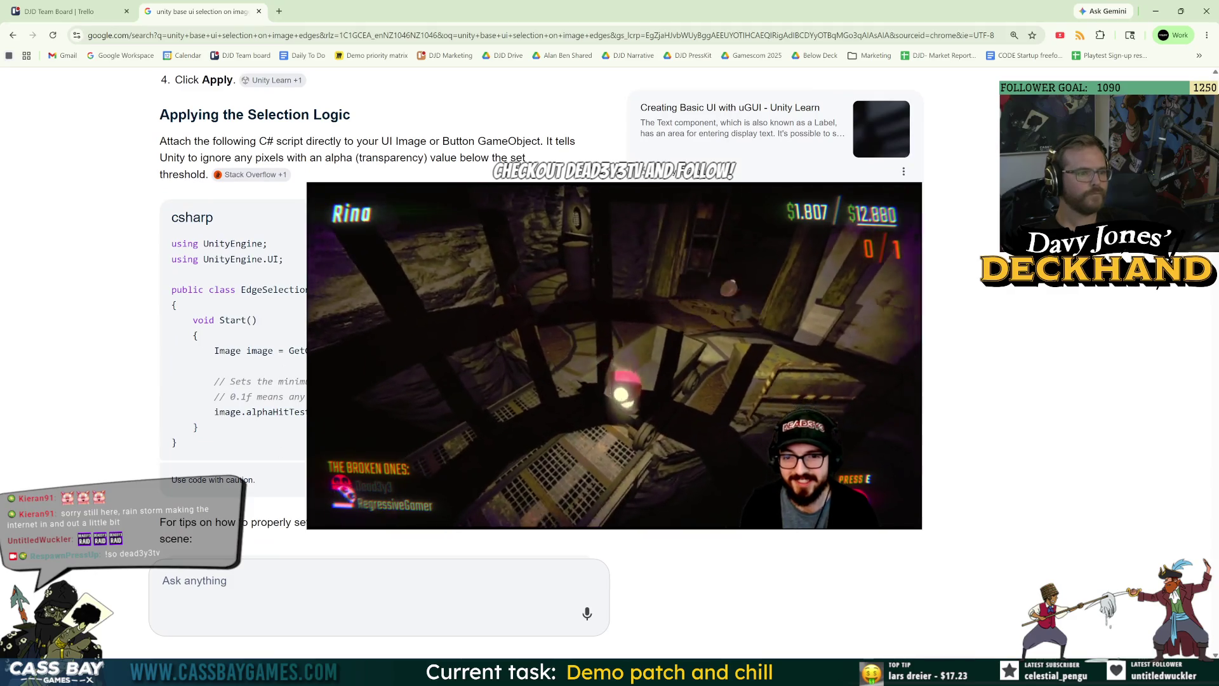
pyautogui.doubleClick(277, 411)
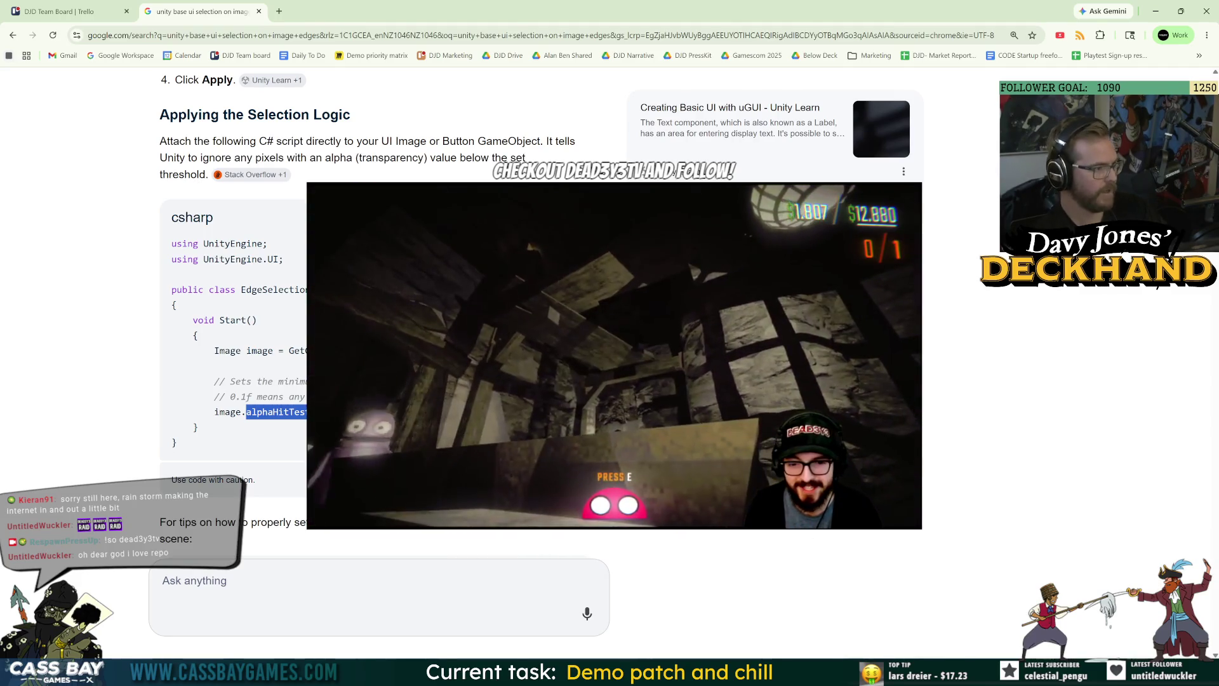
pyautogui.hotkey('alt', 'Tab')
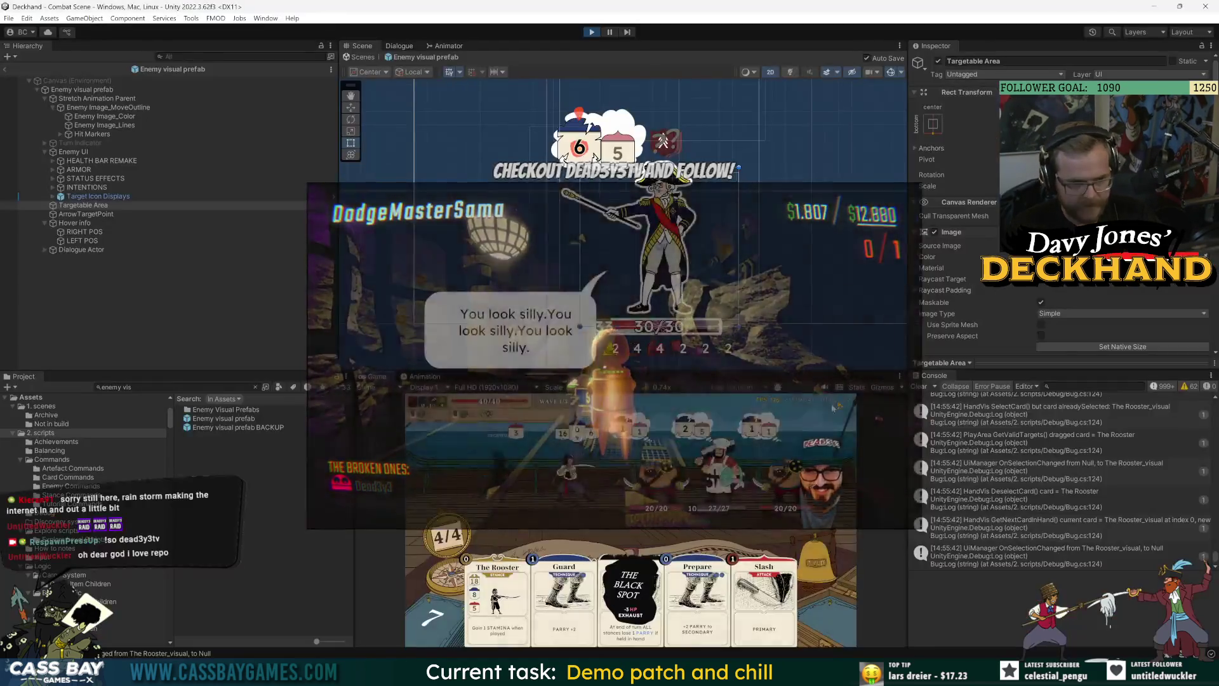
# Step: Drag the panel dividers to give the Game view more height and width
pyautogui.moveTo(720, 371); pyautogui.dragTo(720, 271)
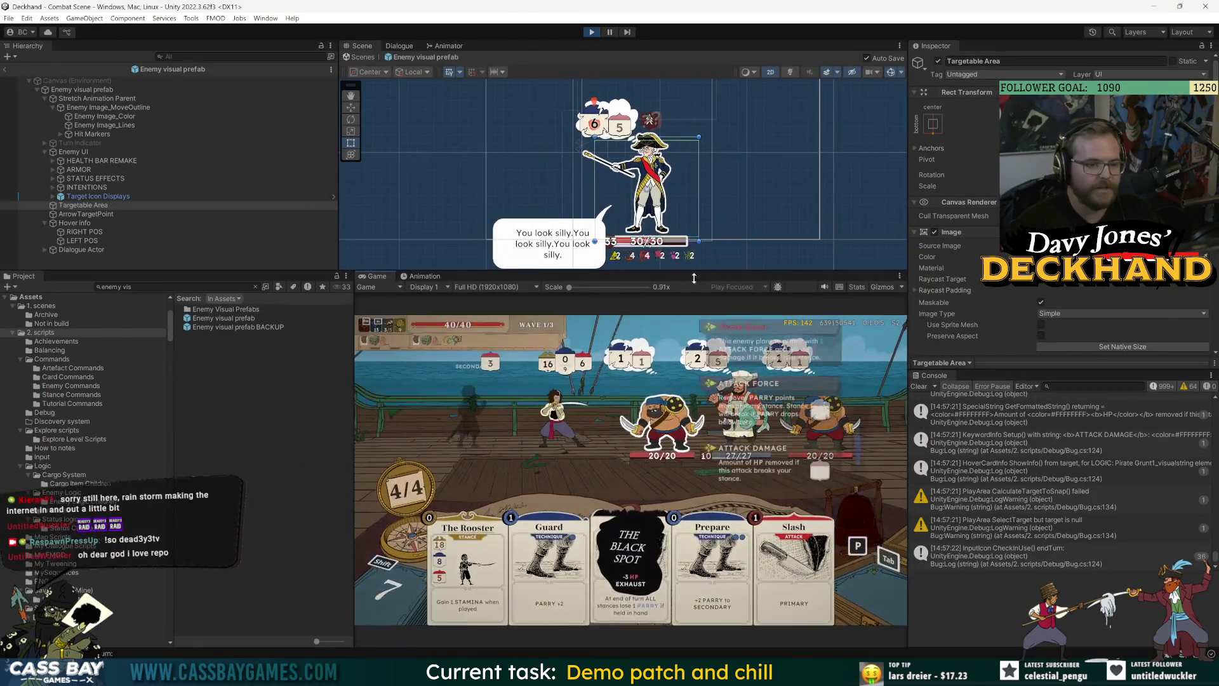
pyautogui.moveTo(354, 398); pyautogui.dragTo(332, 400)
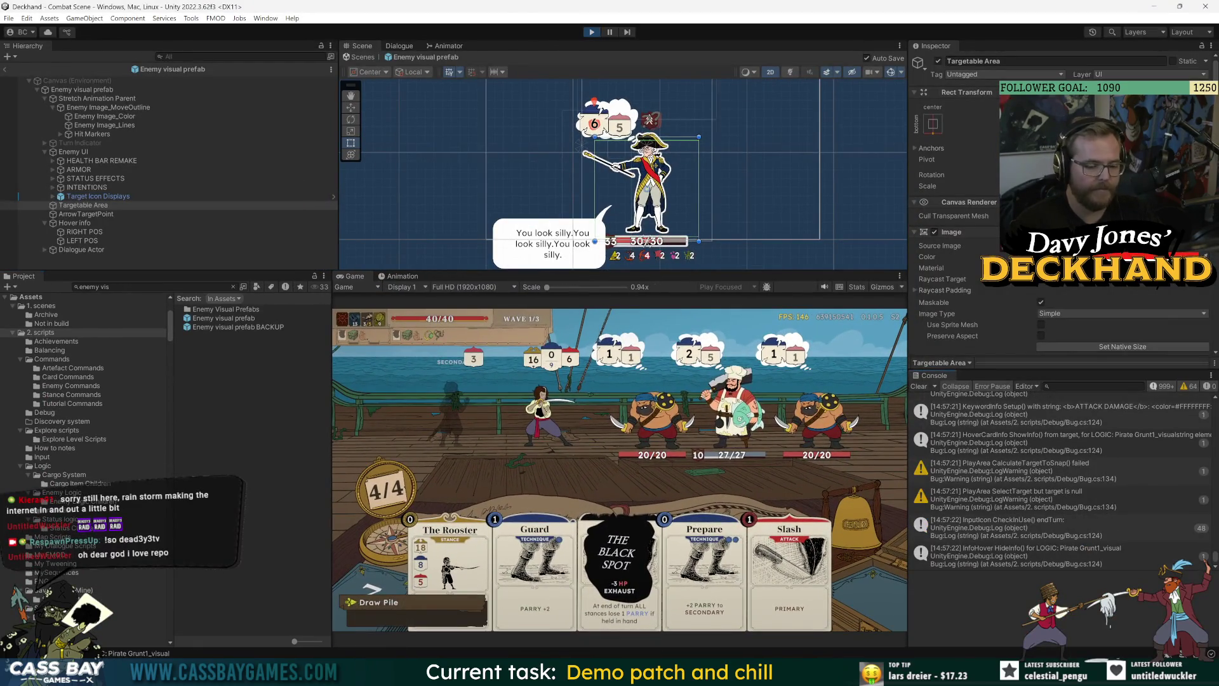
pyautogui.moveTo(913, 469); pyautogui.dragTo(931, 466)
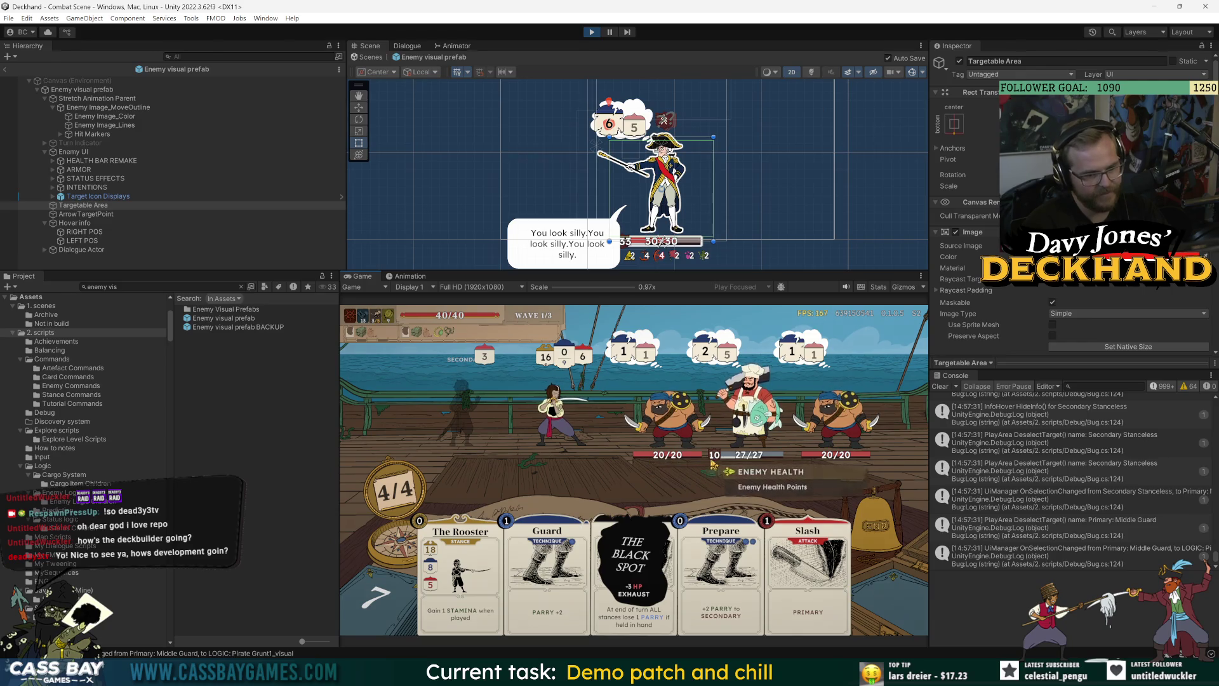
# Step: Play The Rooster, Prepare and Guard, end the turn, dismiss the tip, then play Power up
pyautogui.moveTo(856, 462)
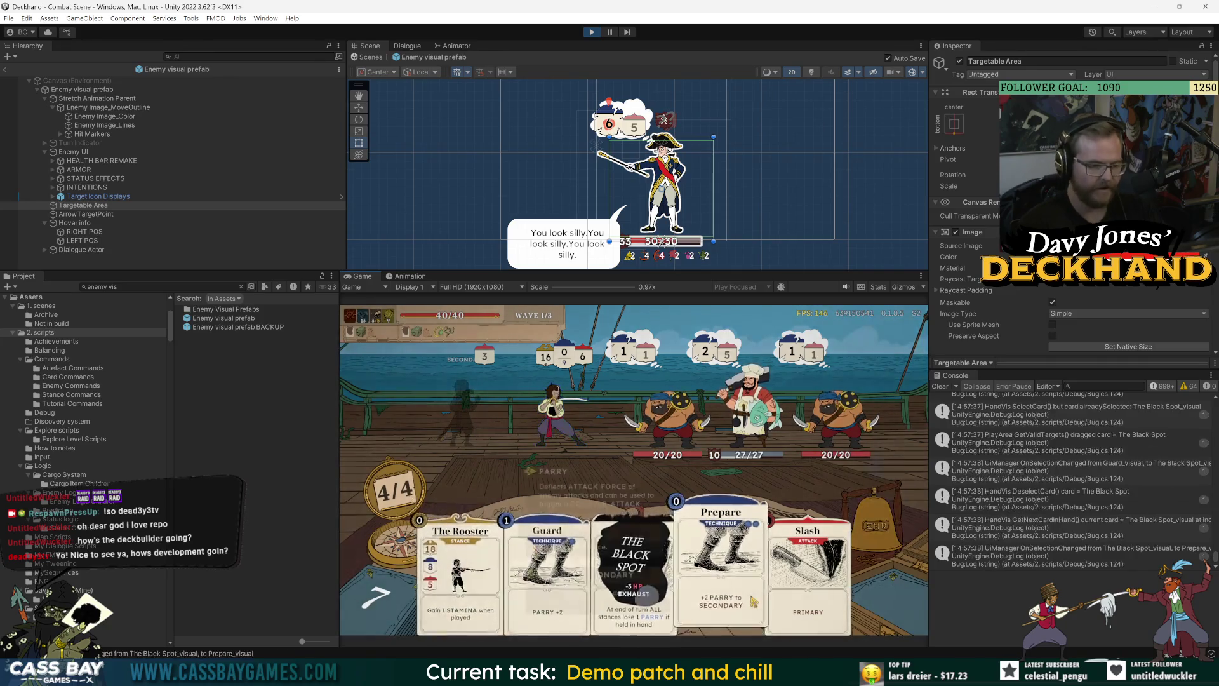
pyautogui.moveTo(754, 601)
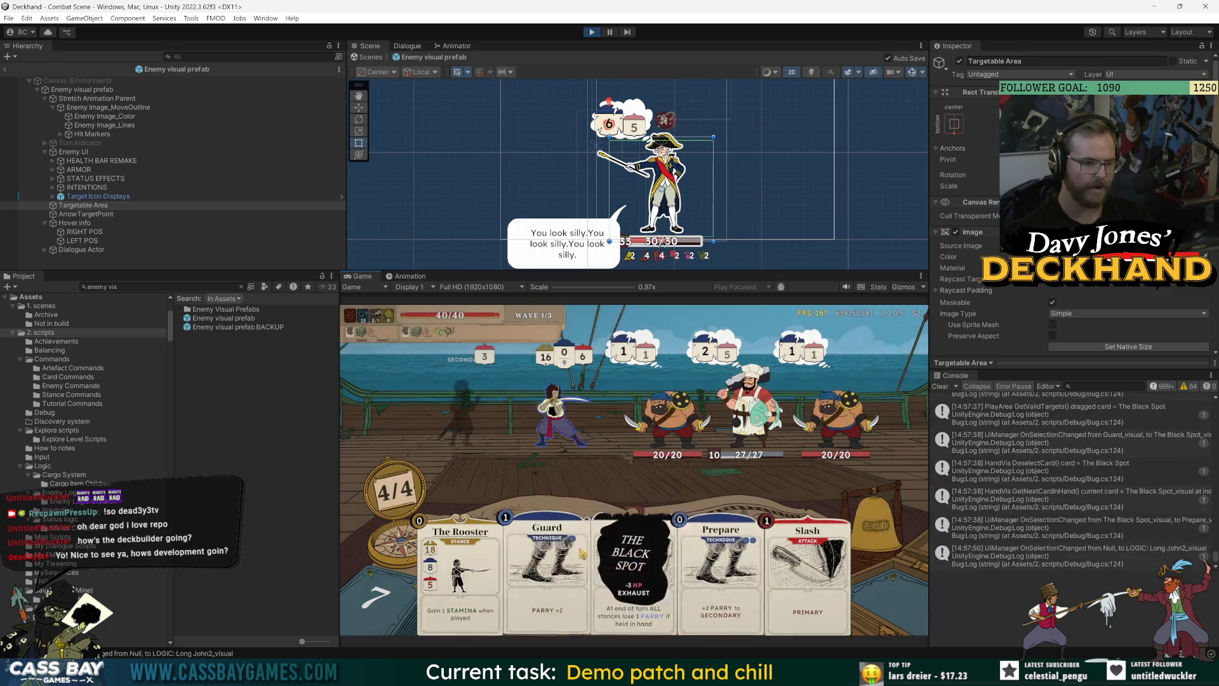
pyautogui.click(473, 418)
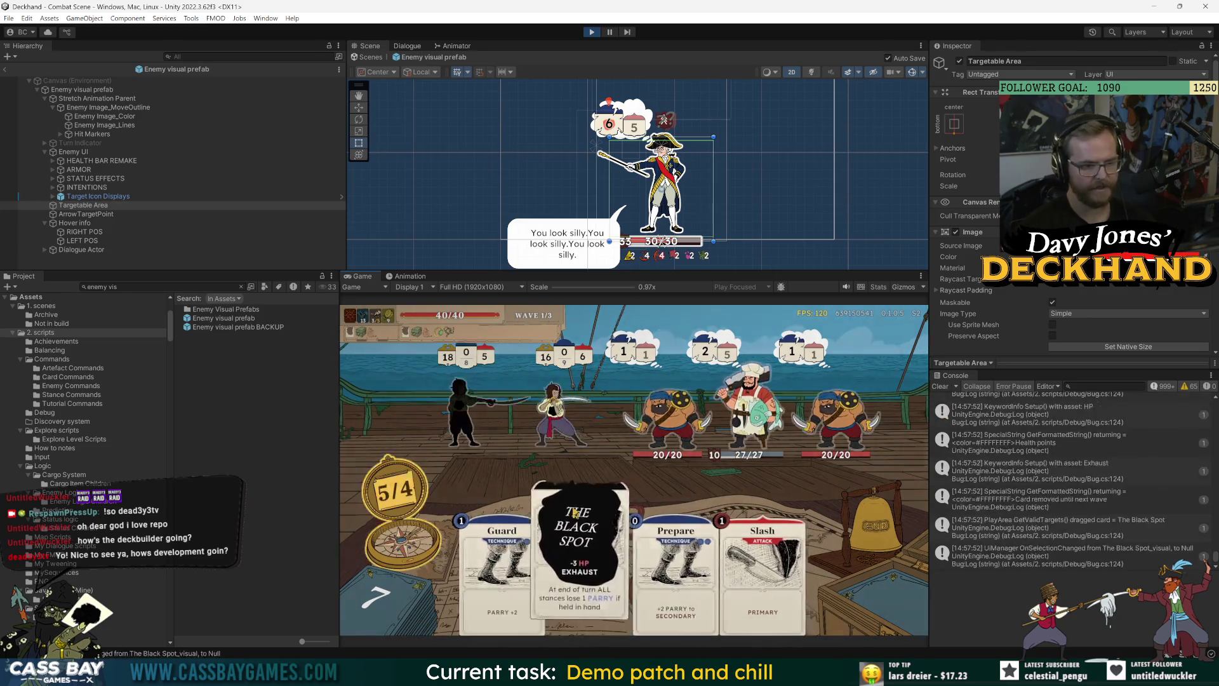
pyautogui.click(644, 527)
pyautogui.click(543, 553)
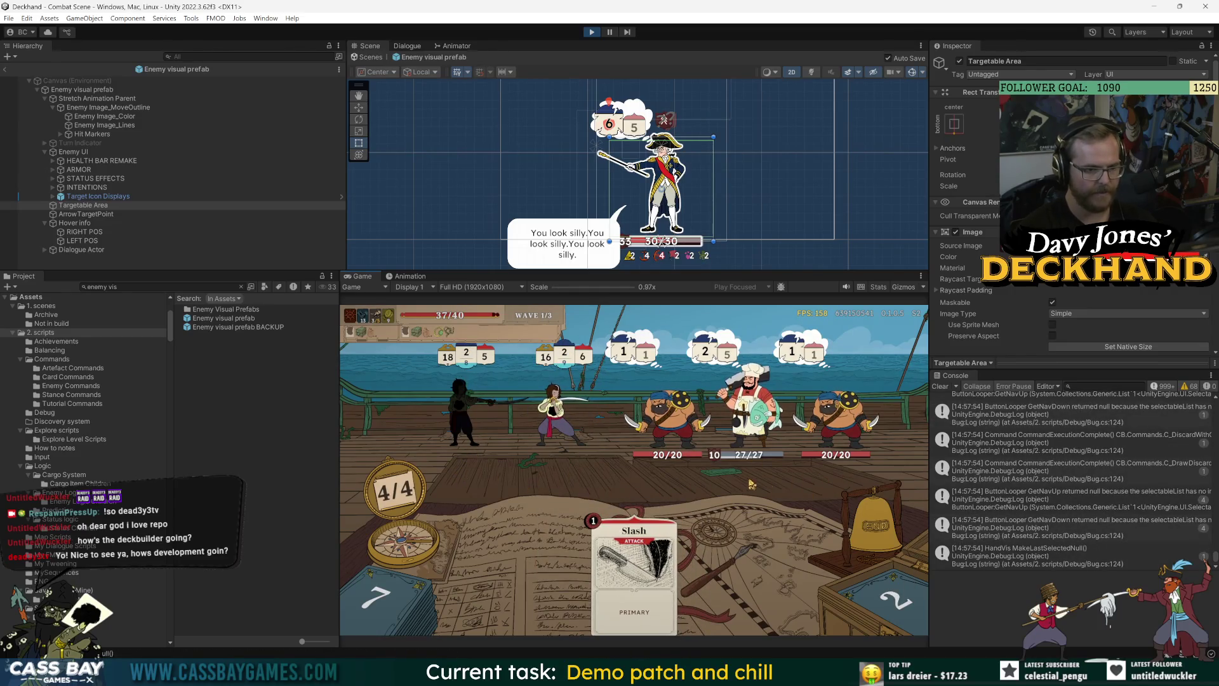
pyautogui.click(857, 508)
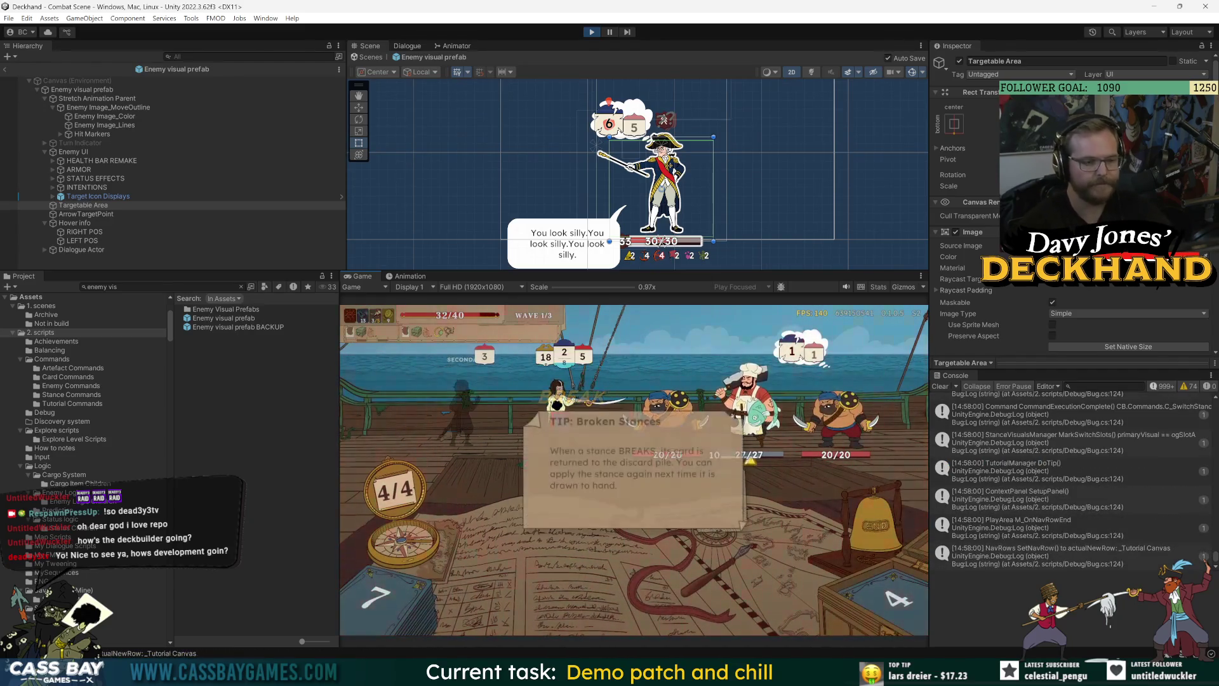
pyautogui.click(683, 522)
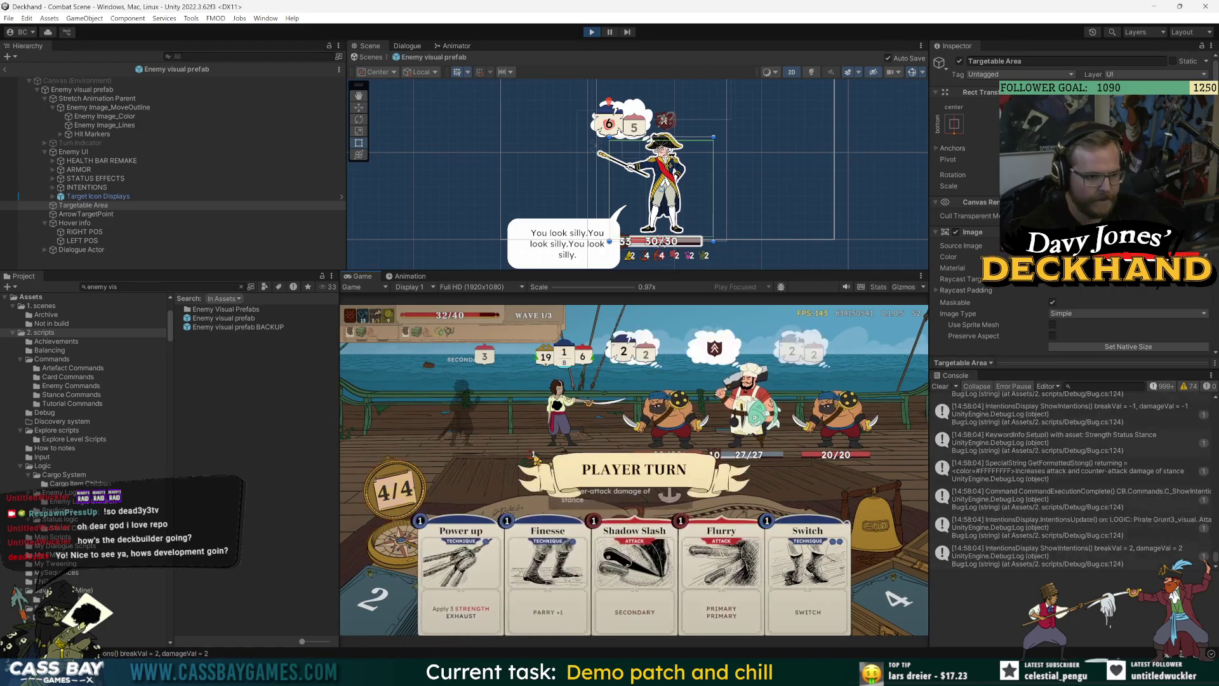
pyautogui.click(461, 558)
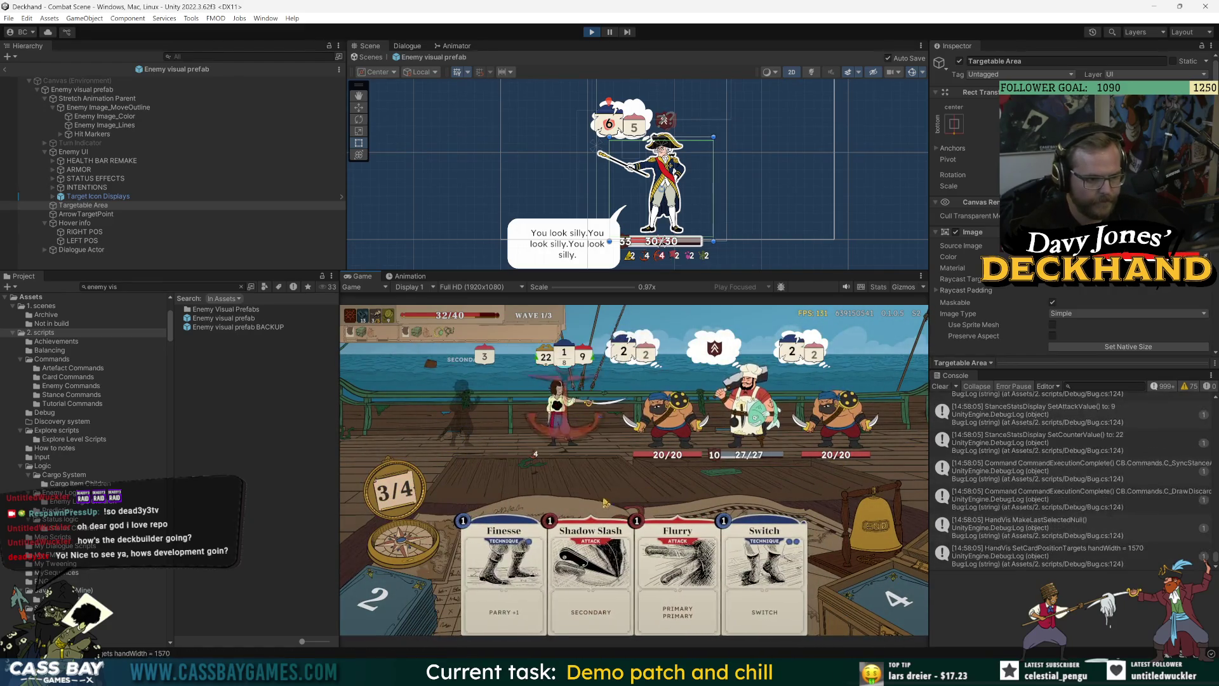
pyautogui.moveTo(536, 455)
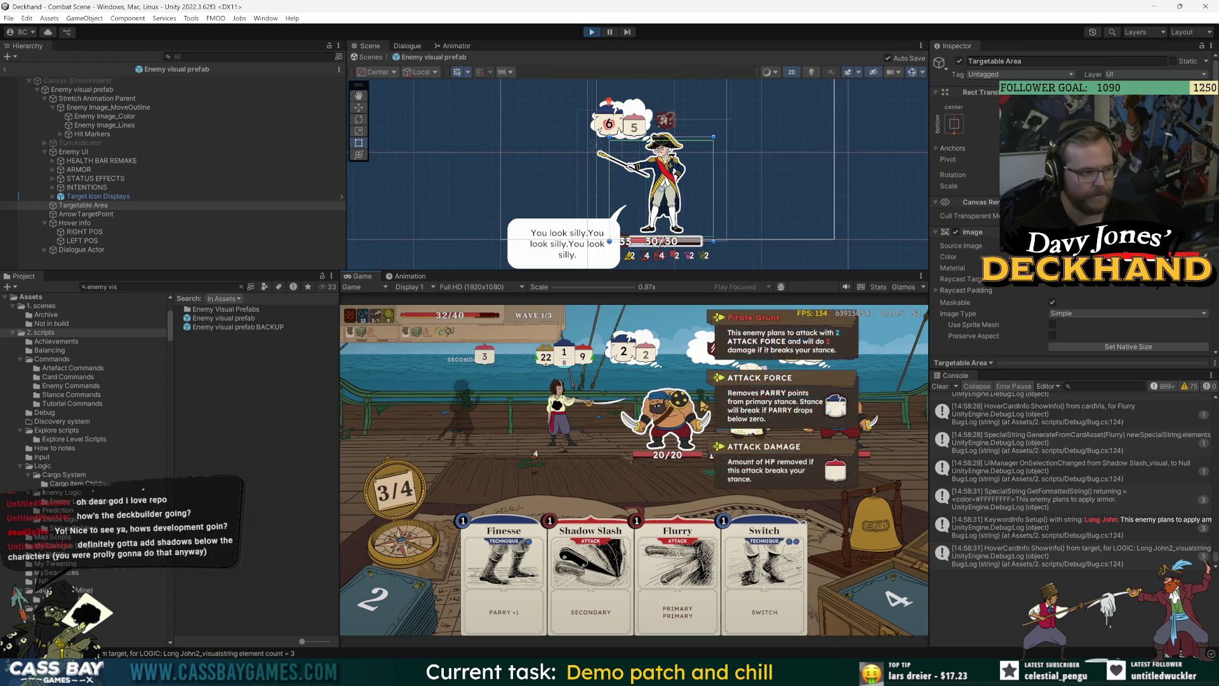
pyautogui.moveTo(705, 405)
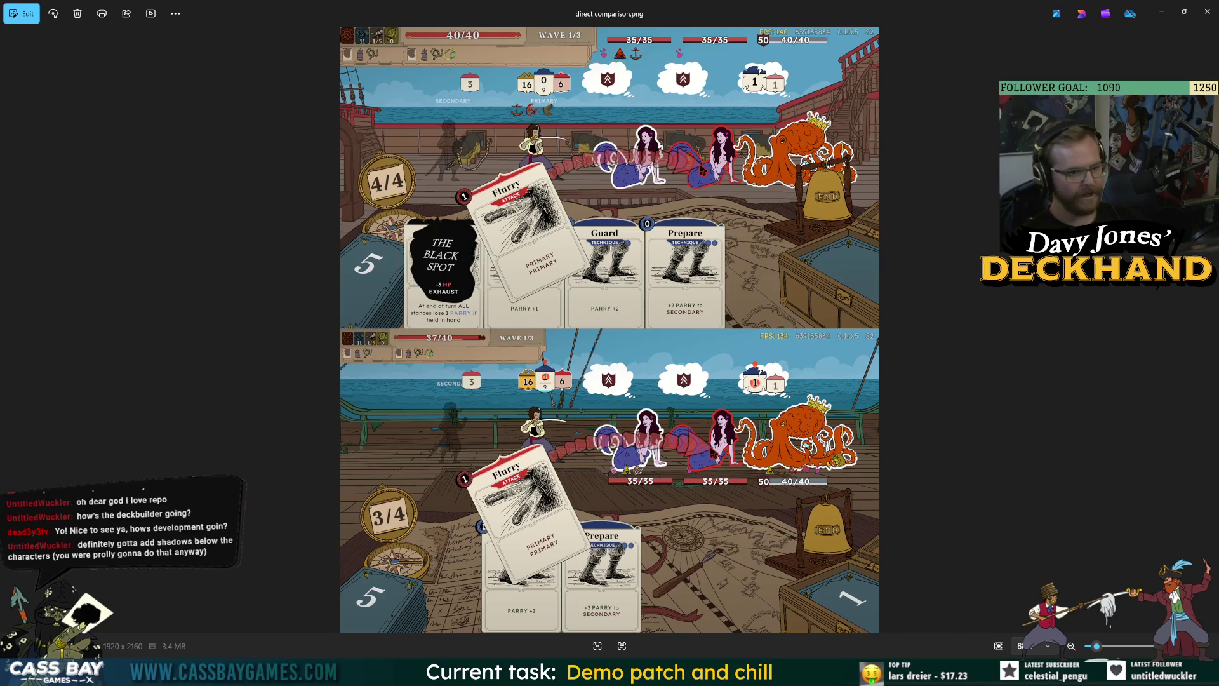
# Step: Zoom in and out on direct comparison.png to compare the combat screenshots, then close Photos
pyautogui.scroll(5, 627, 141)
pyautogui.scroll(-3, 673, 242)
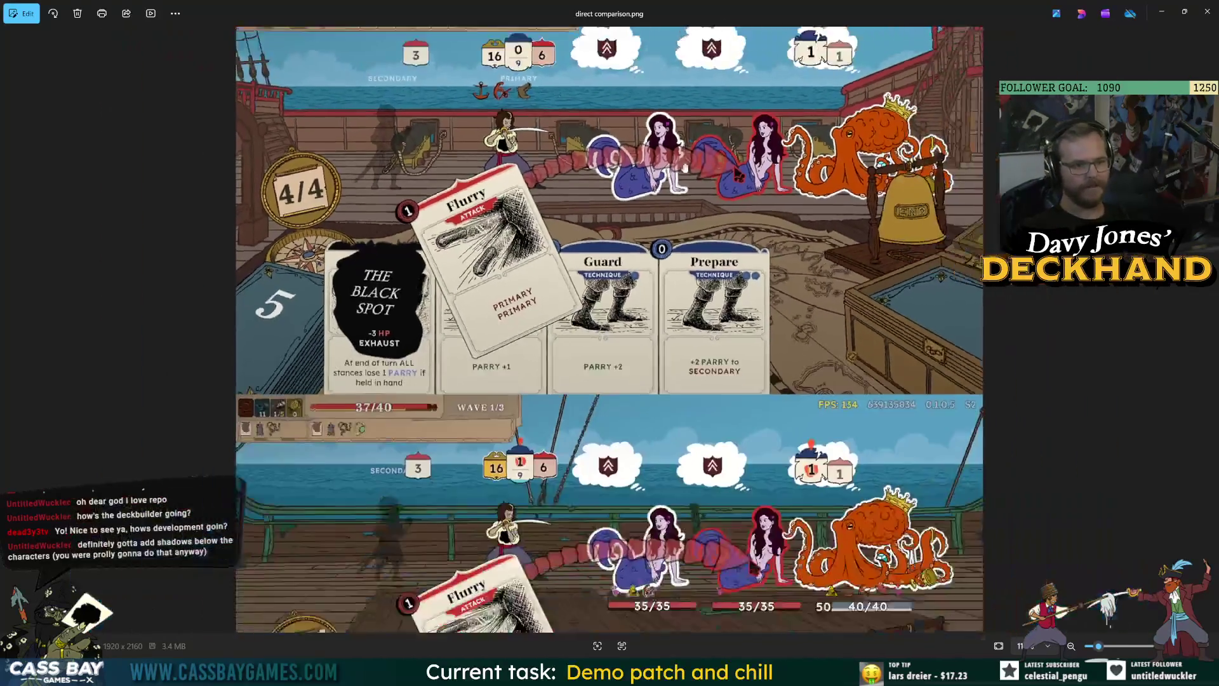
pyautogui.scroll(3, 724, 326)
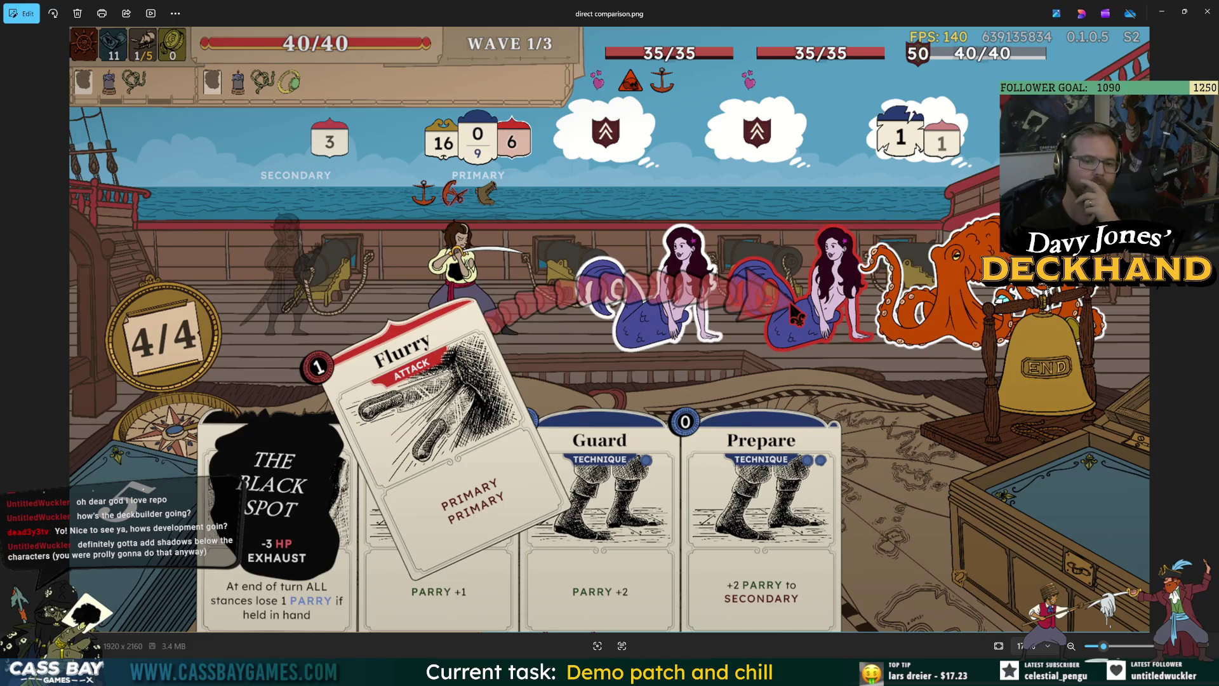
pyautogui.scroll(-5, 901, 362)
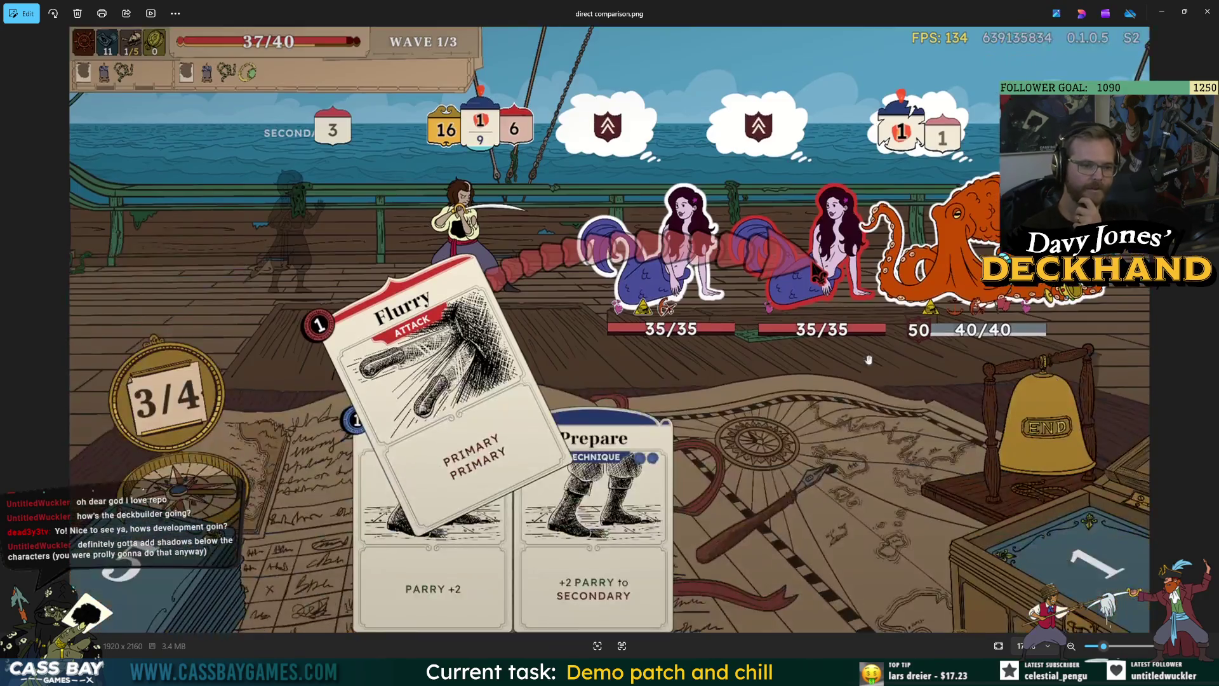
pyautogui.scroll(2, 889, 191)
pyautogui.scroll(-2, 825, 254)
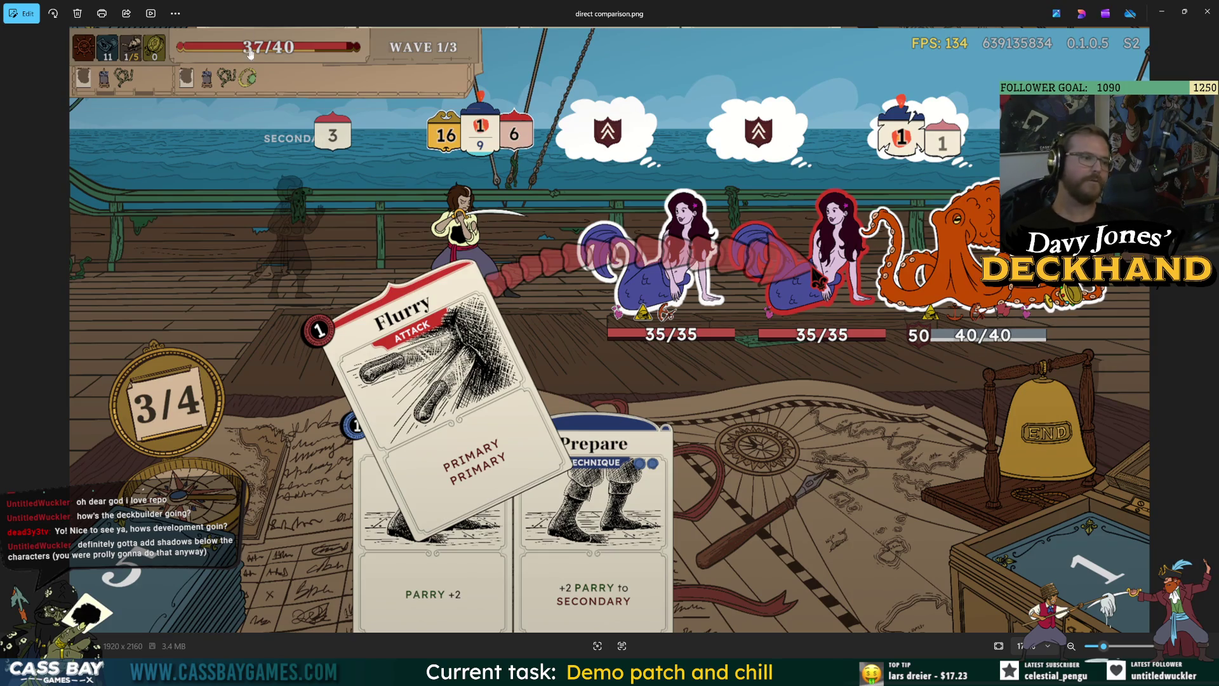
pyautogui.scroll(1, 610, 329)
pyautogui.scroll(-1, 610, 330)
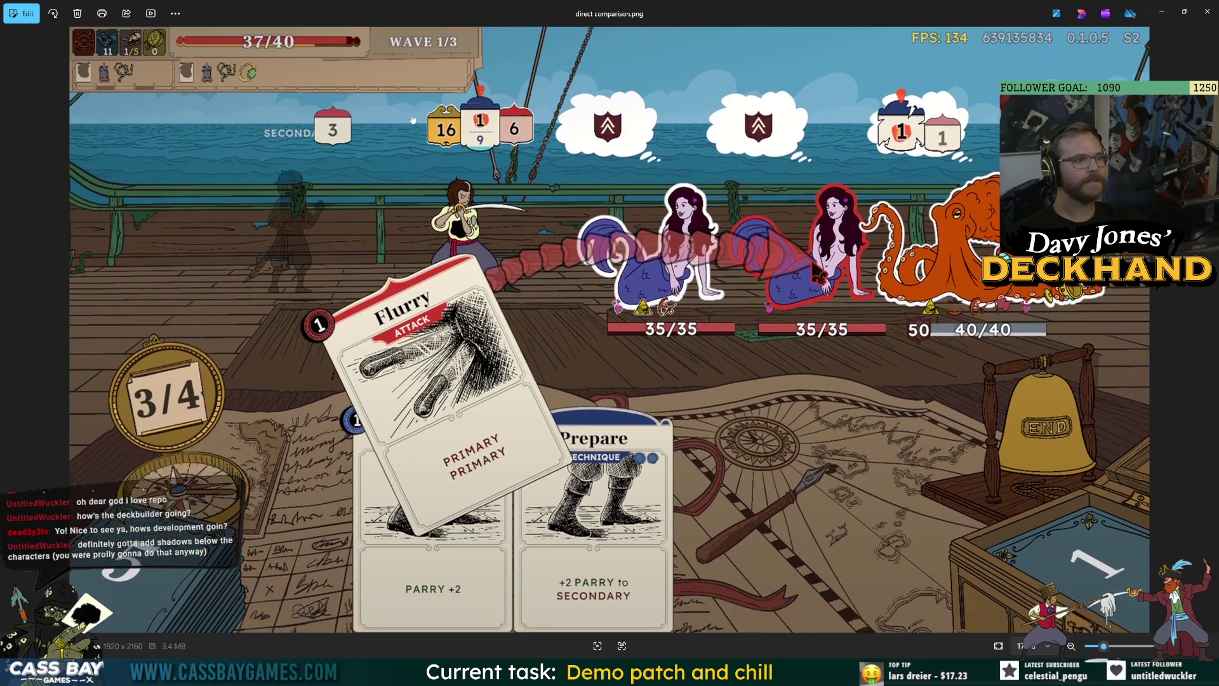
pyautogui.scroll(1, 609, 330)
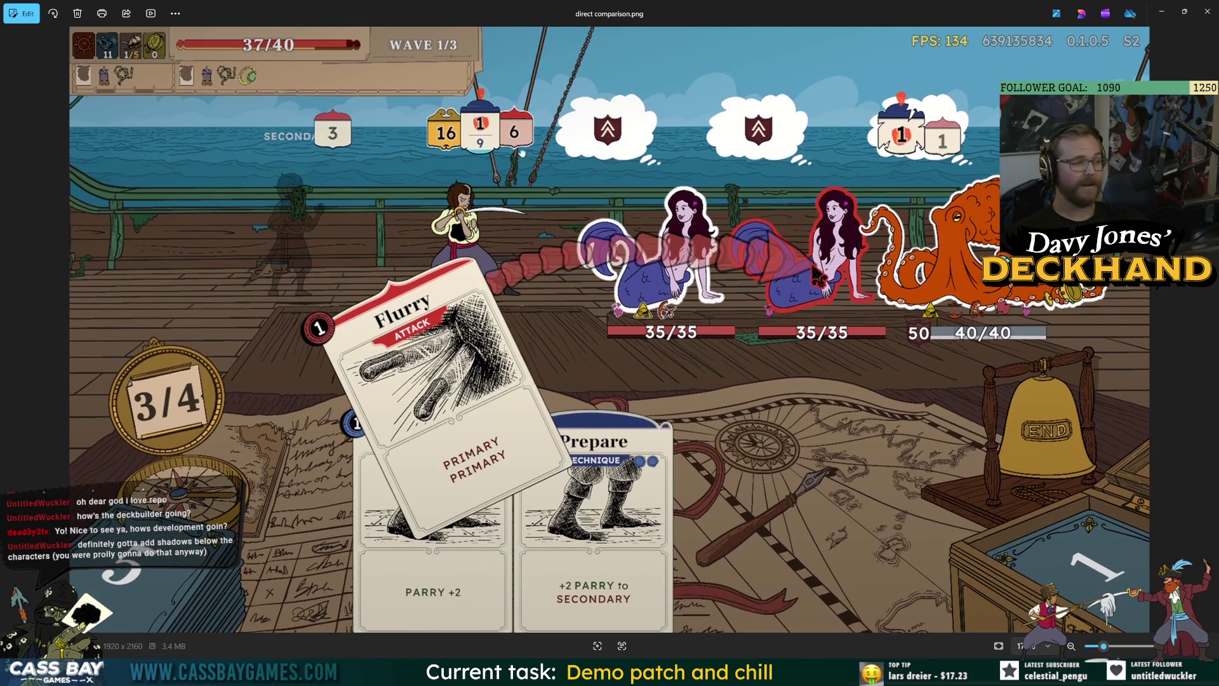
pyautogui.scroll(10, 567, 462)
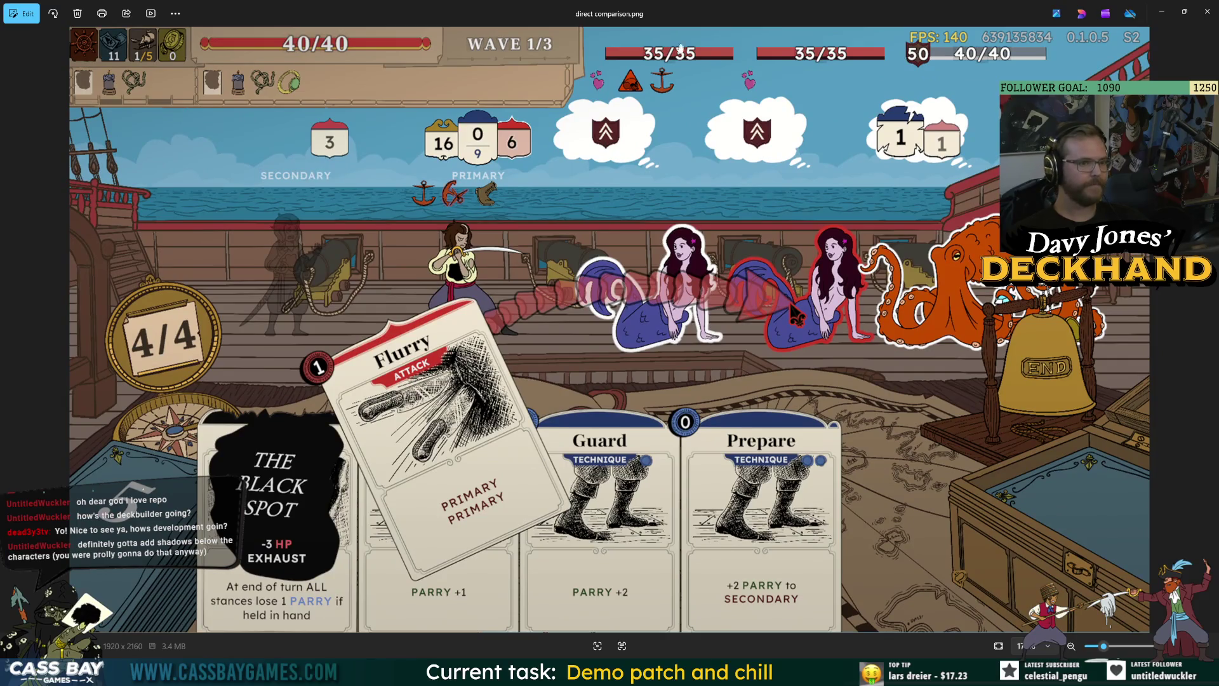
pyautogui.click(1207, 11)
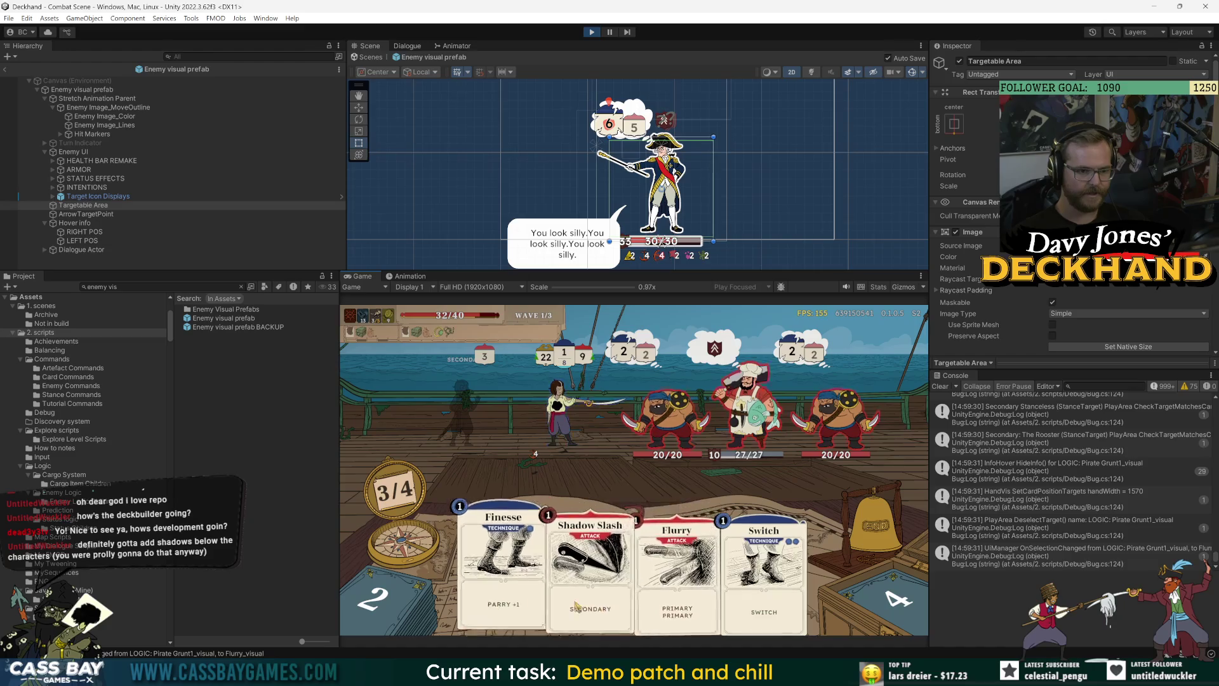
# Step: Aim the Flurry card at each pirate, return it unplayed to the hand, and switch to Visual Studio
pyautogui.moveTo(636, 614)
pyautogui.mouseDown()
pyautogui.moveTo(730, 495)
pyautogui.moveTo(831, 413)
pyautogui.moveTo(673, 416)
pyautogui.mouseUp()
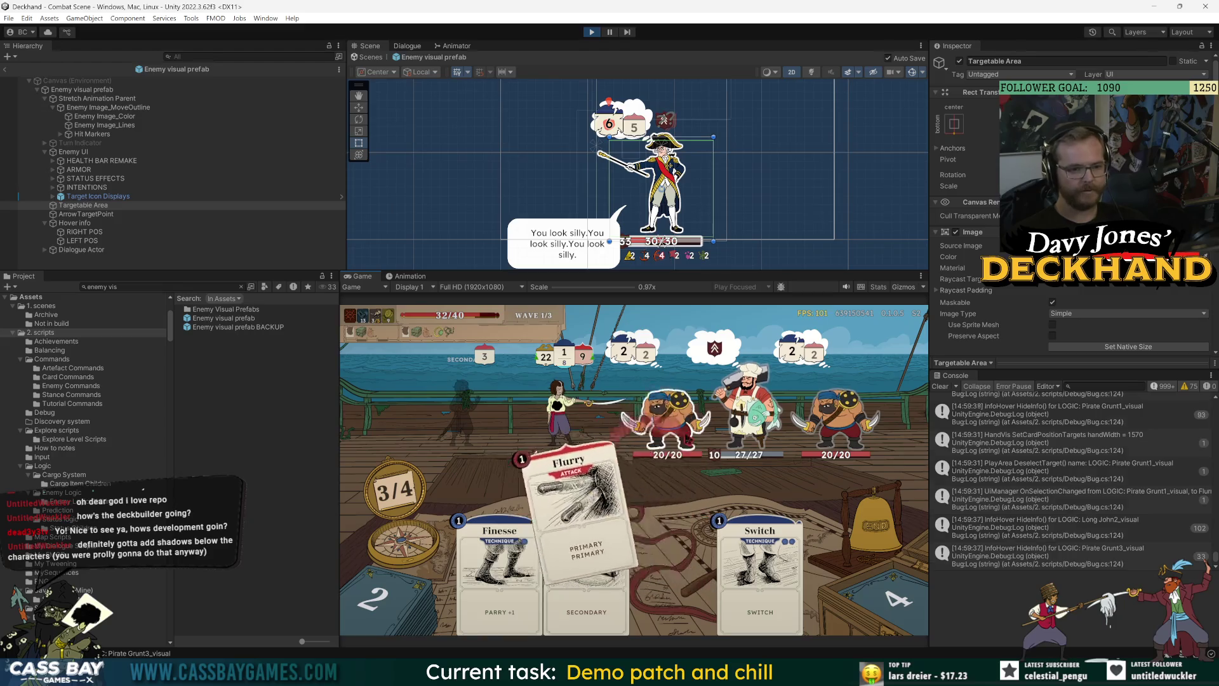
pyautogui.moveTo(670, 572)
pyautogui.mouseDown()
pyautogui.moveTo(730, 458)
pyautogui.moveTo(838, 419)
pyautogui.moveTo(502, 628)
pyautogui.mouseUp()
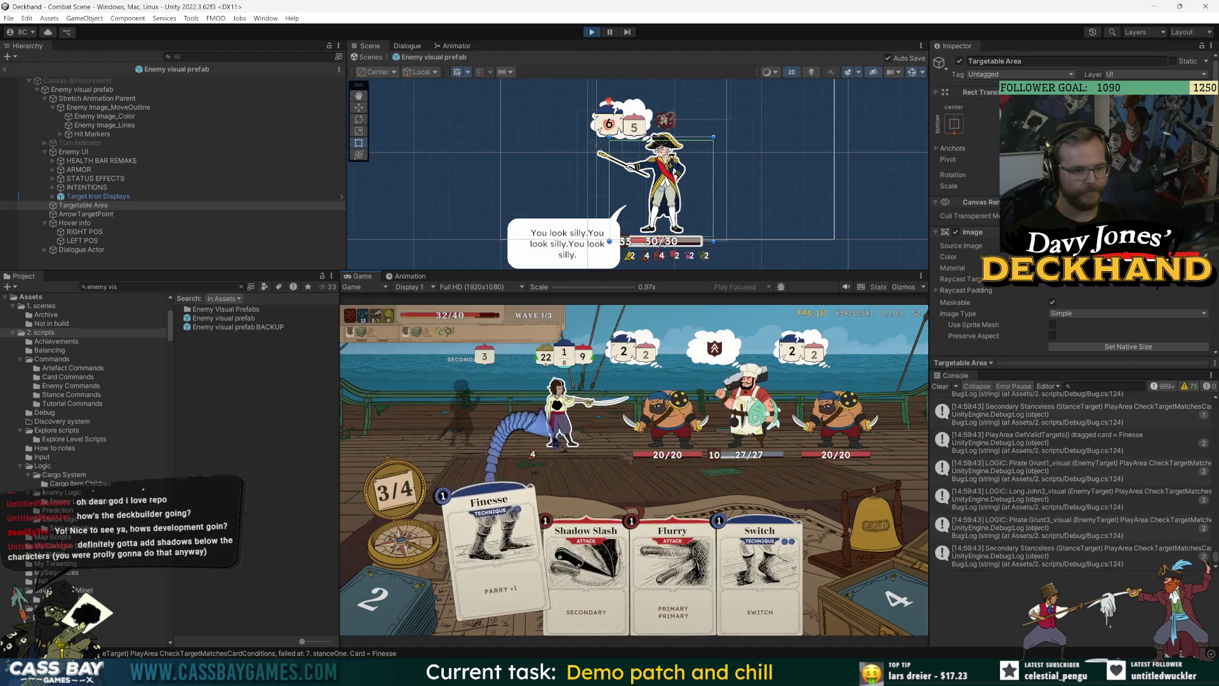
pyautogui.moveTo(670, 559); pyautogui.dragTo(670, 416)
pyautogui.moveTo(539, 483); pyautogui.dragTo(677, 571)
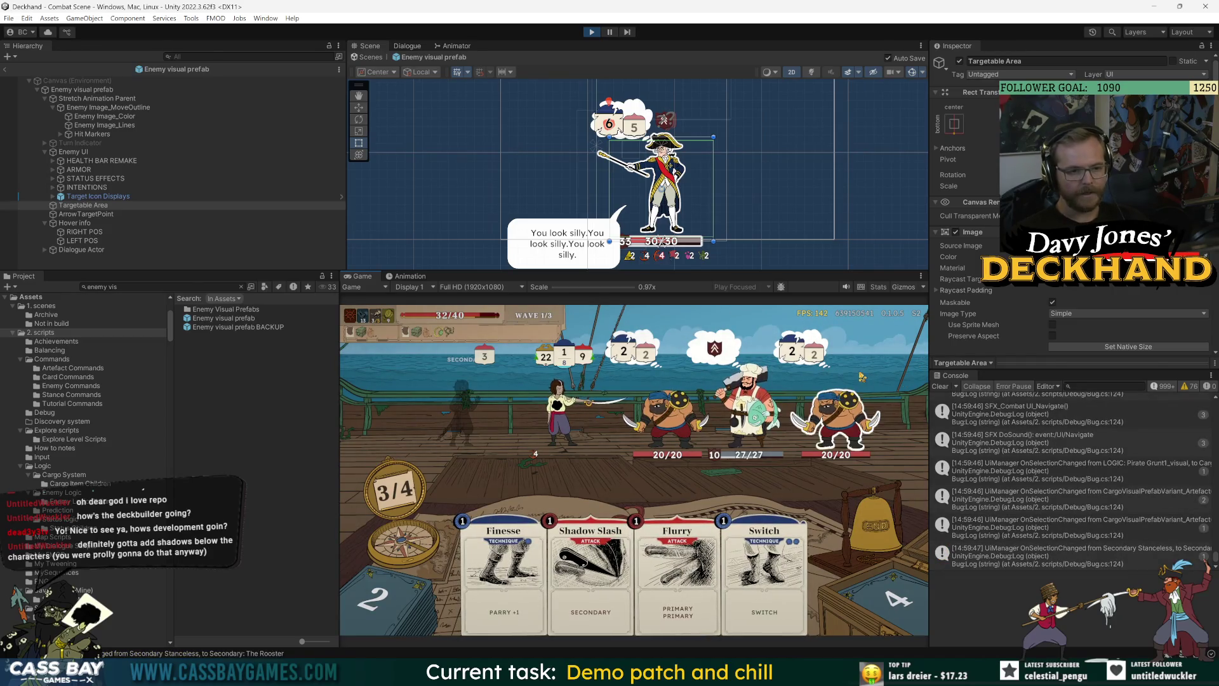
pyautogui.hotkey('alt', 'Tab')
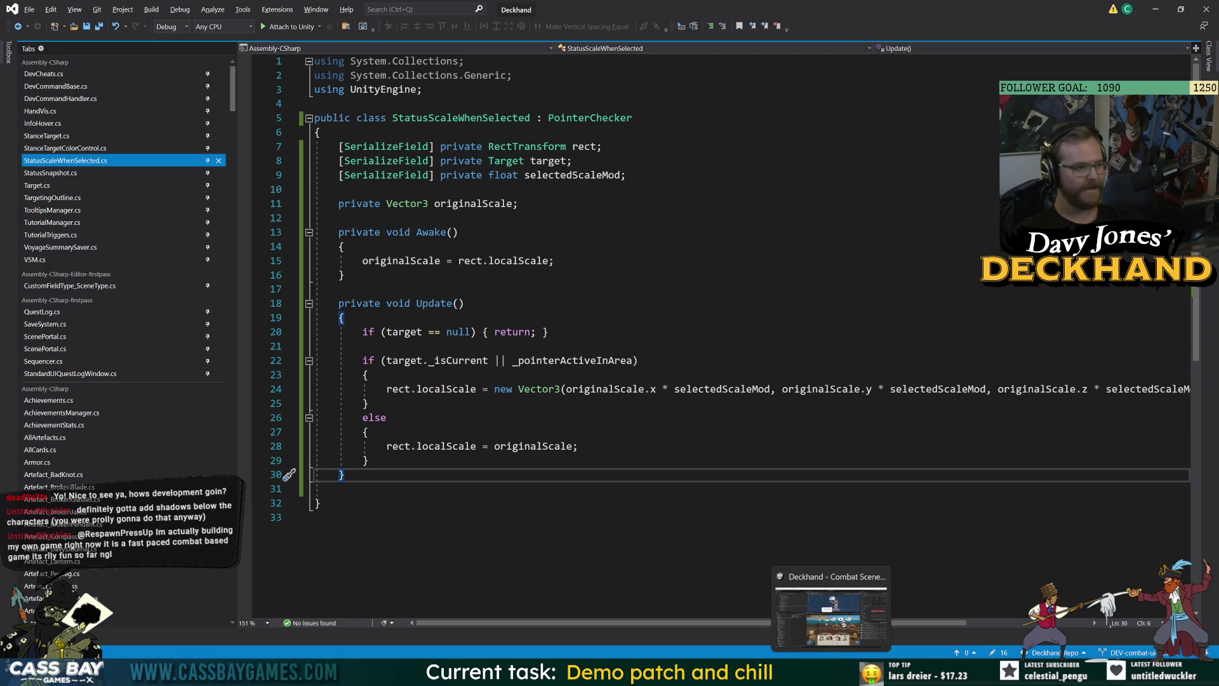
# Step: Return from Visual Studio to the Unity editor via its taskbar preview
pyautogui.click(830, 610)
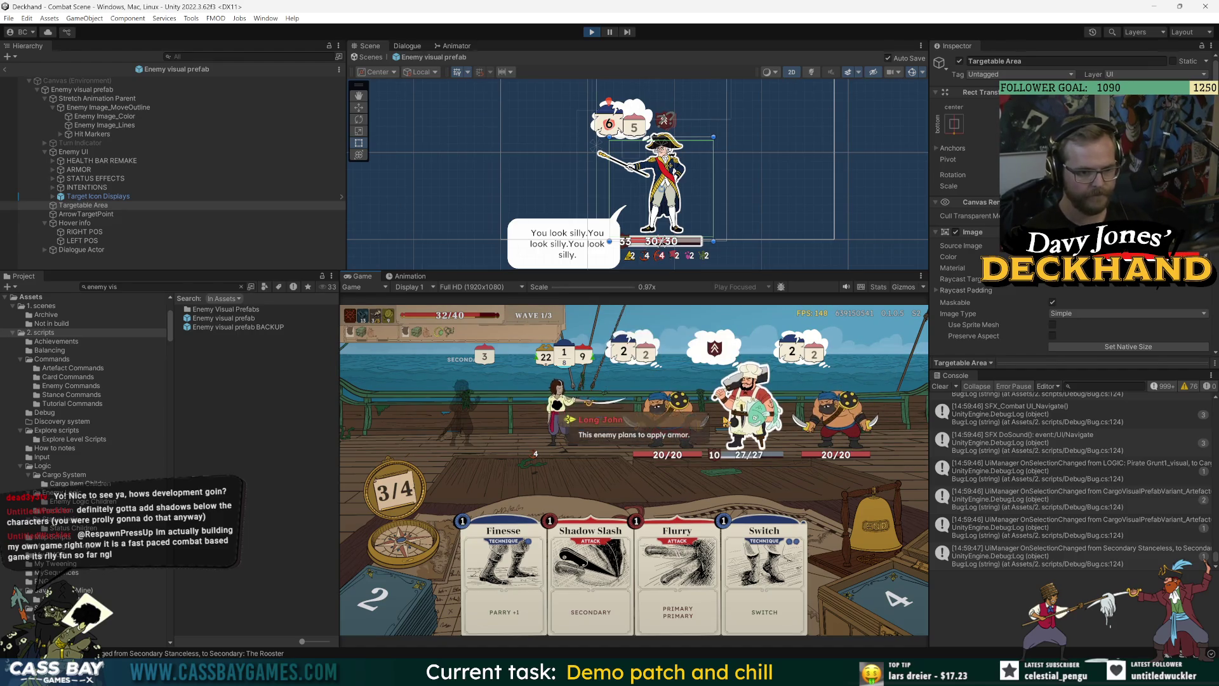
# Step: Attack the left Pirate Grunt with Flurry and check the card, stance and Strength tooltips
pyautogui.click(673, 413)
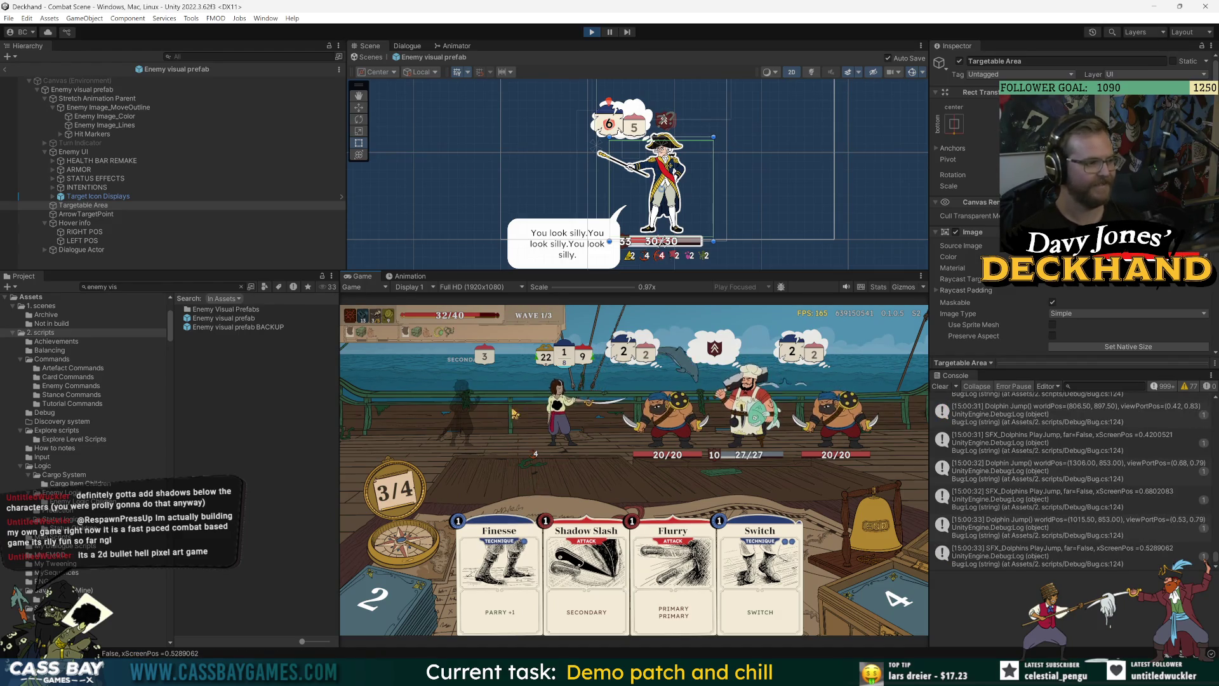
pyautogui.moveTo(561, 433)
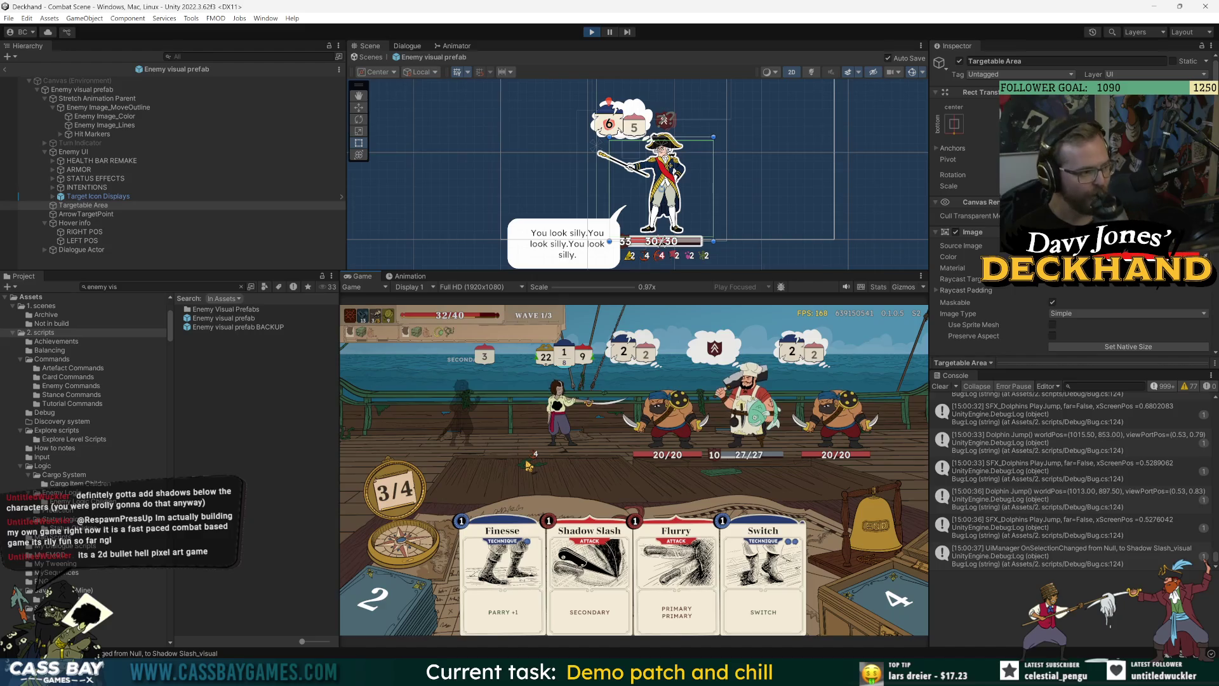
pyautogui.moveTo(604, 579)
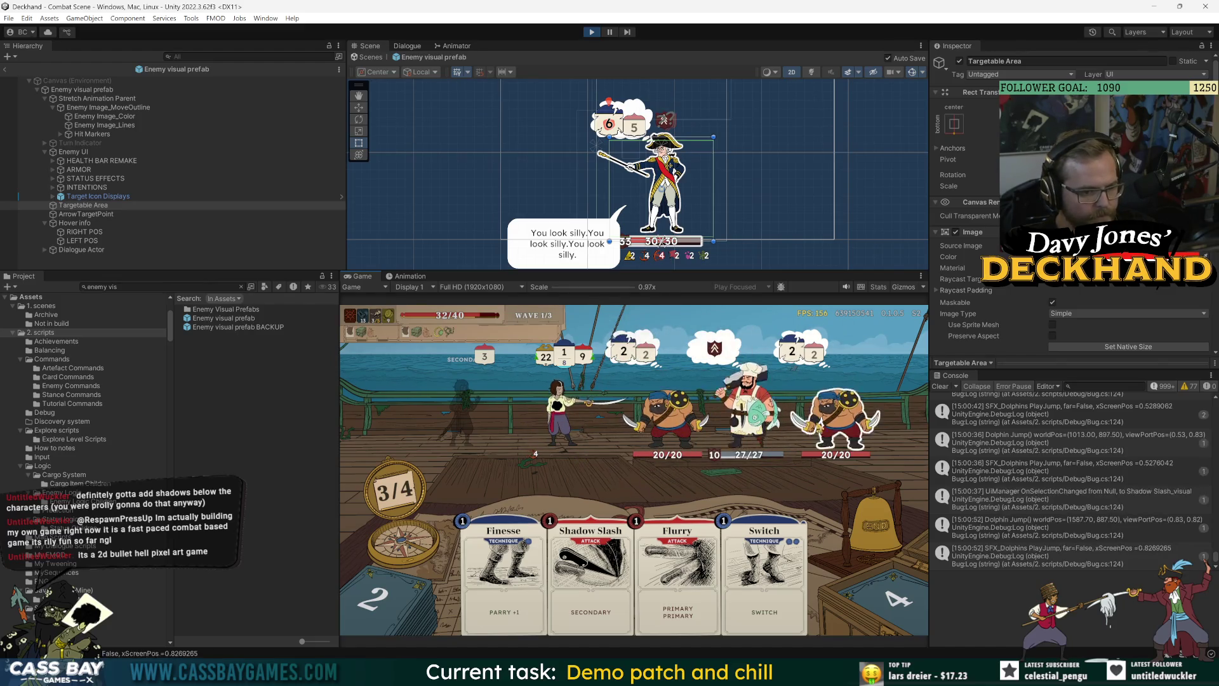
pyautogui.moveTo(838, 419)
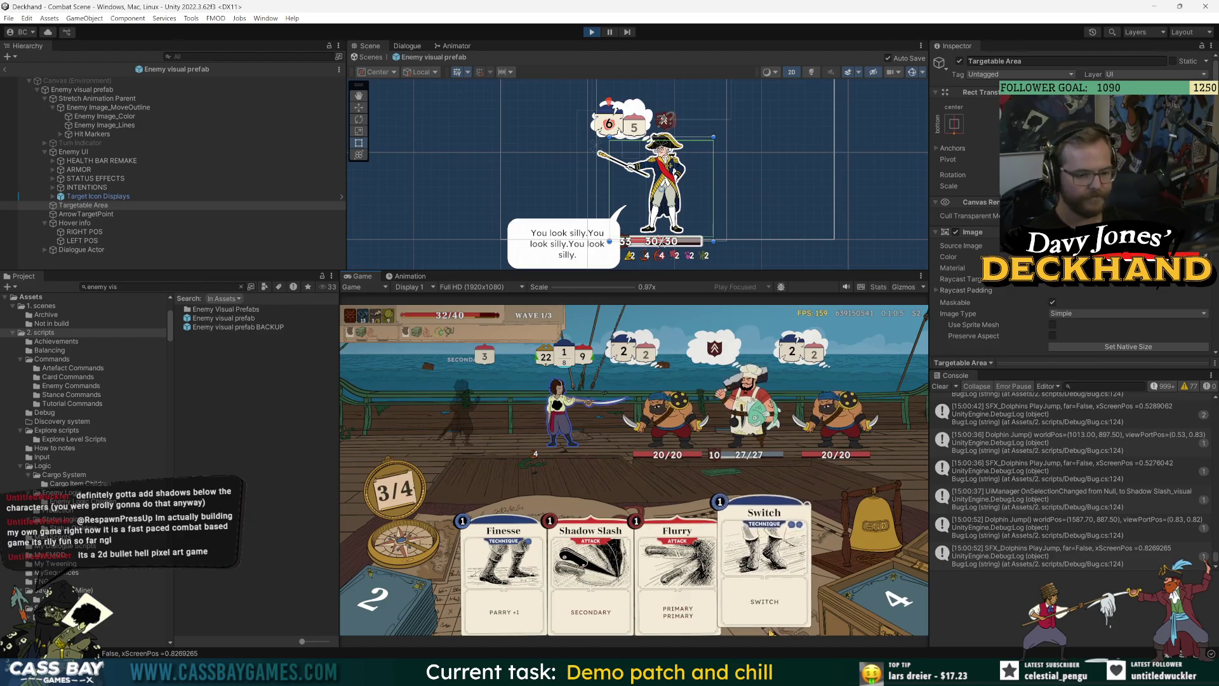
pyautogui.moveTo(831, 673)
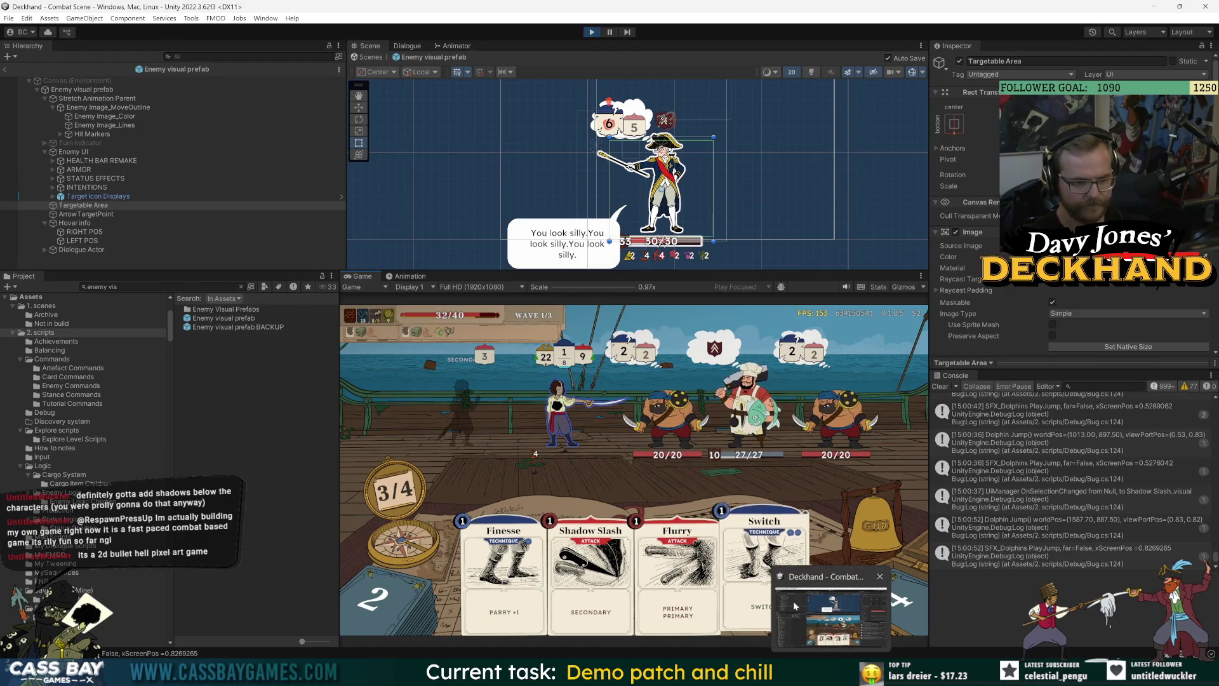
pyautogui.moveTo(759, 673)
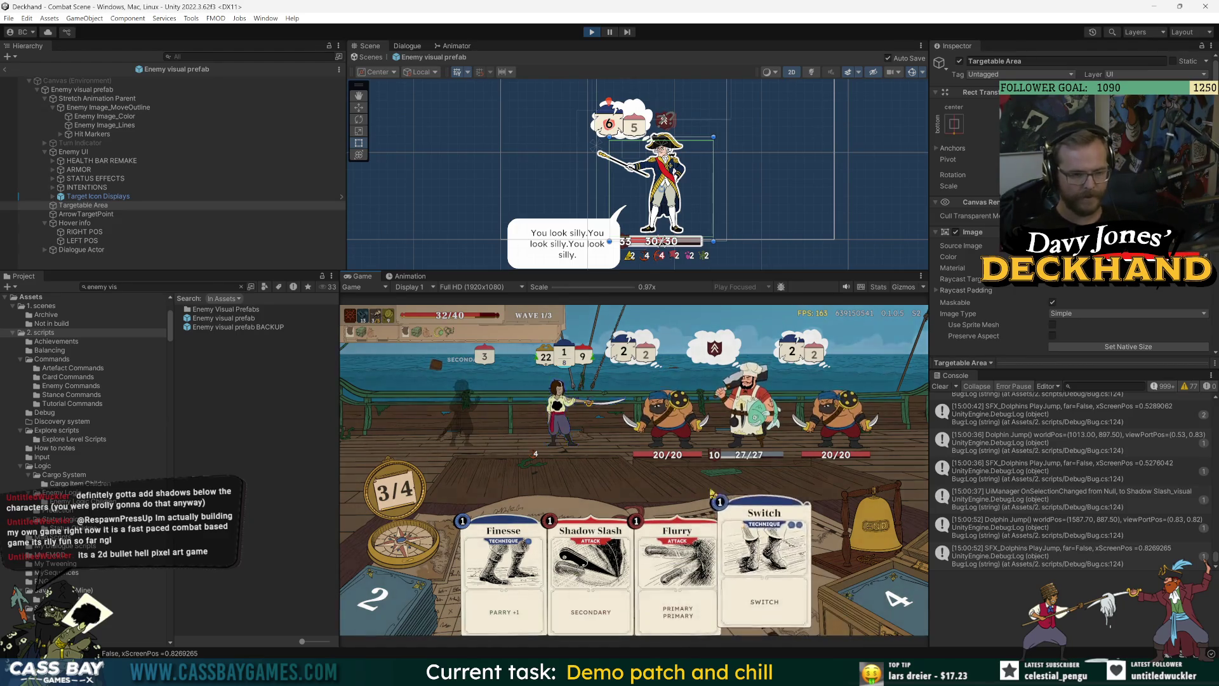
pyautogui.moveTo(700, 436)
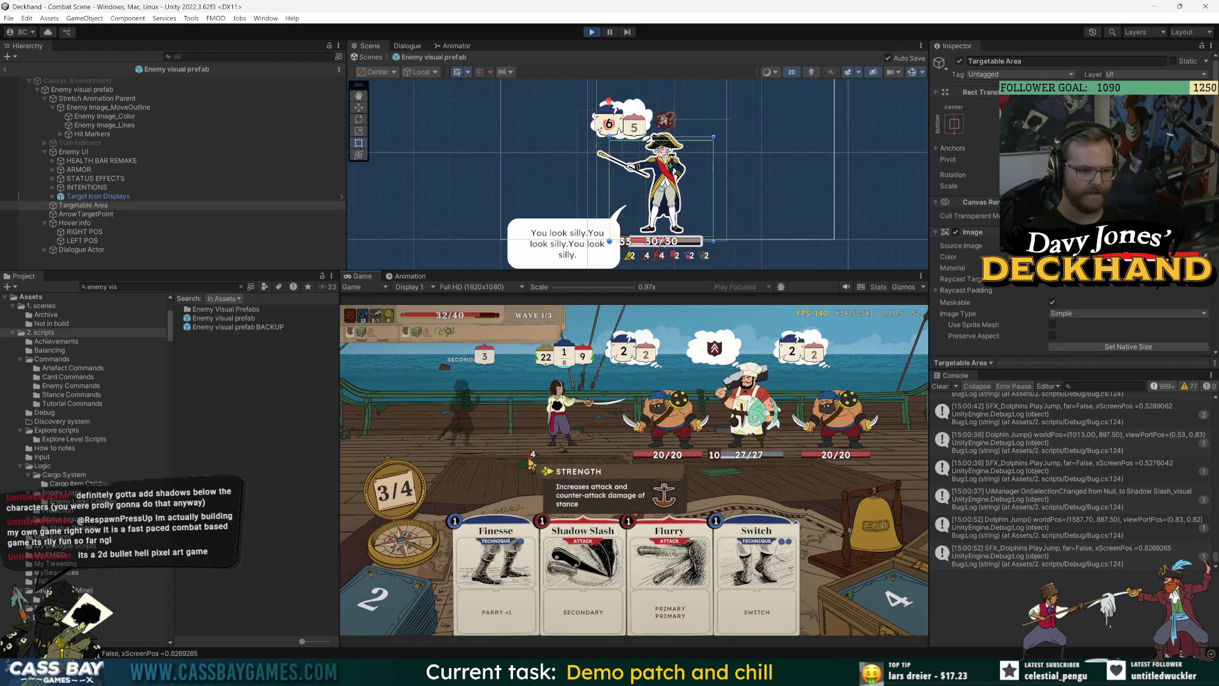
# Step: Inspect the cargo item and enemies, then finish the encounter to reach Encounter Survived
pyautogui.click(526, 465)
pyautogui.click(535, 349)
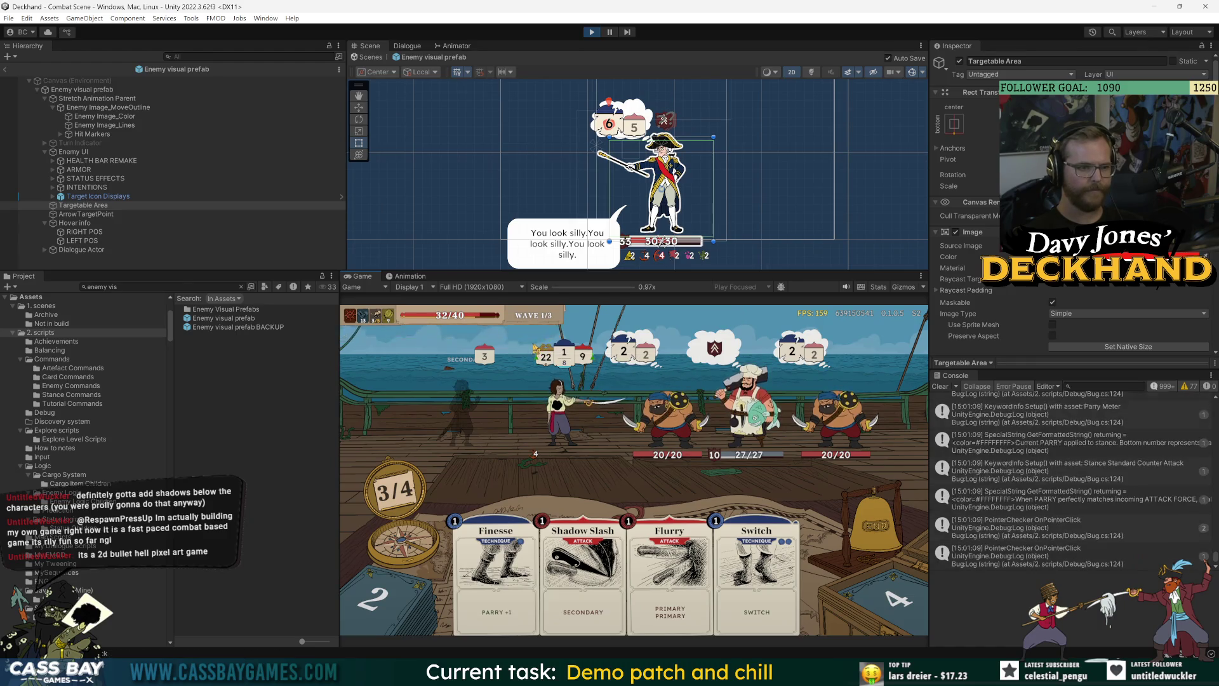
pyautogui.click(535, 348)
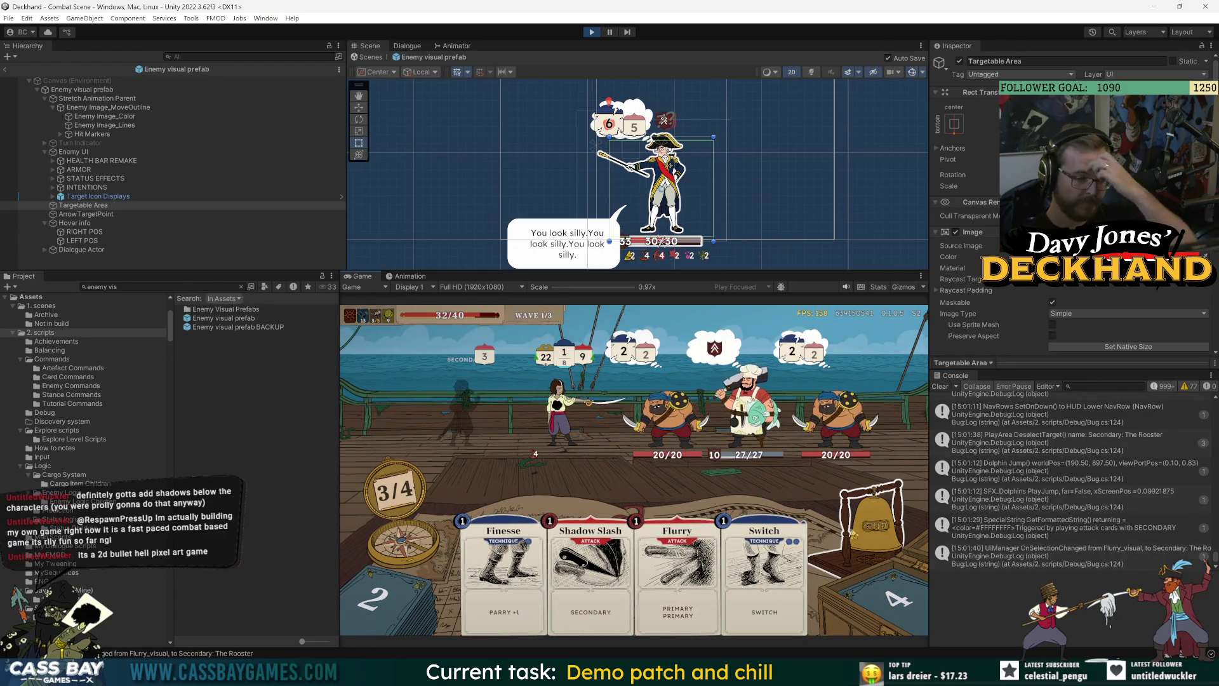
pyautogui.moveTo(746, 406)
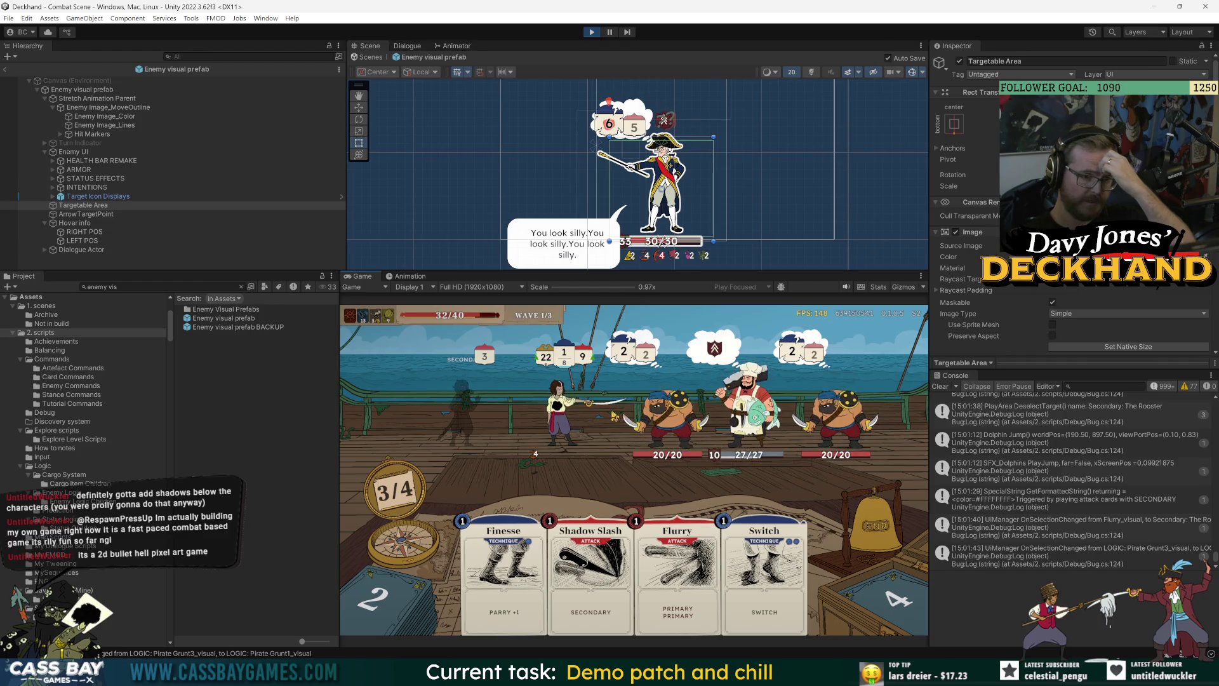
pyautogui.moveTo(667, 413)
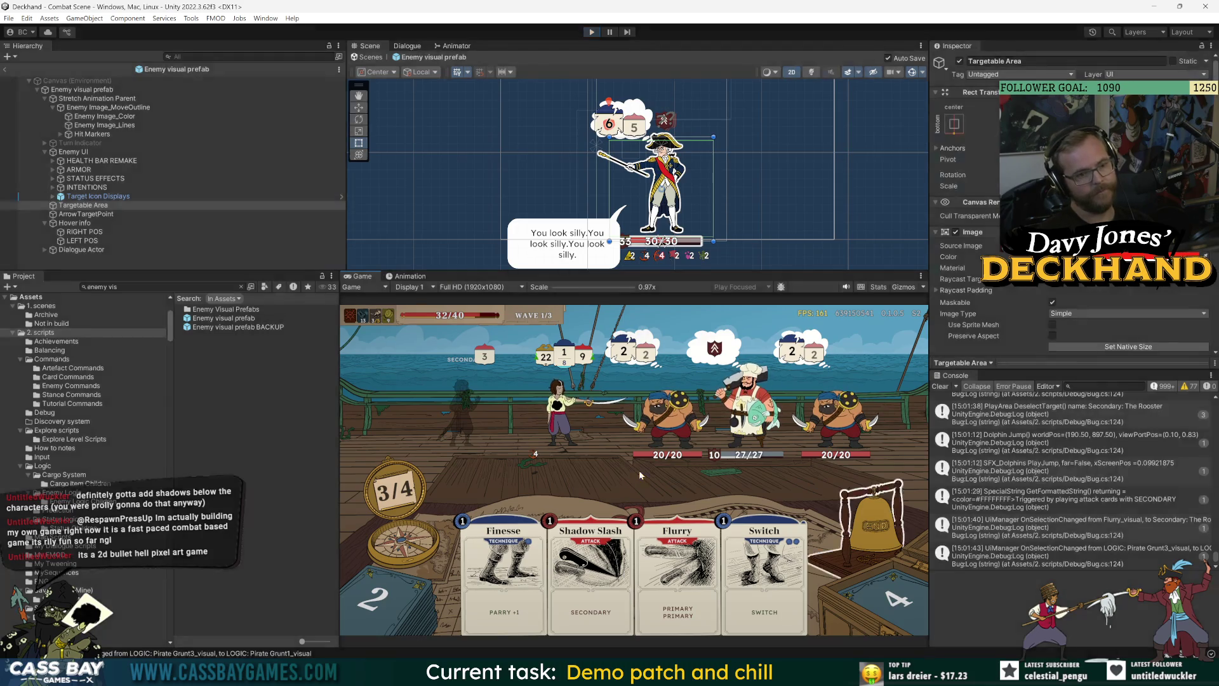
# Step: Find and open the Combat Scene from the Project search, expanding COMBAT to _Combat Canvas
pyautogui.click(190, 287)
pyautogui.write('combat scene')
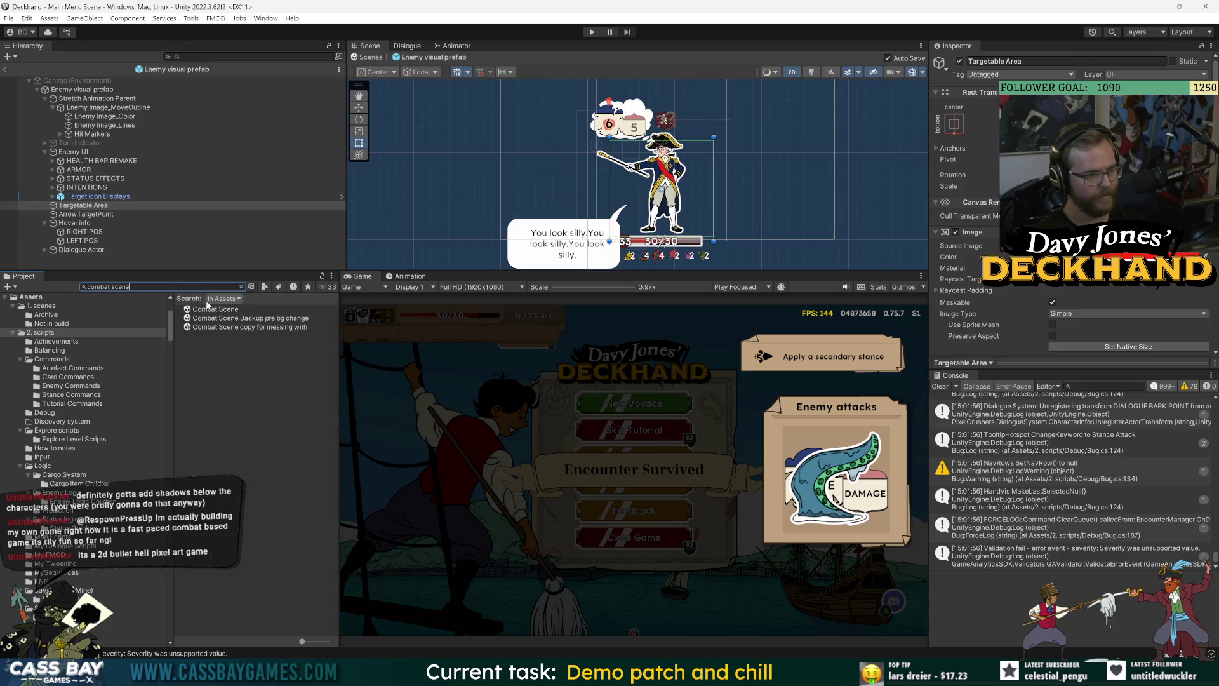
pyautogui.click(214, 309)
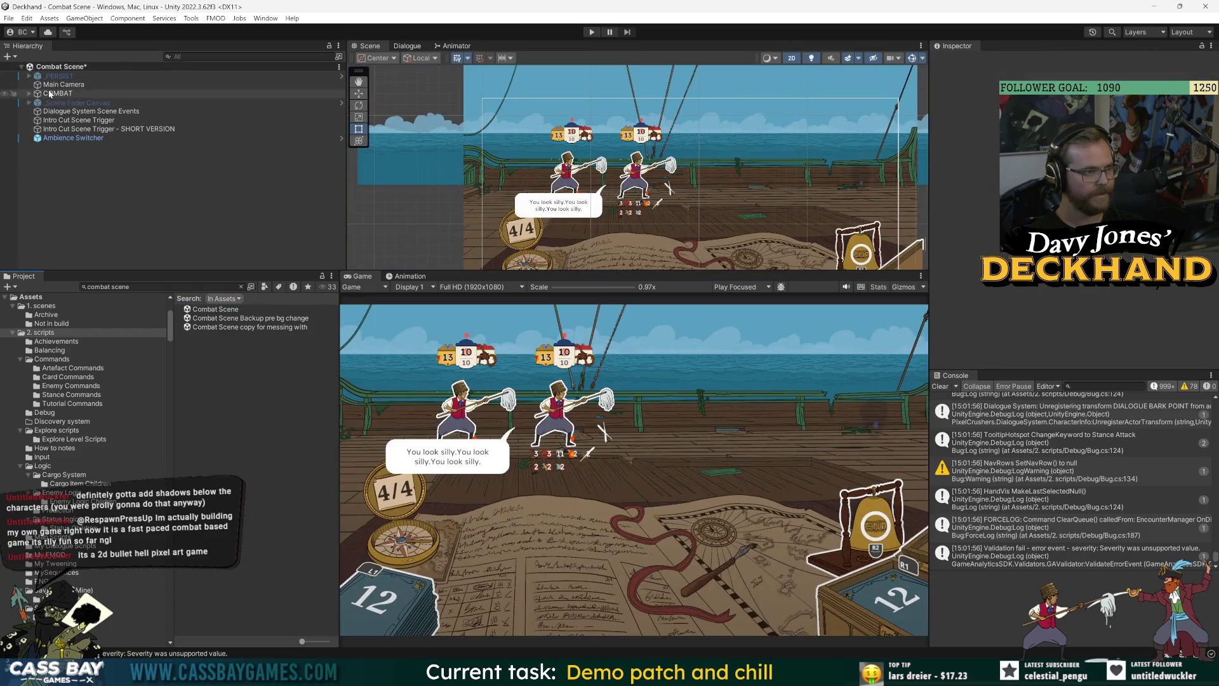
pyautogui.click(28, 95)
pyautogui.click(28, 94)
pyautogui.press('Down')
pyautogui.press('Down')
pyautogui.press('Right')
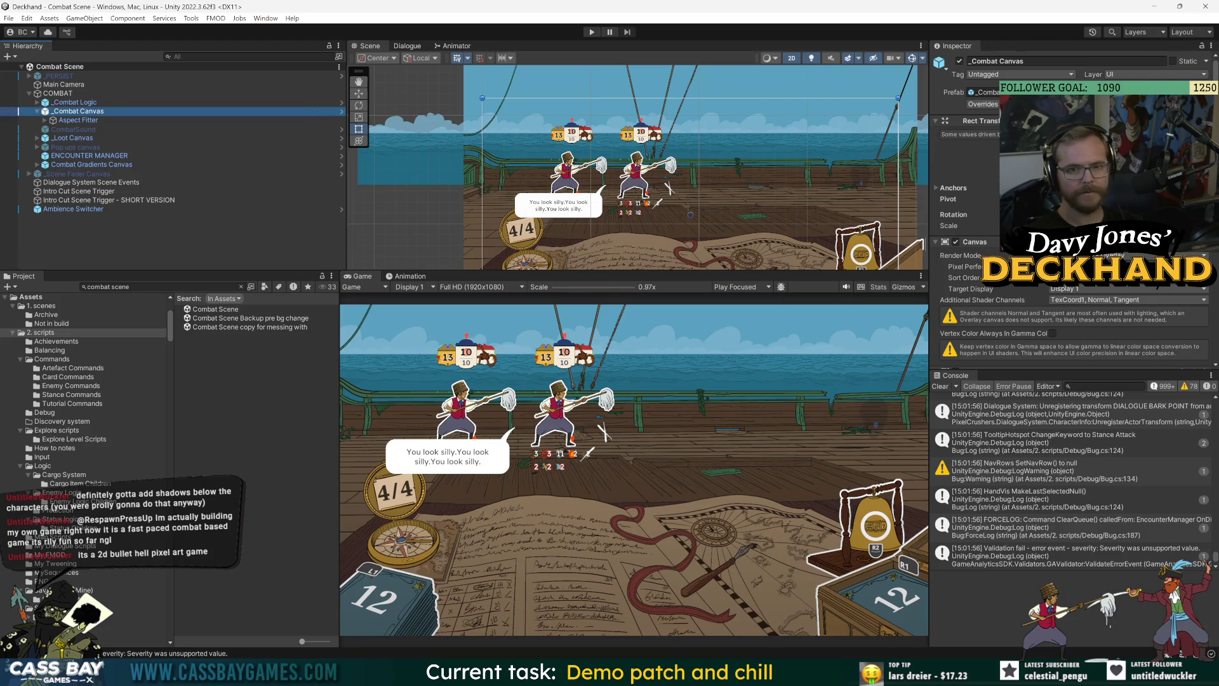
# Step: Open _Combat Canvas in Prefab Mode, enlarge the Scene view and focus SecondaryPosition's TooltipPoints
pyautogui.click(342, 111)
pyautogui.moveTo(556, 272); pyautogui.dragTo(557, 405)
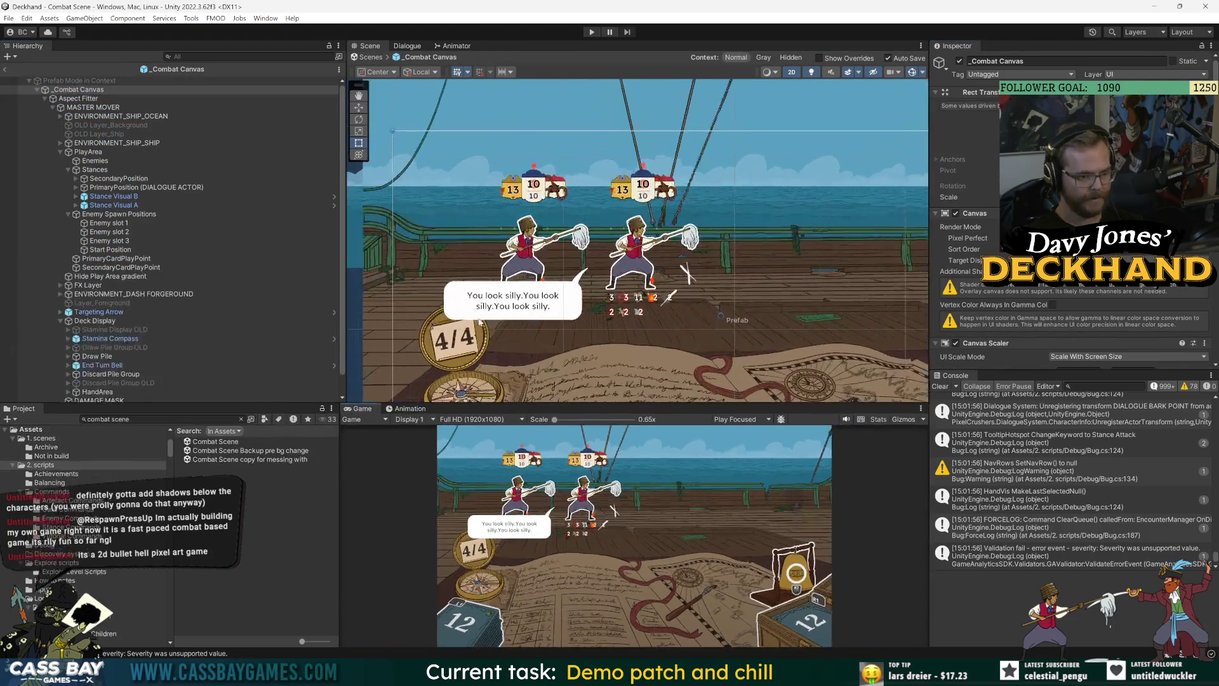
pyautogui.click(113, 179)
pyautogui.click(102, 188)
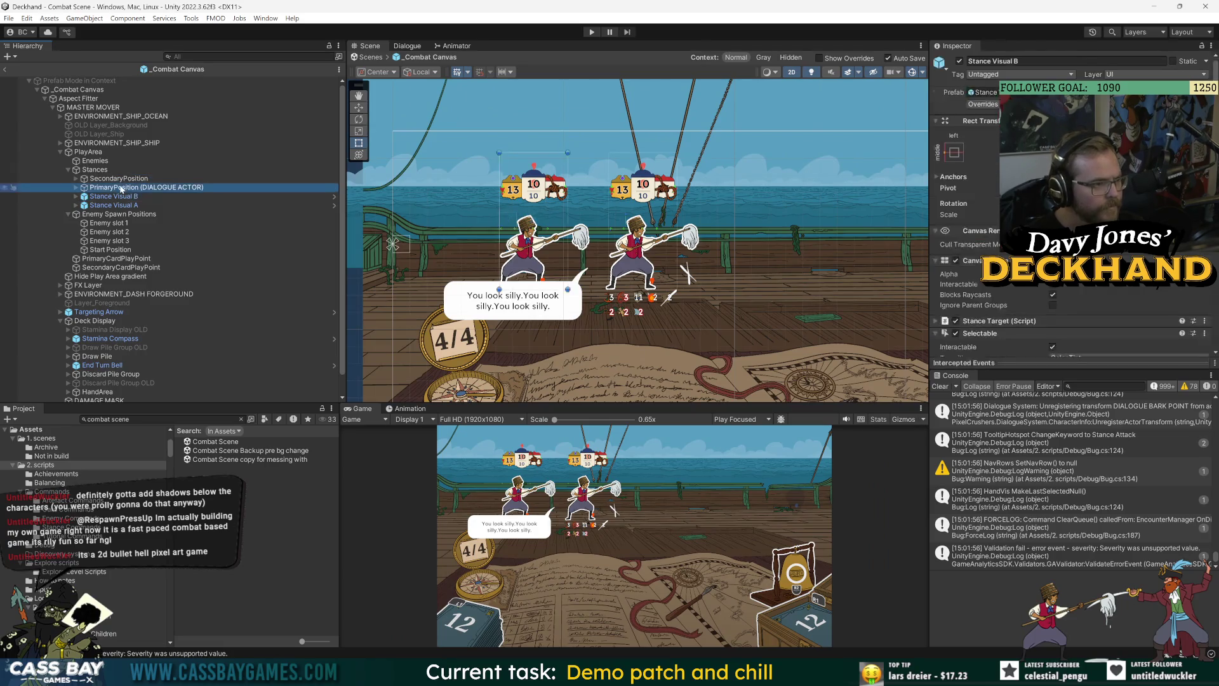
pyautogui.click(75, 179)
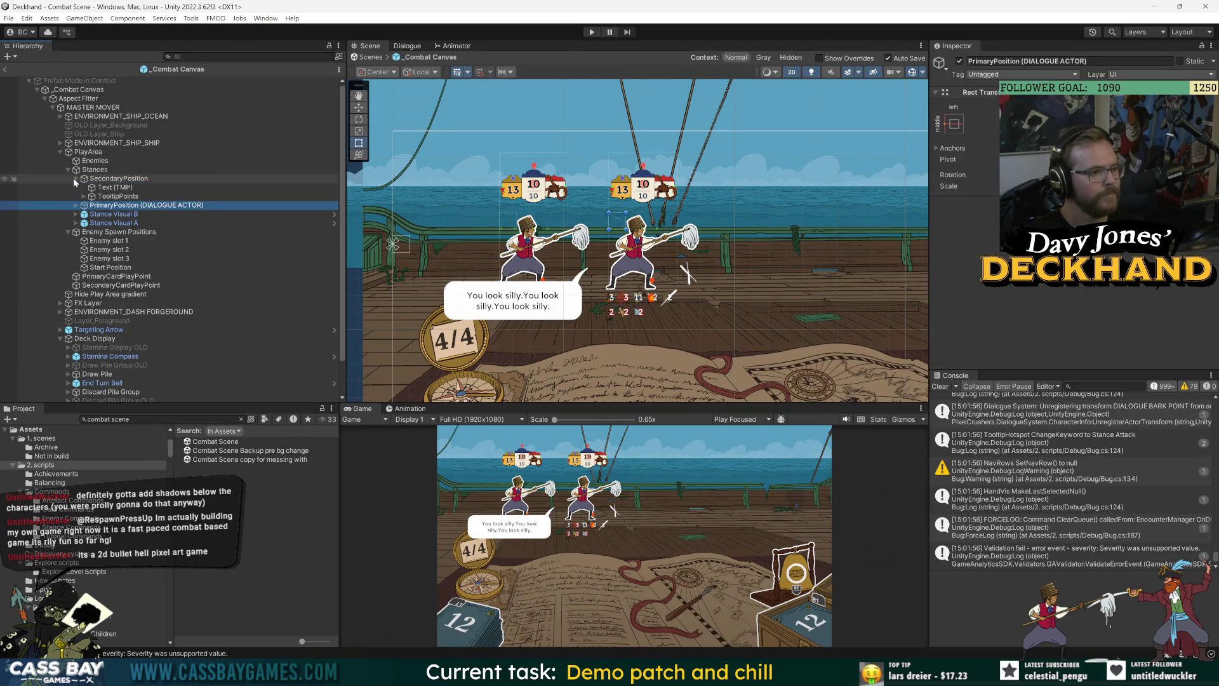
pyautogui.click(84, 197)
pyautogui.click(118, 197)
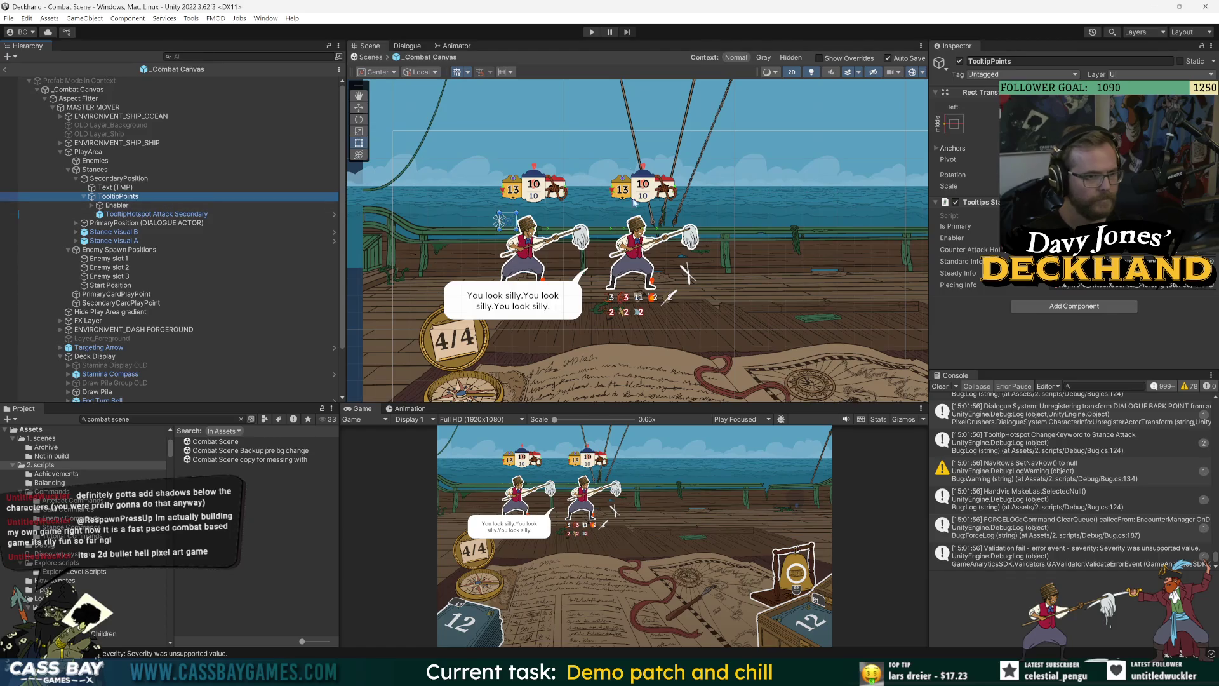
pyautogui.press('f')
pyautogui.press('w')
# Step: Select and frame the TooltipHotspot Attack Secondary object, then reselect SecondaryPosition
pyautogui.scroll(-5, 629, 245)
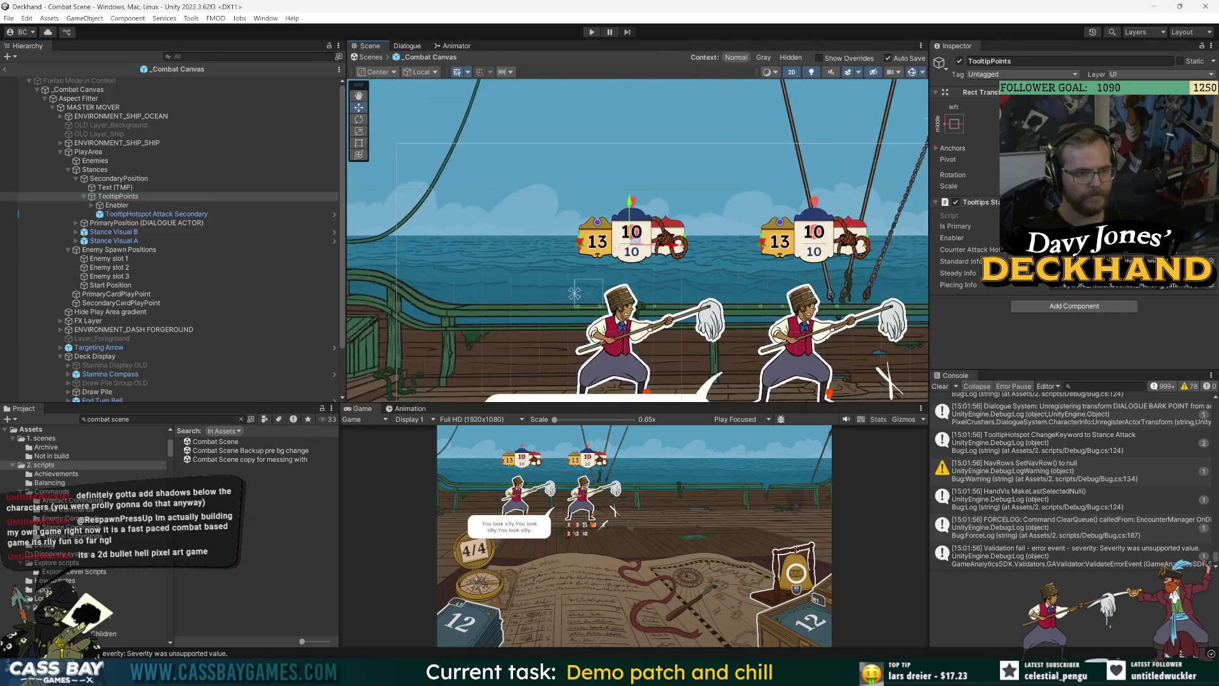
pyautogui.click(117, 206)
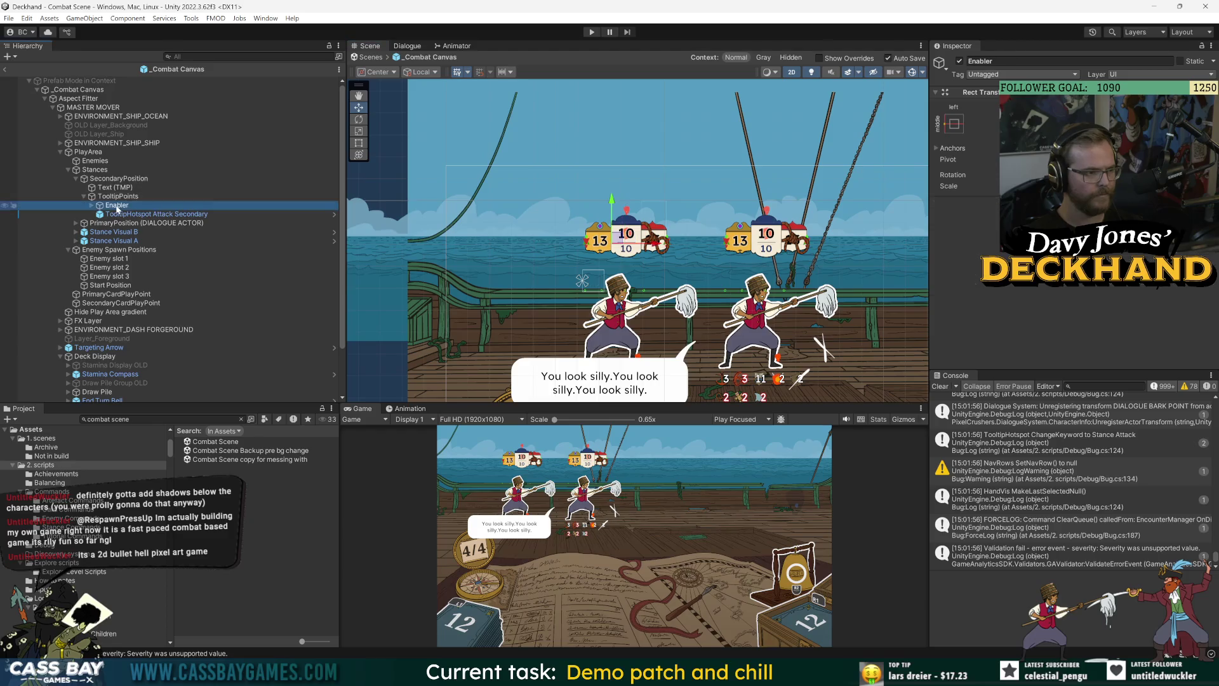
pyautogui.click(125, 215)
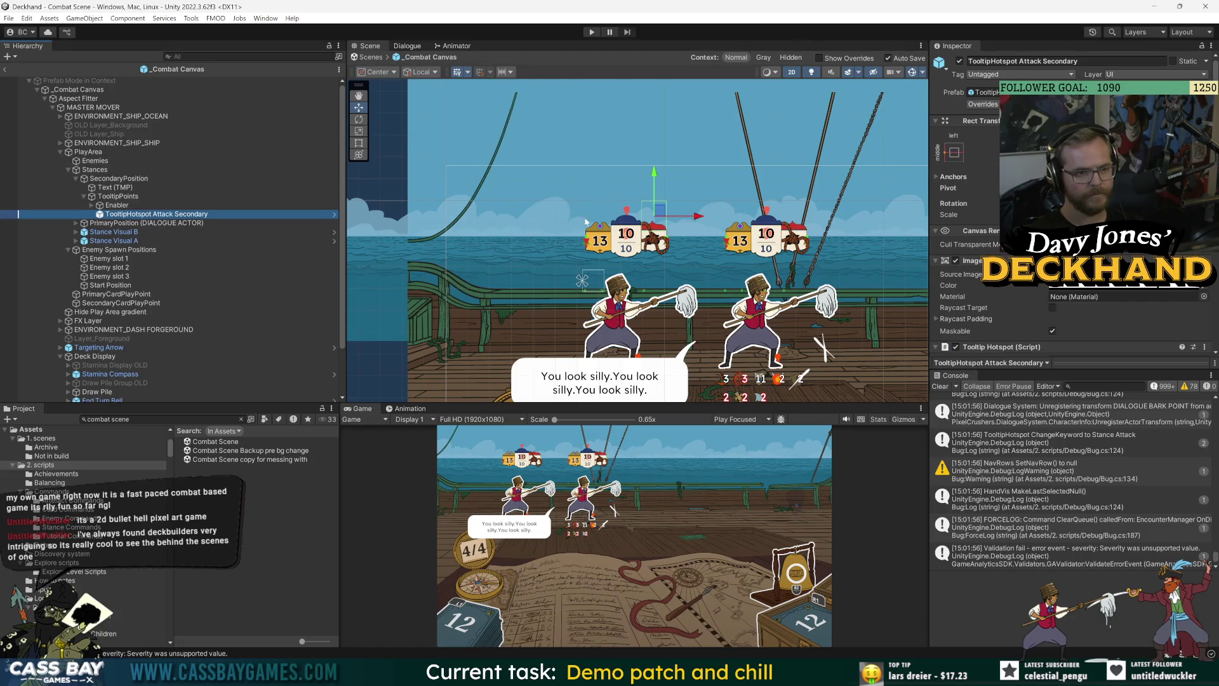
pyautogui.press('f')
pyautogui.click(359, 143)
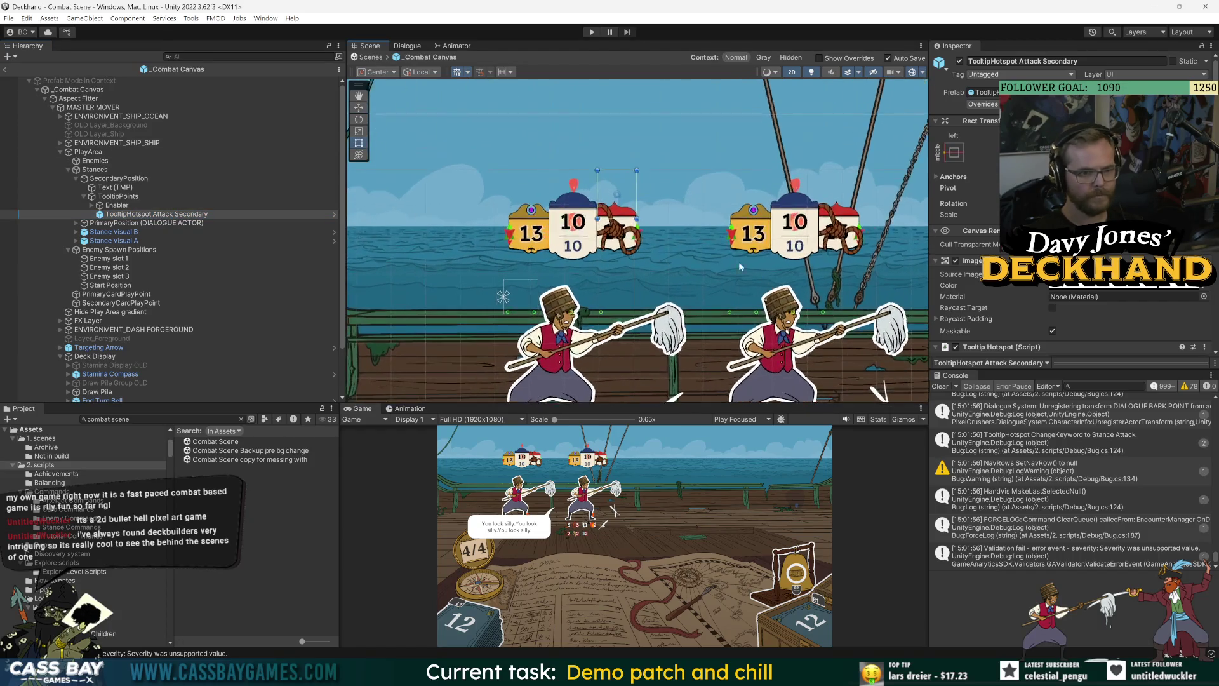
pyautogui.click(121, 180)
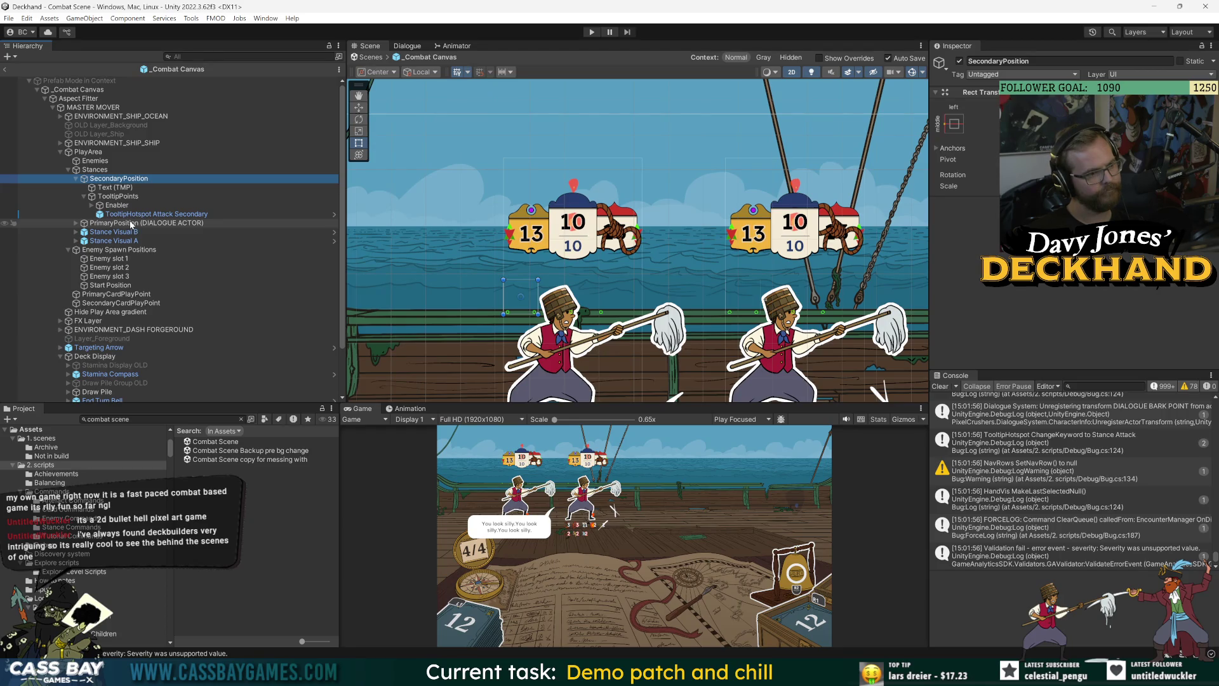
# Step: Expand PrimaryPosition and compare its TooltipPoints (1) with the secondary TooltipPoints
pyautogui.click(76, 178)
pyautogui.click(76, 178)
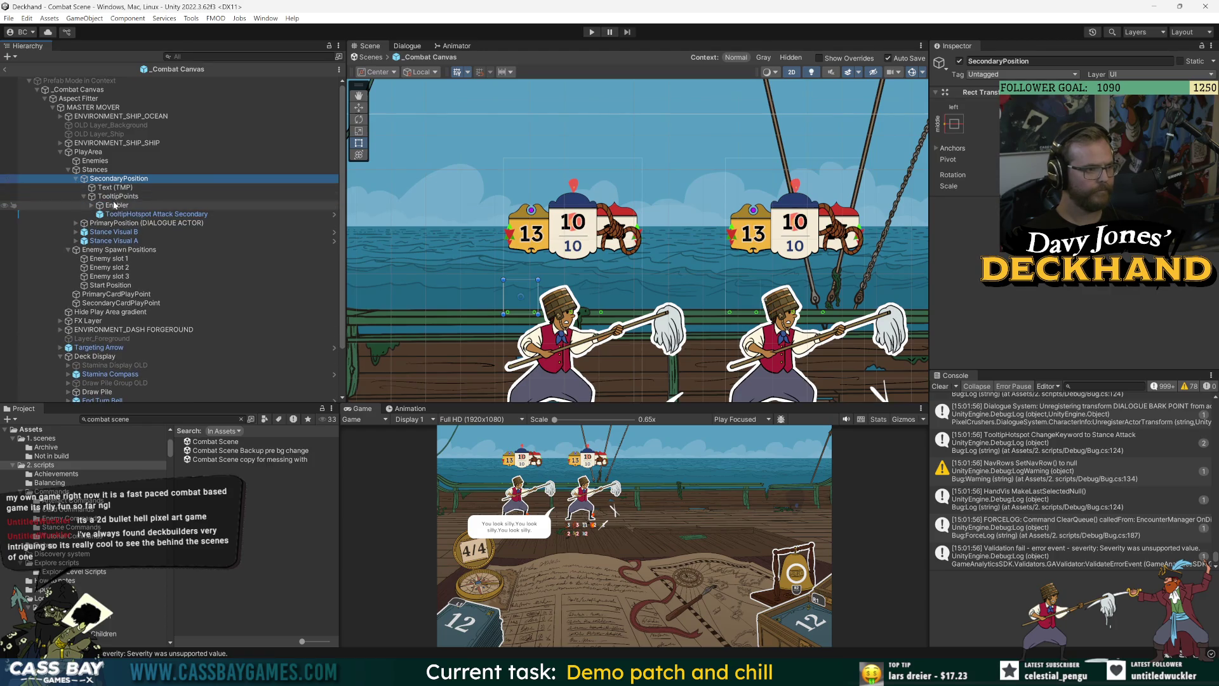
pyautogui.click(76, 223)
pyautogui.click(115, 242)
pyautogui.keyDown('ctrl'); pyautogui.click(116, 197); pyautogui.keyUp('ctrl')
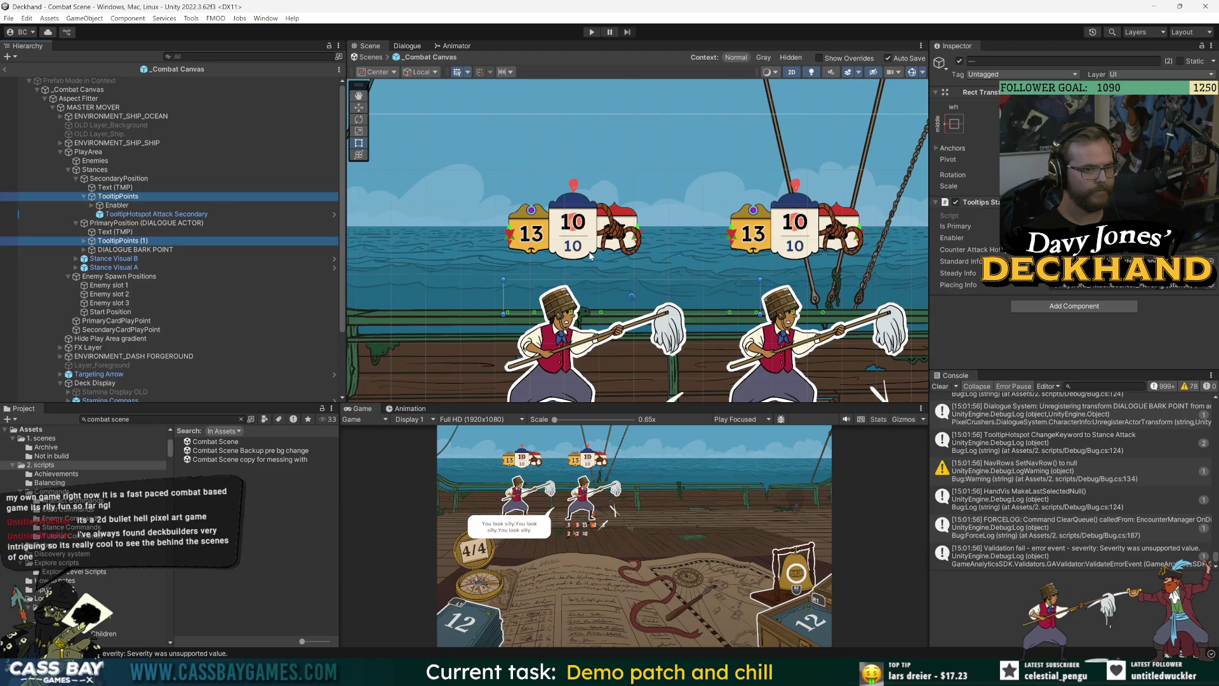
pyautogui.click(115, 198)
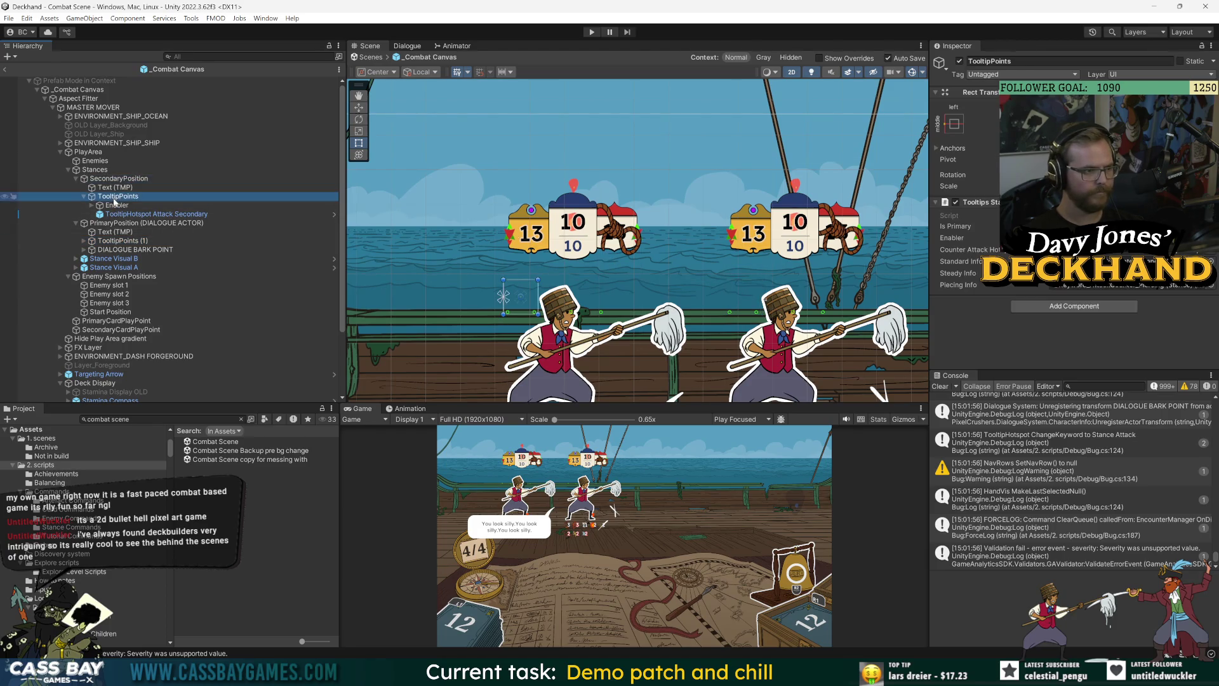
# Step: Select the secondary Enabler and step through neighbouring objects back to TooltipPoints
pyautogui.click(93, 206)
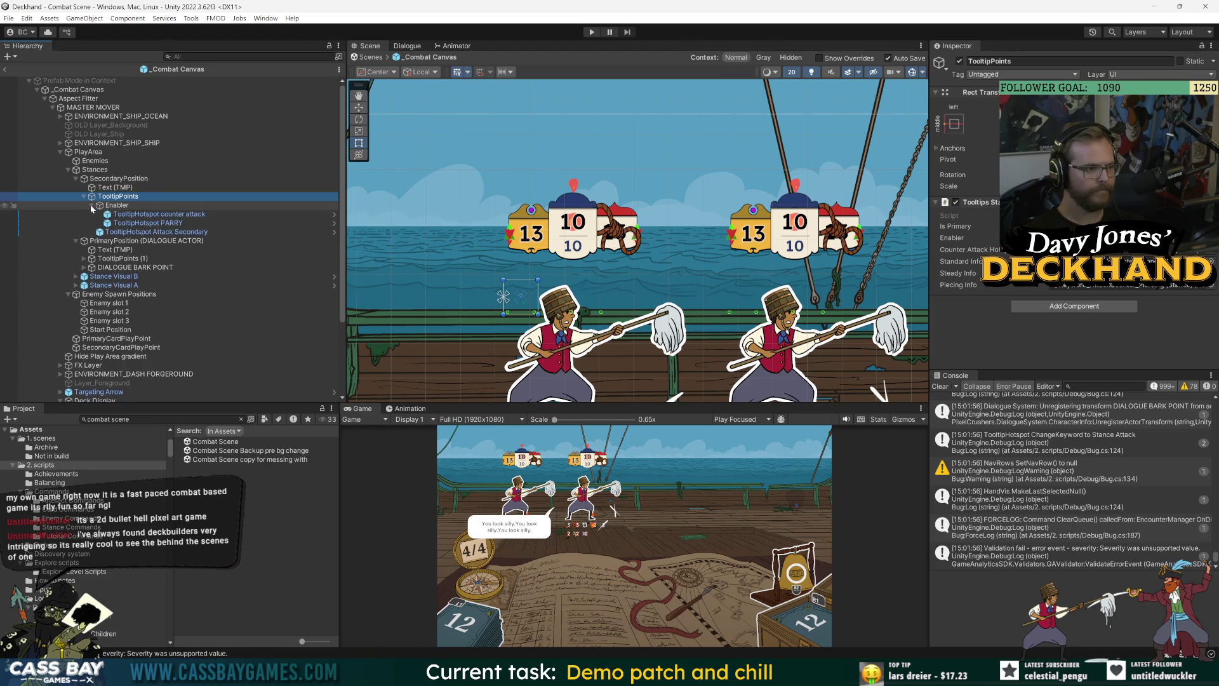
pyautogui.click(93, 206)
pyautogui.click(115, 206)
pyautogui.press('Down')
pyautogui.press('Up')
pyautogui.press('Up')
pyautogui.press('Up')
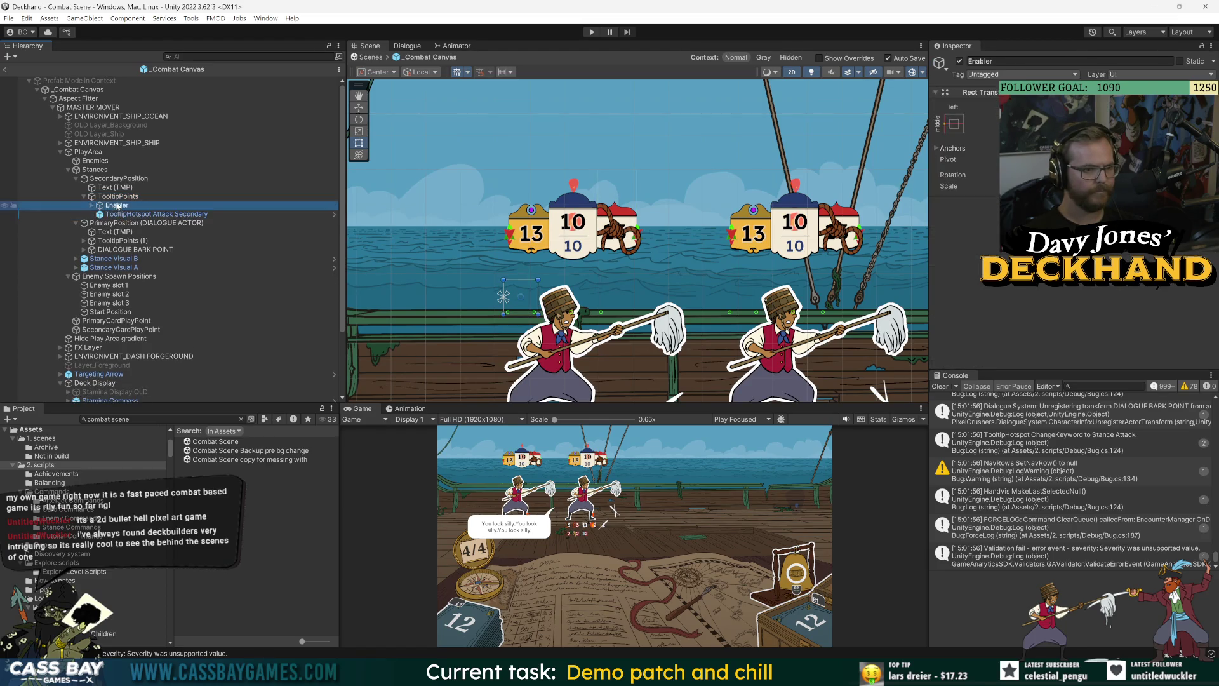
pyautogui.click(116, 197)
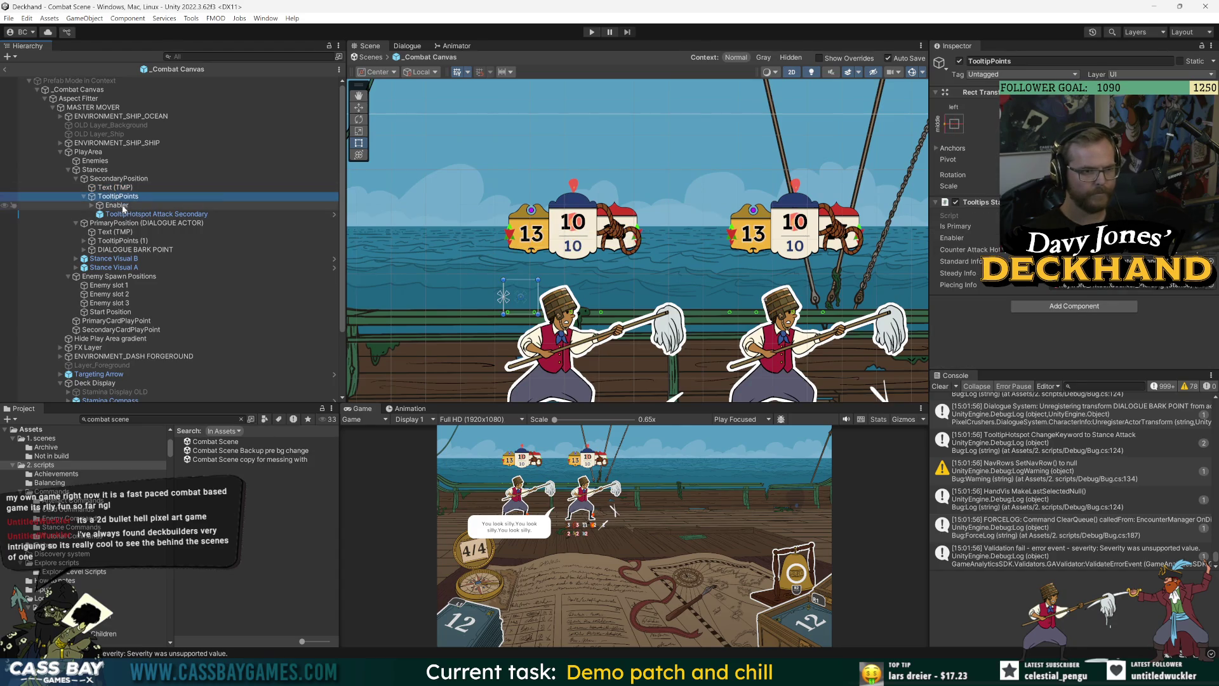
# Step: Expand the Enabler and inspect its counter attack, PARRY and Attack Secondary hotspots
pyautogui.click(134, 214)
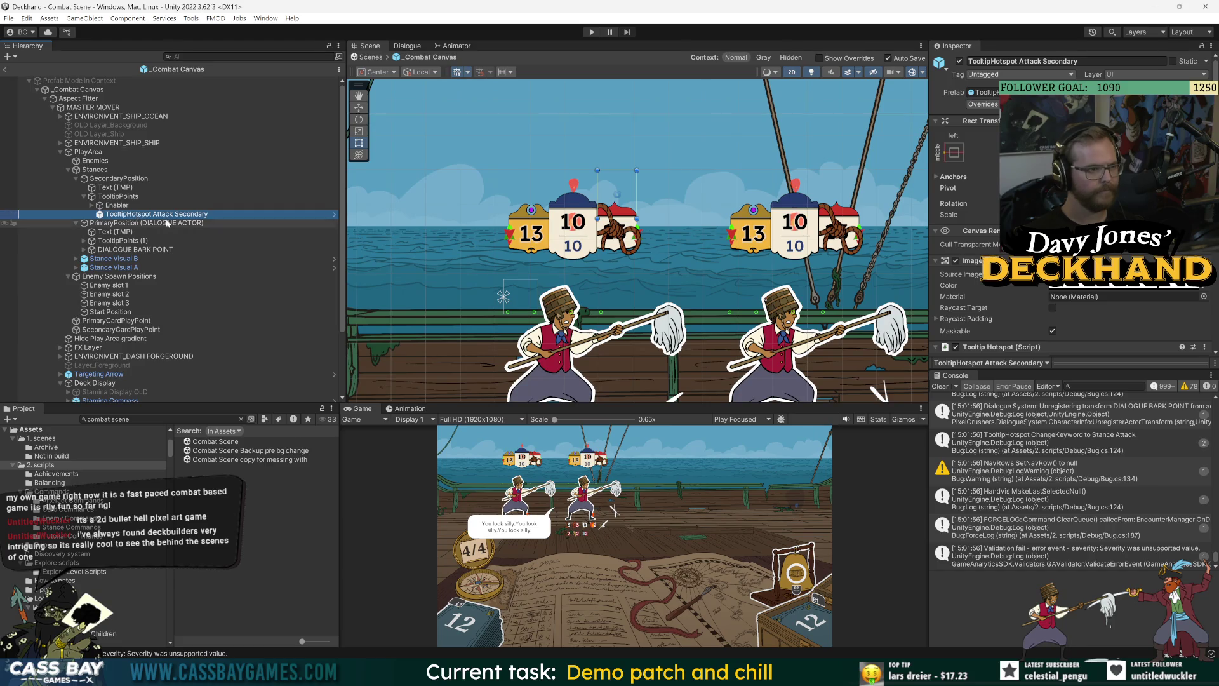
pyautogui.click(127, 206)
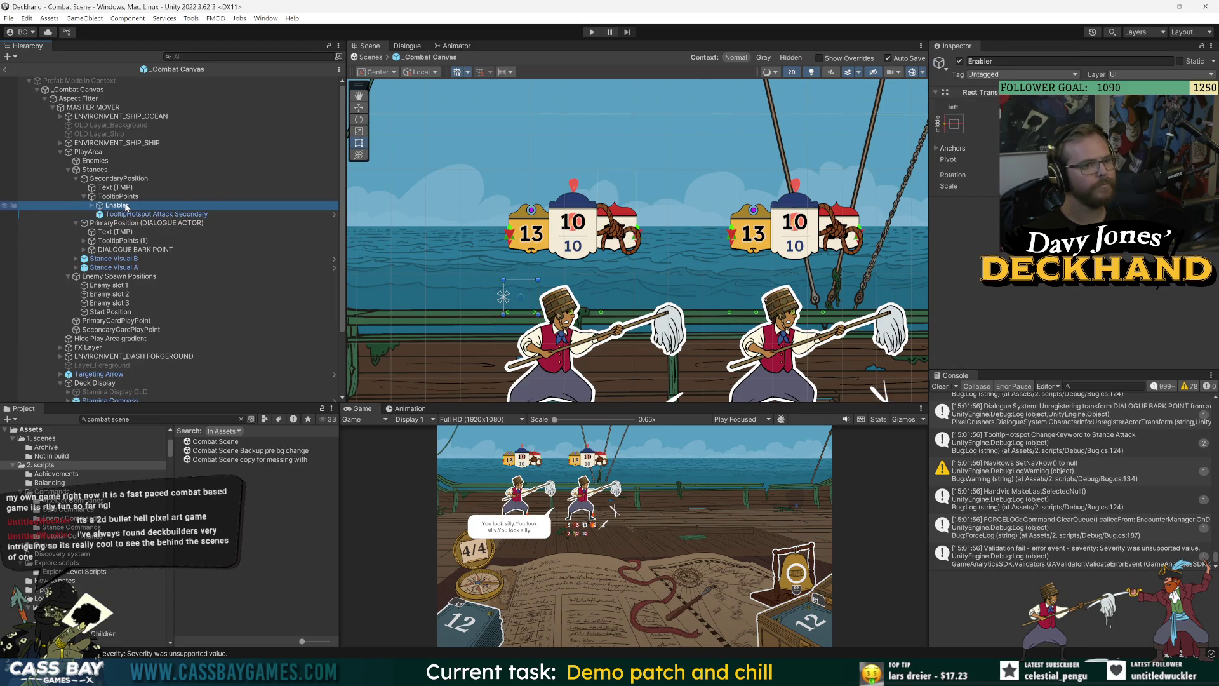
pyautogui.click(91, 205)
pyautogui.click(152, 215)
pyautogui.click(154, 224)
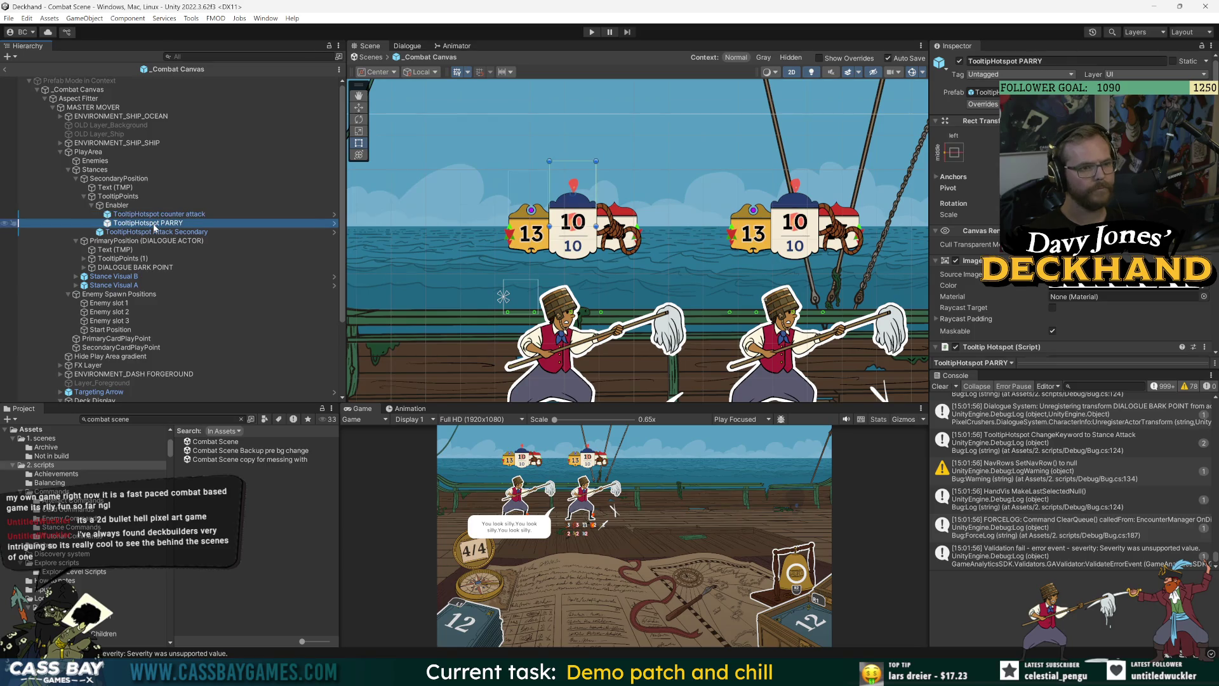
pyautogui.click(153, 232)
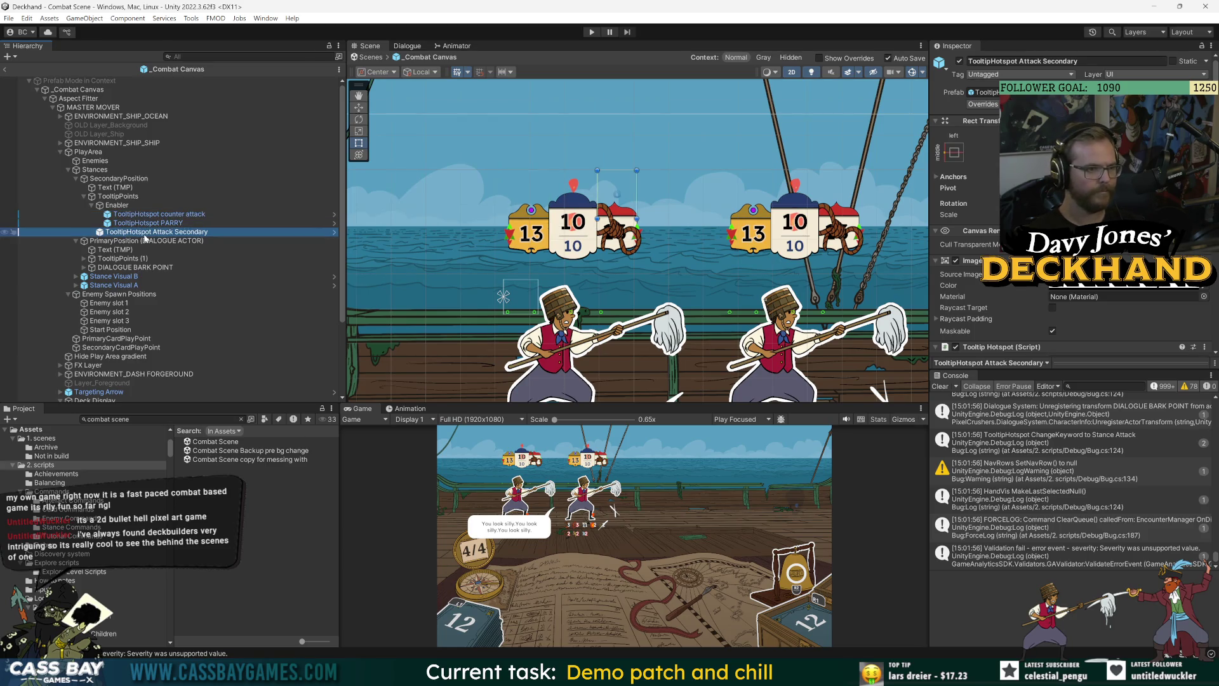
pyautogui.click(125, 206)
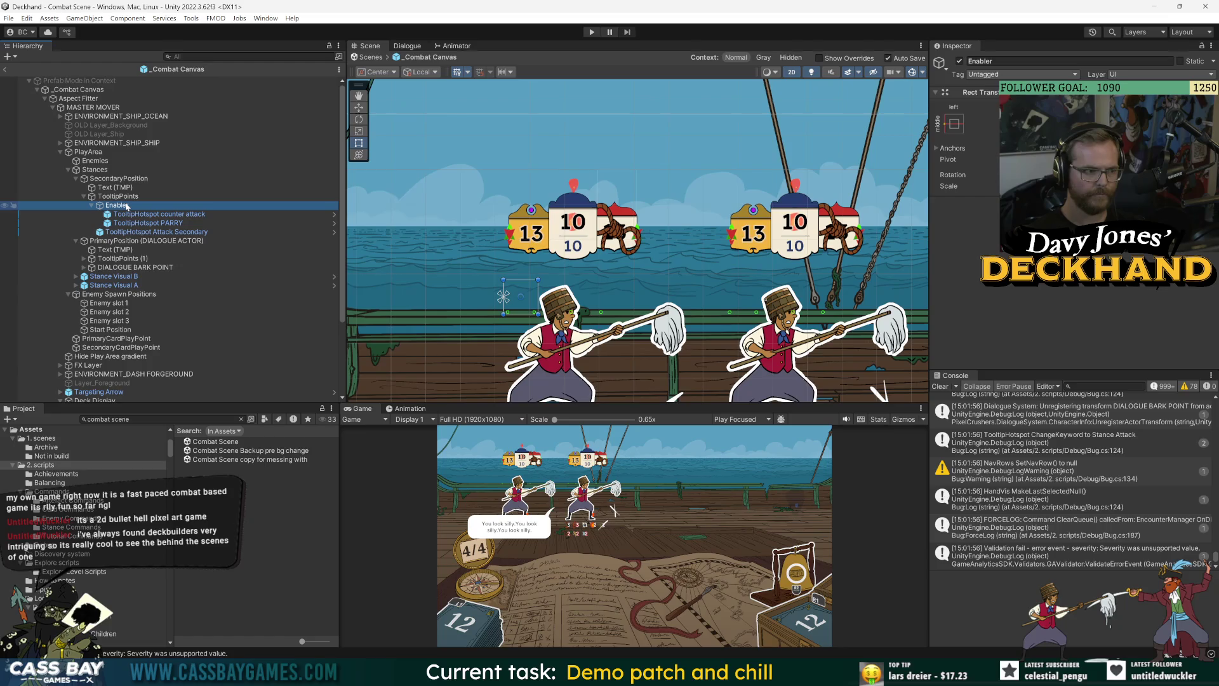
pyautogui.click(156, 234)
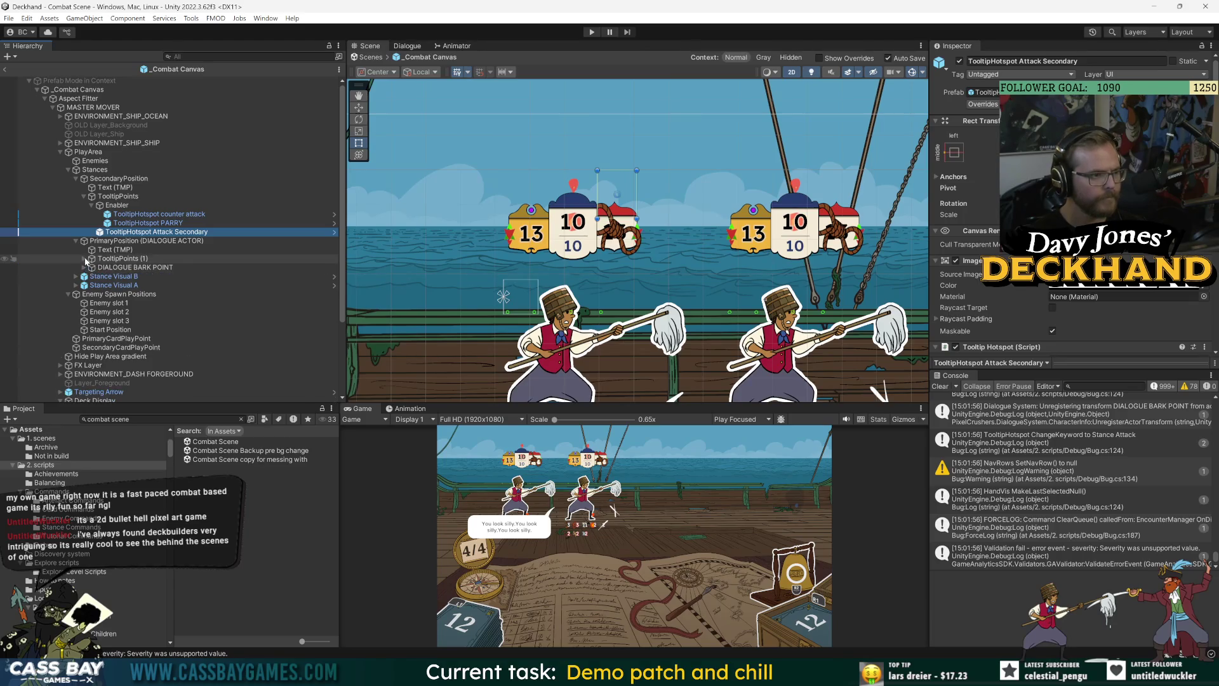
# Step: Select the Attack Primary and Attack Secondary hotspots and drag them slightly lower
pyautogui.click(85, 259)
pyautogui.click(92, 267)
pyautogui.click(190, 294)
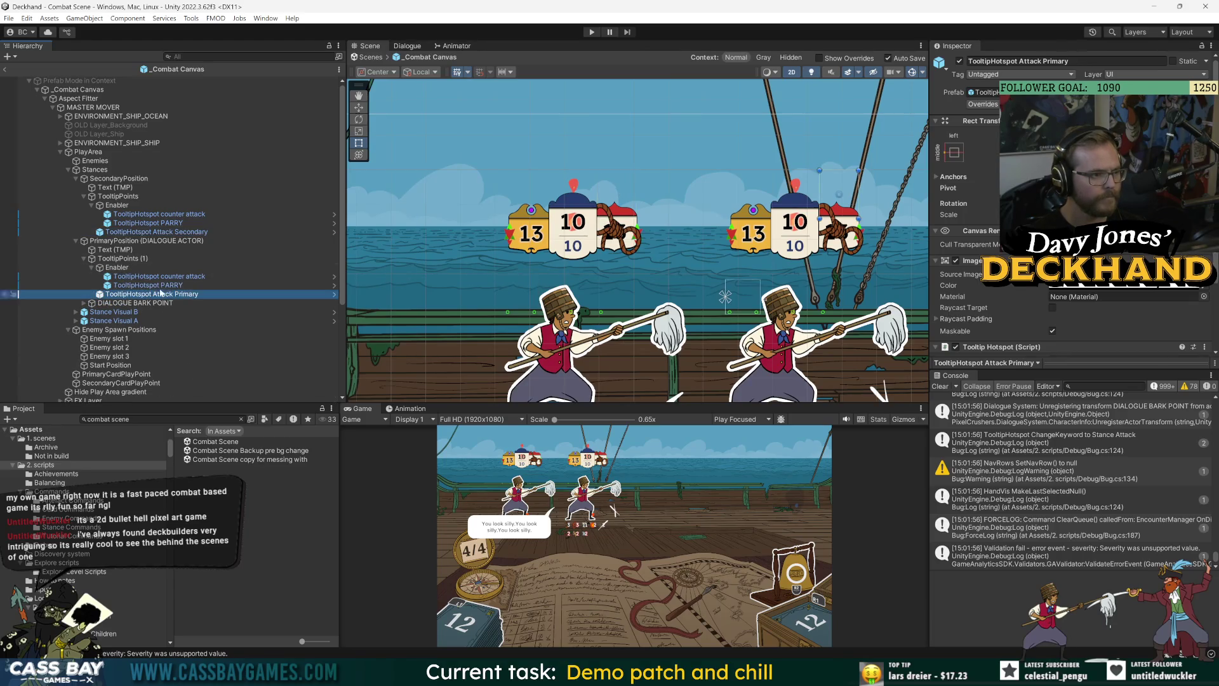
pyautogui.keyDown('ctrl'); pyautogui.click(180, 232); pyautogui.keyUp('ctrl')
pyautogui.press('w')
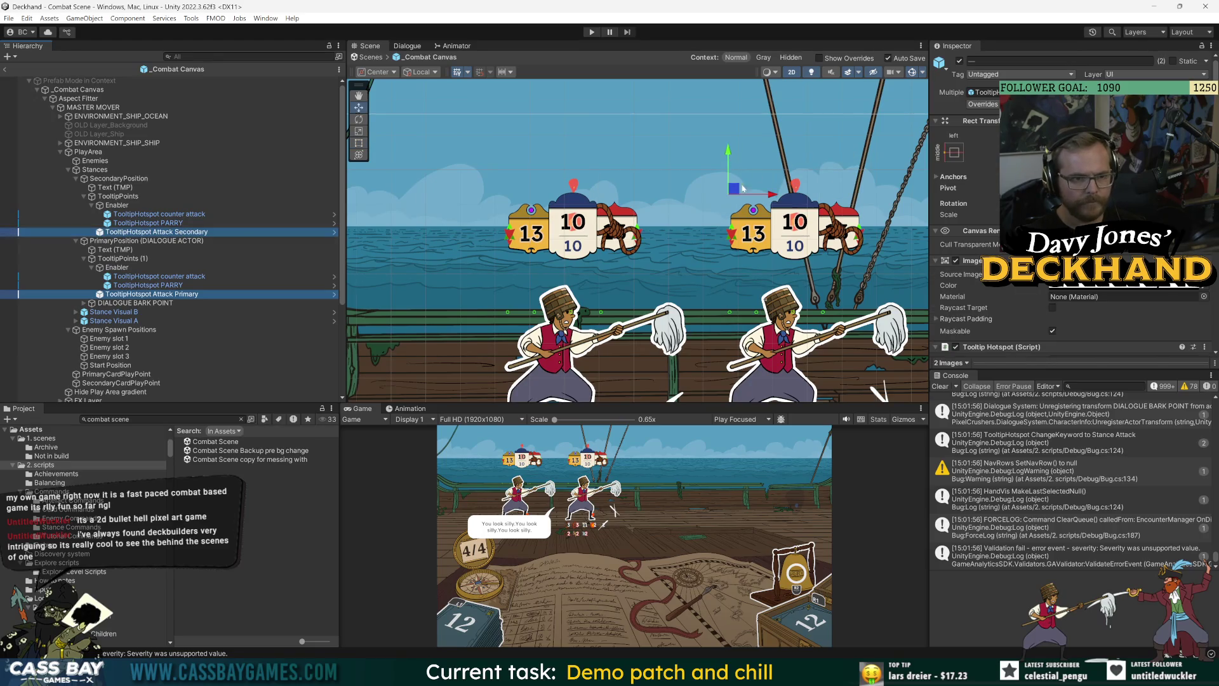
pyautogui.moveTo(754, 192); pyautogui.dragTo(778, 202)
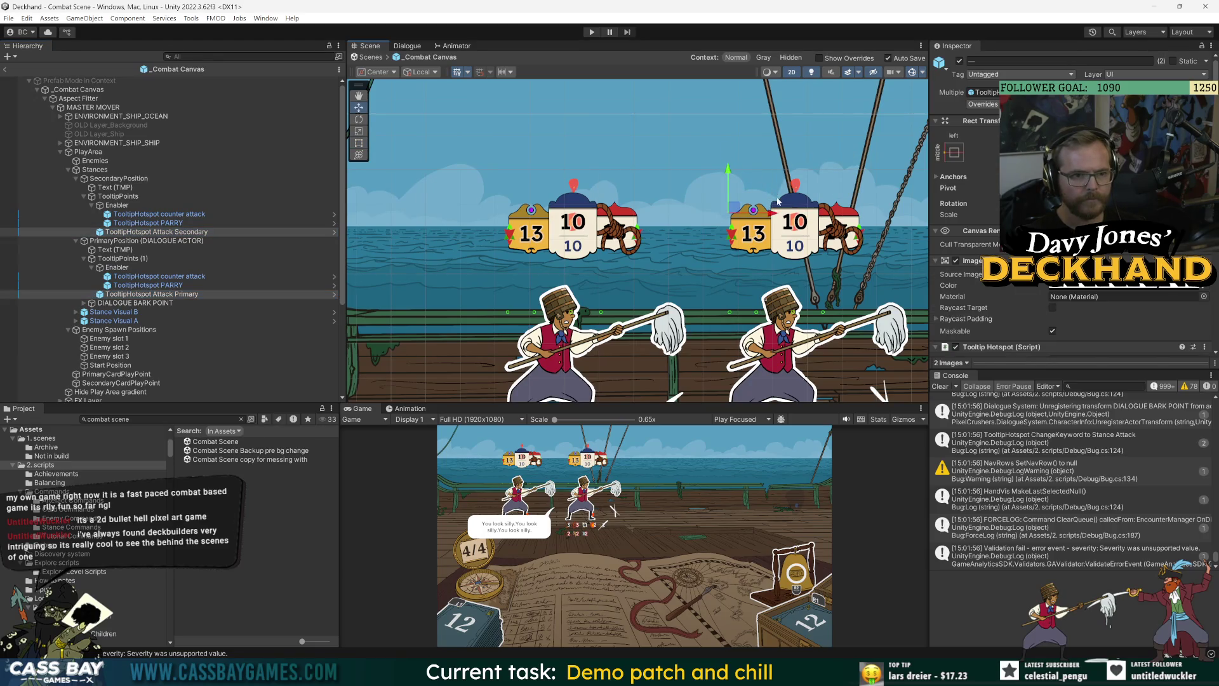
# Step: Nudge both Attack hotspots a little further down with the rect and move tools
pyautogui.click(360, 143)
pyautogui.moveTo(729, 170); pyautogui.dragTo(728, 180)
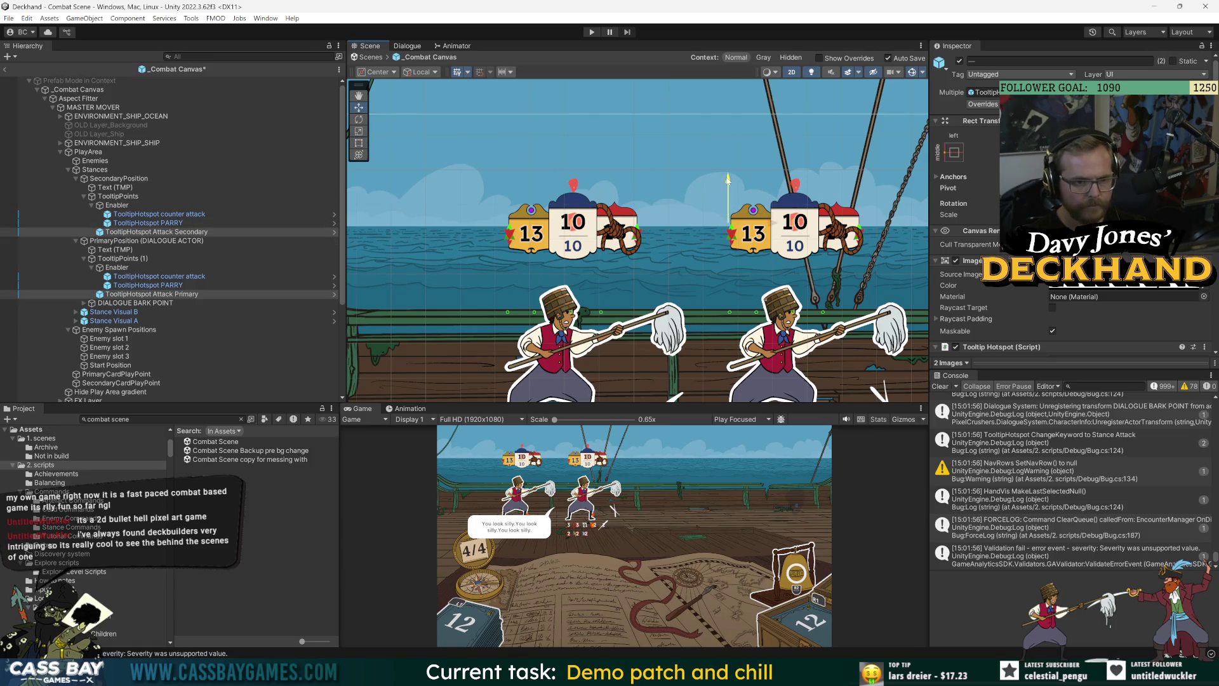
pyautogui.click(360, 144)
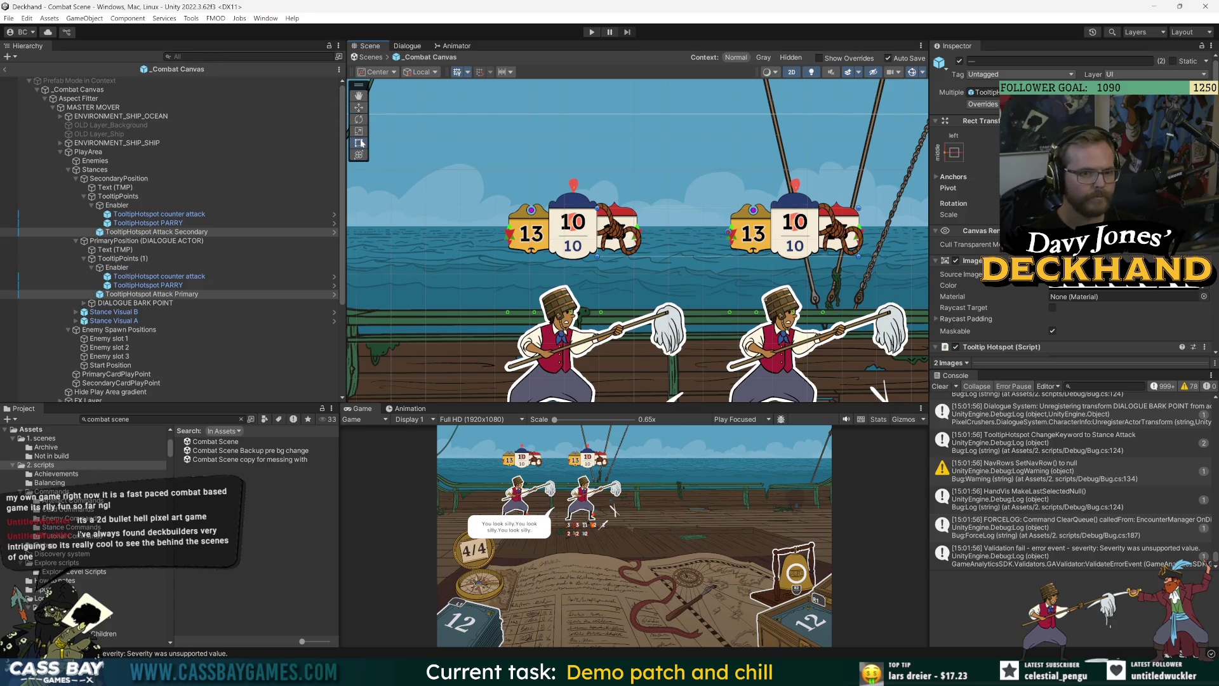
pyautogui.press('w')
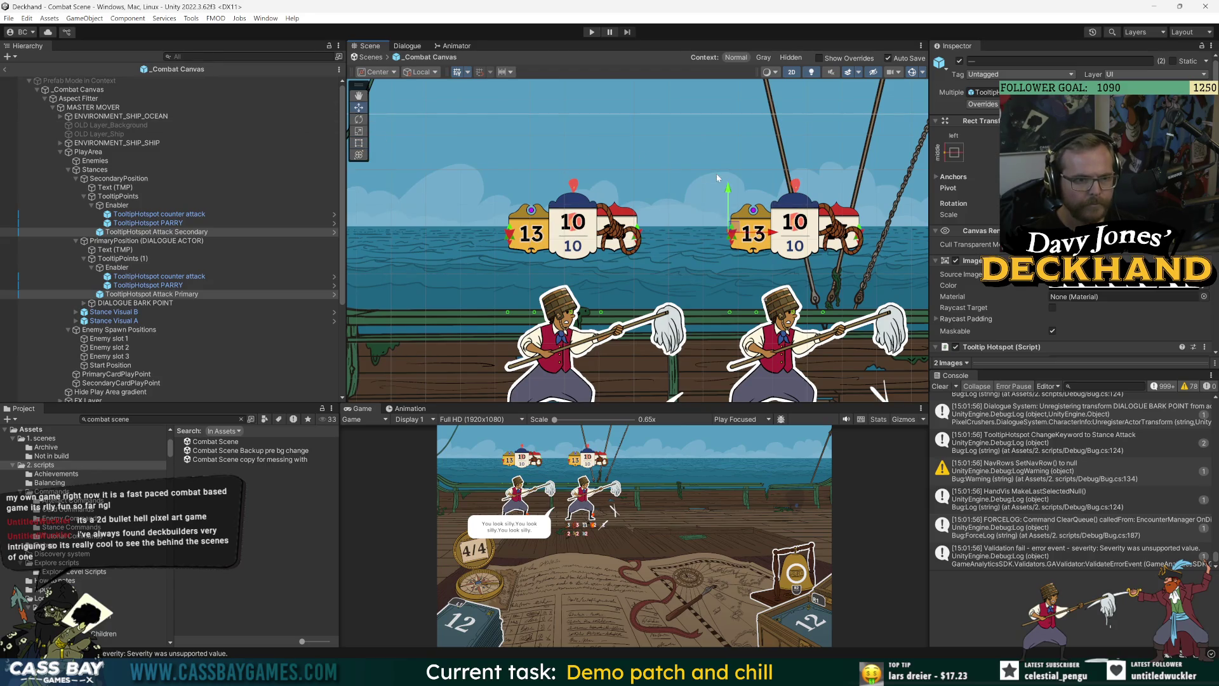
pyautogui.click(359, 144)
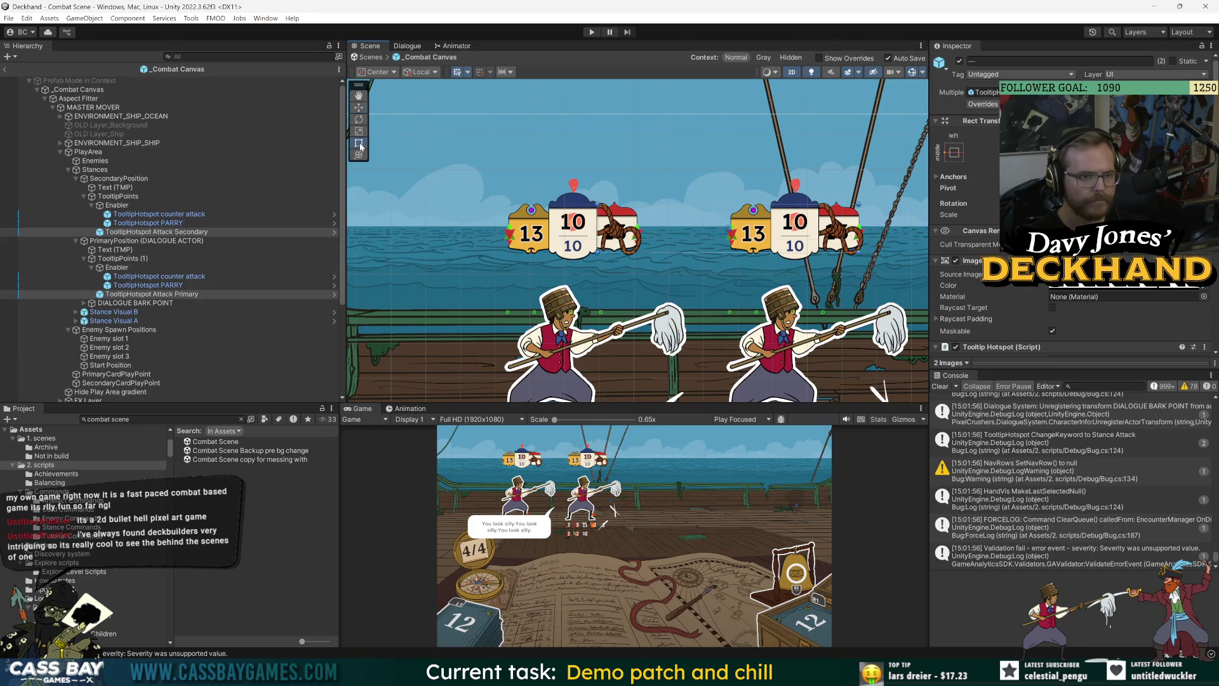
# Step: Select the counter attack and PARRY hotspots from both primary and secondary positions
pyautogui.click(170, 285)
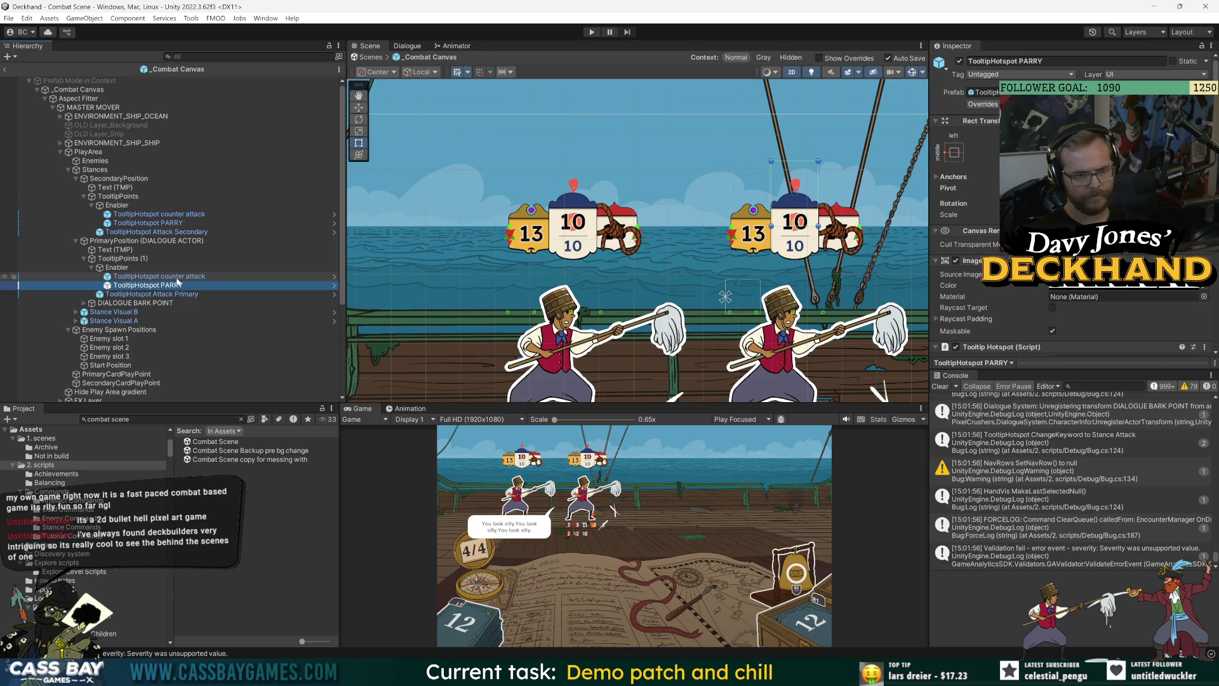
pyautogui.click(168, 277)
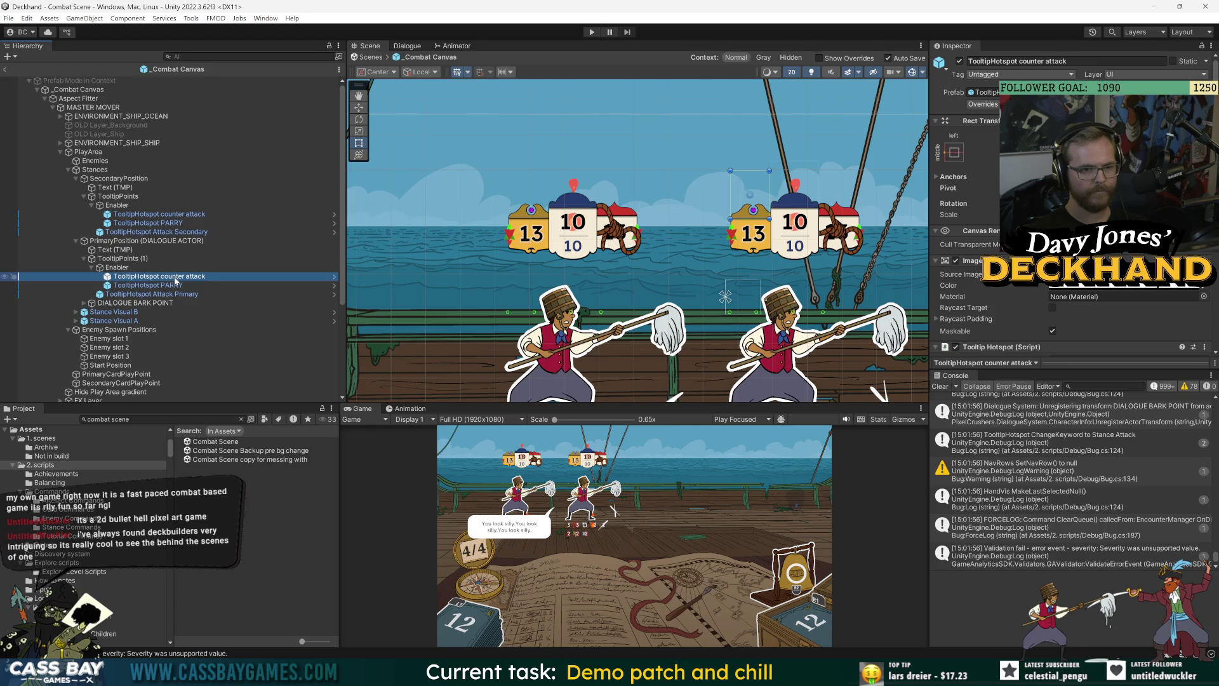
pyautogui.click(159, 214)
pyautogui.keyDown('shift'); pyautogui.click(148, 223); pyautogui.keyUp('shift')
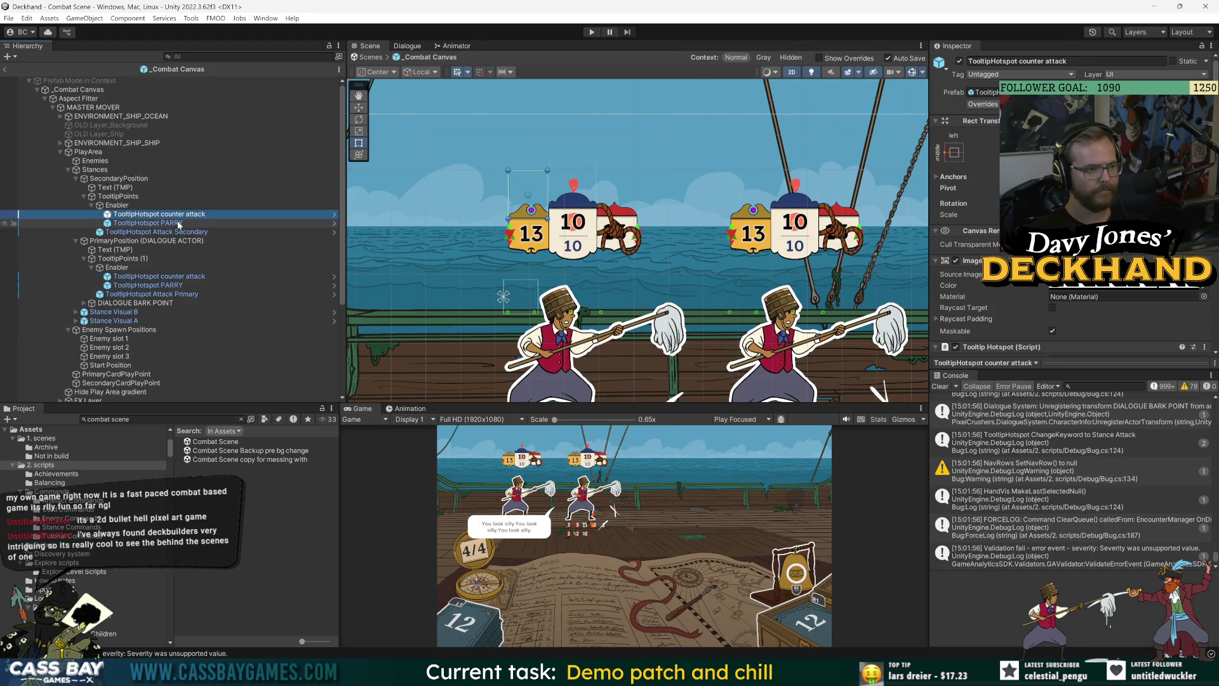
pyautogui.keyDown('ctrl'); pyautogui.click(189, 277); pyautogui.keyUp('ctrl')
pyautogui.keyDown('ctrl'); pyautogui.click(188, 286); pyautogui.keyUp('ctrl')
pyautogui.press('w')
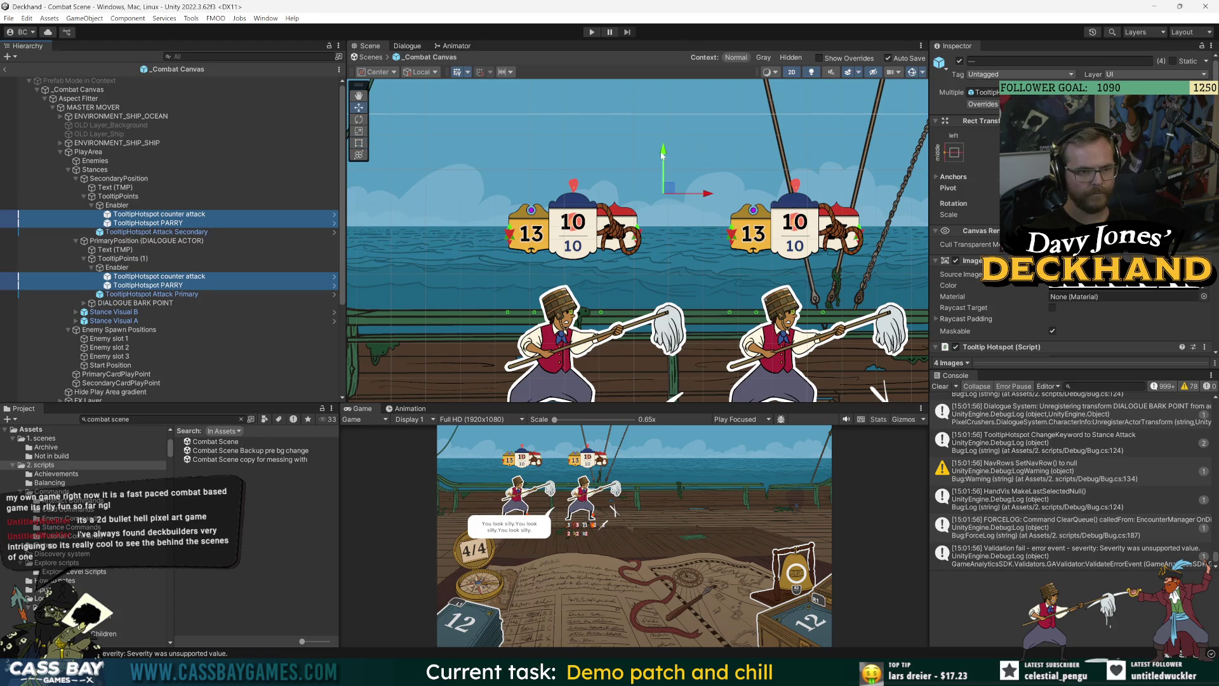
# Step: Reselect the counter attack and PARRY hotspots in both positions, checking them with the move and rect tools
pyautogui.click(159, 214)
pyautogui.keyDown('shift'); pyautogui.click(184, 223); pyautogui.keyUp('shift')
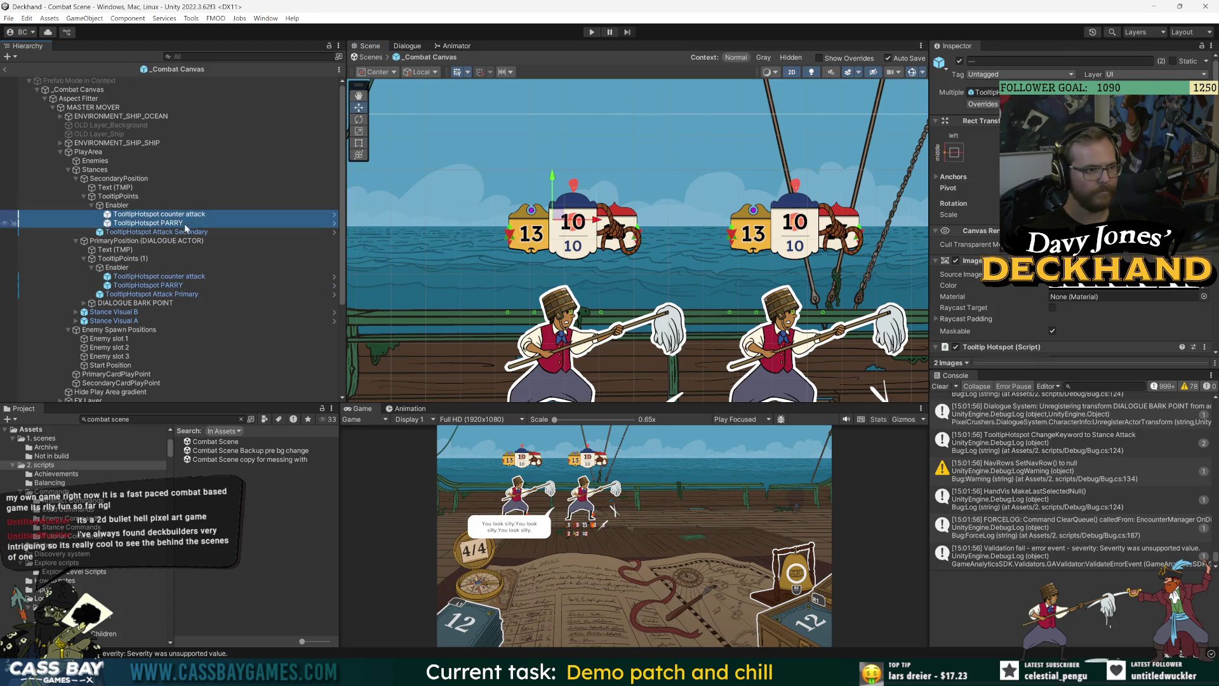
pyautogui.keyDown('ctrl'); pyautogui.click(184, 277); pyautogui.keyUp('ctrl')
pyautogui.keyDown('ctrl'); pyautogui.click(184, 286); pyautogui.keyUp('ctrl')
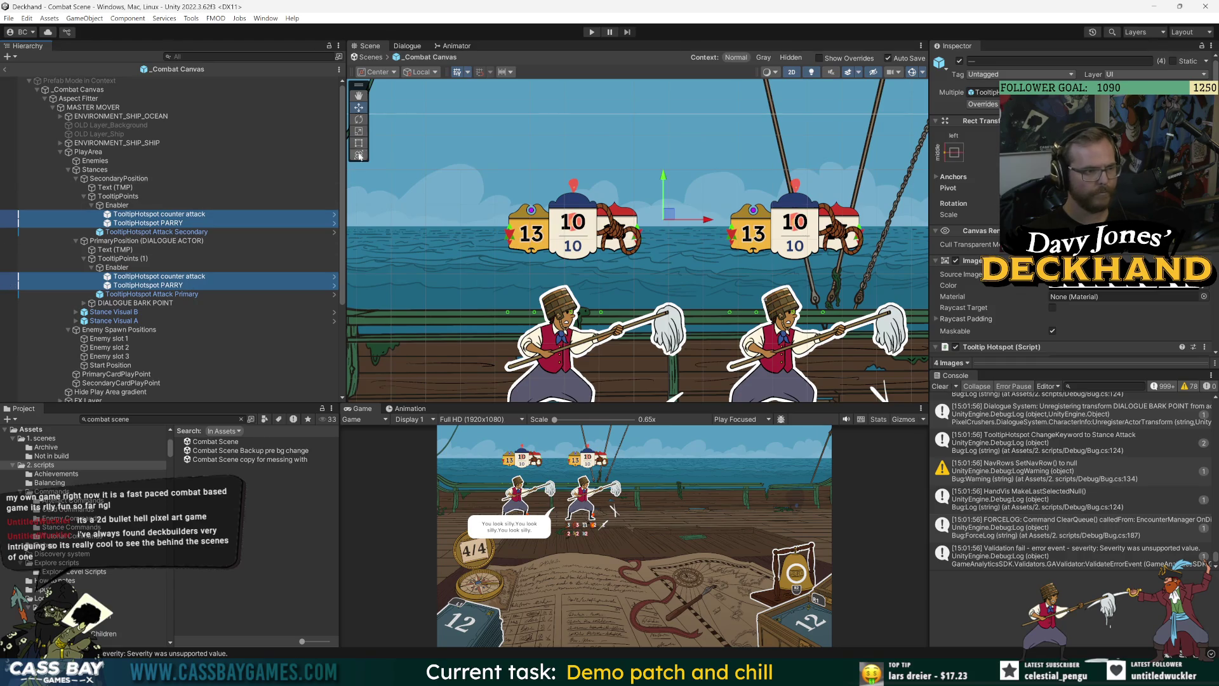
pyautogui.press('t')
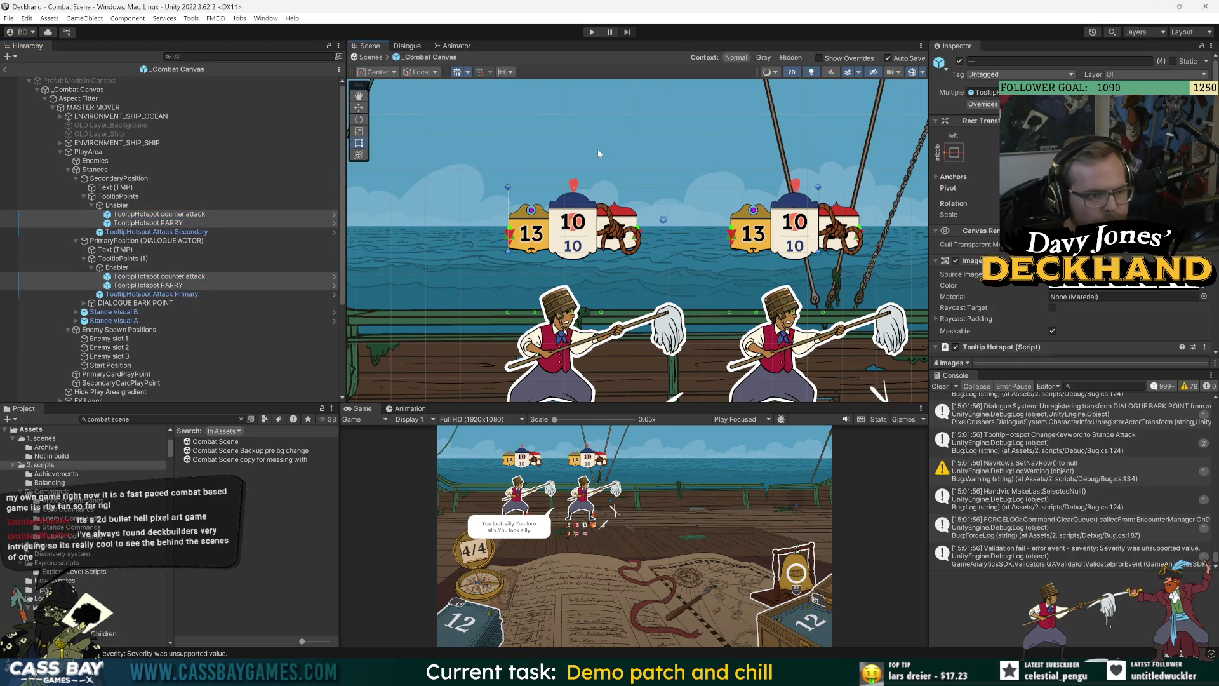
pyautogui.press('w')
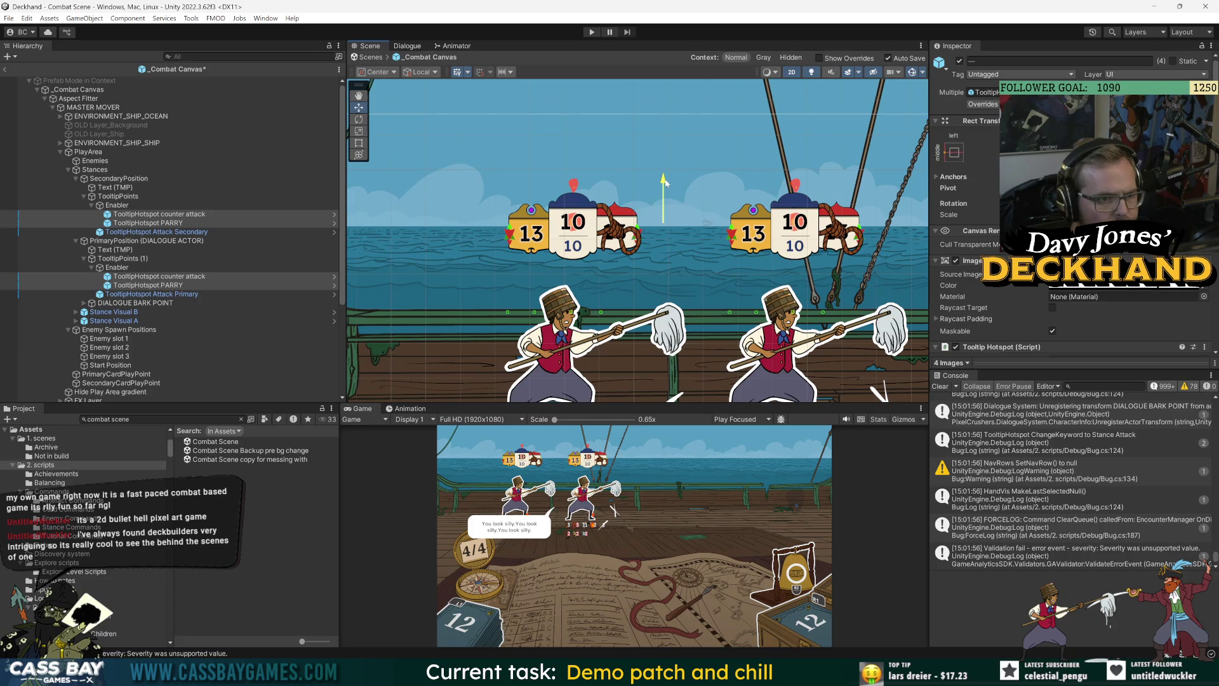
# Step: Inspect the secondary PARRY and primary counter attack and PARRY hotspots, then select OLD Layer_Background
pyautogui.click(127, 196)
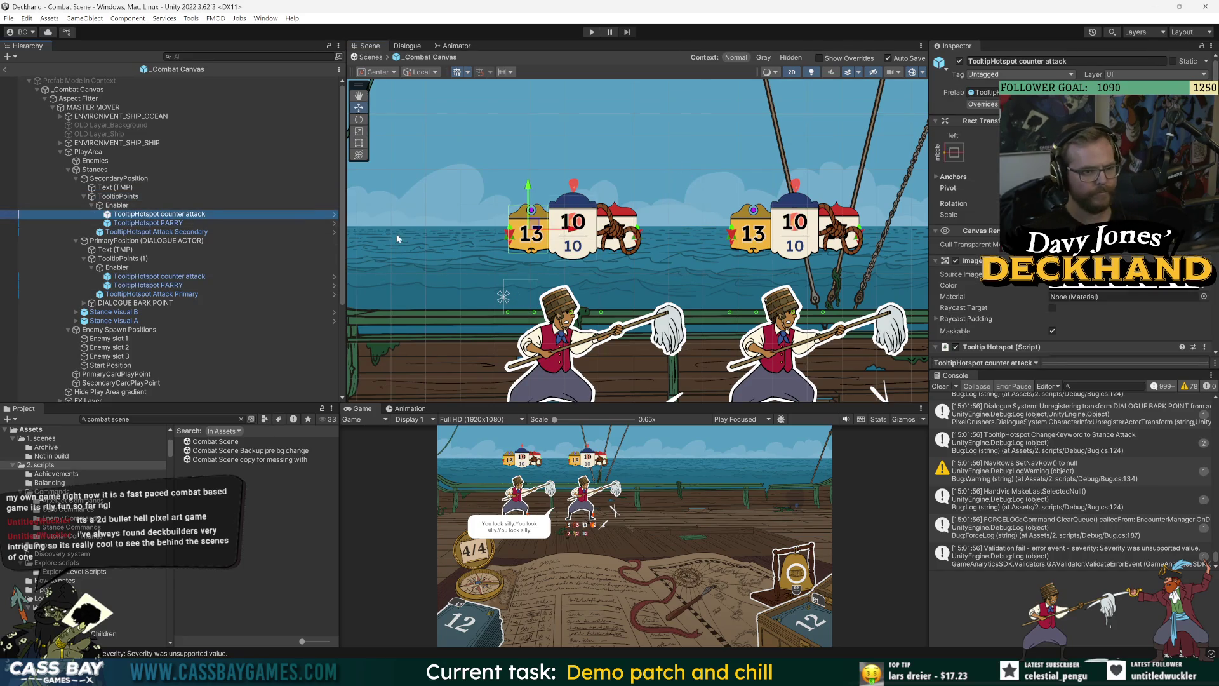
pyautogui.click(177, 224)
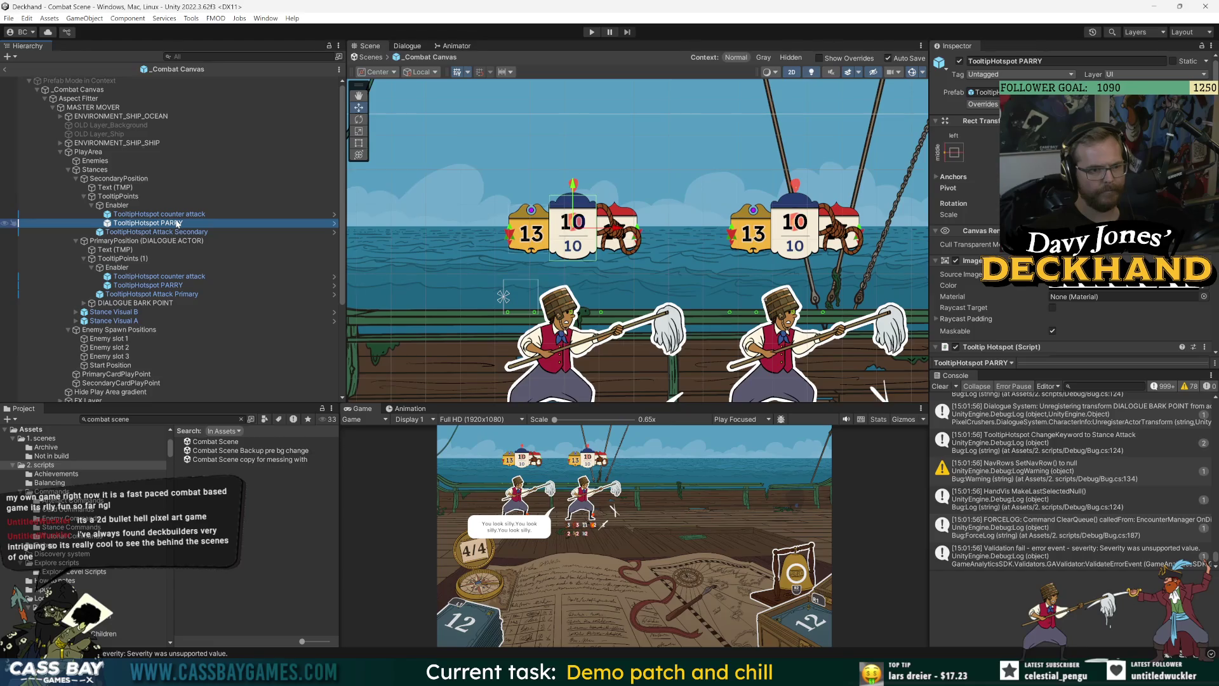
pyautogui.click(166, 278)
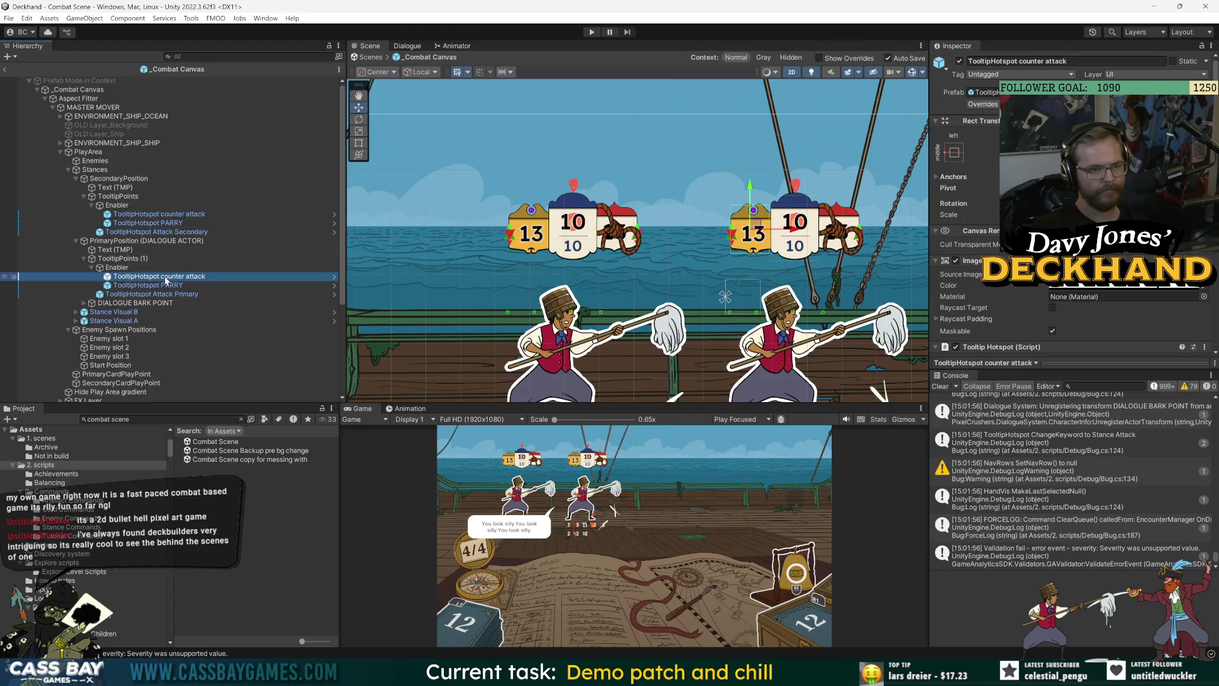
pyautogui.click(169, 286)
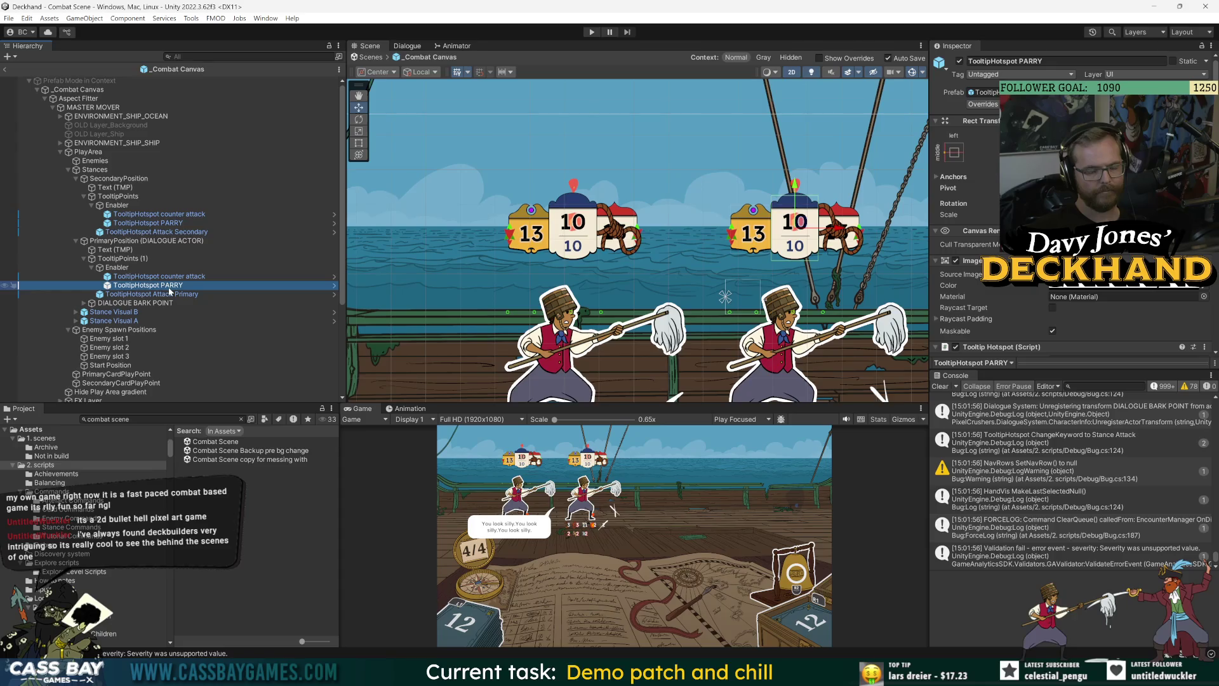
pyautogui.click(192, 127)
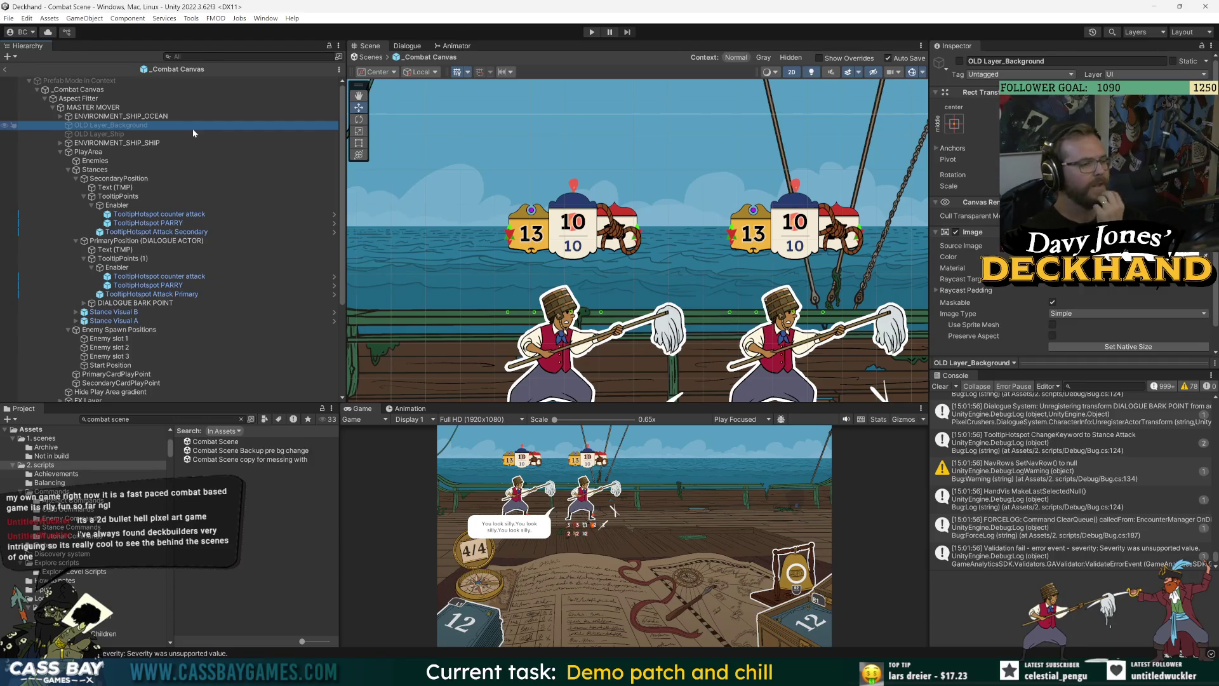
# Step: Enlarge the Game view, resize the Inspector and Project panels, clear the Console and deselect everything
pyautogui.scroll(-5, 719, 262)
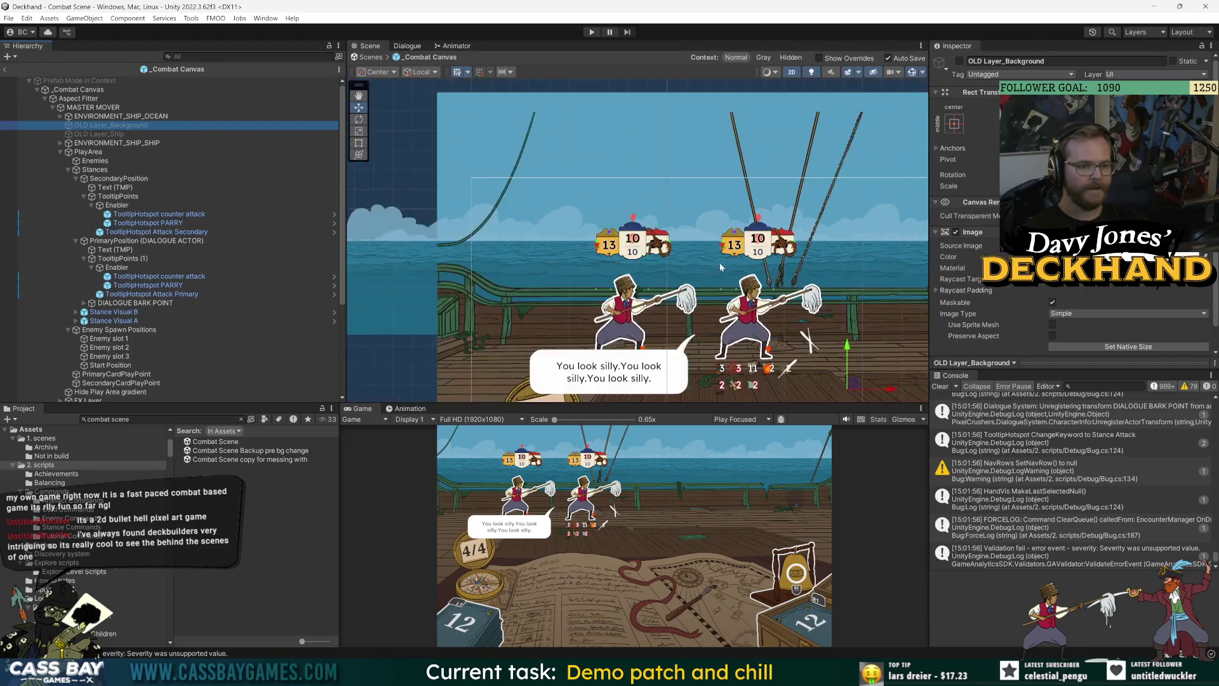
pyautogui.moveTo(692, 404); pyautogui.dragTo(819, 348)
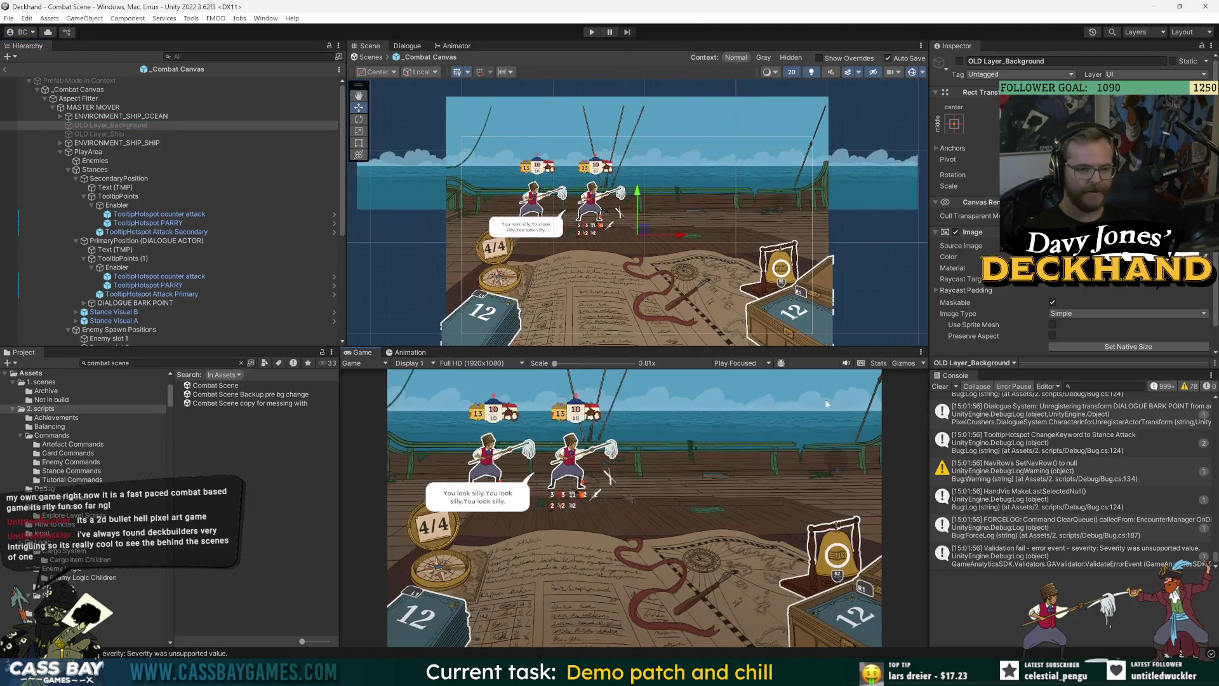
pyautogui.click(934, 384)
pyautogui.moveTo(1032, 357); pyautogui.dragTo(1032, 380)
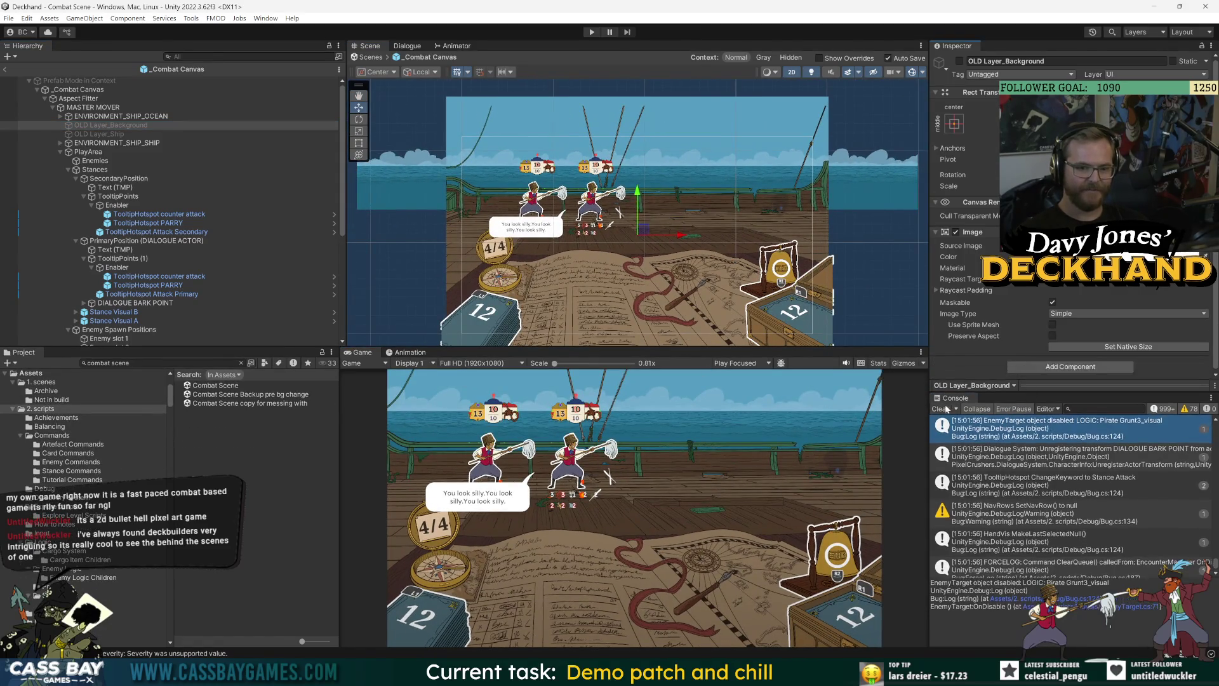
pyautogui.click(276, 494)
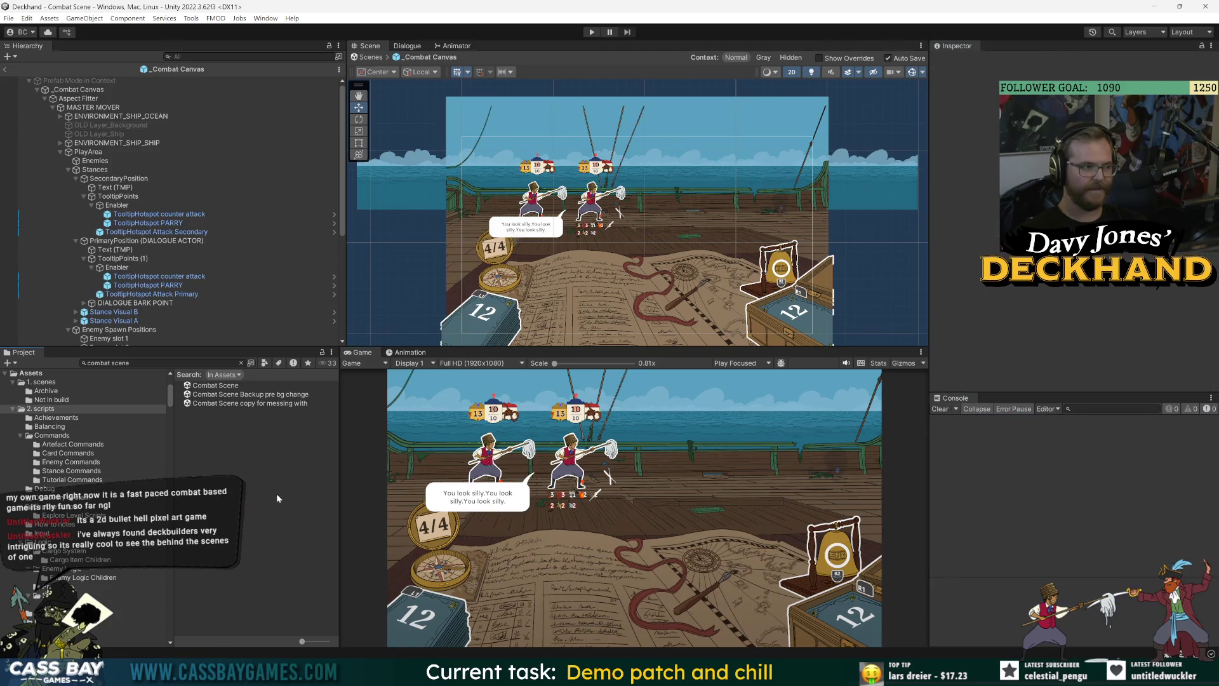
pyautogui.moveTo(339, 402); pyautogui.dragTo(367, 412)
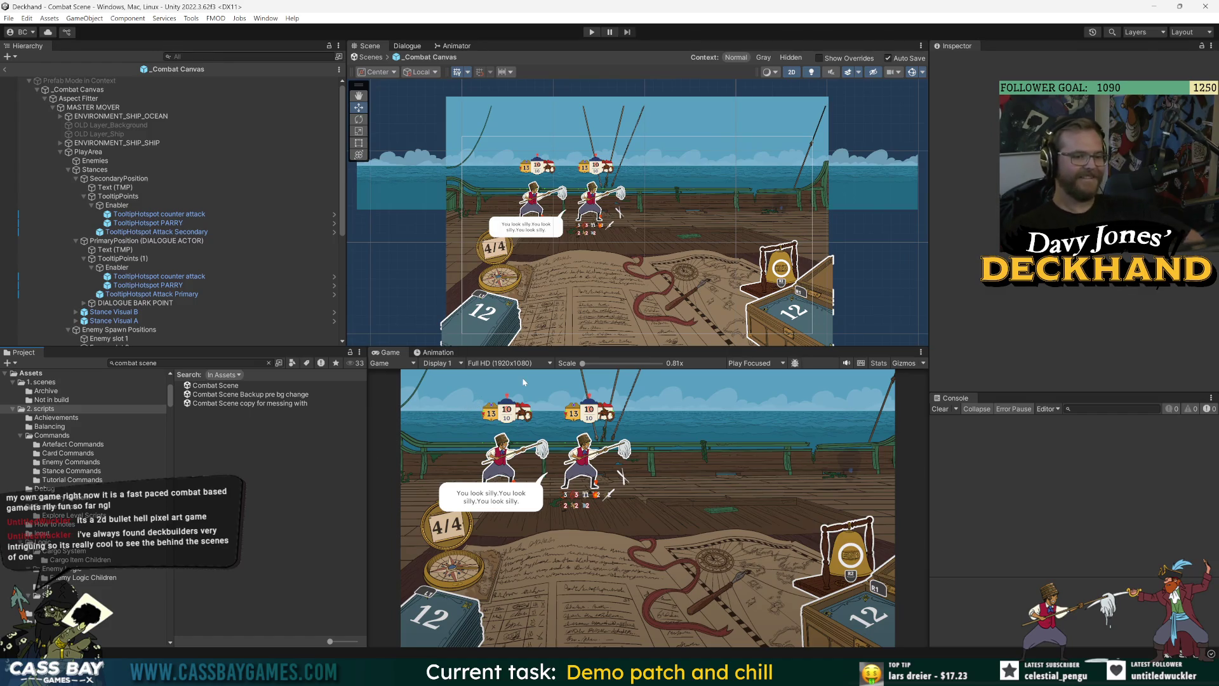
pyautogui.moveTo(604, 347); pyautogui.dragTo(604, 340)
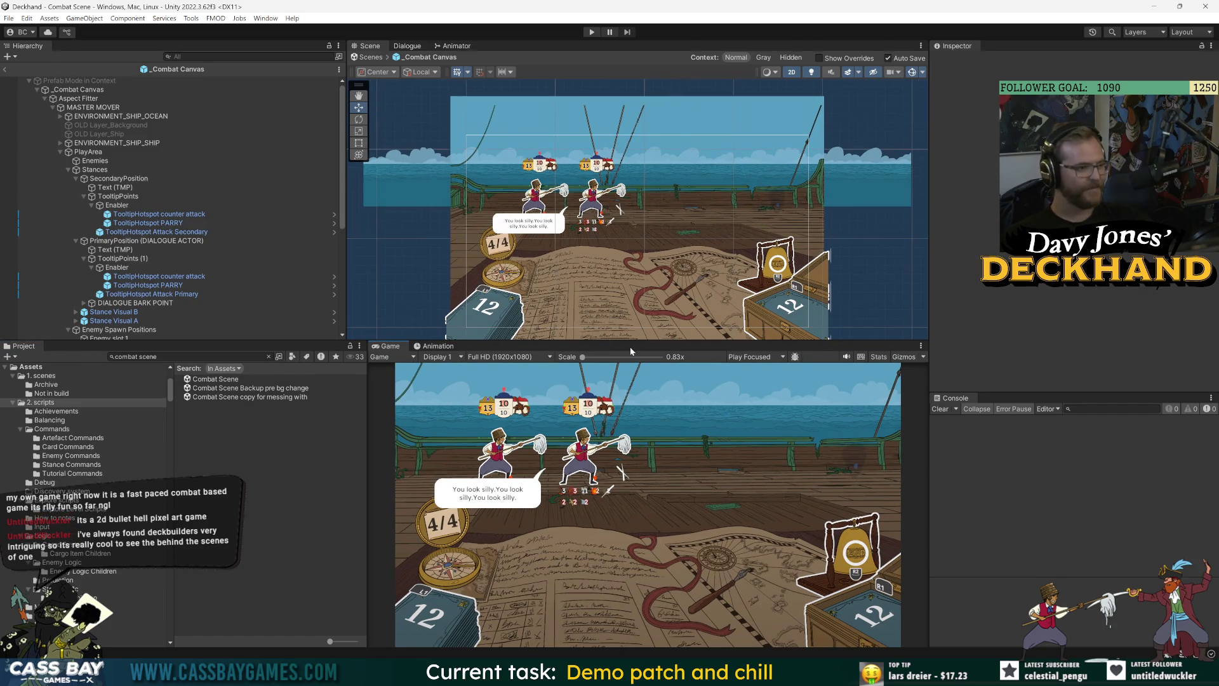
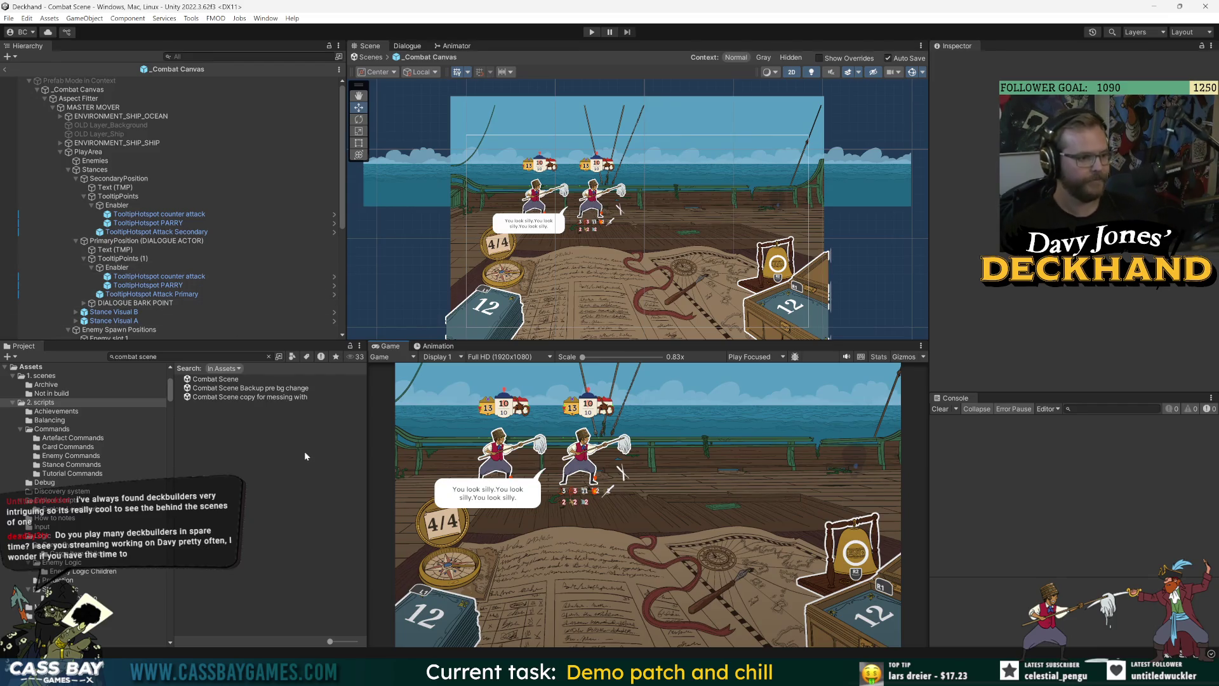
# Step: Resize the editor panels and show the Pixel Crushers folder in the Project pane
pyautogui.moveTo(368, 446); pyautogui.dragTo(386, 446)
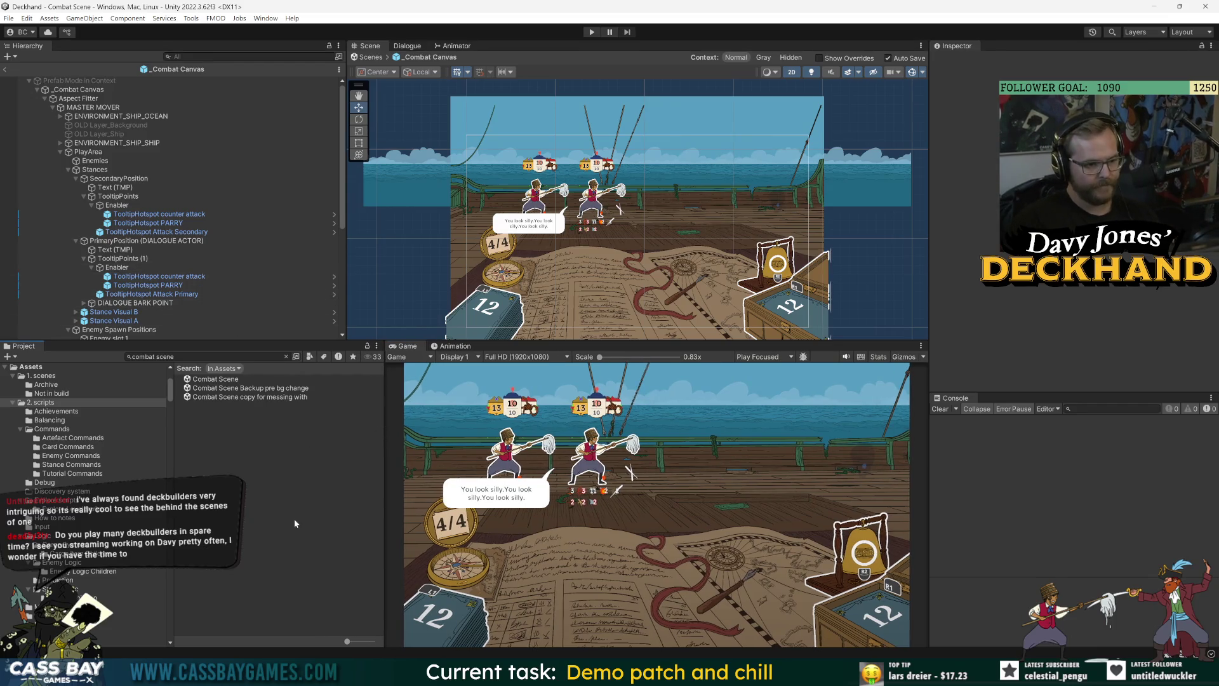
pyautogui.moveTo(931, 431); pyautogui.dragTo(925, 431)
pyautogui.scroll(-5, 159, 520)
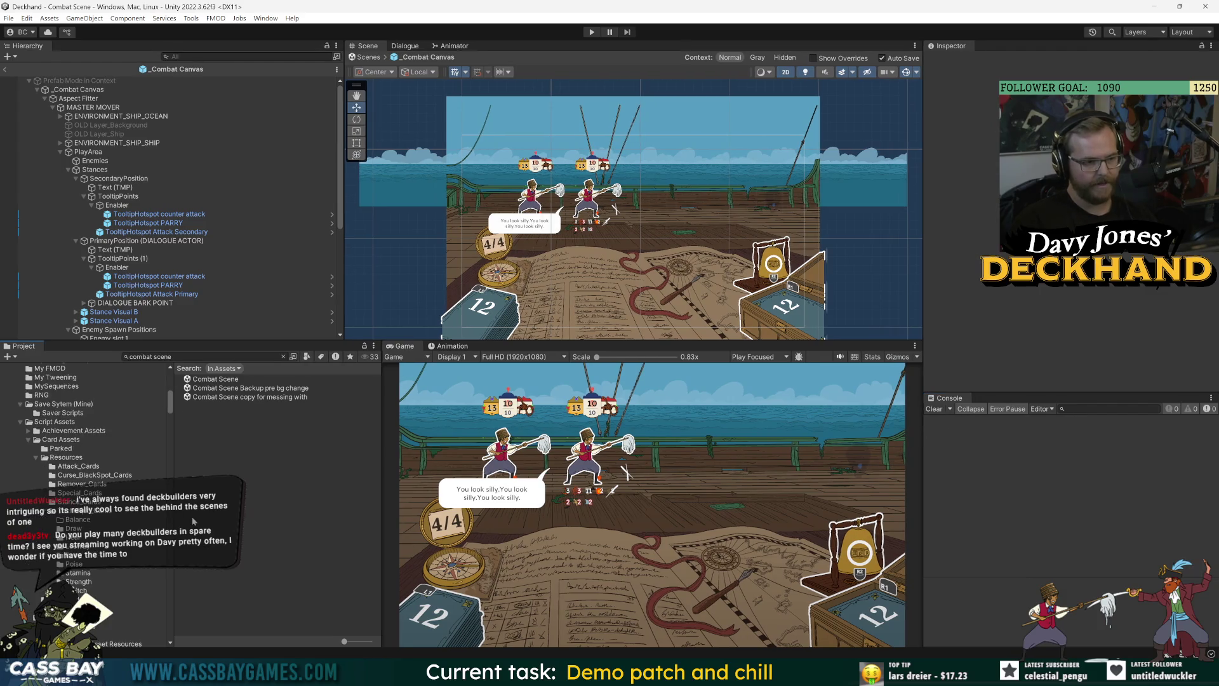
pyautogui.moveTo(172, 410); pyautogui.dragTo(182, 366)
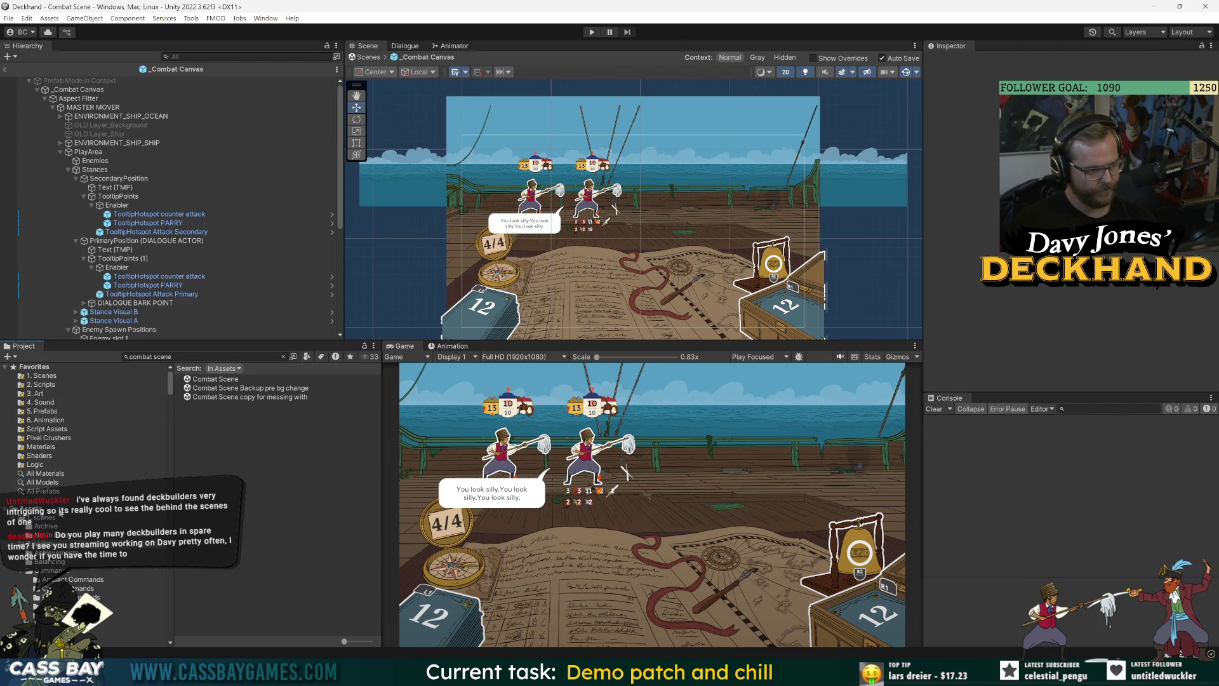
pyautogui.click(35, 438)
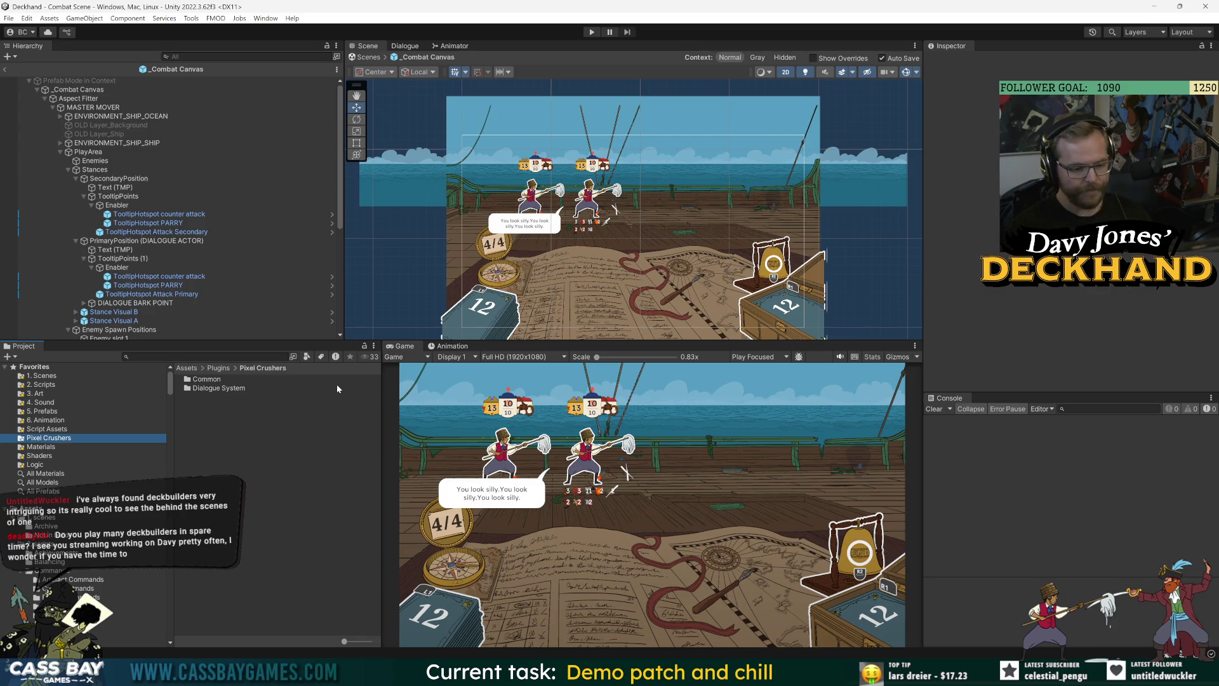
# Step: Select _Combat Canvas, collapse PlayArea, clear the selection, and enlarge the Game view
pyautogui.click(79, 90)
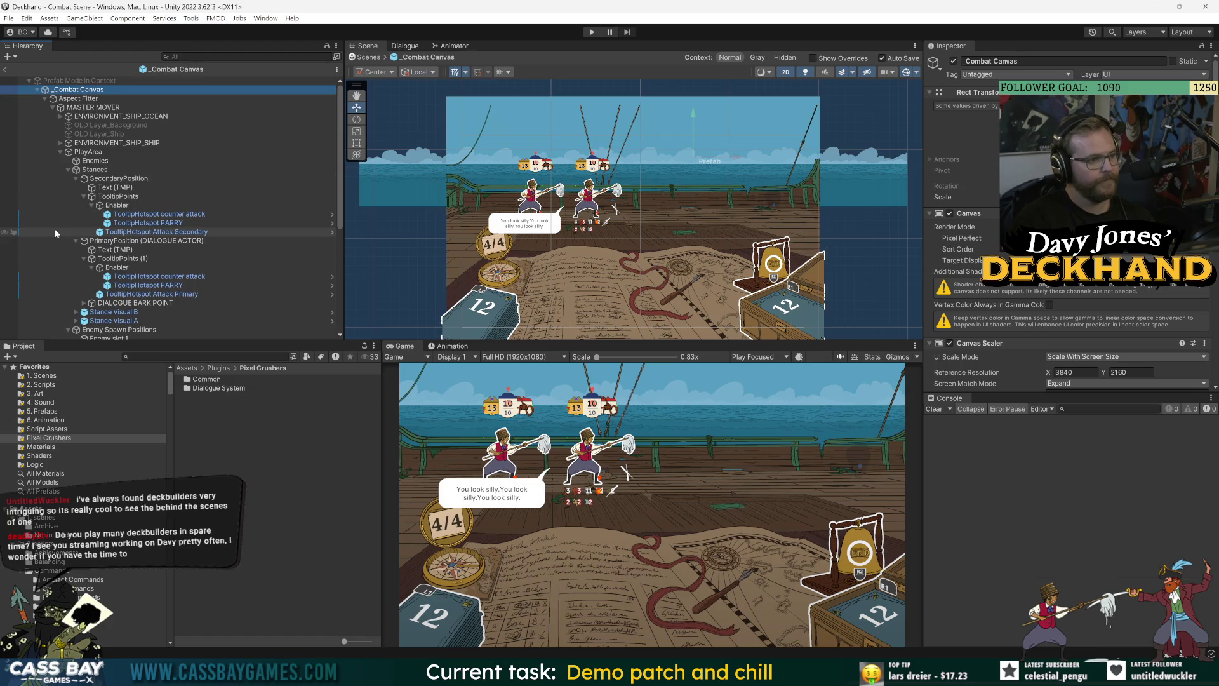
pyautogui.click(60, 152)
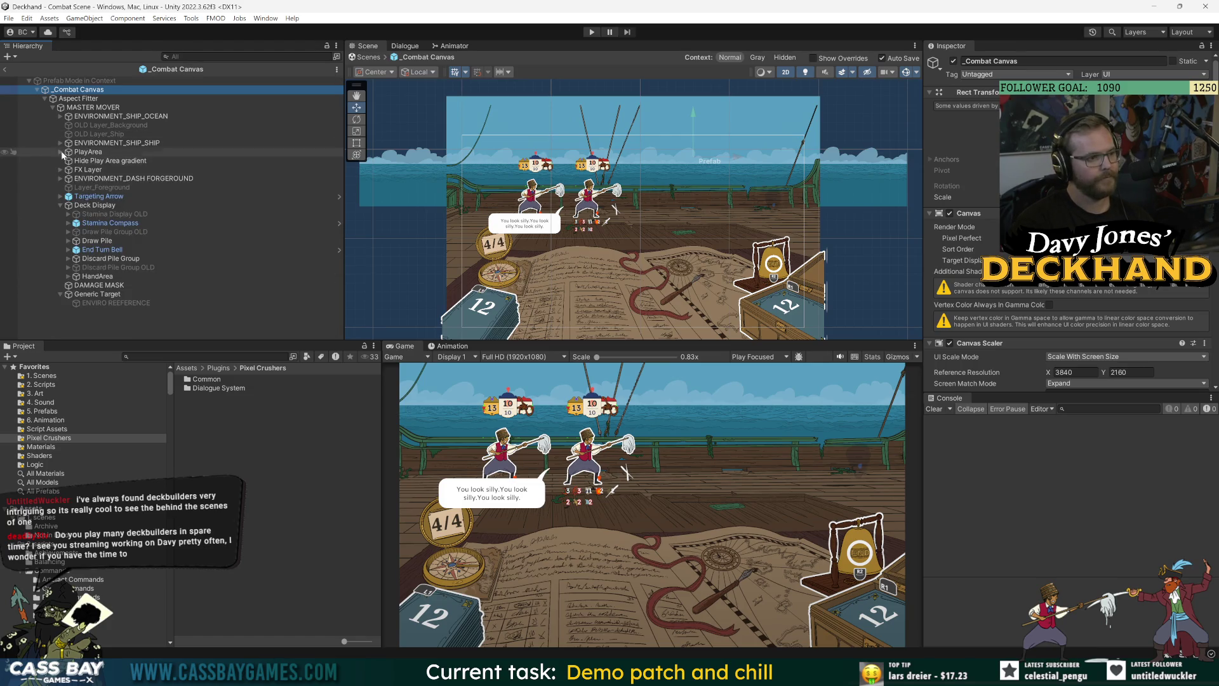
pyautogui.click(136, 325)
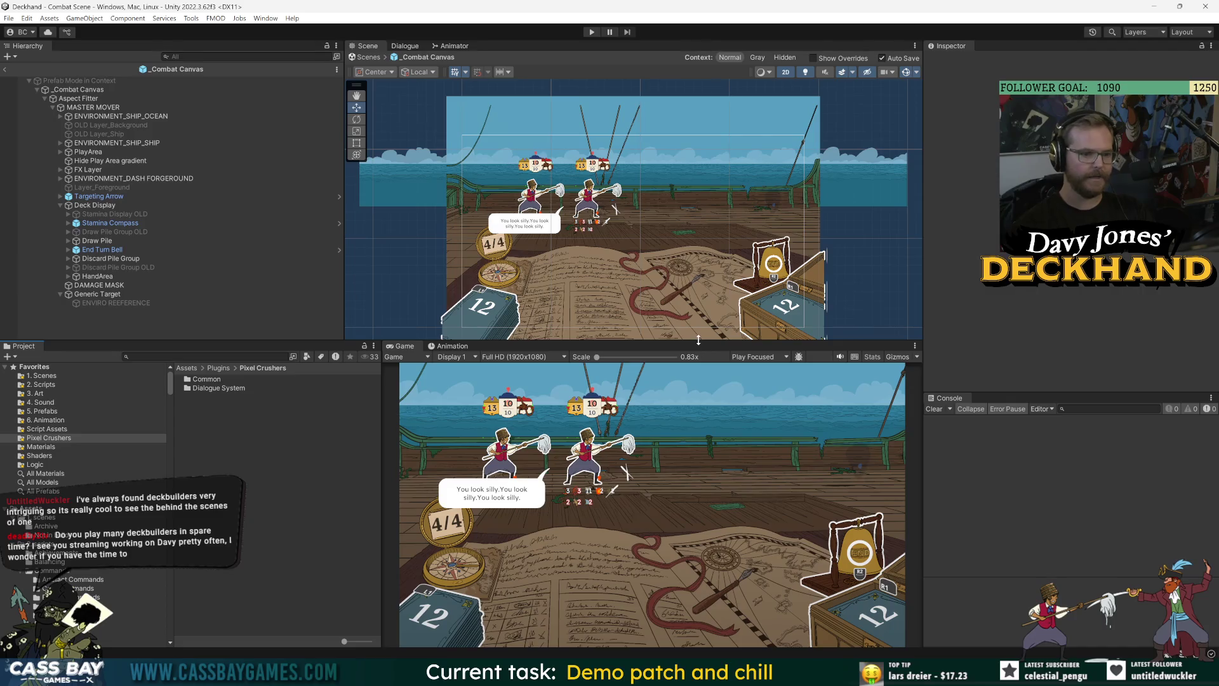
pyautogui.moveTo(702, 340); pyautogui.dragTo(702, 320)
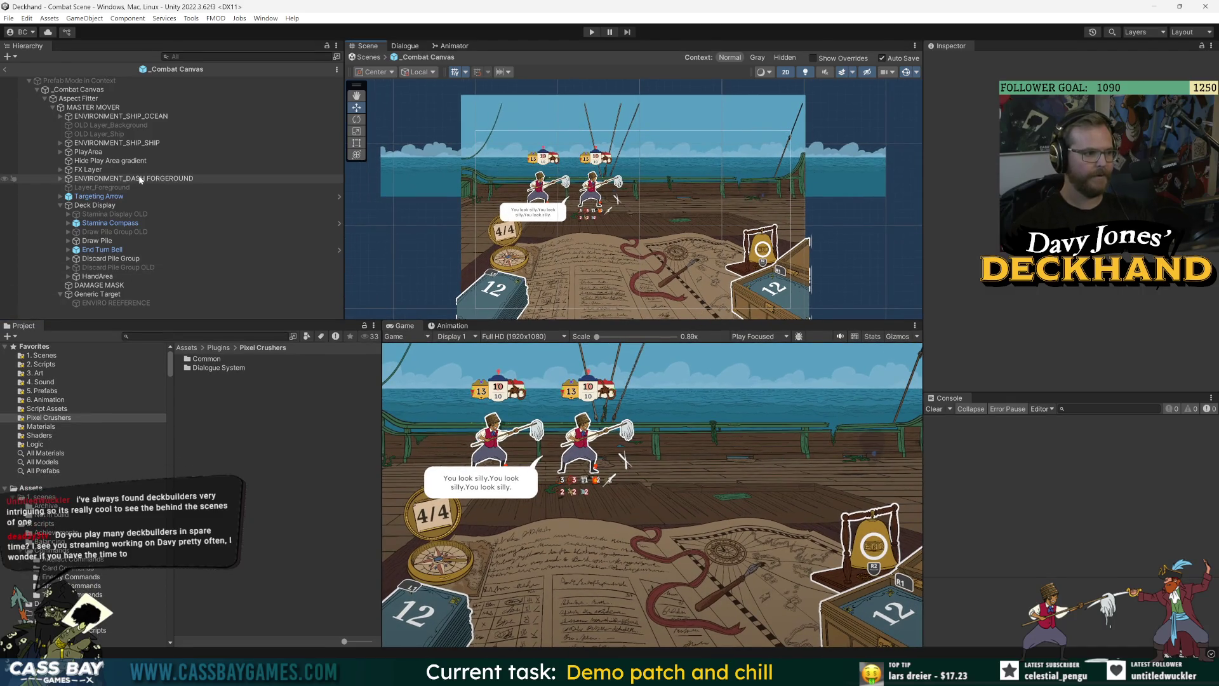
# Step: Exit prefab mode and open the Main Menu Scene via a 'main menu' project search
pyautogui.click(4, 69)
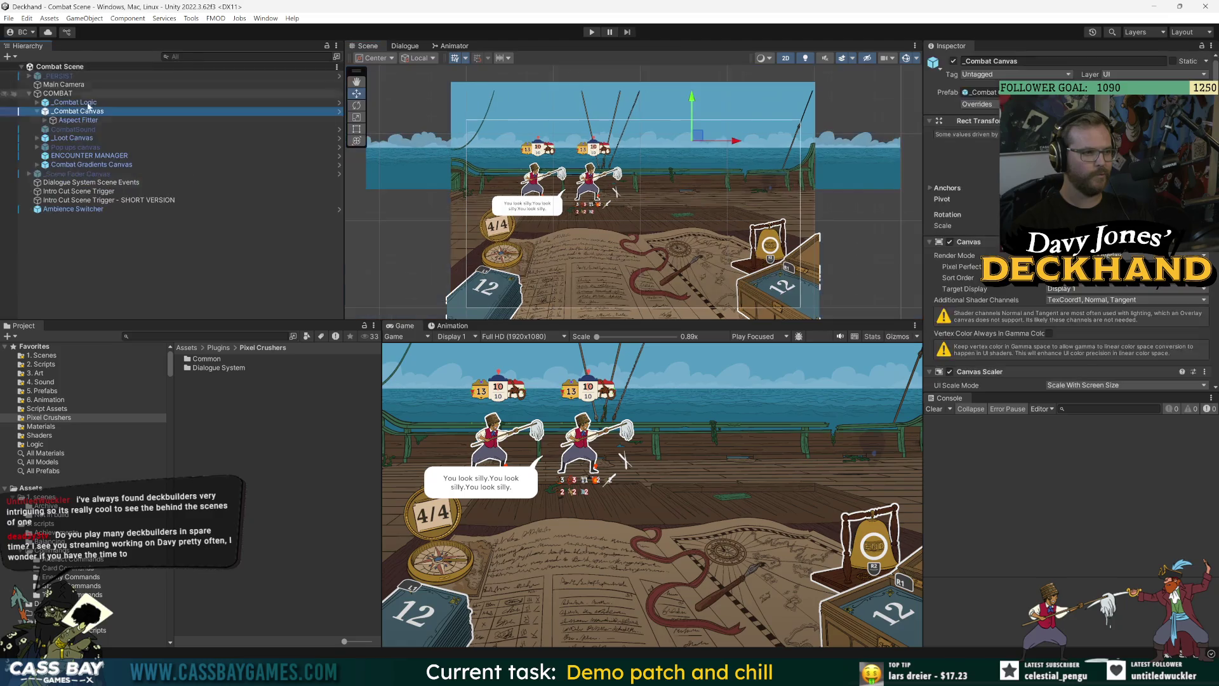
pyautogui.click(38, 111)
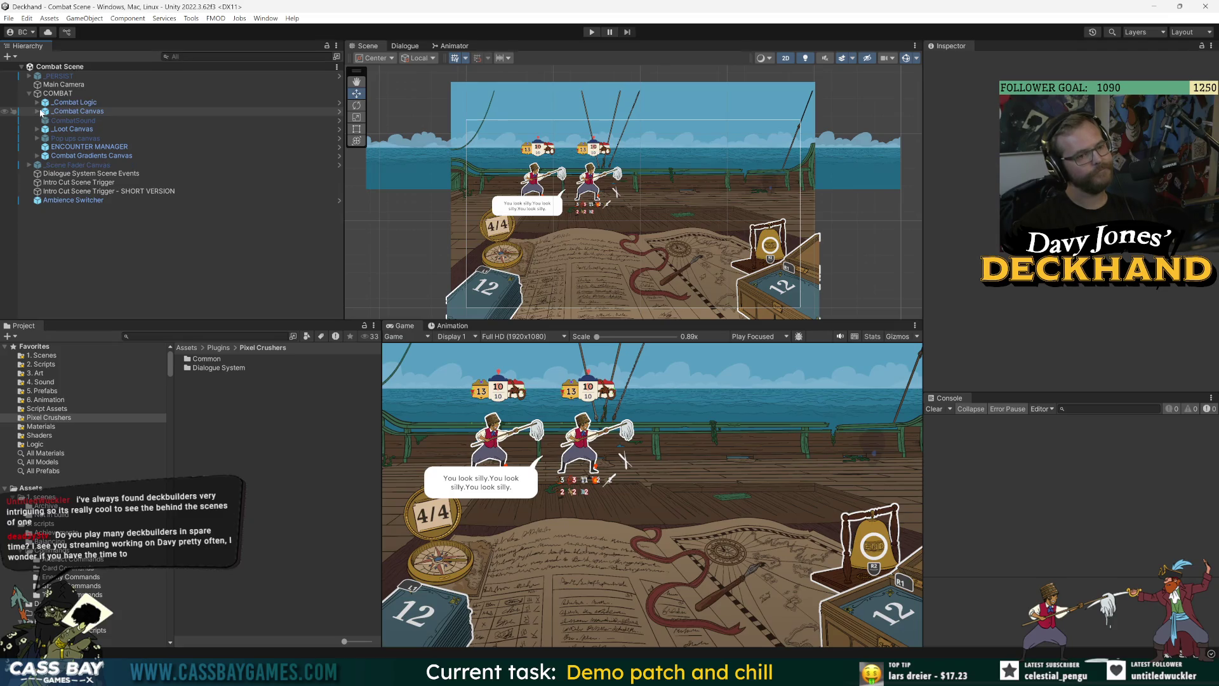
pyautogui.click(166, 336)
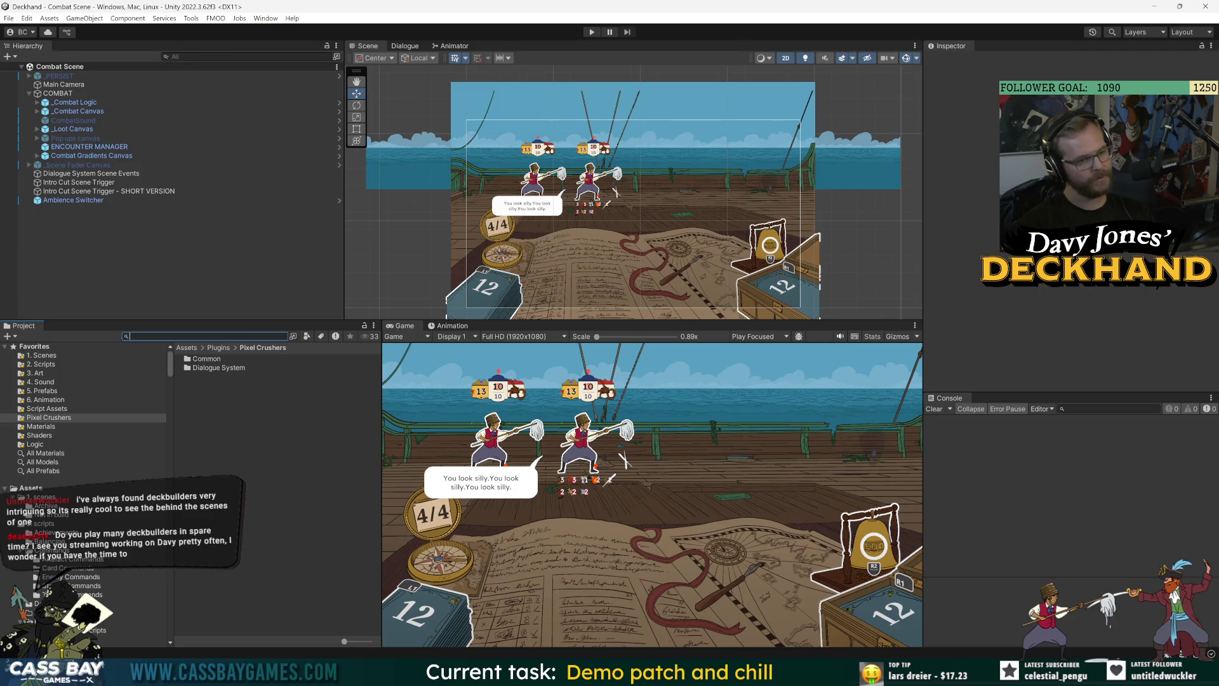
pyautogui.write('main menu')
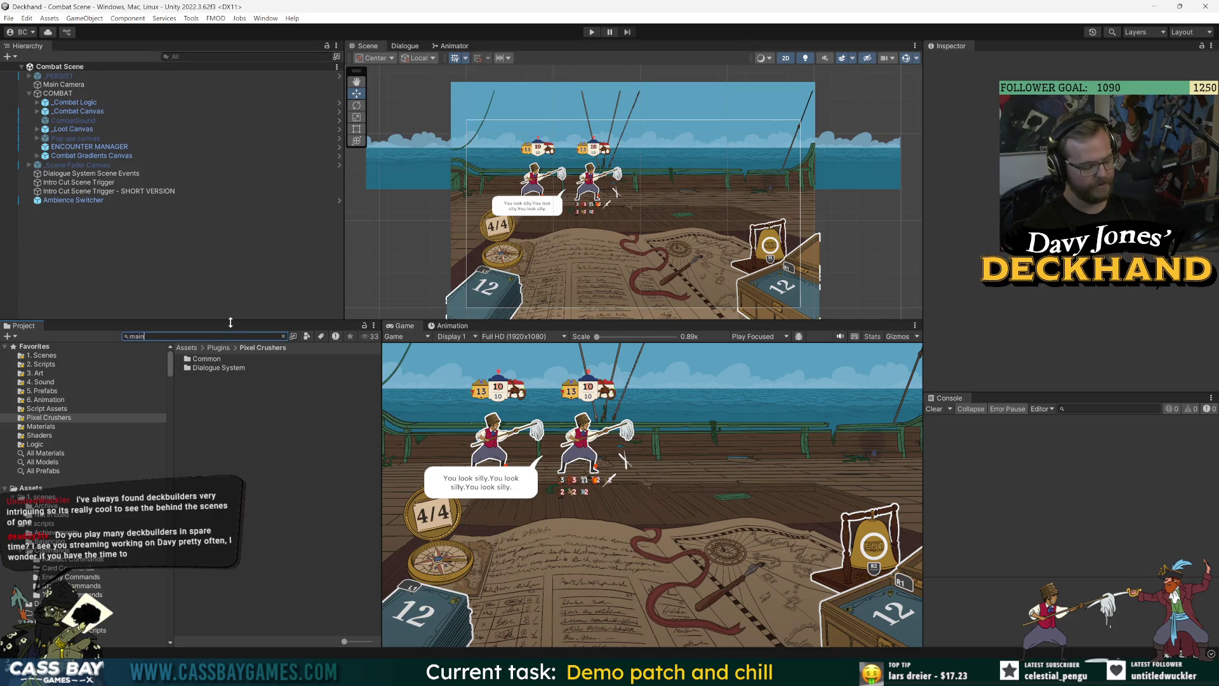
pyautogui.doubleClick(221, 404)
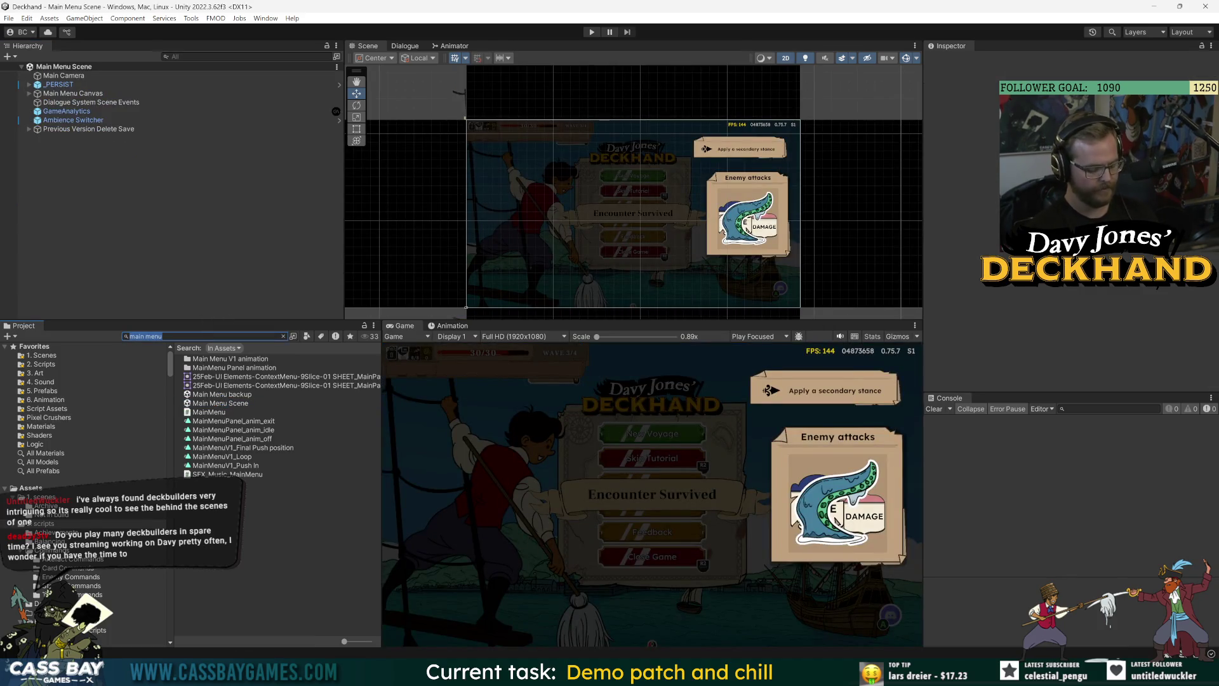
# Step: Search 'stance vis' and open the Stance Visual Prefab with a taller Scene view
pyautogui.write('stance vis')
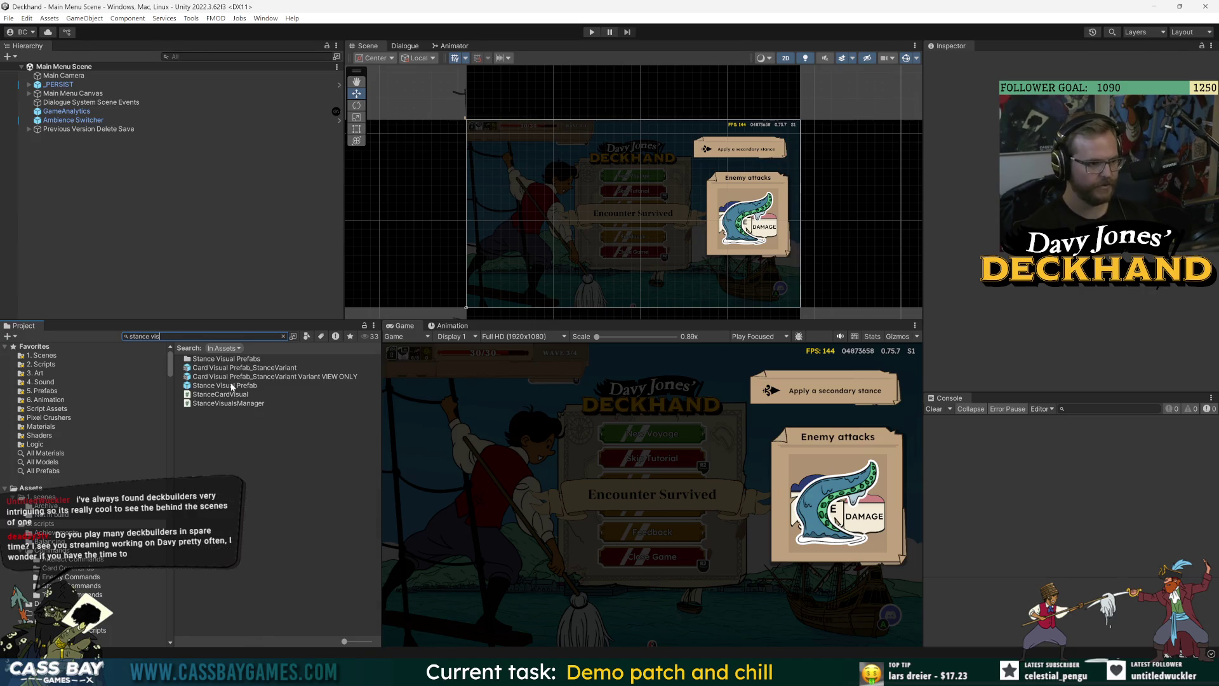
pyautogui.doubleClick(232, 387)
pyautogui.scroll(5, 701, 318)
pyautogui.moveTo(700, 319)
pyautogui.mouseDown()
pyautogui.moveTo(705, 437)
pyautogui.moveTo(724, 502)
pyautogui.mouseUp()
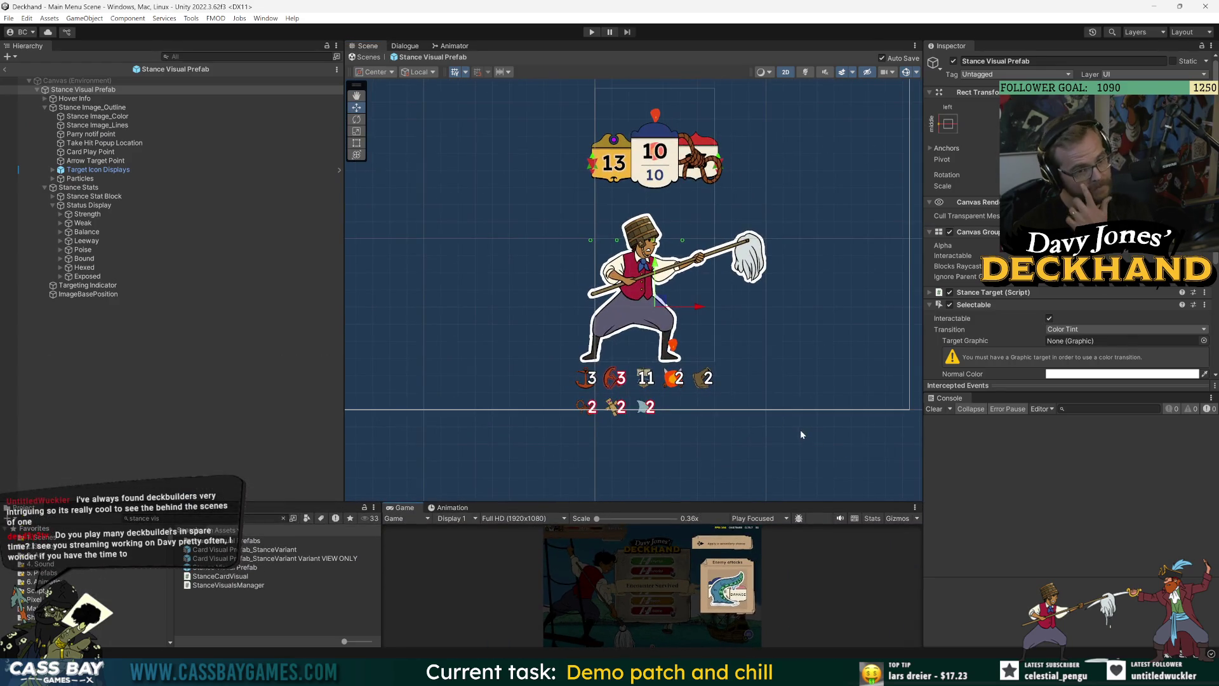
# Step: Open the Status Display's StatusScaleWhenSelected script in Visual Studio
pyautogui.click(89, 205)
pyautogui.click(80, 285)
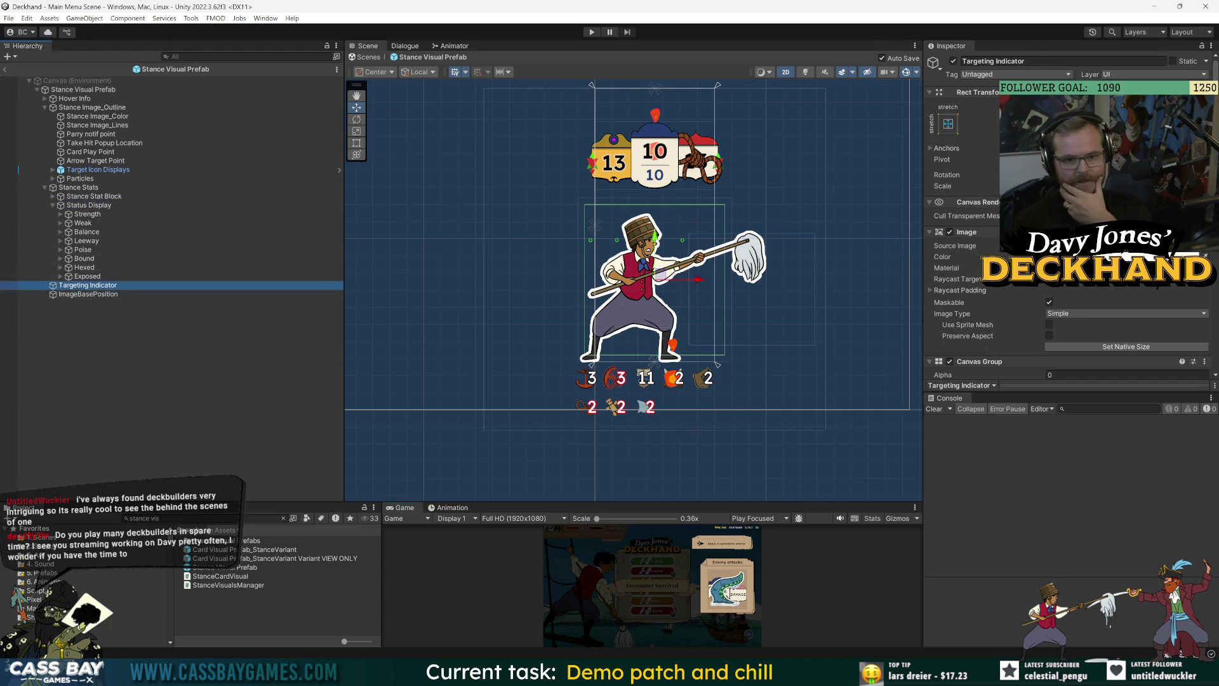
pyautogui.click(112, 205)
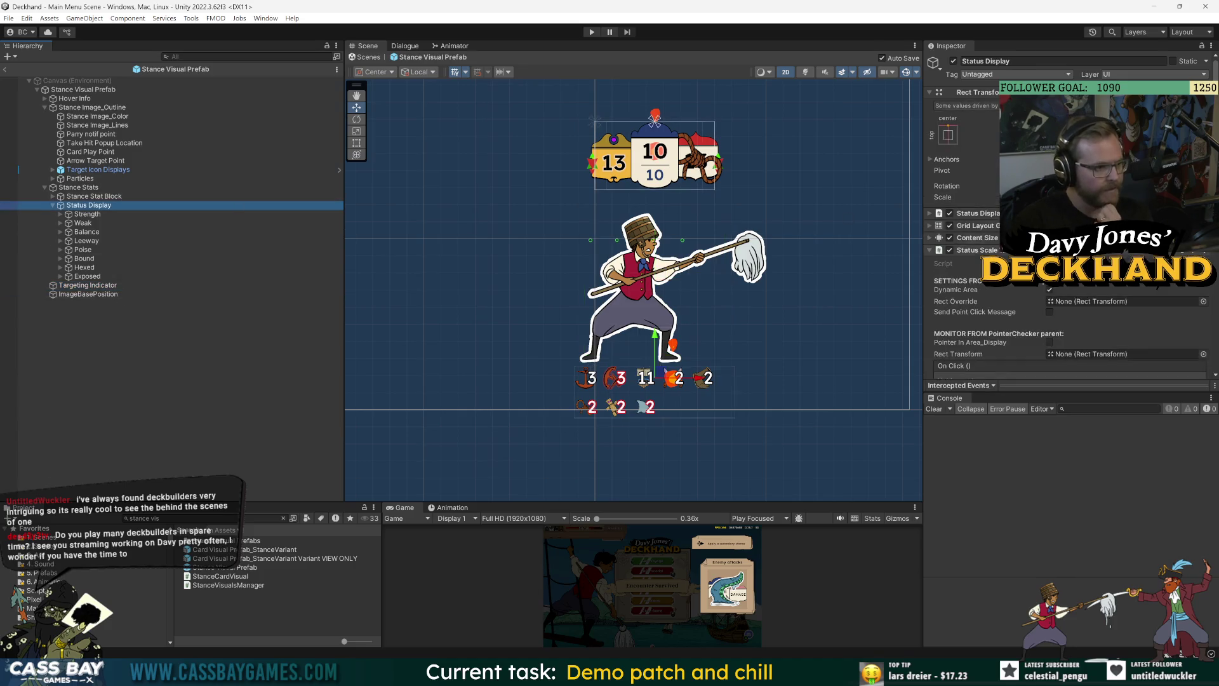
pyautogui.doubleClick(1079, 263)
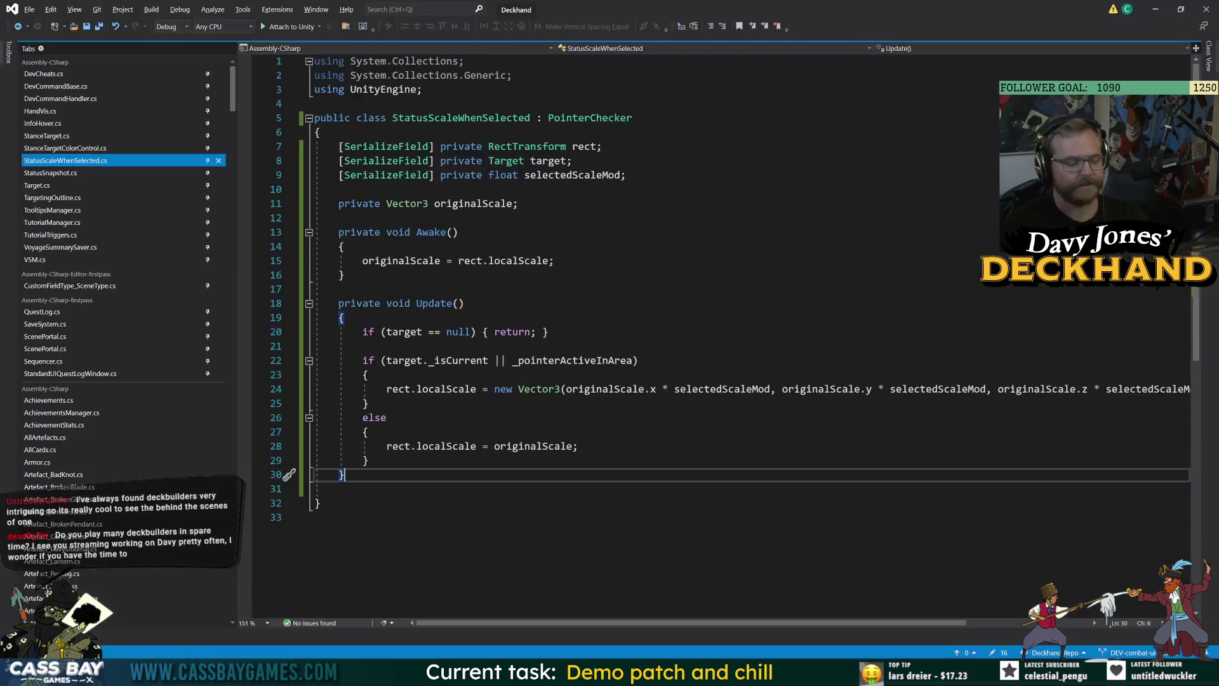
# Step: Add a serialized private float scaleSpeed field with a default of 2
pyautogui.press('Return')
pyautogui.write('[SerializeField] ;')
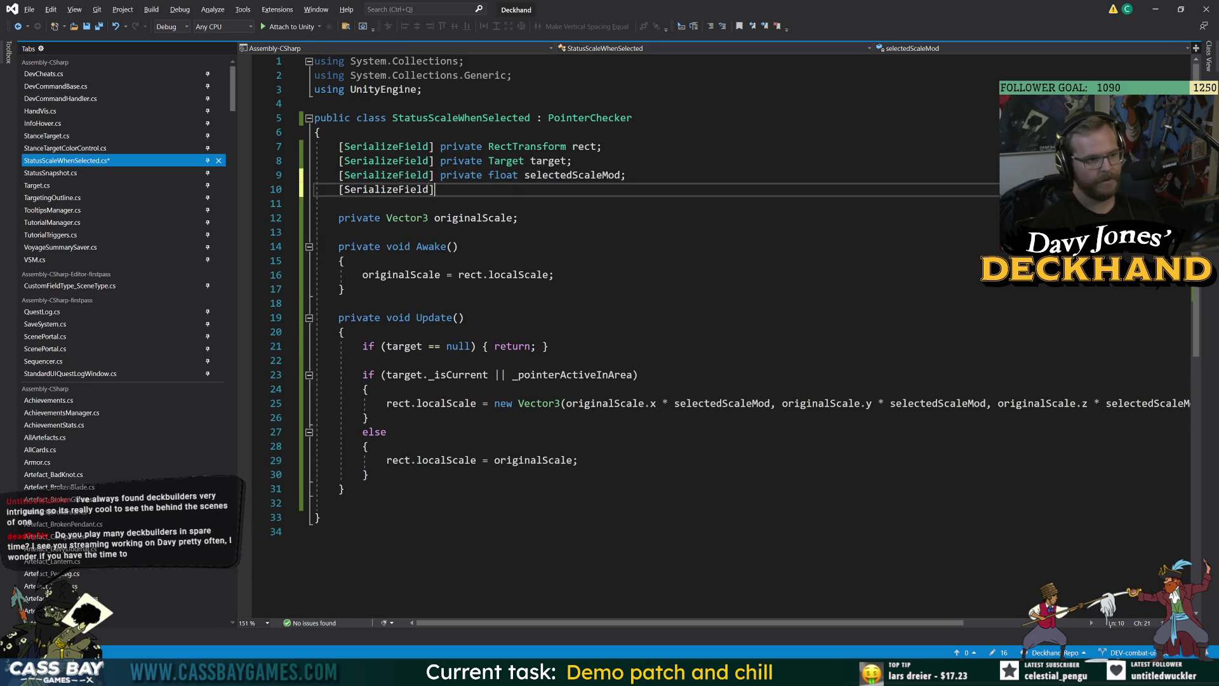
pyautogui.press('BackSpace')
pyautogui.write('private fl')
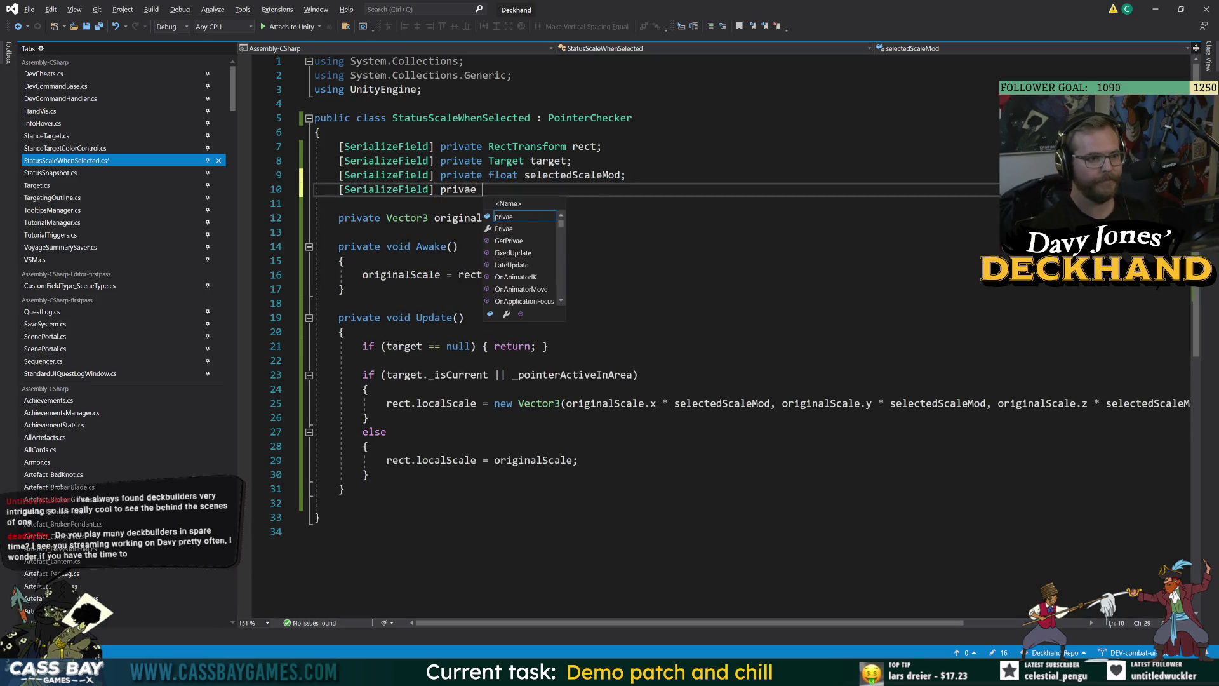
pyautogui.write('oat scaleSpeed;')
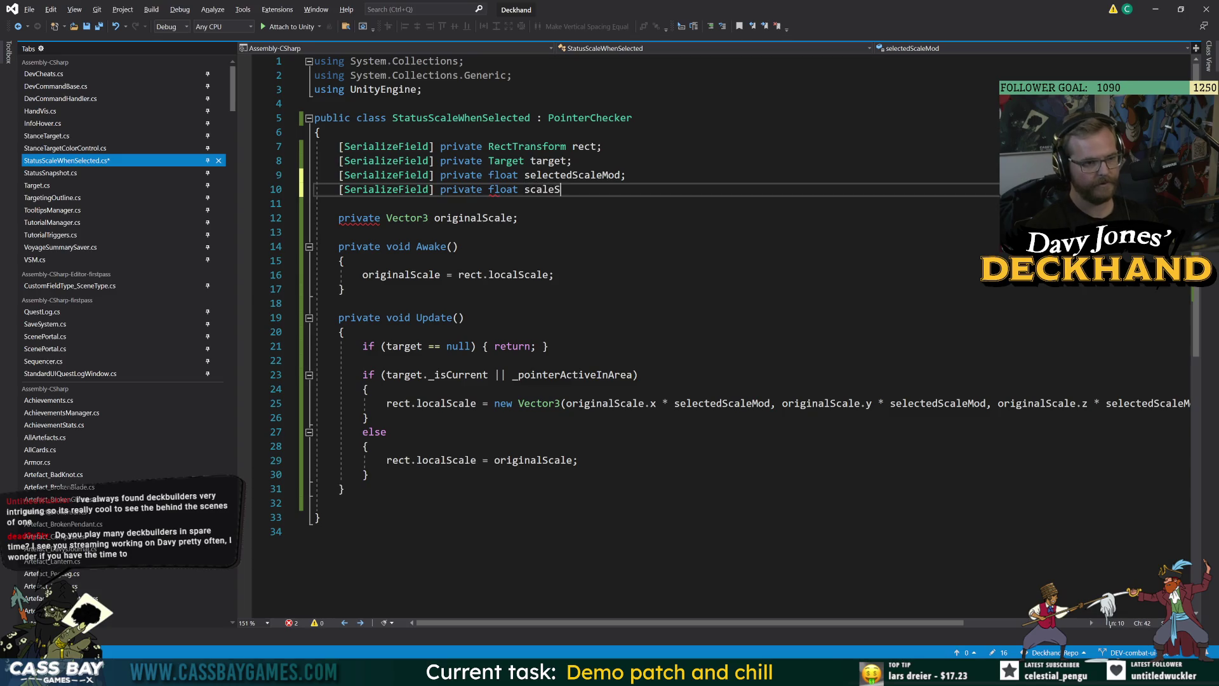
pyautogui.hotkey('ctrl', 's')
pyautogui.press('BackSpace')
pyautogui.write('= 2;')
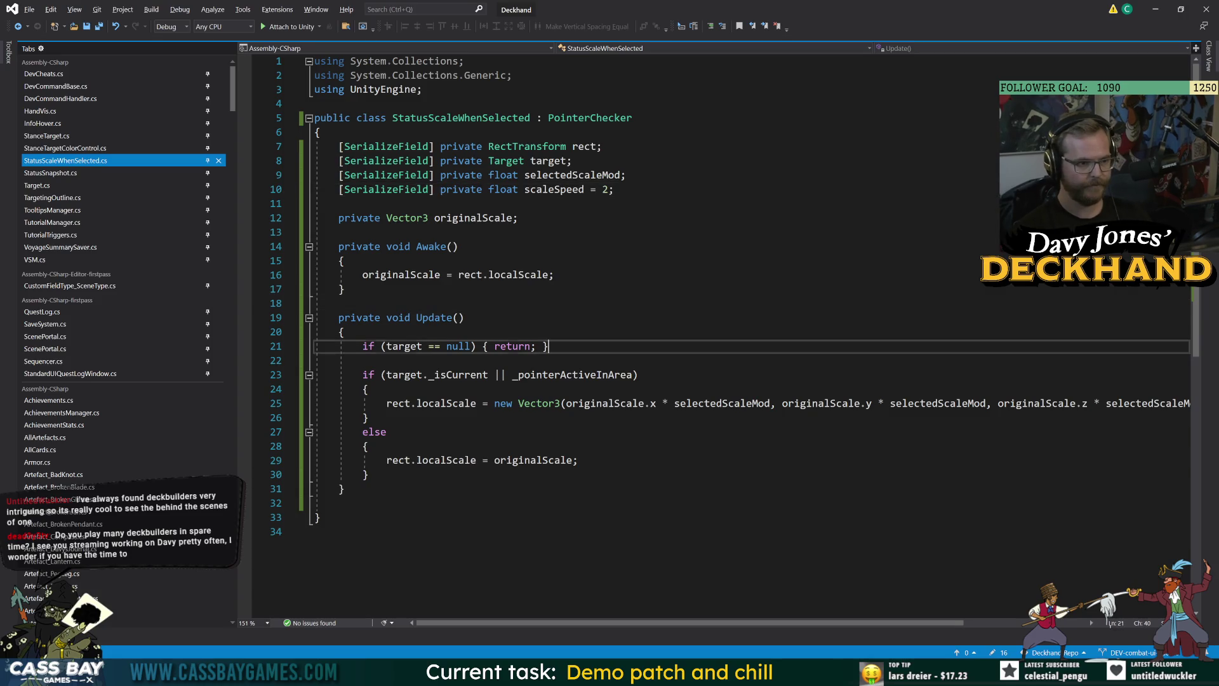
# Step: Add an empty private void FadeToTarget() method below Update
pyautogui.click(343, 488)
pyautogui.press('Return')
pyautogui.press('Return')
pyautogui.write('pr')
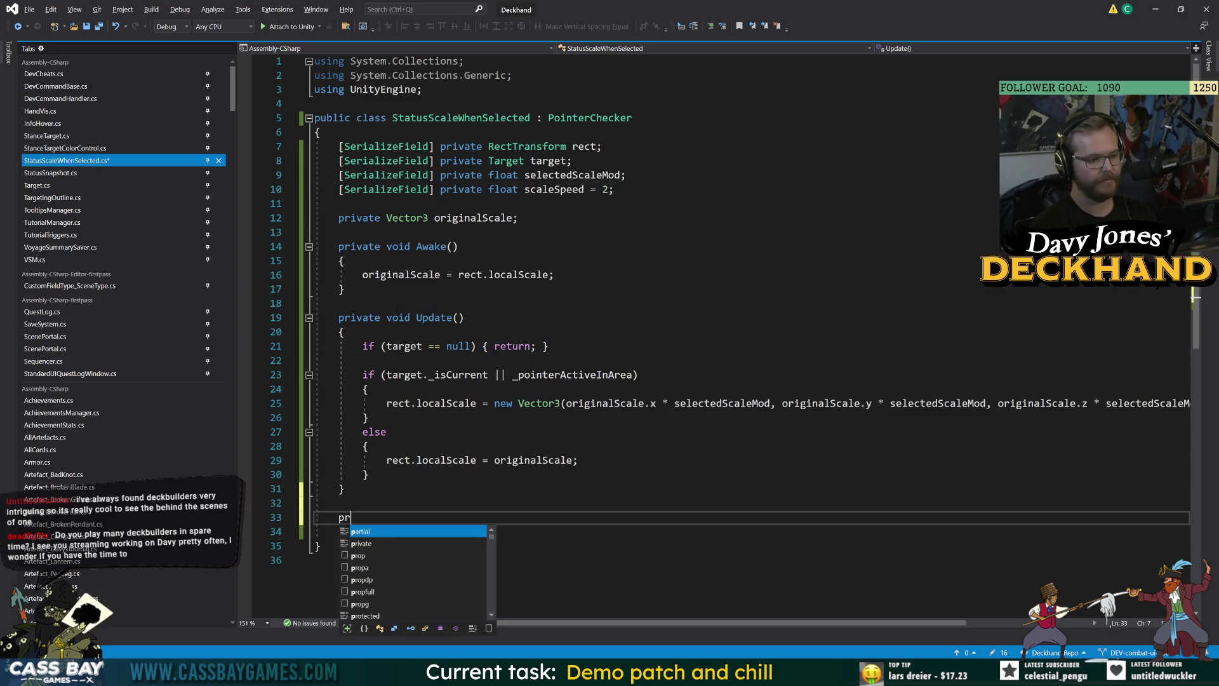
pyautogui.write('ivate void FadeT')
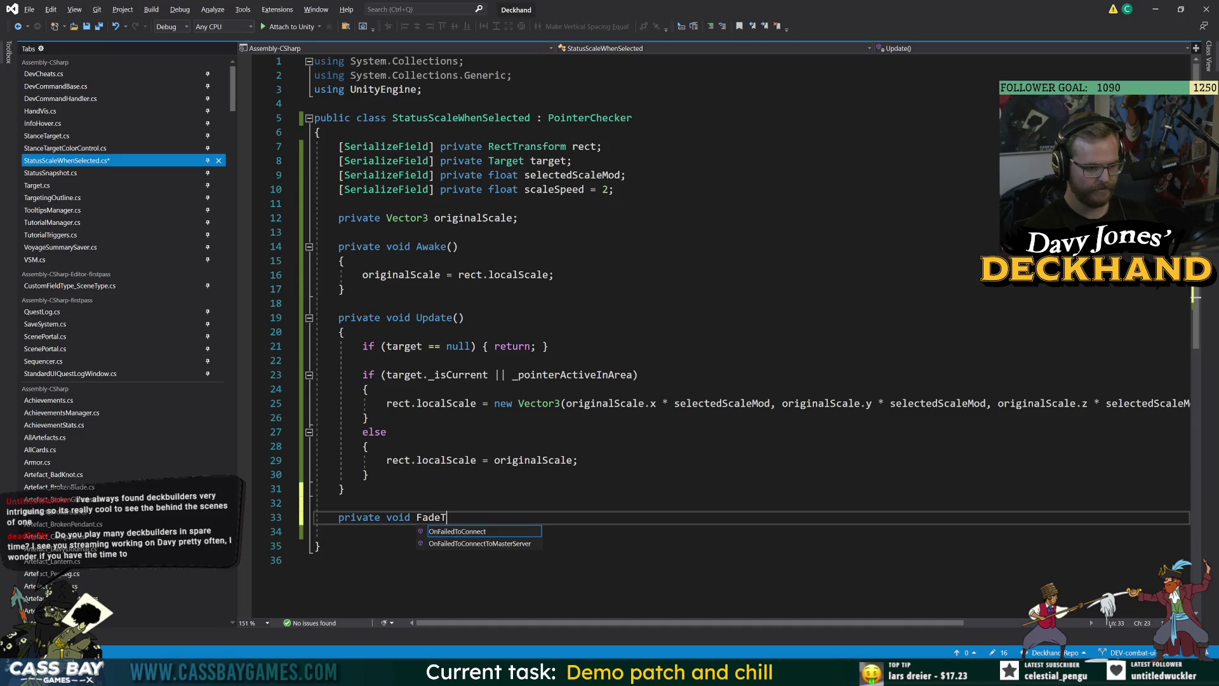
pyautogui.write('oTarget()')
pyautogui.press('Return')
pyautogui.write('{')
pyautogui.press('Return')
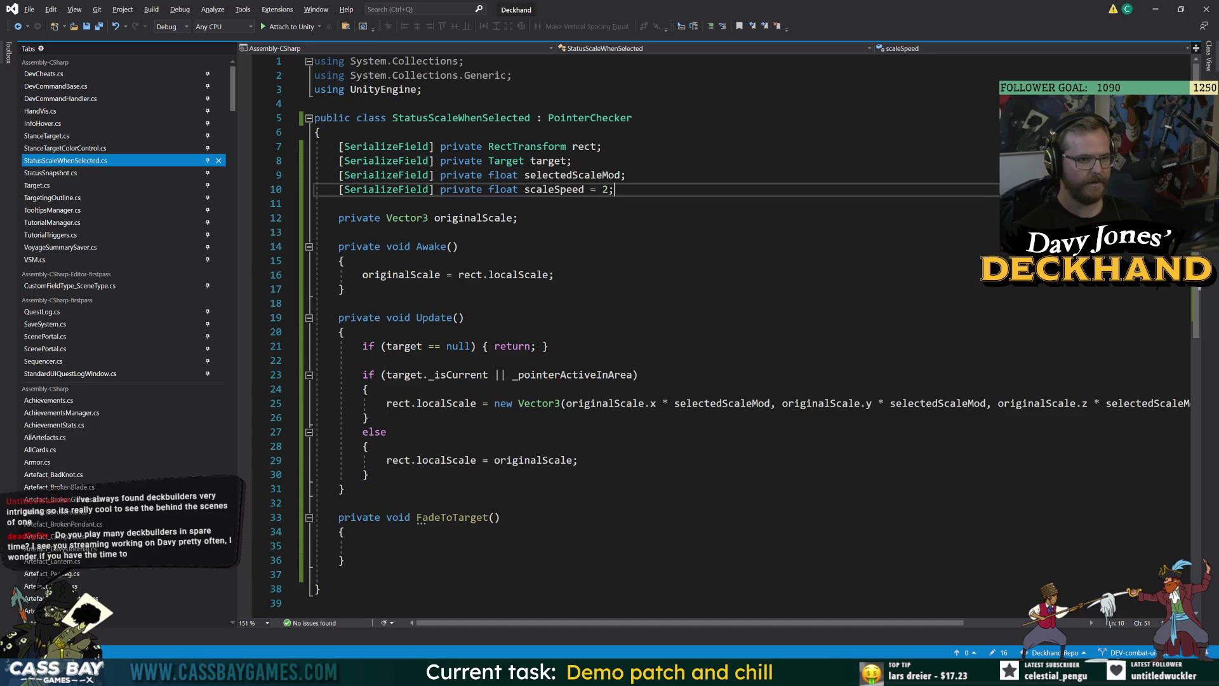
# Step: Add a private Vector3 targetScale field, assign it in Update instead of rect.localScale, and save
pyautogui.click(289, 203)
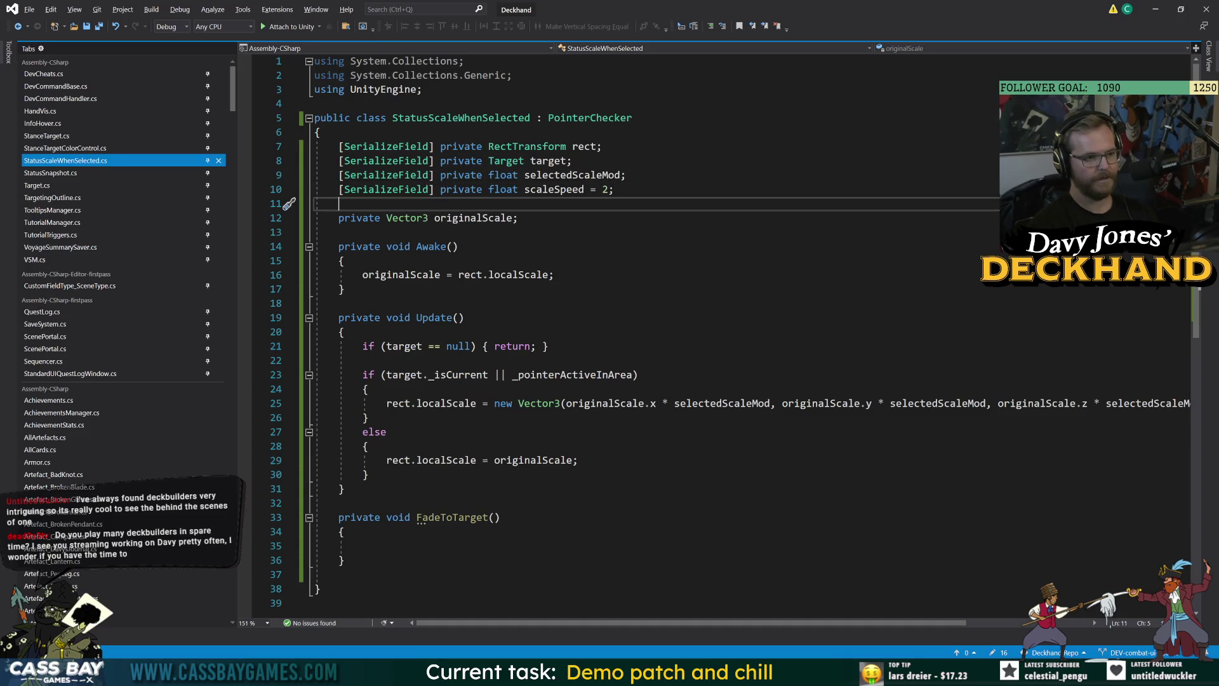
pyautogui.press('Return')
pyautogui.write('private Vector3 ')
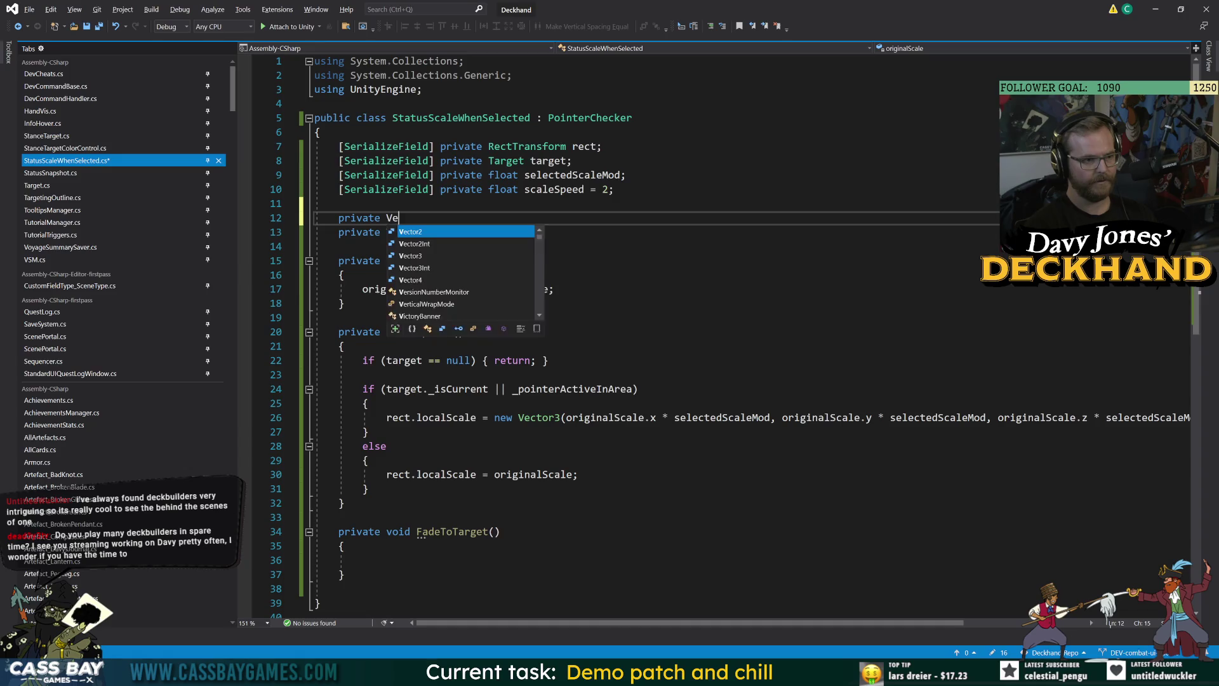
pyautogui.write('targetScale;')
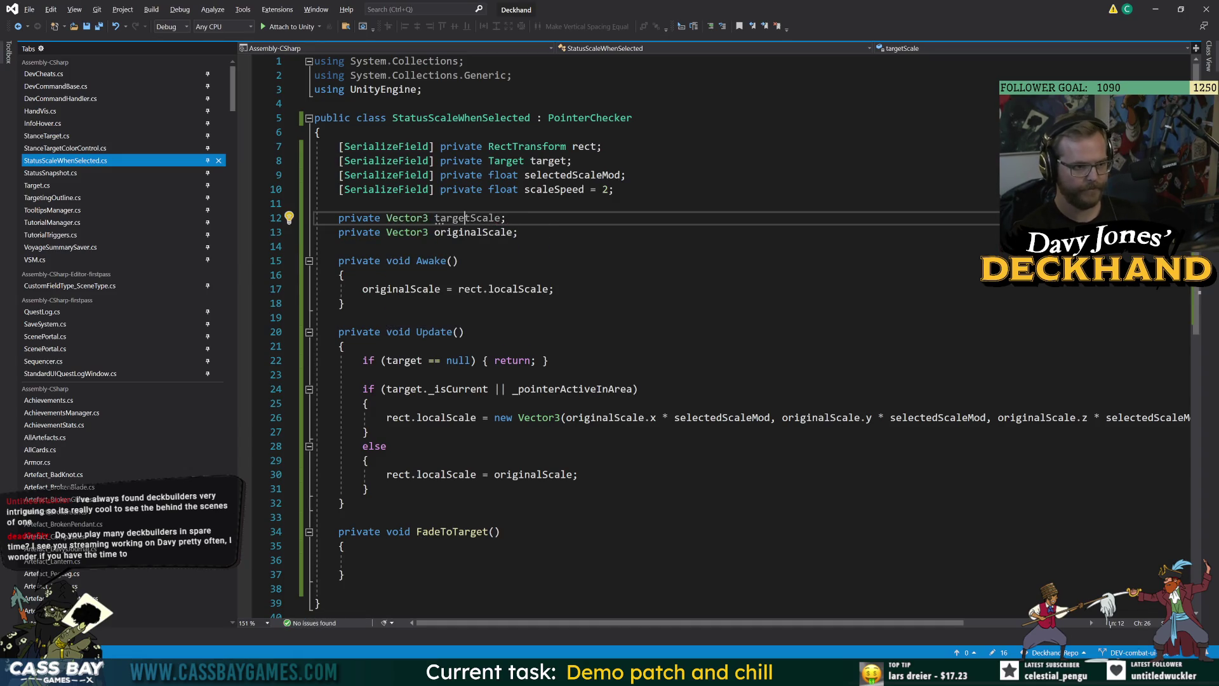
pyautogui.moveTo(476, 417); pyautogui.dragTo(386, 417)
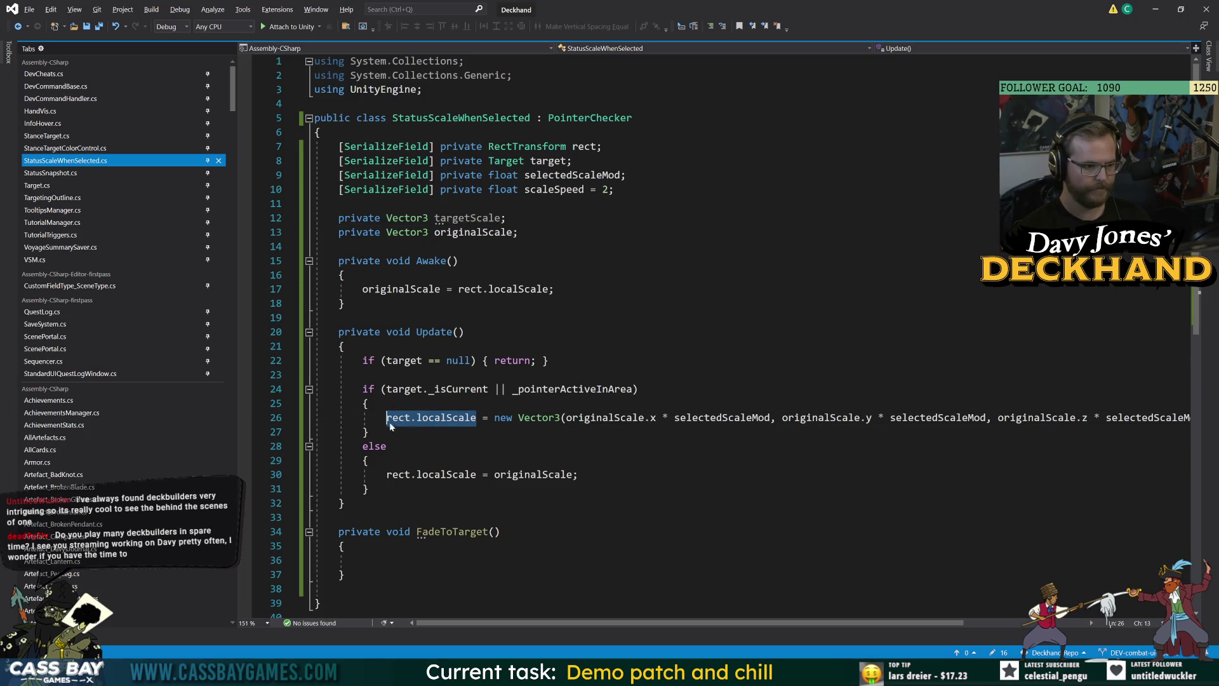
pyautogui.write('targetScale')
pyautogui.moveTo(477, 475); pyautogui.dragTo(386, 474)
pyautogui.write('targetScale')
pyautogui.hotkey('ctrl', 's')
pyautogui.click(508, 545)
pyautogui.press('Down')
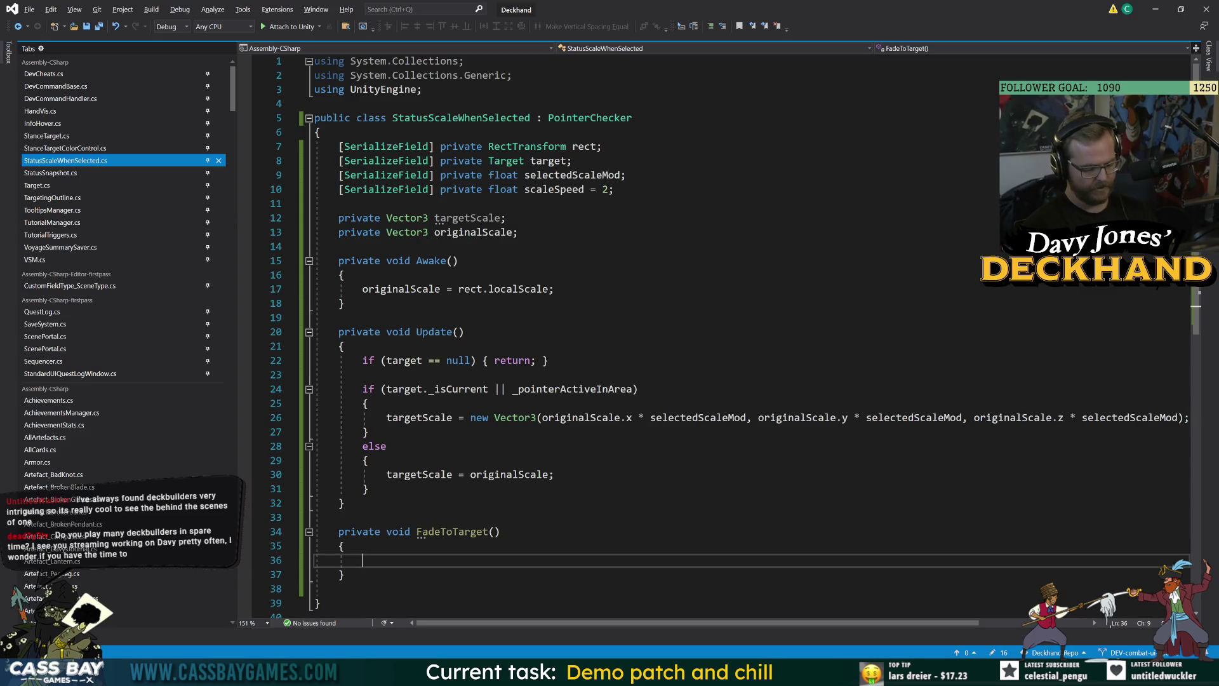
# Step: Make FadeToTarget set rect.localScale = Vector3.Lerp(rect.localScale, targetScale, Time.deltaTime * scaleSpeed)
pyautogui.write('rec')
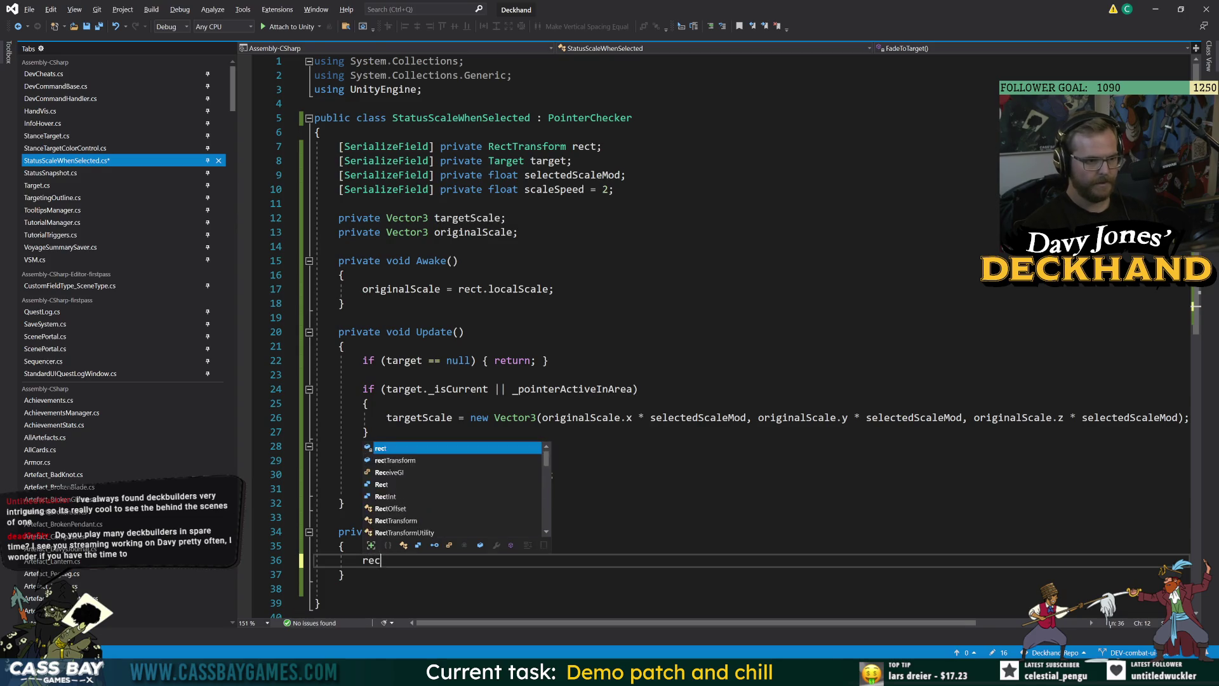
pyautogui.write('t.localS')
pyautogui.press('Tab')
pyautogui.write('= ')
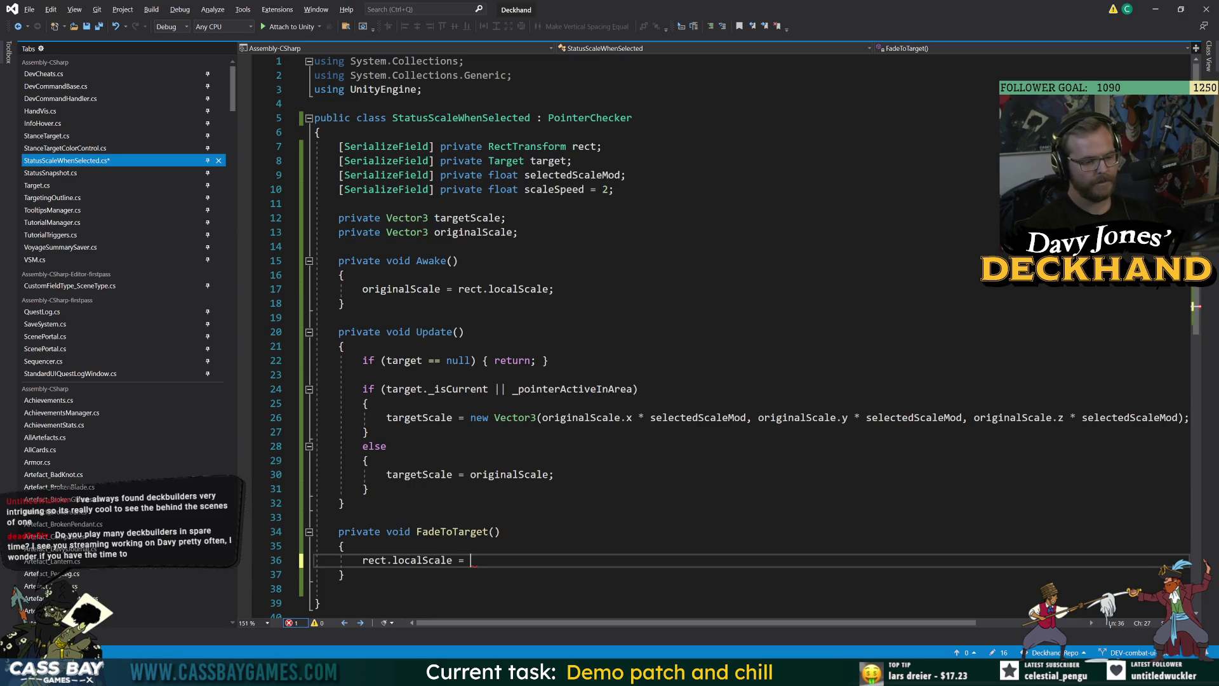
pyautogui.write('VecT')
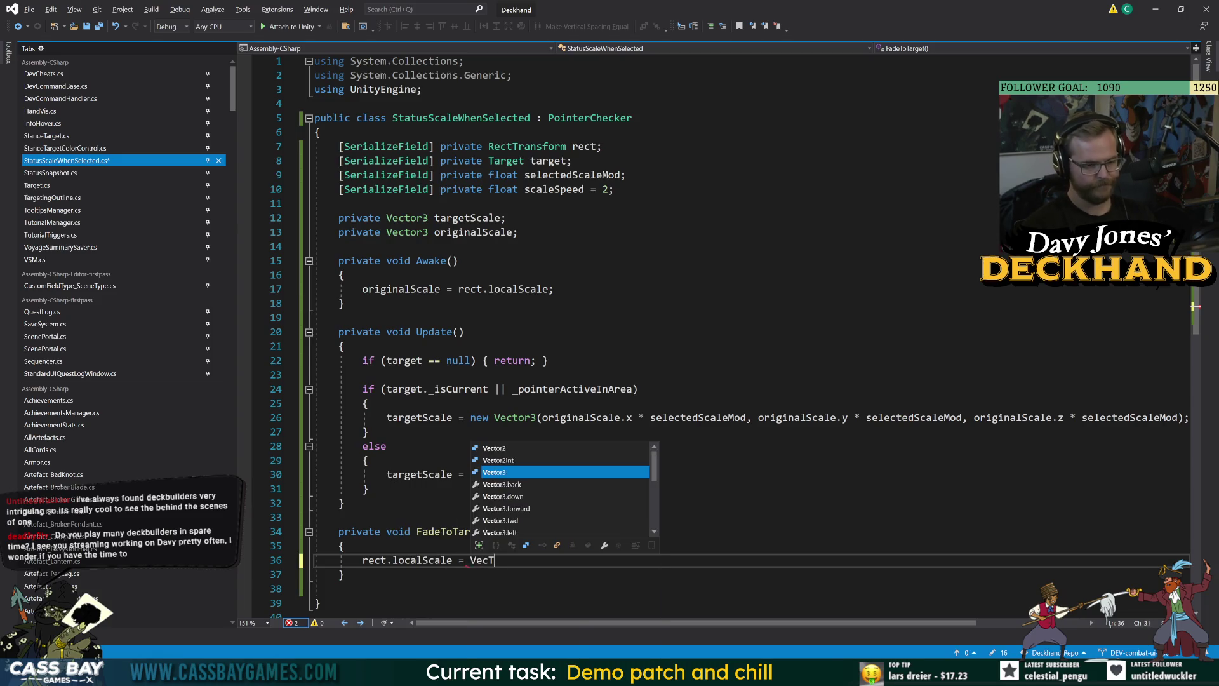
pyautogui.write('.ler')
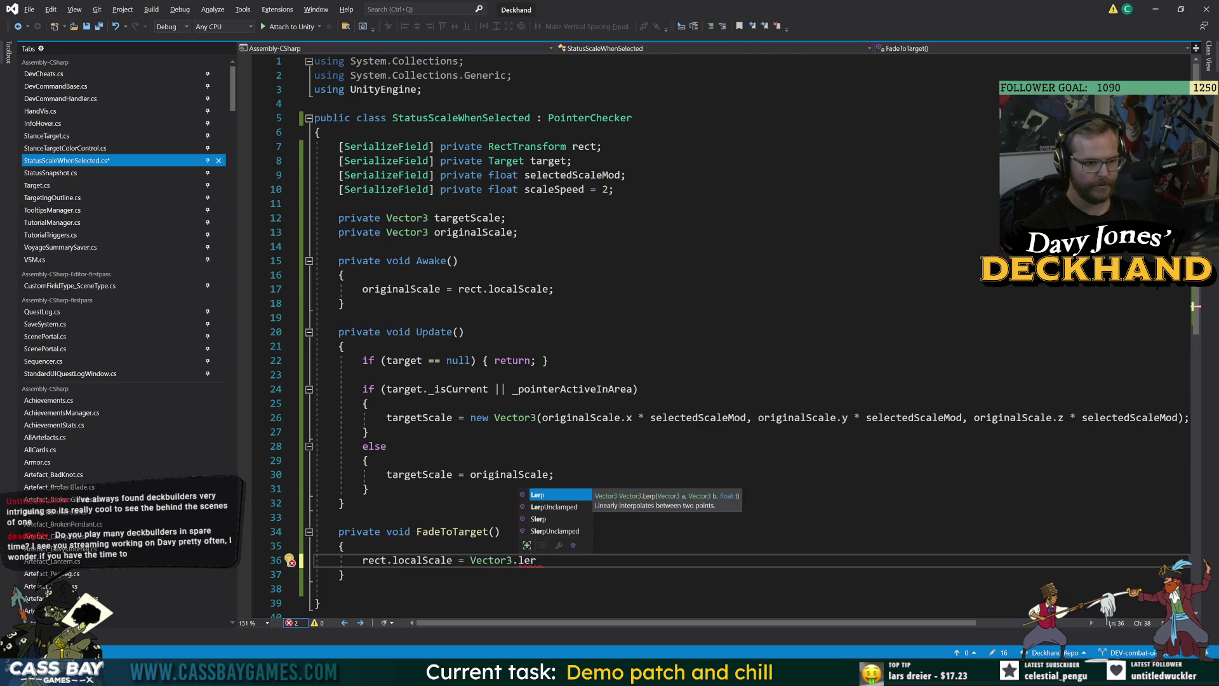
pyautogui.write('(rect.l')
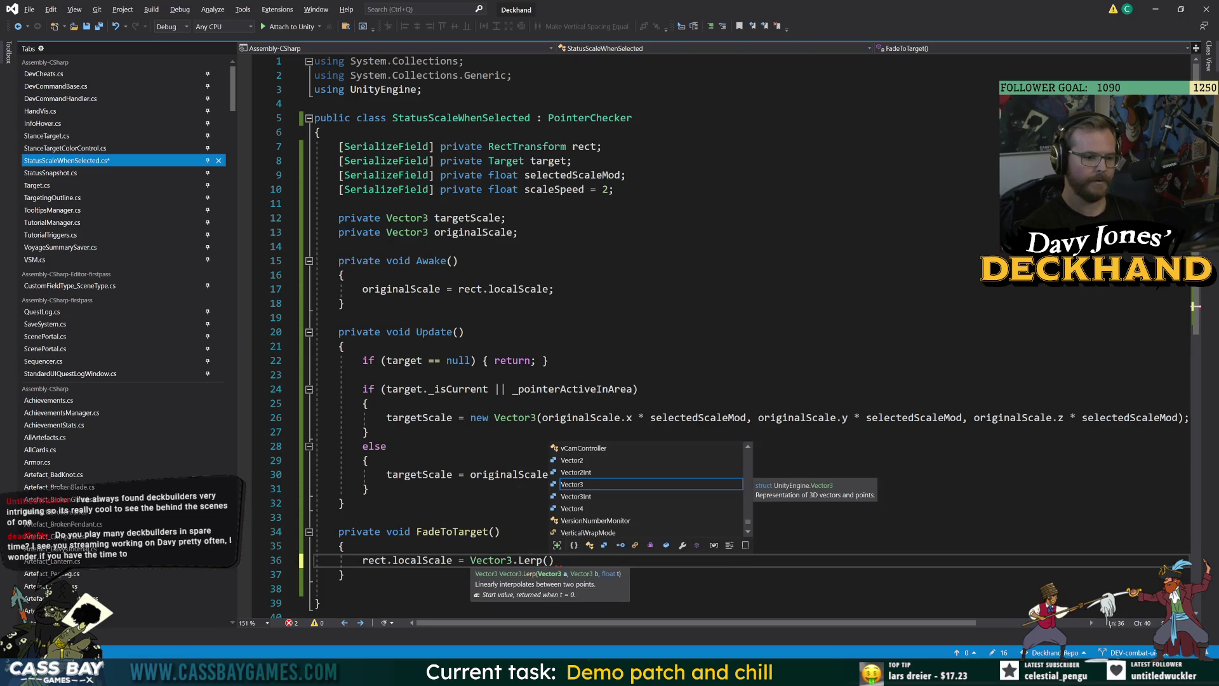
pyautogui.write('ocal')
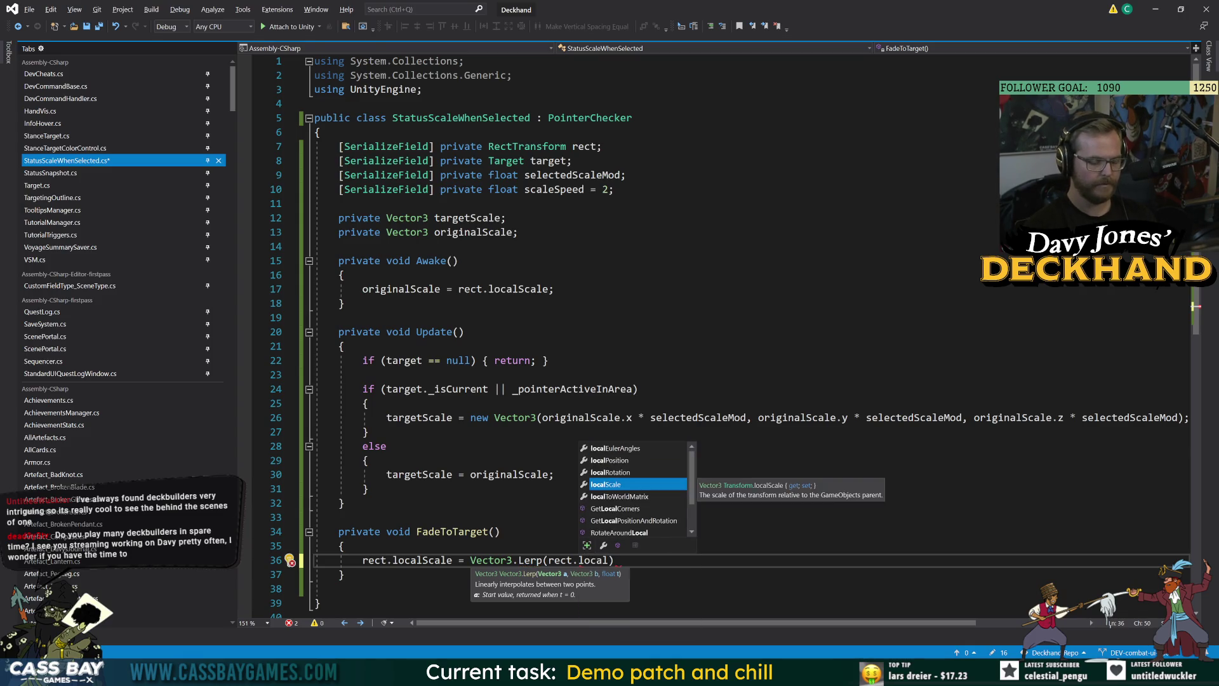
pyautogui.press('Tab')
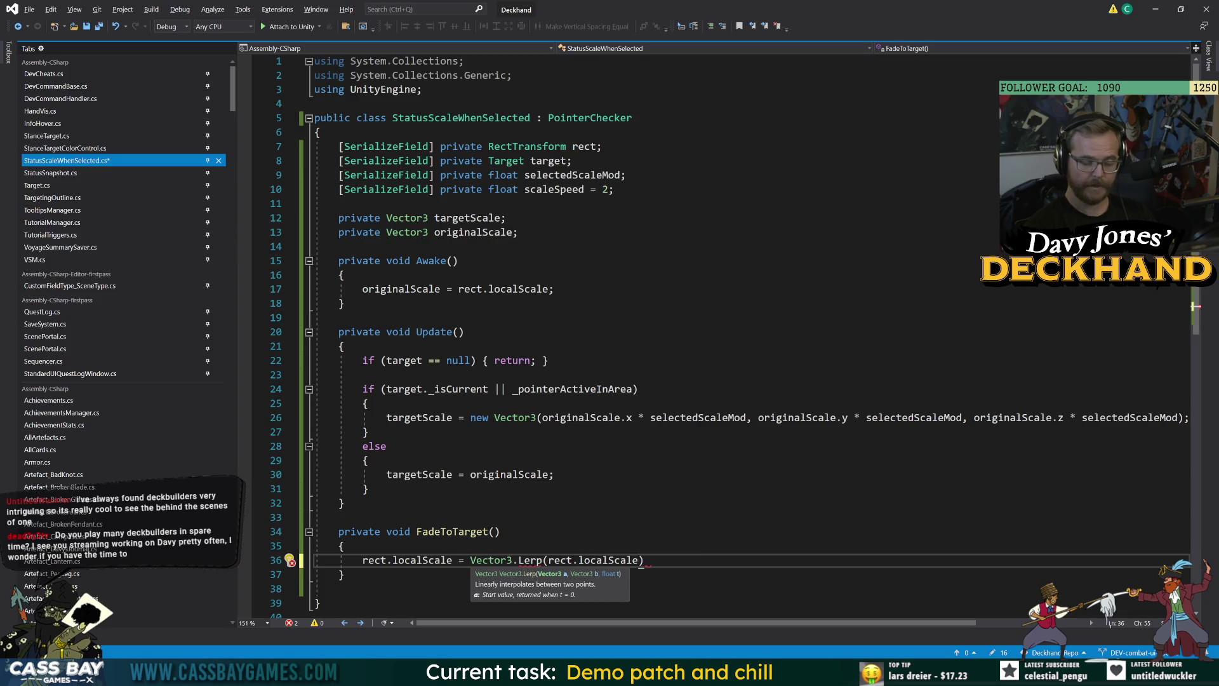
pyautogui.write(', targ')
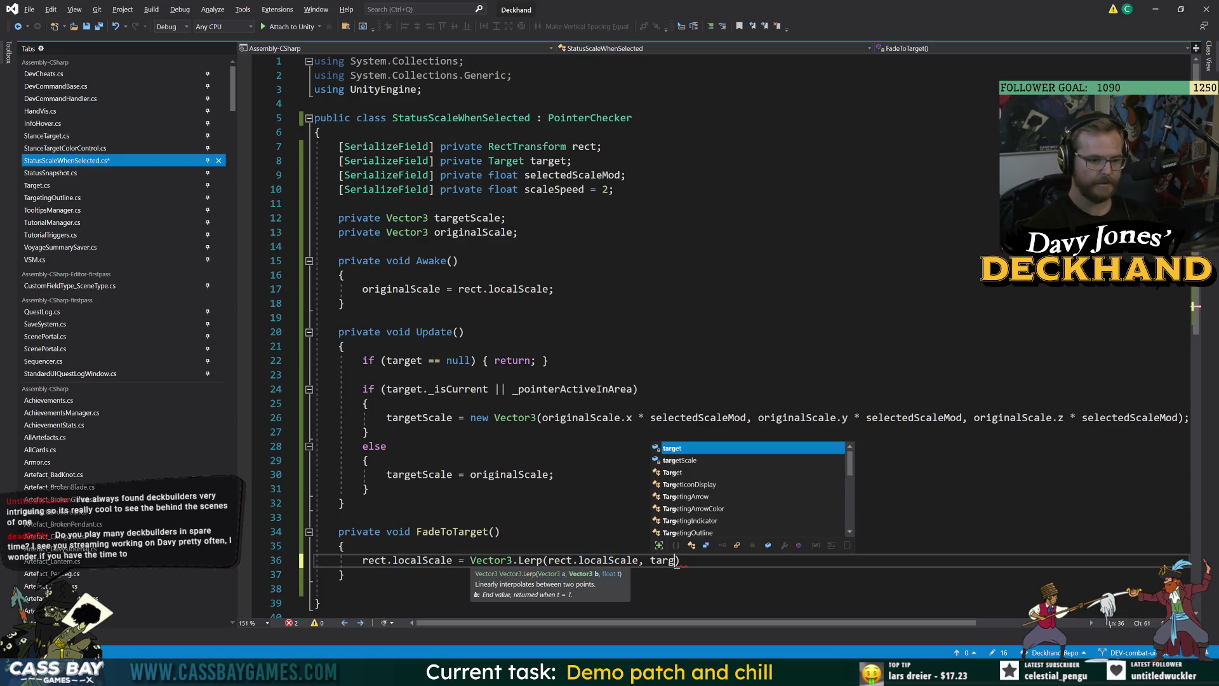
pyautogui.press('Tab')
pyautogui.write(', Time.d')
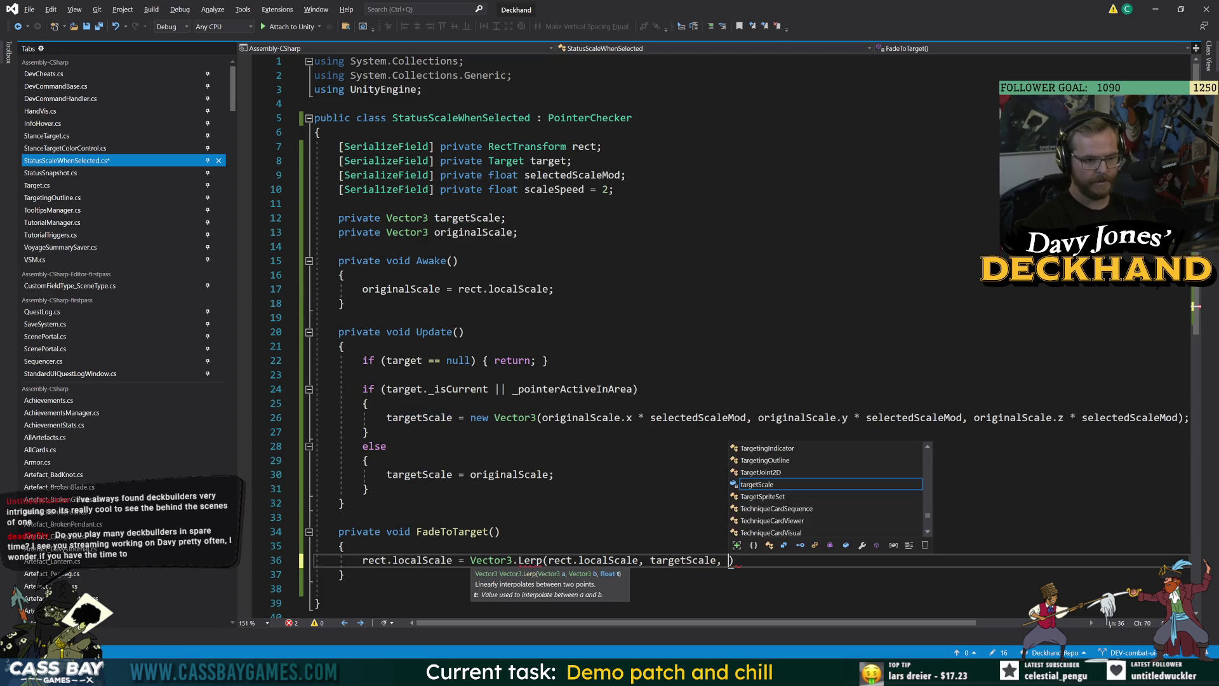
pyautogui.write('e')
pyautogui.press('Tab')
pyautogui.write('* scaleSpee')
pyautogui.press('Tab')
pyautogui.write(')')
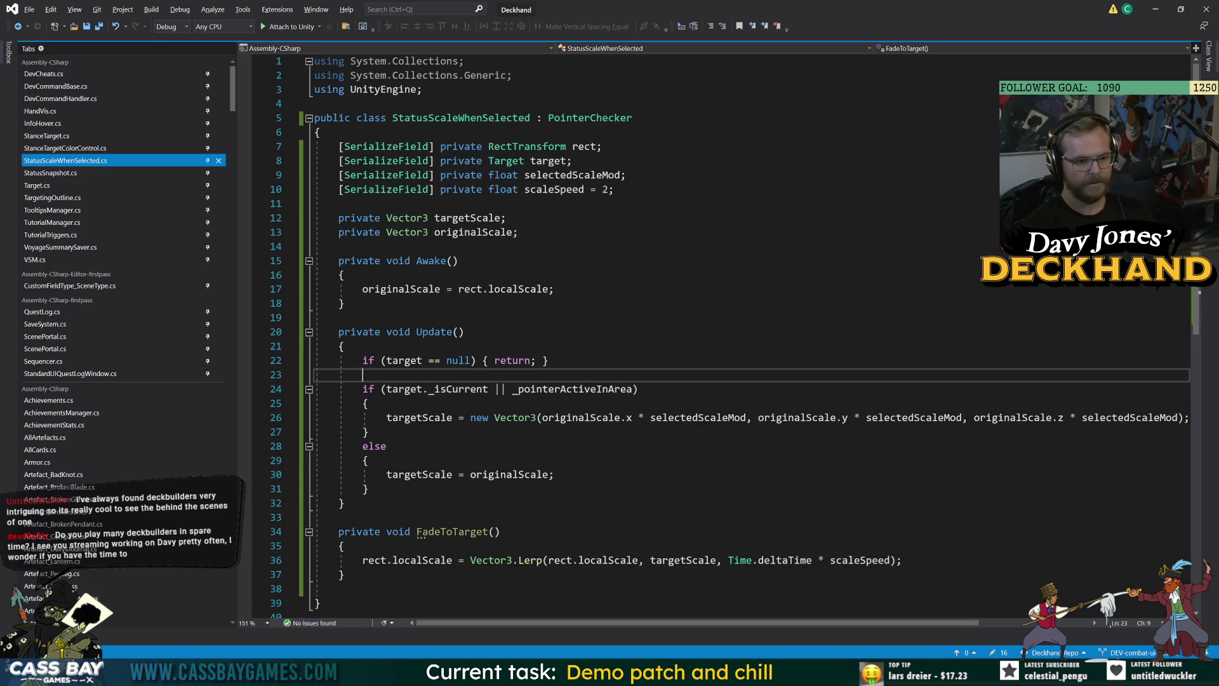
# Step: Call FadeToTarget(); at the end of Update after the if/else, then return to Unity
pyautogui.click(365, 375)
pyautogui.click(368, 488)
pyautogui.click(500, 532)
pyautogui.click(368, 488)
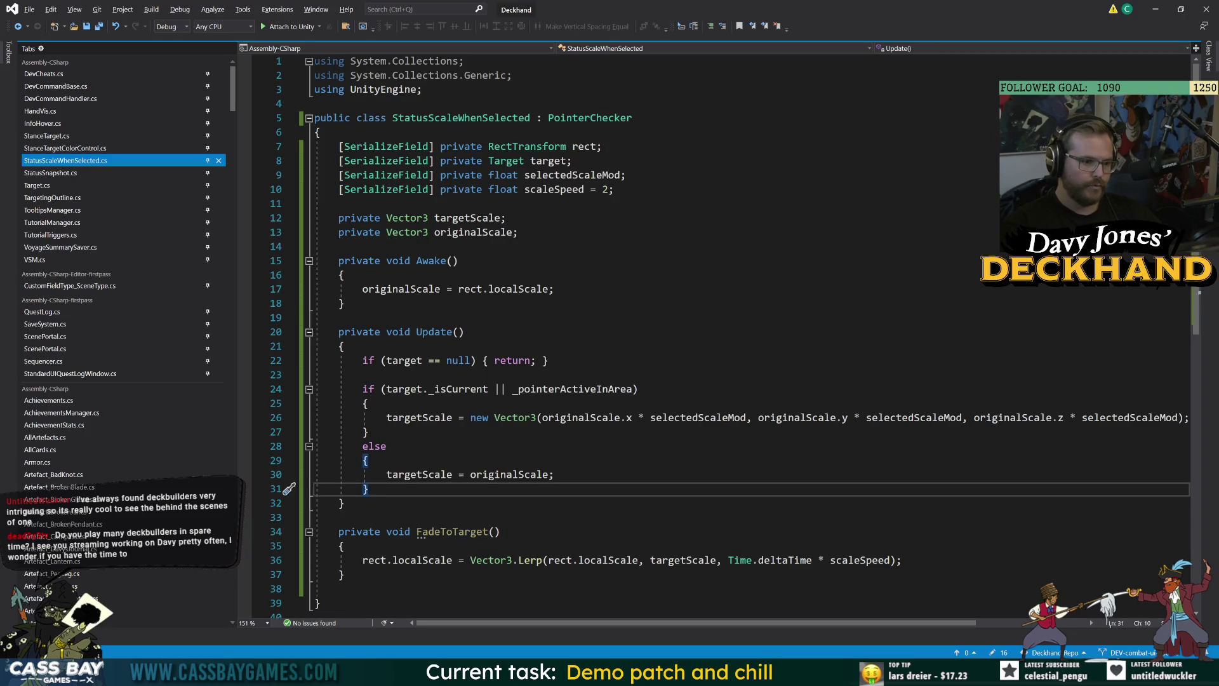
pyautogui.moveTo(499, 531); pyautogui.dragTo(421, 533)
pyautogui.hotkey('ctrl', 'c')
pyautogui.click(369, 488)
pyautogui.press('Return')
pyautogui.press('Return')
pyautogui.hotkey('ctrl', 'v')
pyautogui.write(';')
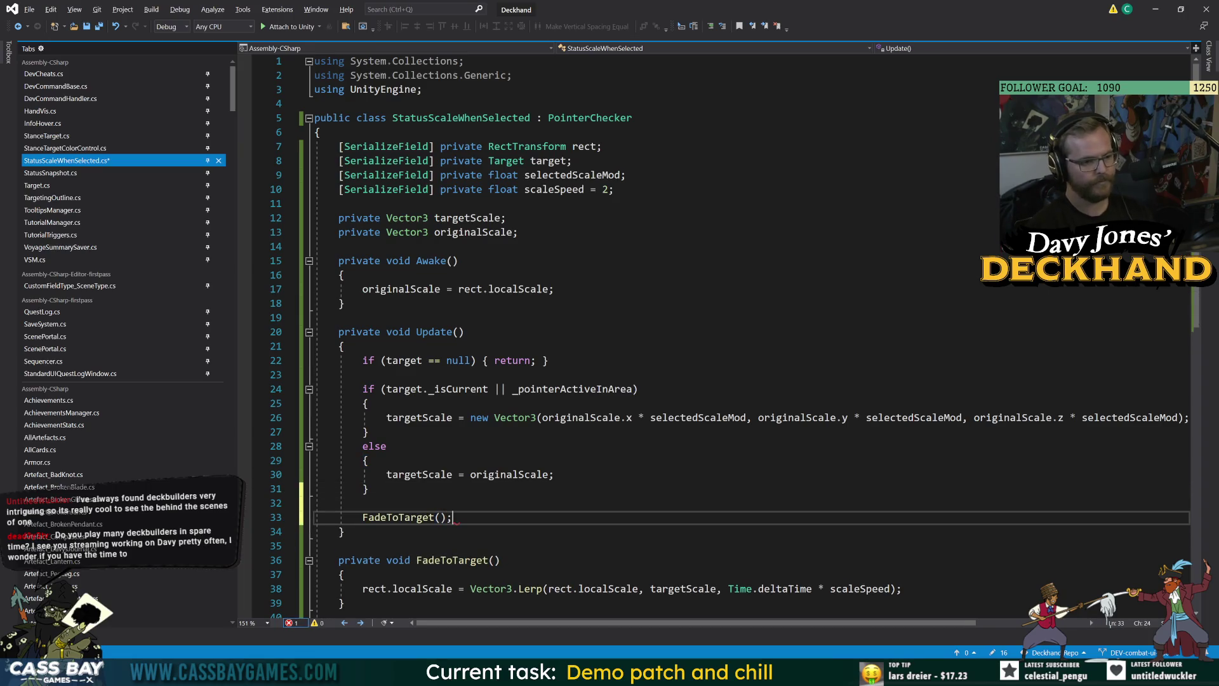
pyautogui.click(368, 460)
pyautogui.hotkey('alt', 'Tab')
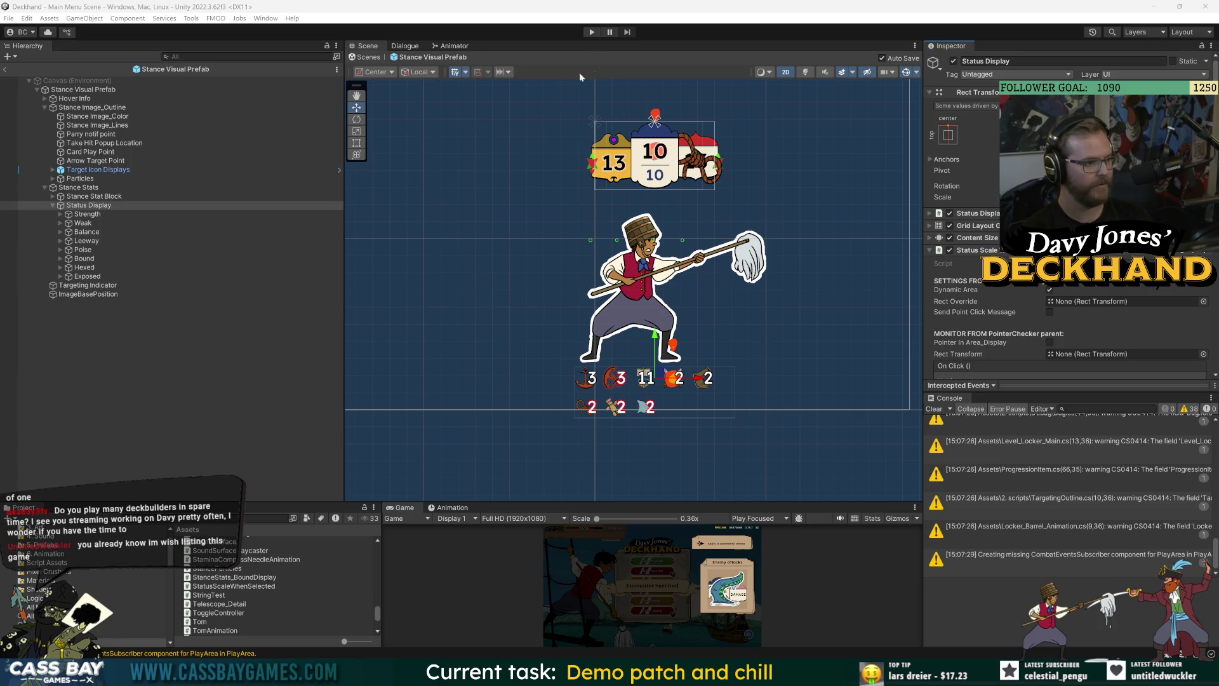
# Step: Enter Play mode once the changed scripts finish recompiling
pyautogui.click(593, 33)
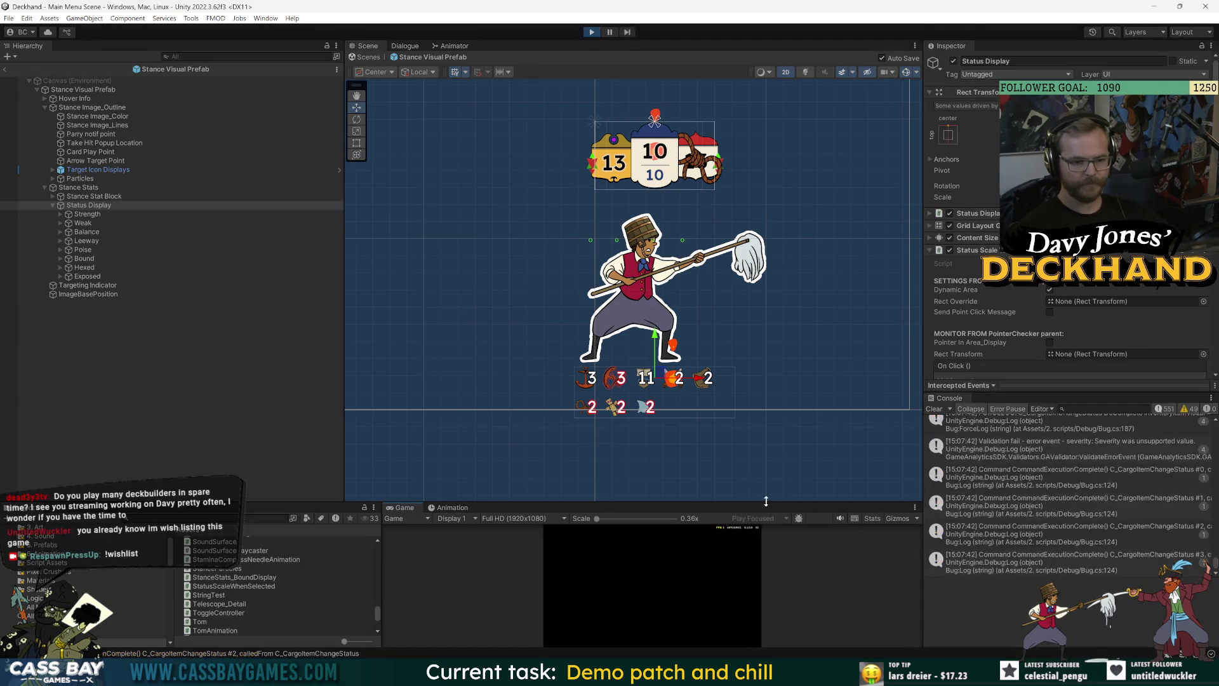
# Step: Enlarge the Game view, continue the saved voyage, and lower the Master and Music volumes
pyautogui.moveTo(739, 502); pyautogui.dragTo(732, 309)
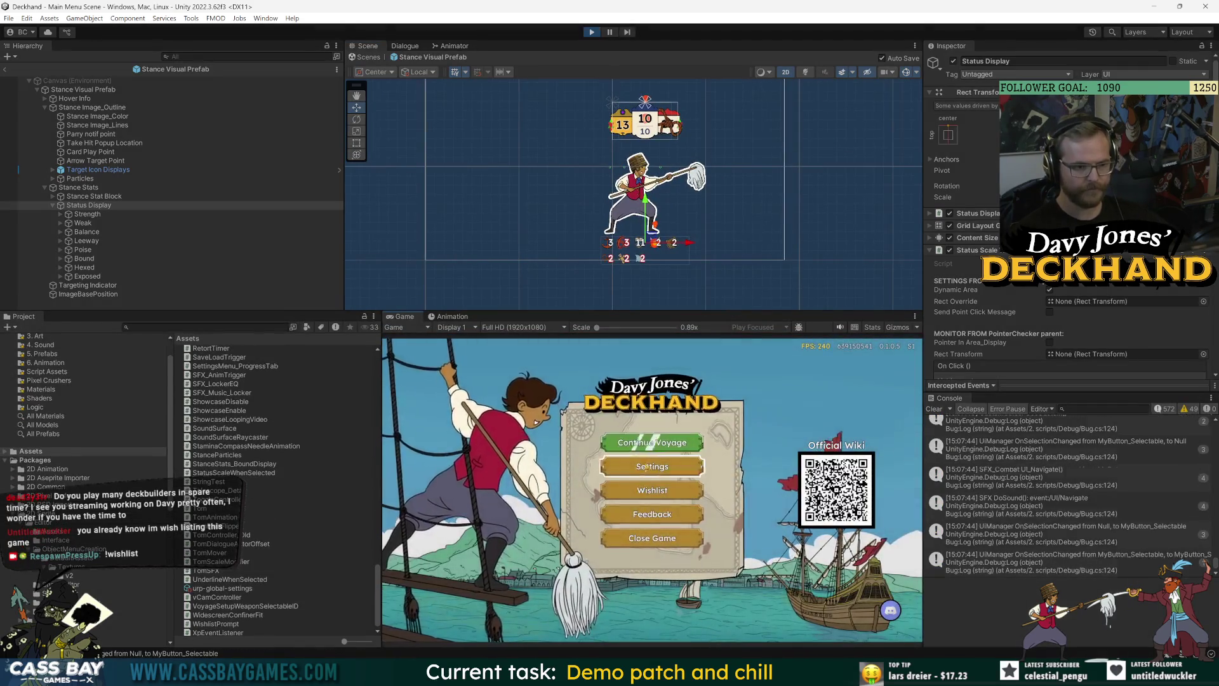
pyautogui.click(655, 451)
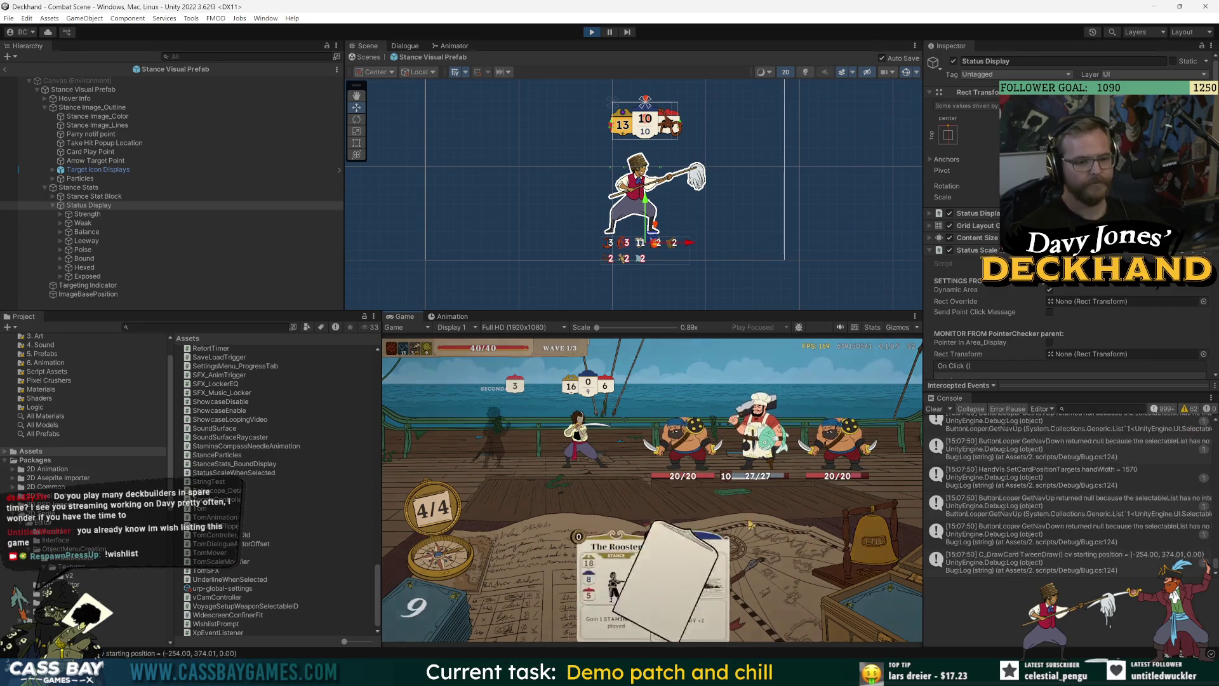
pyautogui.press('Escape')
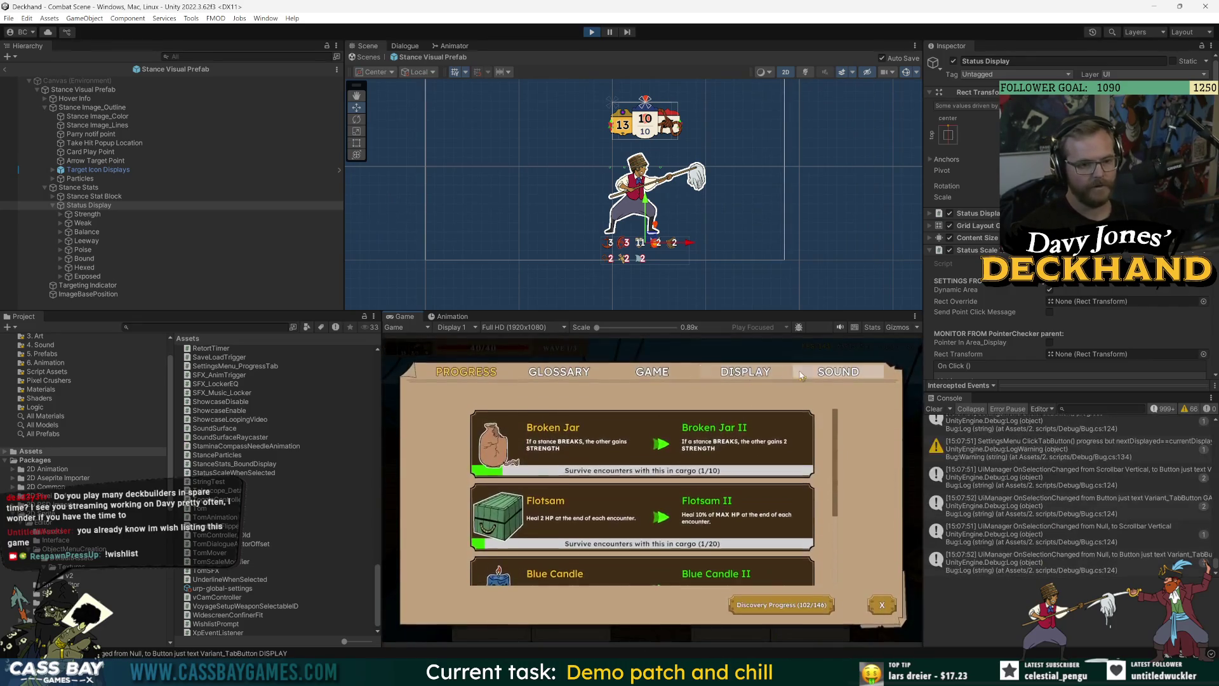
pyautogui.moveTo(600, 465)
pyautogui.mouseDown()
pyautogui.moveTo(637, 465)
pyautogui.moveTo(649, 492)
pyautogui.mouseUp()
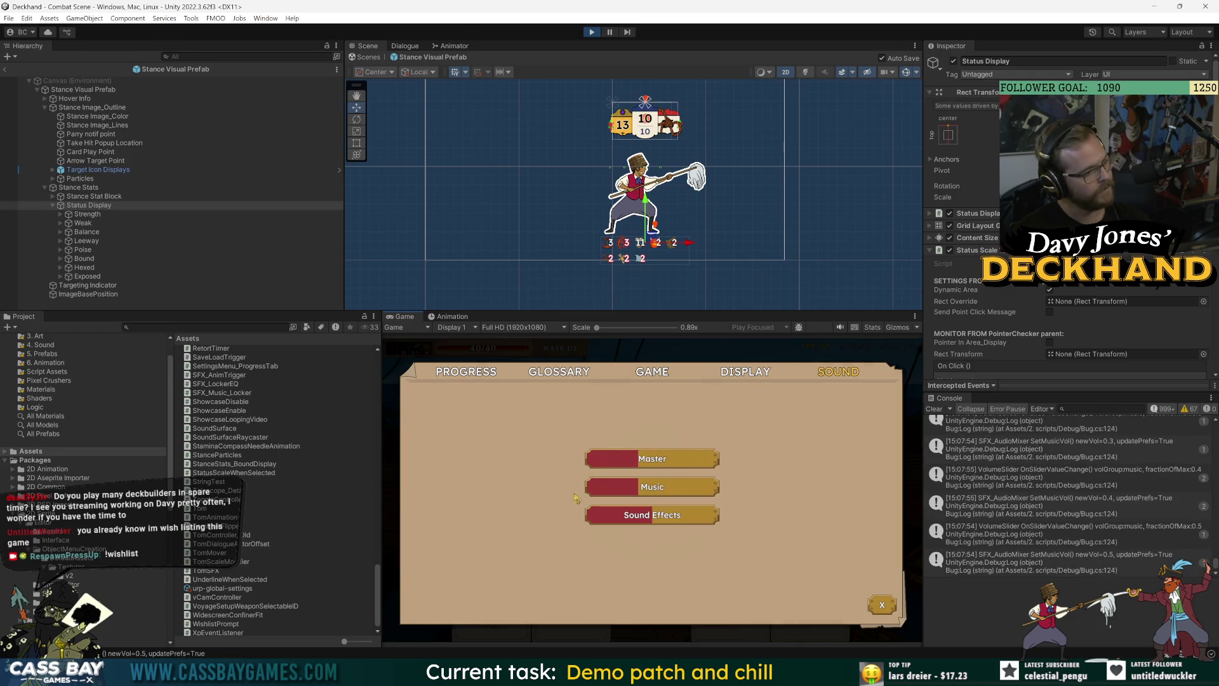
pyautogui.press('Escape')
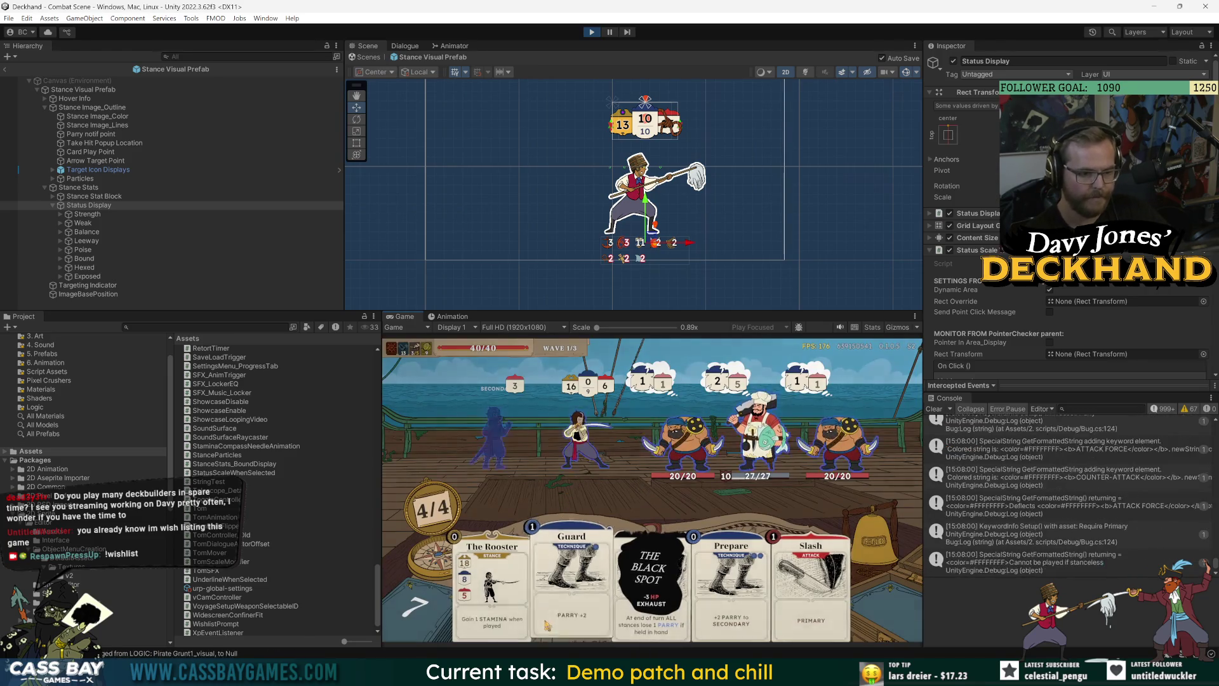
# Step: Play The Rooster, The Black Spot, Guard, Prepare and Slash on the chef, then stop Play mode
pyautogui.click(508, 600)
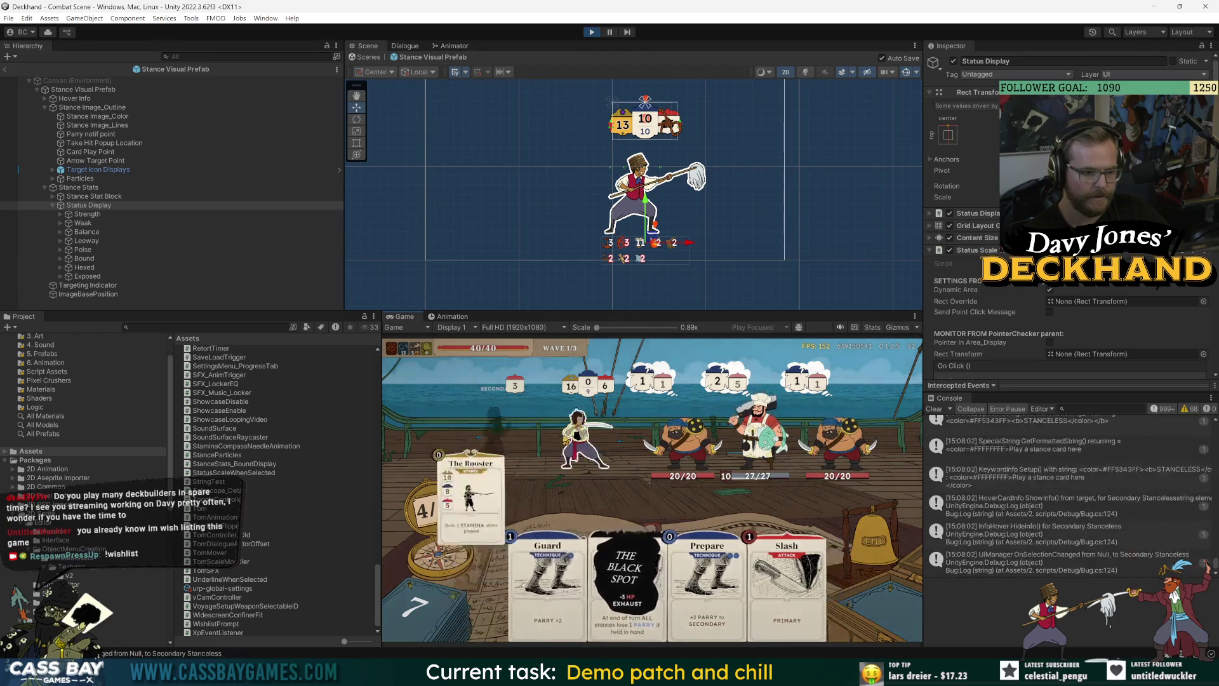
pyautogui.moveTo(648, 571); pyautogui.dragTo(597, 440)
pyautogui.click(569, 559)
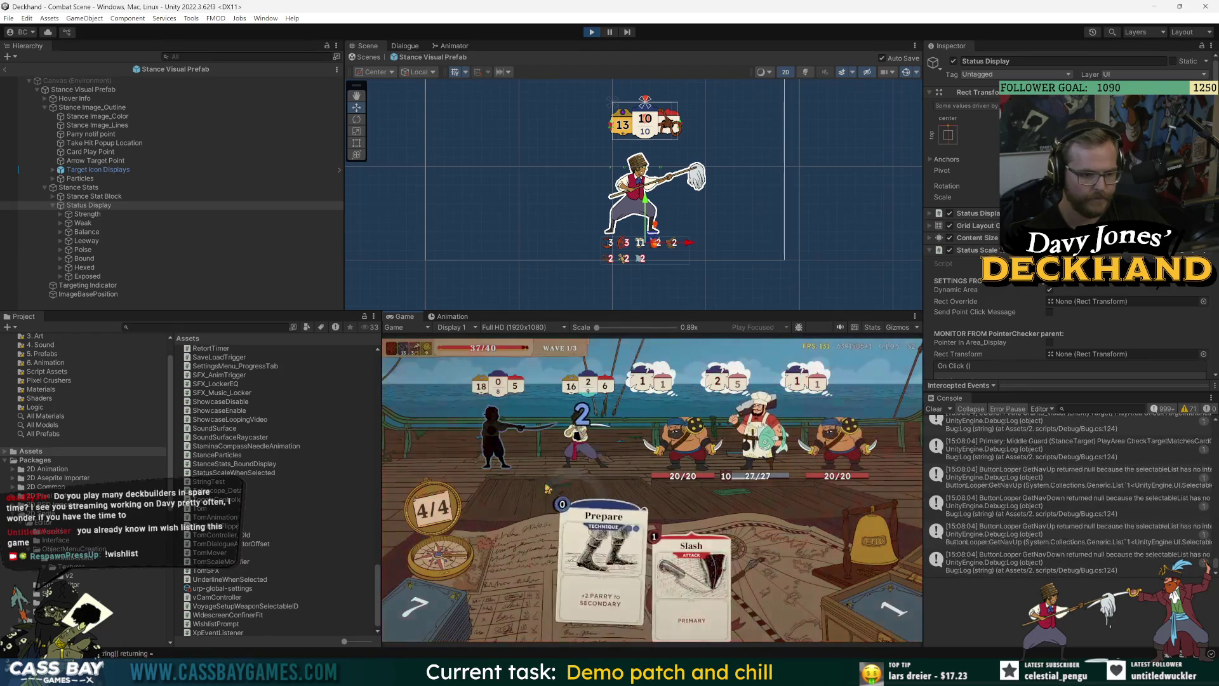
pyautogui.click(649, 572)
pyautogui.moveTo(728, 571); pyautogui.dragTo(759, 438)
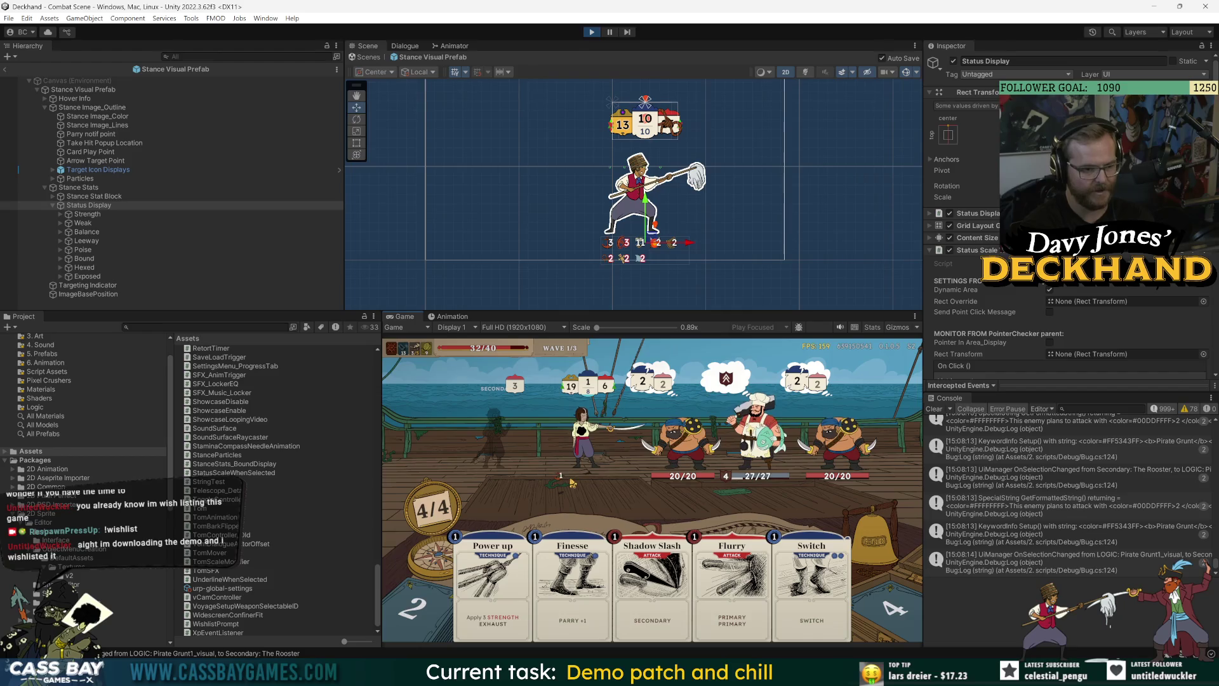
pyautogui.click(167, 206)
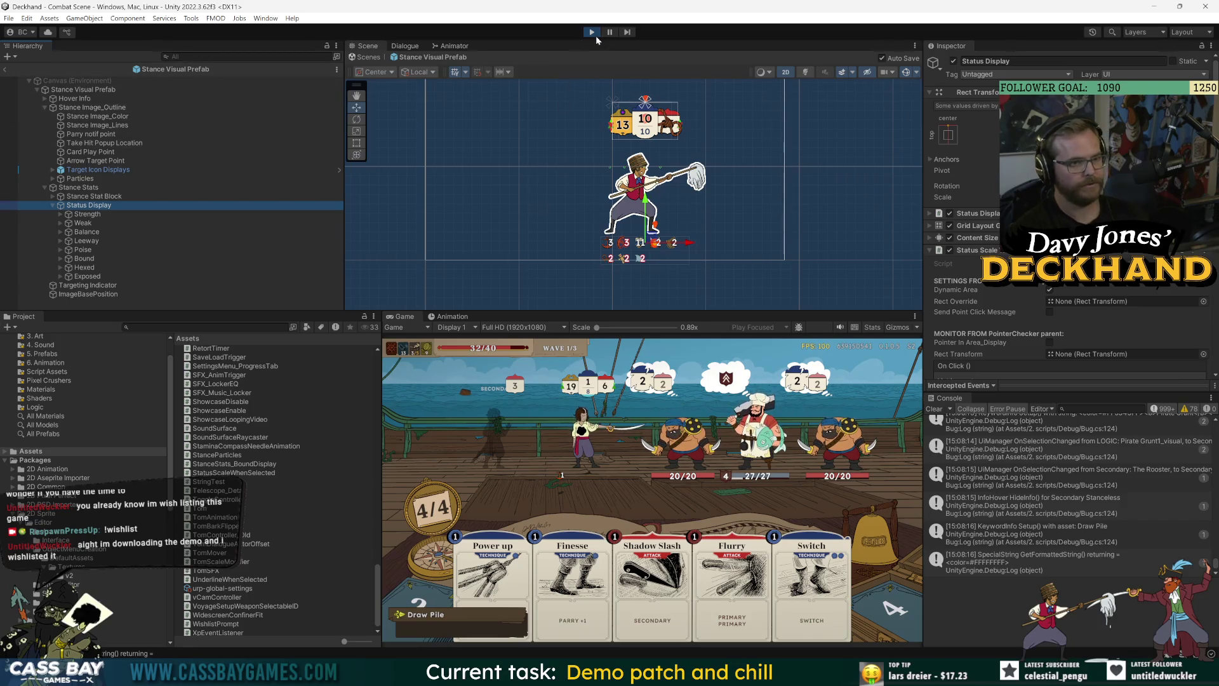
pyautogui.hotkey('ctrl', 'p')
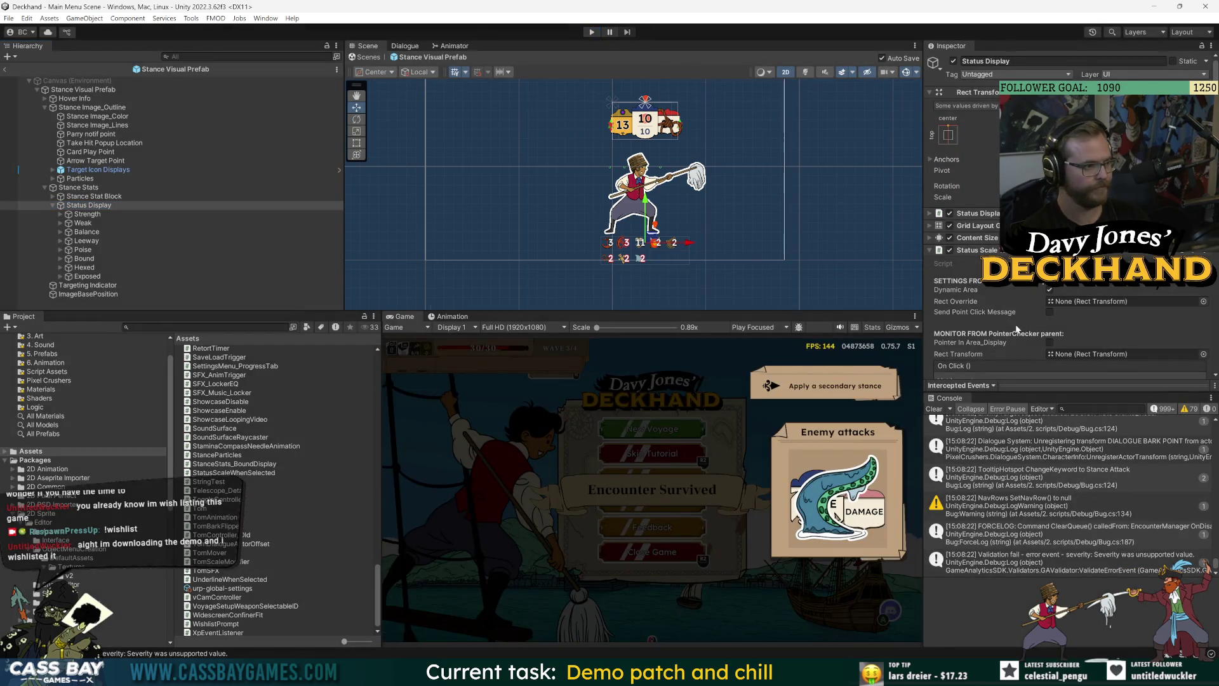
# Step: Review the Status Display Inspector, then start Play mode again into combat
pyautogui.scroll(-5, 990, 293)
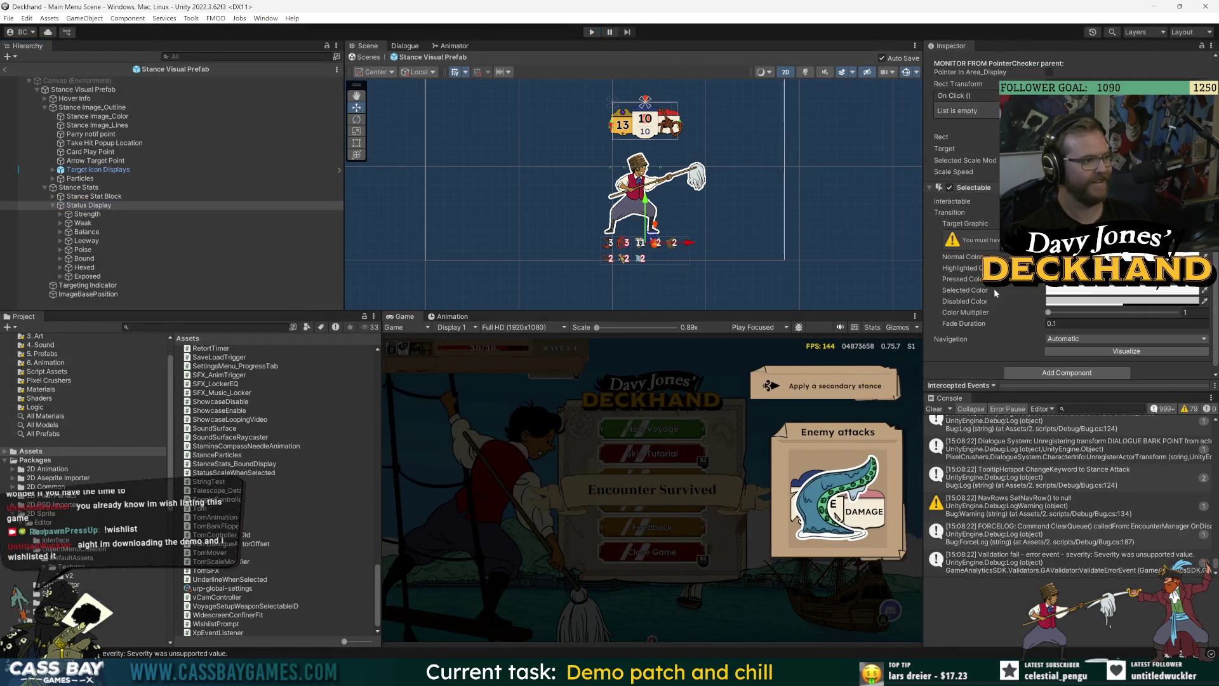
pyautogui.scroll(-1, 1000, 299)
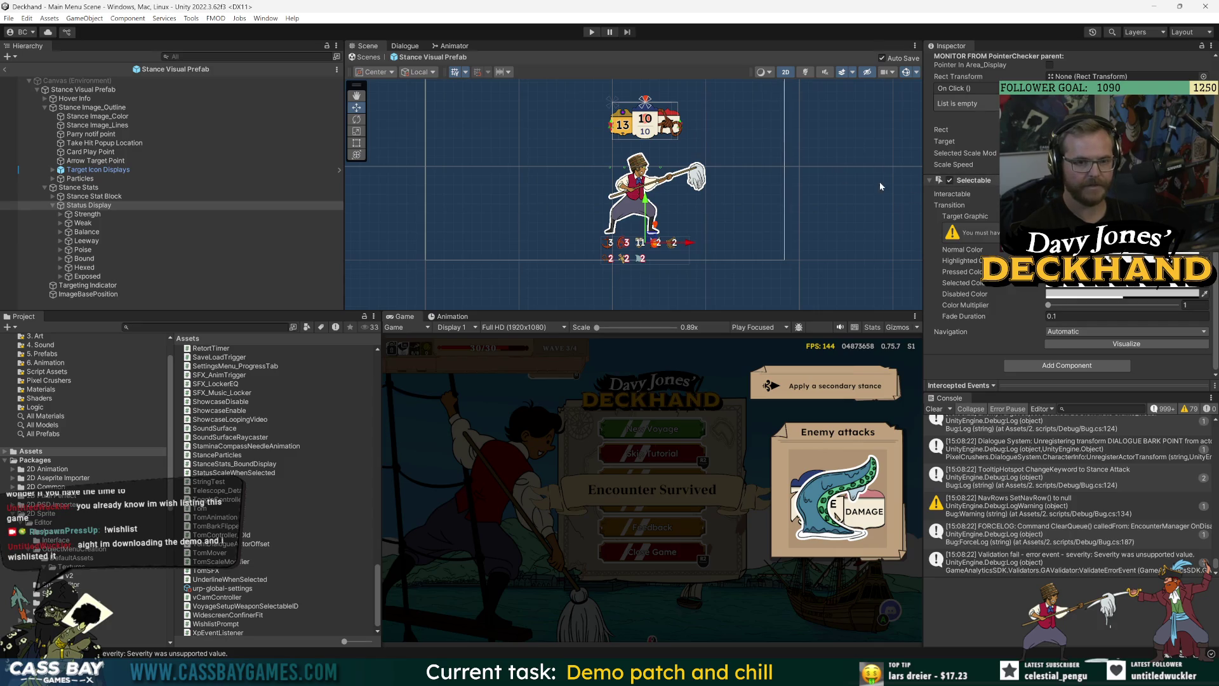
pyautogui.scroll(1, 953, 203)
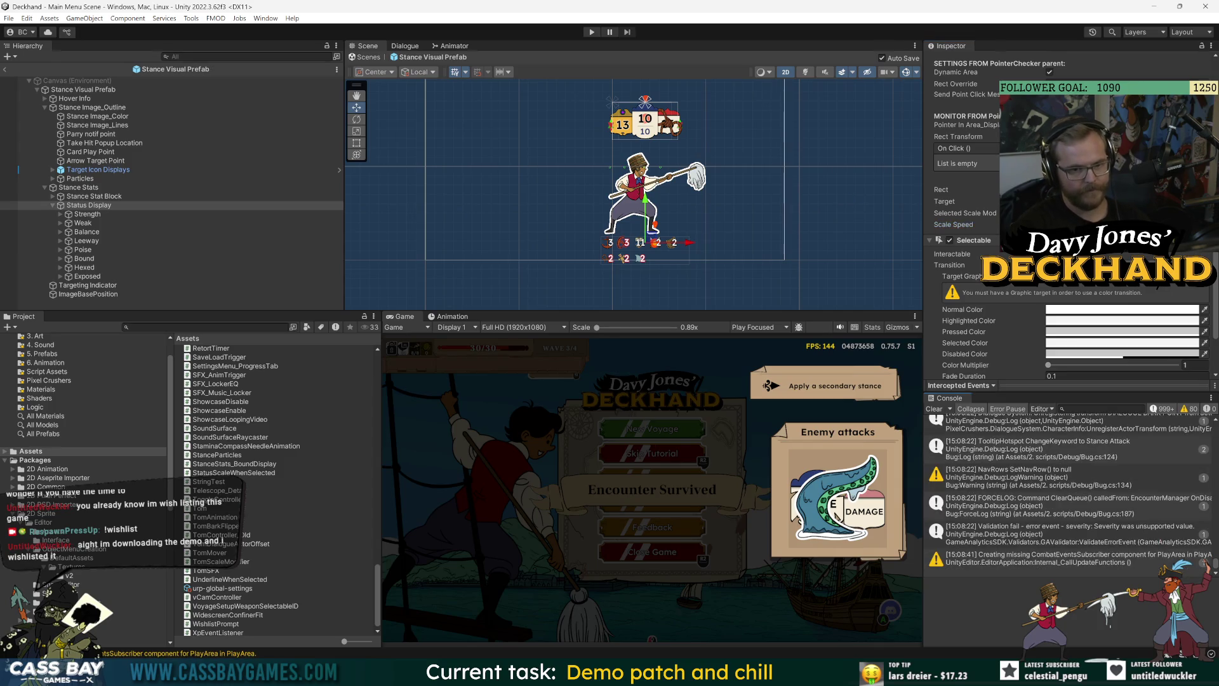
pyautogui.click(591, 32)
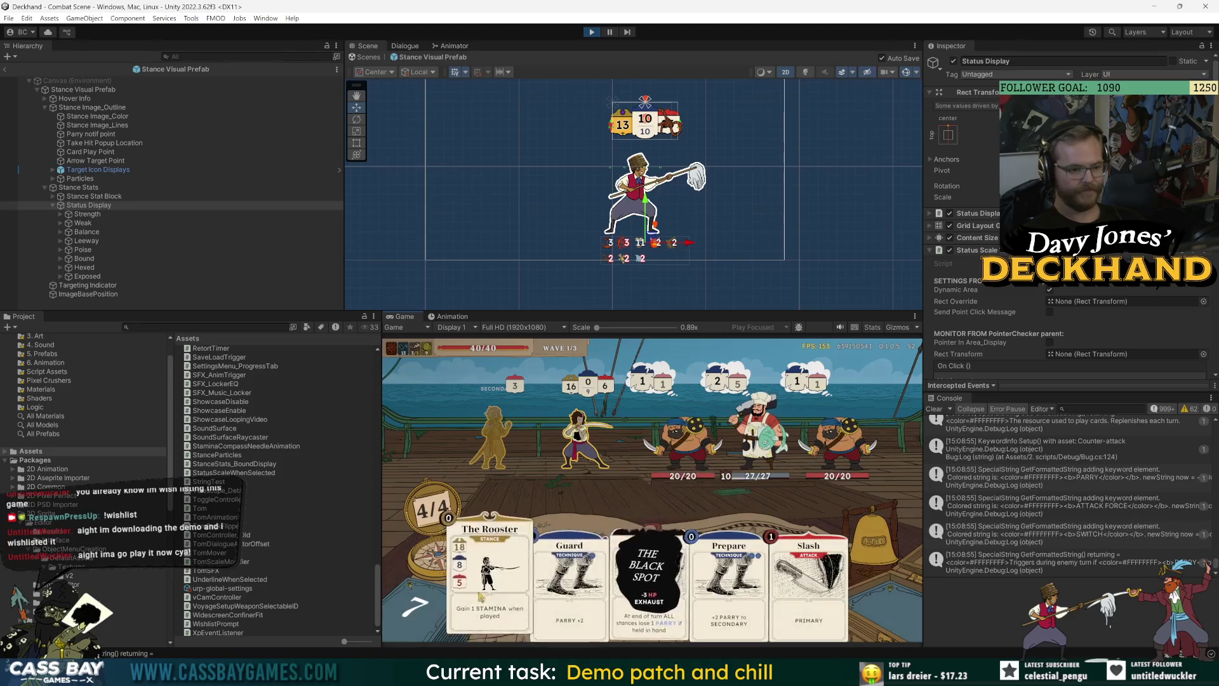
# Step: Play The Rooster, Guard, Prepare and Slash cards
pyautogui.click(518, 629)
pyautogui.click(555, 590)
pyautogui.click(660, 595)
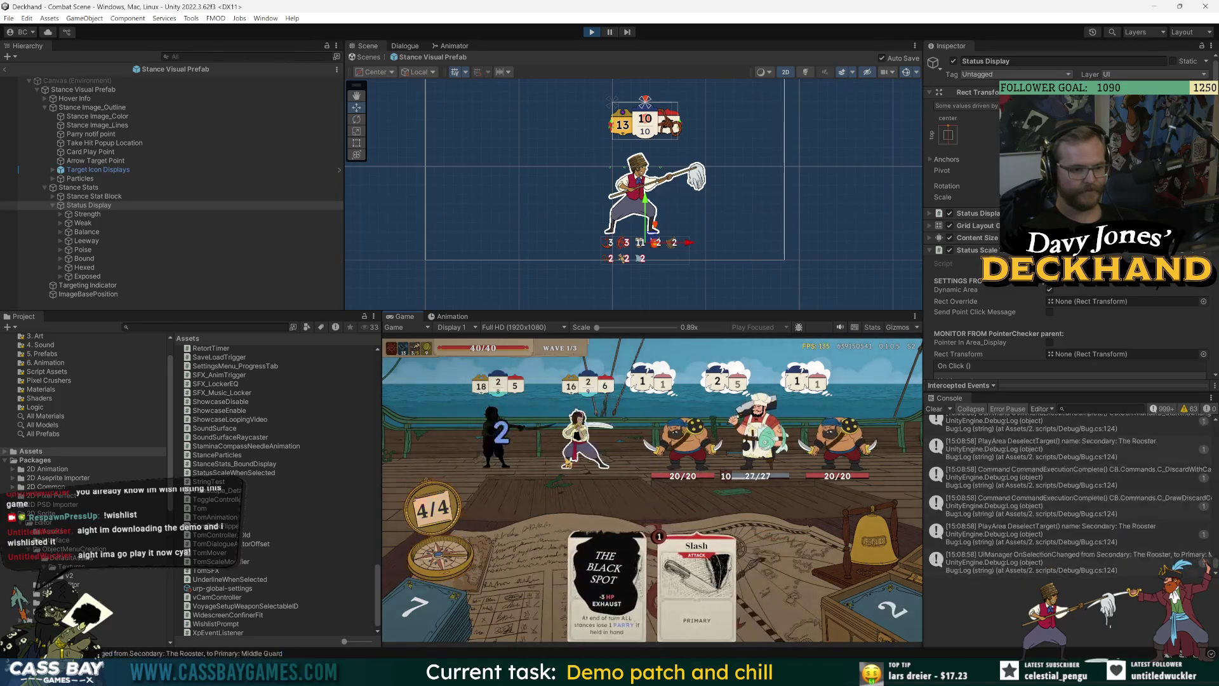
pyautogui.click(735, 584)
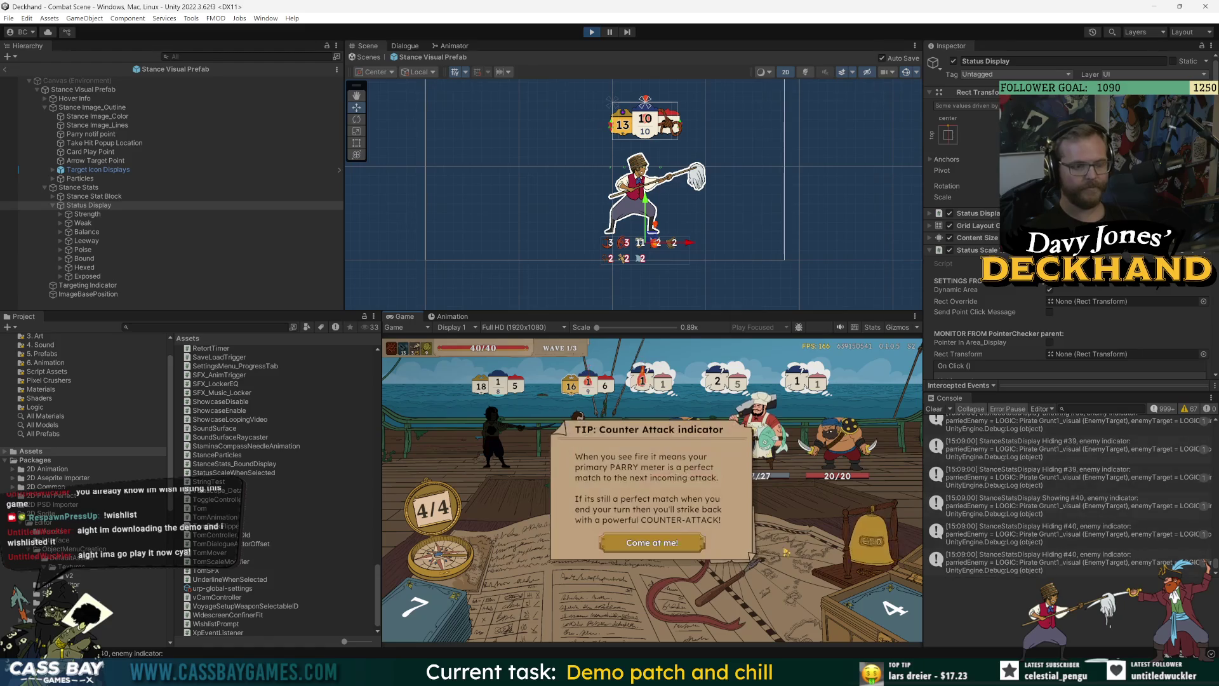
# Step: Dismiss the counter-attack, auto switch and broken stances tips, then play Power up on the player
pyautogui.click(645, 550)
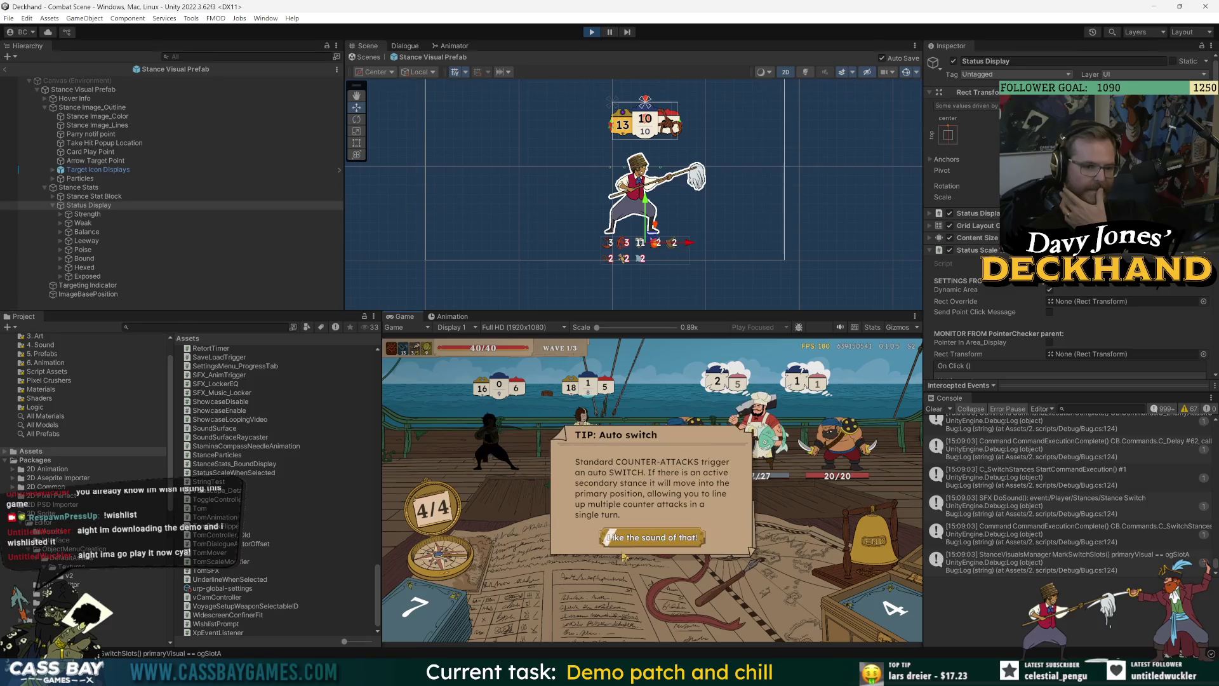
pyautogui.click(652, 540)
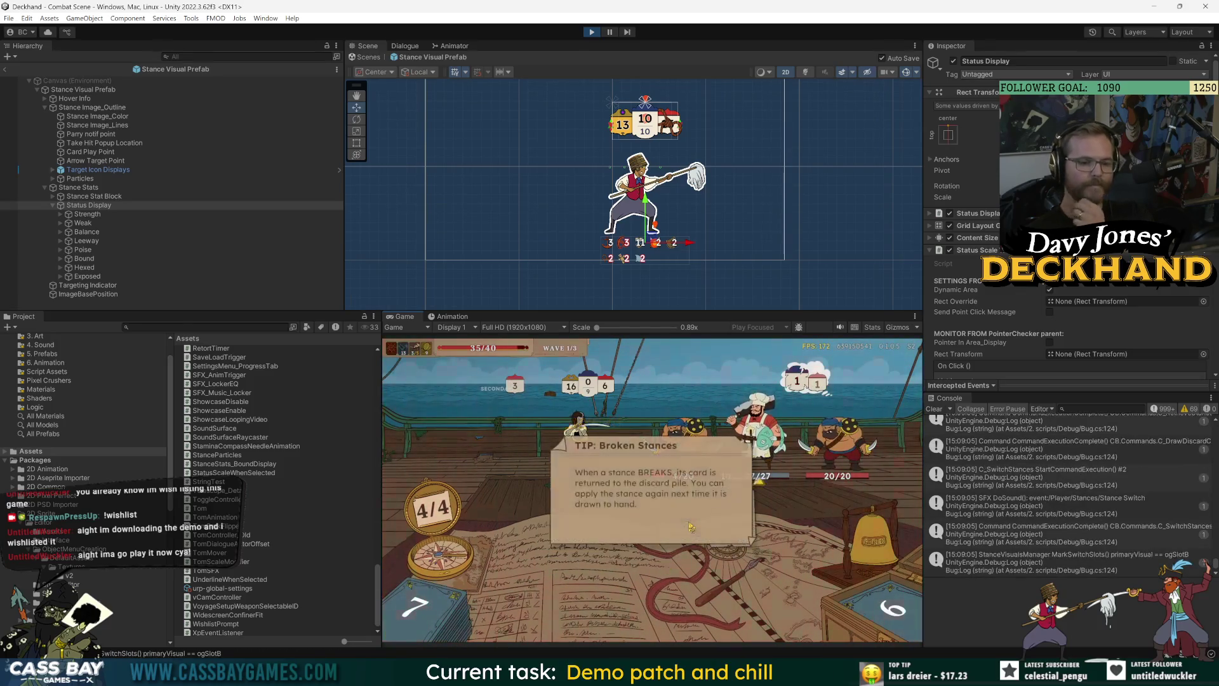
pyautogui.click(664, 520)
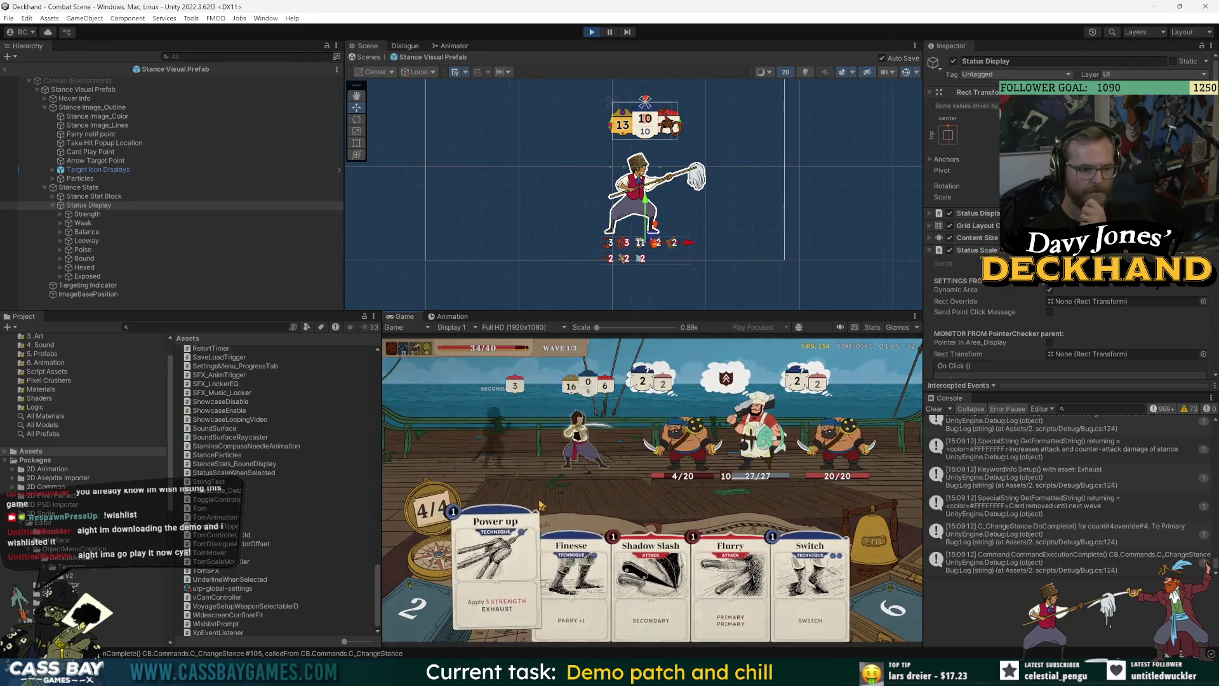
pyautogui.moveTo(512, 572); pyautogui.dragTo(581, 439)
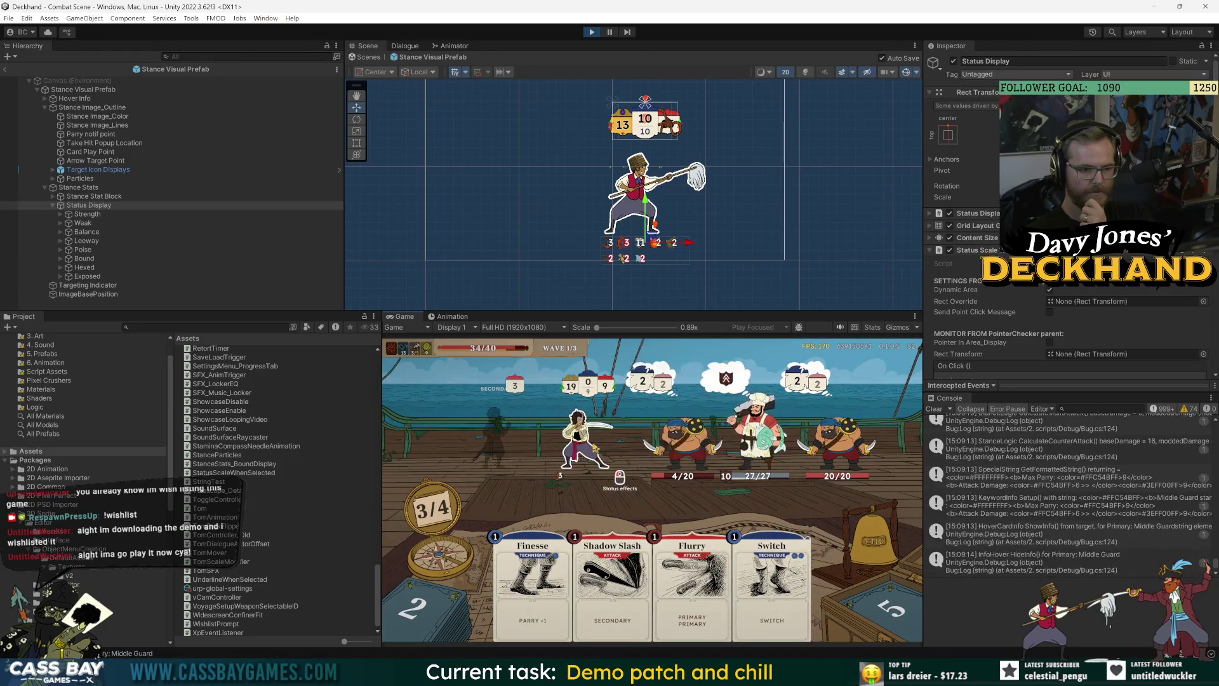
pyautogui.moveTo(560, 478)
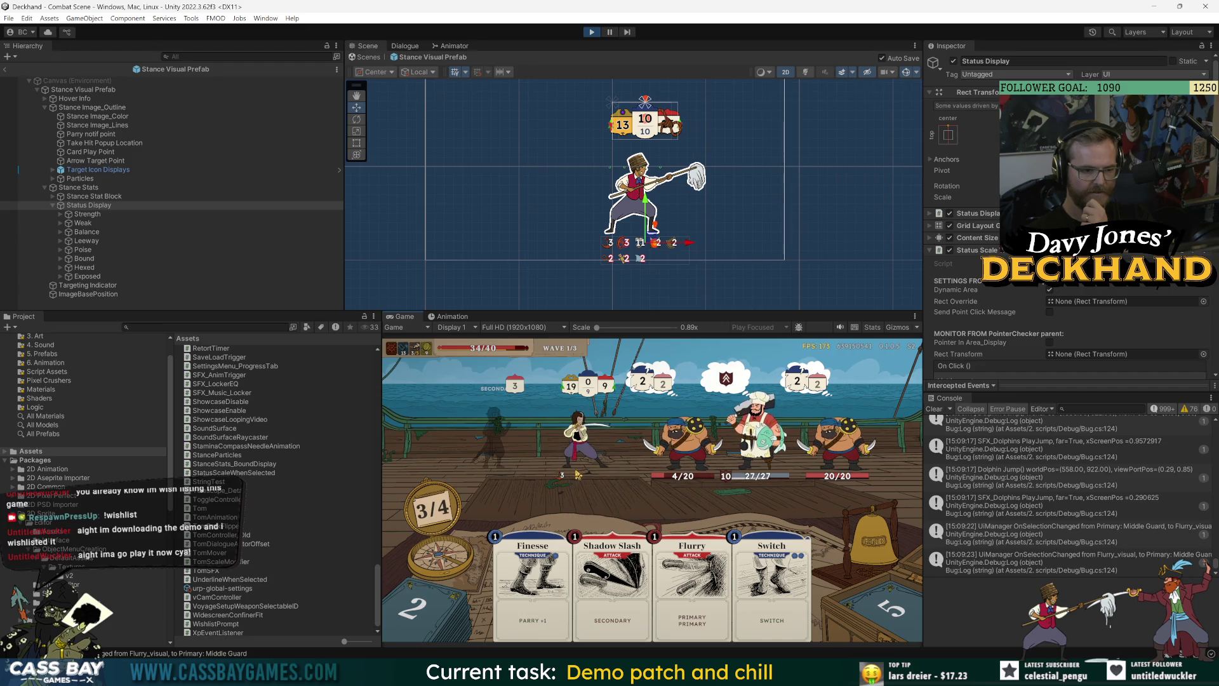
pyautogui.click(83, 250)
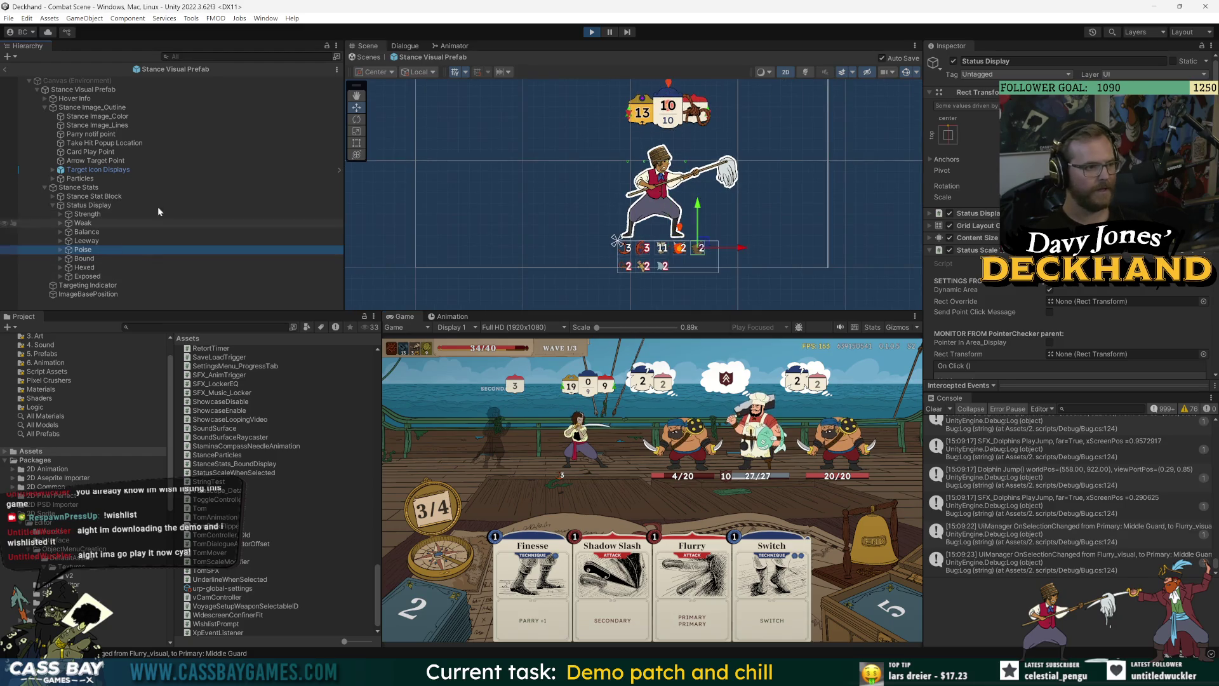
# Step: Frame Status Display to view its rect bounds, then select Targeting Indicator
pyautogui.doubleClick(100, 205)
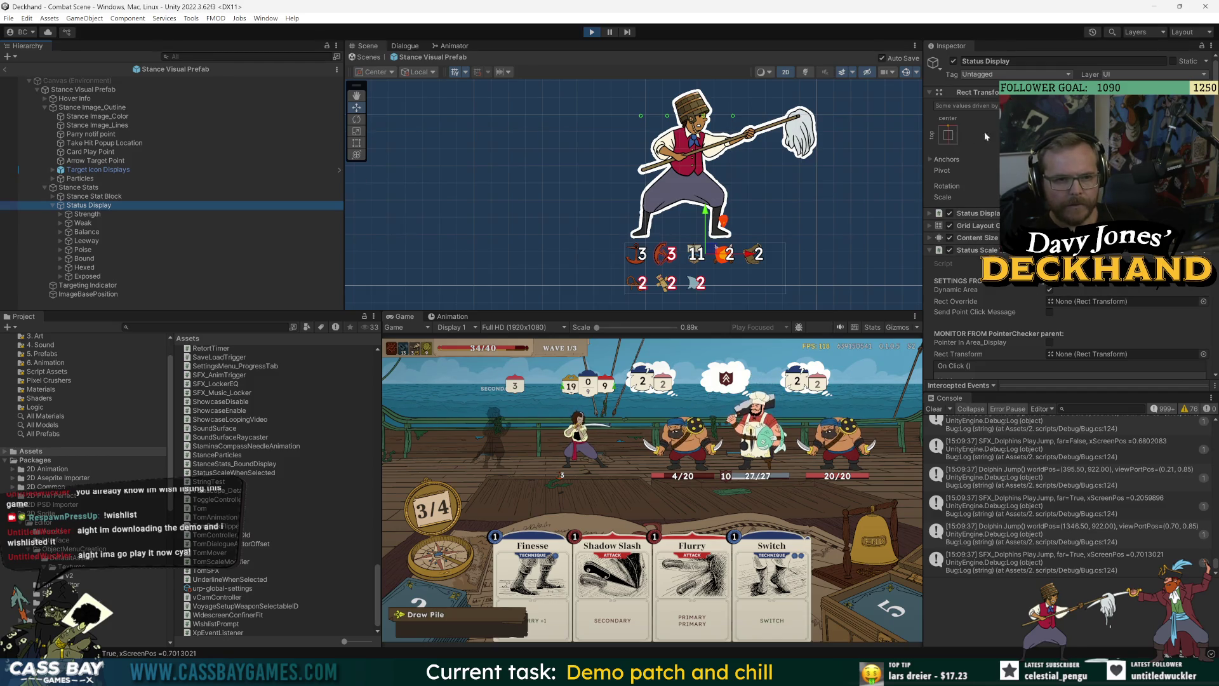
pyautogui.click(356, 143)
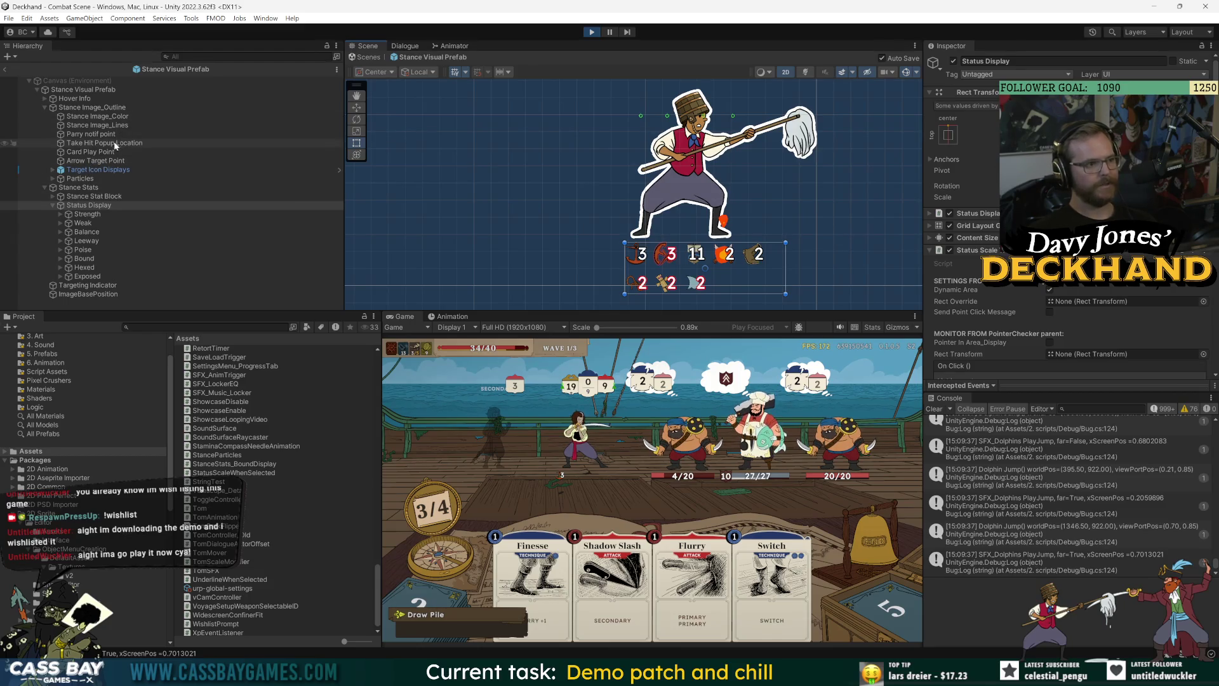
pyautogui.click(105, 287)
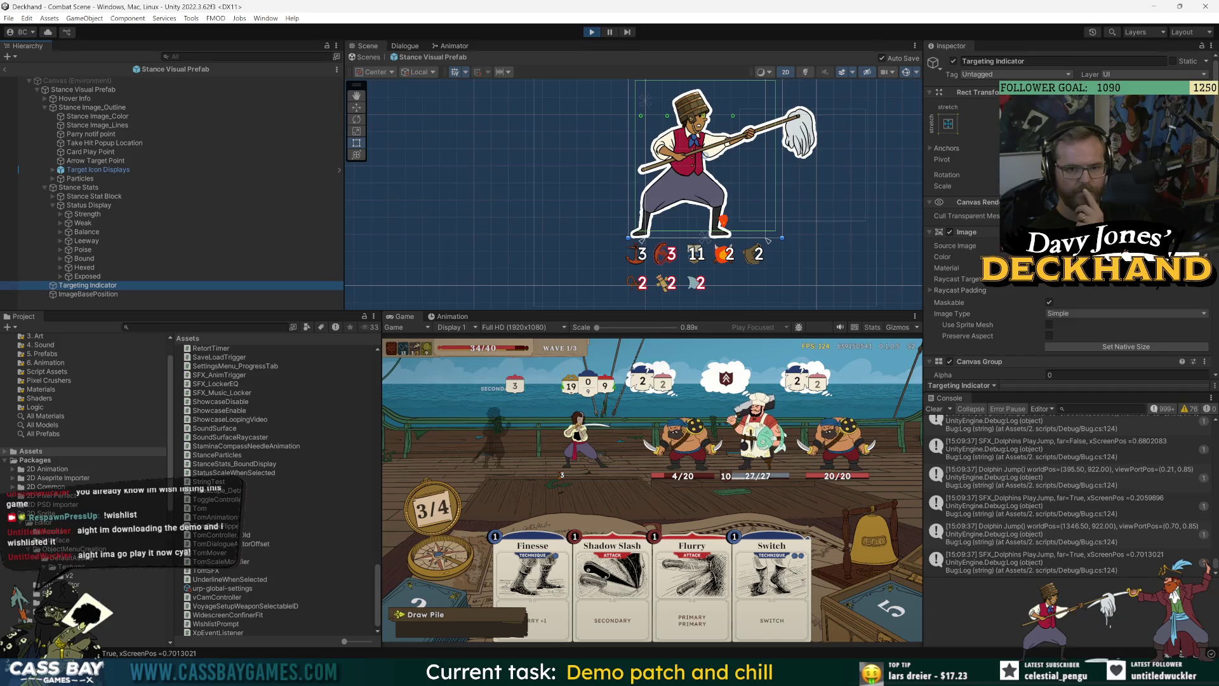
pyautogui.scroll(-5, 966, 222)
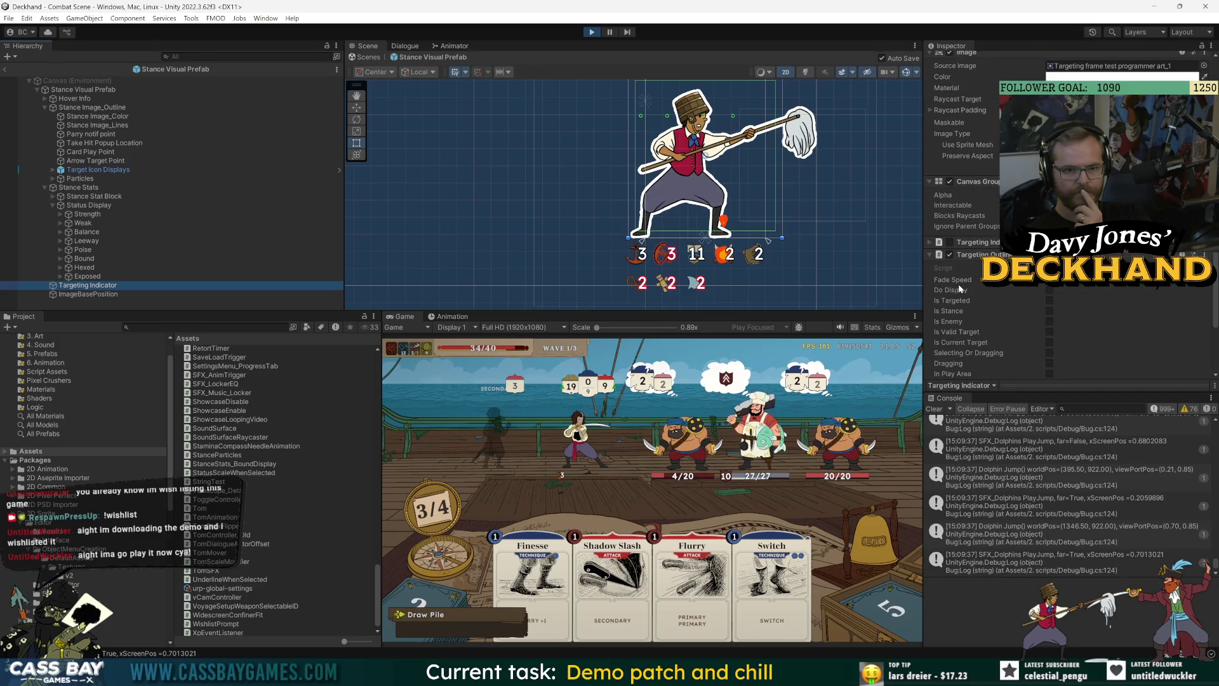
pyautogui.scroll(-2, 972, 286)
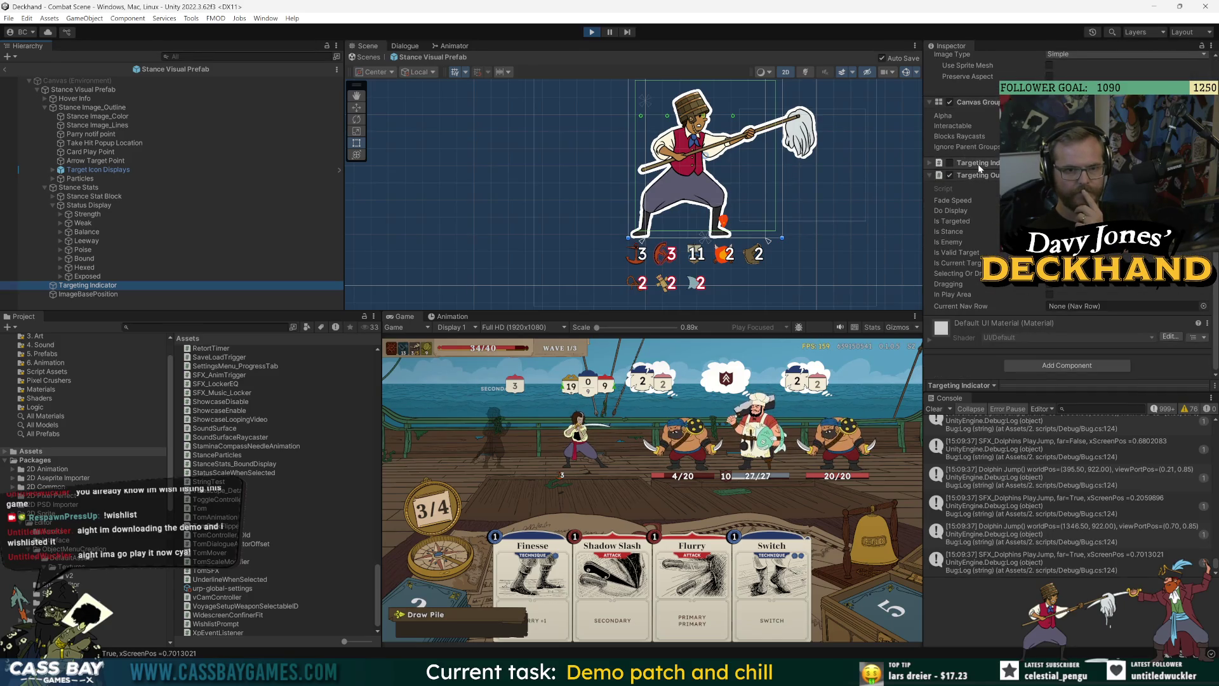
pyautogui.scroll(3, 978, 167)
# Step: Change the Targeting Indicator's bottom raycast padding and restart Play mode to test it
pyautogui.click(931, 151)
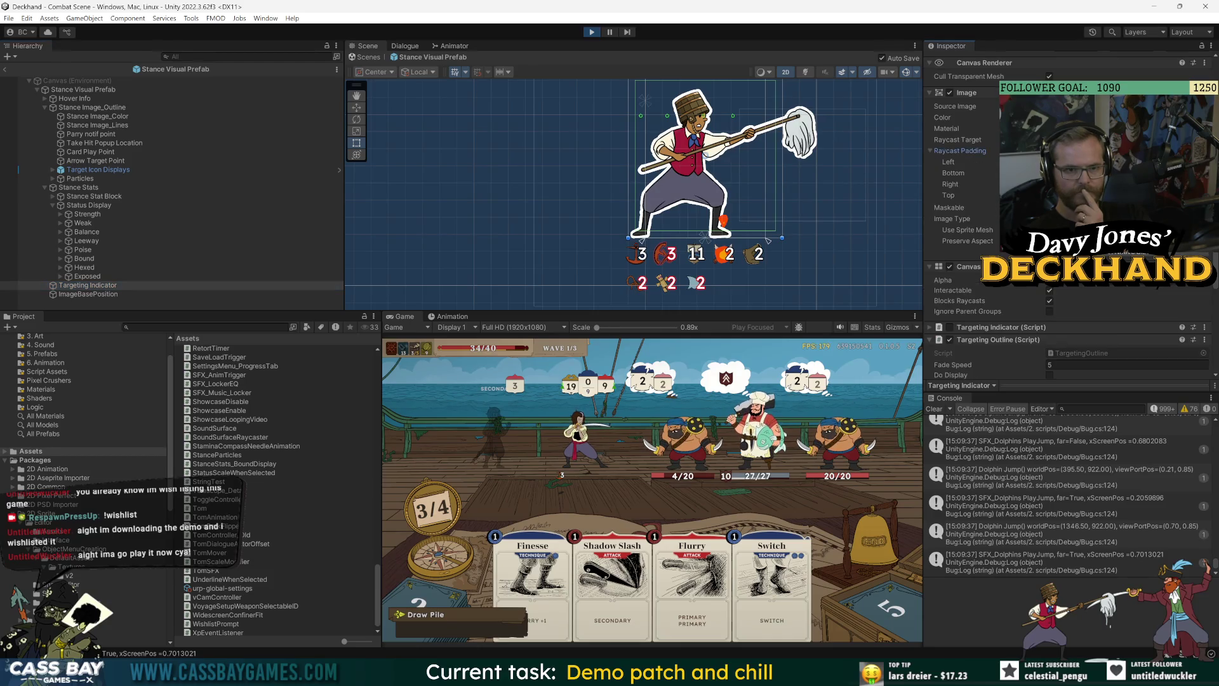
pyautogui.moveTo(965, 175); pyautogui.dragTo(635, 201)
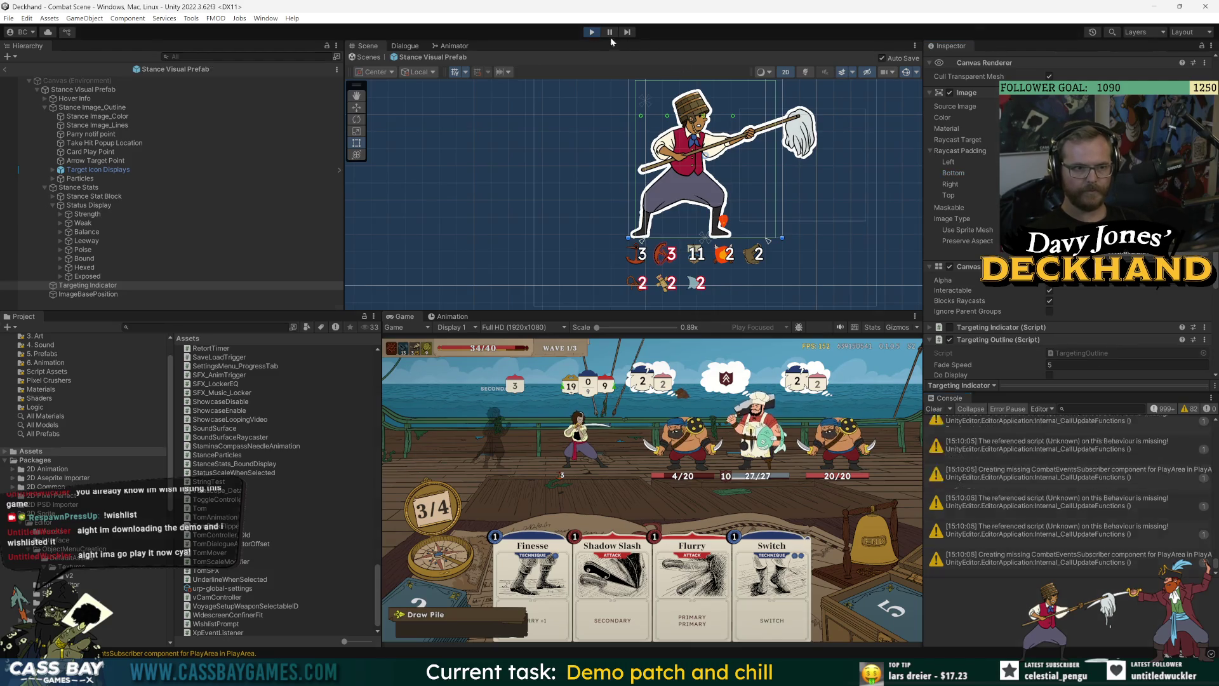
pyautogui.click(592, 32)
pyautogui.click(591, 33)
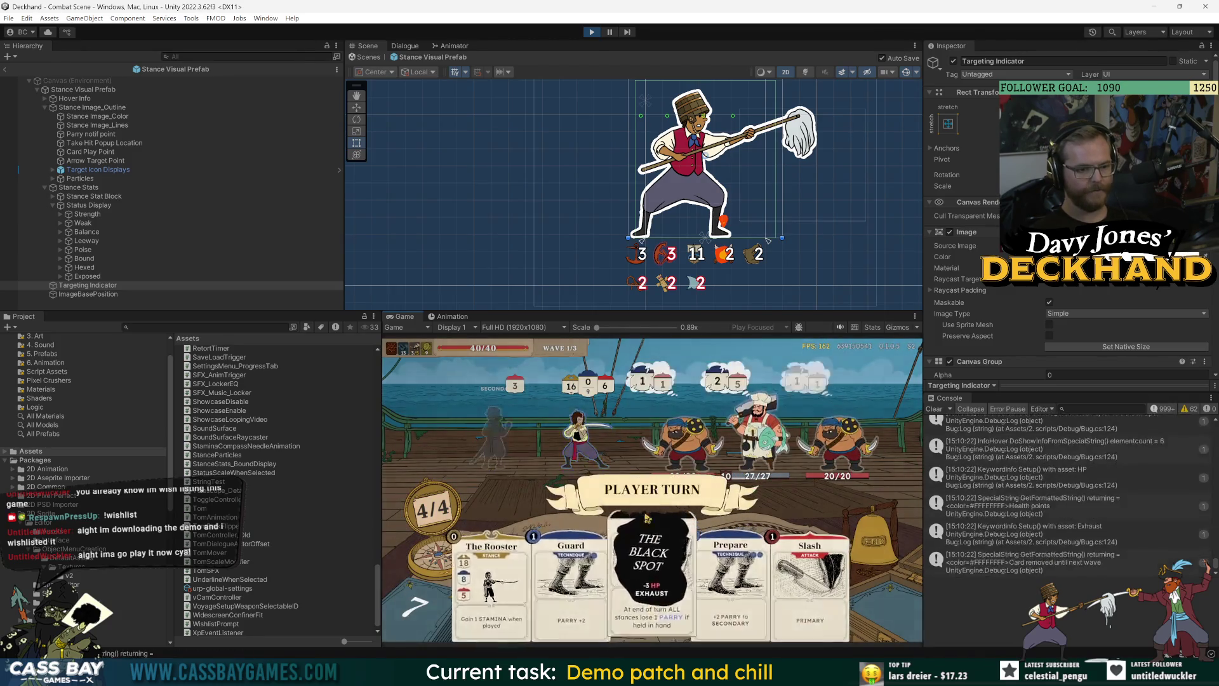
# Step: Play The Rooster, Guard and Prepare, end the turn, dismiss the enemy tip, select Targeting Indicator
pyautogui.moveTo(508, 600); pyautogui.dragTo(508, 413)
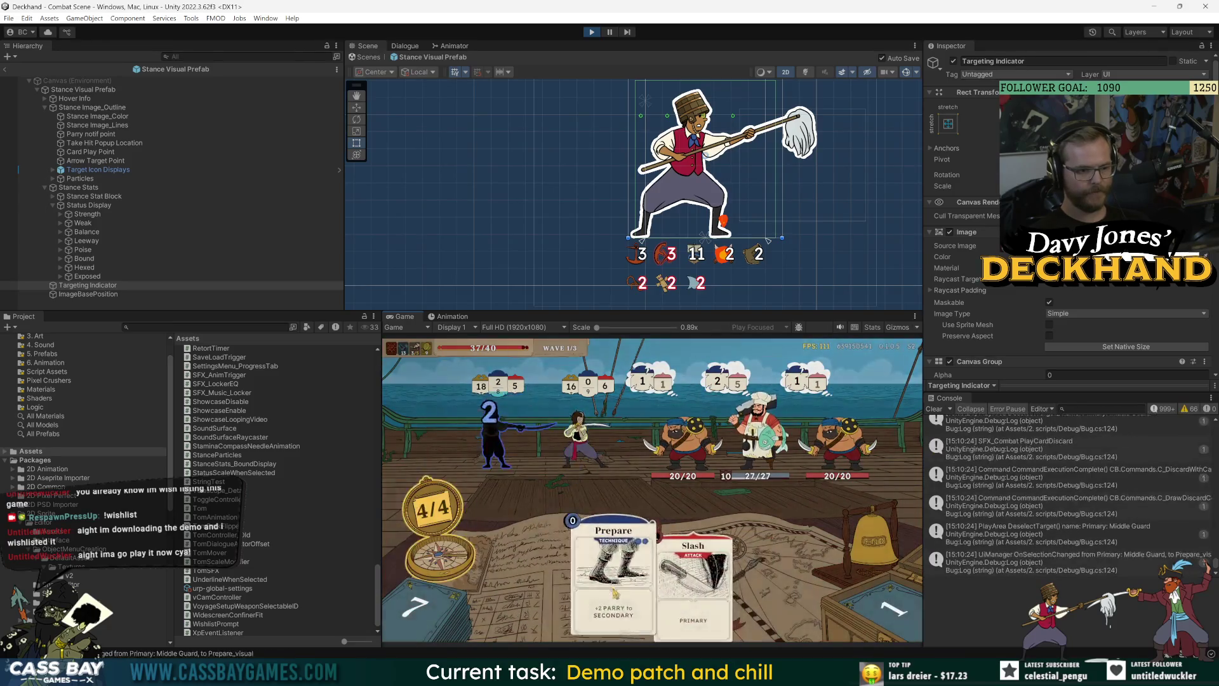
pyautogui.moveTo(613, 565); pyautogui.dragTo(612, 445)
pyautogui.click(861, 540)
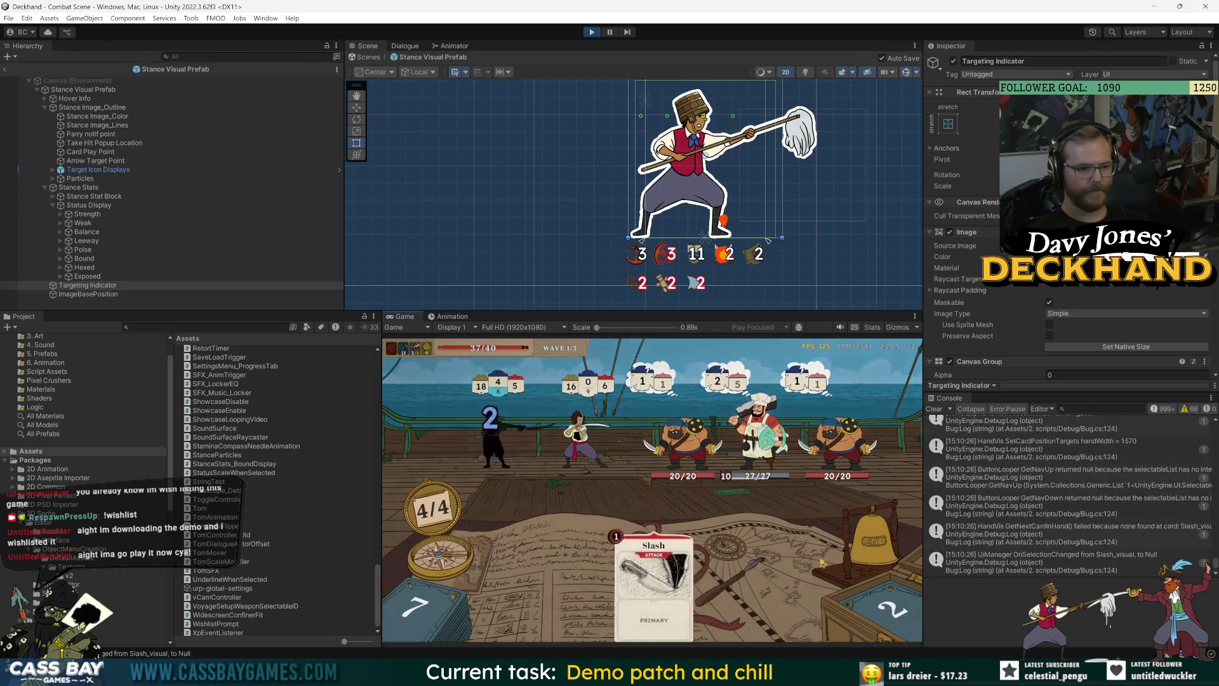
pyautogui.moveTo(756, 674)
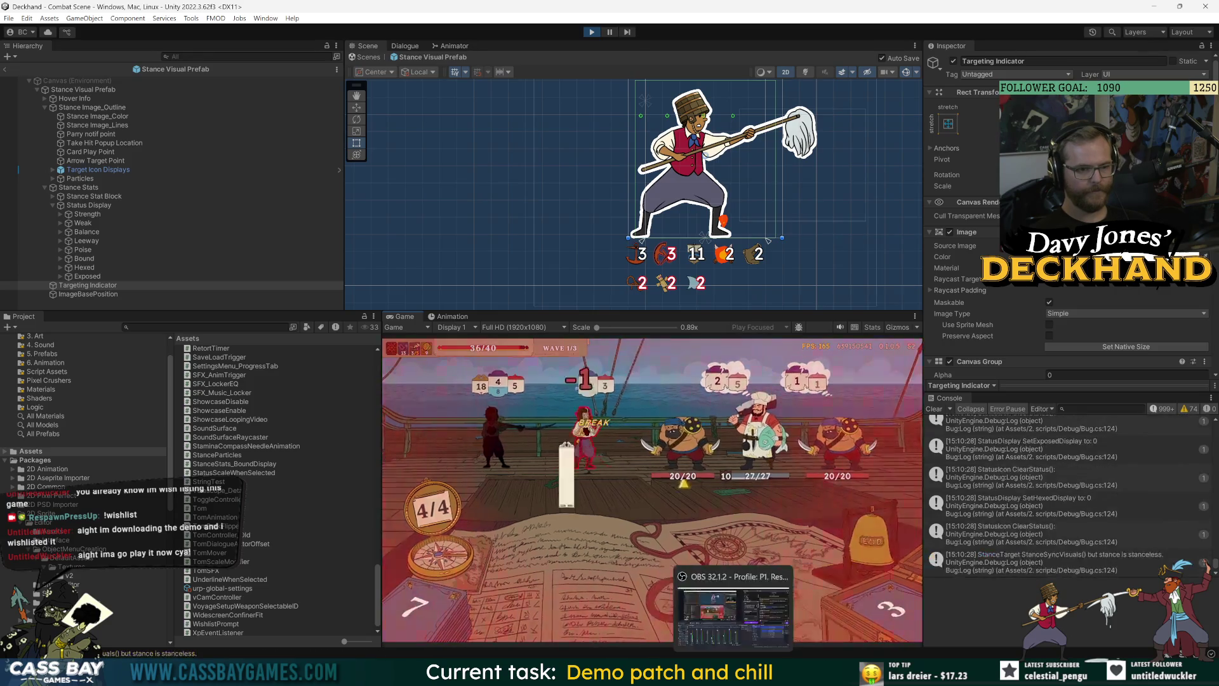
pyautogui.click(649, 531)
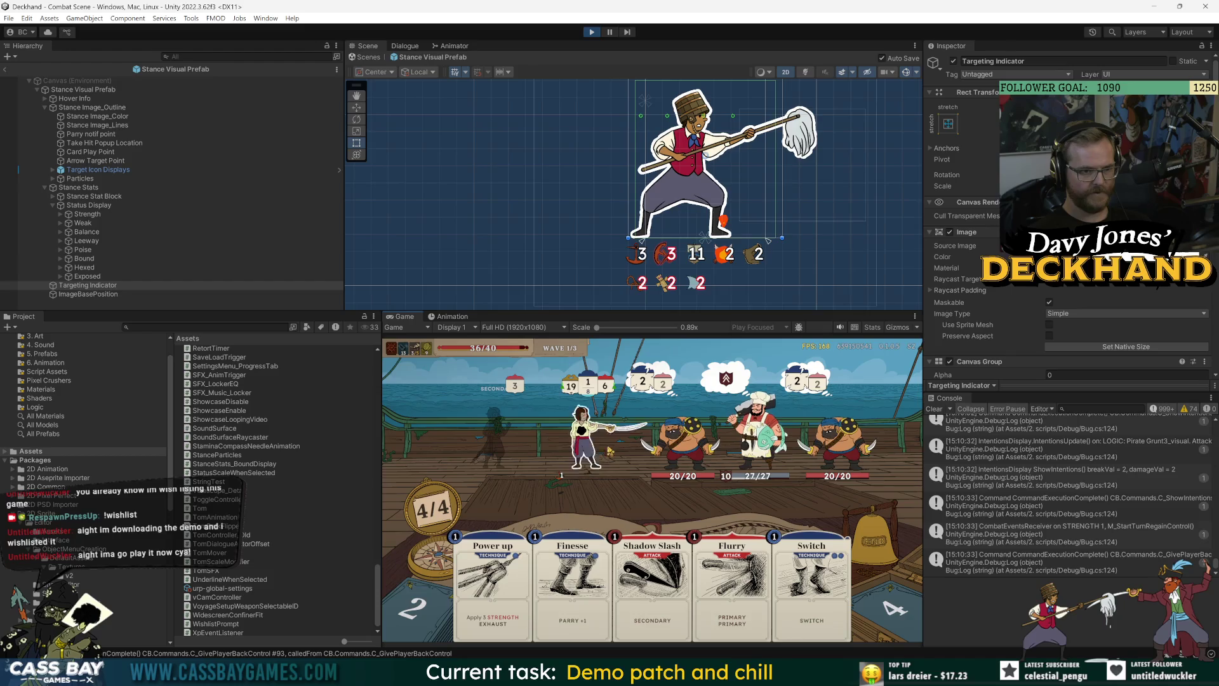
pyautogui.click(106, 286)
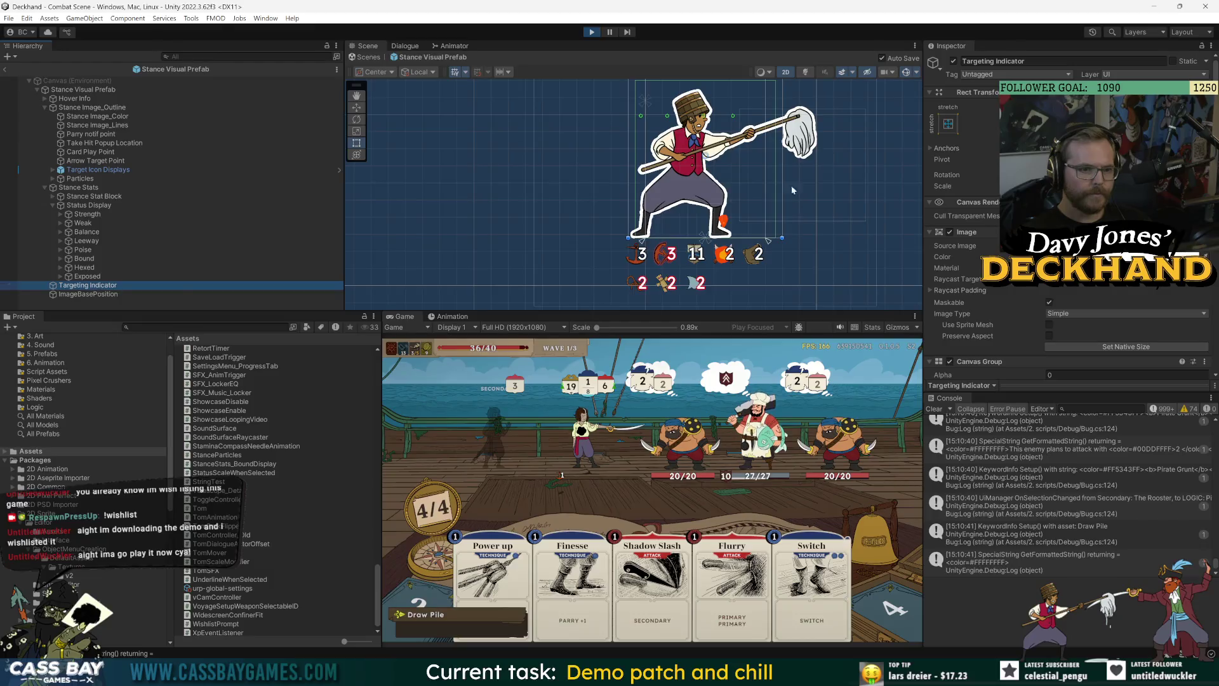
# Step: Enlarge the Scene view, pan to the stat icons, and compare Status Display and Targeting Indicator bounds
pyautogui.scroll(3, 698, 247)
pyautogui.scroll(1, 698, 246)
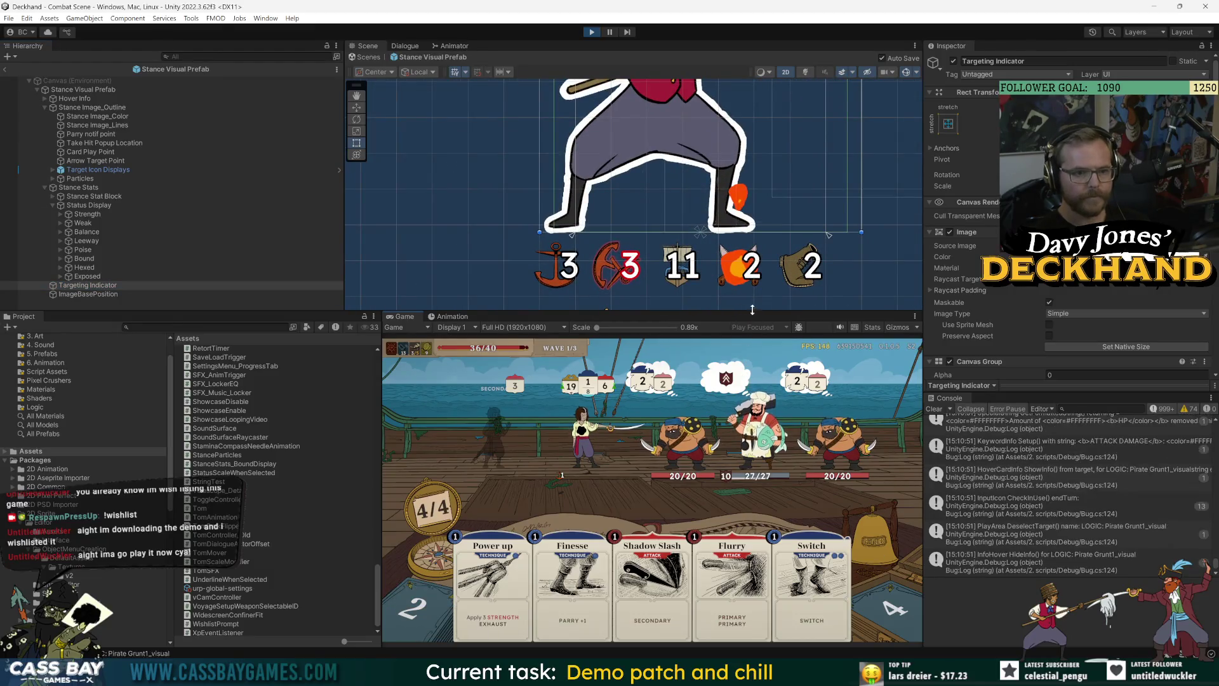
pyautogui.moveTo(747, 311); pyautogui.dragTo(747, 470)
pyautogui.scroll(-2, 748, 331)
pyautogui.moveTo(699, 381); pyautogui.dragTo(546, 197)
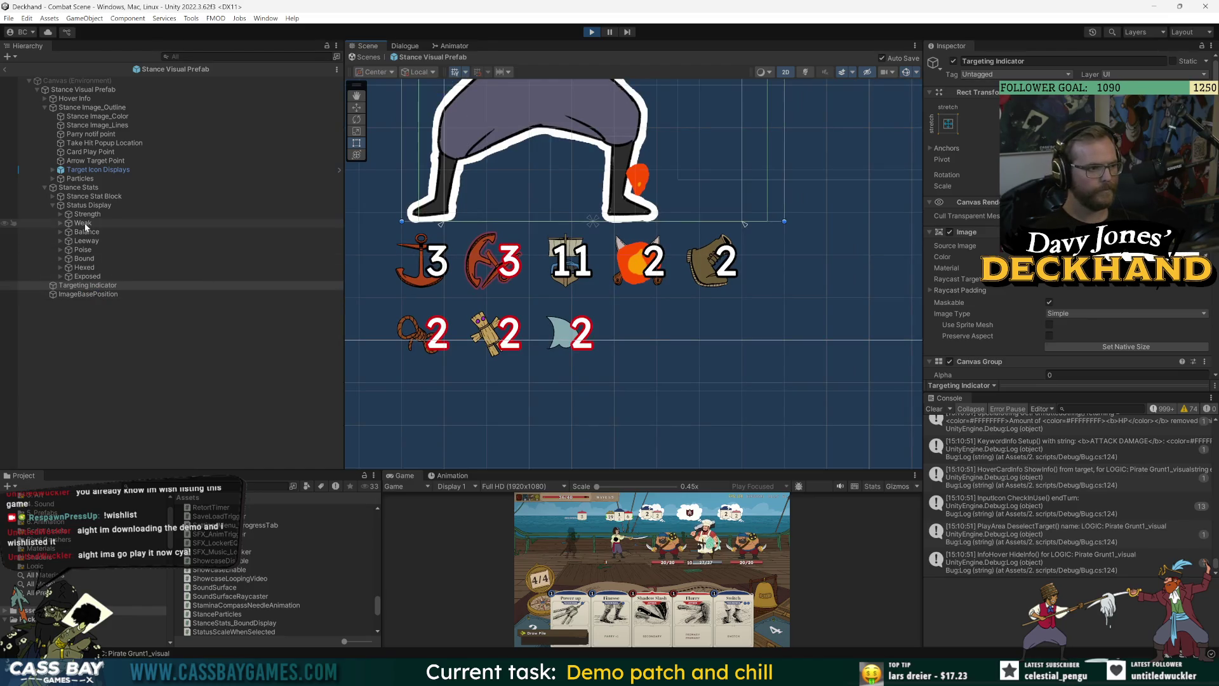
pyautogui.click(88, 205)
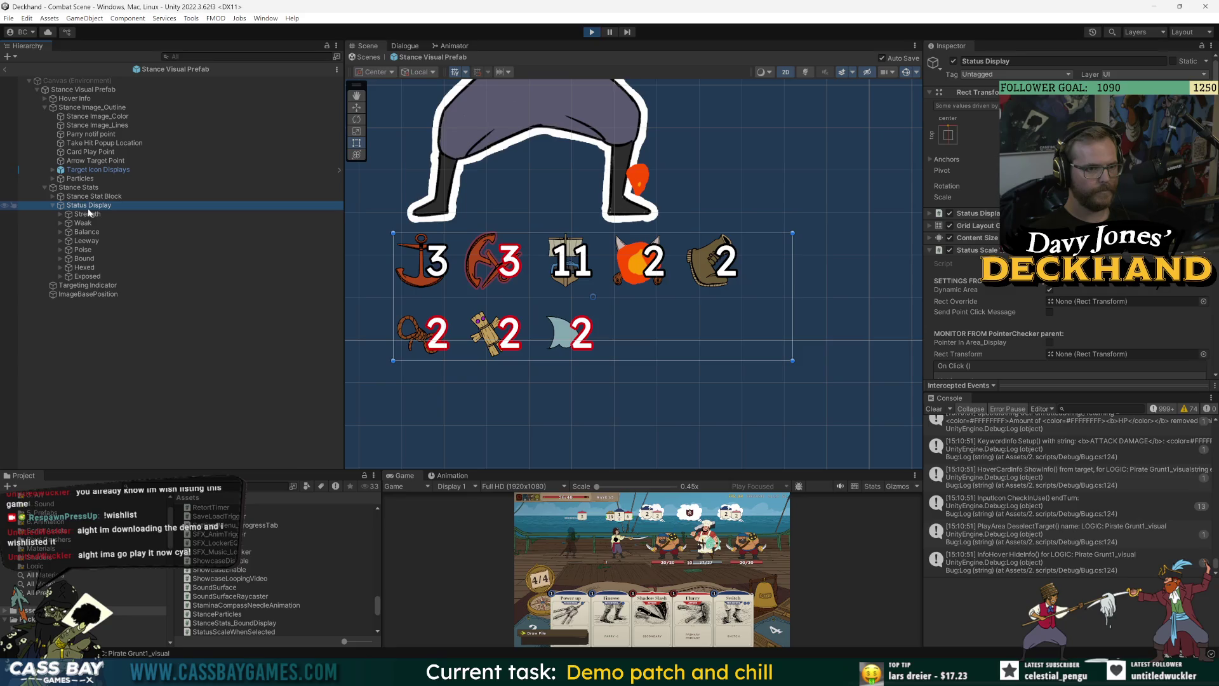
pyautogui.click(89, 285)
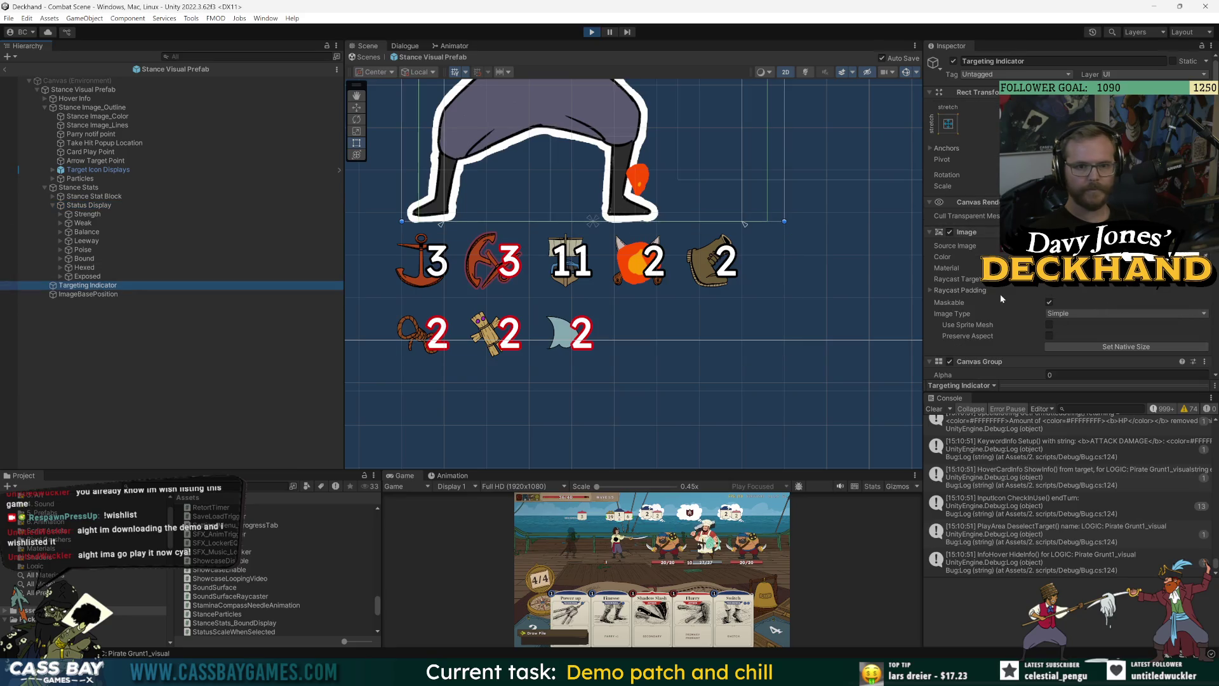
# Step: Drag the Targeting Indicator's bottom Raycast Padding and save the stance prefab
pyautogui.scroll(-5, 1002, 298)
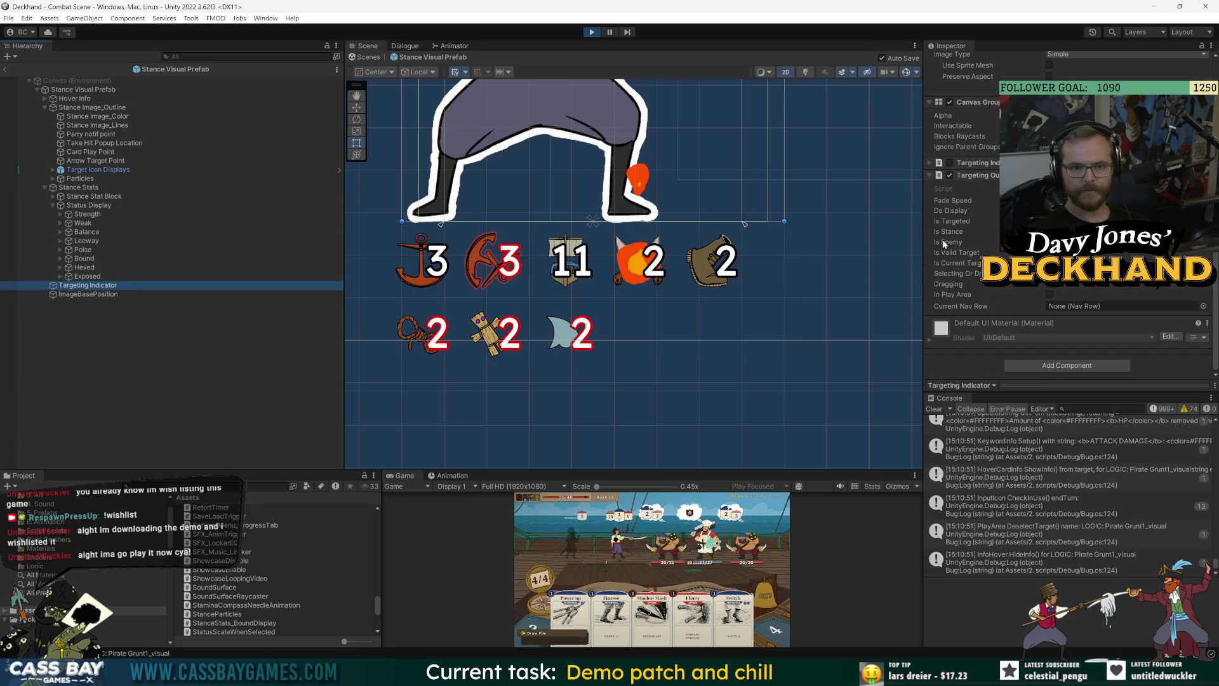
pyautogui.scroll(2, 960, 203)
pyautogui.click(928, 150)
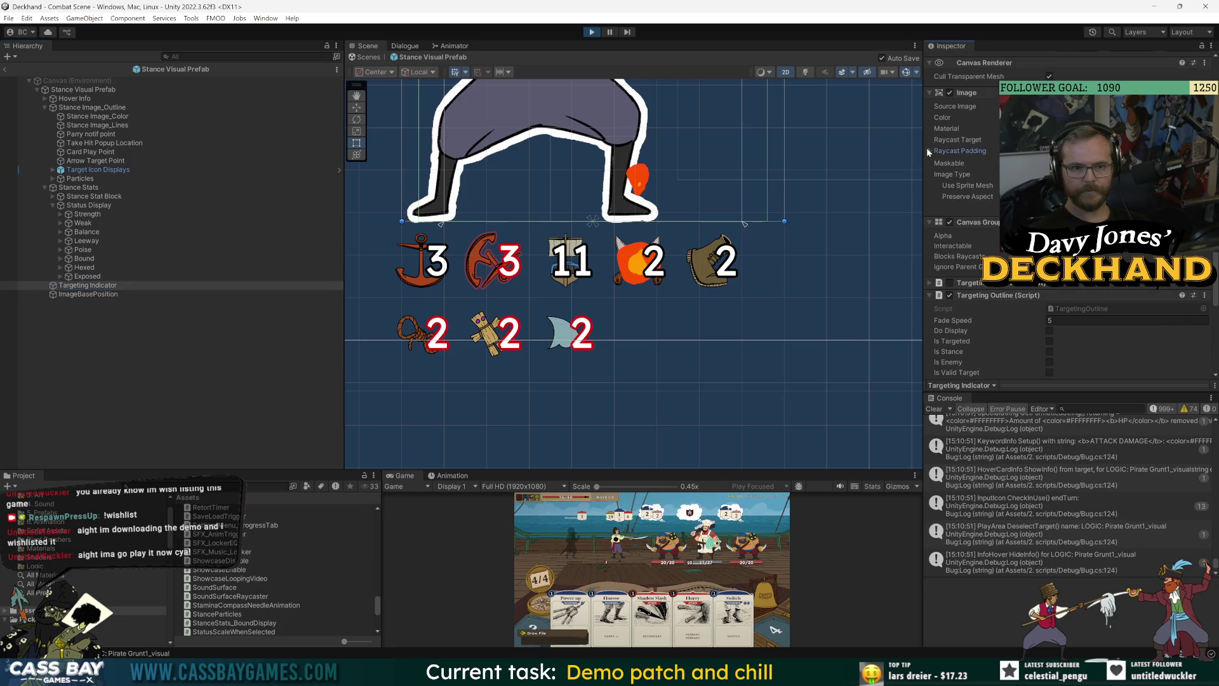
pyautogui.moveTo(955, 176)
pyautogui.mouseDown()
pyautogui.moveTo(684, 230)
pyautogui.moveTo(766, 224)
pyautogui.mouseUp()
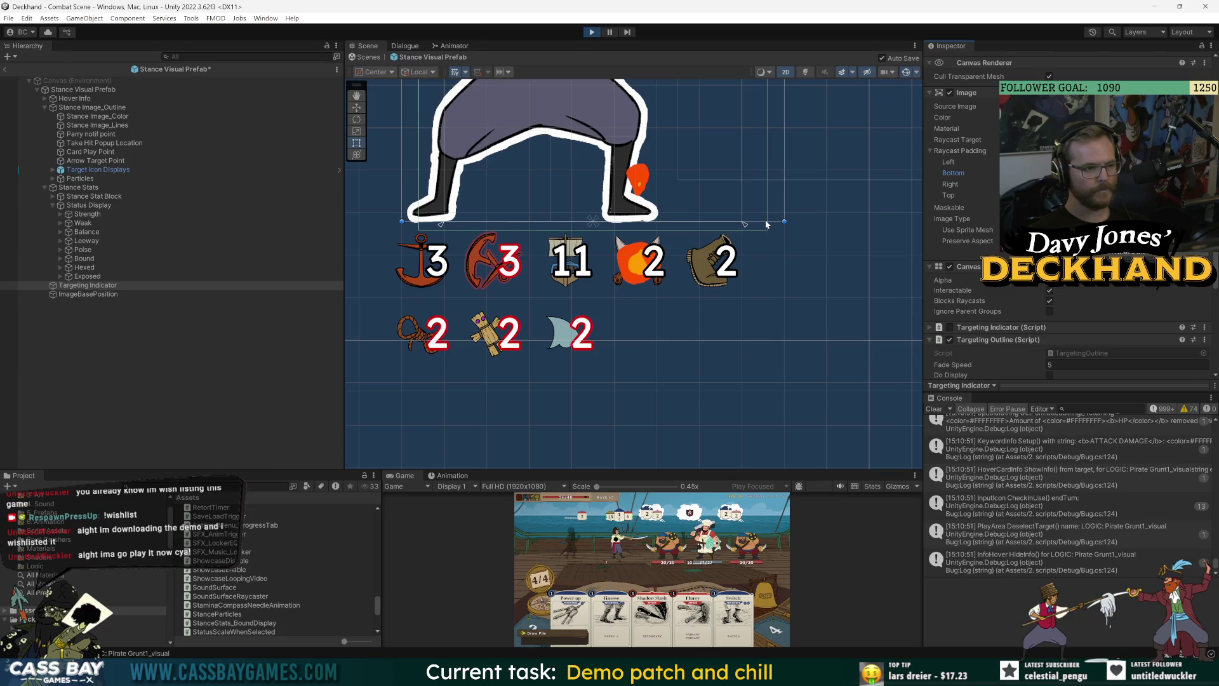
pyautogui.hotkey('ctrl', 's')
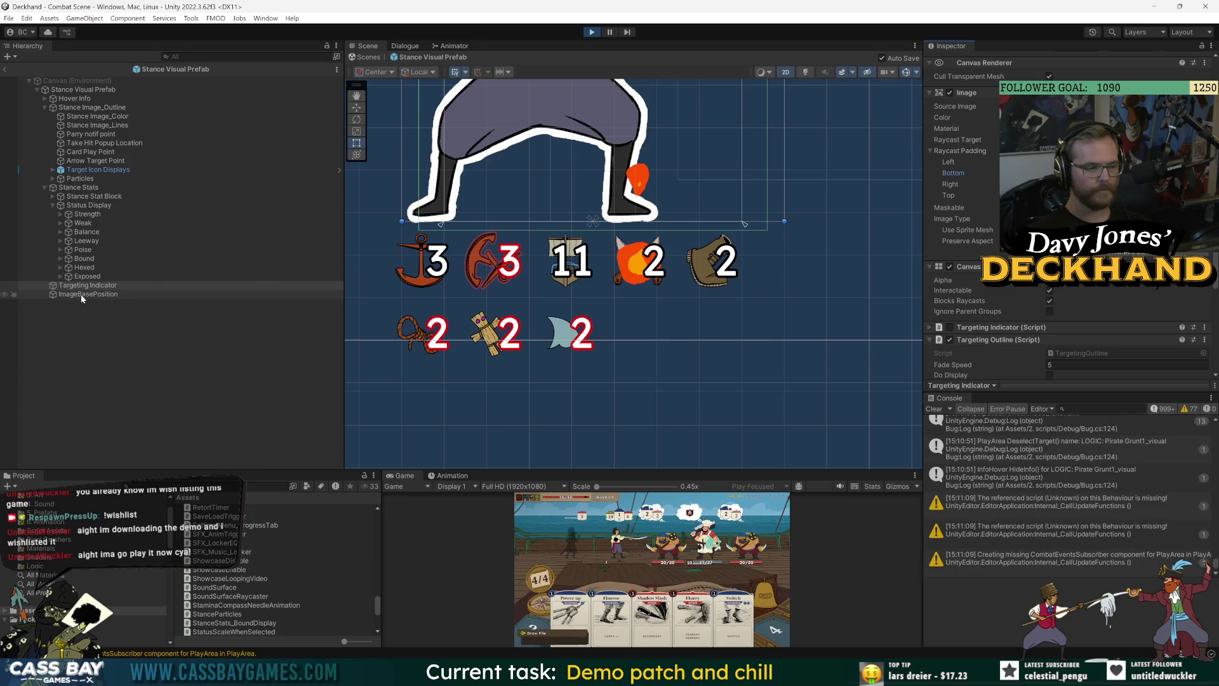
# Step: Compare Status Display and Targeting Indicator bounds again, with the view near the character's leg
pyautogui.click(79, 205)
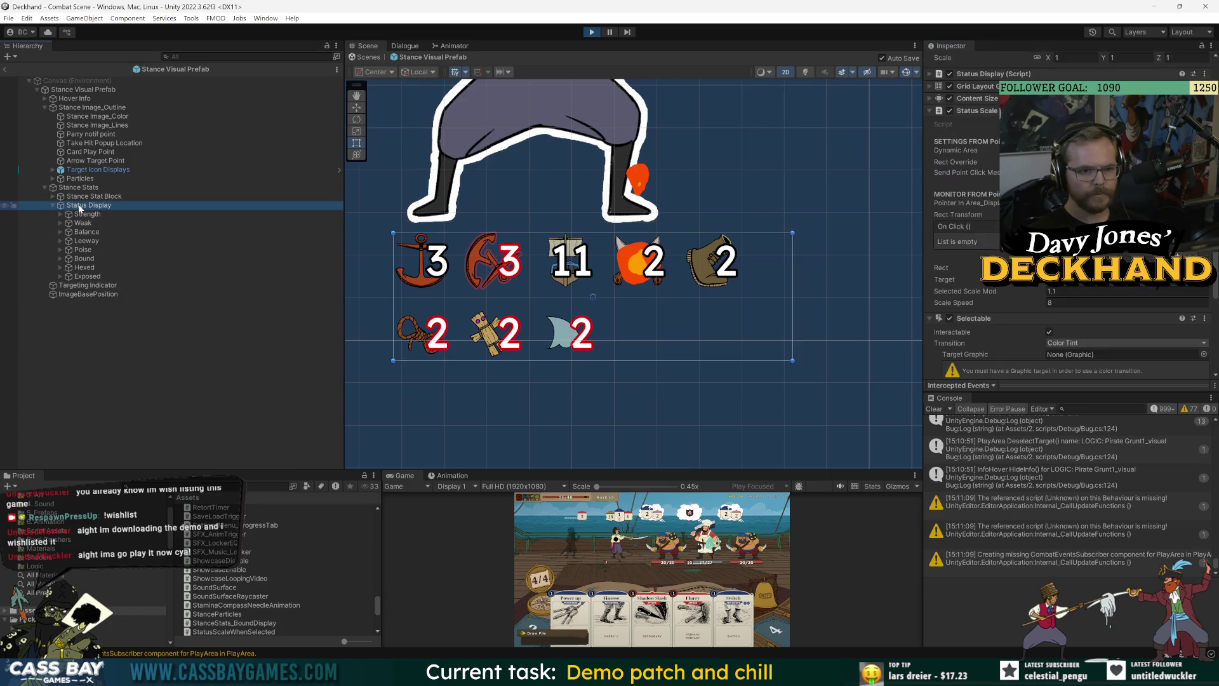
pyautogui.click(90, 285)
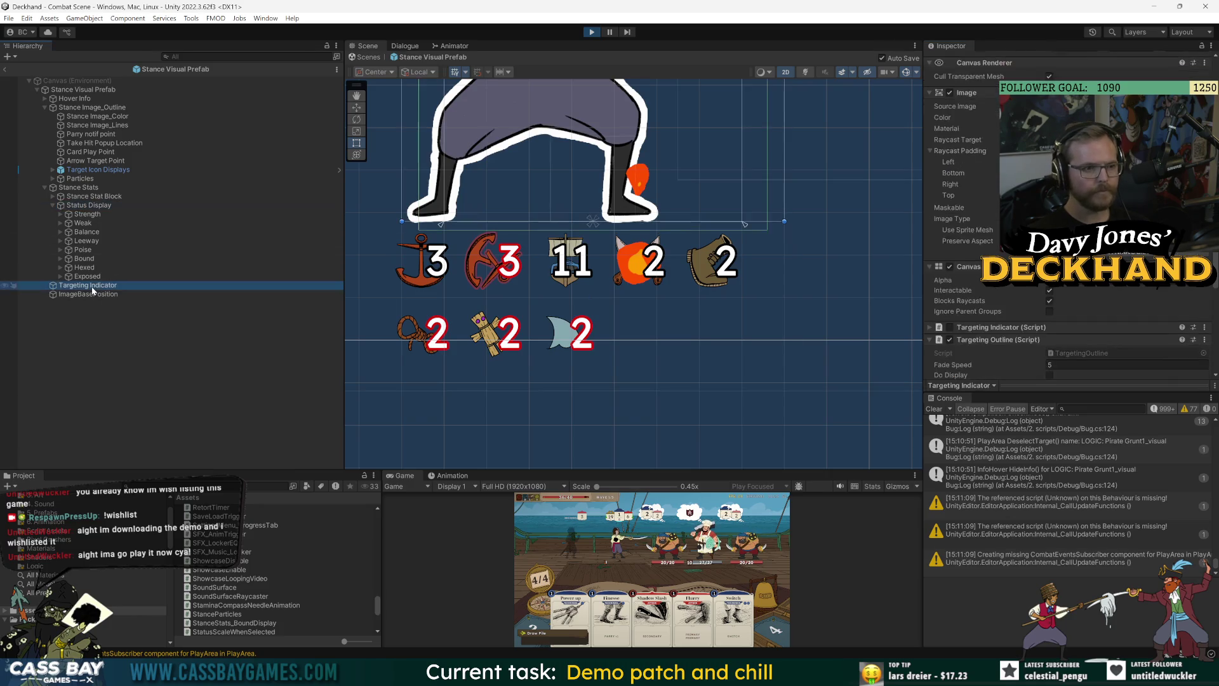
pyautogui.click(85, 207)
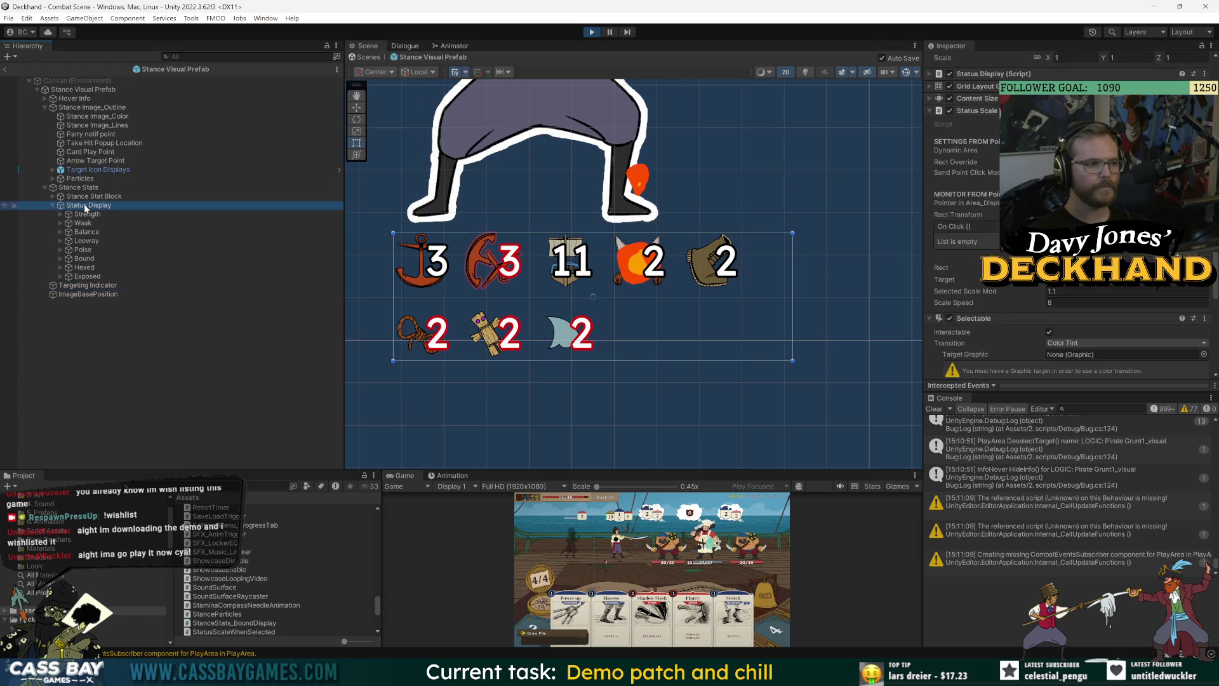
pyautogui.scroll(6, 451, 245)
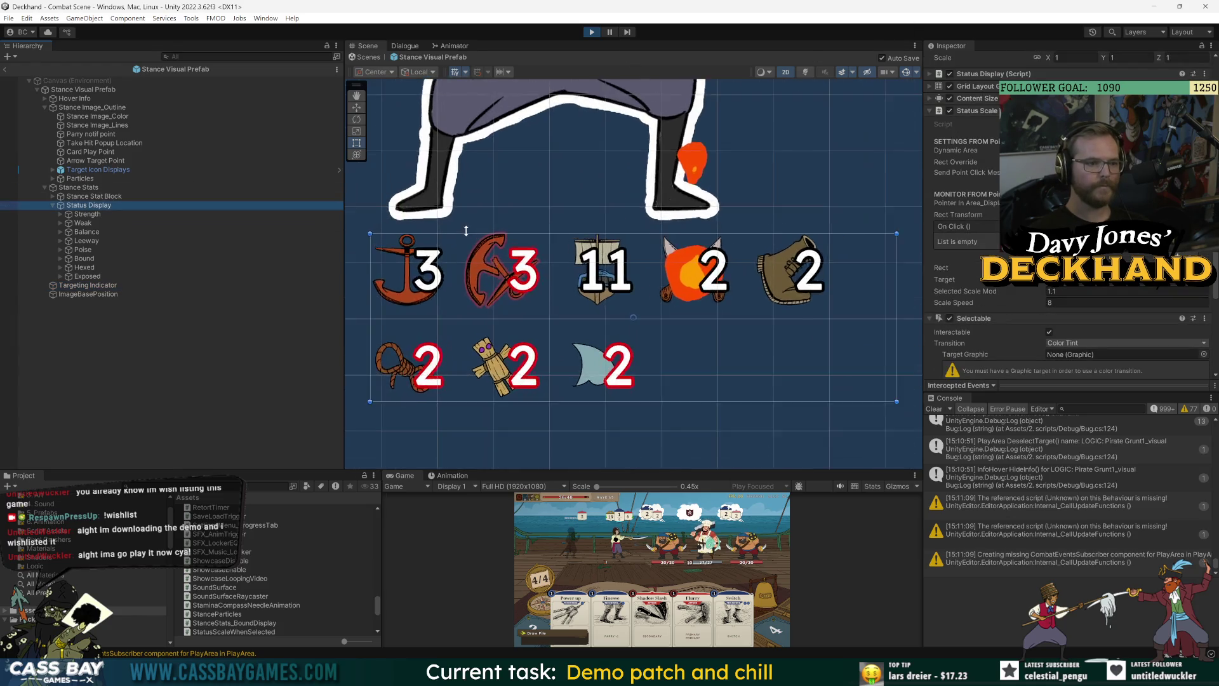
pyautogui.moveTo(463, 241)
pyautogui.mouseDown()
pyautogui.moveTo(582, 456)
pyautogui.moveTo(642, 488)
pyautogui.moveTo(617, 488)
pyautogui.mouseUp()
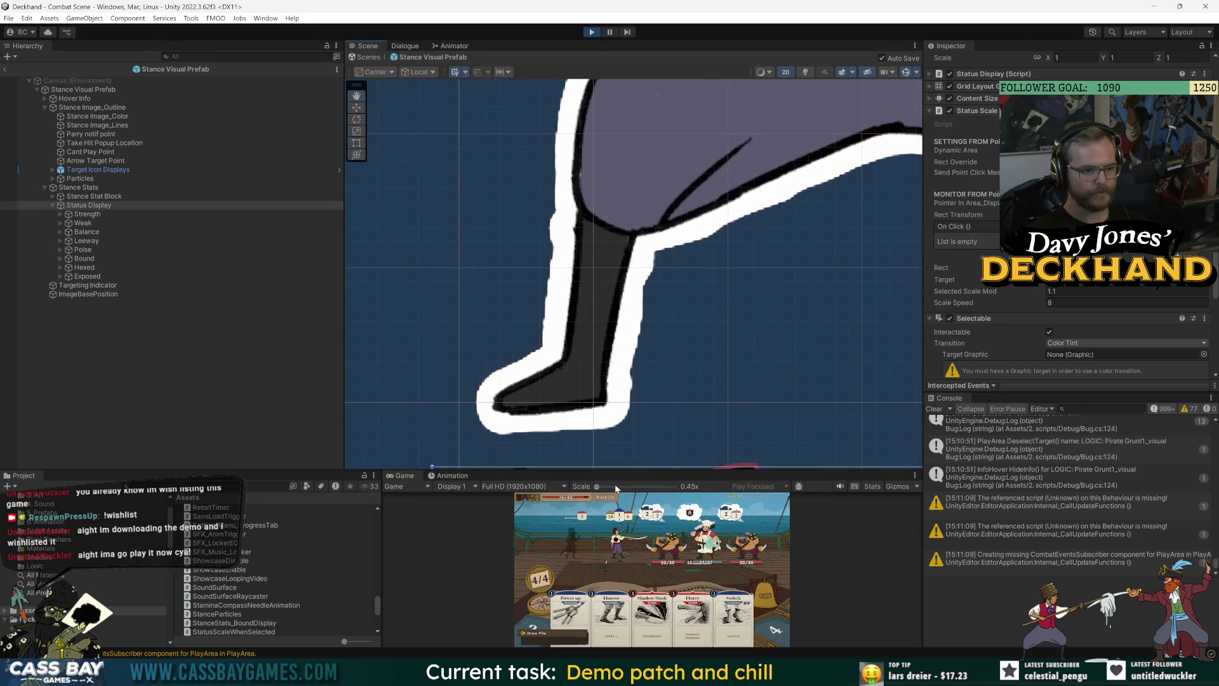
# Step: Extend the Targeting Indicator's bottom raycast padding further and start the playtest
pyautogui.click(91, 287)
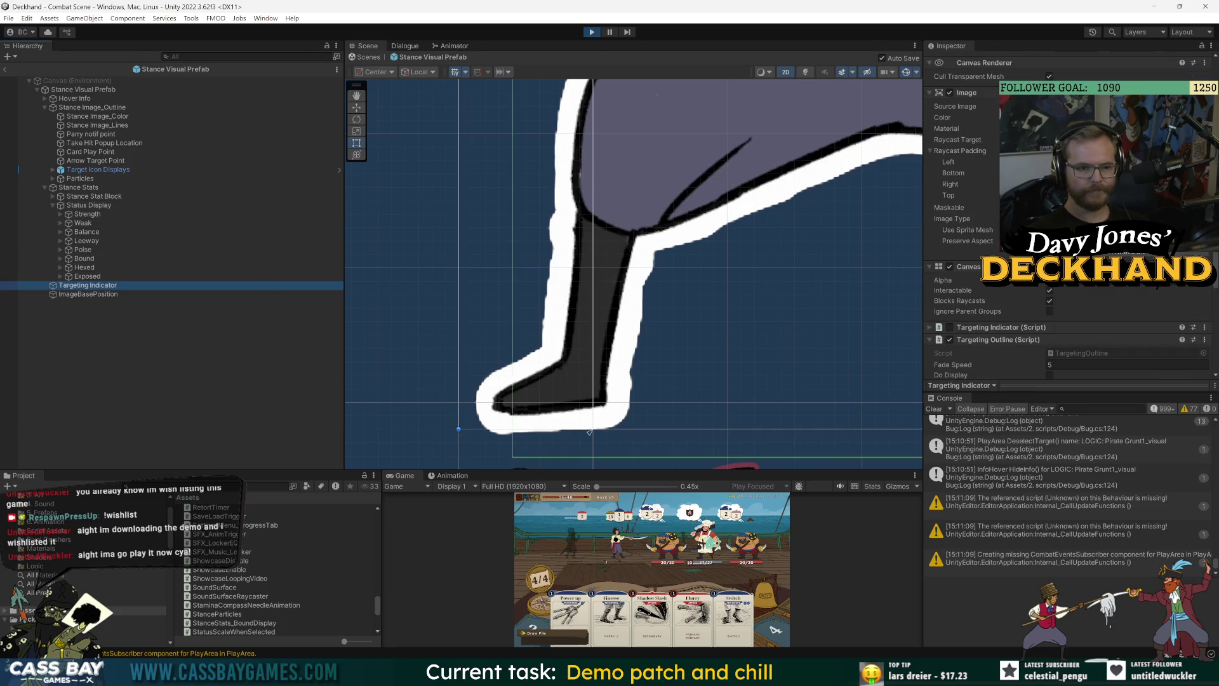
pyautogui.moveTo(962, 177); pyautogui.dragTo(897, 175)
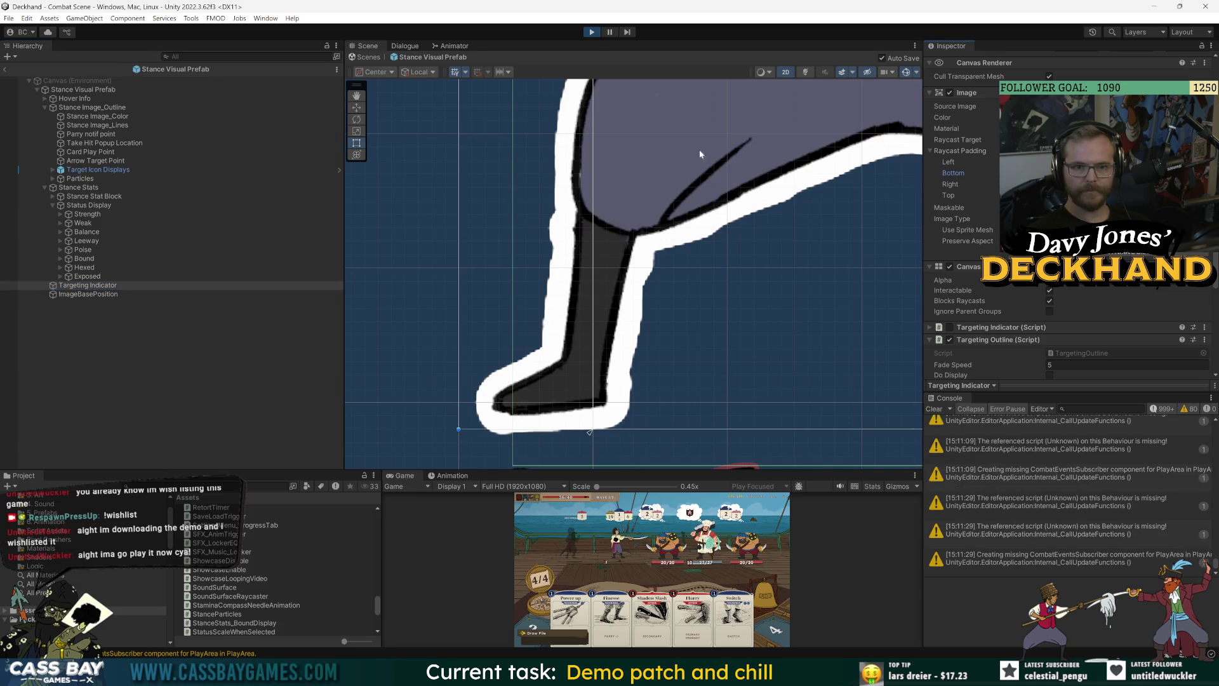
pyautogui.click(593, 33)
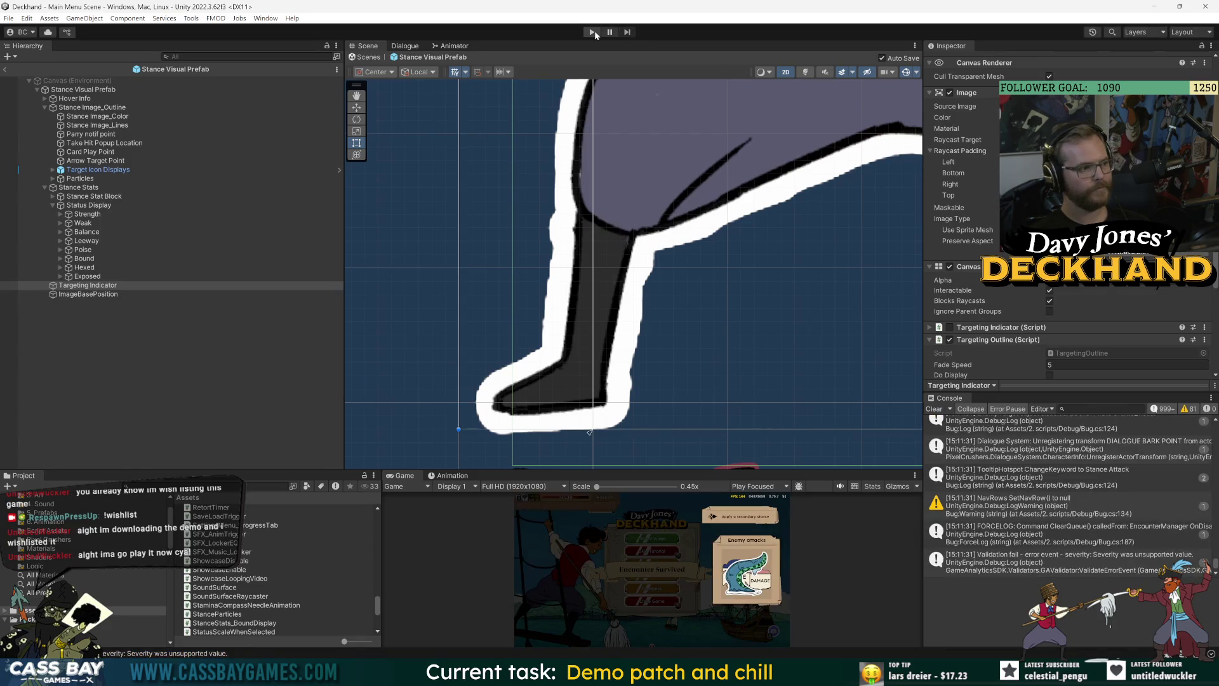
# Step: Start the game, enlarge the Game view, and choose Continue Voyage to reach the wave 1 combat
pyautogui.click(594, 32)
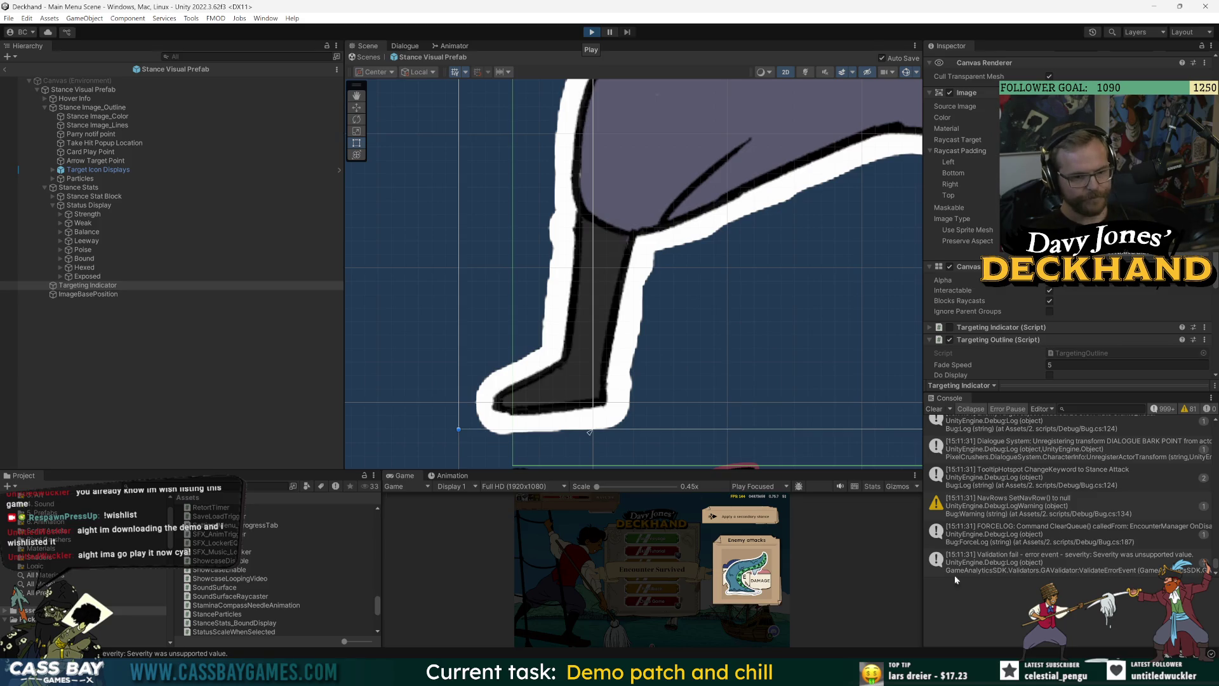
pyautogui.moveTo(760, 471); pyautogui.dragTo(735, 319)
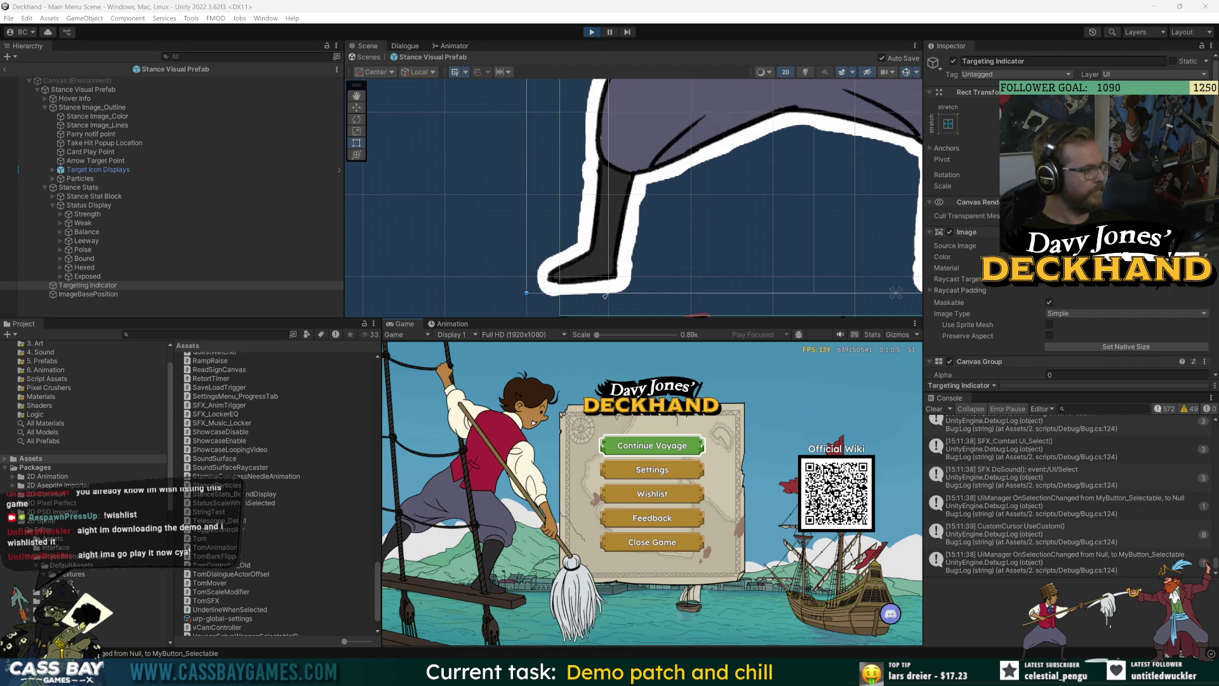
pyautogui.click(653, 445)
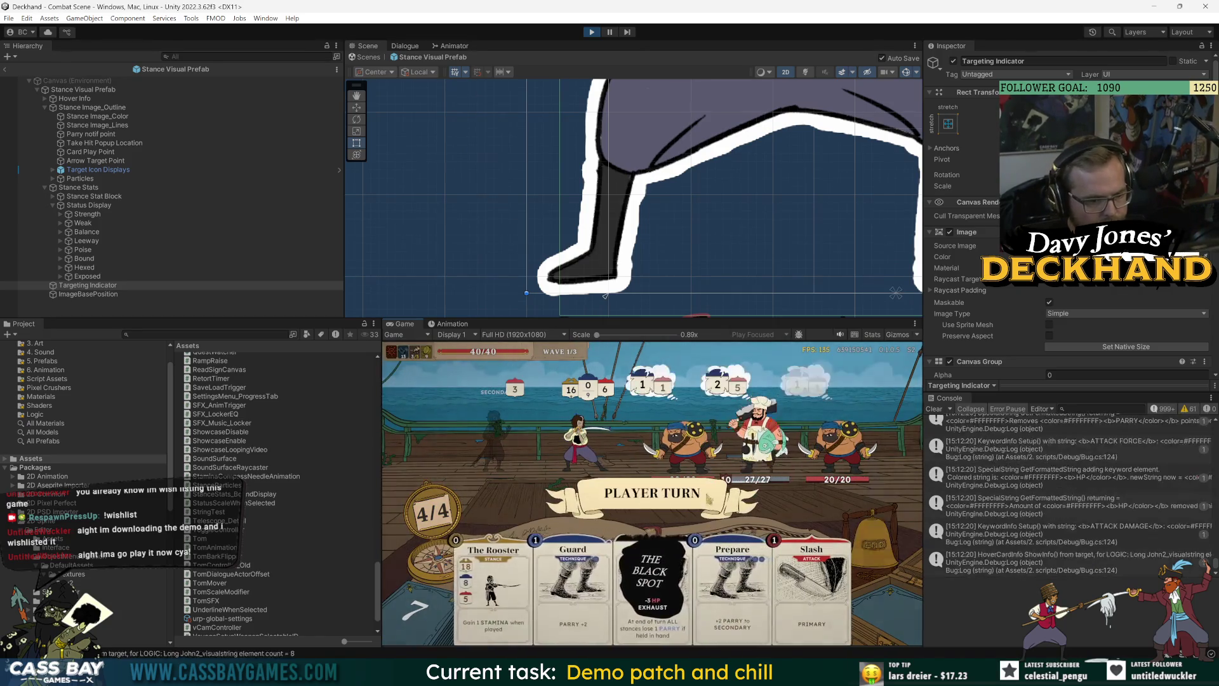
# Step: Play The Rooster and Guard, dismiss the Broken Stance tip, and end the turn
pyautogui.click(493, 559)
pyautogui.click(574, 512)
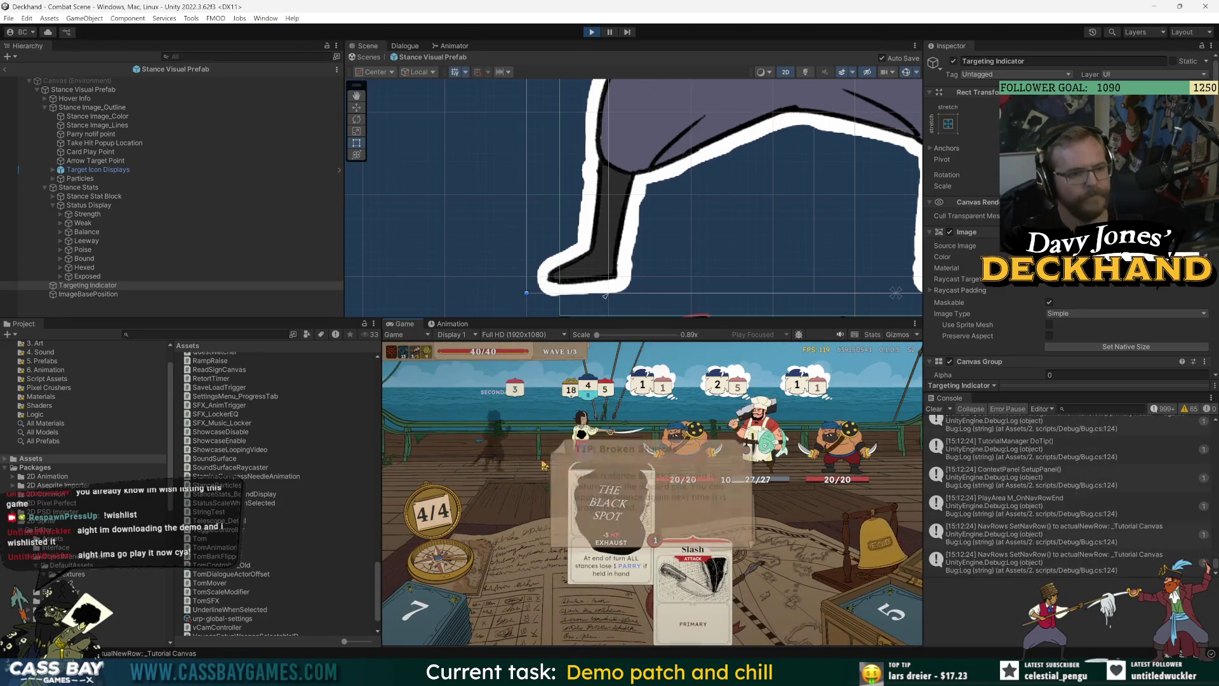
pyautogui.click(648, 525)
pyautogui.click(857, 546)
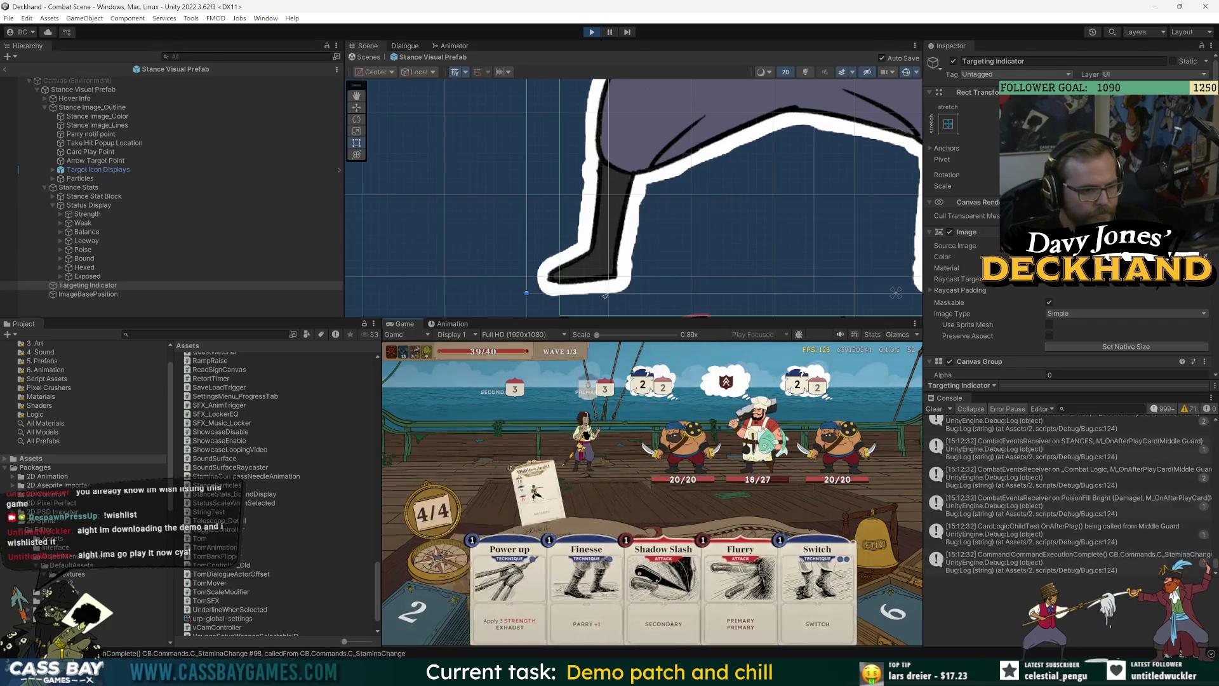
# Step: Defeat the left pirate with Power up, Finesse, Flurry and Shadow Slash, then check the stance info
pyautogui.press('1')
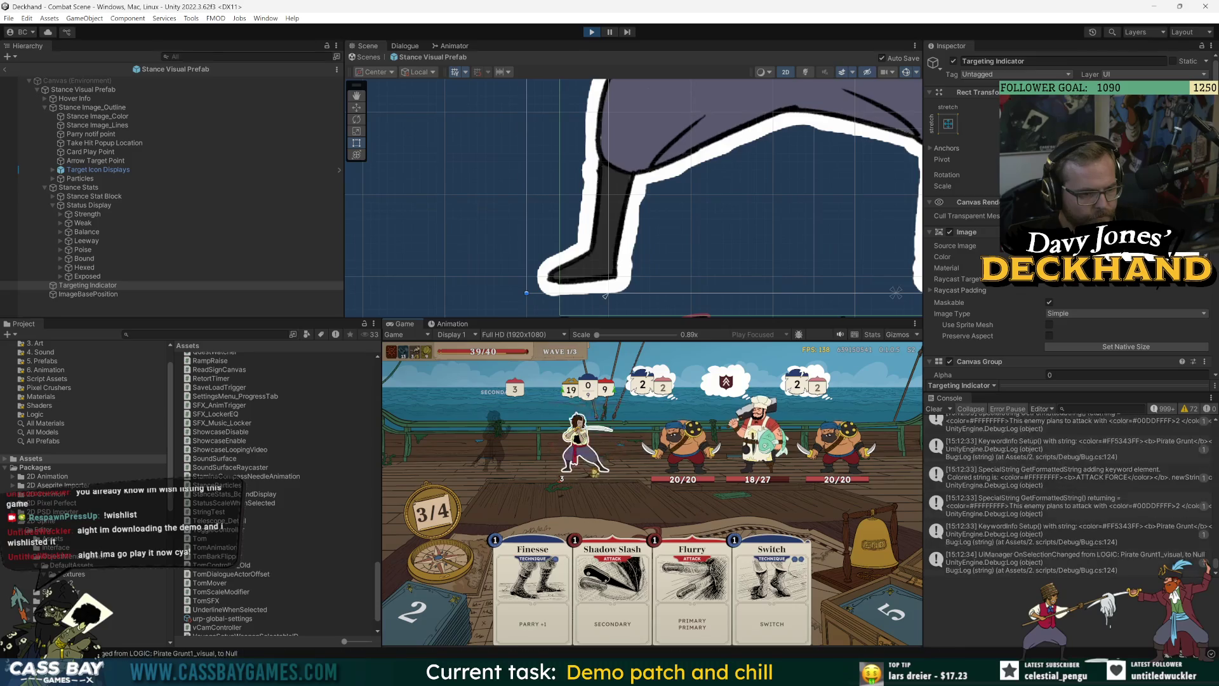
pyautogui.moveTo(561, 485)
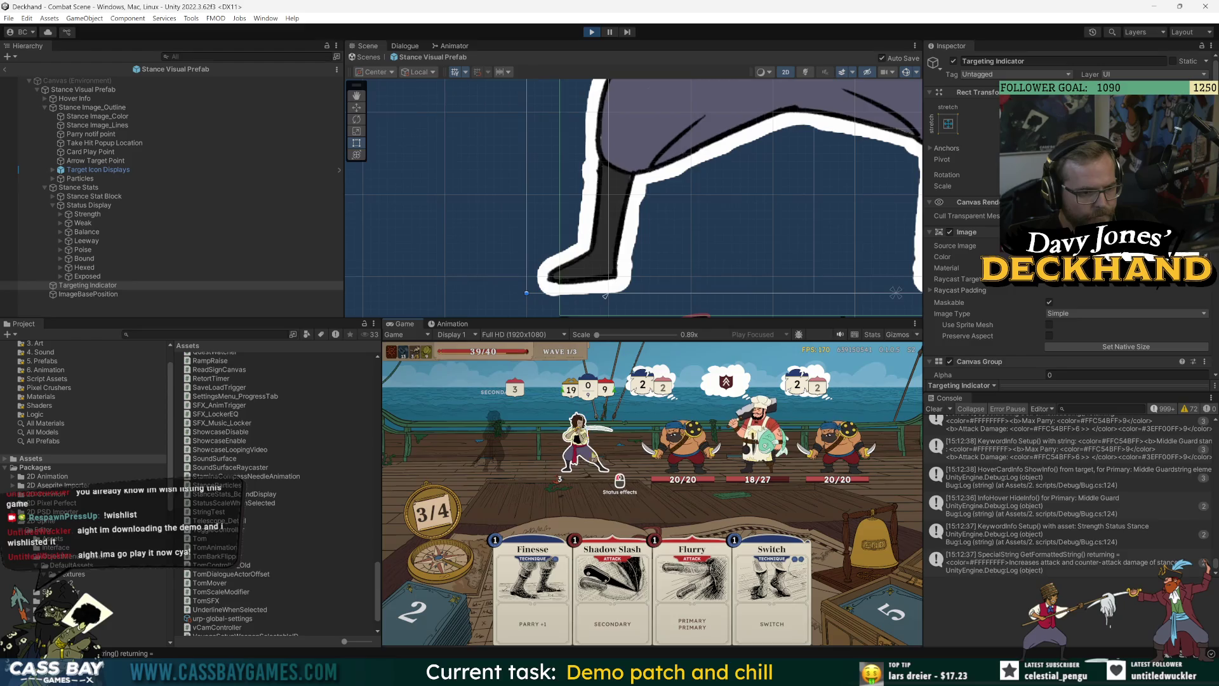
pyautogui.press('2')
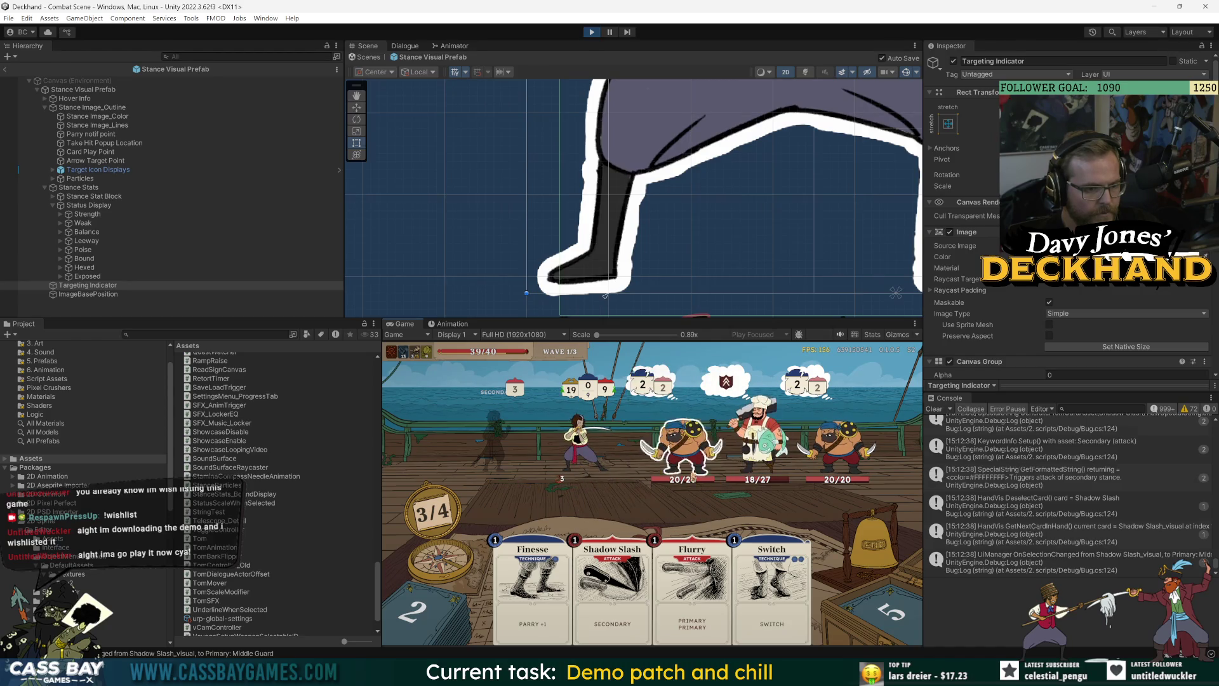
pyautogui.moveTo(584, 451)
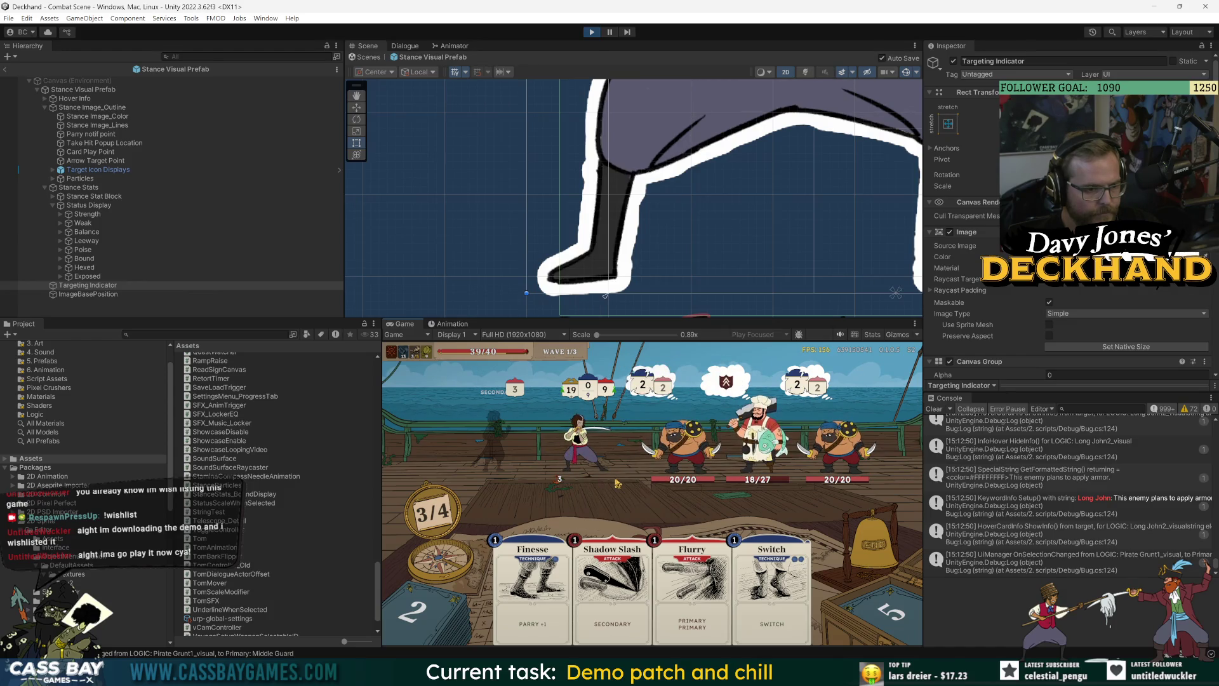
pyautogui.moveTo(533, 584)
pyautogui.mouseDown()
pyautogui.moveTo(572, 463)
pyautogui.moveTo(648, 471)
pyautogui.mouseUp()
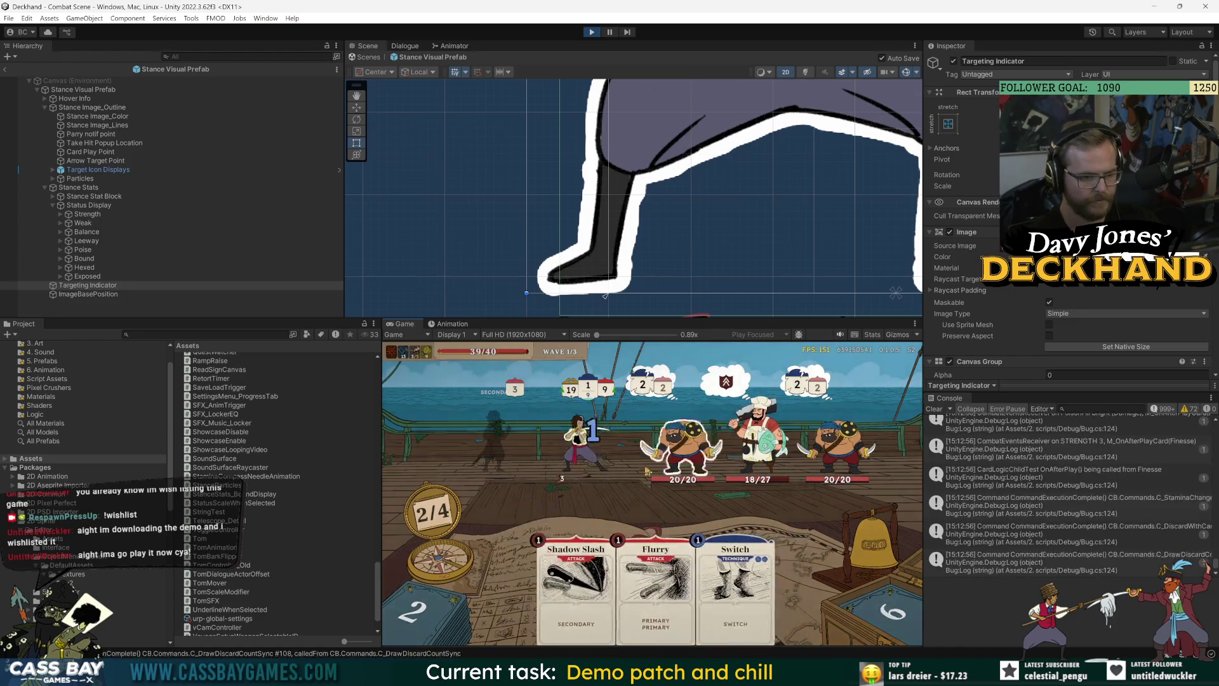
pyautogui.press('2')
pyautogui.click(683, 468)
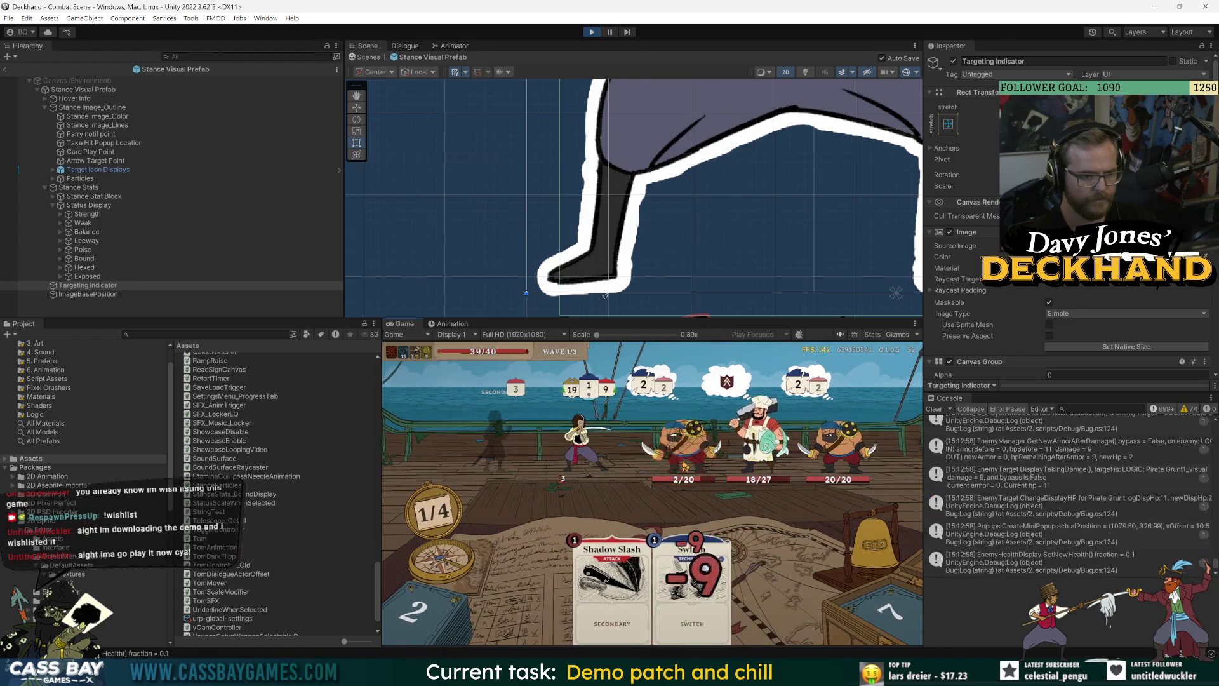
pyautogui.press('1')
pyautogui.click(685, 468)
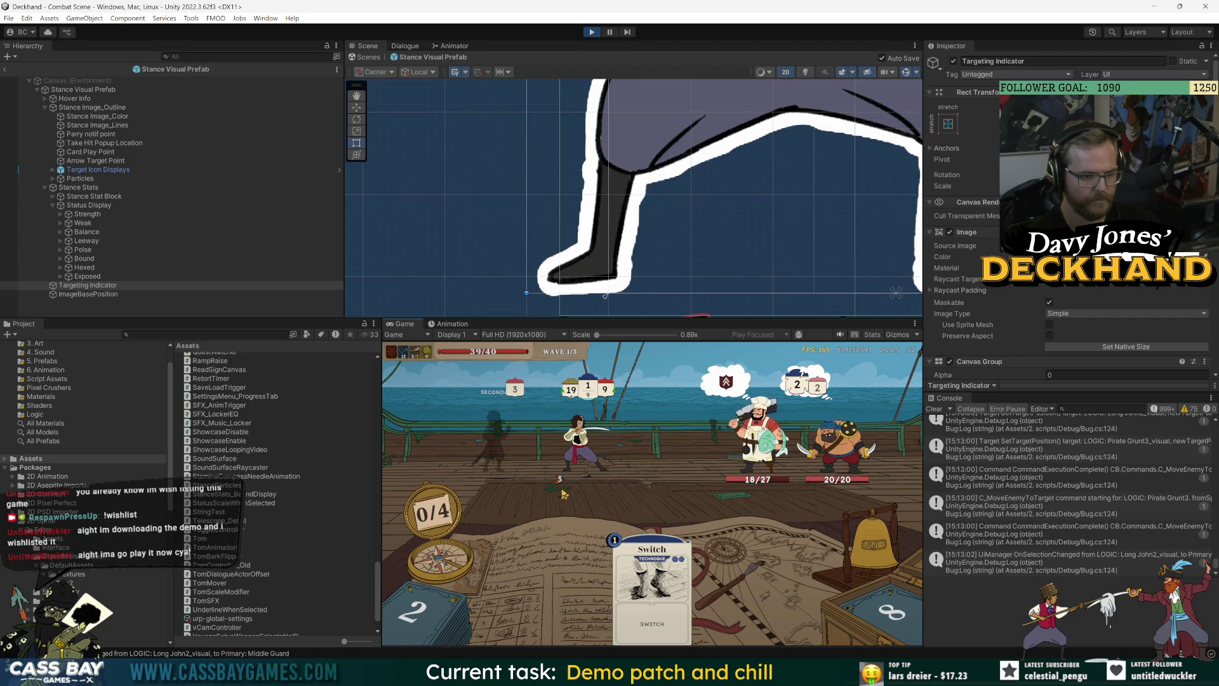
pyautogui.moveTo(589, 452)
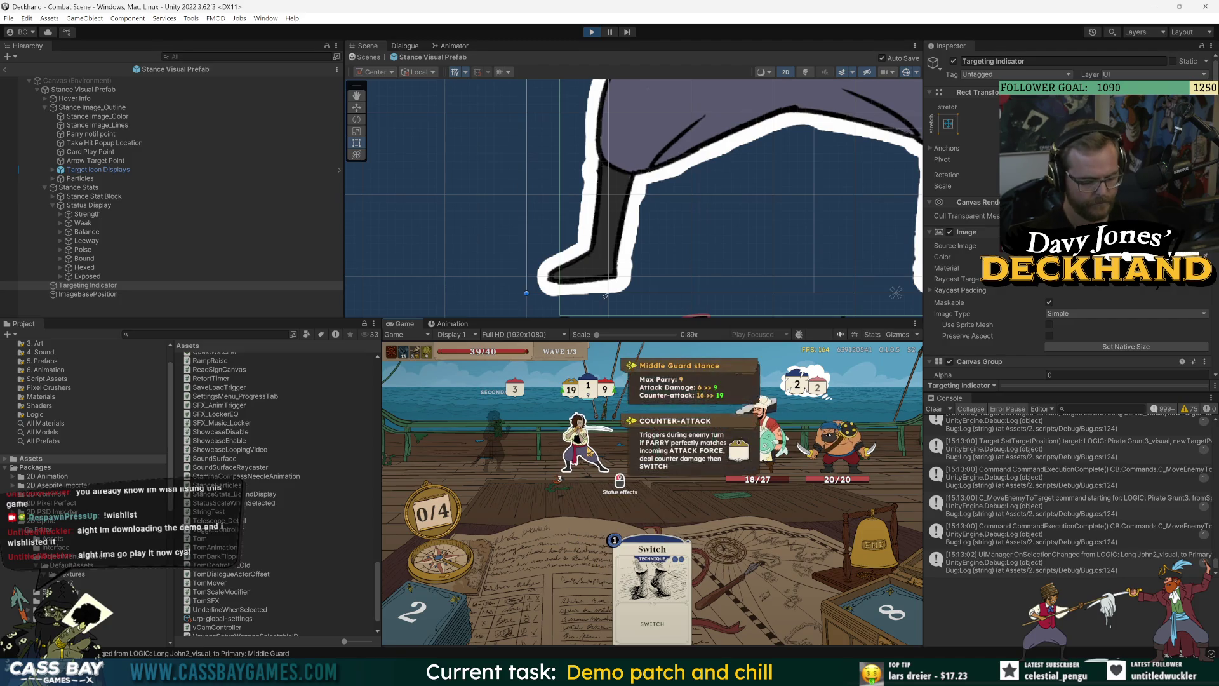
pyautogui.scroll(-5, 969, 319)
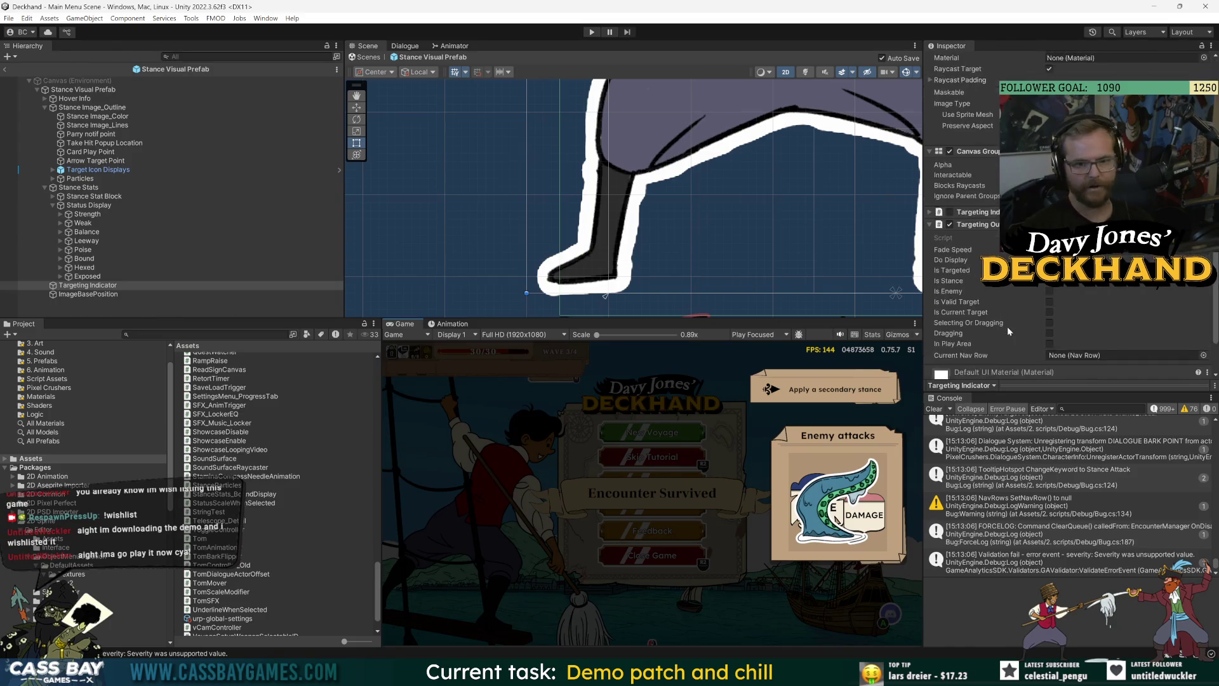
# Step: Set the Status Display's Status Scale Scale Speed to 12
pyautogui.click(89, 205)
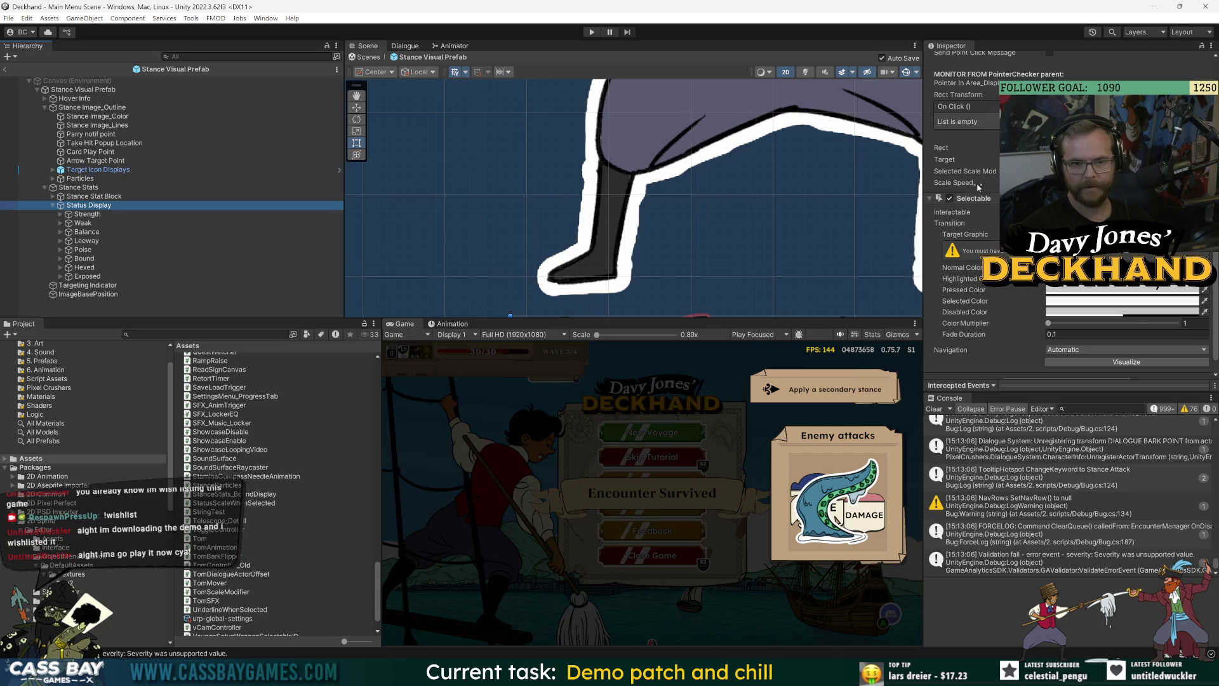
pyautogui.click(978, 198)
pyautogui.click(976, 333)
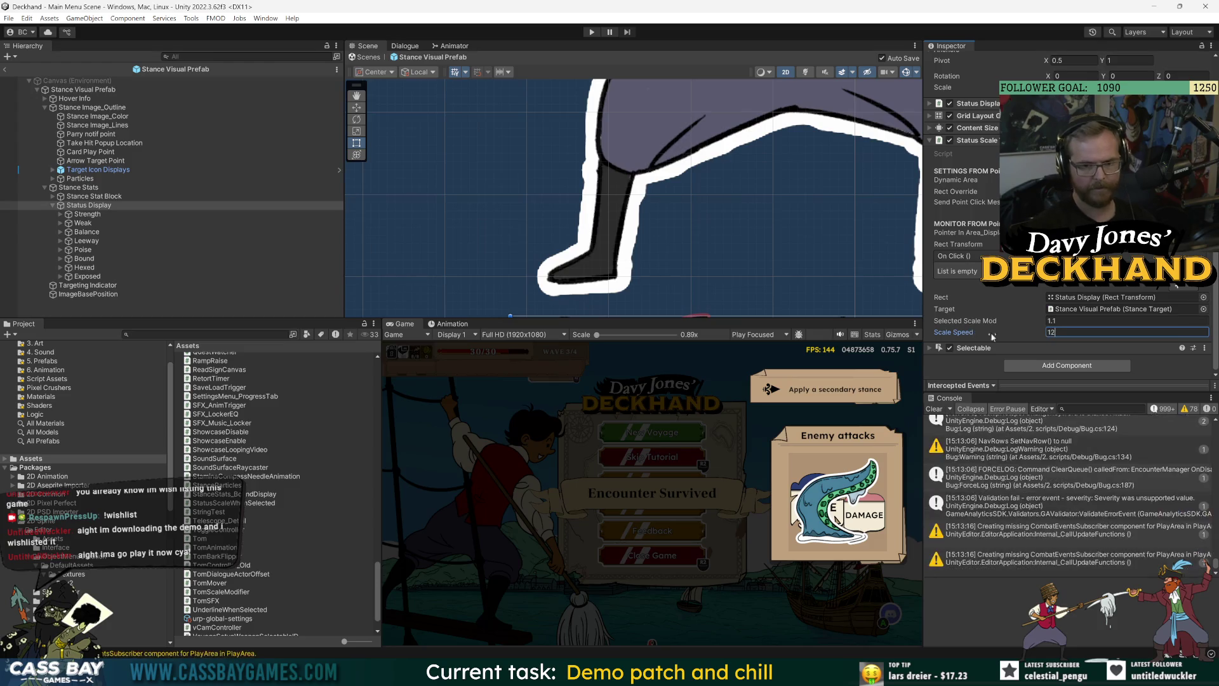
pyautogui.click(130, 117)
pyautogui.click(89, 205)
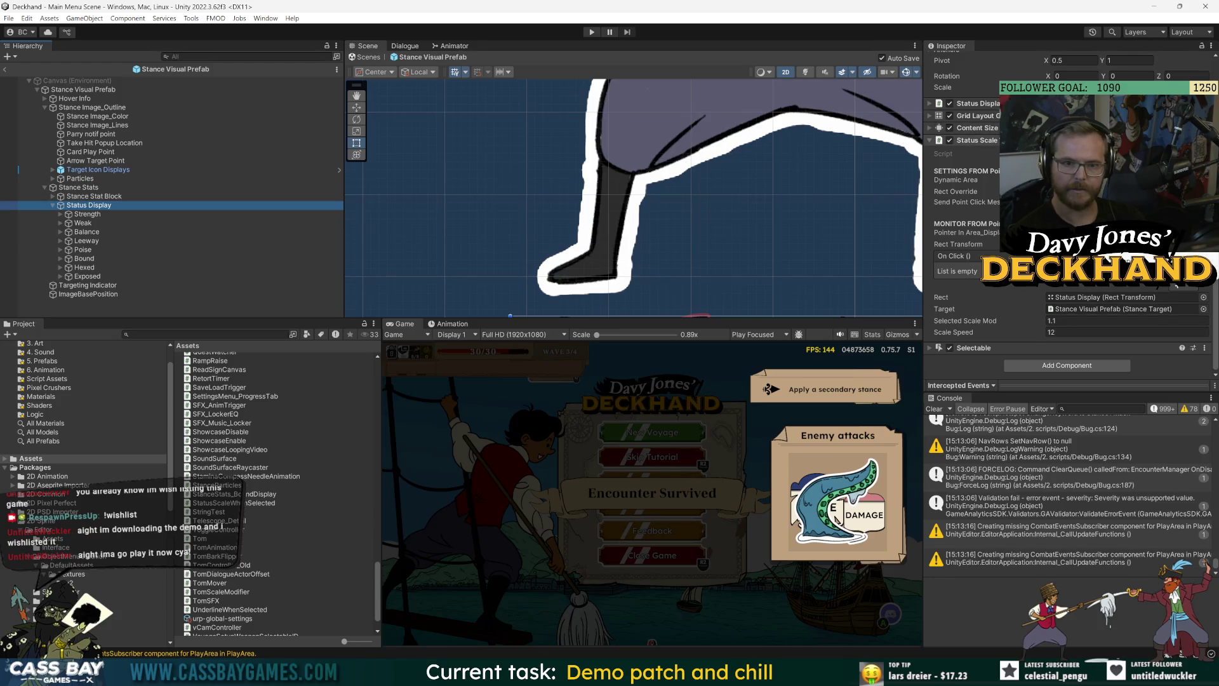
# Step: Search the Project for 'y vis' and open the Enemy visual prefab for editing
pyautogui.click(204, 334)
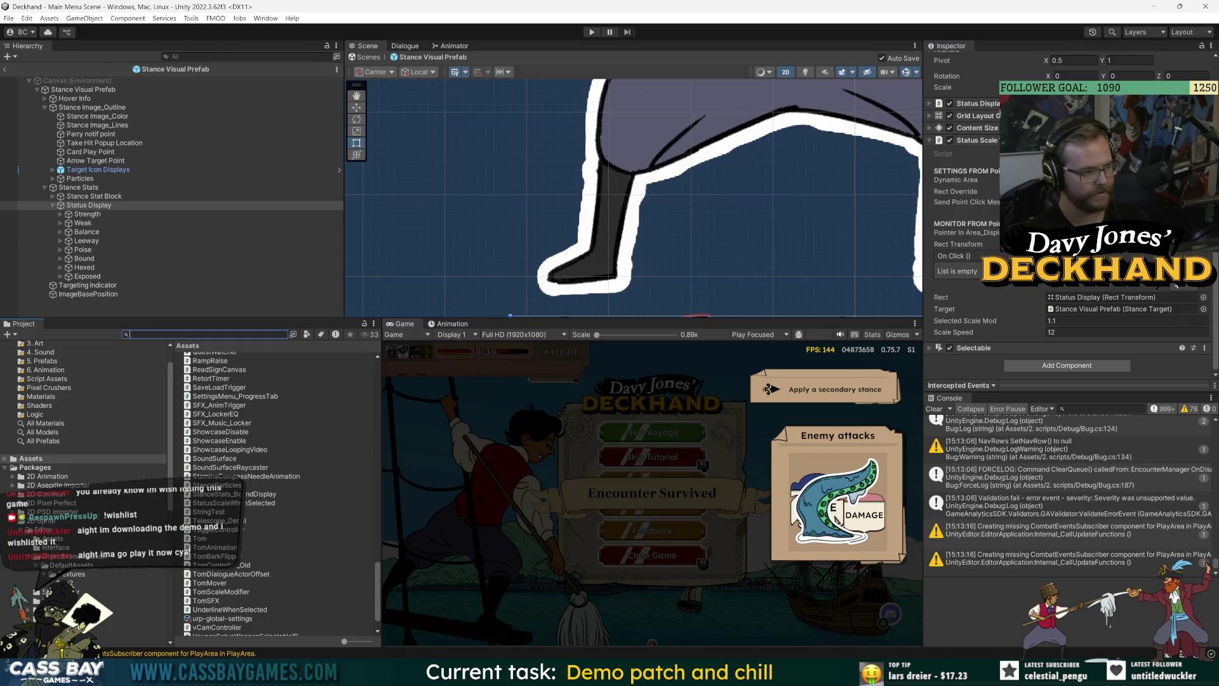
pyautogui.write('enemy v')
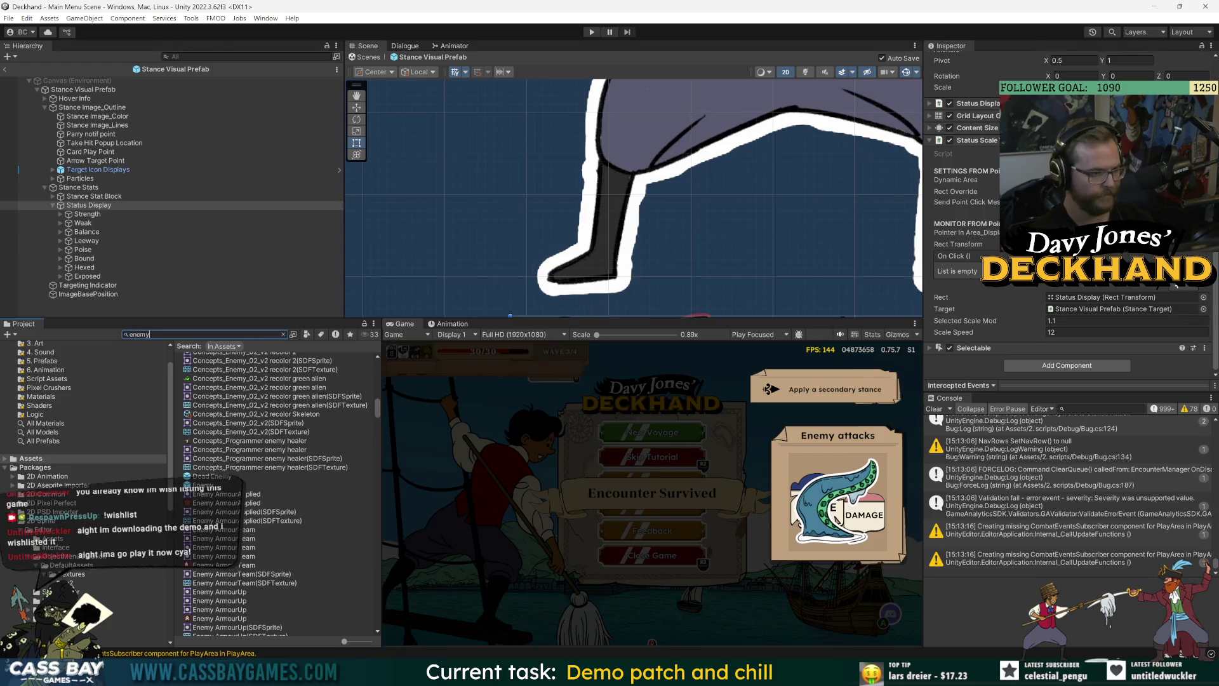
pyautogui.write('is')
pyautogui.doubleClick(235, 366)
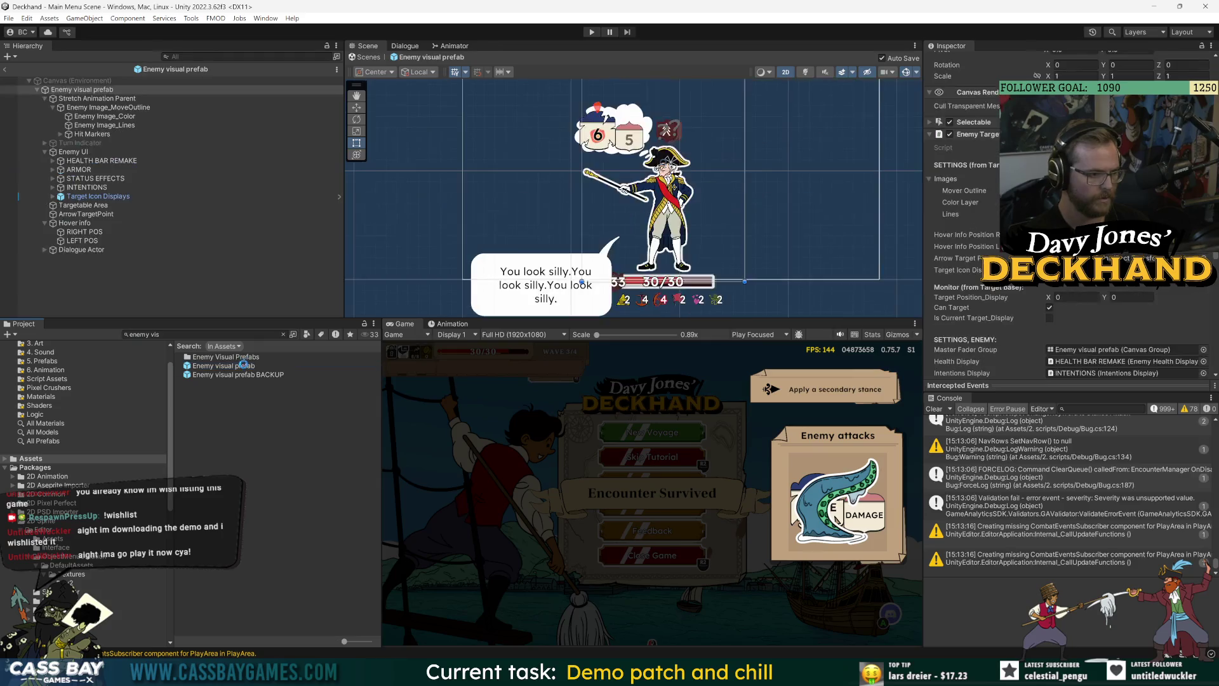
pyautogui.click(62, 180)
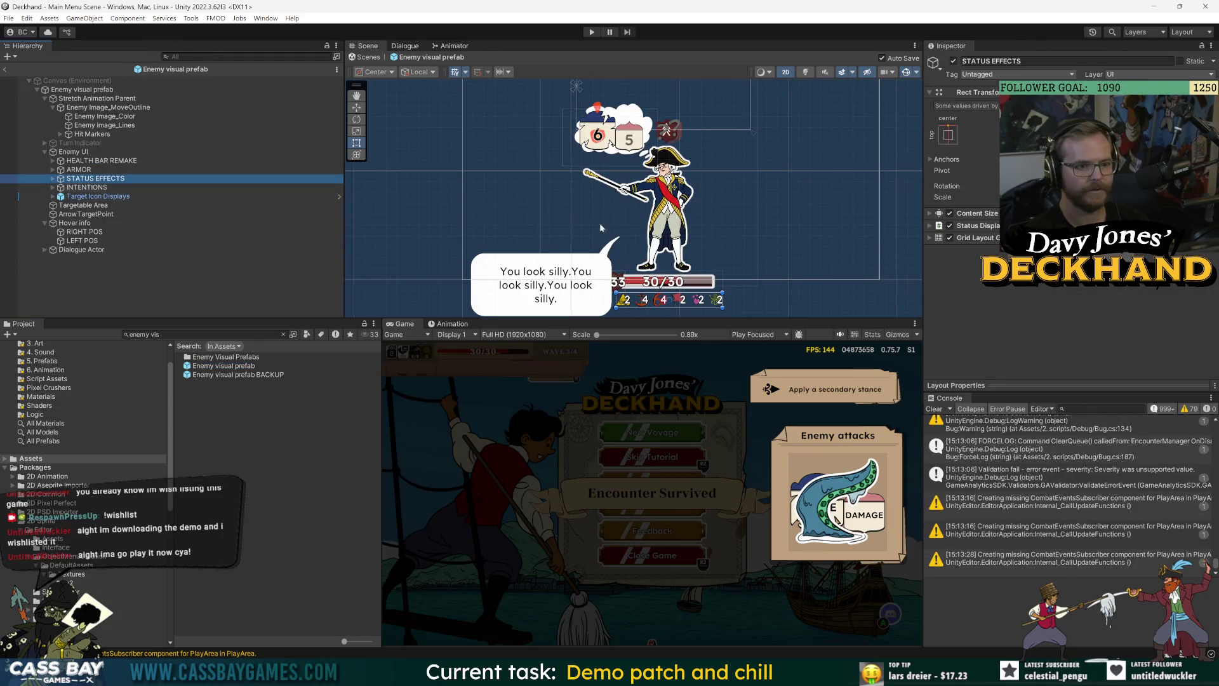
pyautogui.press('f')
pyautogui.rightClick(1099, 240)
pyautogui.click(1157, 319)
pyautogui.scroll(-3, 1007, 254)
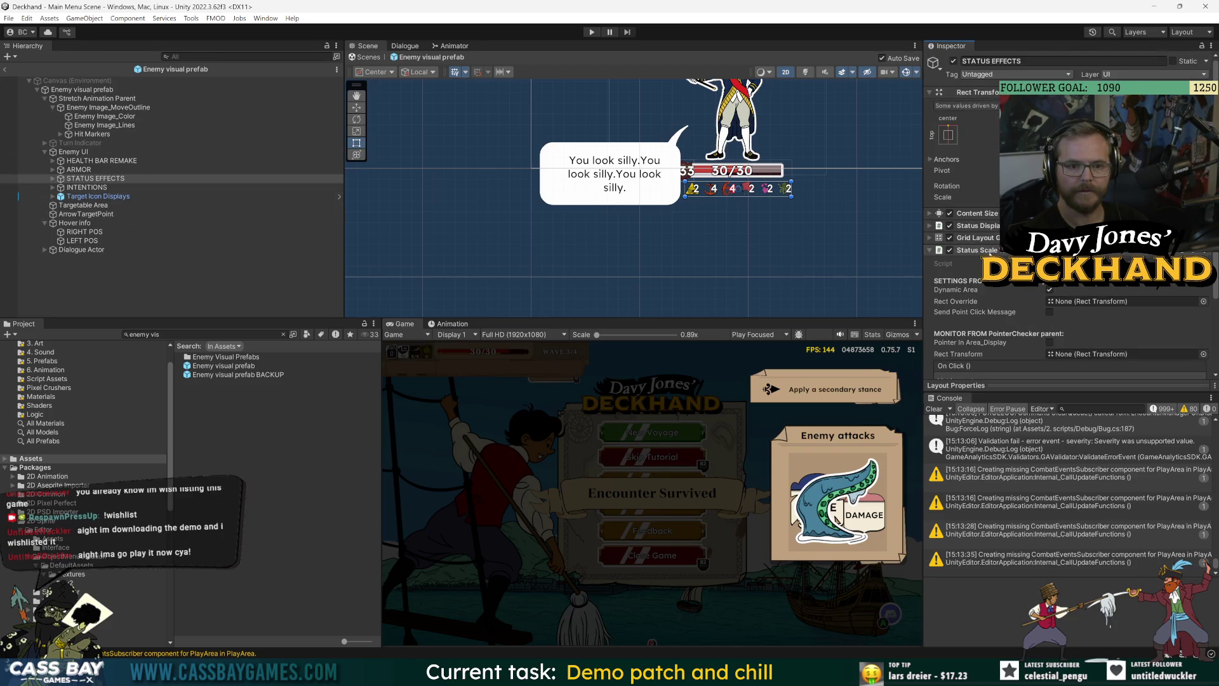
pyautogui.scroll(-3, 1064, 312)
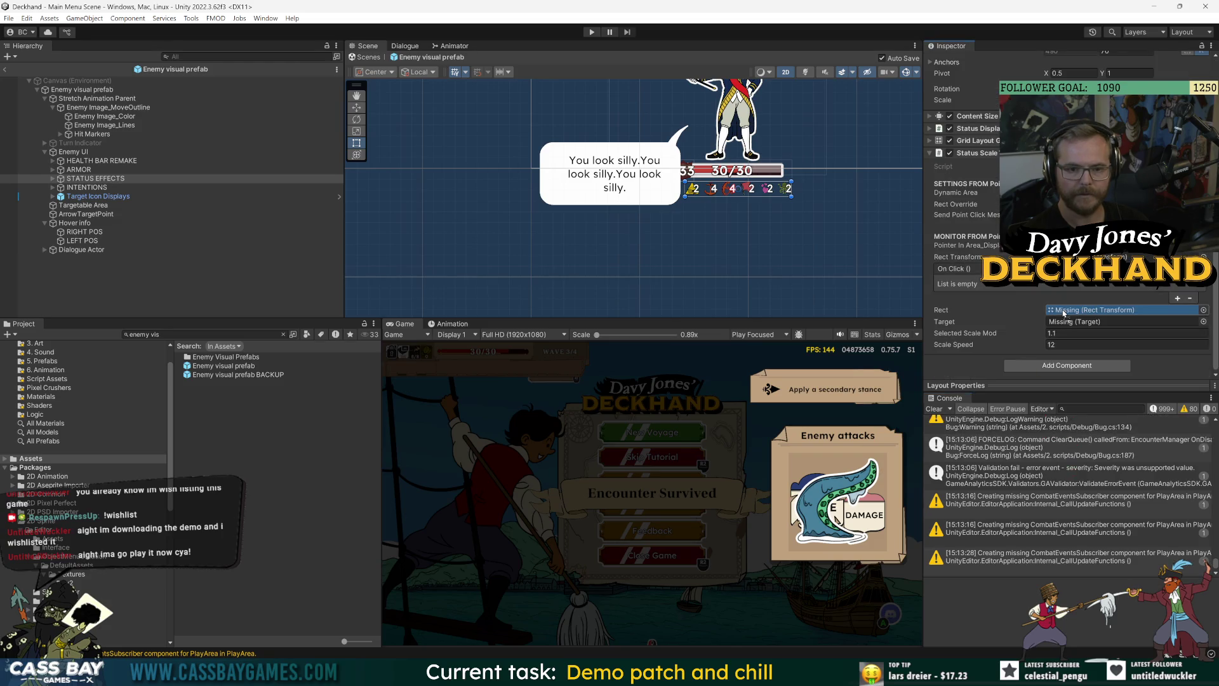
pyautogui.moveTo(1064, 312); pyautogui.dragTo(1064, 313)
pyautogui.moveTo(70, 90)
pyautogui.mouseDown()
pyautogui.moveTo(1113, 326)
pyautogui.moveTo(1105, 322)
pyautogui.mouseUp()
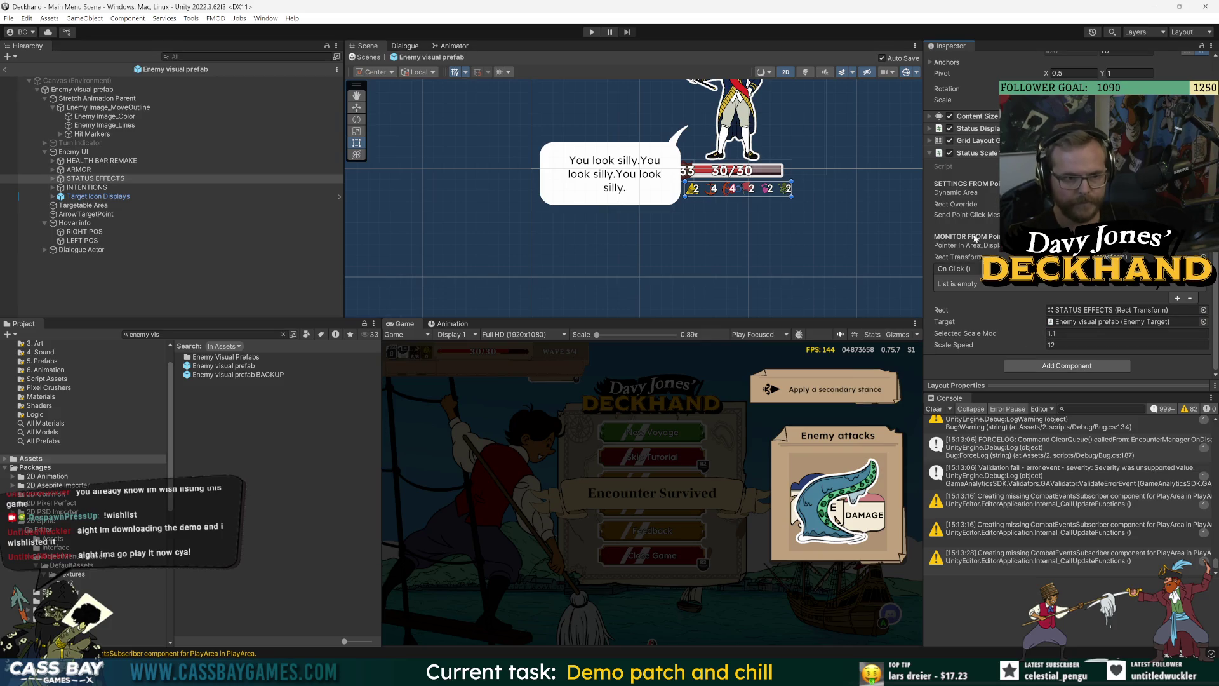
pyautogui.scroll(3, 942, 208)
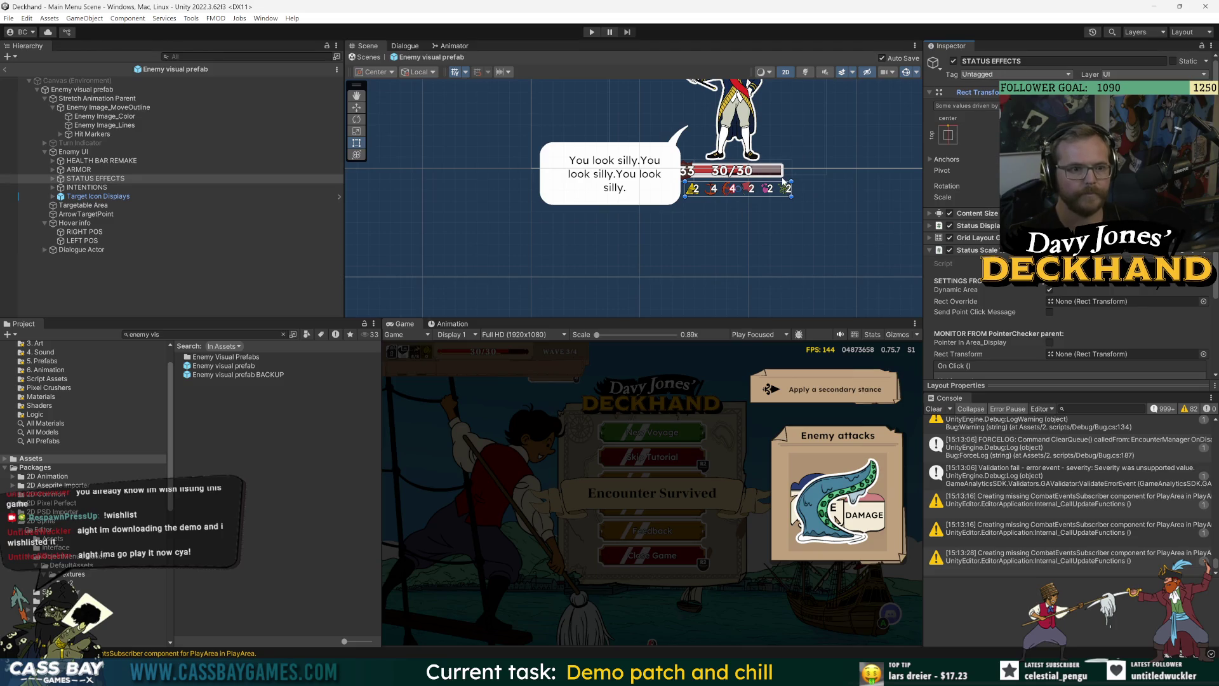
pyautogui.scroll(1, 807, 244)
pyautogui.moveTo(775, 217); pyautogui.dragTo(768, 257)
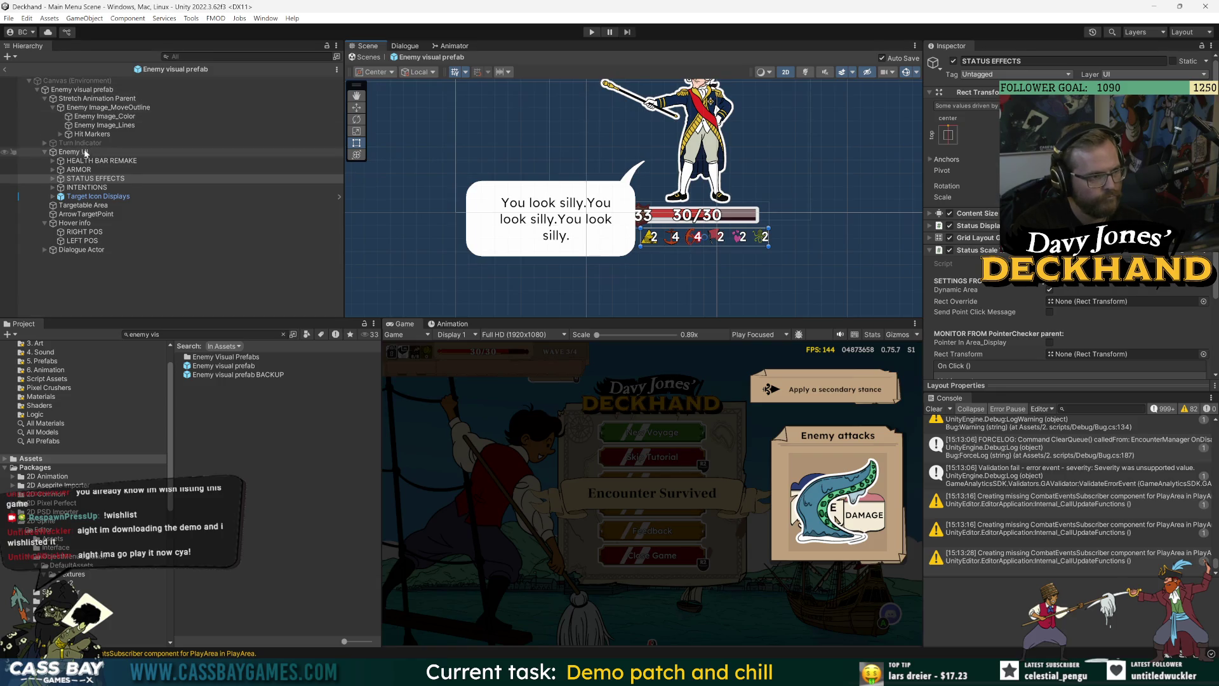
# Step: Inspect the Enemy Image_MoveOutline and Stretch Animation Parent objects in the enemy prefab
pyautogui.click(103, 110)
pyautogui.scroll(-10, 992, 308)
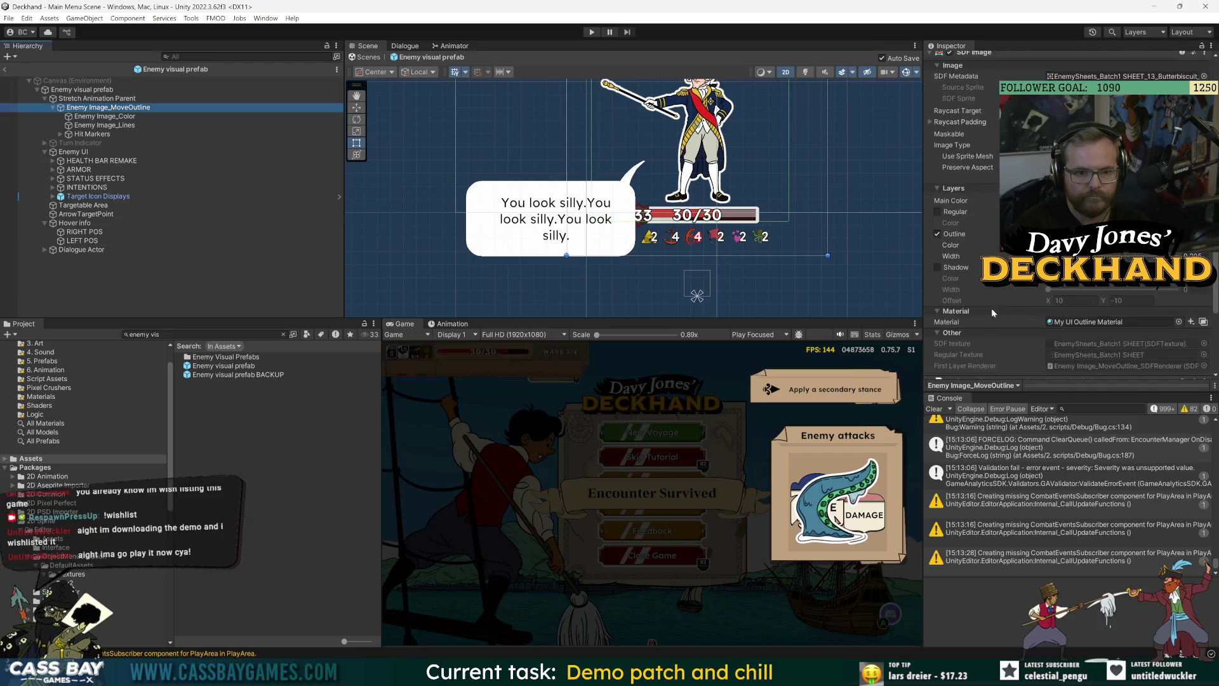
pyautogui.scroll(8, 993, 348)
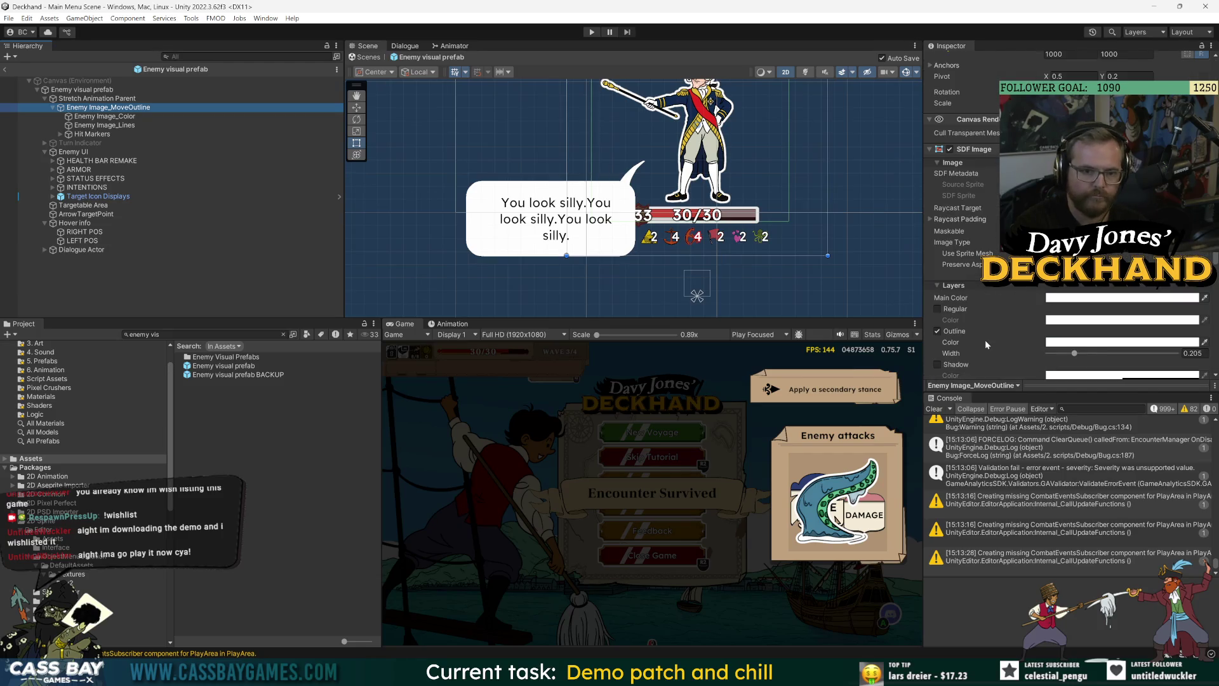
pyautogui.click(165, 98)
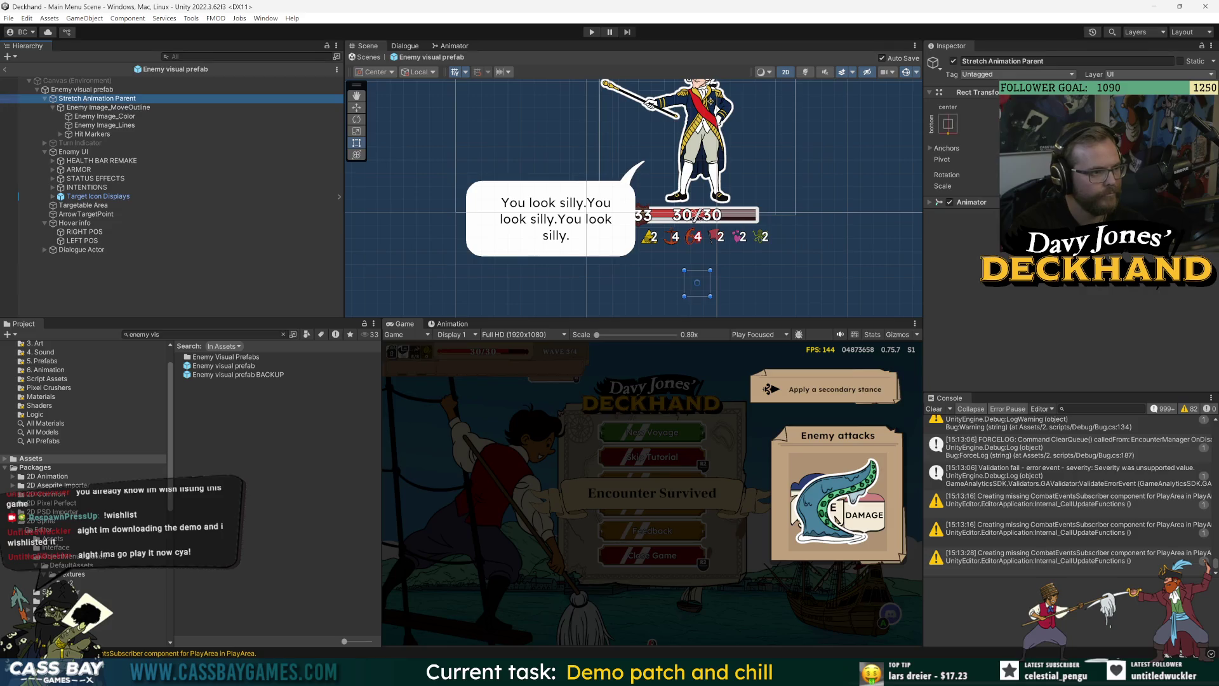
# Step: Examine the Targetable Area's bottom raycast padding, then start the game and a new voyage
pyautogui.click(77, 207)
pyautogui.scroll(-5, 988, 318)
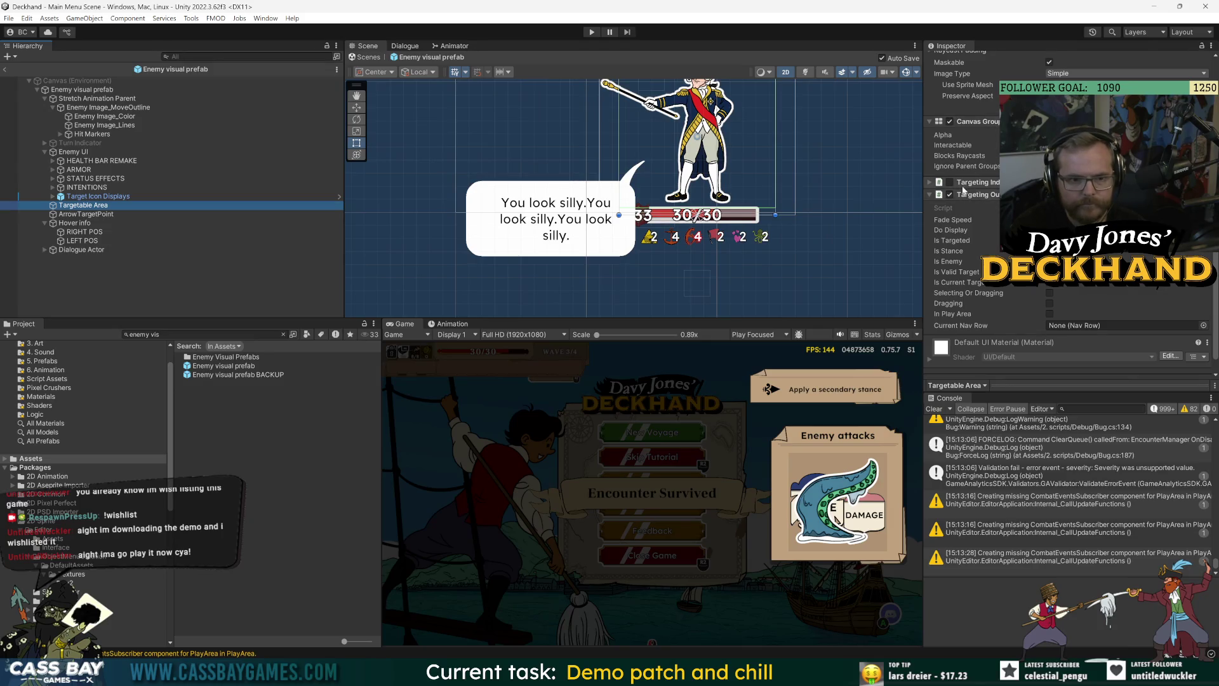
pyautogui.scroll(3, 986, 165)
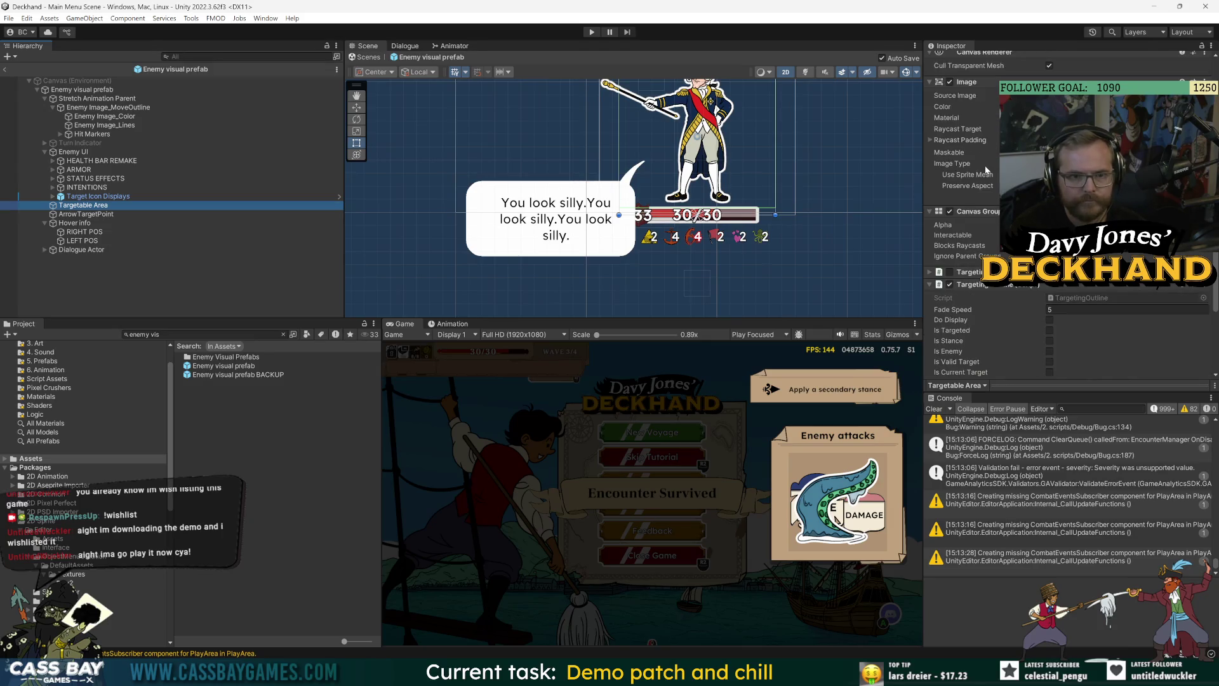
pyautogui.click(930, 140)
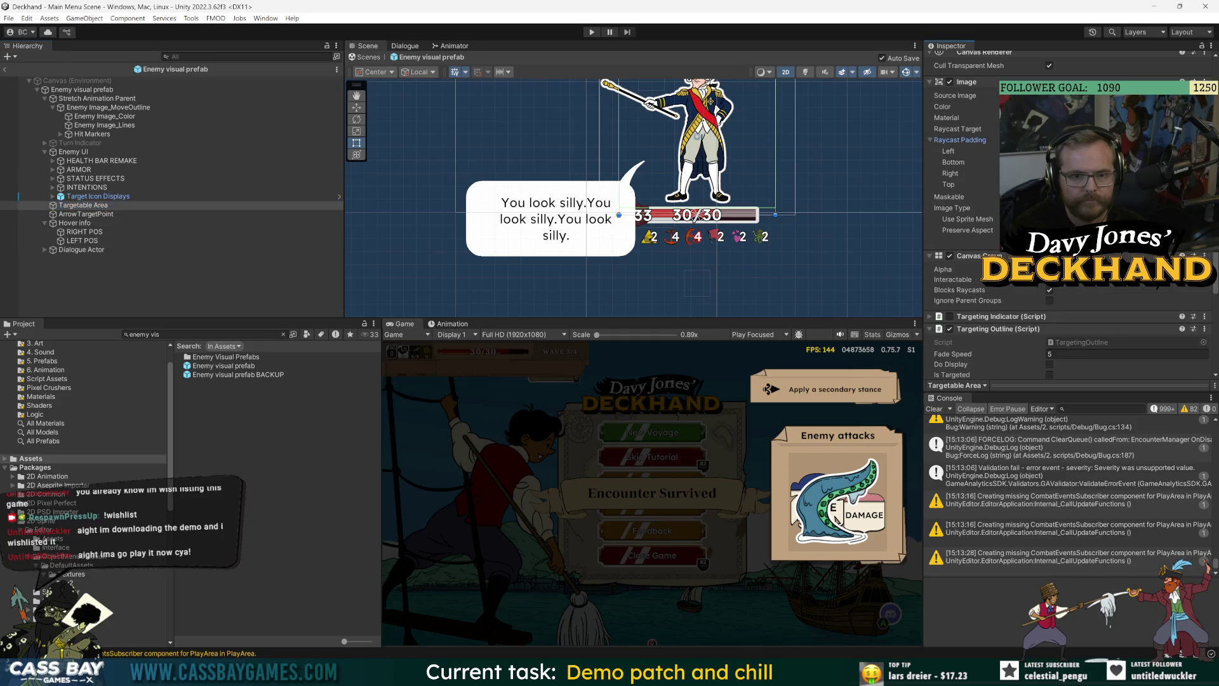
pyautogui.click(954, 162)
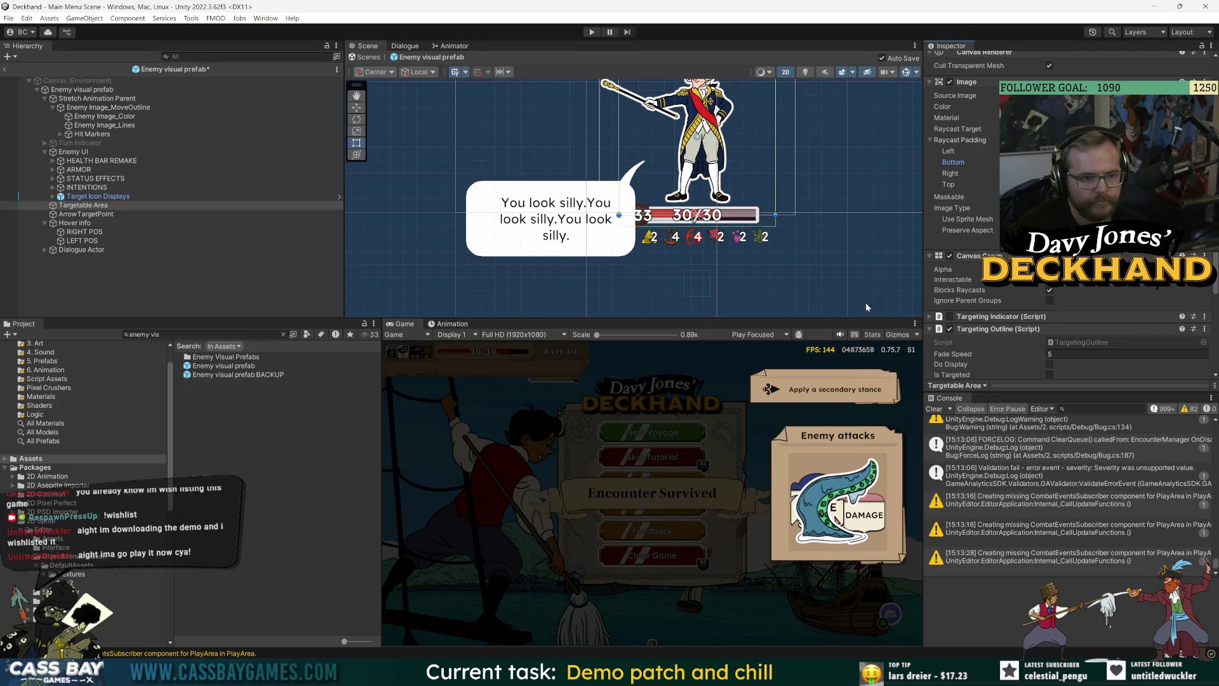
pyautogui.click(590, 33)
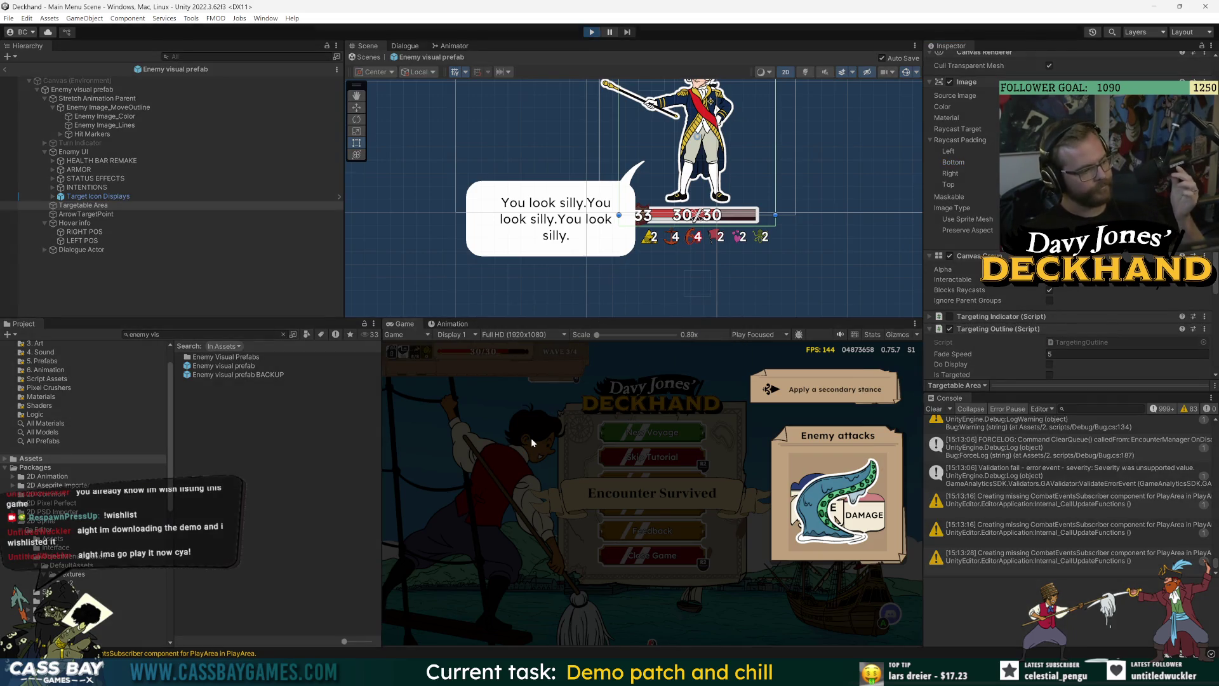
pyautogui.click(676, 431)
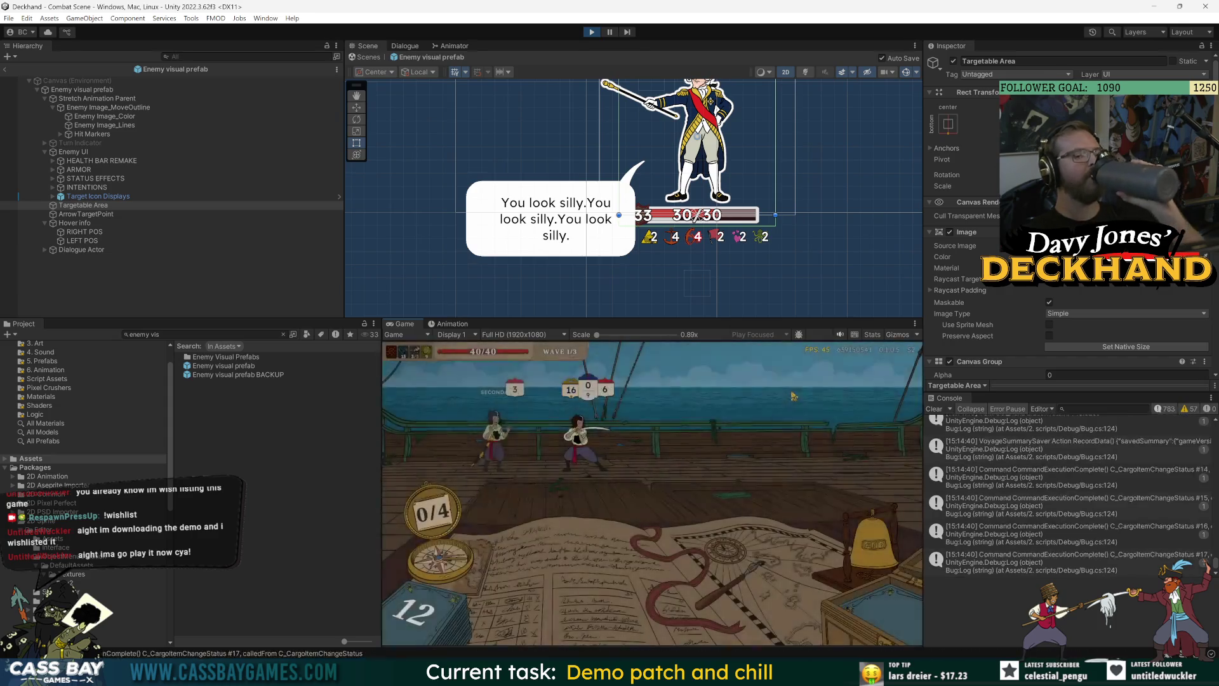
# Step: Hover an enemy during combat to check its info box before stopping the playtest
pyautogui.moveTo(759, 484)
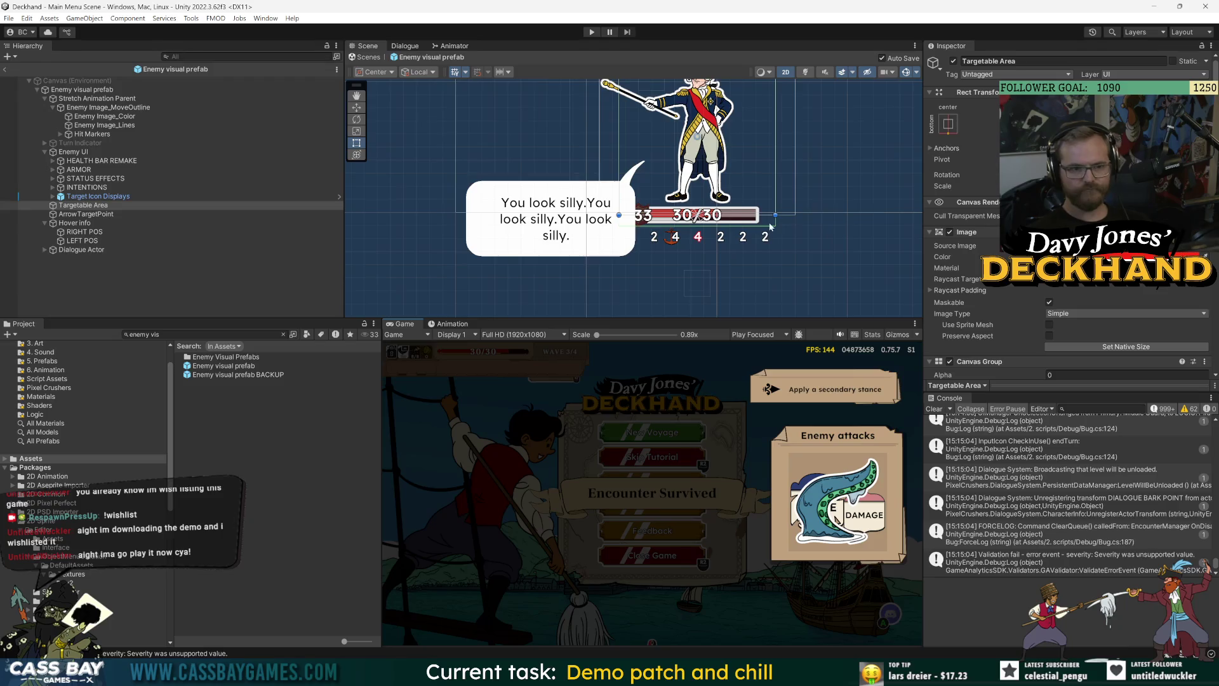
pyautogui.scroll(2, 901, 204)
pyautogui.scroll(-5, 1067, 223)
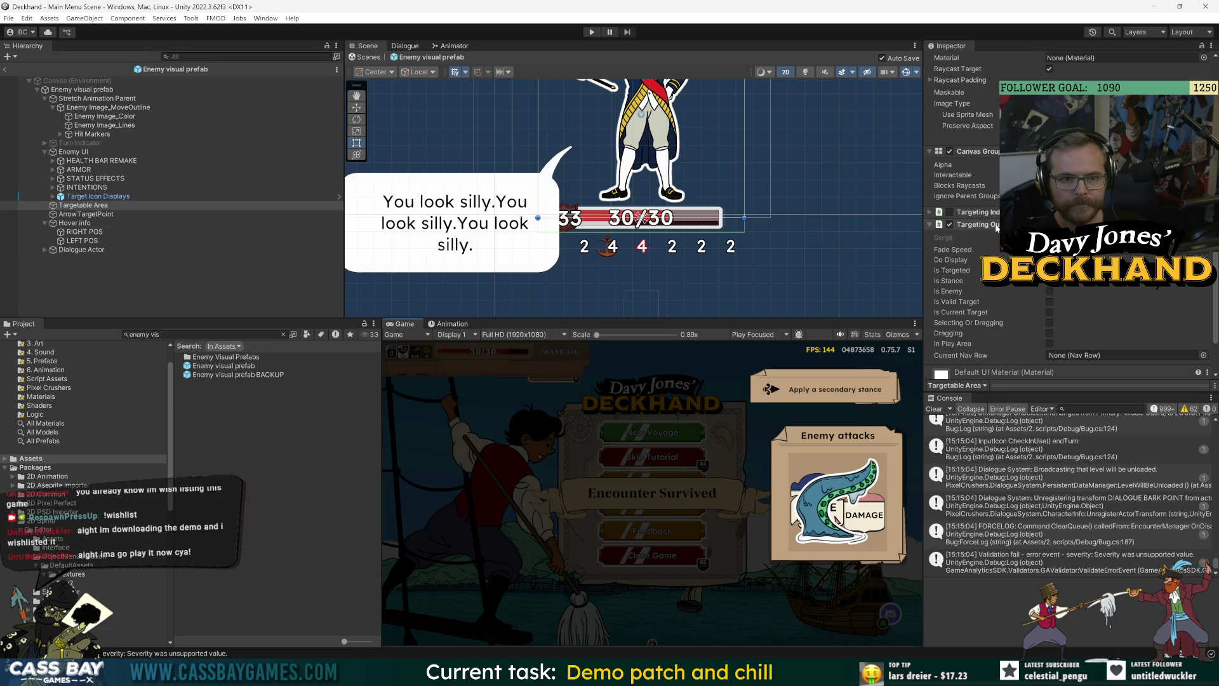
# Step: Check the Targetable Area's raycast padding, then select and frame HEALTH BAR REMAKE
pyautogui.scroll(3, 997, 228)
pyautogui.click(932, 200)
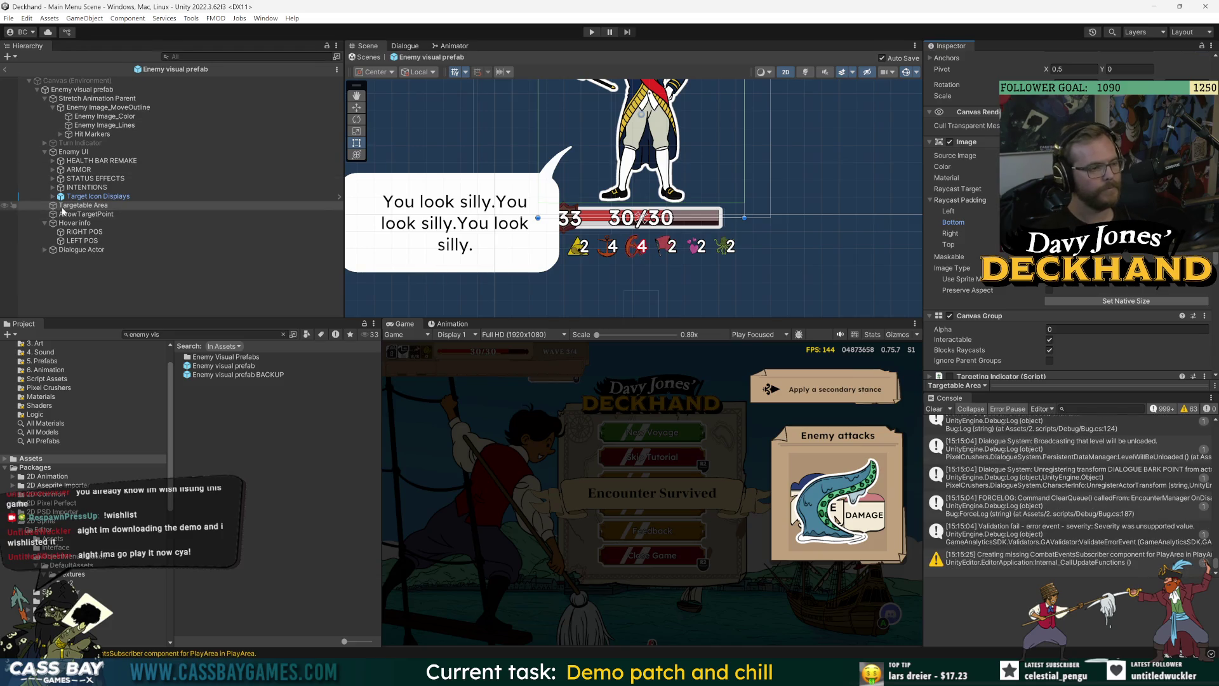
pyautogui.click(87, 161)
pyautogui.press('f')
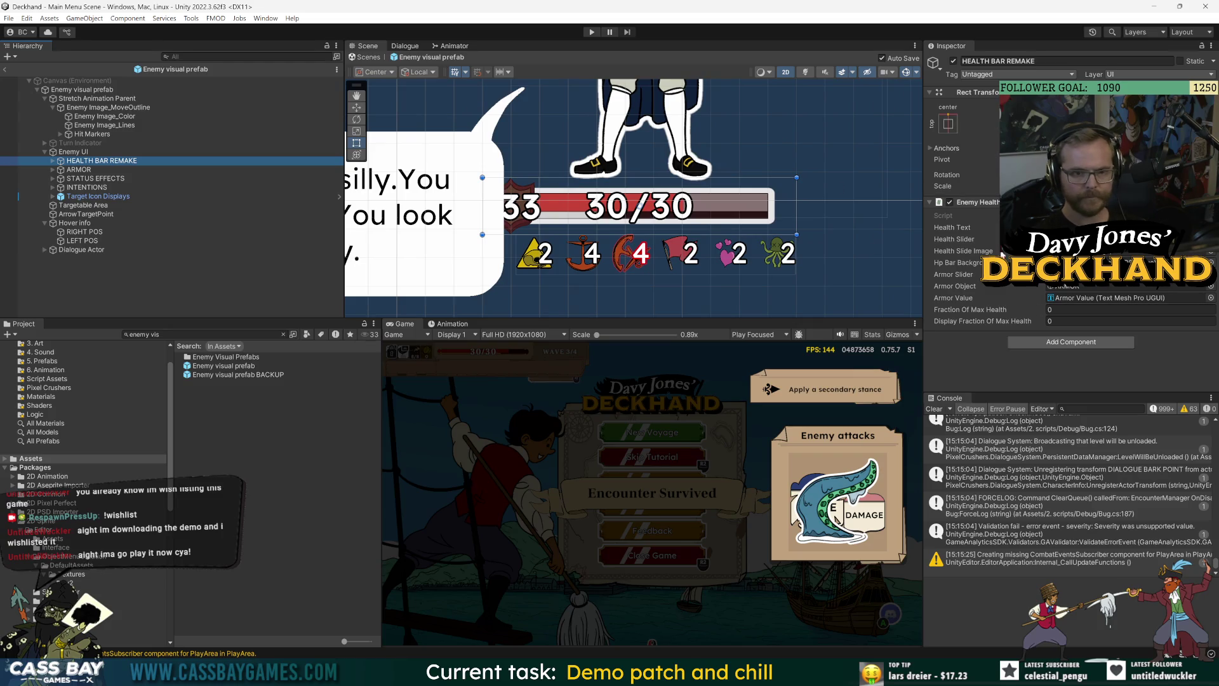
# Step: Expand HEALTH BAR REMAKE, inspect its TooltipHotspot child, and reselect HEALTH BAR REMAKE
pyautogui.click(53, 162)
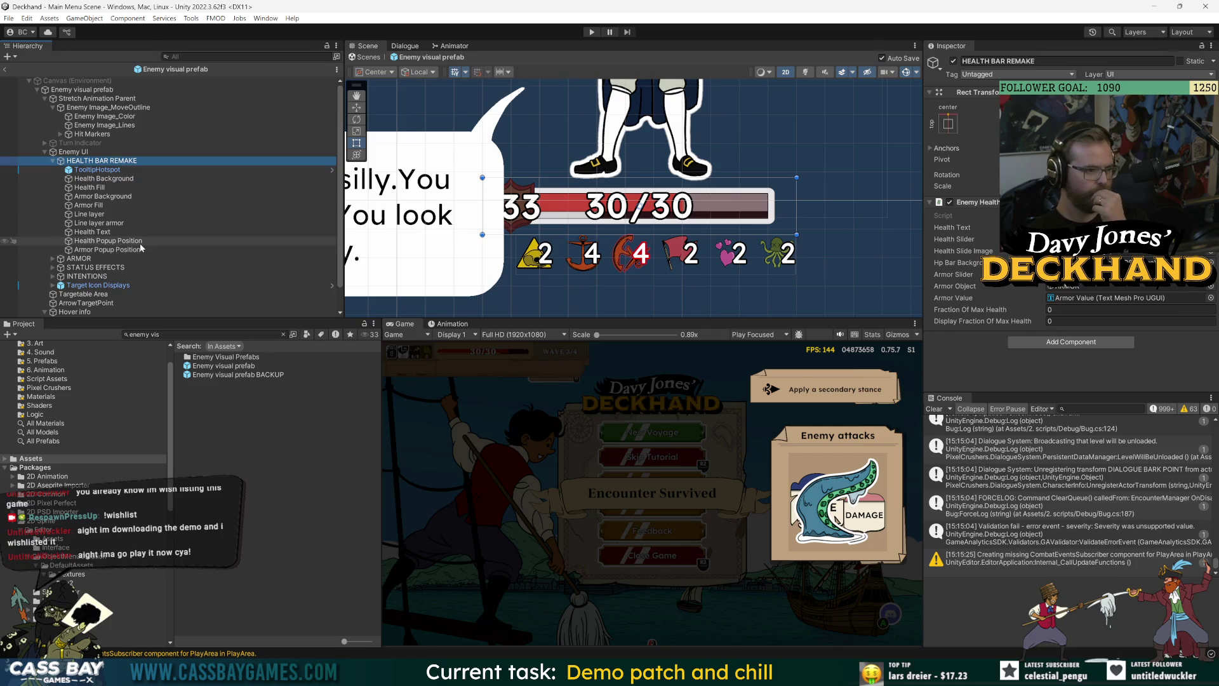
pyautogui.click(101, 171)
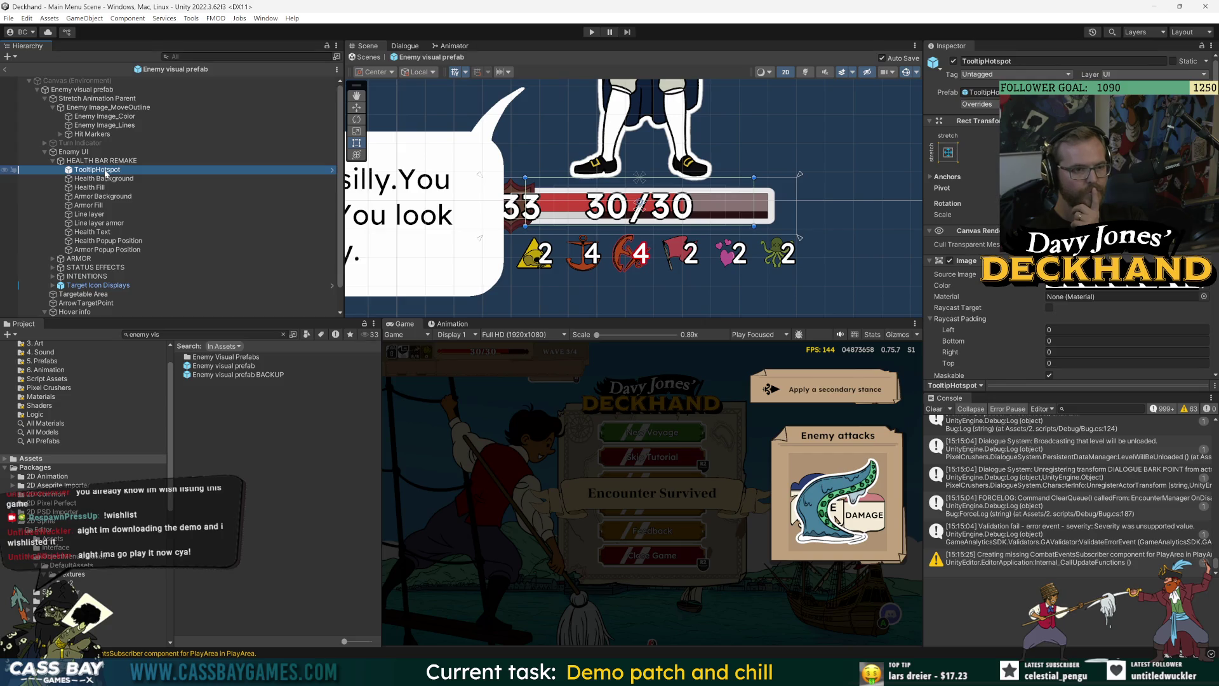
pyautogui.scroll(-1, 762, 168)
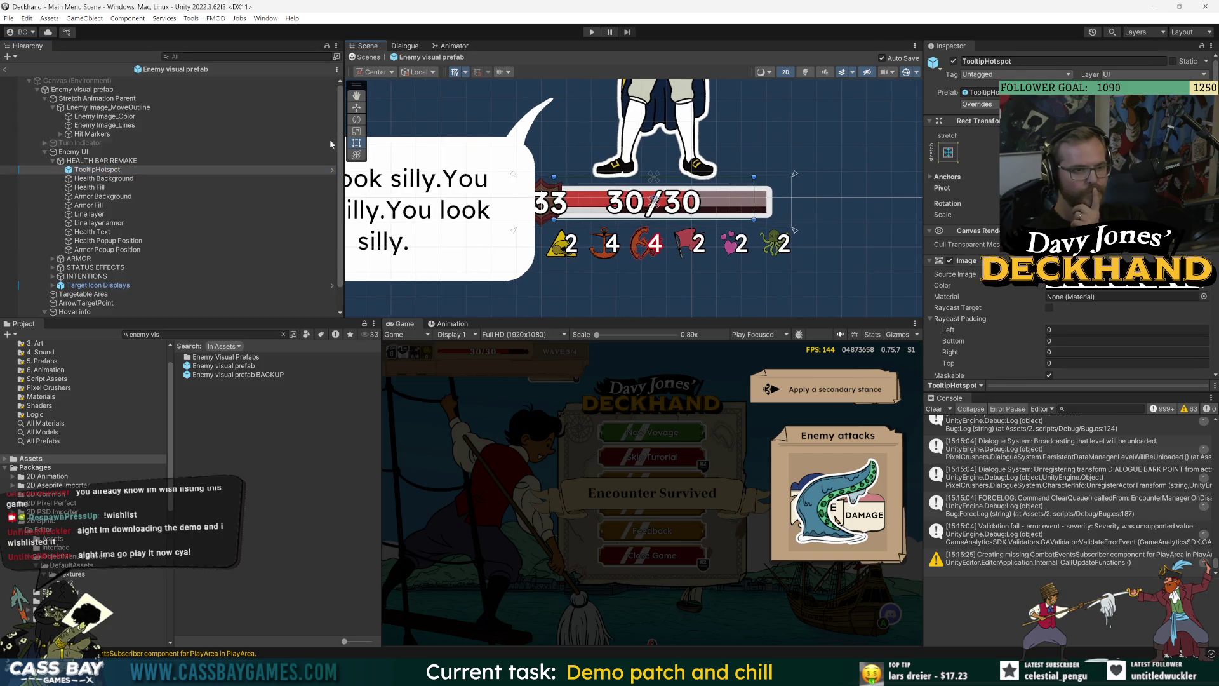
pyautogui.click(75, 163)
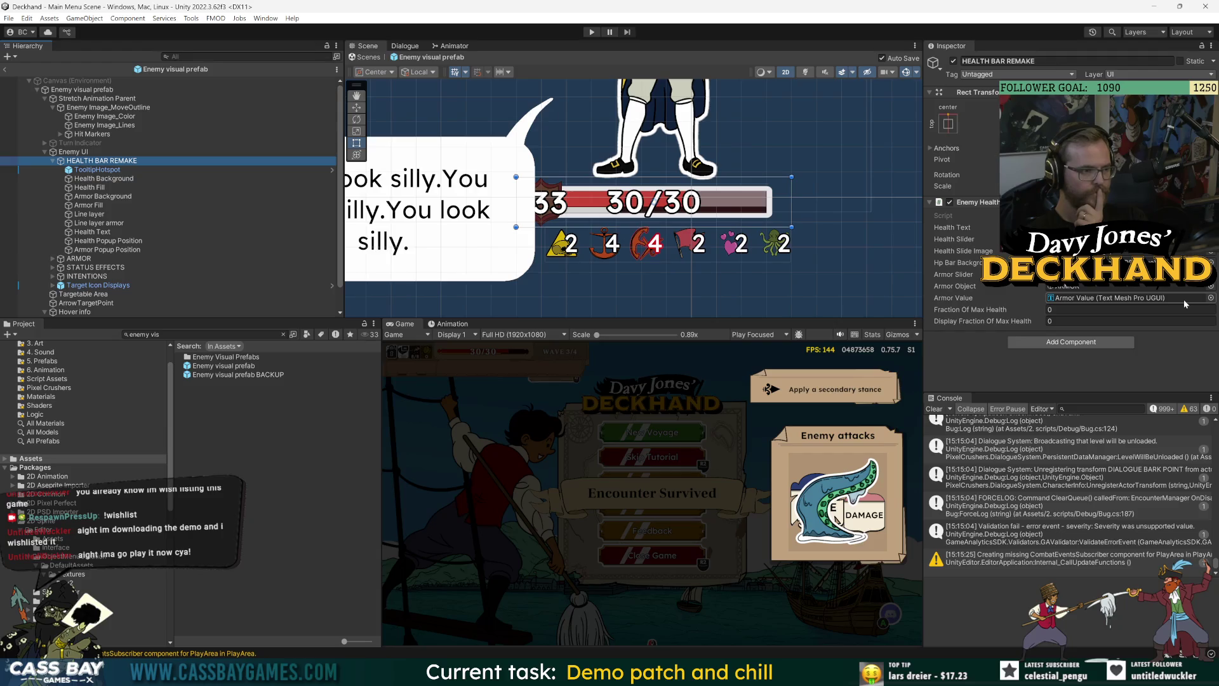
# Step: Edit the Top padding of the STATUS EFFECTS Grid Layout Group
pyautogui.click(95, 267)
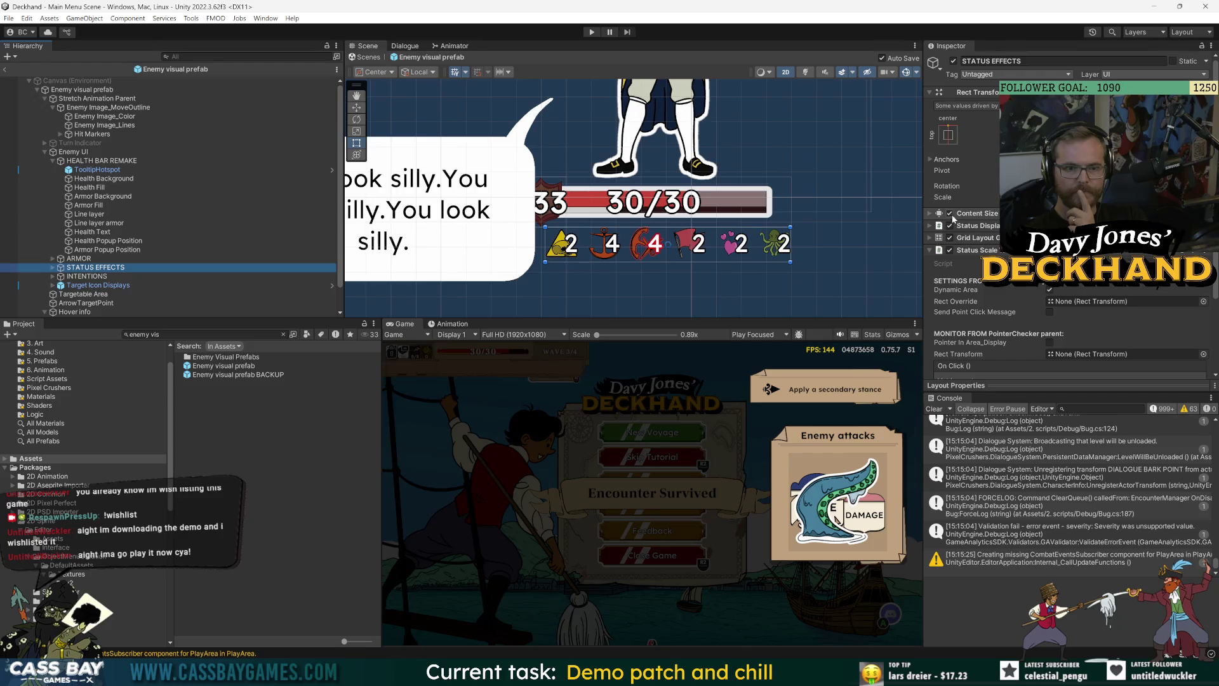
pyautogui.click(971, 237)
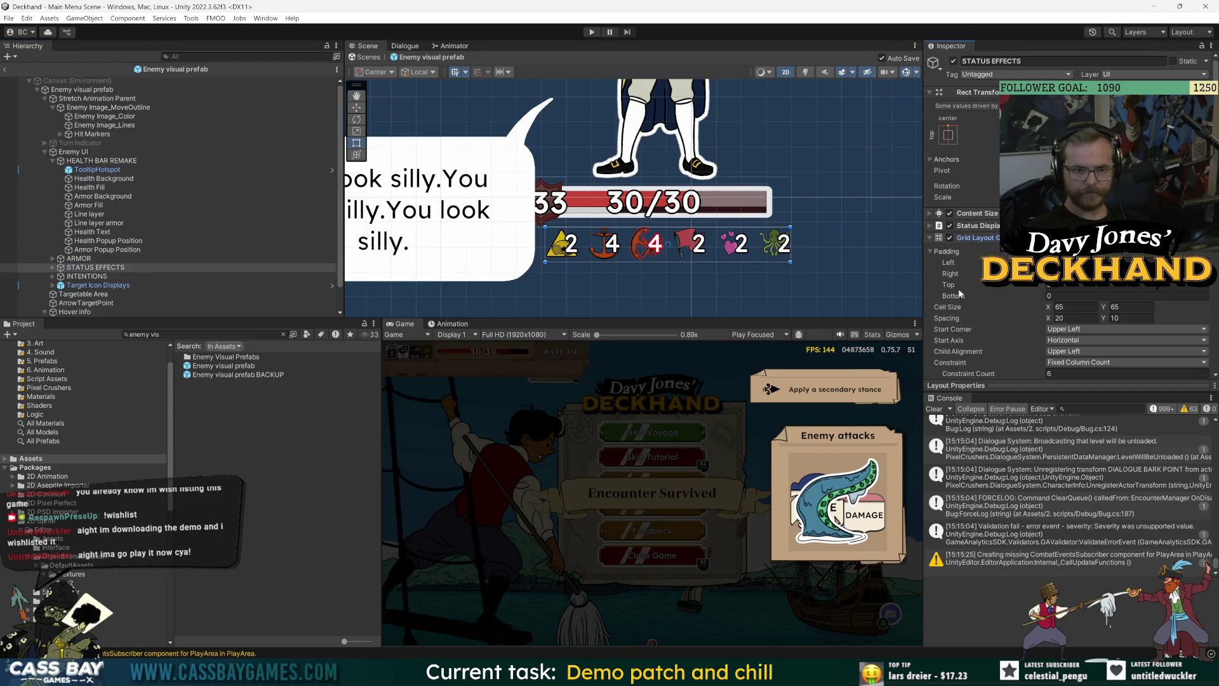
pyautogui.click(962, 287)
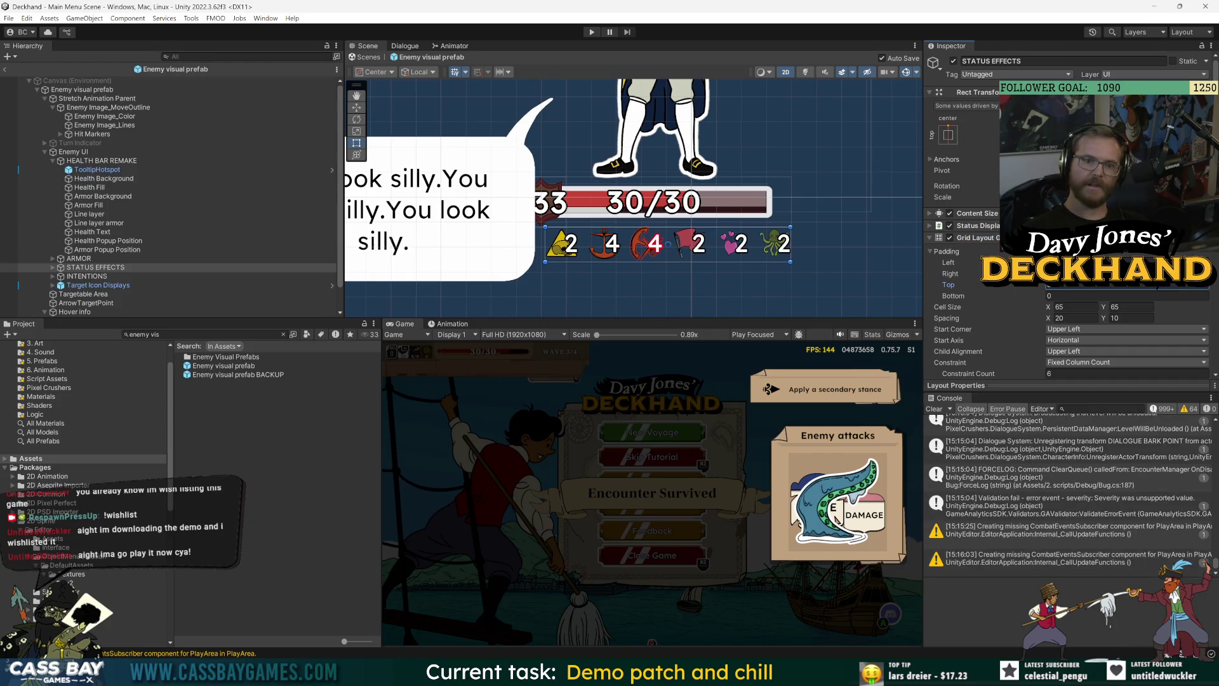
pyautogui.press('Return')
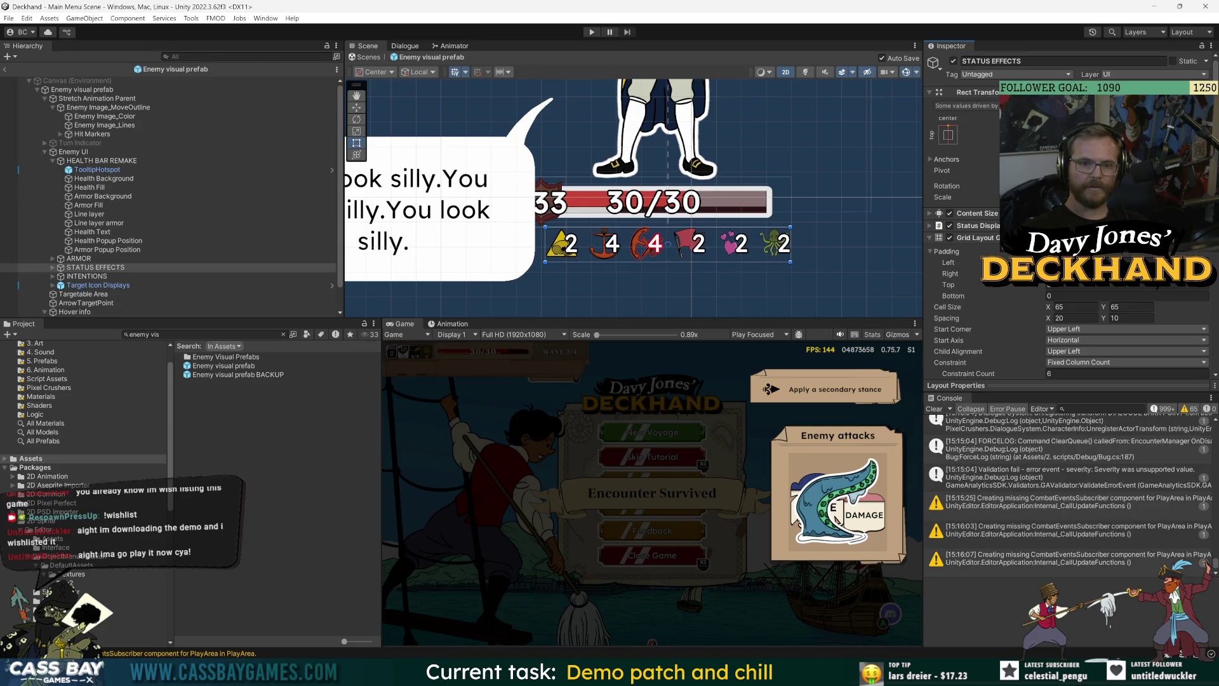
# Step: Resize the STATUS EFFECTS rect and scrub Padding Top until the icons sit under the health bar
pyautogui.moveTo(668, 262)
pyautogui.mouseDown()
pyautogui.moveTo(668, 241)
pyautogui.moveTo(668, 264)
pyautogui.mouseUp()
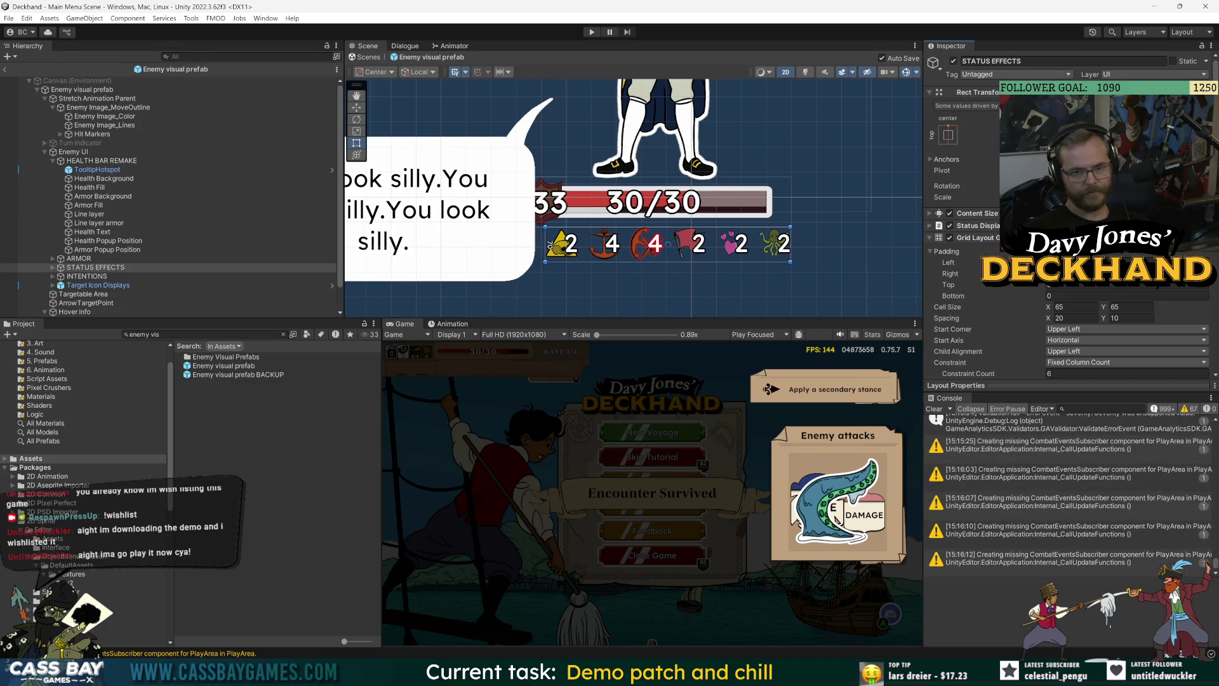
pyautogui.scroll(-3, 1005, 292)
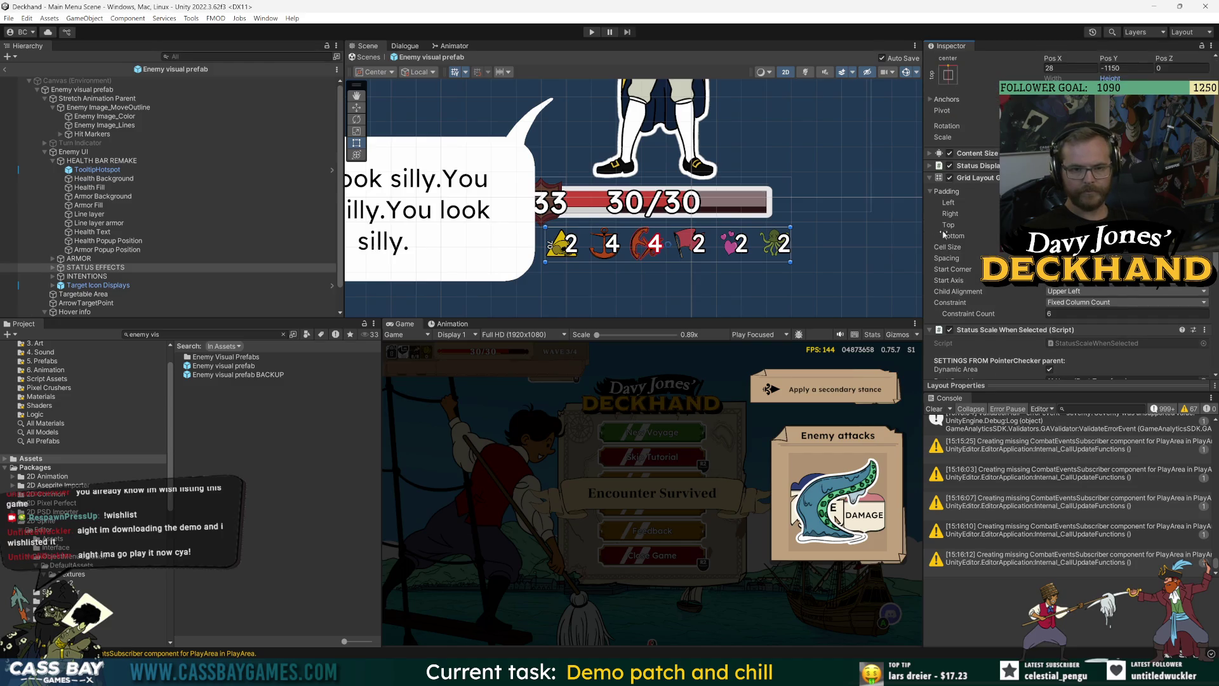
pyautogui.moveTo(954, 227); pyautogui.dragTo(988, 225)
pyautogui.hotkey('ctrl', 'z')
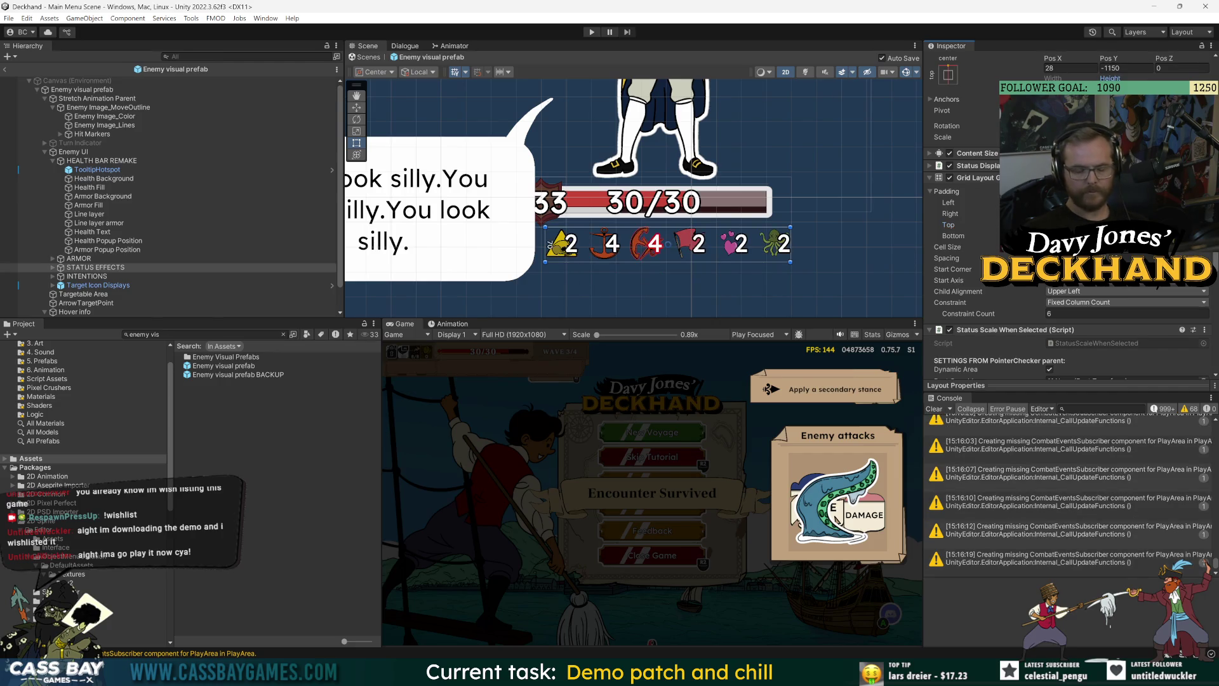
pyautogui.moveTo(953, 236); pyautogui.dragTo(971, 235)
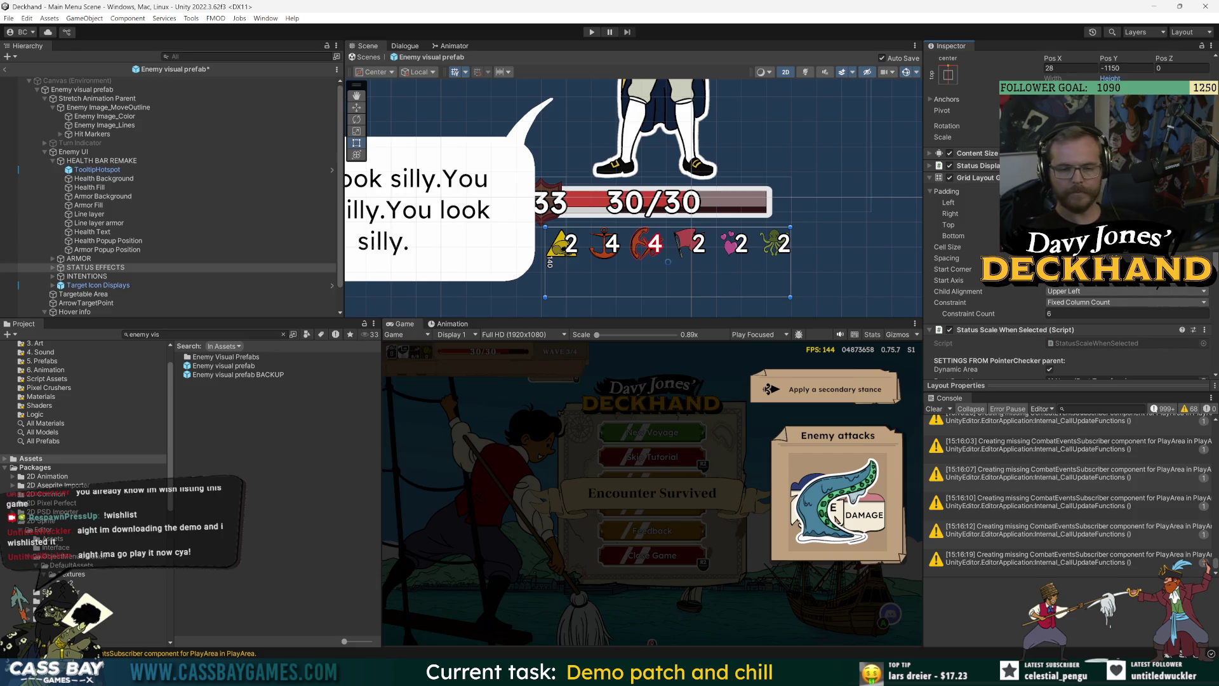
pyautogui.moveTo(949, 225); pyautogui.dragTo(990, 226)
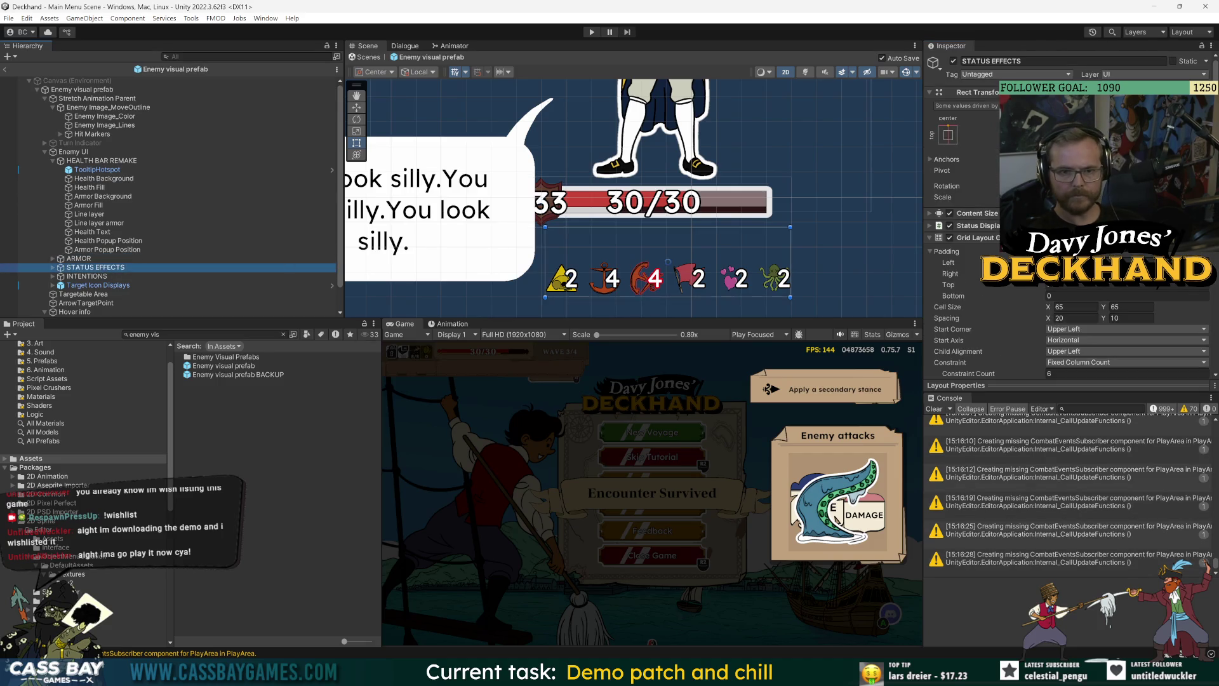
pyautogui.moveTo(948, 285)
pyautogui.mouseDown()
pyautogui.moveTo(635, 190)
pyautogui.moveTo(188, 132)
pyautogui.moveTo(201, 88)
pyautogui.mouseUp()
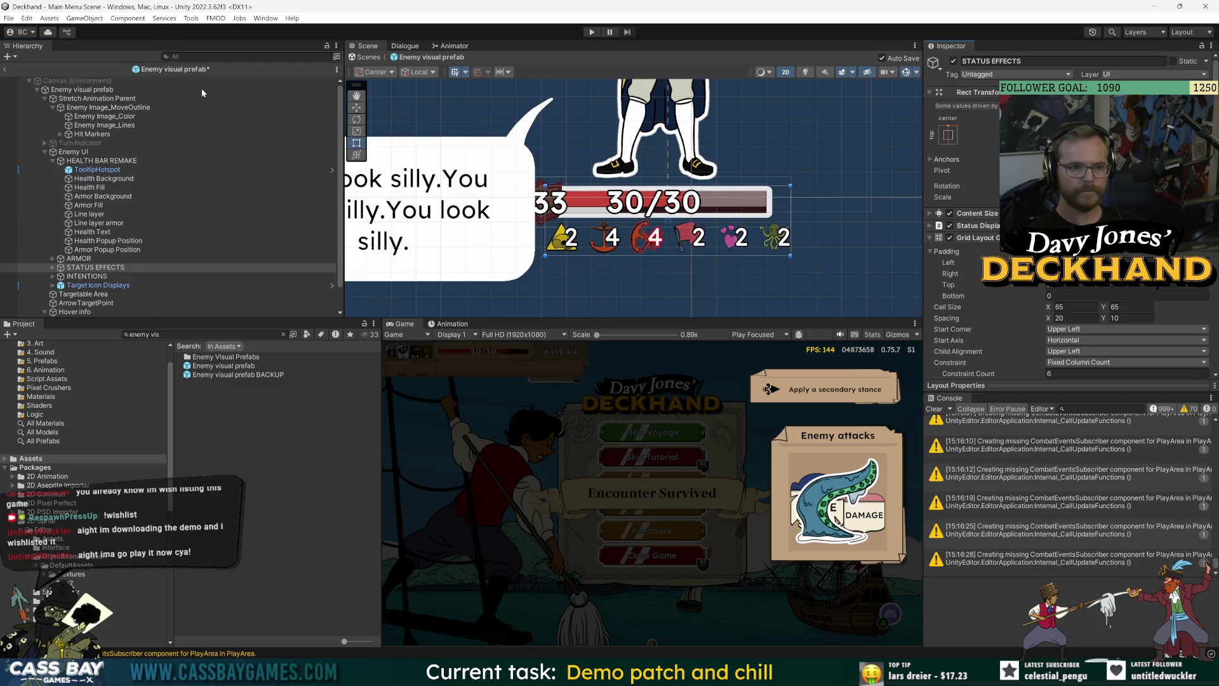
# Step: Move STATUS EFFECTS up, stretch its top edge with the Rect tool, and scrub Padding Top
pyautogui.hotkey('ctrl', 'z')
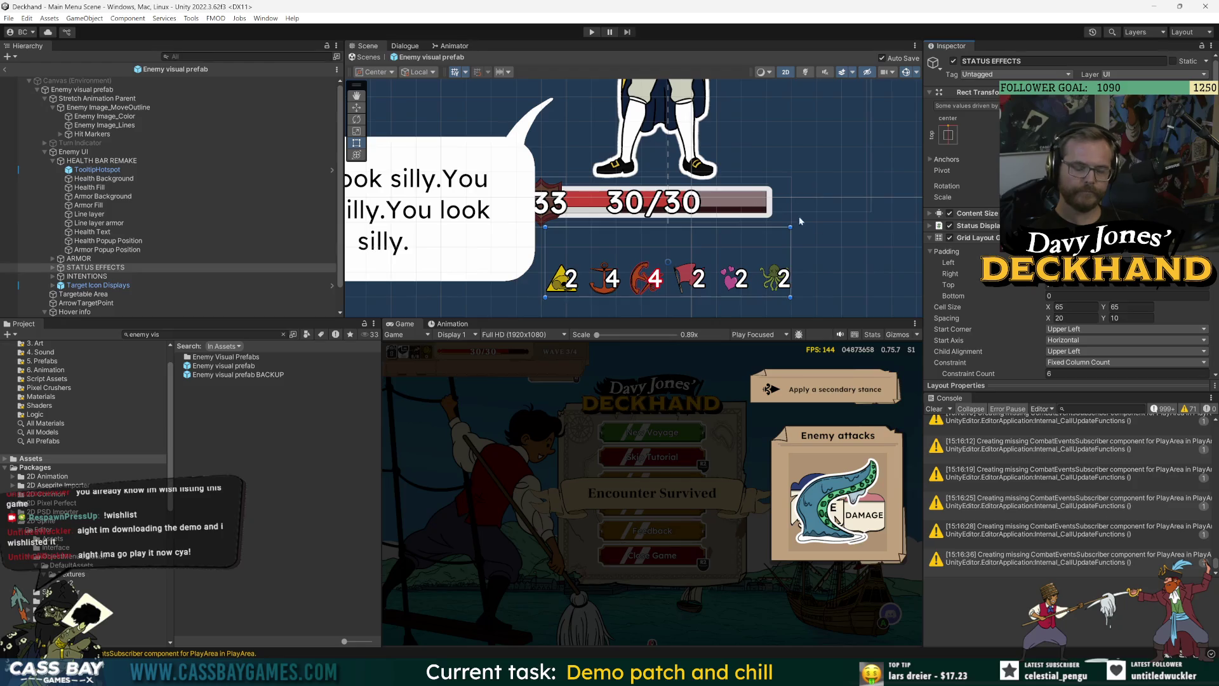
pyautogui.scroll(2, 813, 217)
pyautogui.hotkey('ctrl', 'y')
pyautogui.press('w')
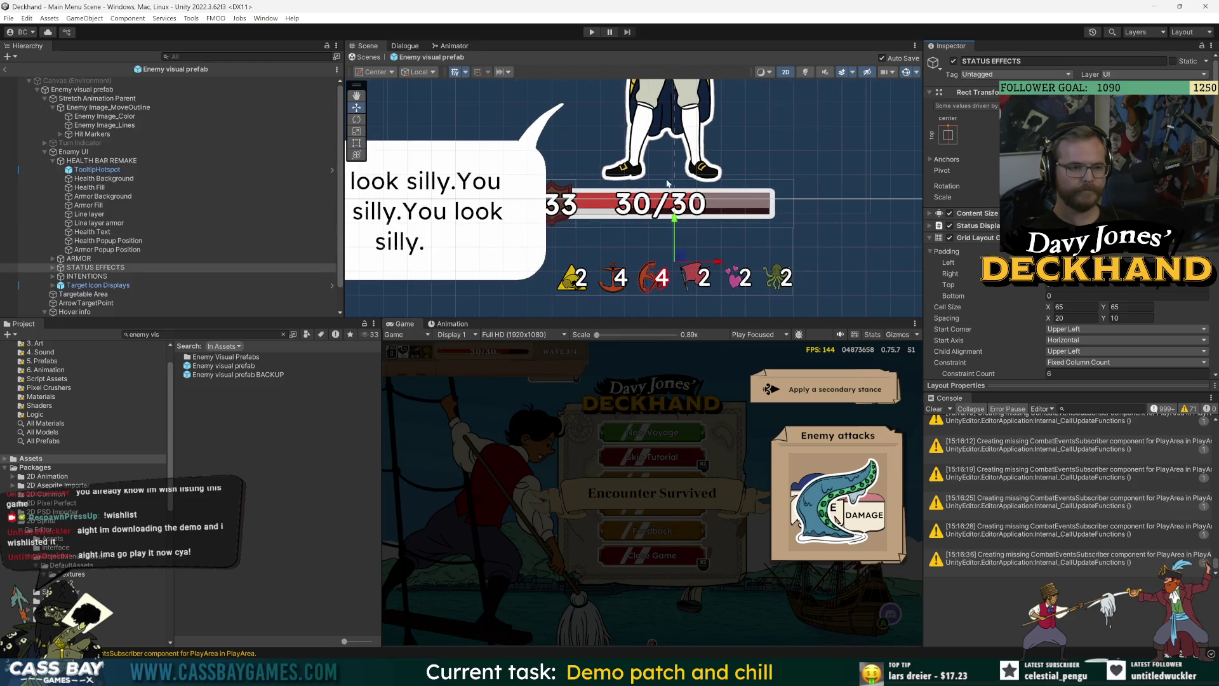
pyautogui.moveTo(675, 202); pyautogui.dragTo(674, 191)
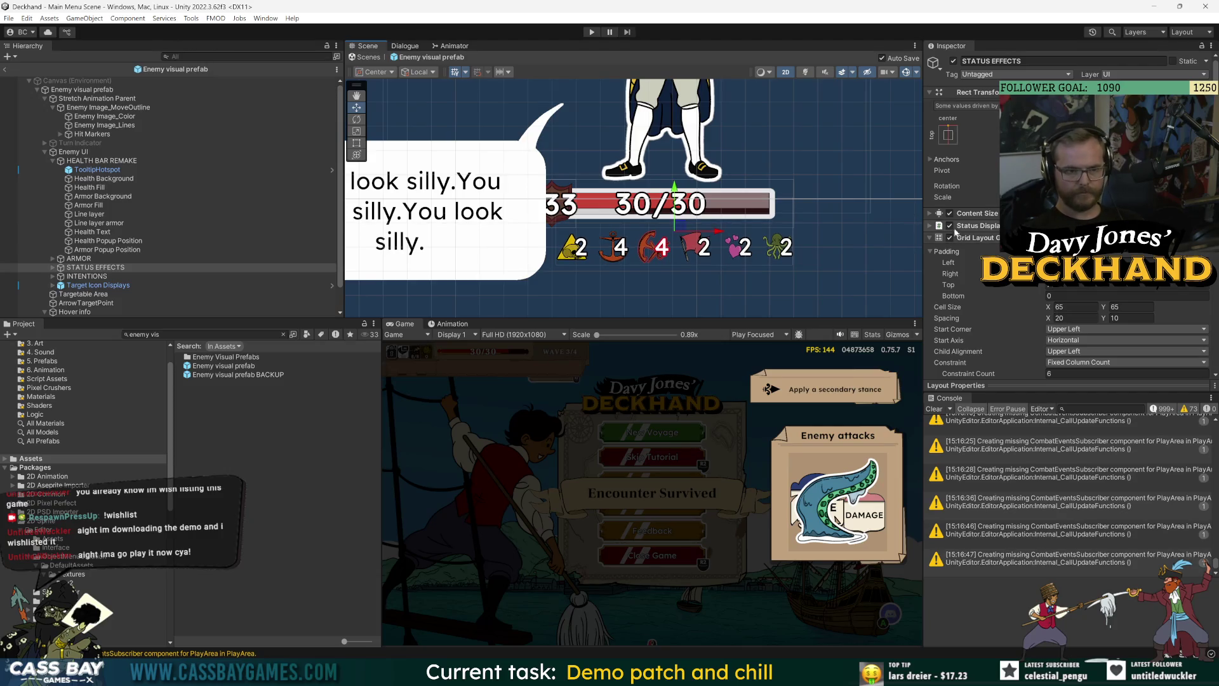
pyautogui.press('t')
pyautogui.moveTo(683, 198); pyautogui.dragTo(683, 182)
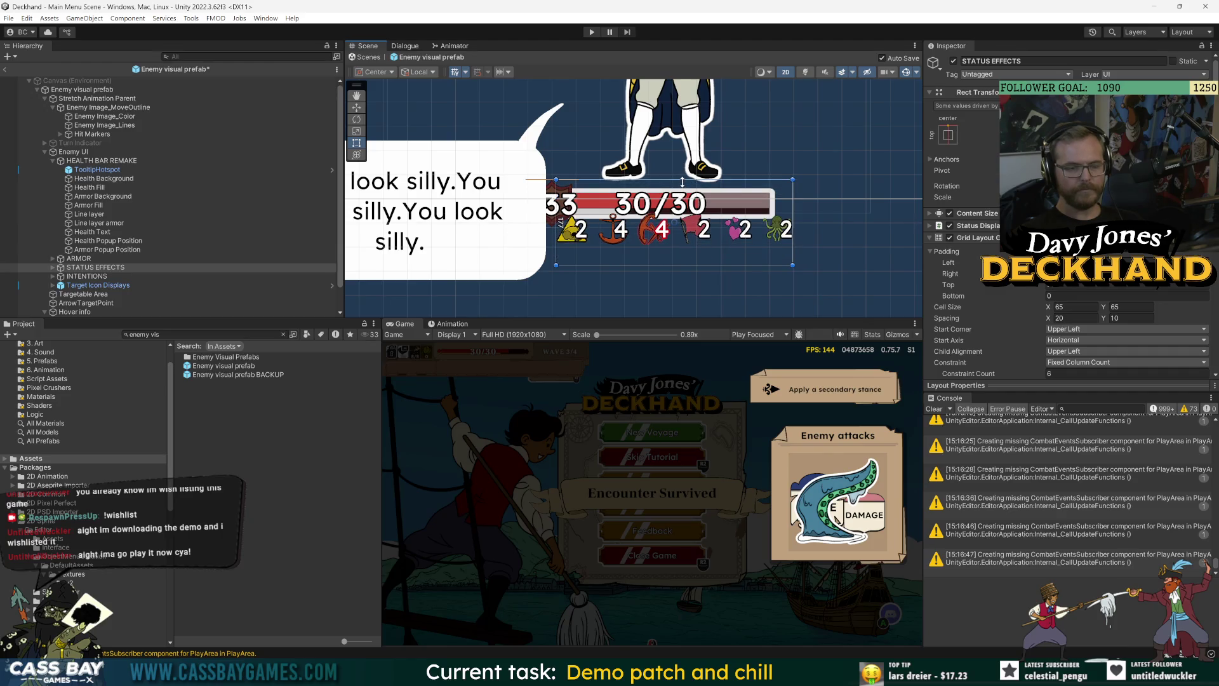
pyautogui.moveTo(948, 287); pyautogui.dragTo(969, 285)
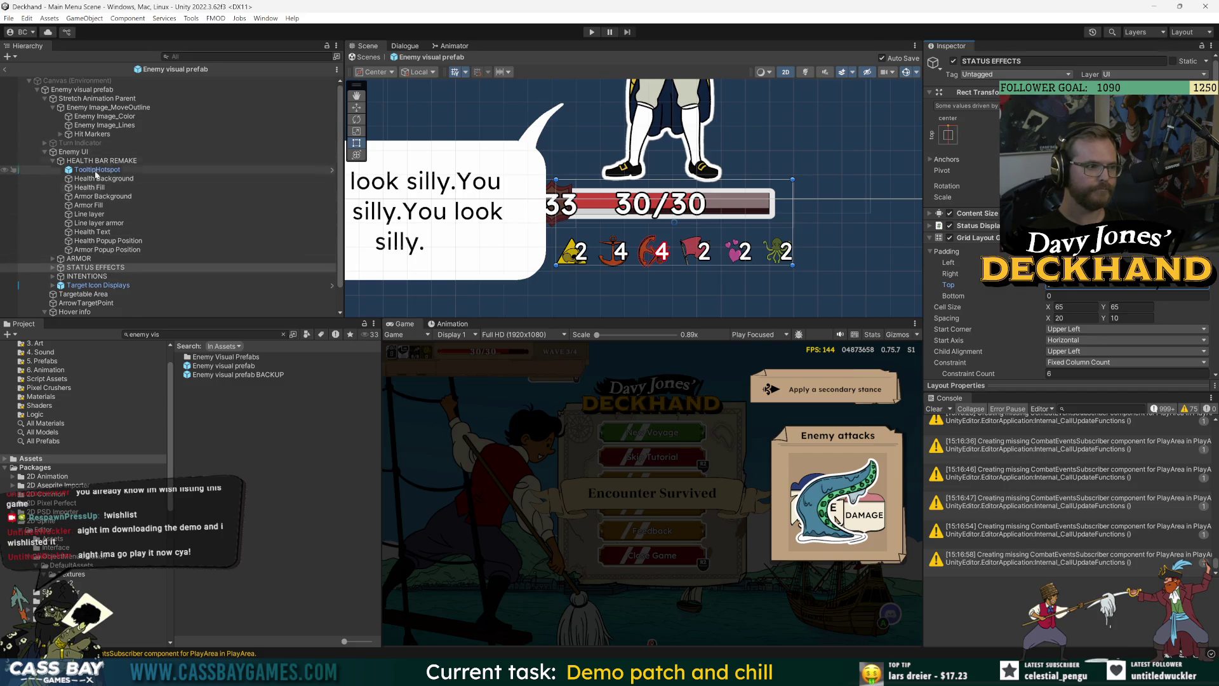
# Step: Select Targetable Area, start Play mode, and continue past the Encounter Survived screen into combat
pyautogui.click(92, 296)
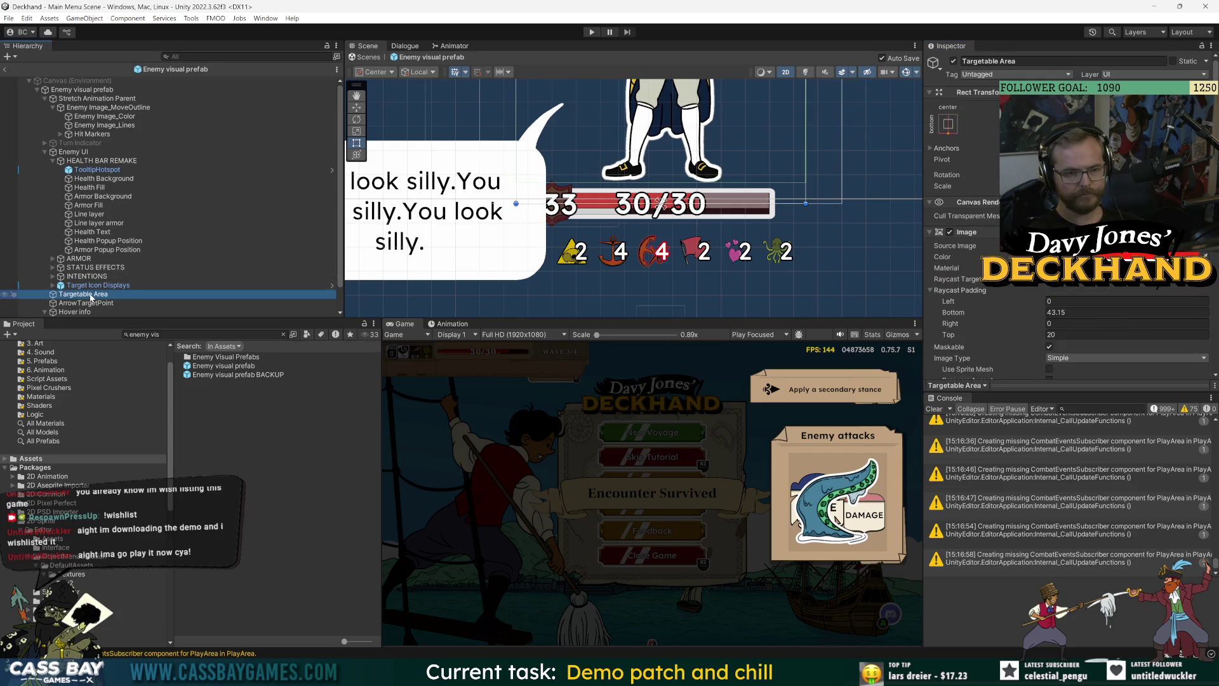
pyautogui.click(593, 33)
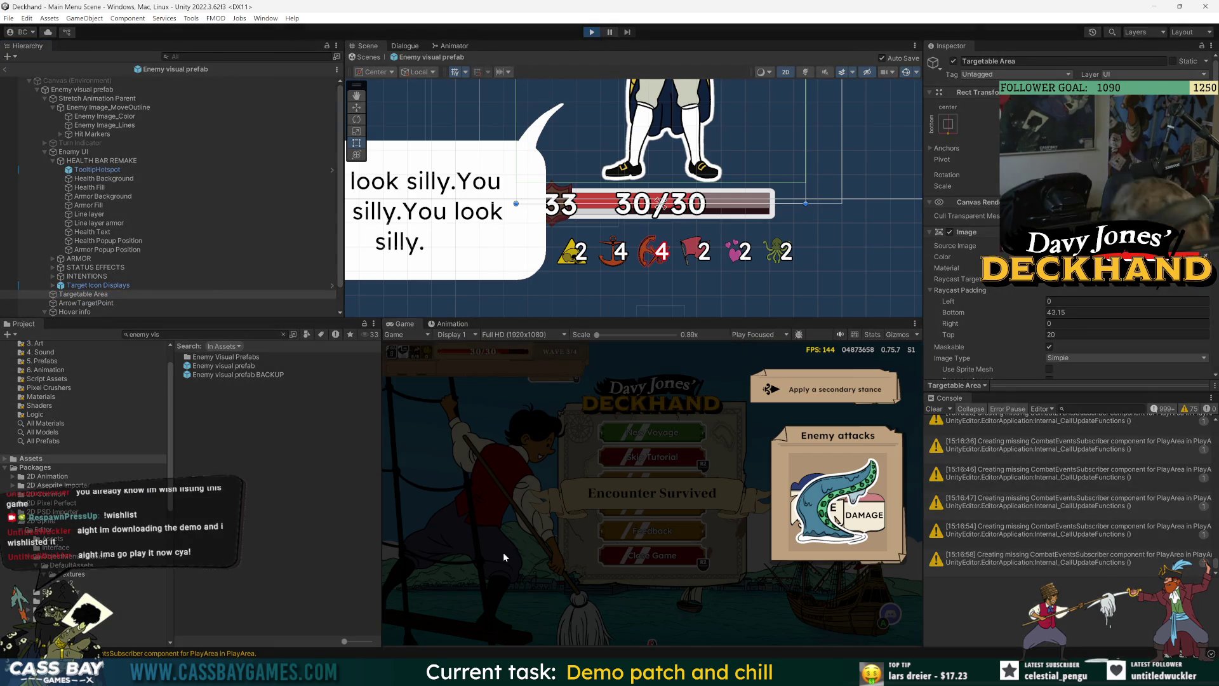
pyautogui.click(605, 538)
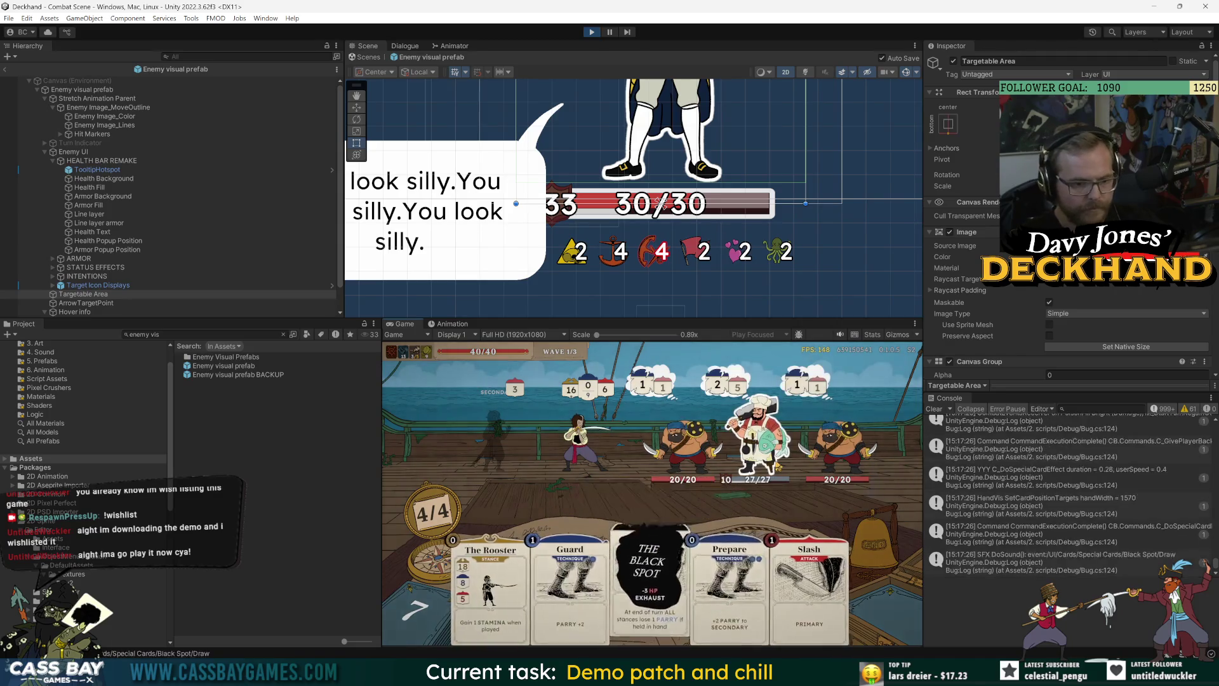
# Step: Check the info boxes beside the enemy health bars, then play The Rooster stance card
pyautogui.moveTo(755, 484)
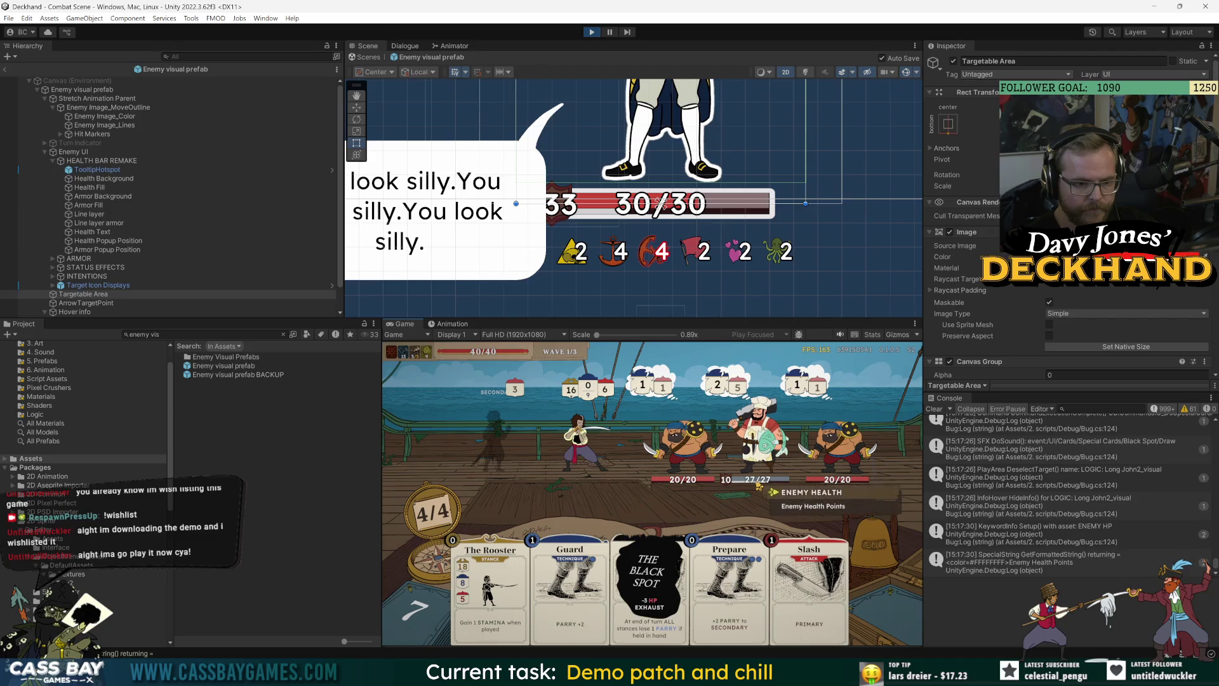
pyautogui.moveTo(724, 438)
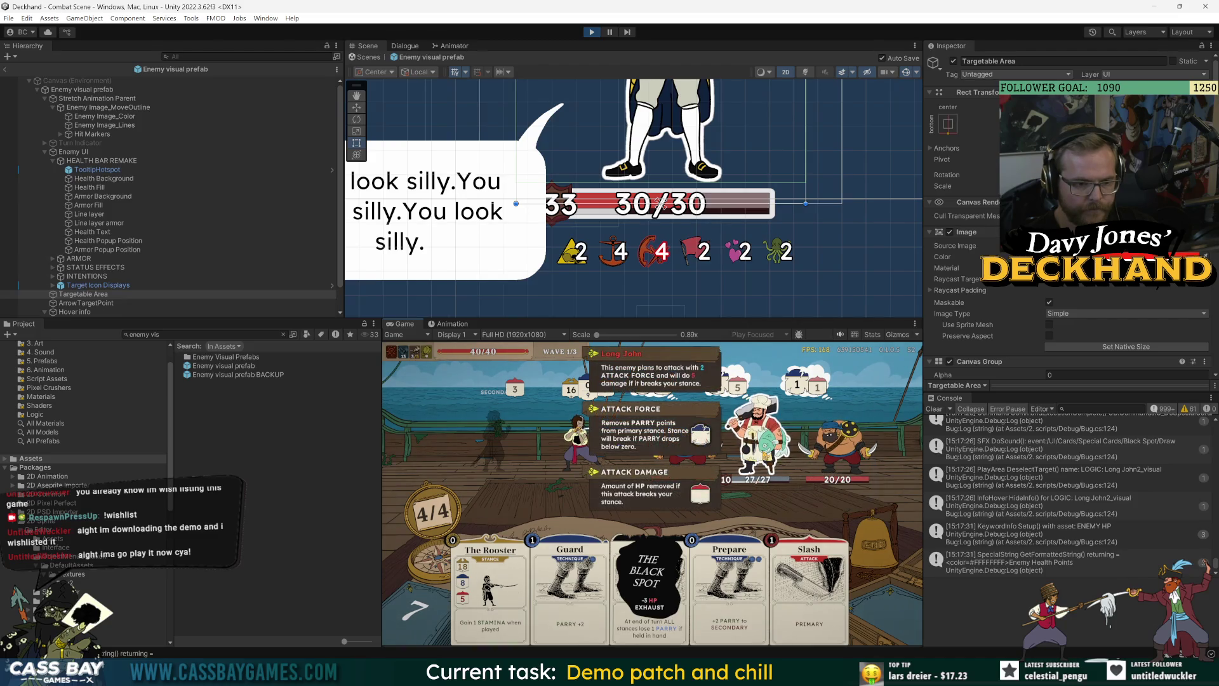
pyautogui.moveTo(686, 486)
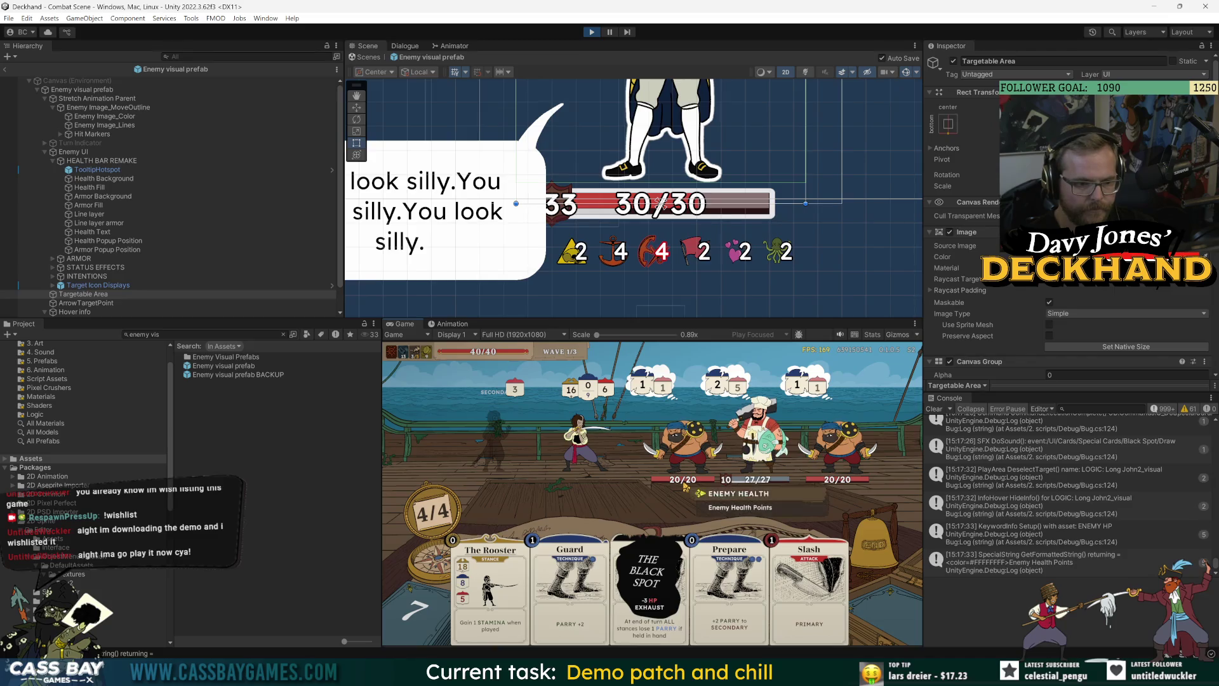
pyautogui.moveTo(839, 490)
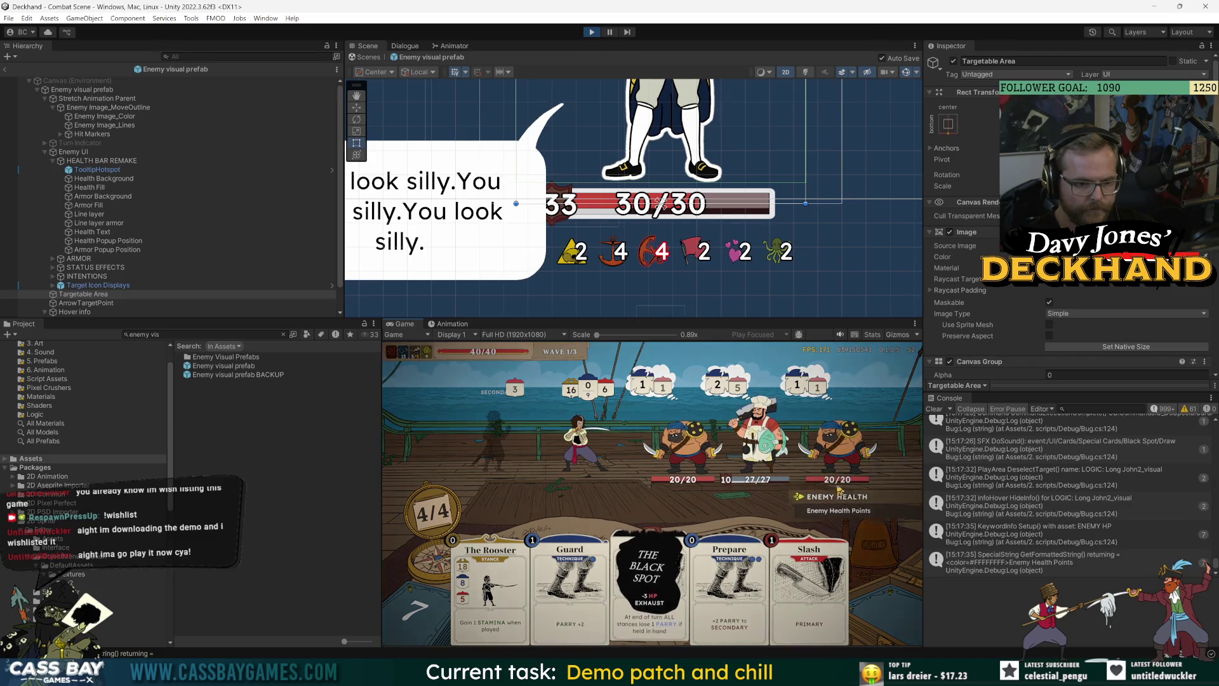
pyautogui.click(502, 572)
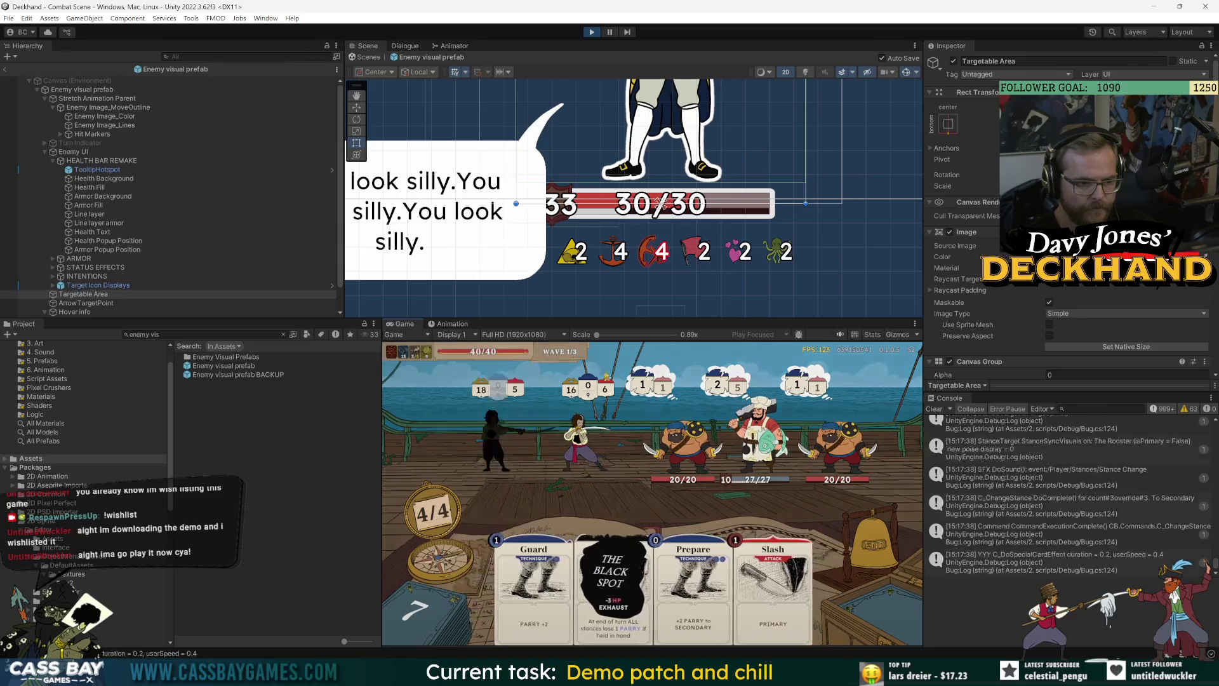
# Step: Check the draw pile, then end the turn and dismiss the Broken Stances tip
pyautogui.press('a')
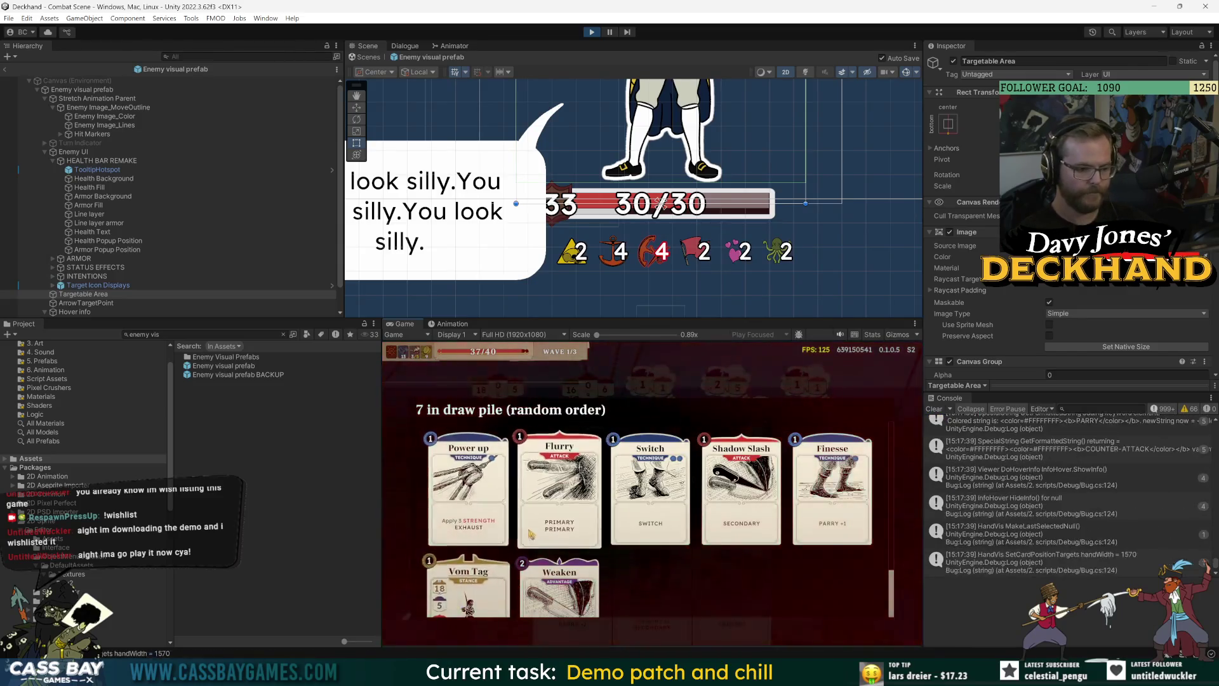
pyautogui.click(530, 535)
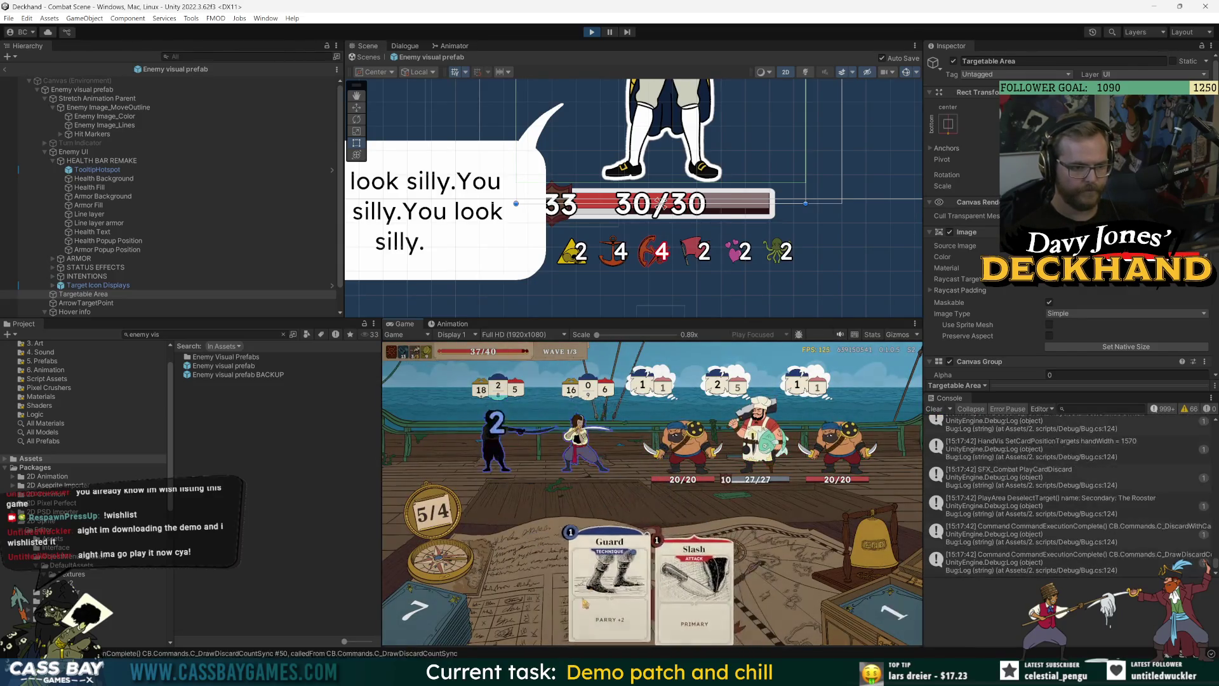
pyautogui.click(874, 540)
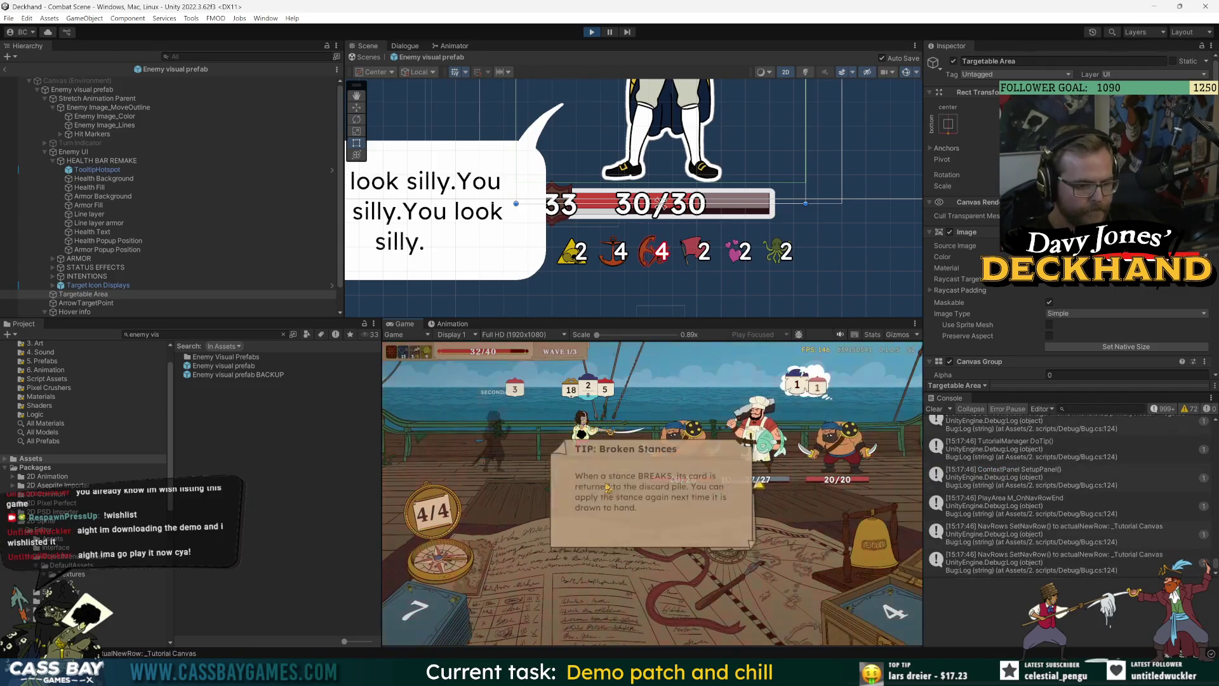
pyautogui.click(608, 487)
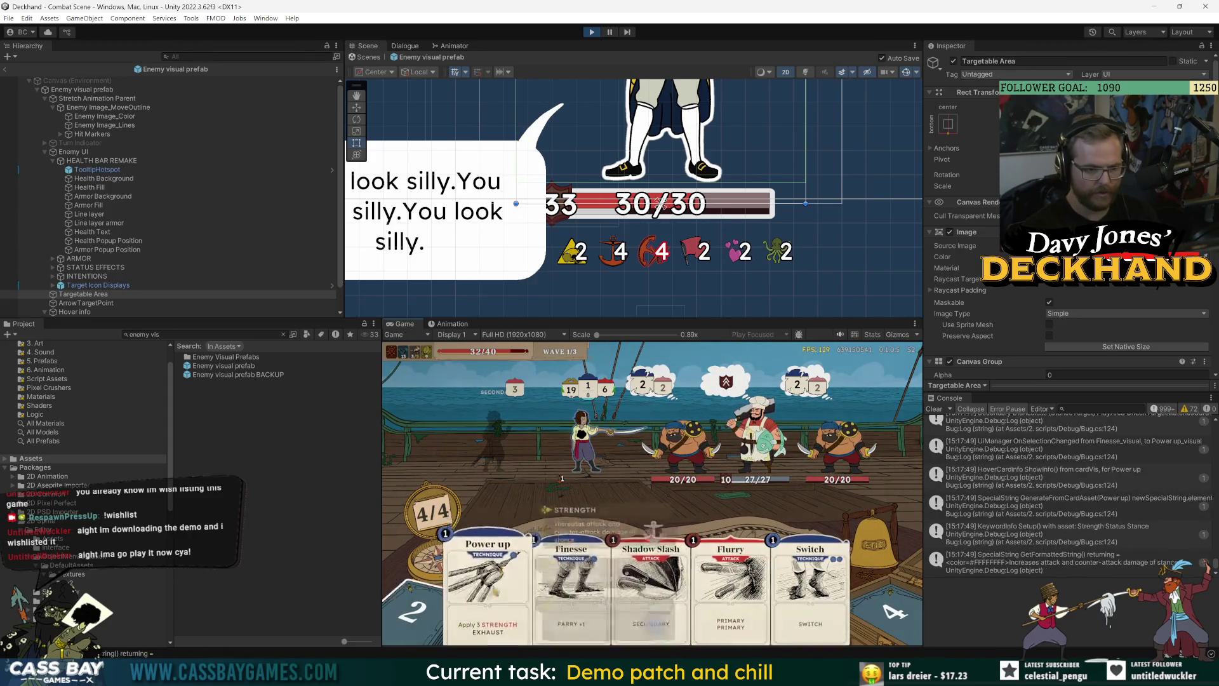
# Step: Play Shadow Slash, Finesse and Flurry on the first pirate, then play Weaken on the enemy
pyautogui.moveTo(567, 591); pyautogui.dragTo(572, 559)
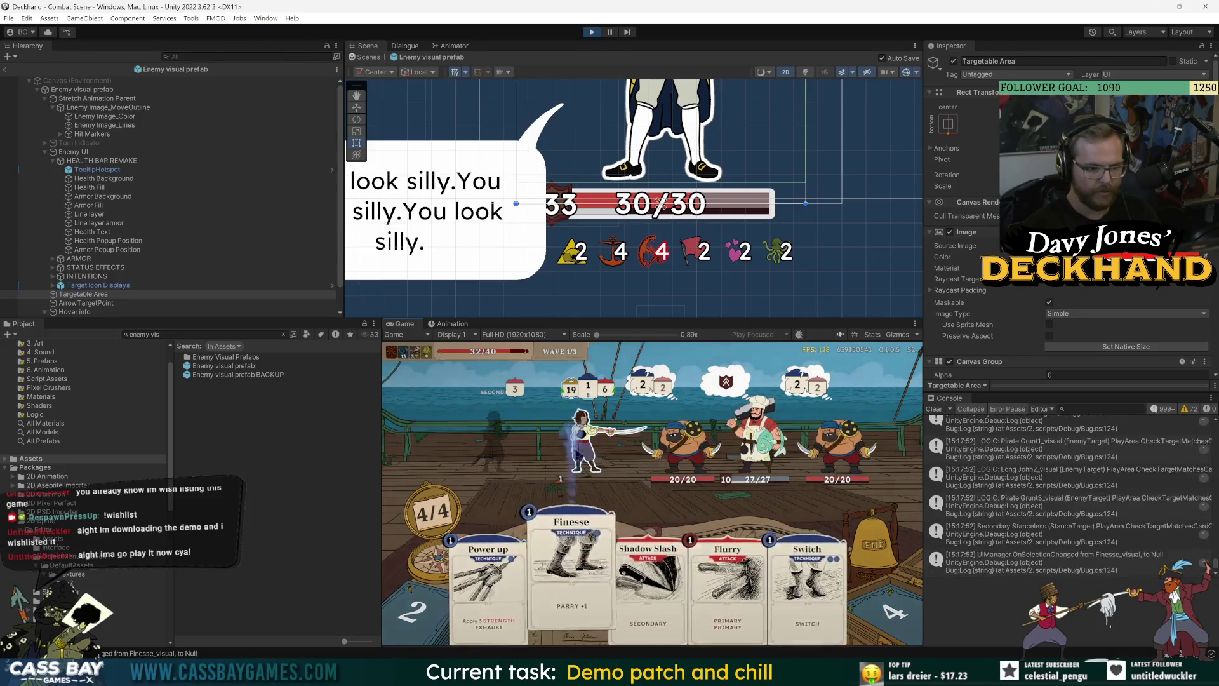
pyautogui.click(614, 585)
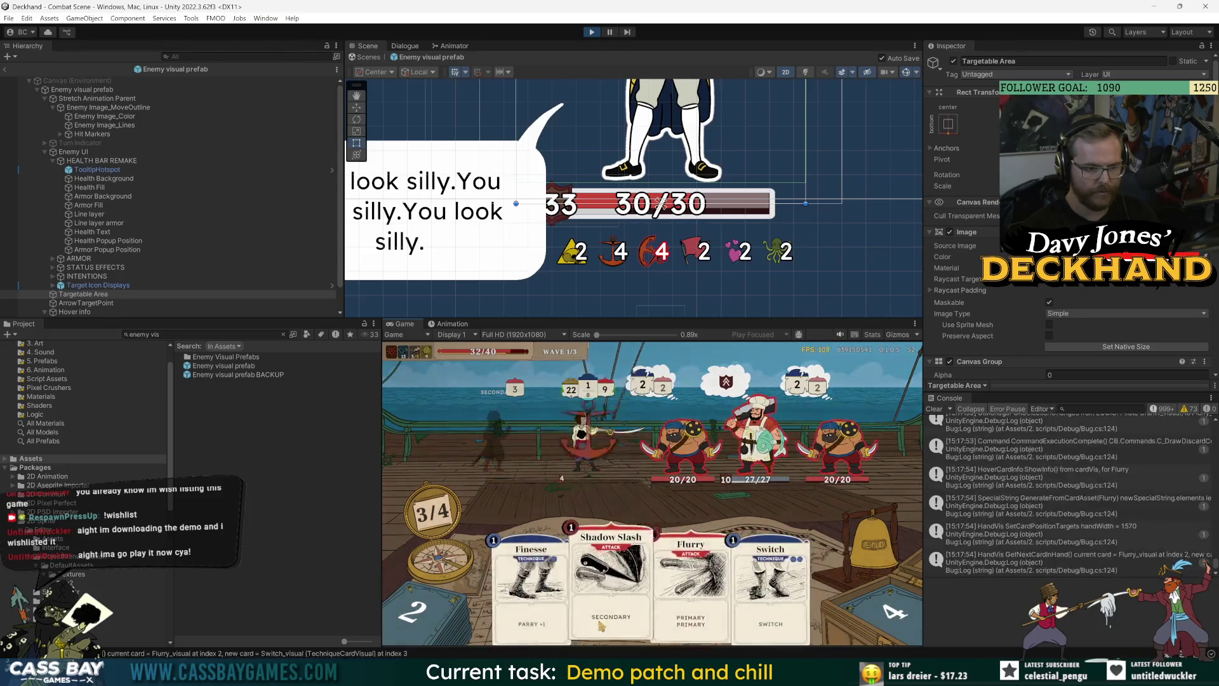
pyautogui.moveTo(573, 608); pyautogui.dragTo(606, 431)
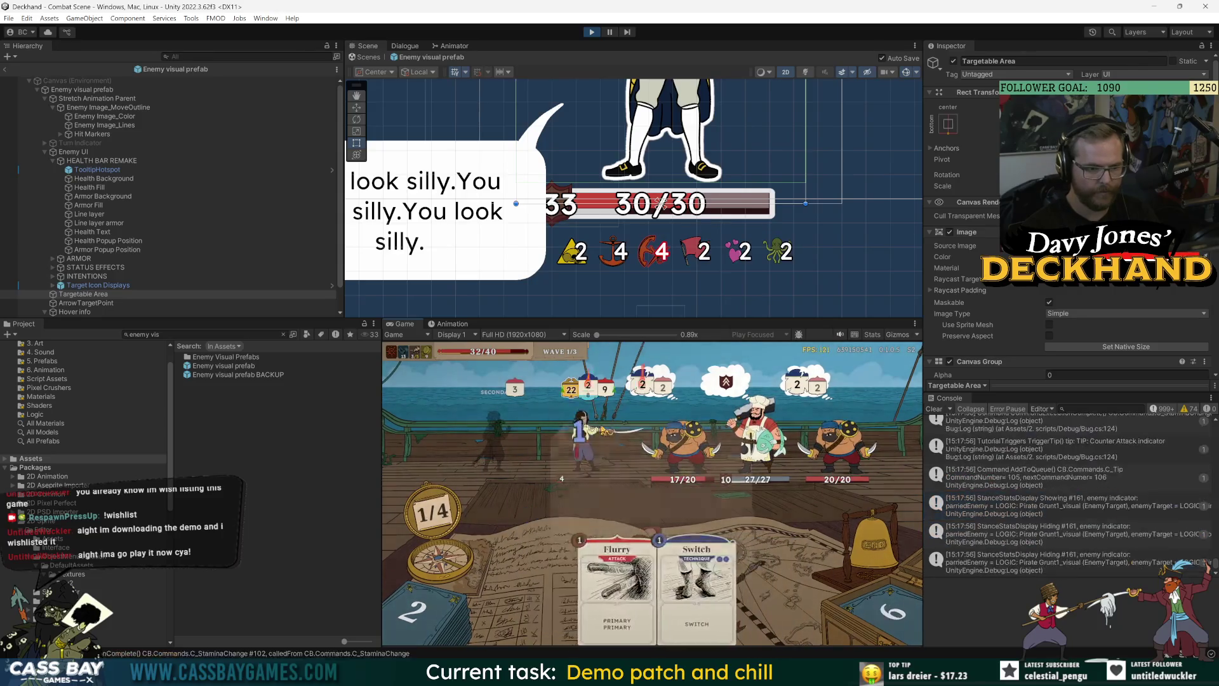
pyautogui.click(653, 546)
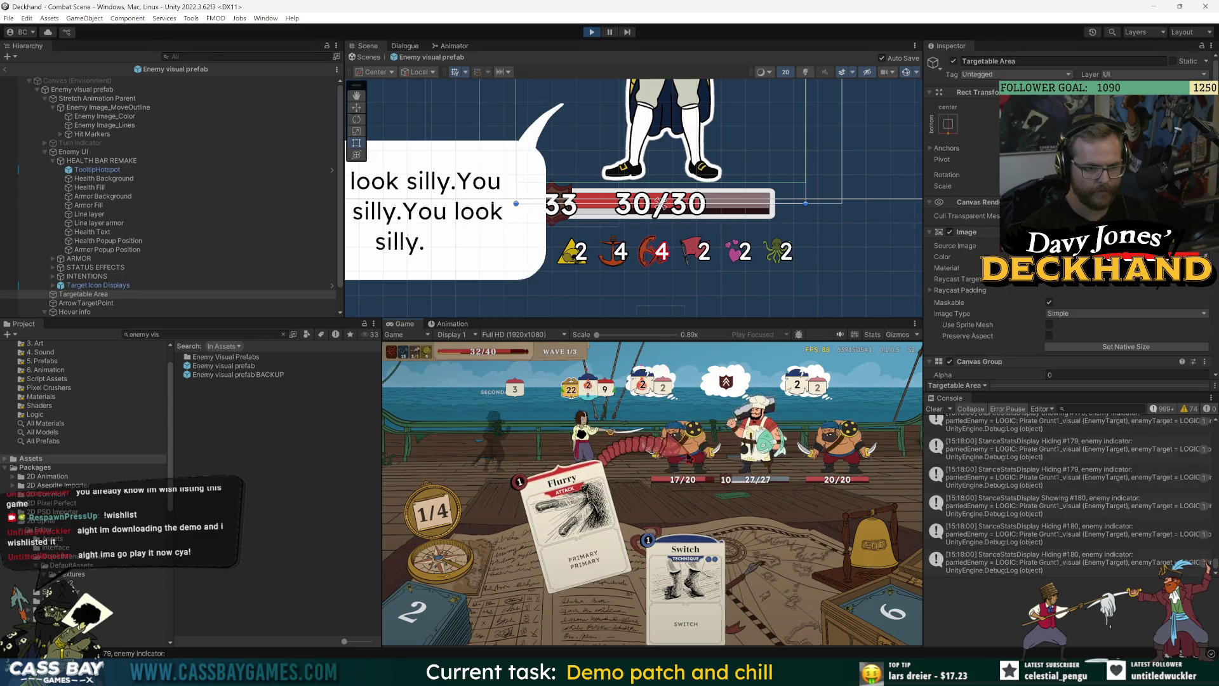
pyautogui.moveTo(574, 540); pyautogui.dragTo(686, 445)
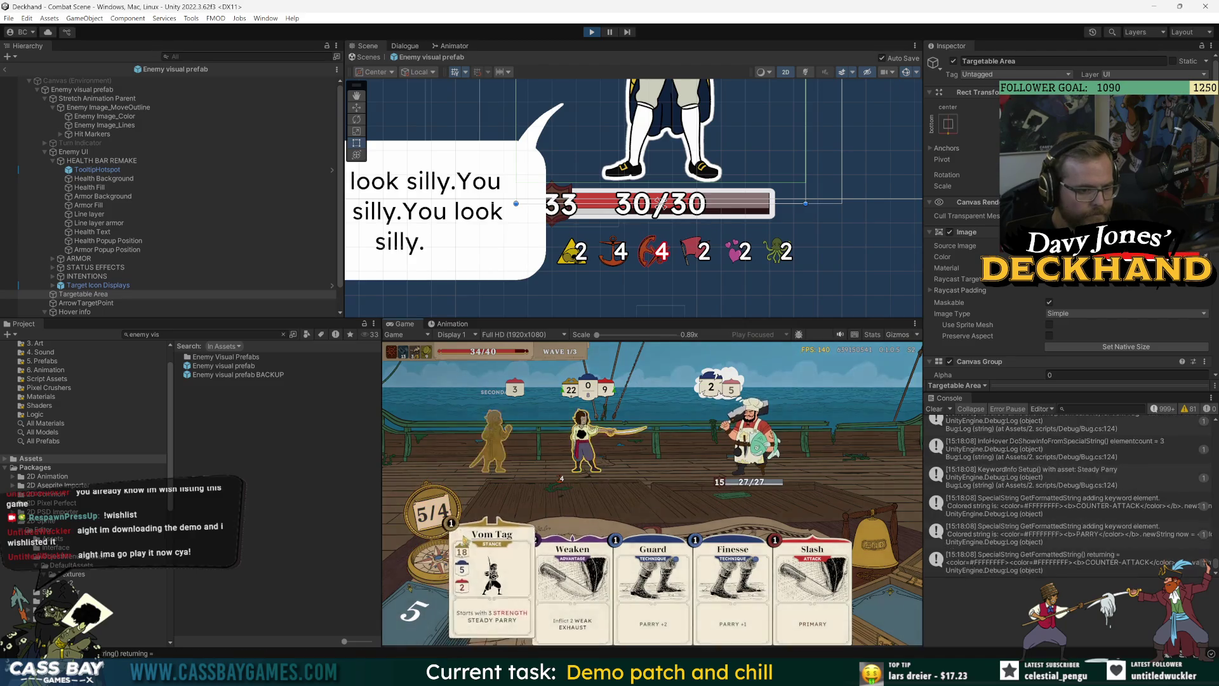
pyautogui.click(573, 584)
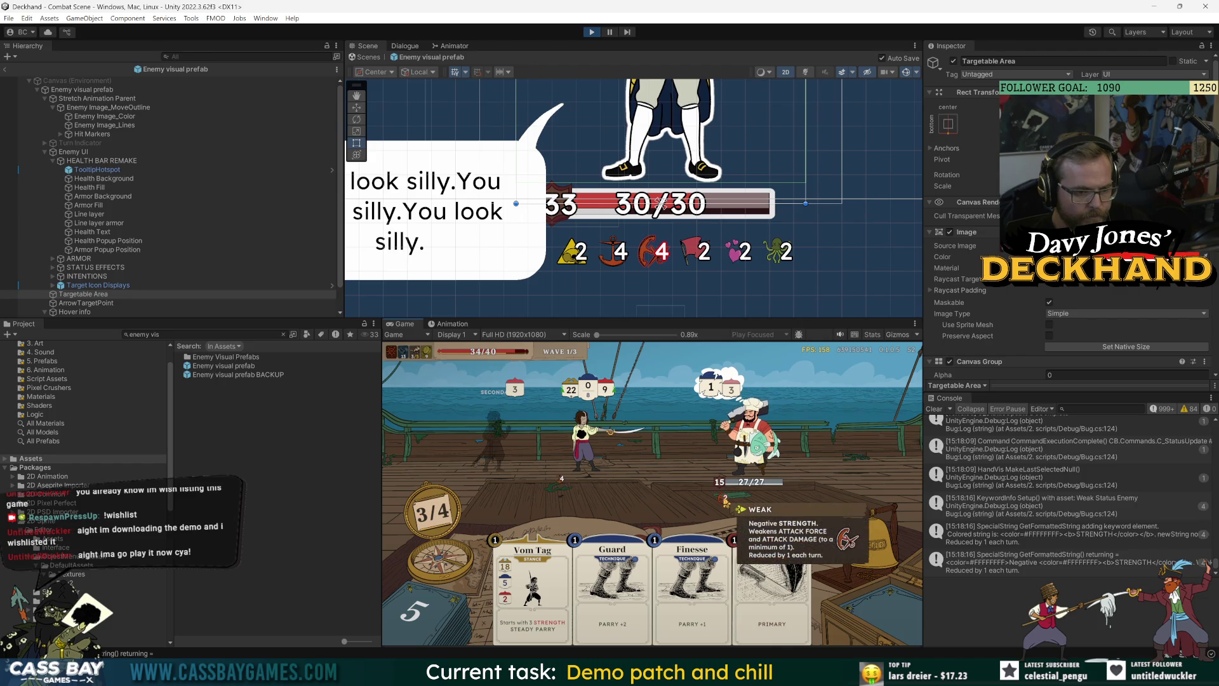
# Step: Check the Weak tooltip's placement and bring up Long John's intent details
pyautogui.moveTo(726, 506)
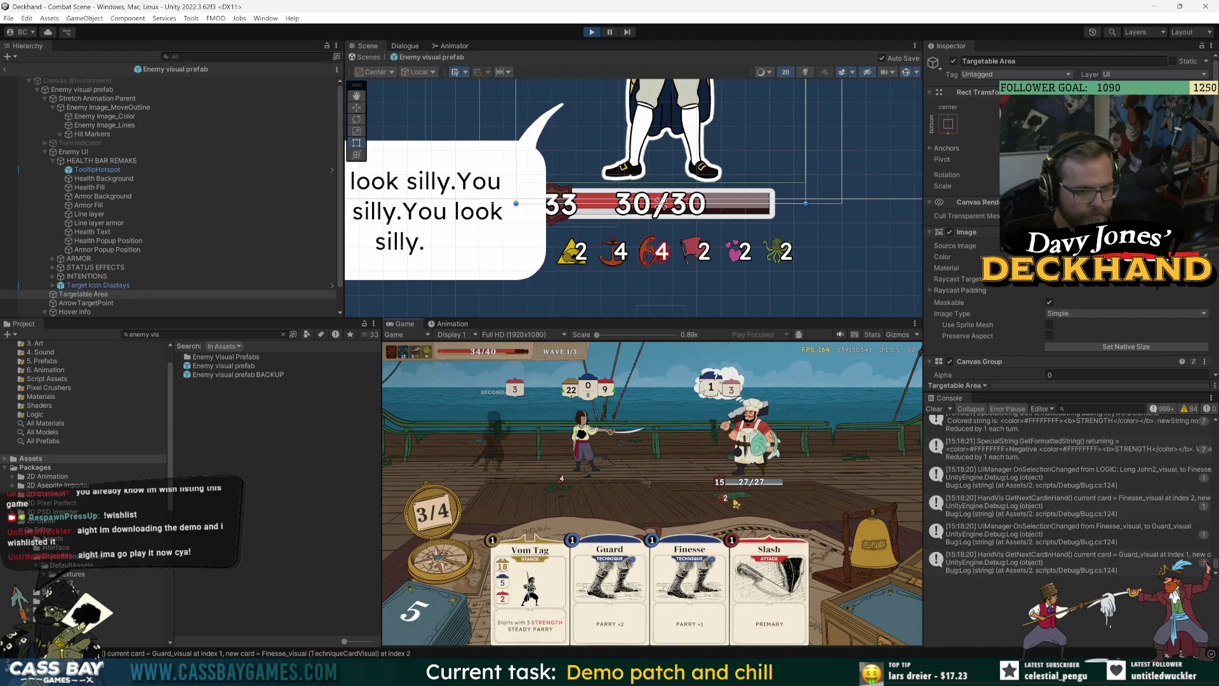
pyautogui.moveTo(717, 477)
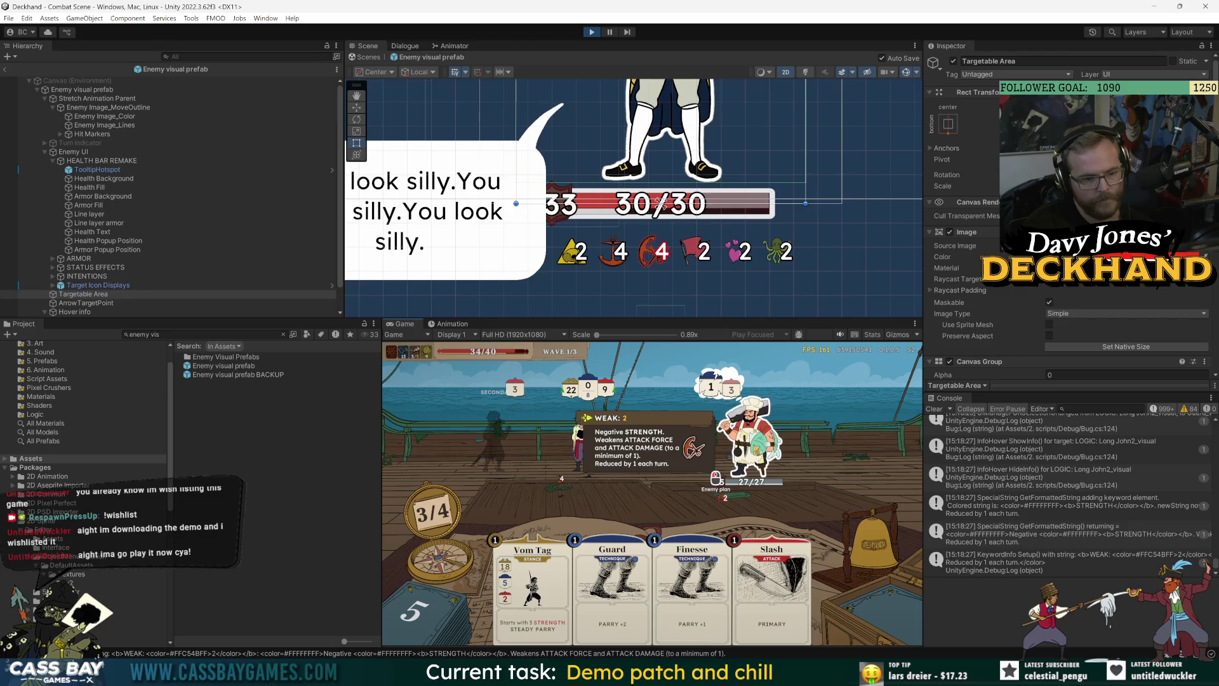
pyautogui.click(716, 478)
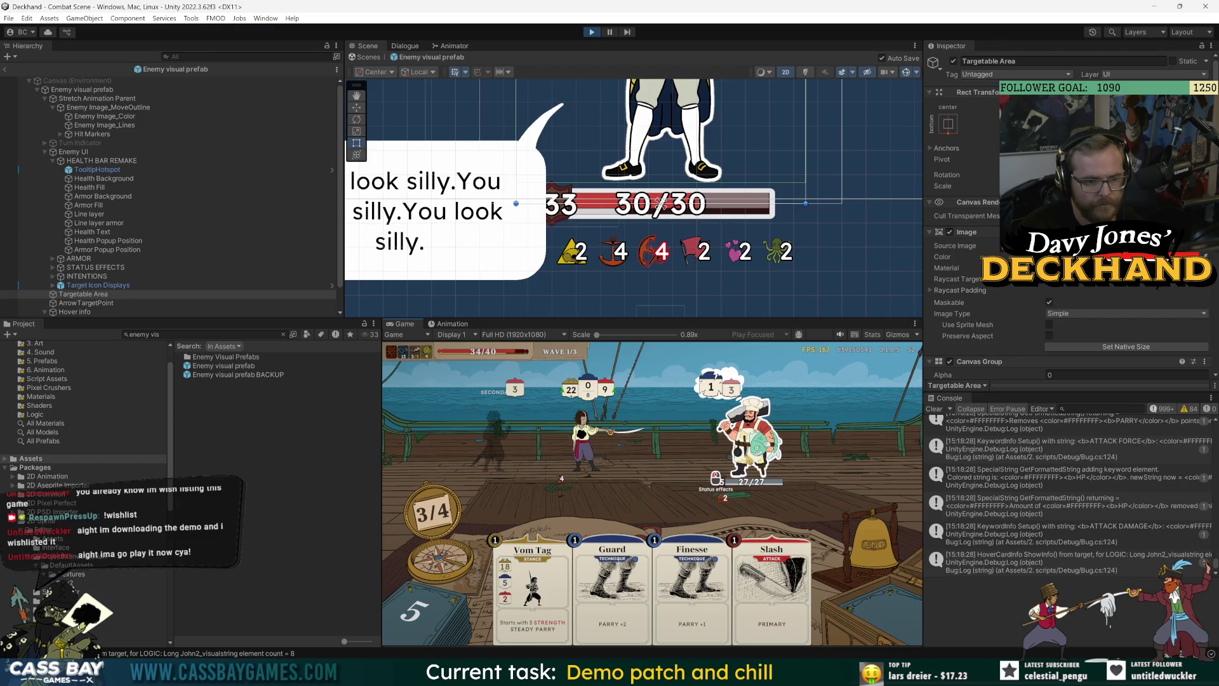
# Step: Exit the Enemy visual prefab back to the Combat Scene and attempt to save
pyautogui.moveTo(750, 444)
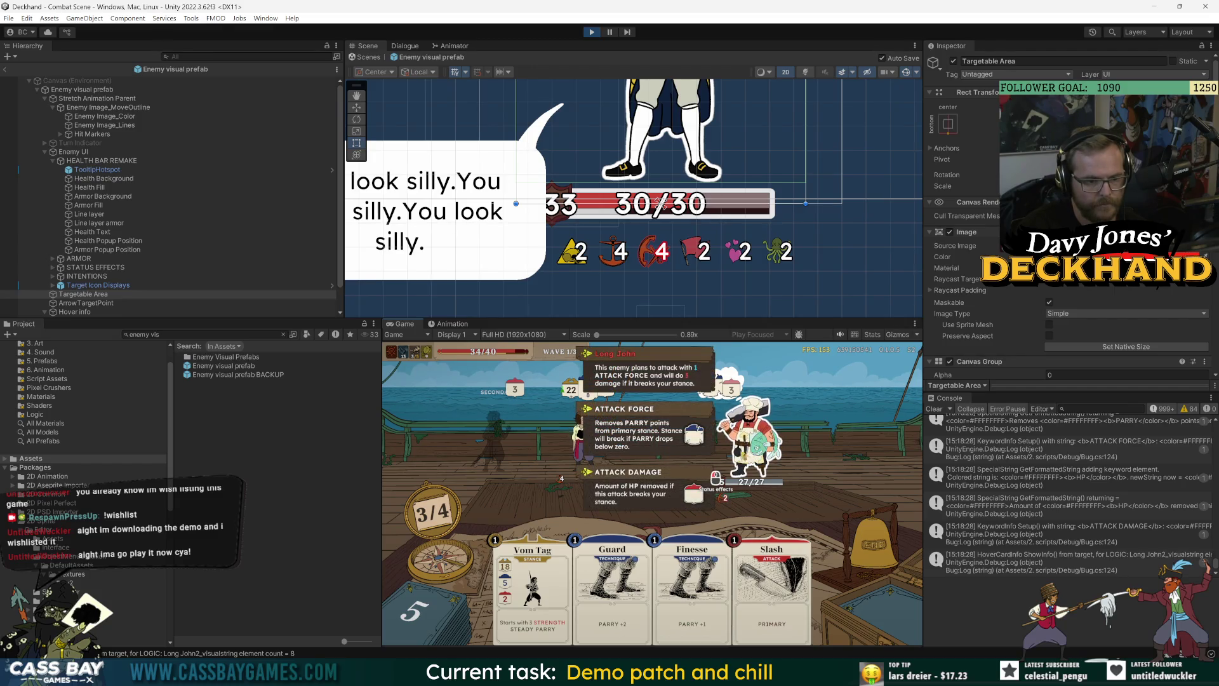
pyautogui.moveTo(609, 432)
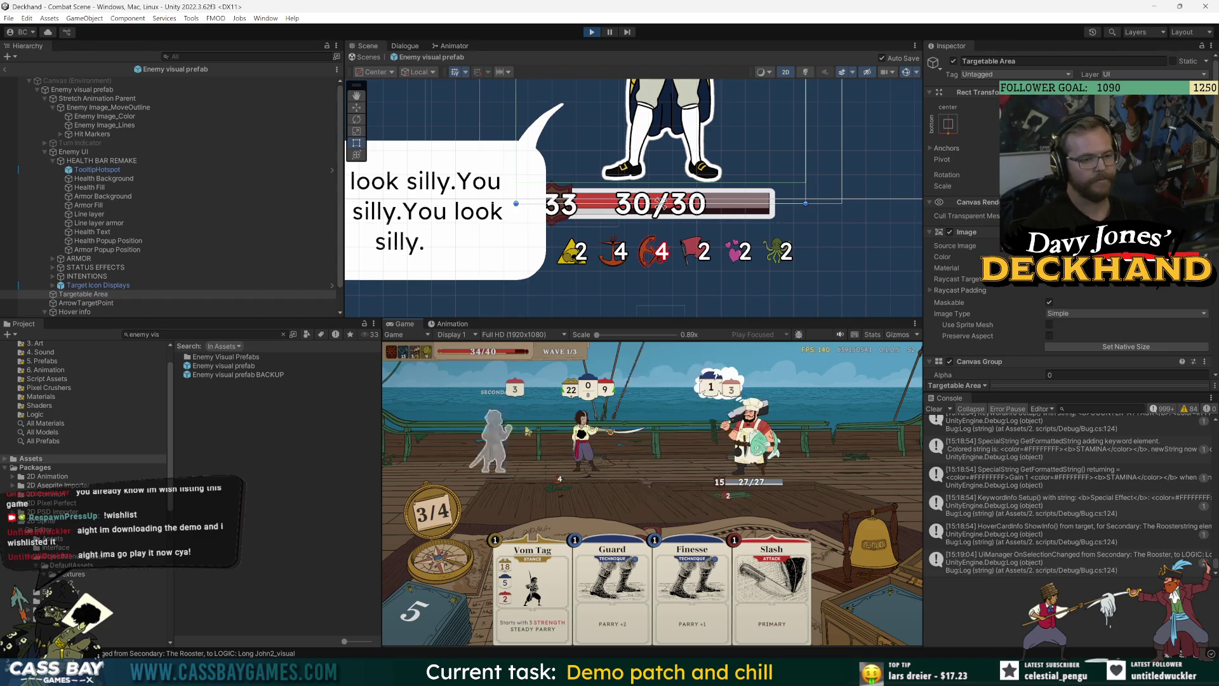
pyautogui.click(7, 69)
pyautogui.hotkey('ctrl', 's')
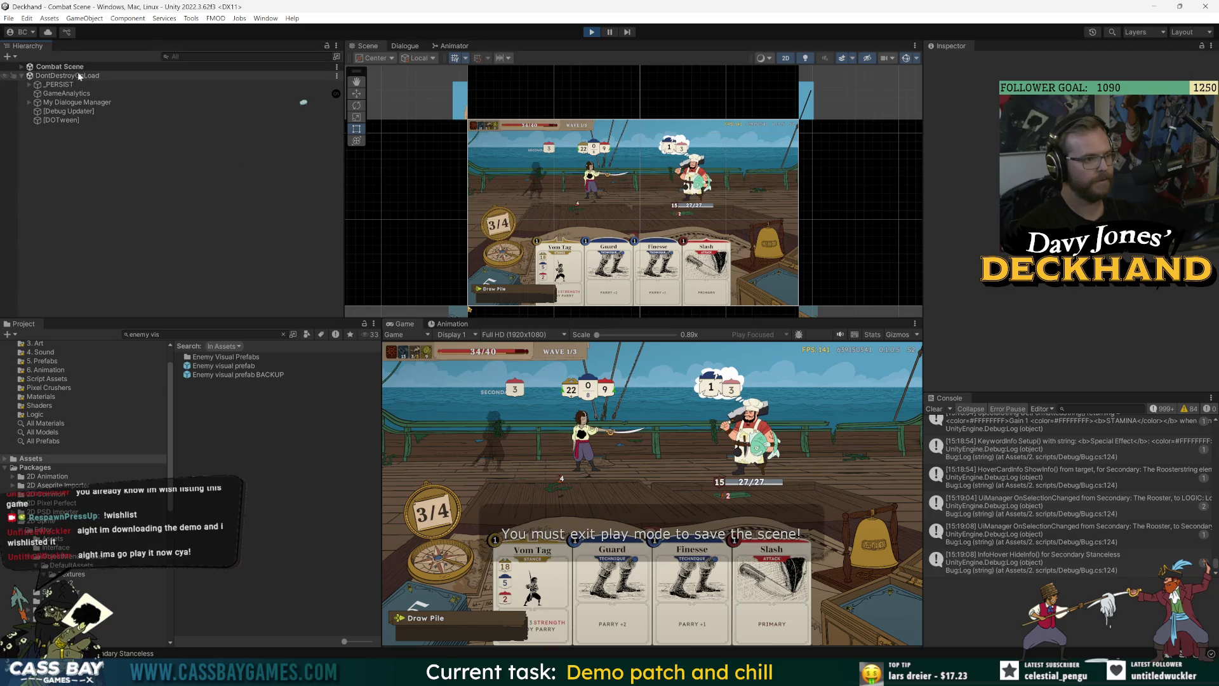
# Step: Expand _PERSIST and _VOYAGE PERSIST and inspect PageSwitchInputPrompt and its PageSwitchText child
pyautogui.click(30, 85)
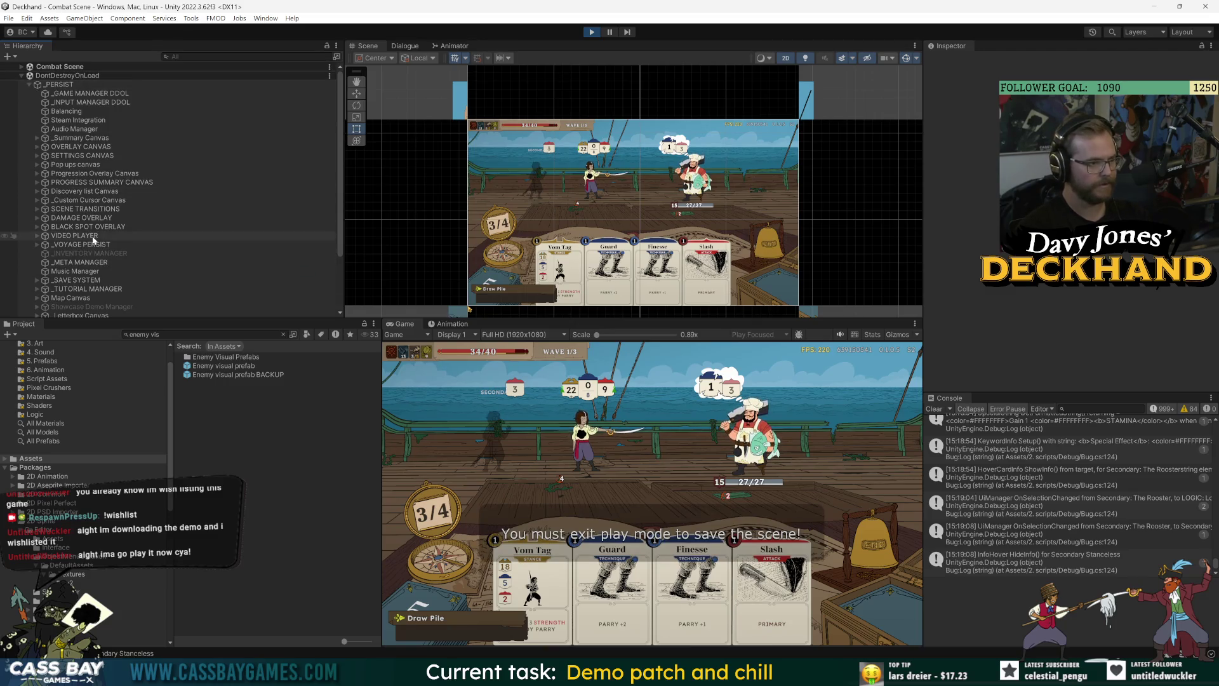
pyautogui.click(85, 199)
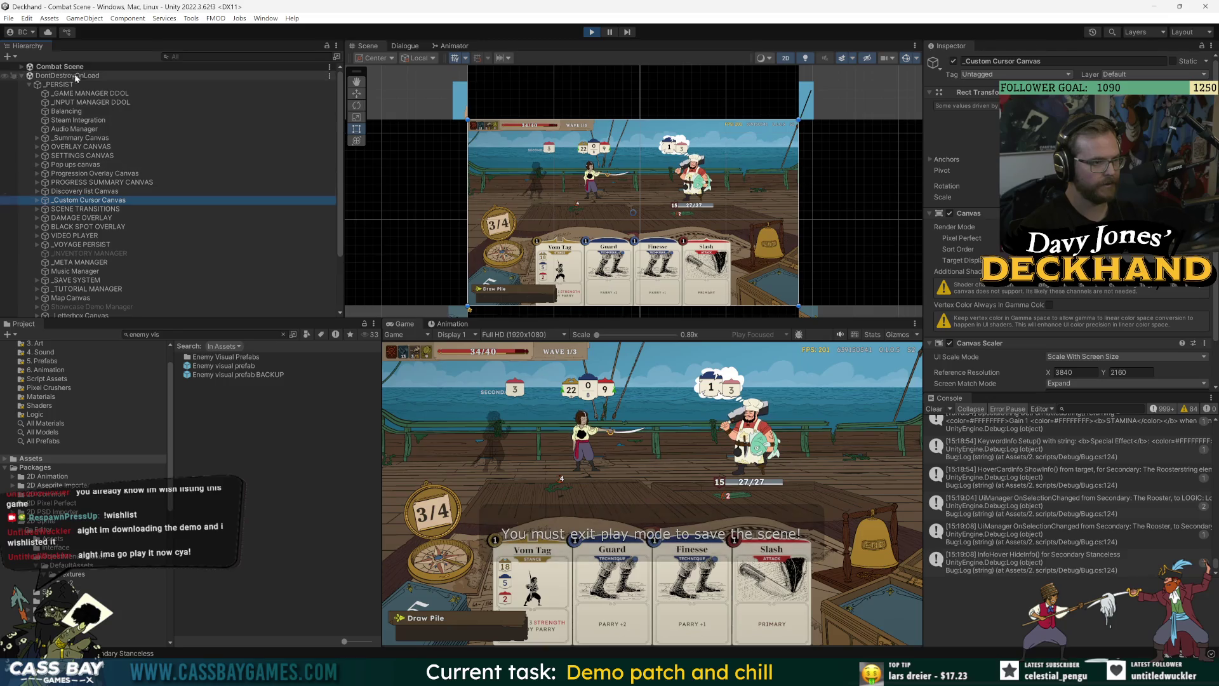
pyautogui.click(37, 244)
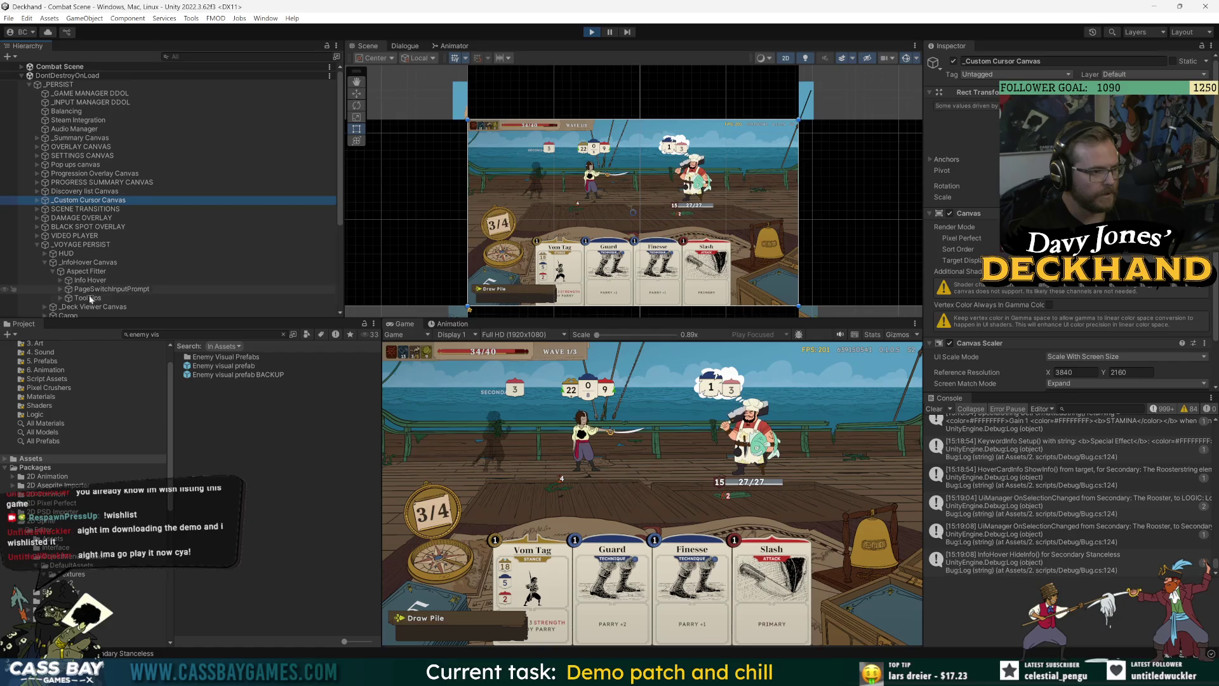
pyautogui.click(58, 288)
pyautogui.scroll(5, 696, 229)
pyautogui.scroll(-6, 689, 211)
pyautogui.scroll(2, 750, 192)
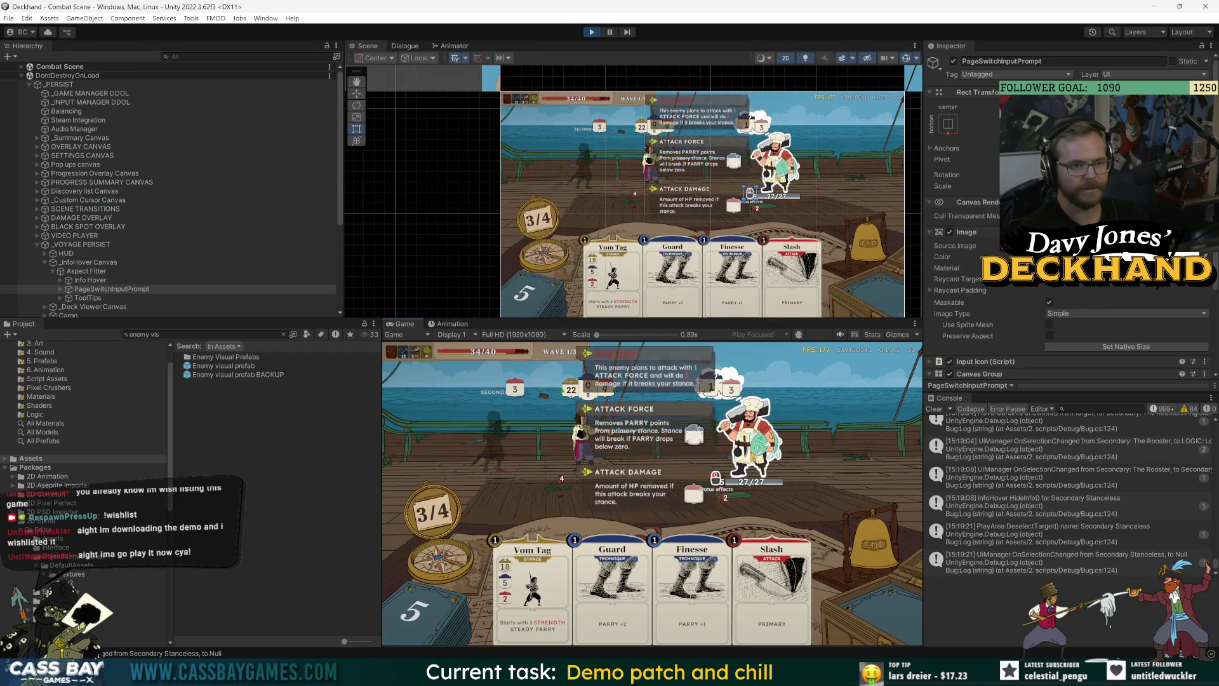
pyautogui.scroll(-3, 1066, 191)
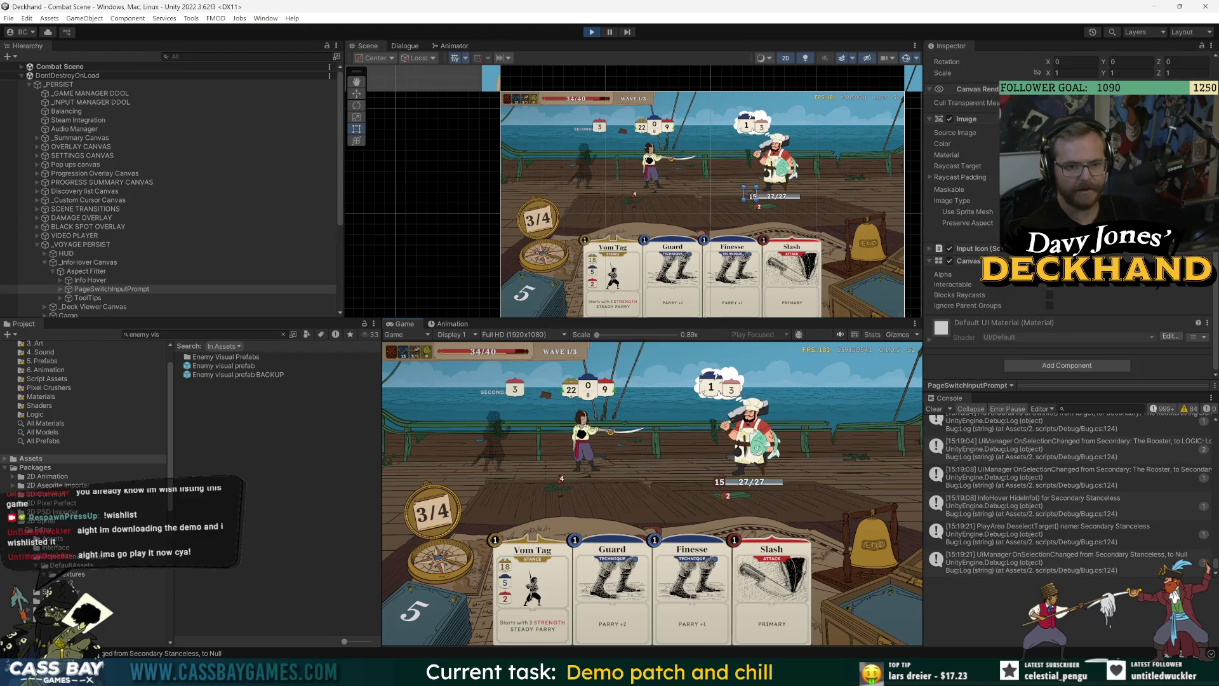
pyautogui.click(145, 271)
pyautogui.click(102, 290)
pyautogui.click(60, 289)
pyautogui.scroll(-5, 118, 162)
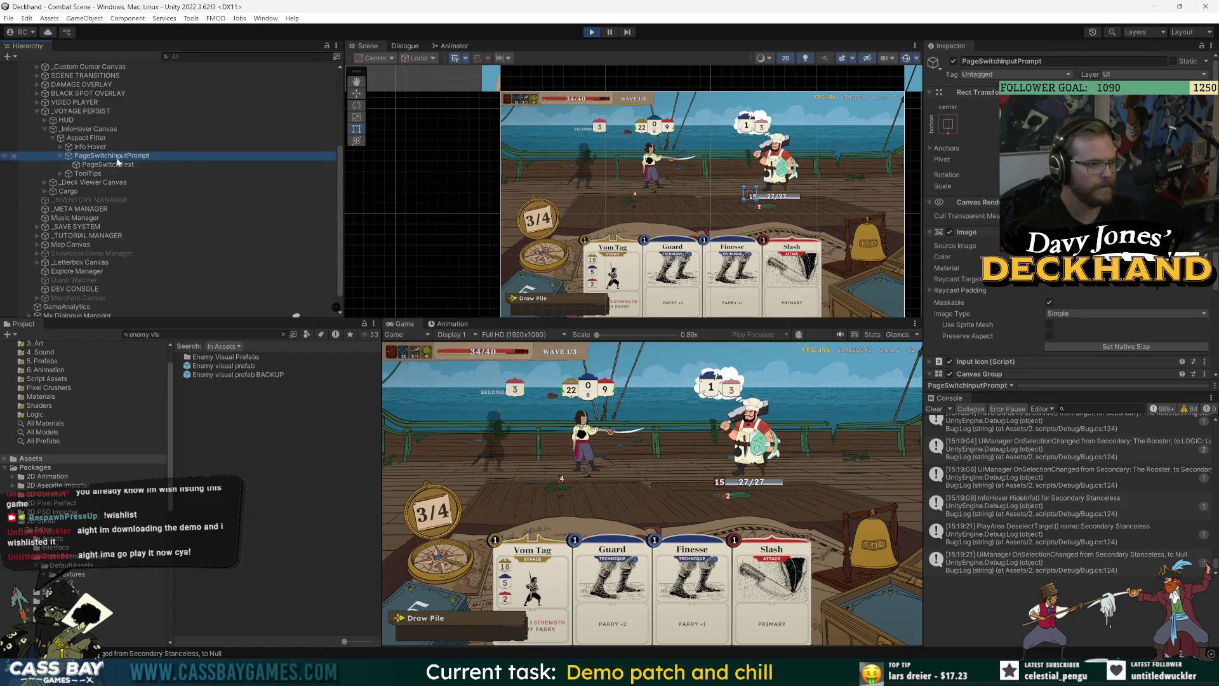
# Step: Inspect _InfoHover Canvas and Info Hover, then ping the InfoHover script in the Project window
pyautogui.click(87, 128)
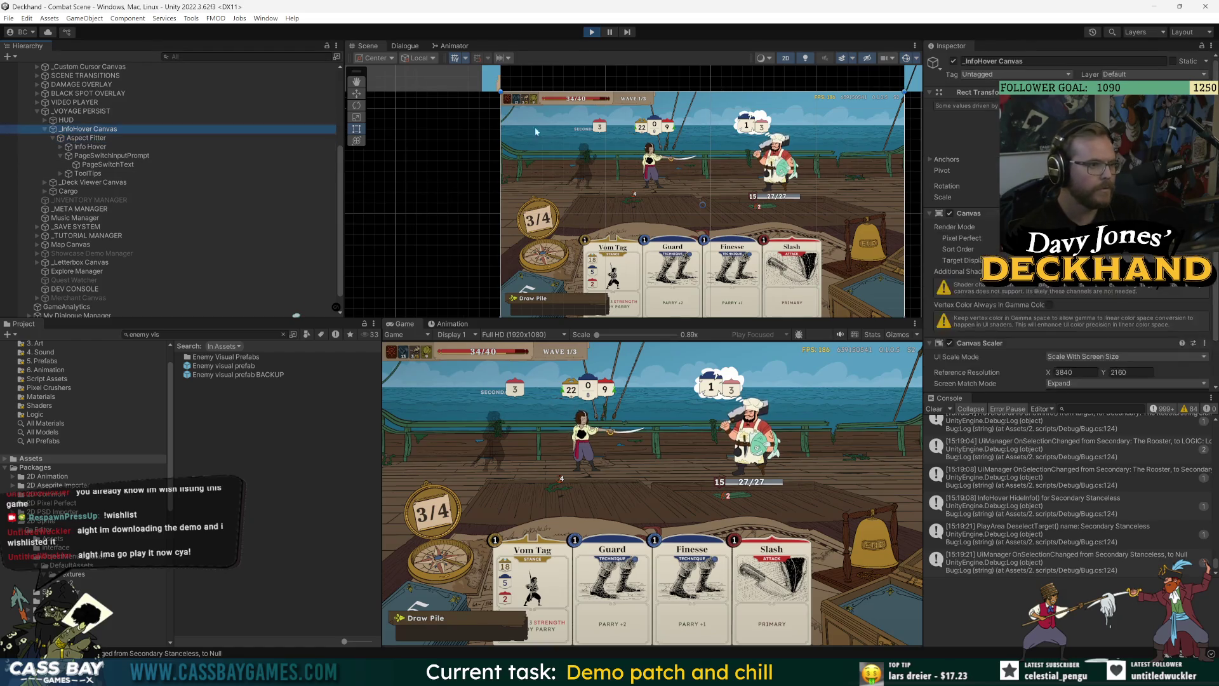
pyautogui.scroll(-2, 995, 317)
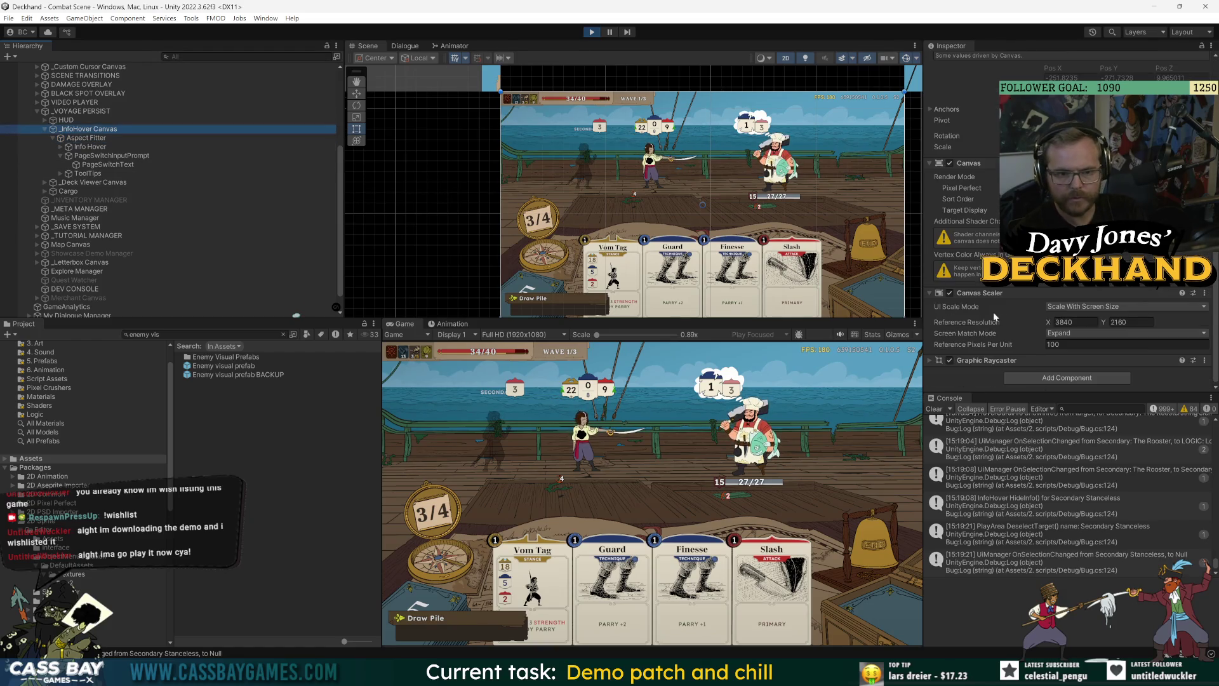
pyautogui.click(978, 164)
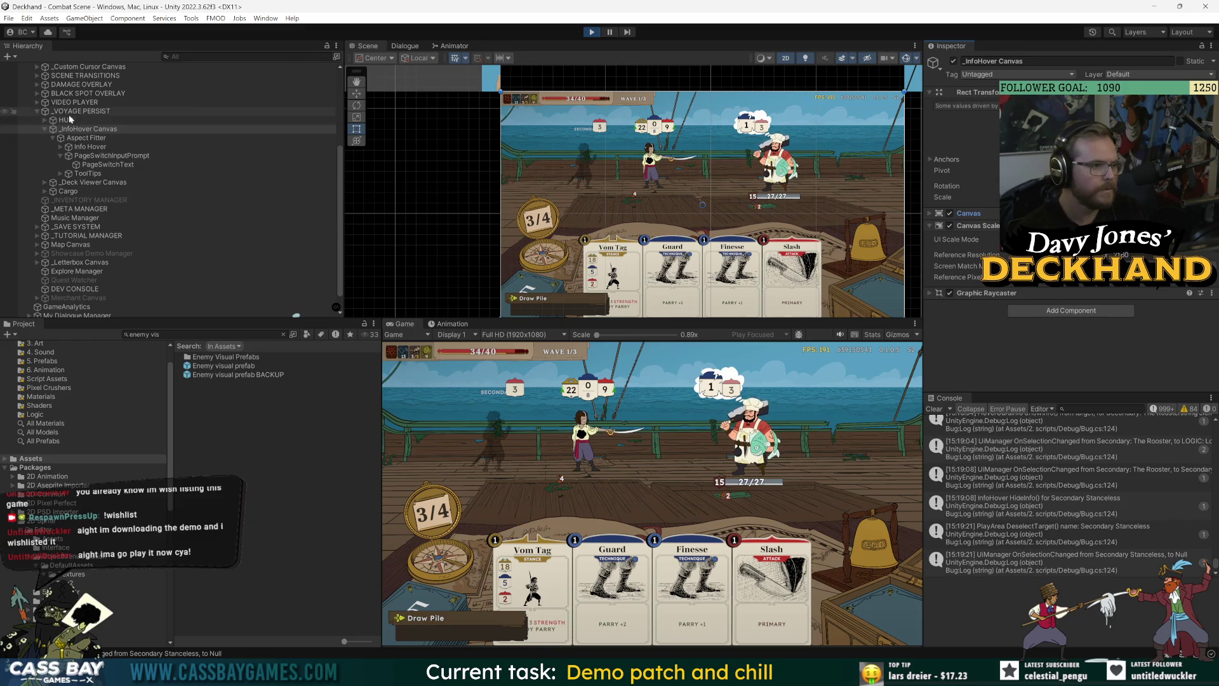
pyautogui.click(89, 147)
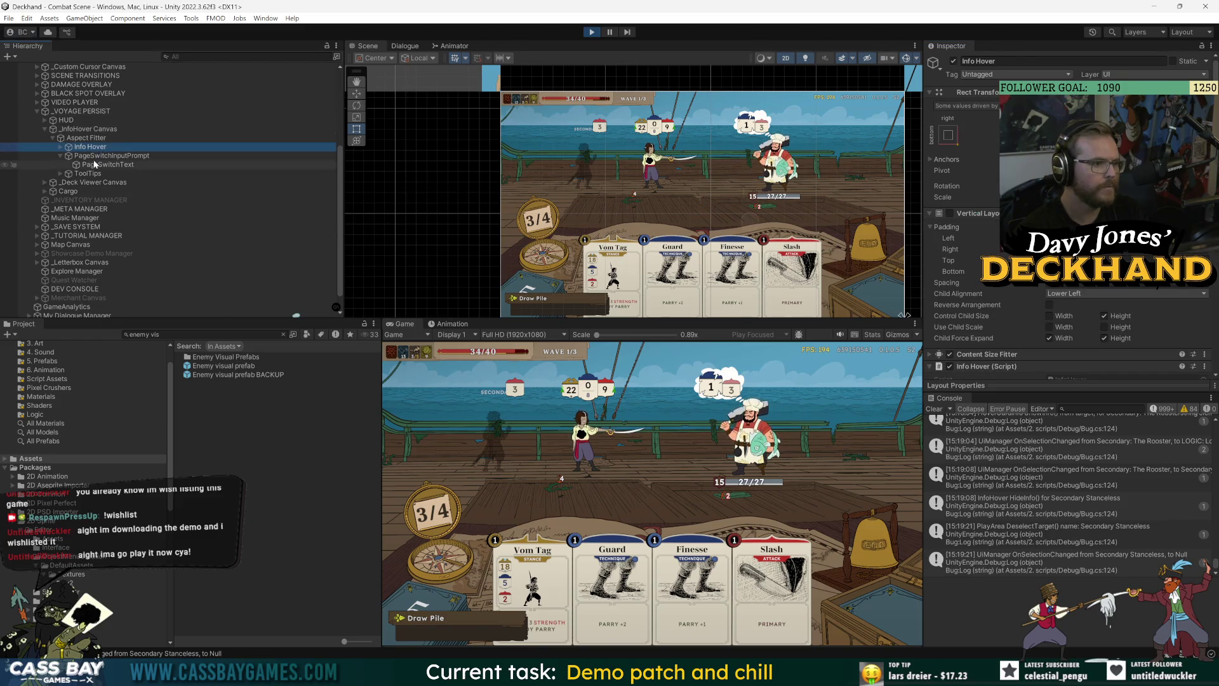
pyautogui.click(93, 156)
pyautogui.scroll(-4, 981, 336)
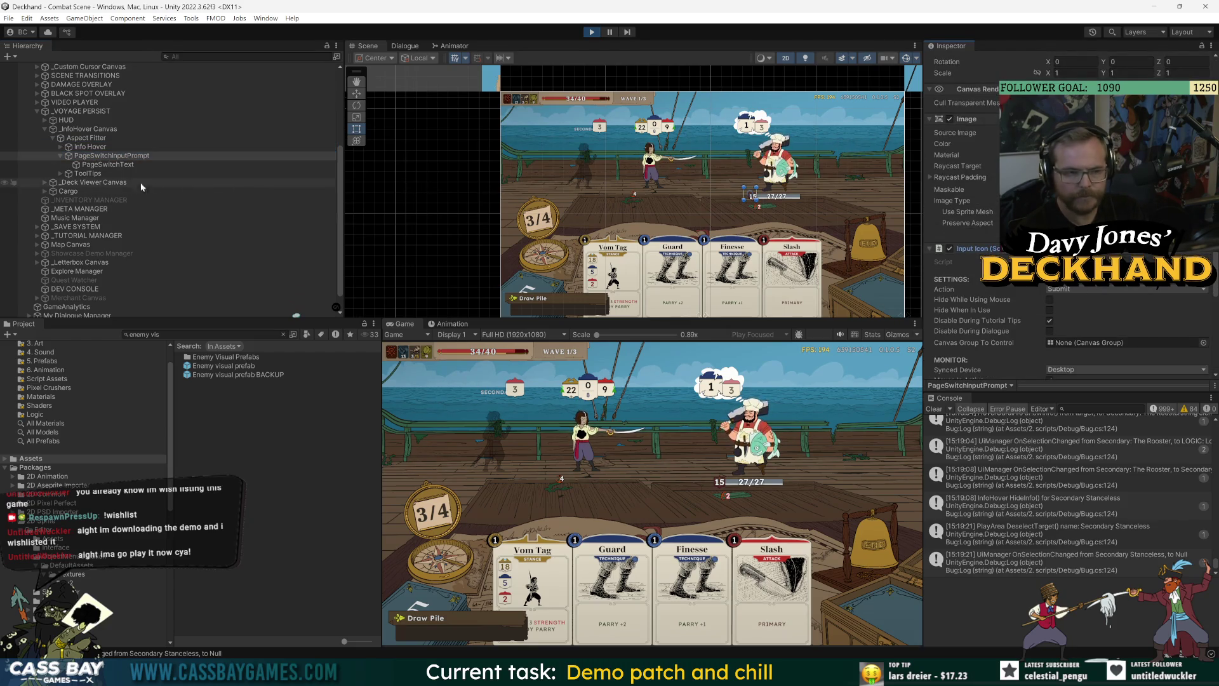
pyautogui.click(102, 146)
pyautogui.click(1092, 266)
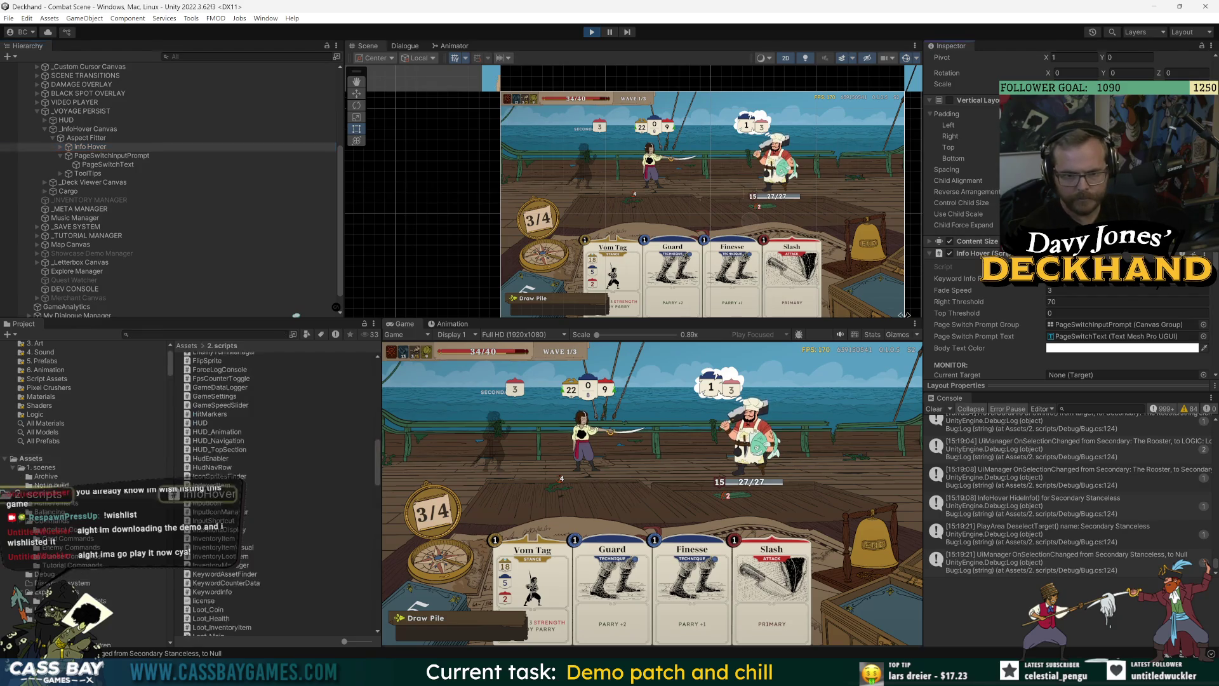
# Step: Highlight every use of pageSwitchPromptGroup and currentTargetRIGHT in InfoHover.cs
pyautogui.scroll(15, 698, 318)
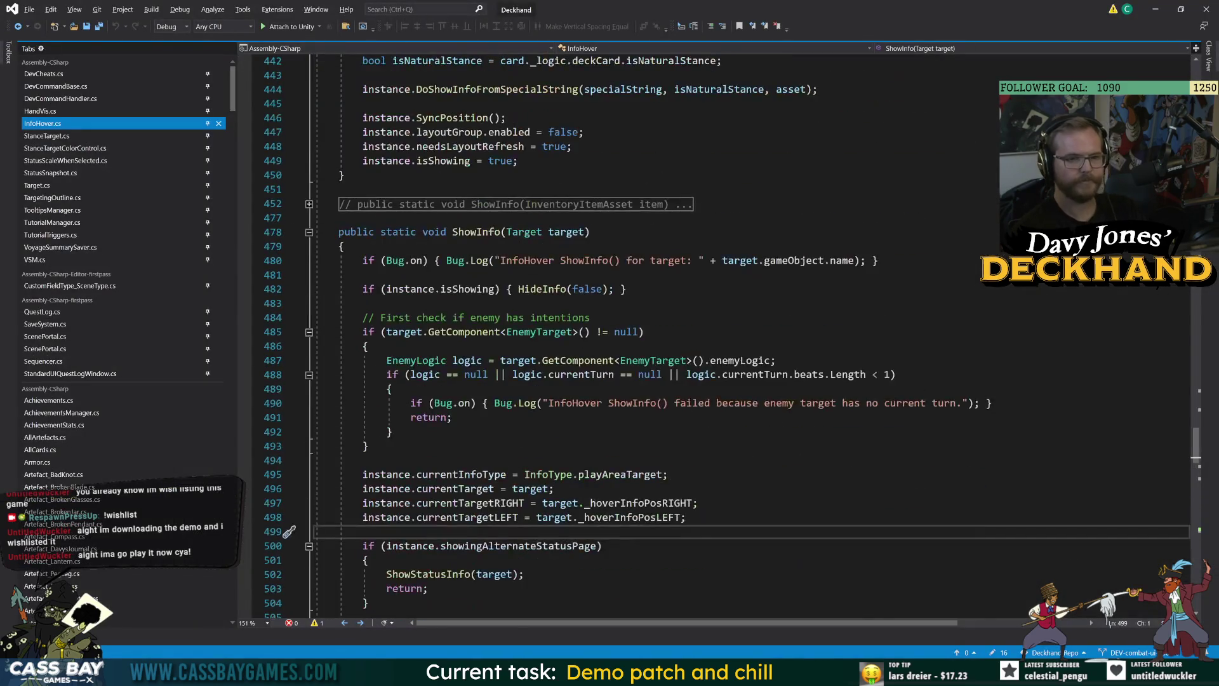
pyautogui.scroll(20, 699, 318)
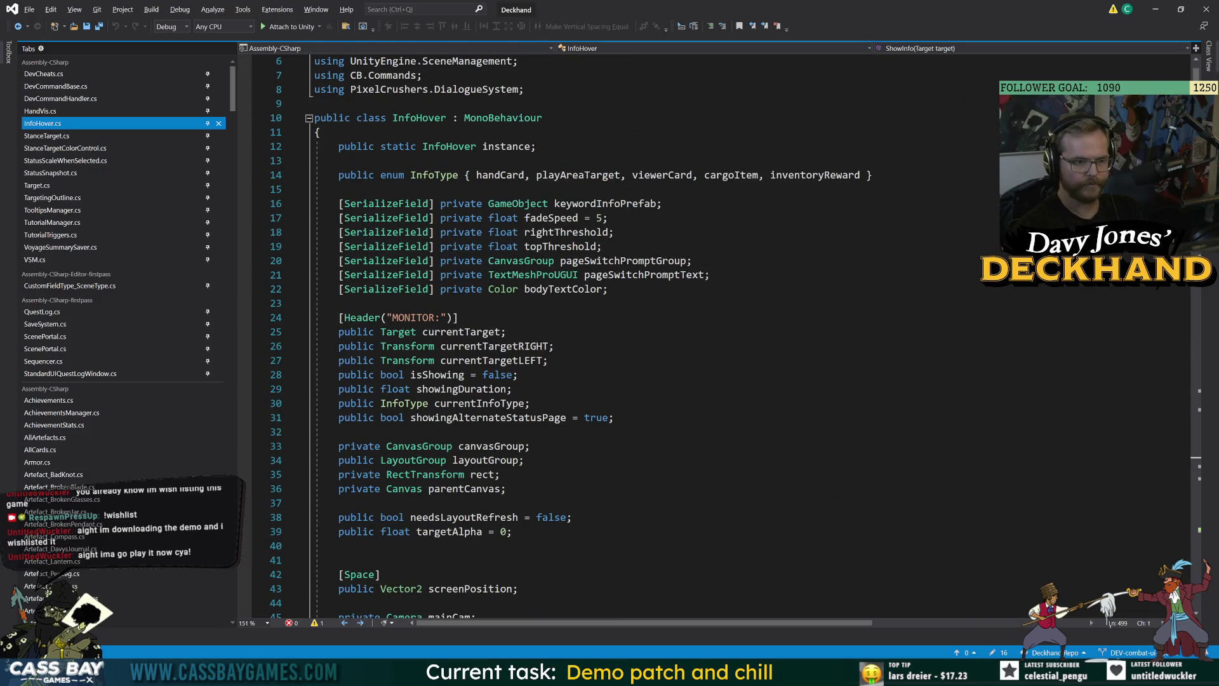
pyautogui.doubleClick(623, 260)
pyautogui.scroll(-16, 622, 337)
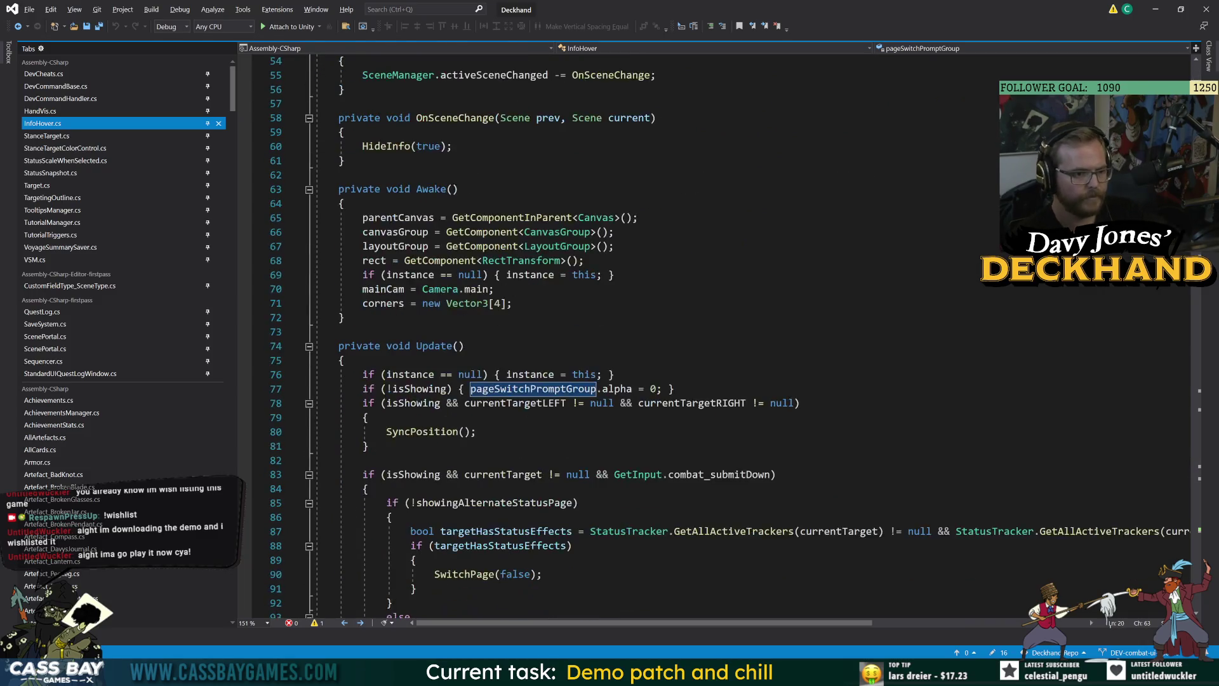
pyautogui.scroll(-10, 698, 317)
pyautogui.scroll(7, 698, 318)
pyautogui.scroll(-11, 699, 317)
pyautogui.scroll(-12, 698, 318)
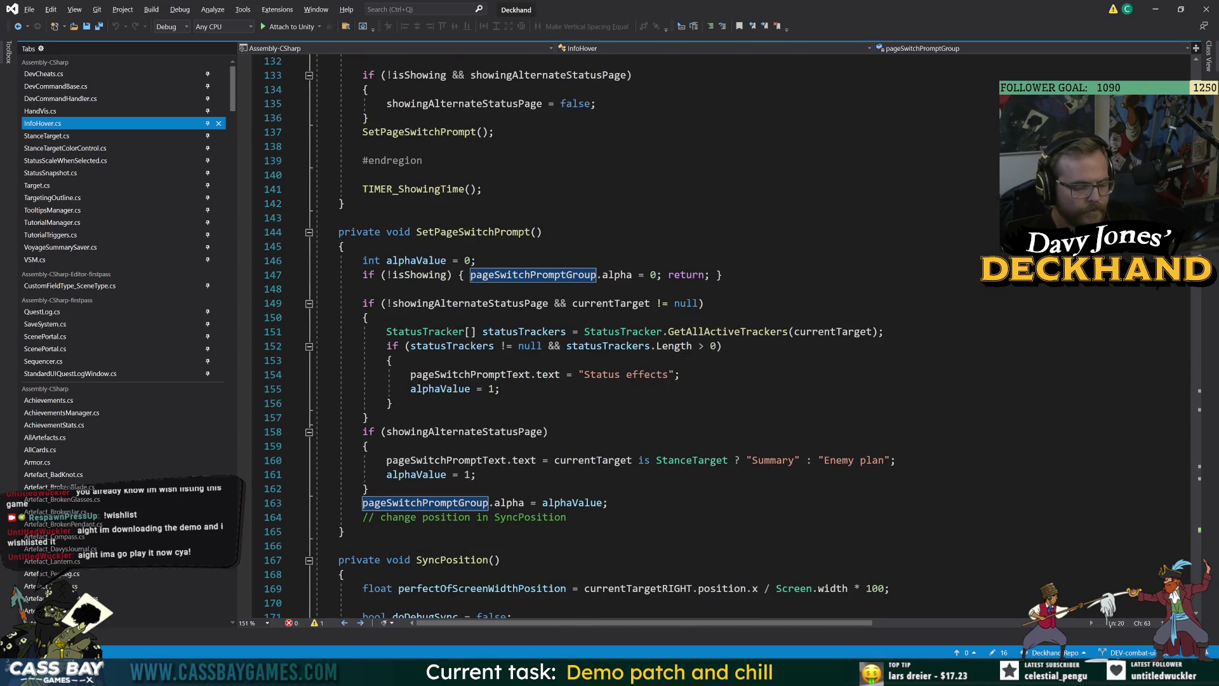
pyautogui.scroll(-7, 699, 318)
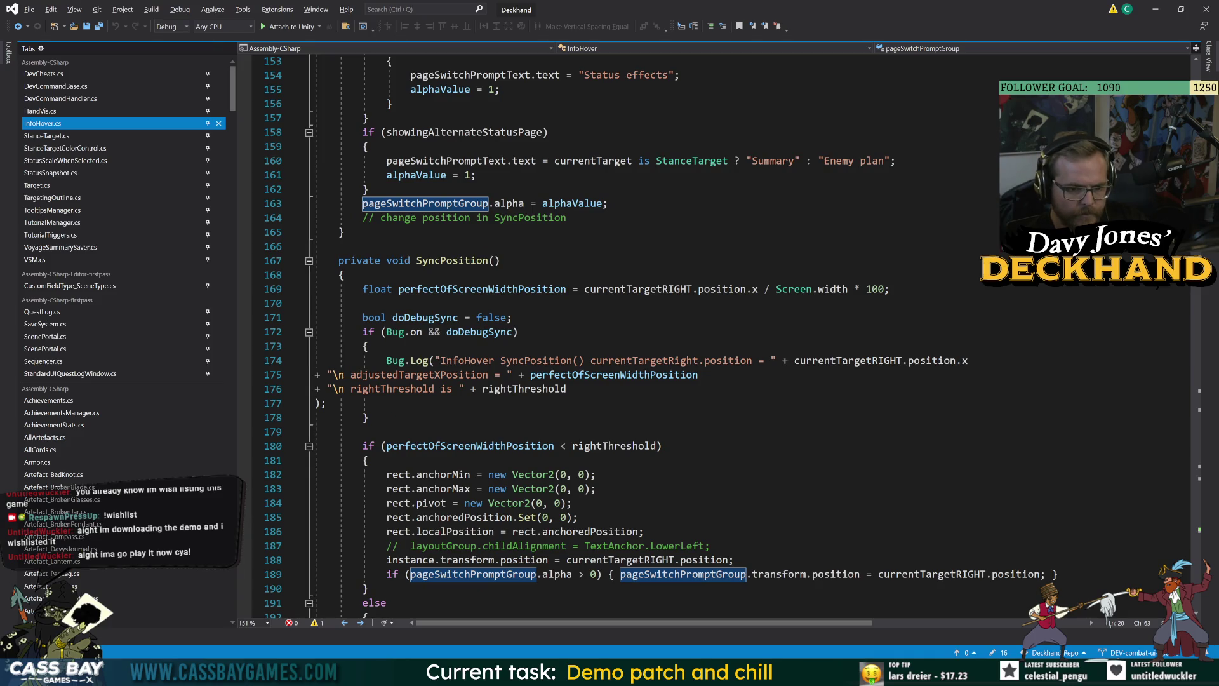
pyautogui.moveTo(966, 574)
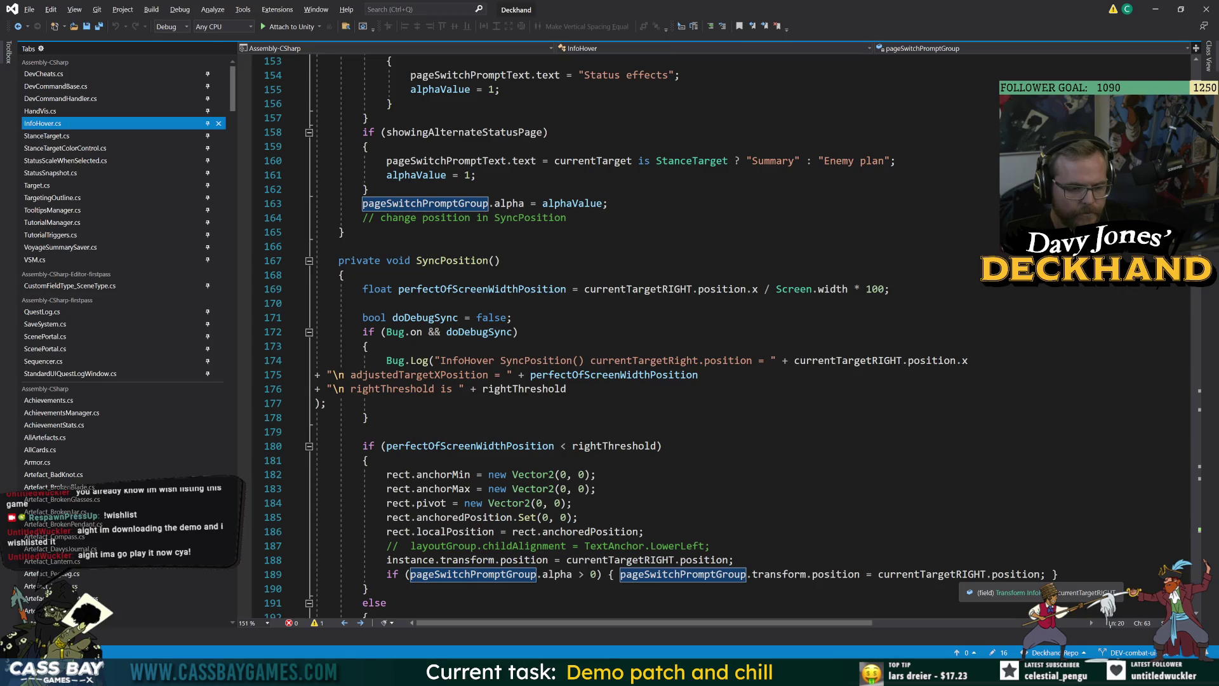
pyautogui.click(966, 575)
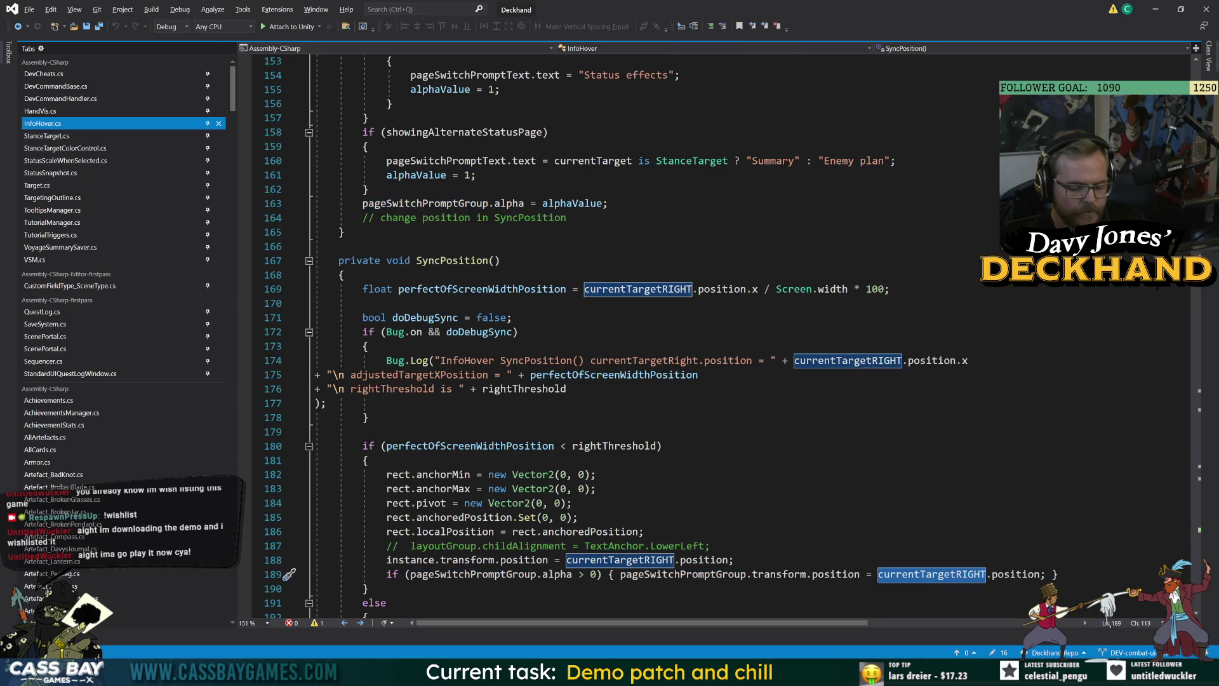
pyautogui.moveTo(830, 673)
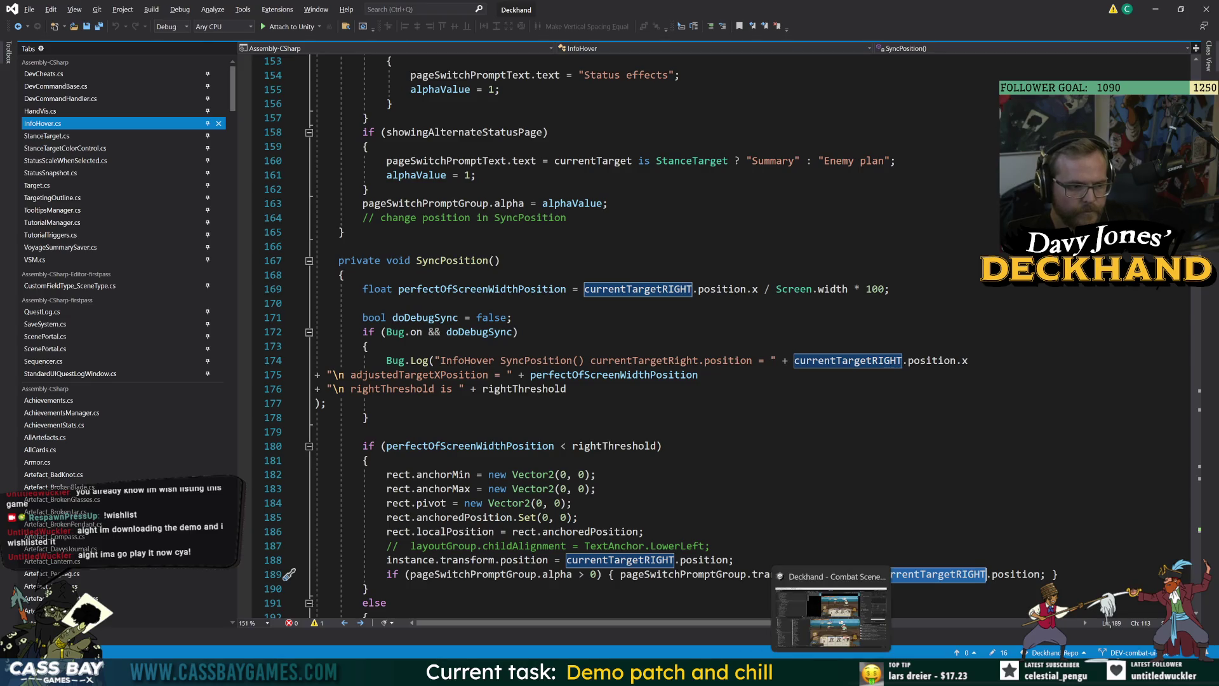
# Step: Break the one-line if statement in SyncPosition into a multi-line braced block
pyautogui.click(363, 602)
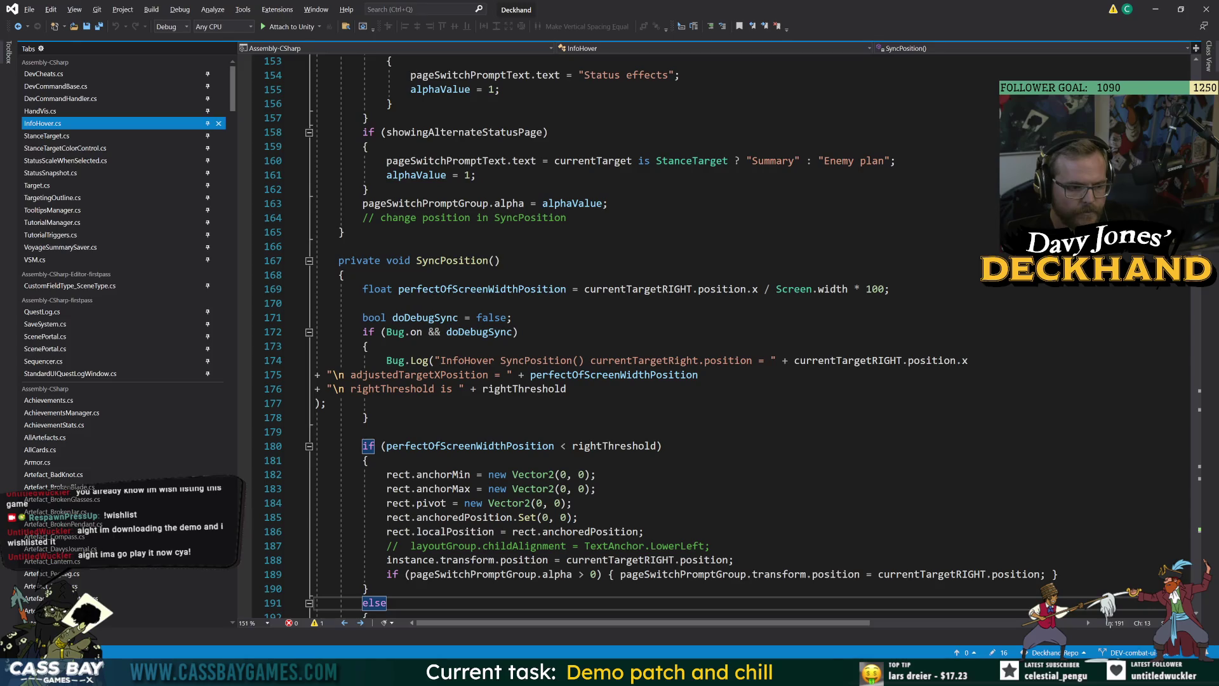
pyautogui.click(604, 574)
pyautogui.press('Return')
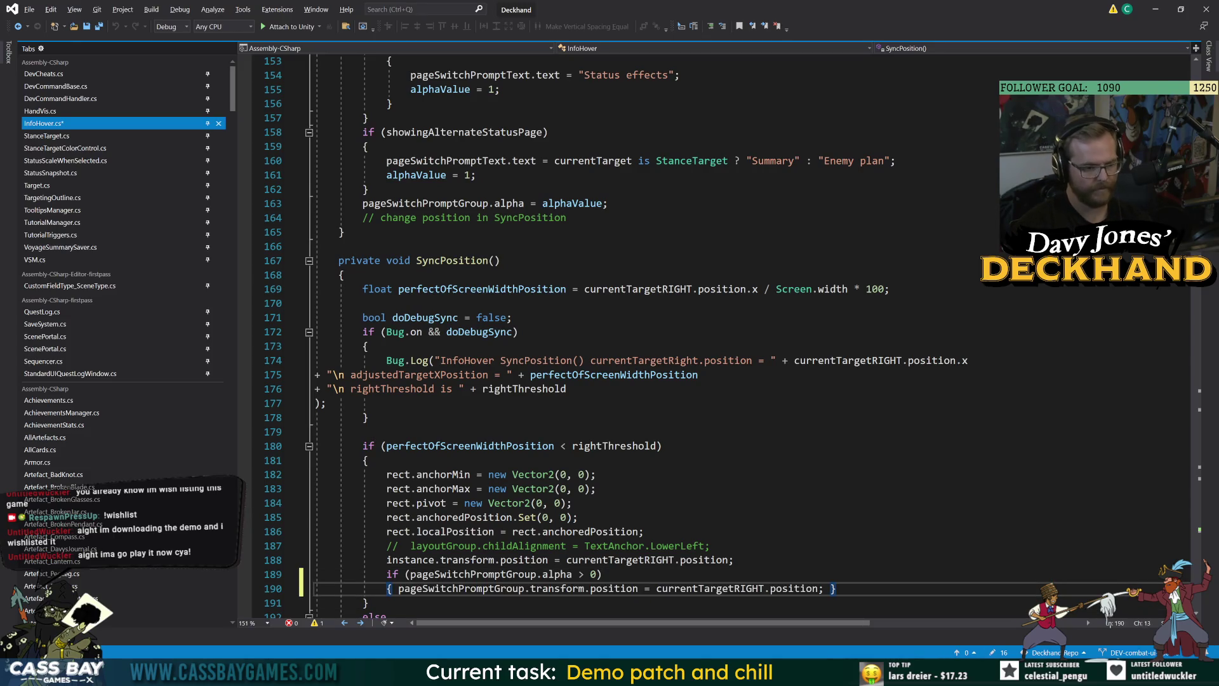
pyautogui.press('Return')
pyautogui.press('Return')
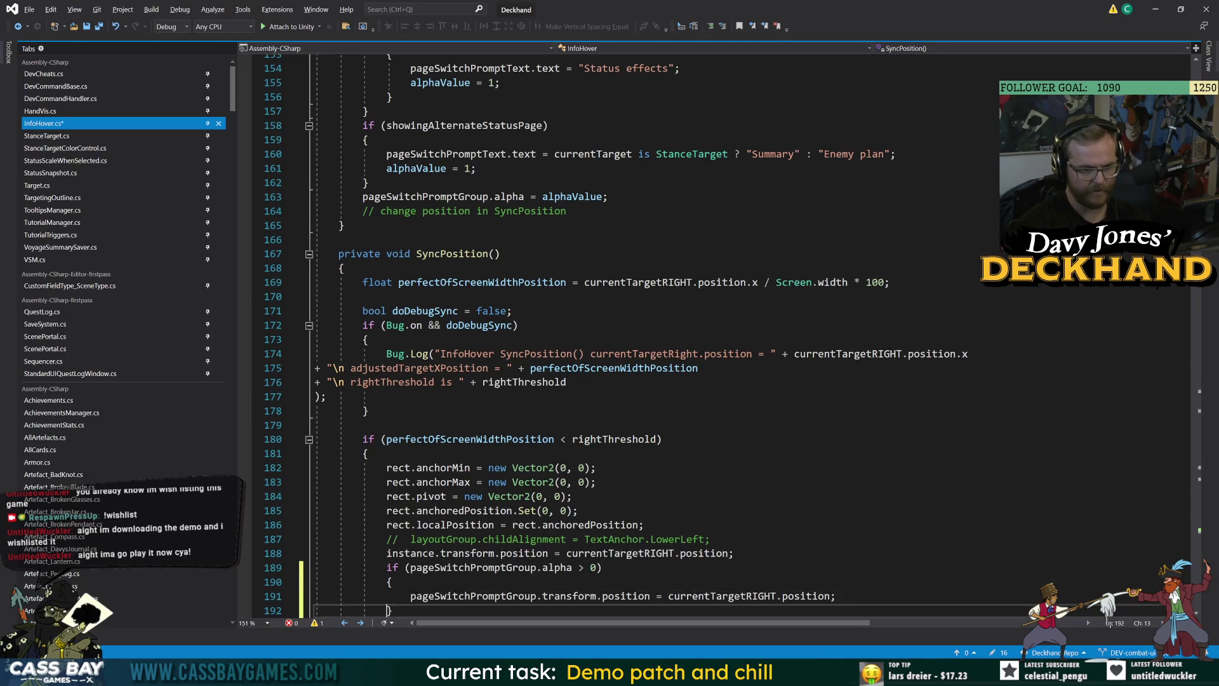
pyautogui.scroll(-3, 730, 339)
pyautogui.click(602, 438)
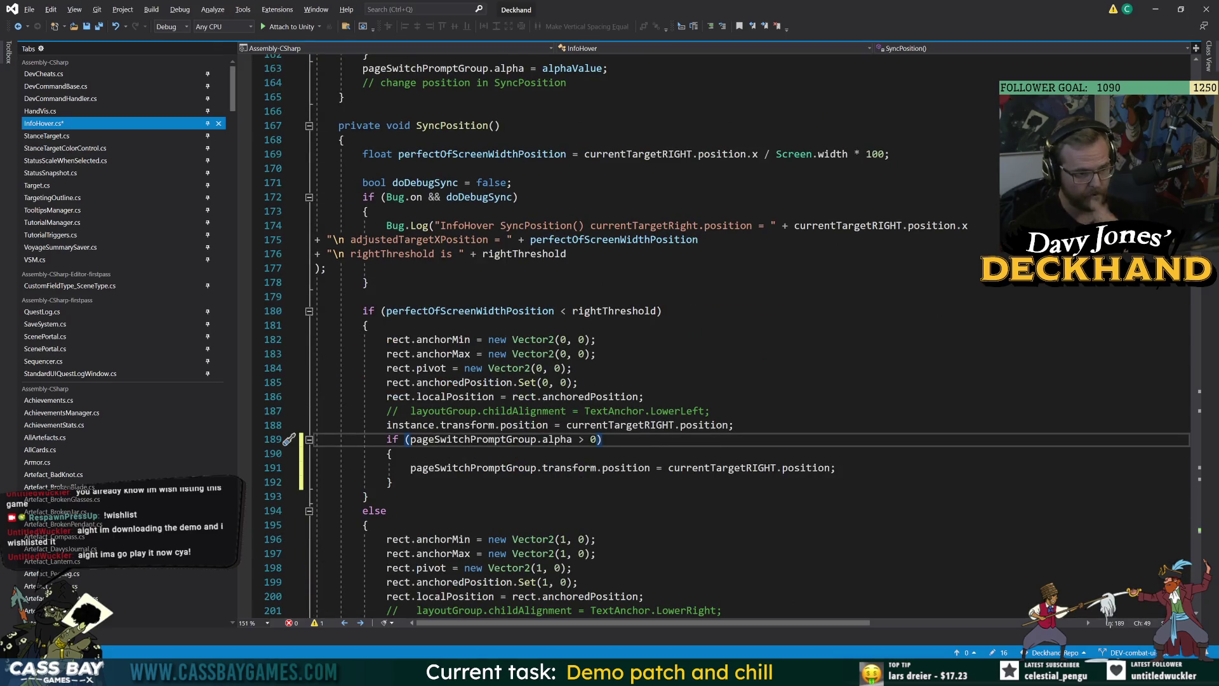
# Step: Duplicate the prompt position line and comment out the copy with //
pyautogui.press('Down')
pyautogui.press('Down')
pyautogui.hotkey('shift', 'Home')
pyautogui.hotkey('ctrl', 'd')
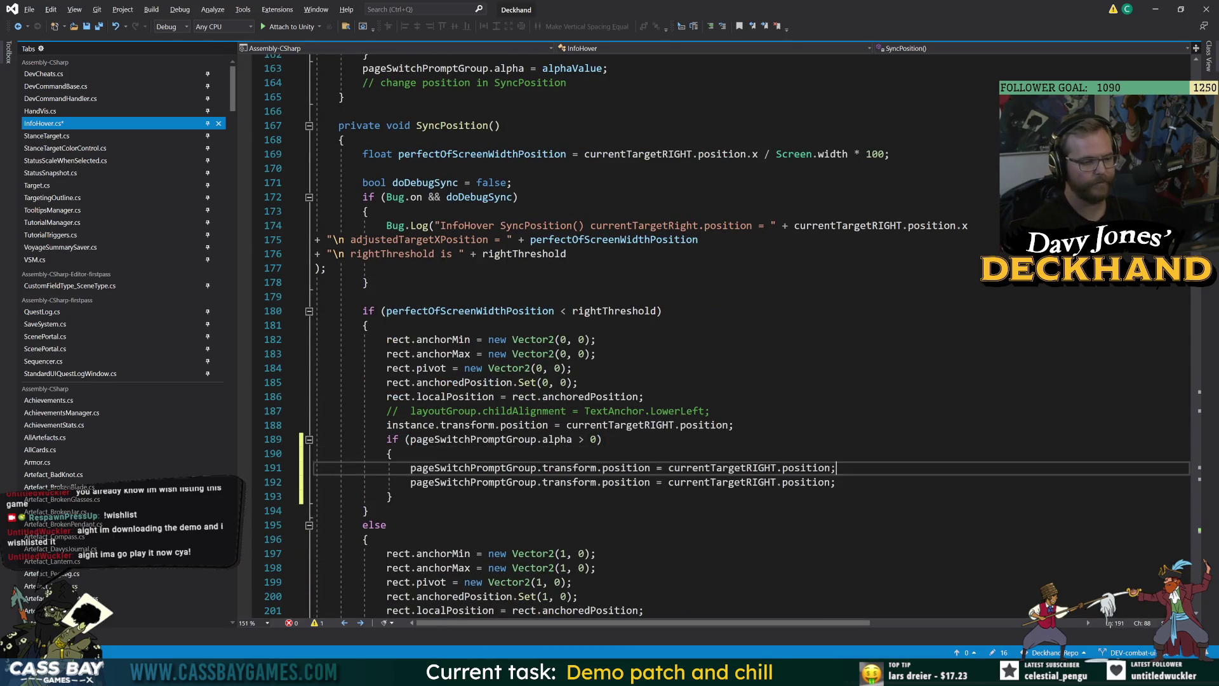
pyautogui.click(404, 482)
pyautogui.write('//')
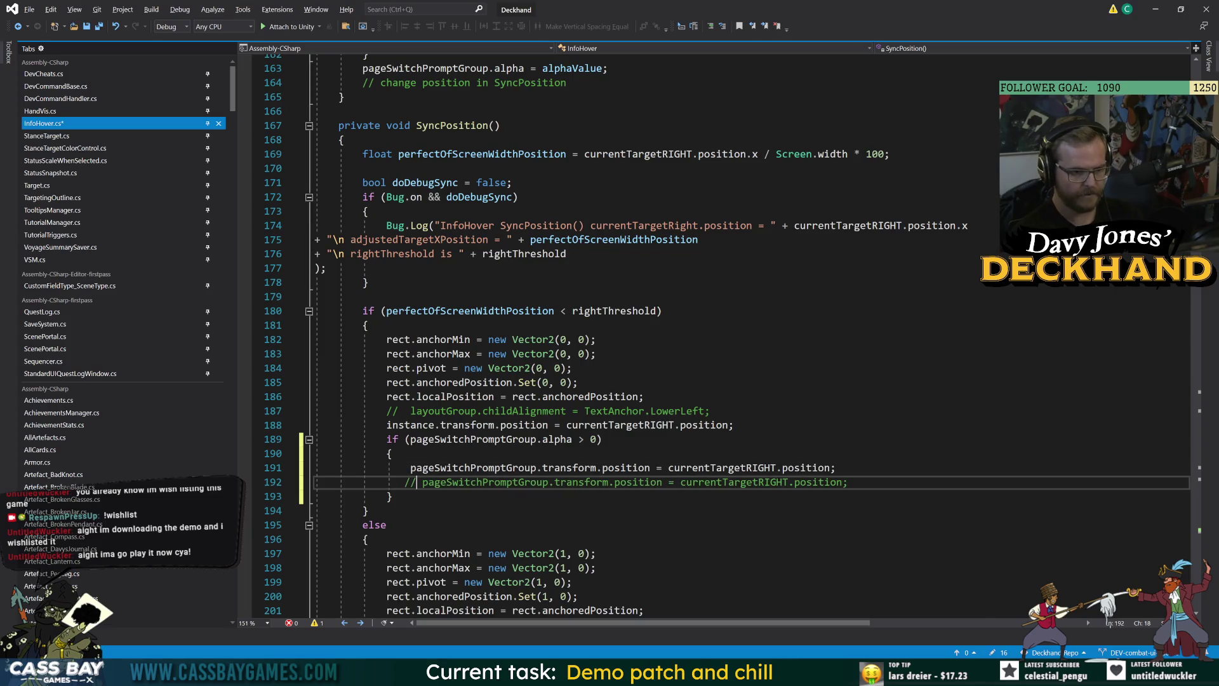
# Step: Replace currentTargetRIGHT.position with GetInput.combat_PointerPosition in the active prompt position line
pyautogui.moveTo(830, 468); pyautogui.dragTo(668, 467)
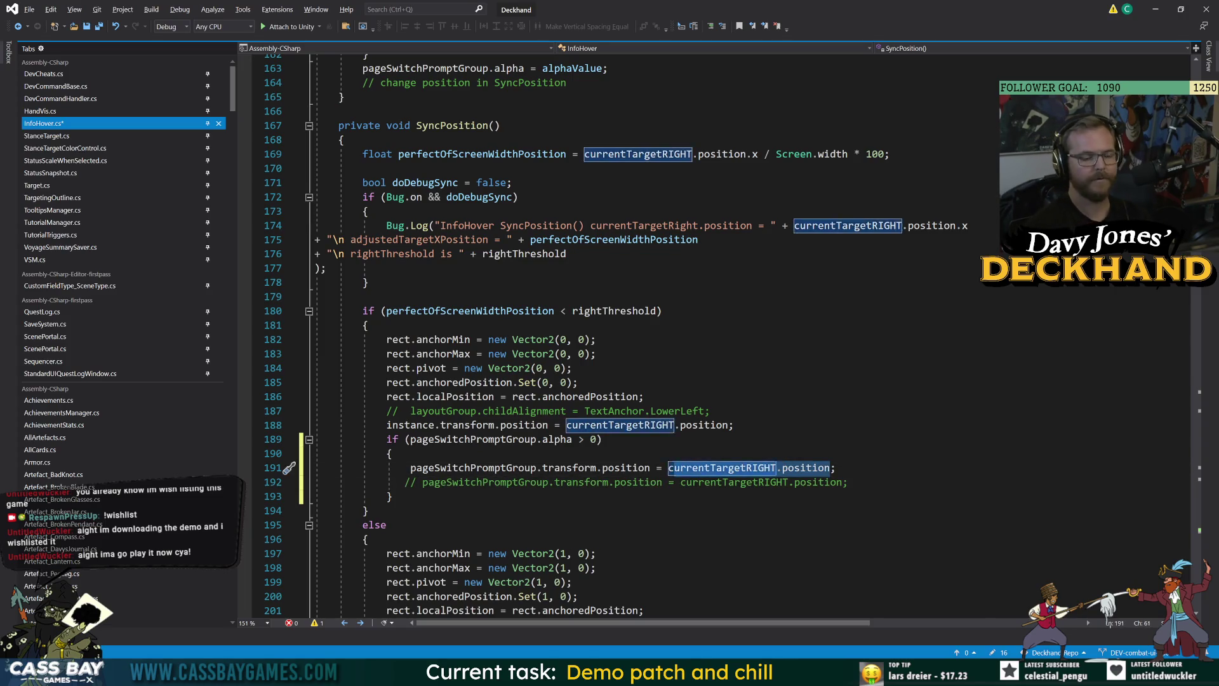
pyautogui.press('Delete')
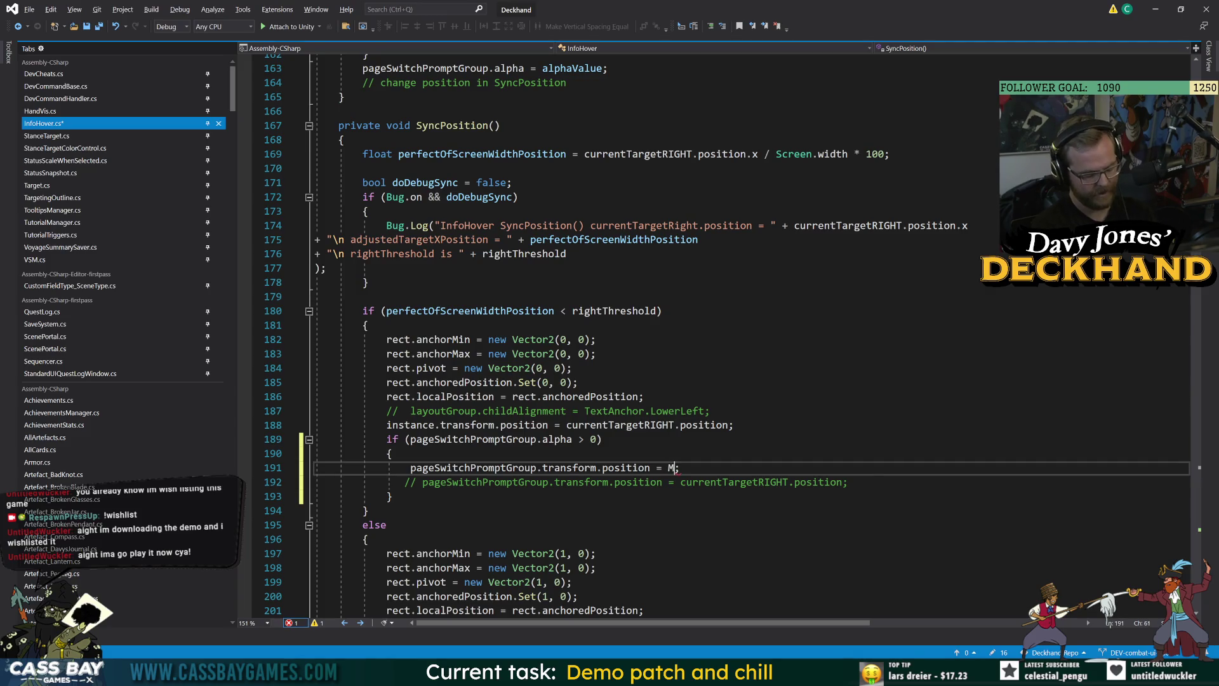
pyautogui.press('BackSpace')
pyautogui.write('GetInput')
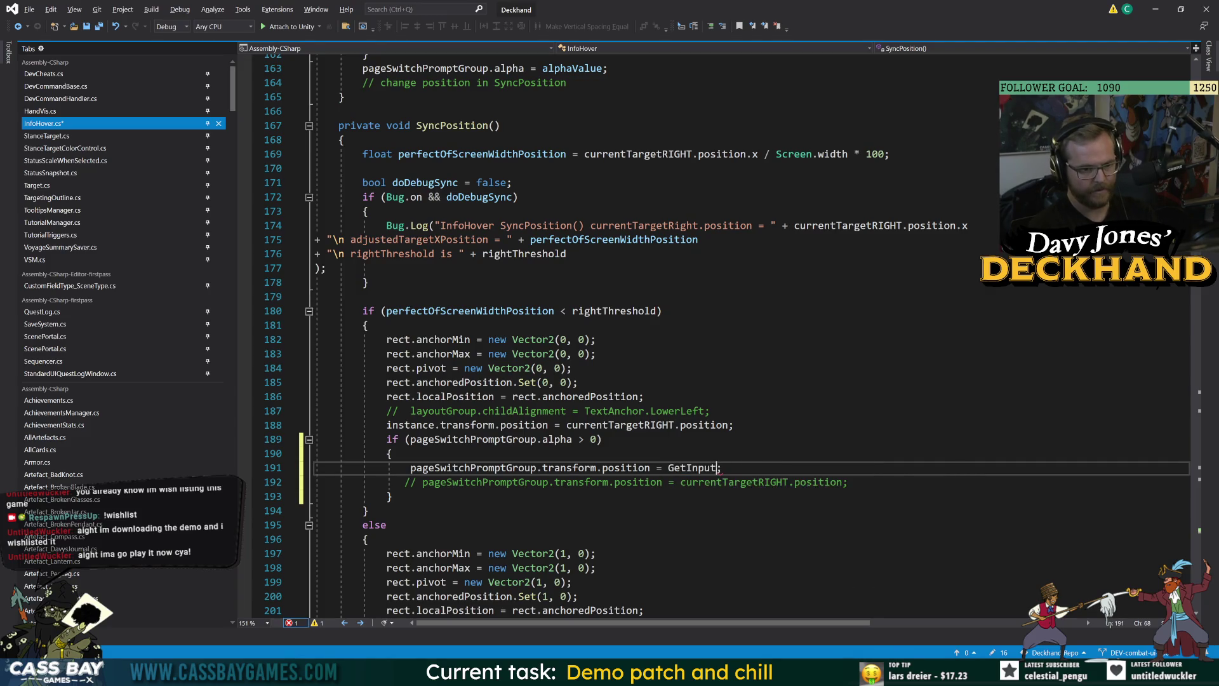
pyautogui.write('.cur')
pyautogui.press('BackSpace')
pyautogui.press('BackSpace')
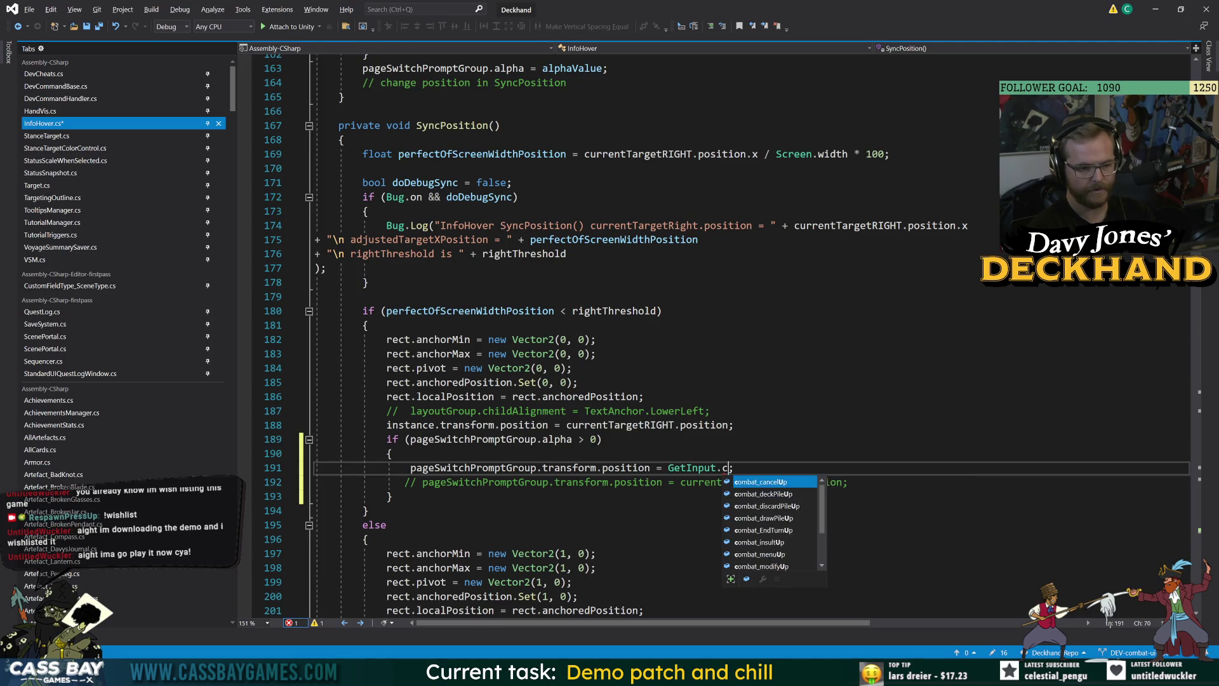
pyautogui.press('BackSpace')
pyautogui.write('posi')
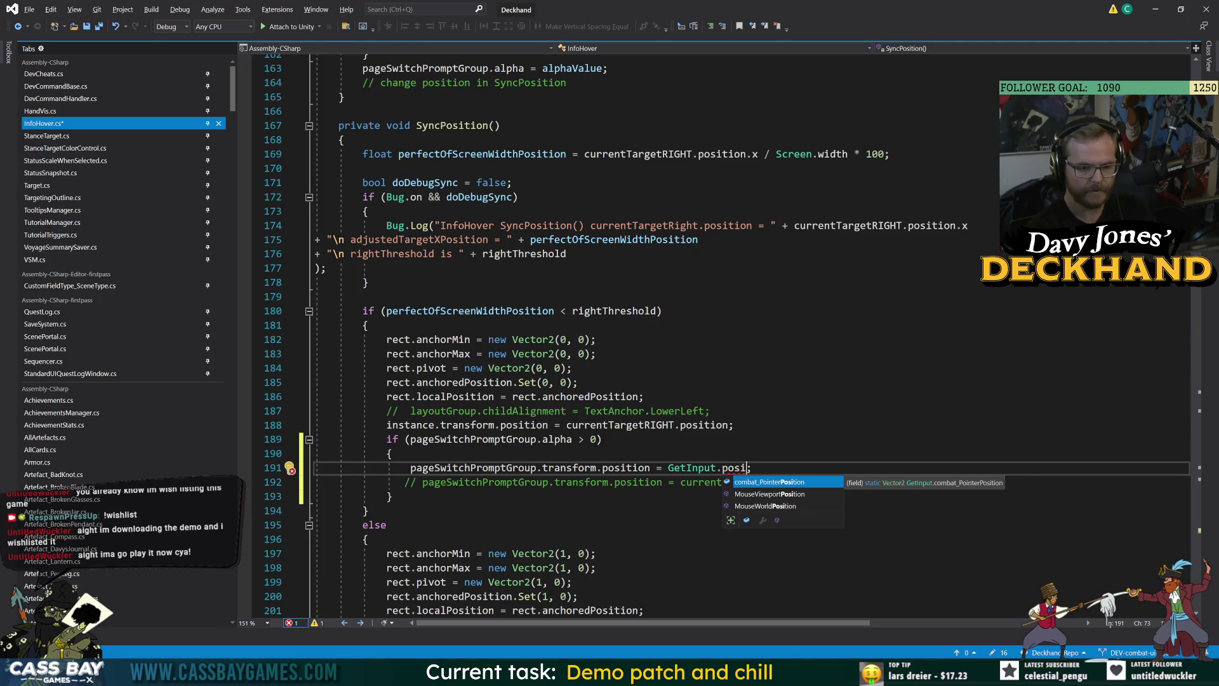
pyautogui.press('Tab')
pyautogui.click(735, 425)
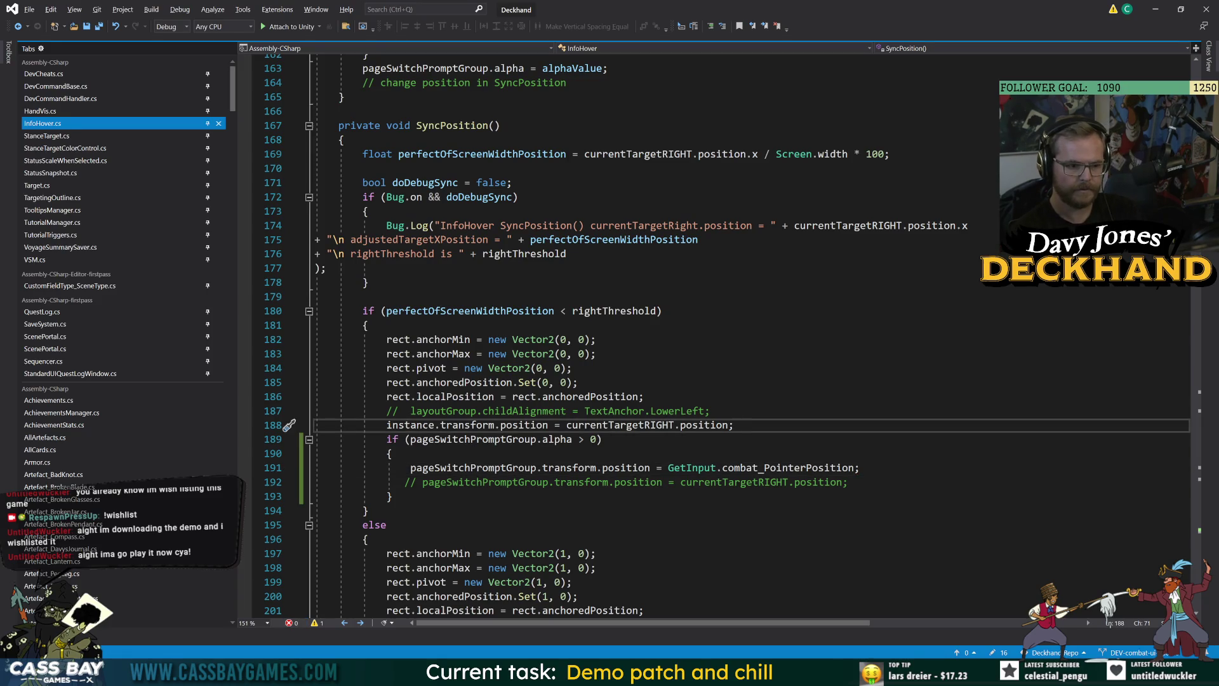
pyautogui.hotkey('alt', 'Tab')
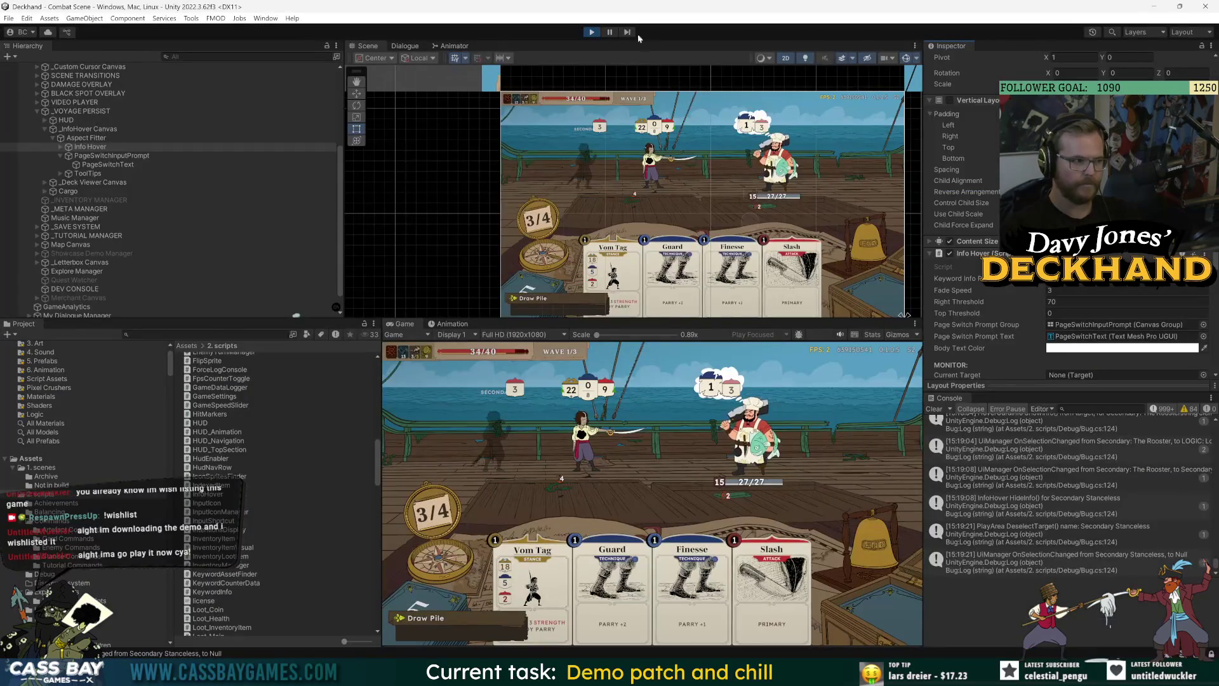
# Step: Start Play mode and play The Rooster card as a stance
pyautogui.click(593, 32)
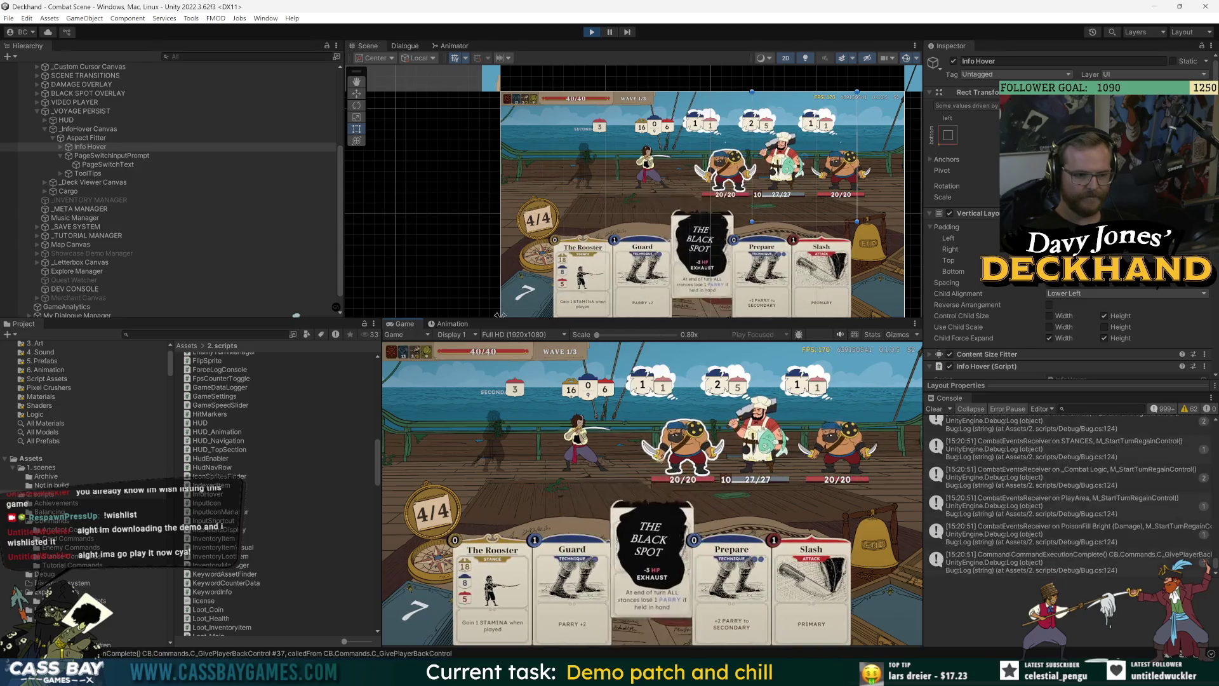
pyautogui.moveTo(684, 468)
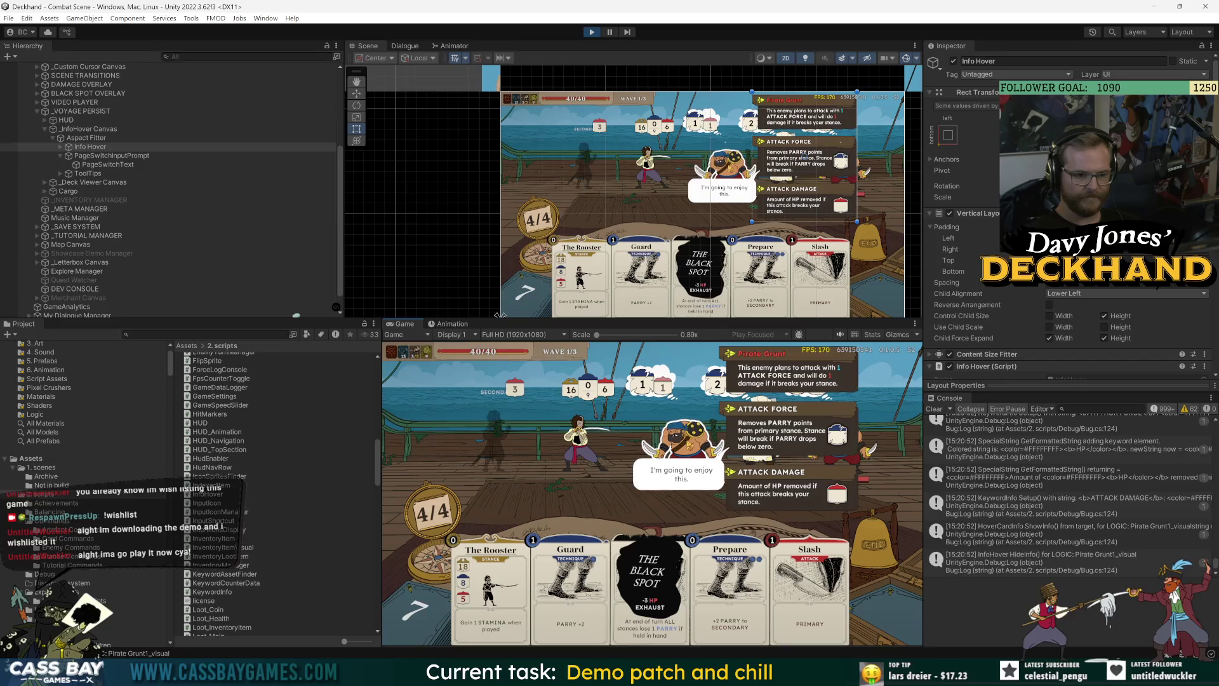
pyautogui.moveTo(602, 451)
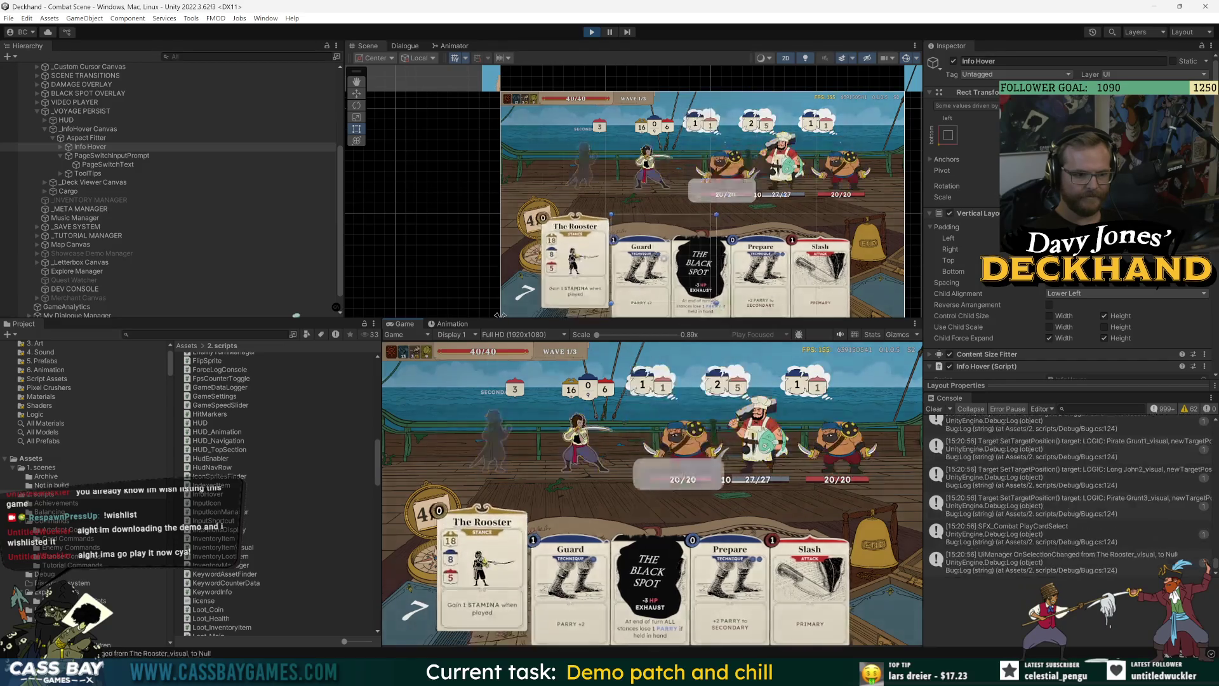
pyautogui.click(490, 587)
# Step: End the turn, dismiss the Broken Stances tip and hover over the new hand
pyautogui.moveTo(686, 610)
pyautogui.click(857, 599)
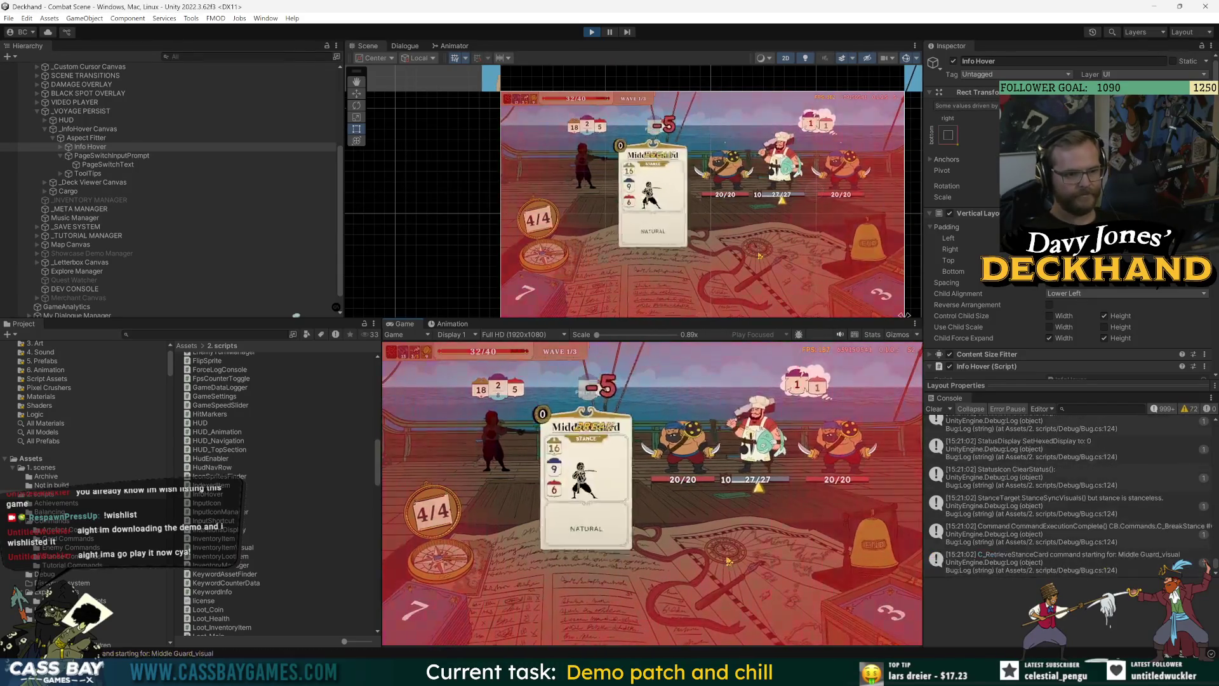
pyautogui.click(638, 540)
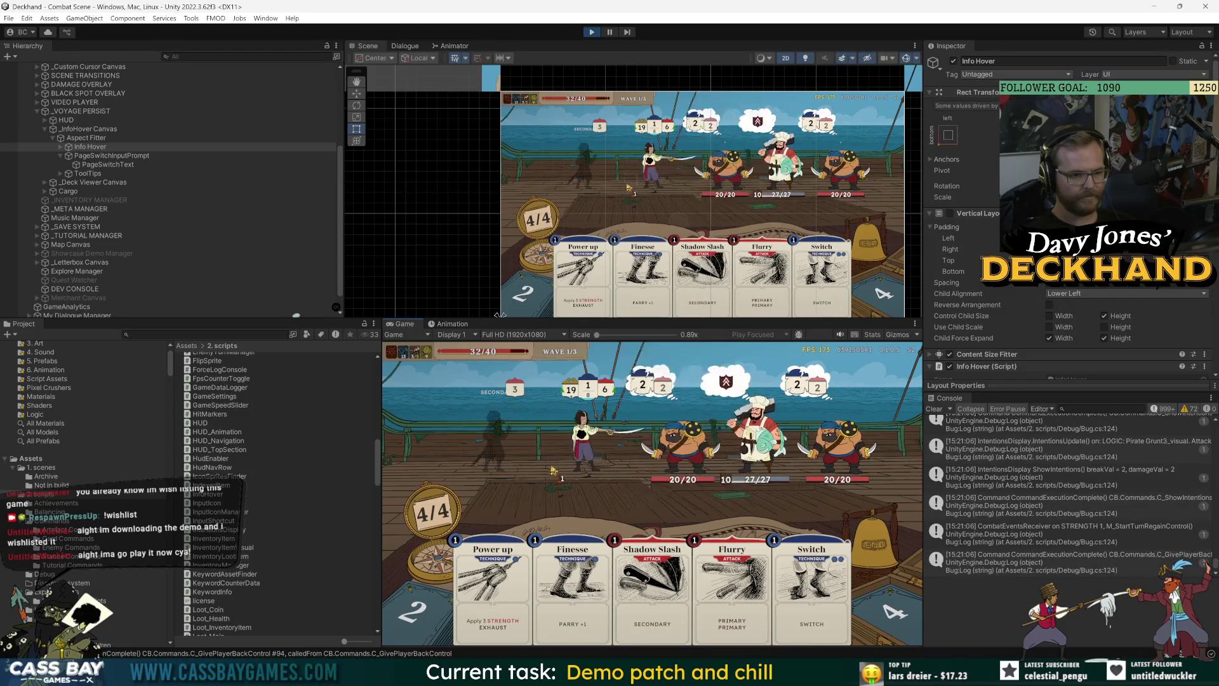
pyautogui.moveTo(571, 457)
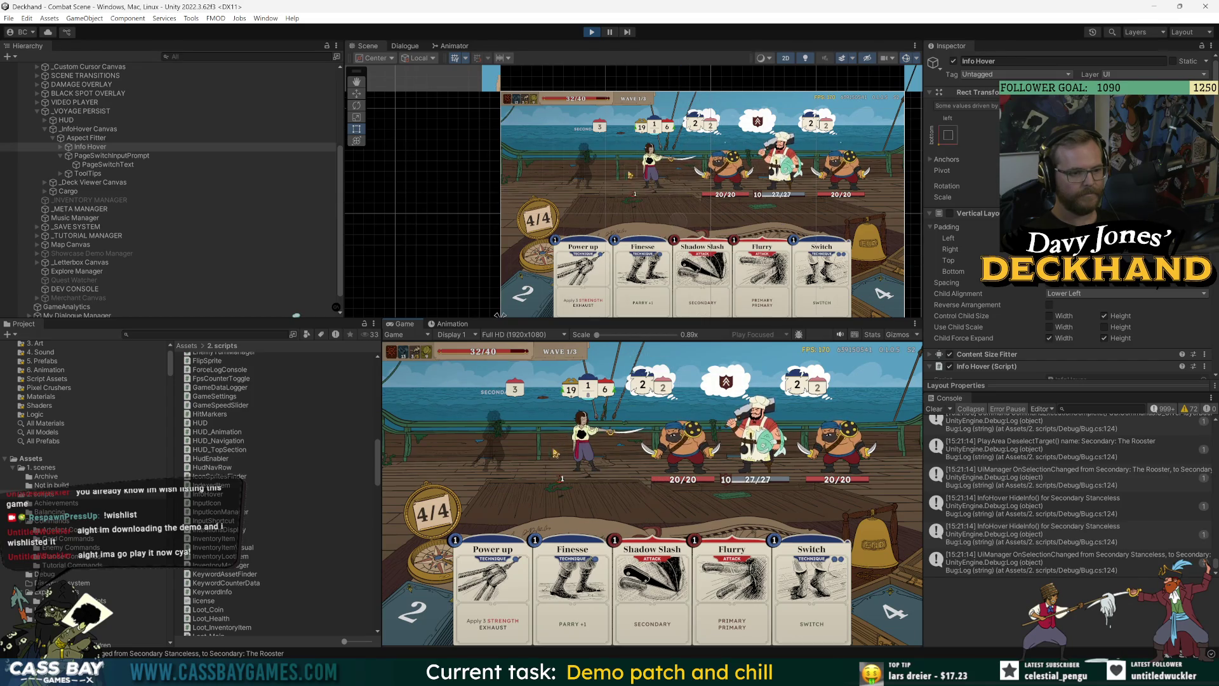
# Step: Return to Visual Studio and review SyncPosition's GetInput.combat_PointerPosition prompt placement, placing the cursor on line 179
pyautogui.press('4')
pyautogui.hotkey('alt', 'Tab')
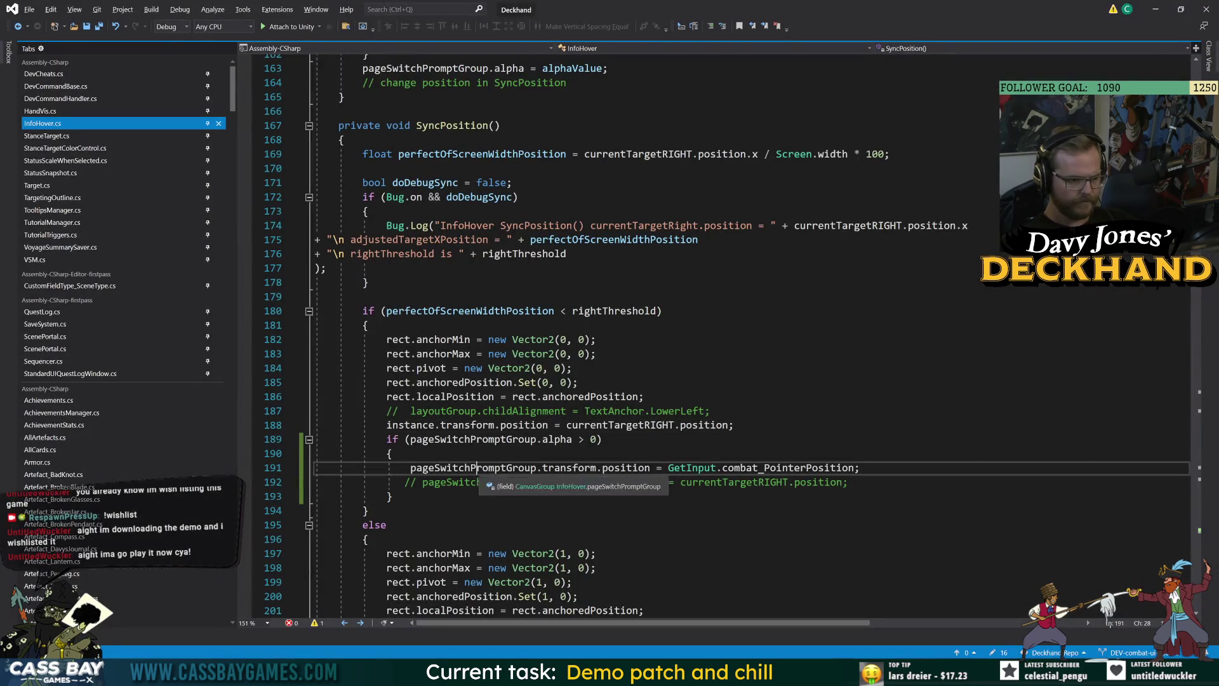
pyautogui.scroll(-5, 635, 331)
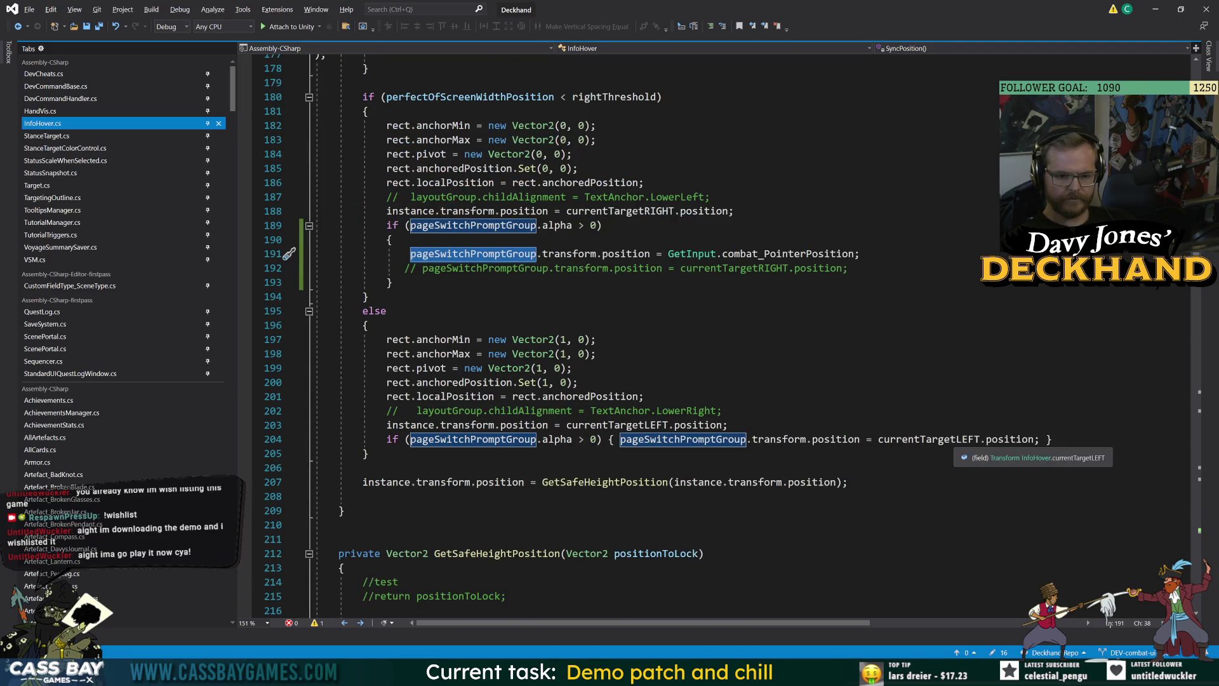
pyautogui.scroll(2, 635, 330)
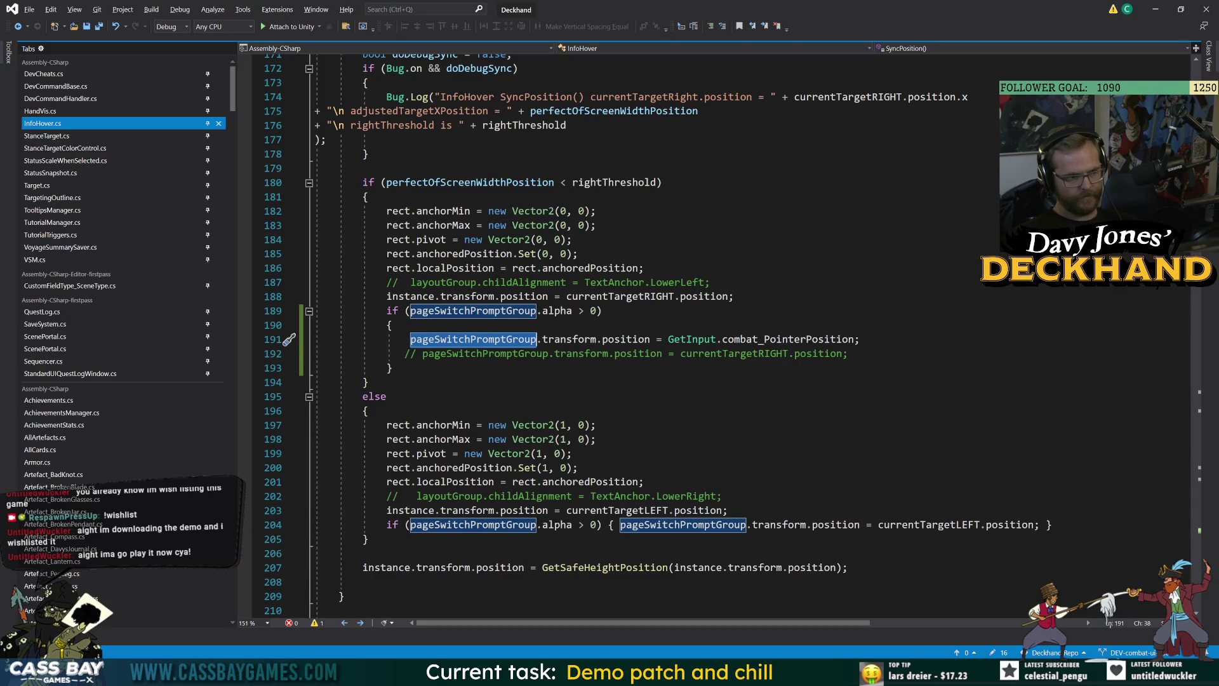
pyautogui.click(362, 168)
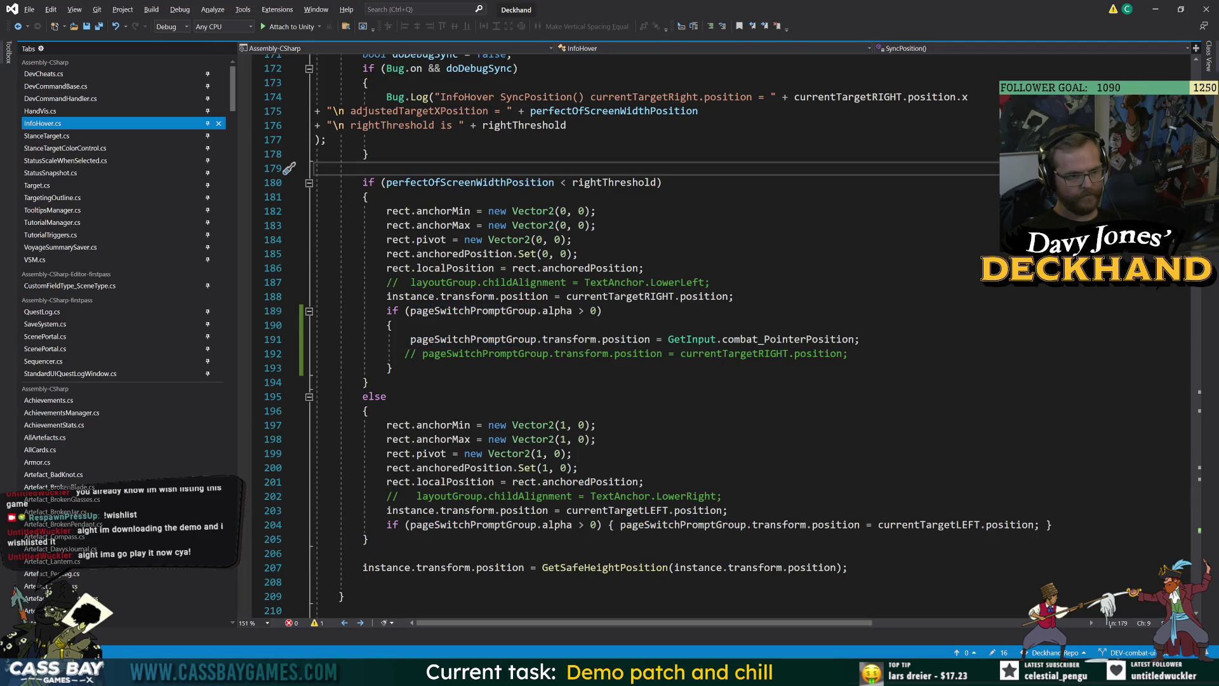
# Step: Copy line 204's left-side prompt if-statement onto a new blank line 207 after the if/else
pyautogui.click(368, 539)
pyautogui.press('Return')
pyautogui.press('Return')
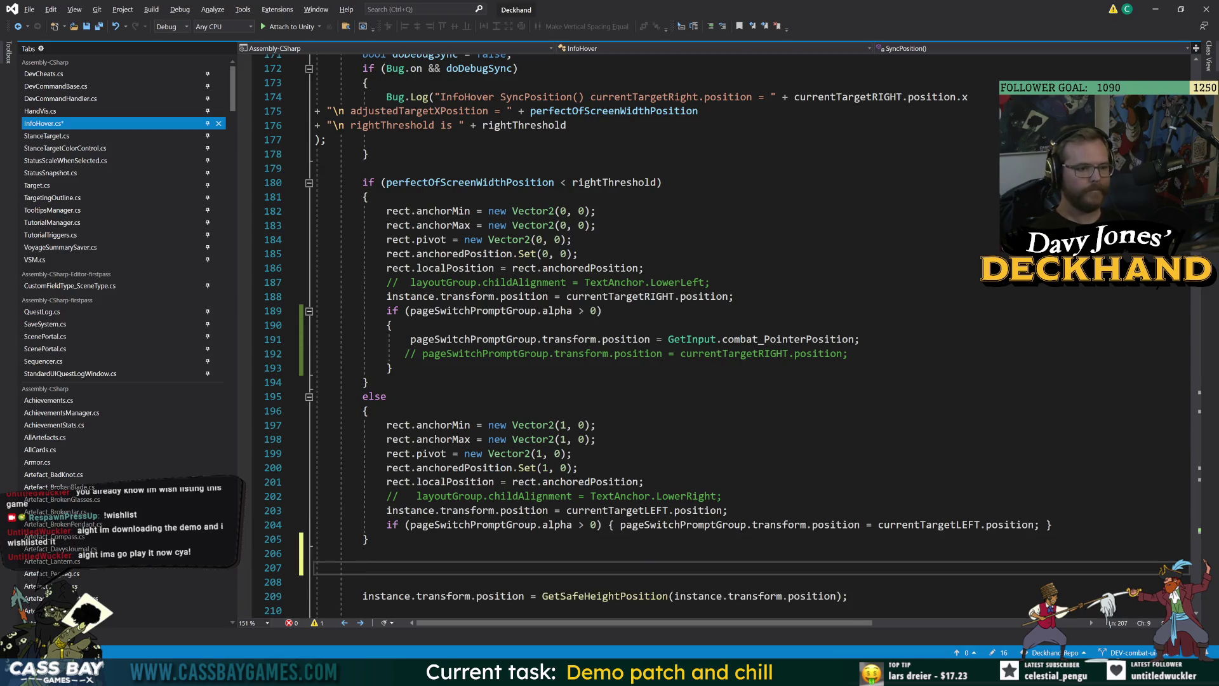
pyautogui.moveTo(405, 339); pyautogui.dragTo(861, 339)
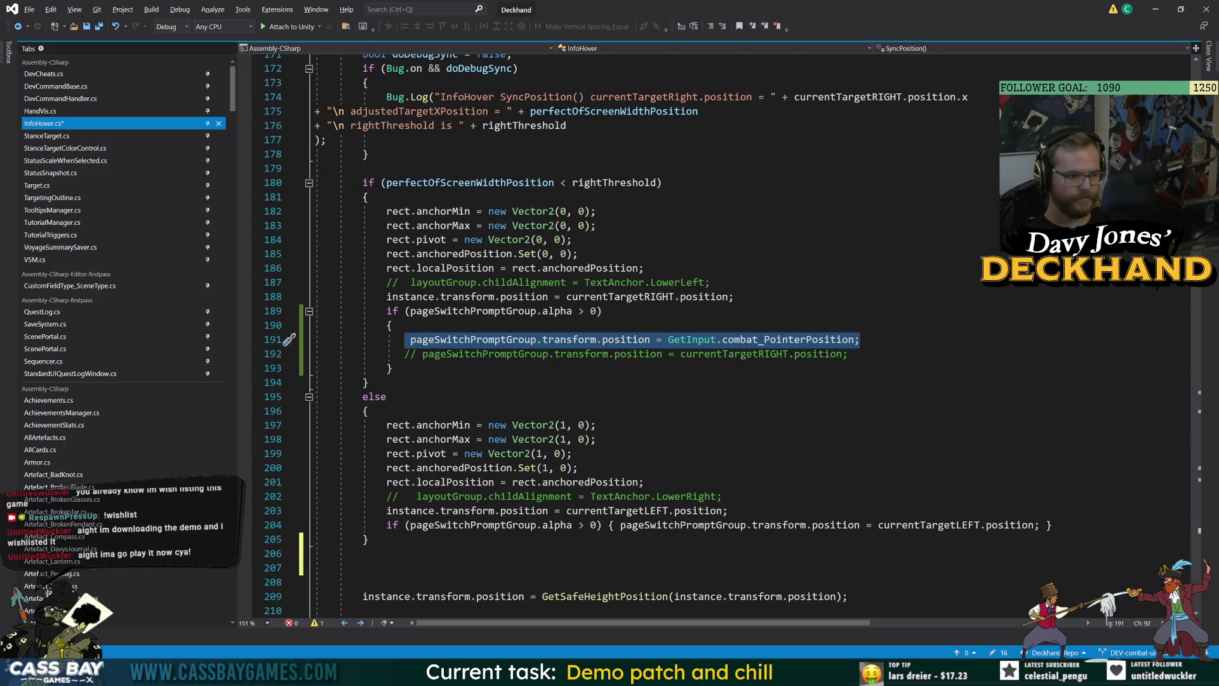
pyautogui.click(362, 568)
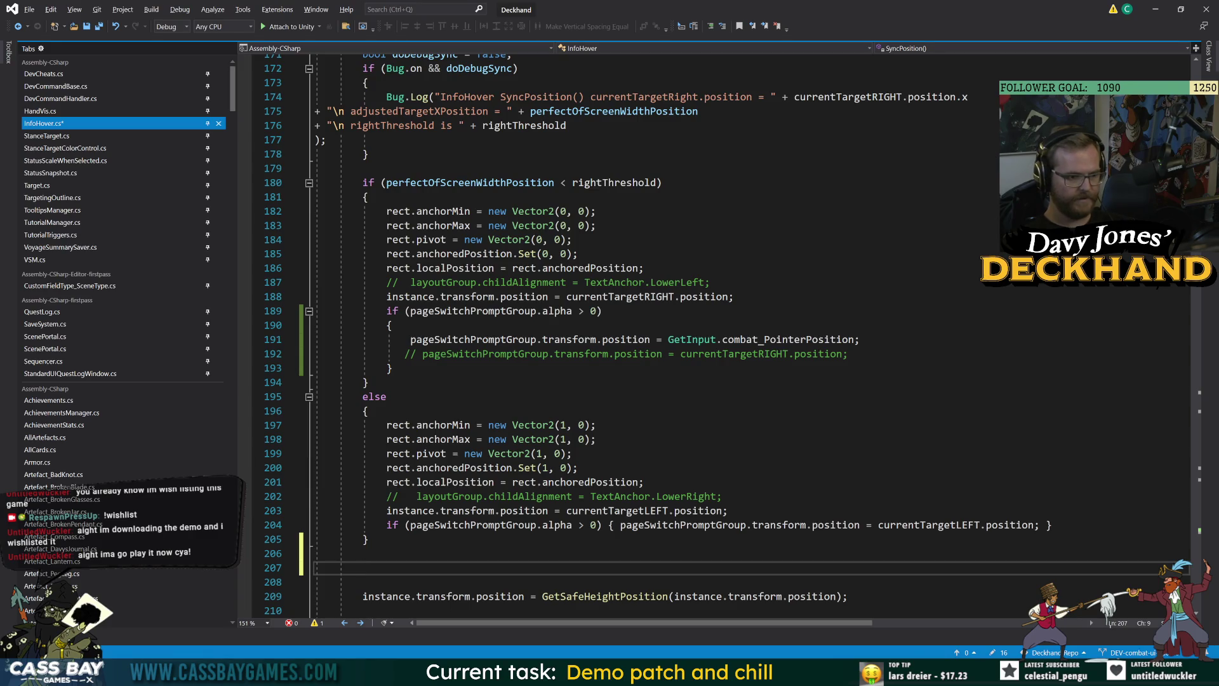
pyautogui.click(381, 525)
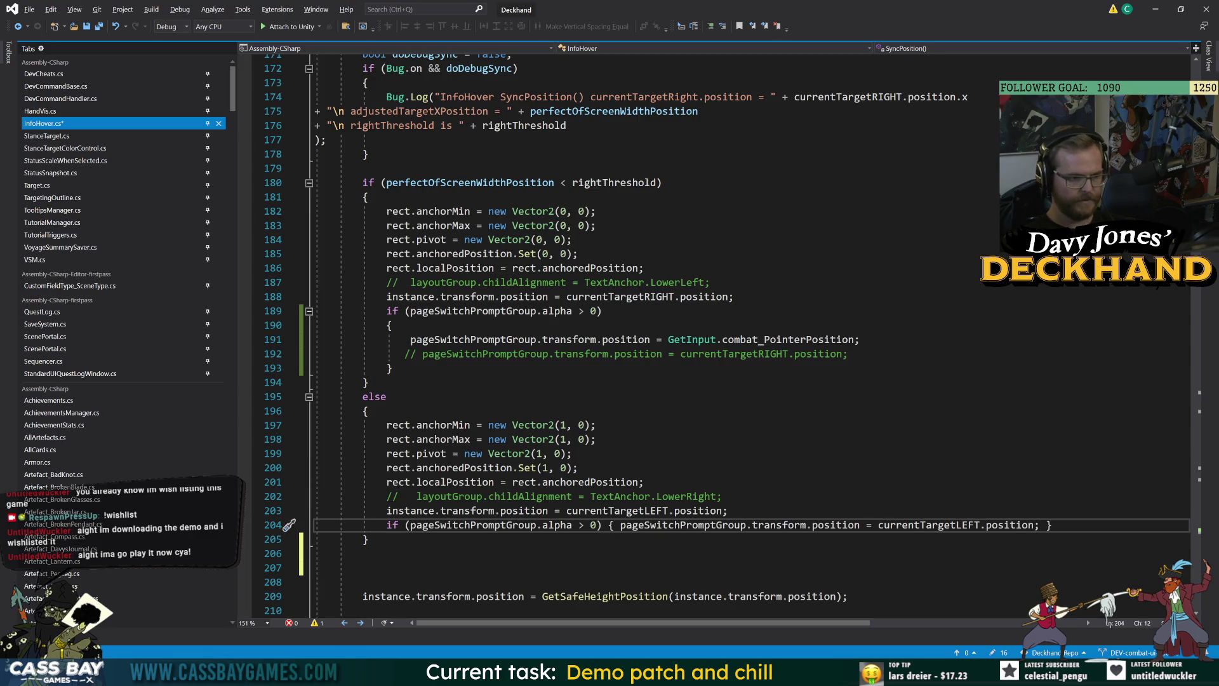
pyautogui.hotkey('shift', 'End')
pyautogui.hotkey('ctrl', 'c')
pyautogui.press('Down')
pyautogui.press('Down')
pyautogui.press('Down')
pyautogui.hotkey('ctrl', 'v')
# Step: Comment out lines 189–193 and line 204 with Ctrl+K, C
pyautogui.click(388, 339)
pyautogui.moveTo(386, 311); pyautogui.dragTo(394, 368)
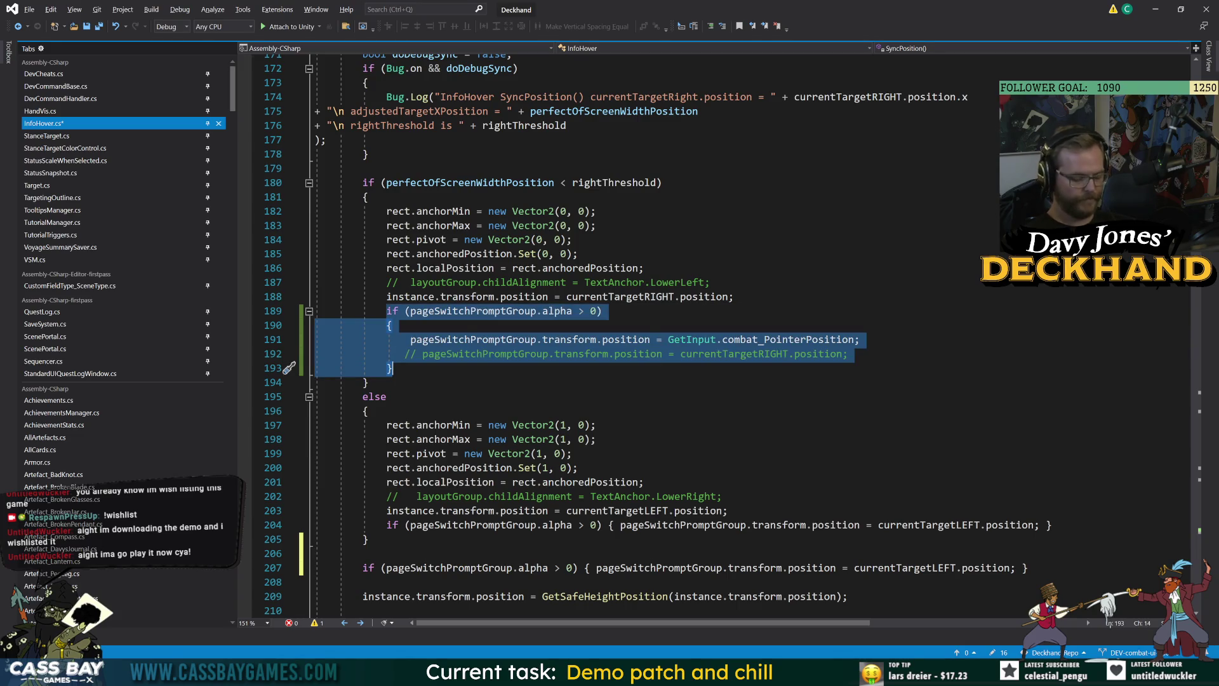
pyautogui.hotkey('ctrl', 'k')
pyautogui.hotkey('ctrl', 'c')
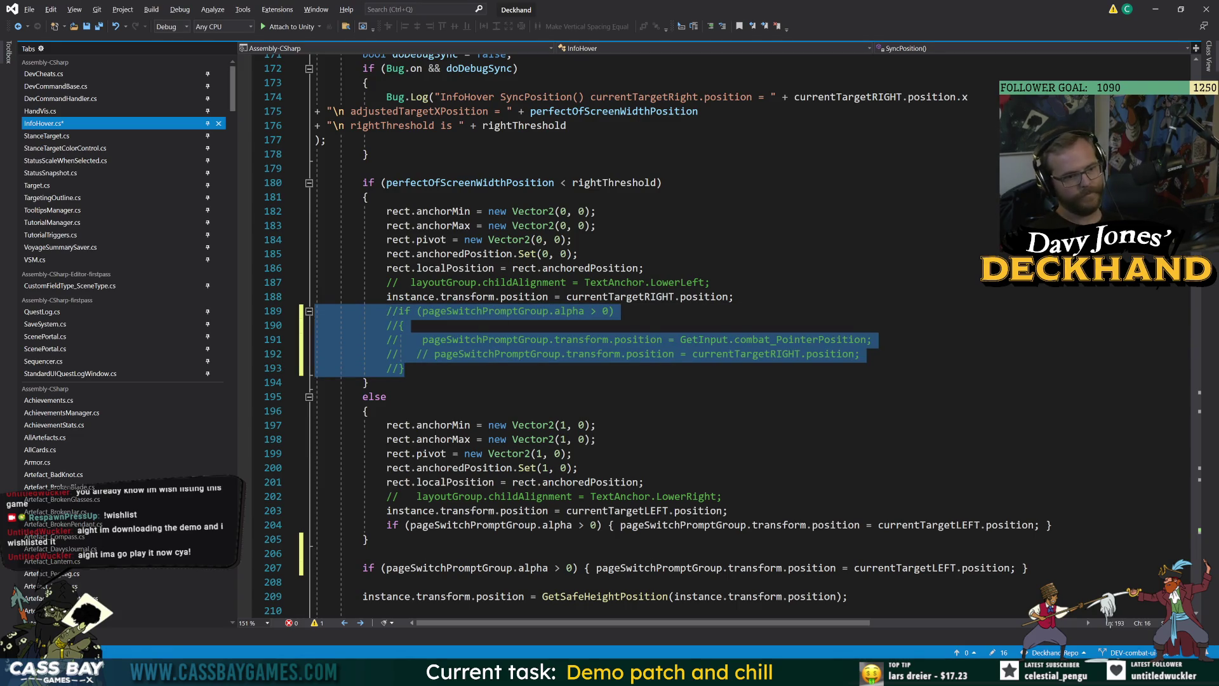
pyautogui.click(368, 396)
pyautogui.click(387, 524)
pyautogui.hotkey('ctrl', 'k')
pyautogui.hotkey('ctrl', 'c')
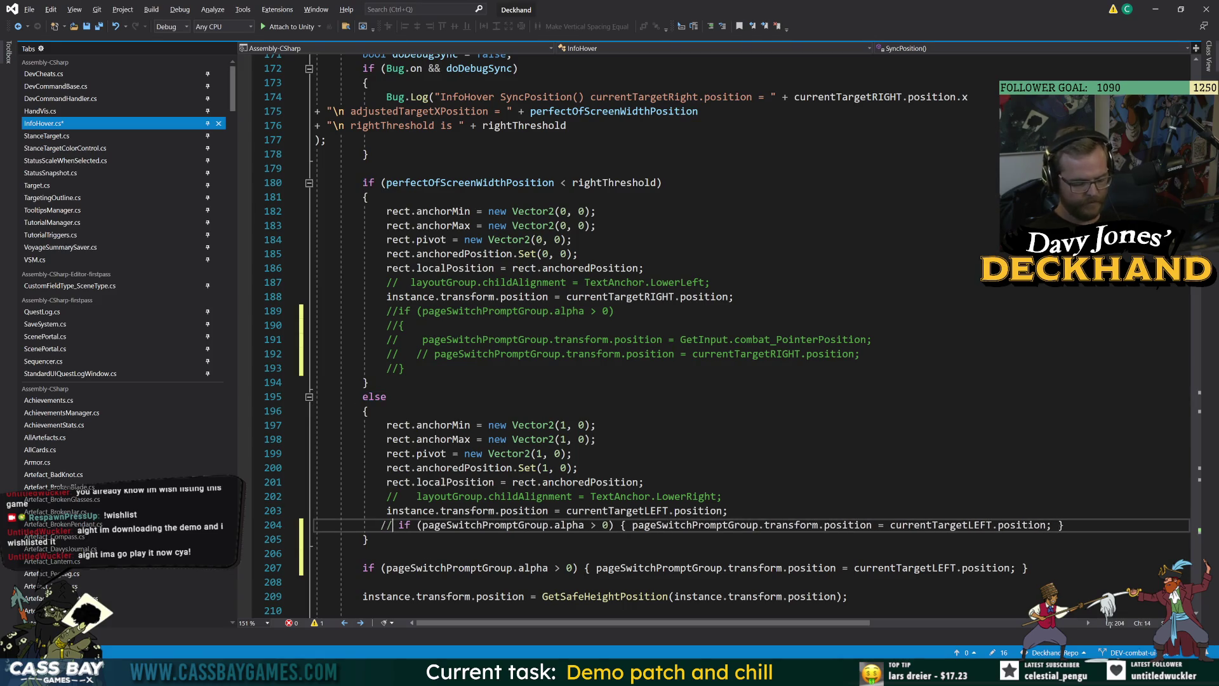
# Step: Expand the new line-207 if-statement into a braced block with an empty line inside
pyautogui.click(582, 567)
pyautogui.press('Return')
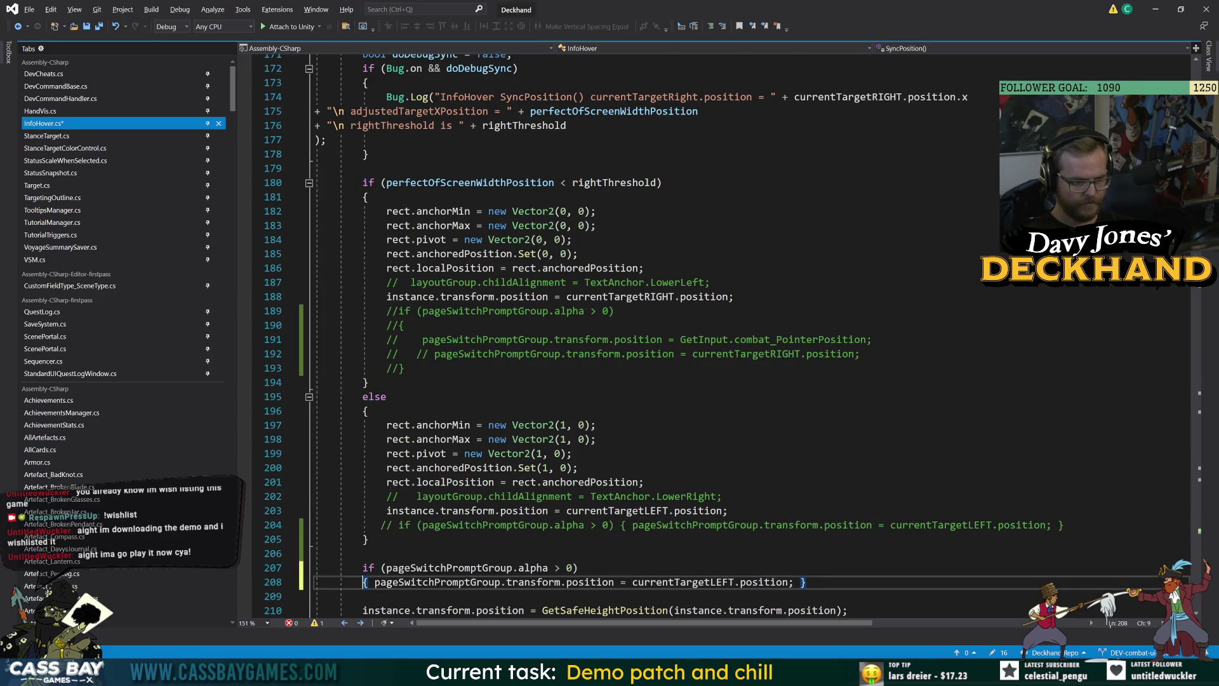
pyautogui.press('Right')
pyautogui.press('Return')
pyautogui.press('End')
pyautogui.press('Left')
pyautogui.press('Return')
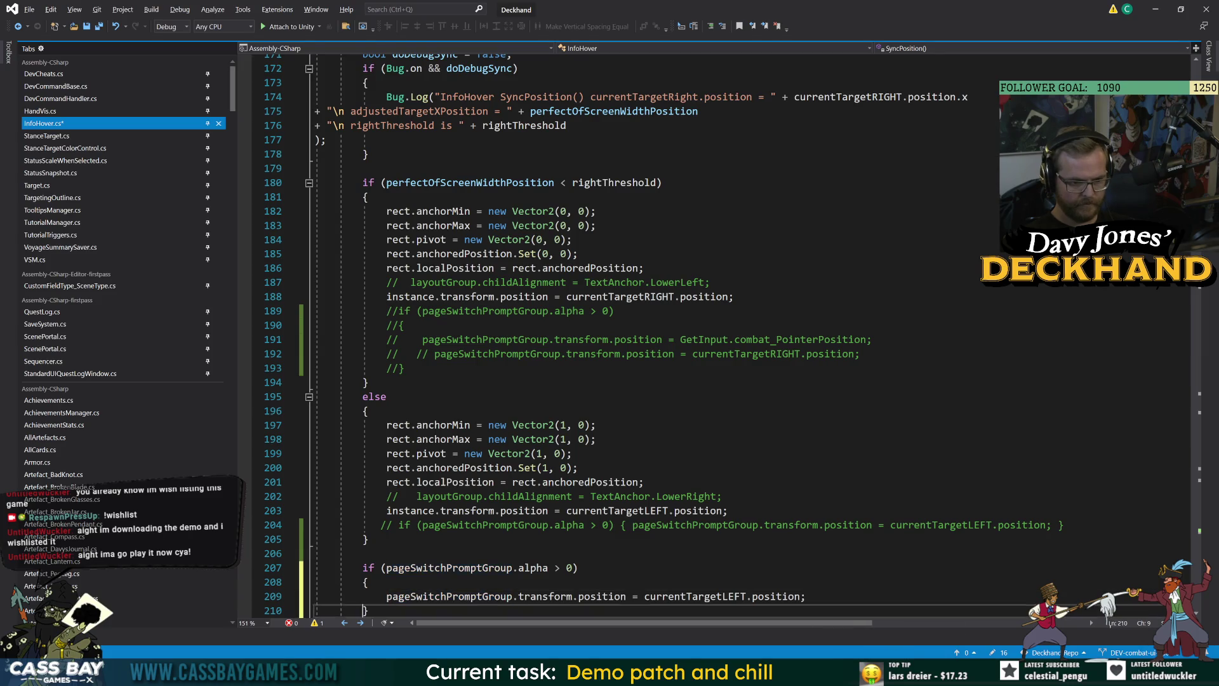
pyautogui.click(579, 567)
pyautogui.scroll(-2, 635, 331)
pyautogui.press('Down')
pyautogui.press('Return')
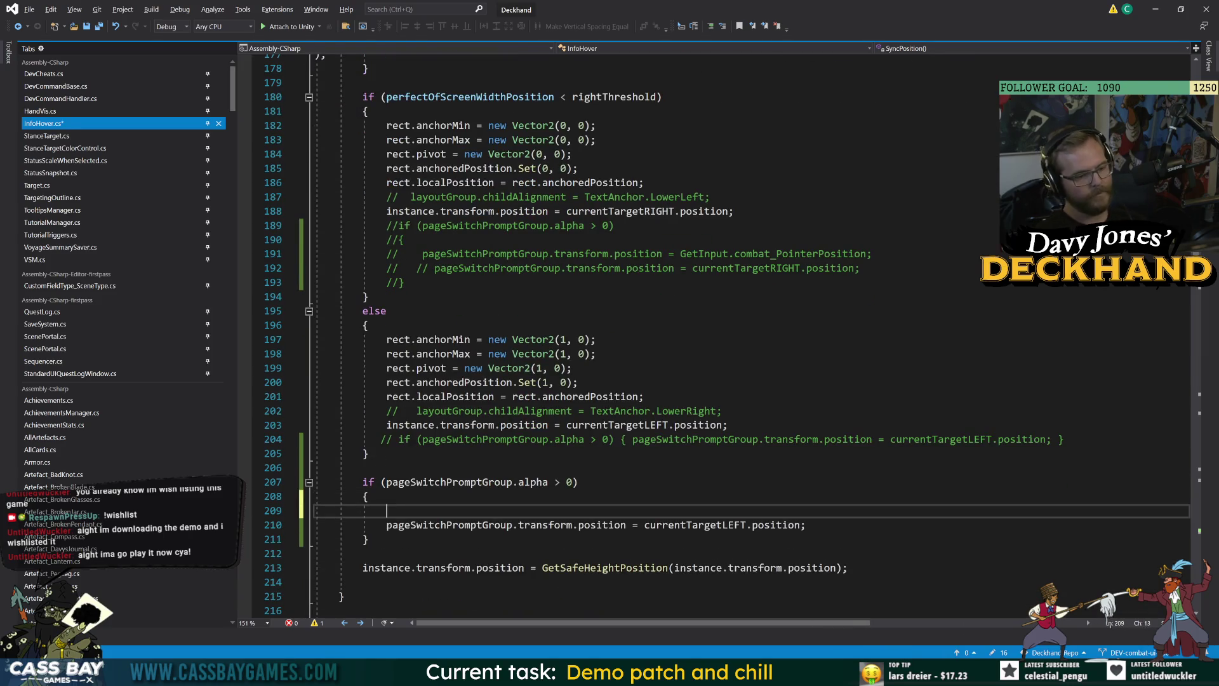
# Step: Begin a 'Vector2 targetPosition =' line inside the new alpha-check block
pyautogui.write('Vec')
pyautogui.click(320, 525)
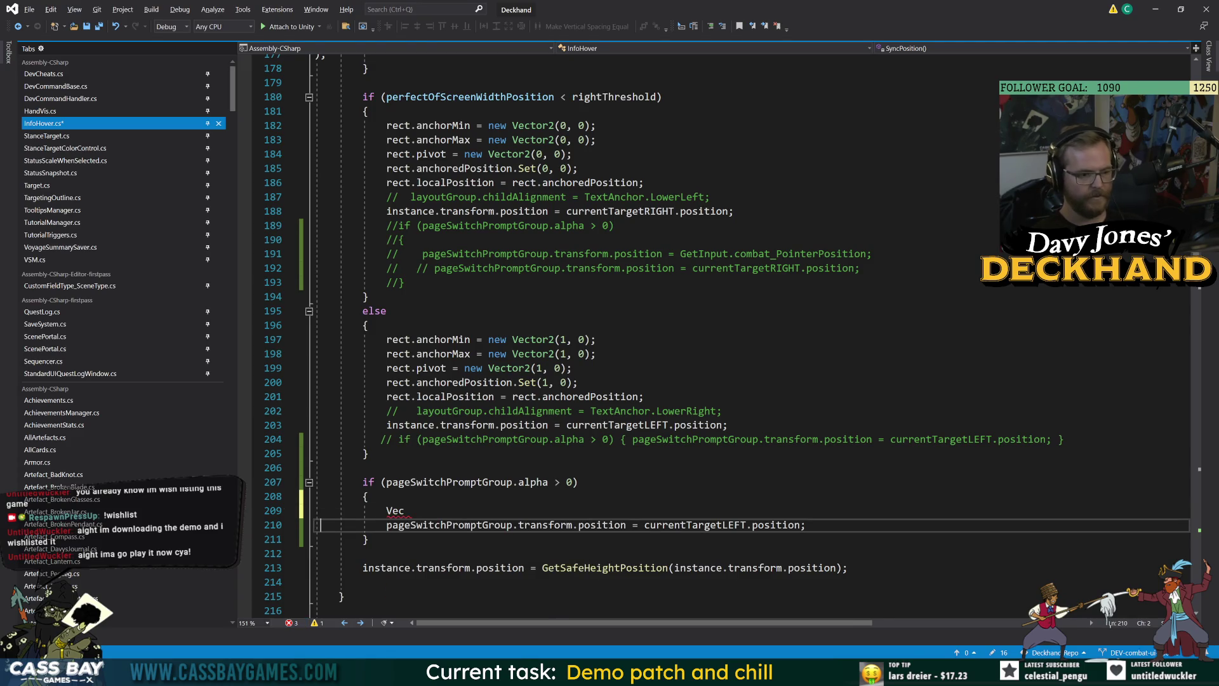
pyautogui.hotkey('ctrl', 'z')
pyautogui.hotkey('ctrl', 'z')
pyautogui.press('Return')
pyautogui.write('Vector2')
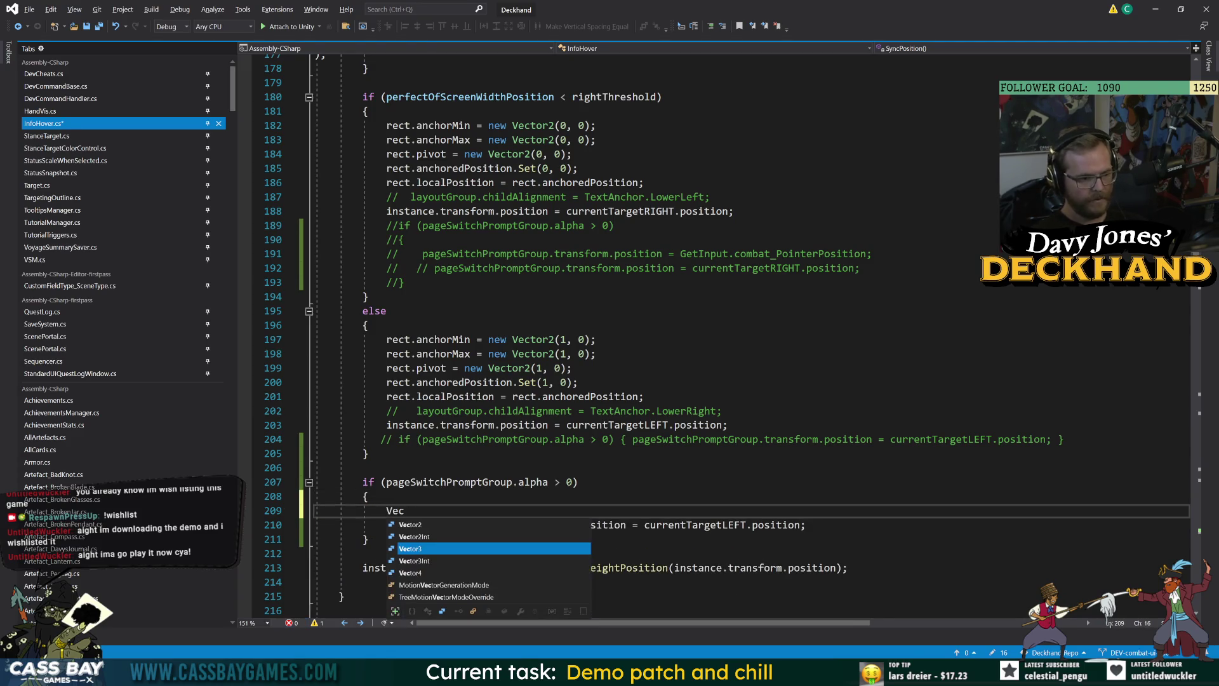
pyautogui.write(' target')
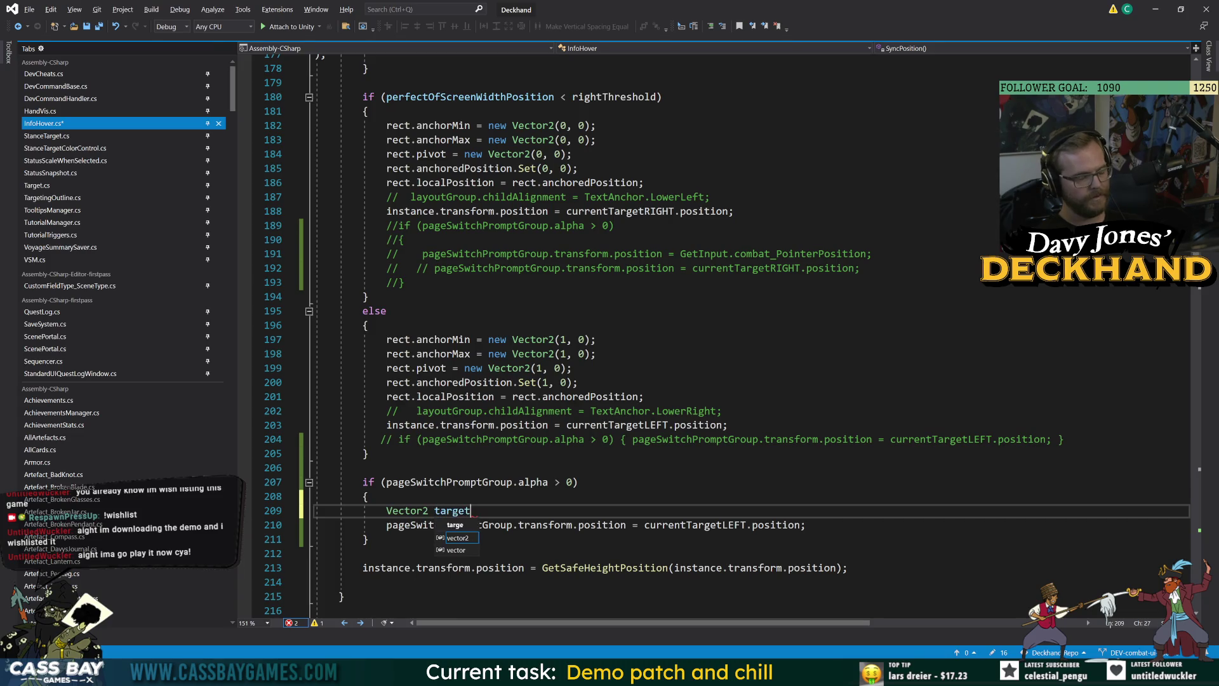
pyautogui.write('Position =')
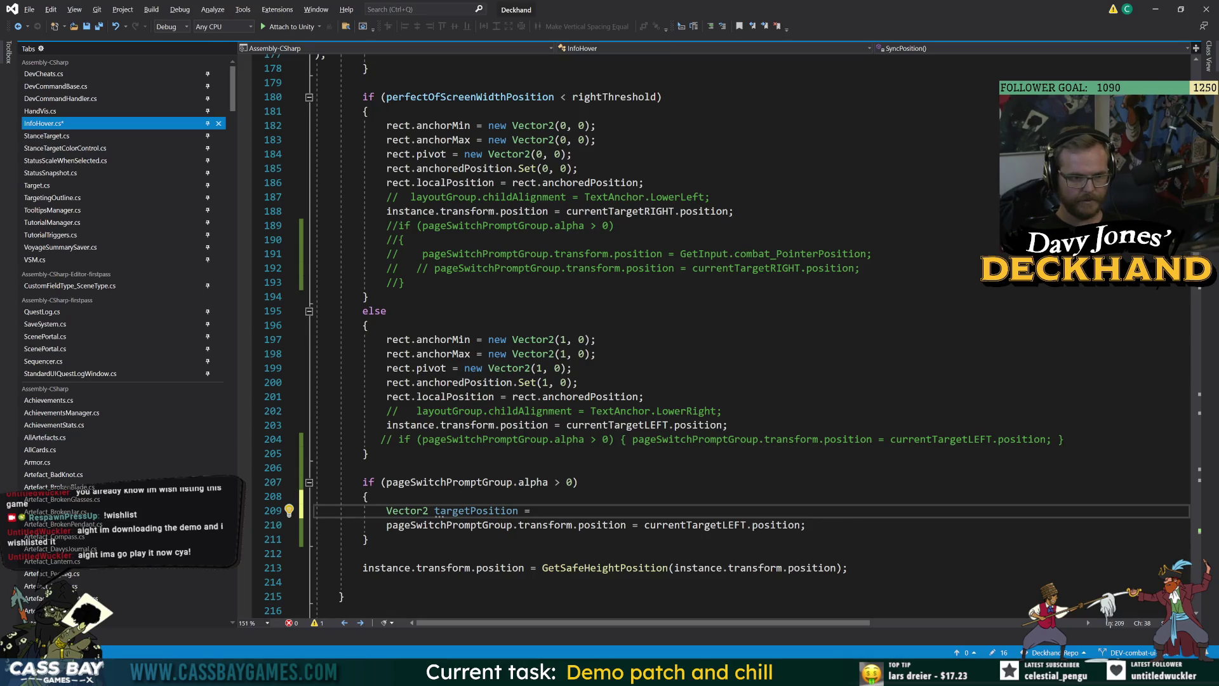
# Step: Add 'Vector2 mousePos = GetInput.combat_PointerPosition;' above, then continue targetPosition with Vector2(mousePos.x, mousePos.y +
pyautogui.moveTo(866, 253); pyautogui.dragTo(680, 253)
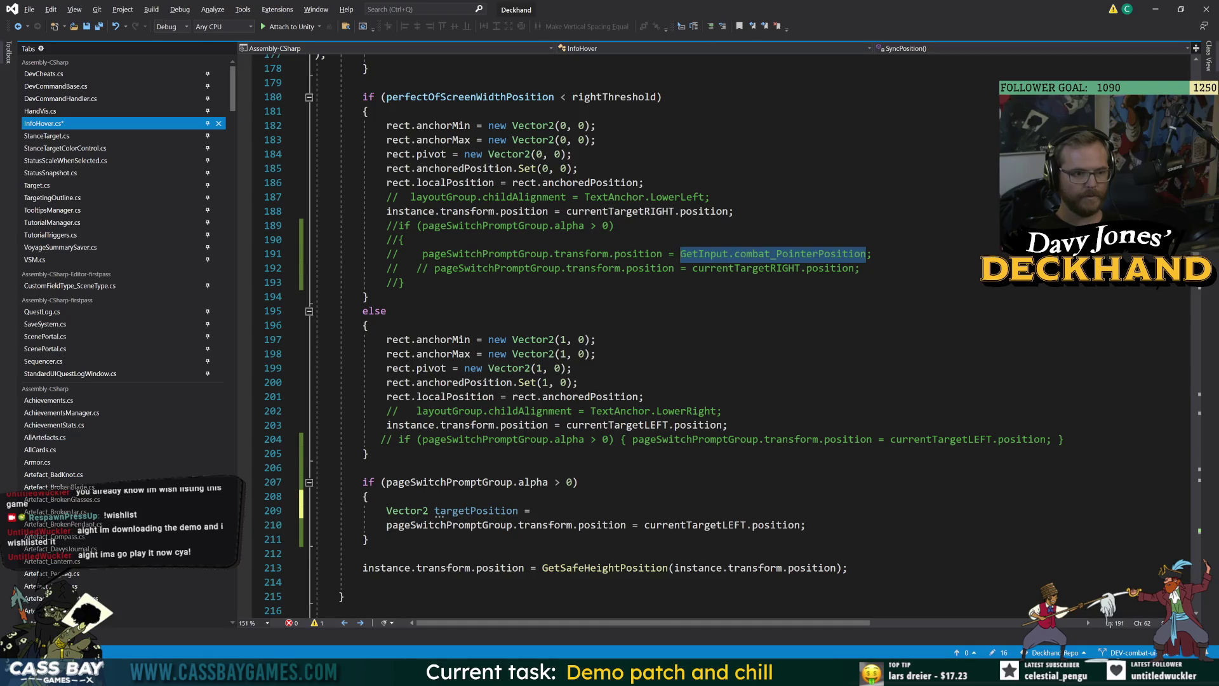
pyautogui.click(536, 510)
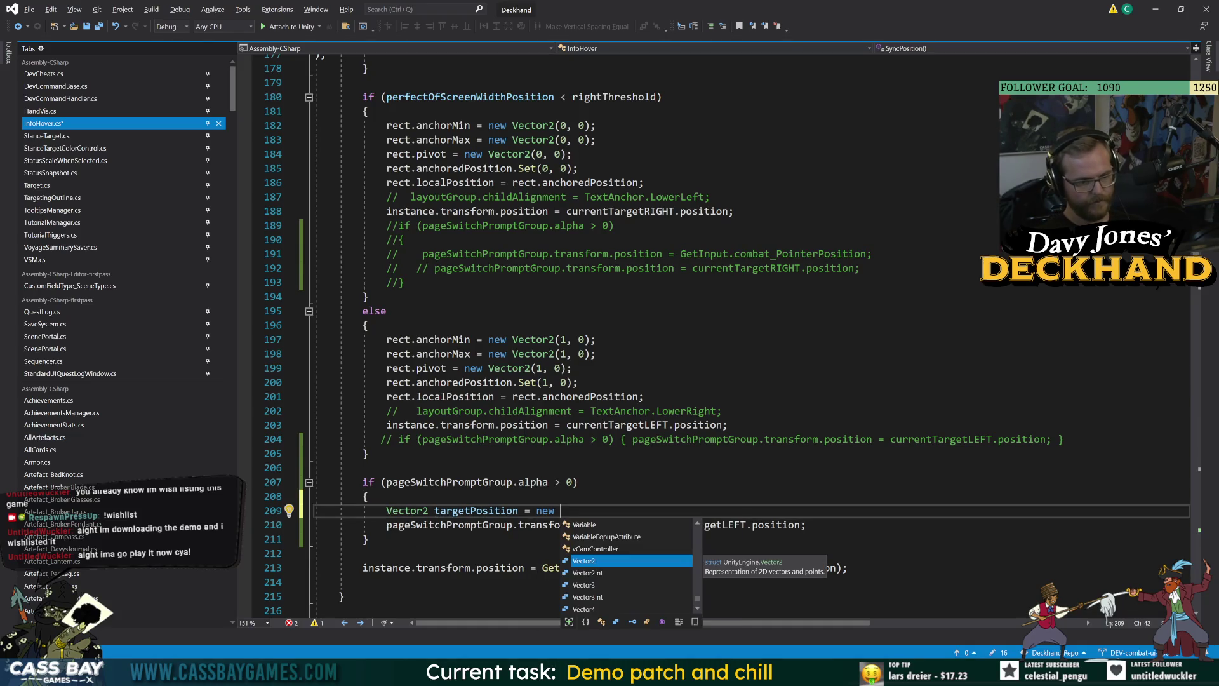
pyautogui.press('Escape')
pyautogui.hotkey('ctrl', 'Return')
pyautogui.write('Vector2')
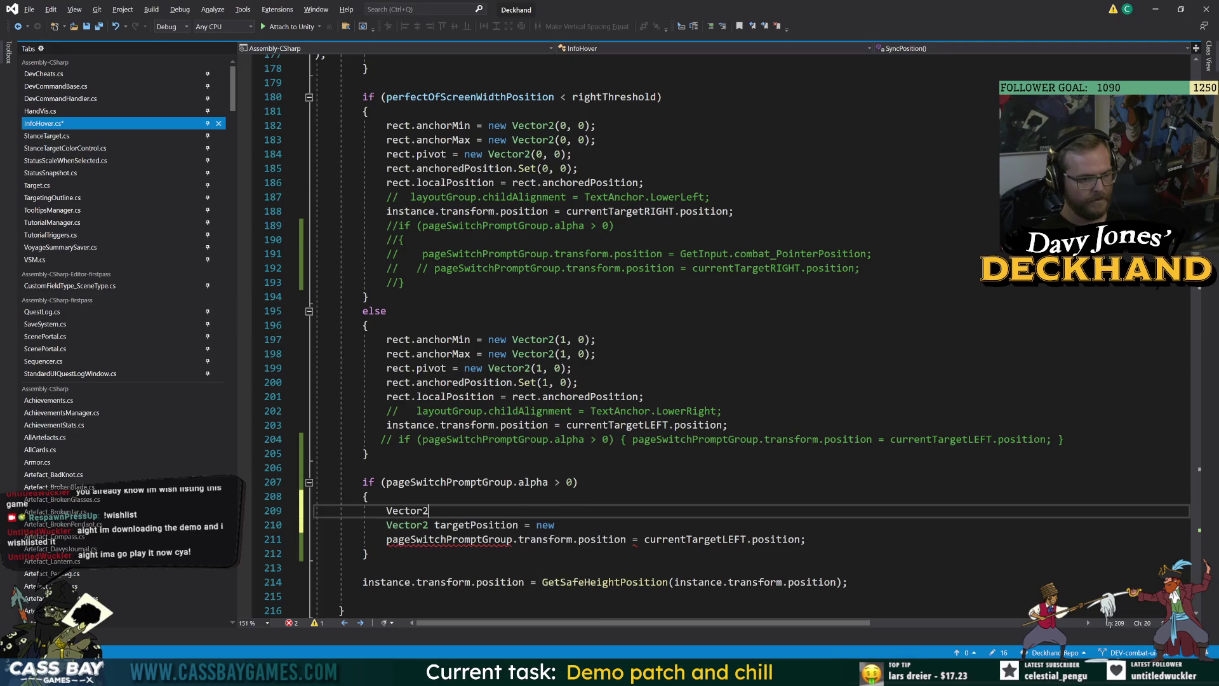
pyautogui.write(' mousePos = GetInput.combat_PointerPosition;')
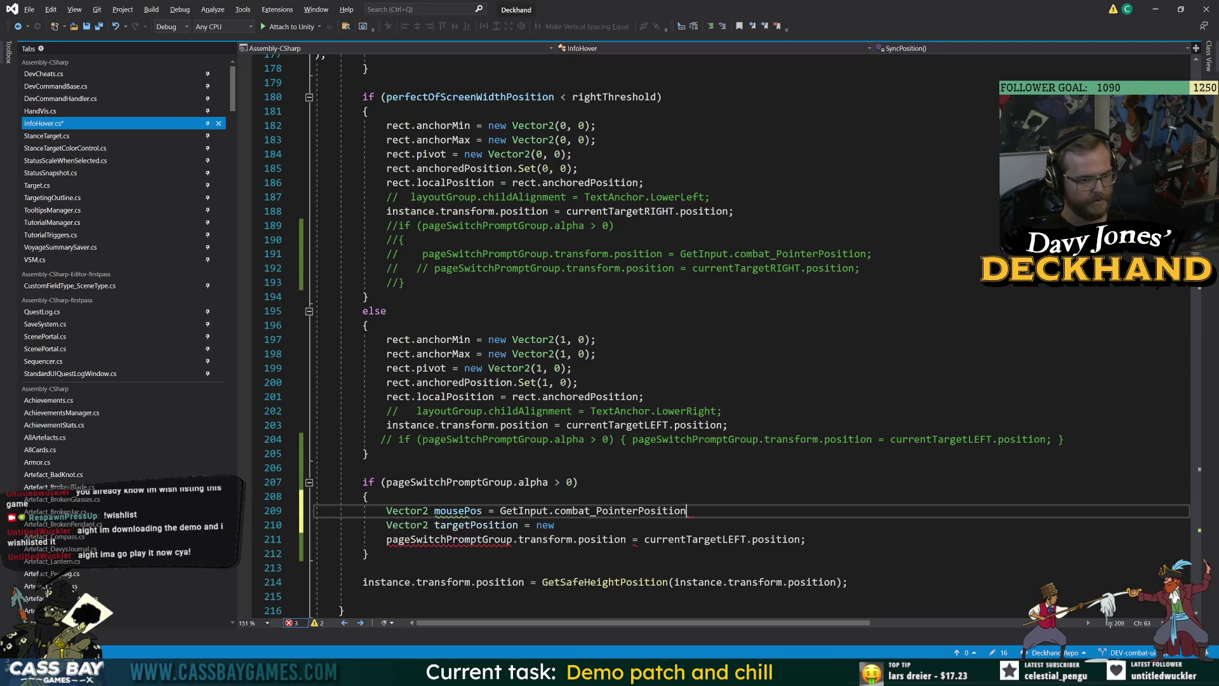
pyautogui.press('Down')
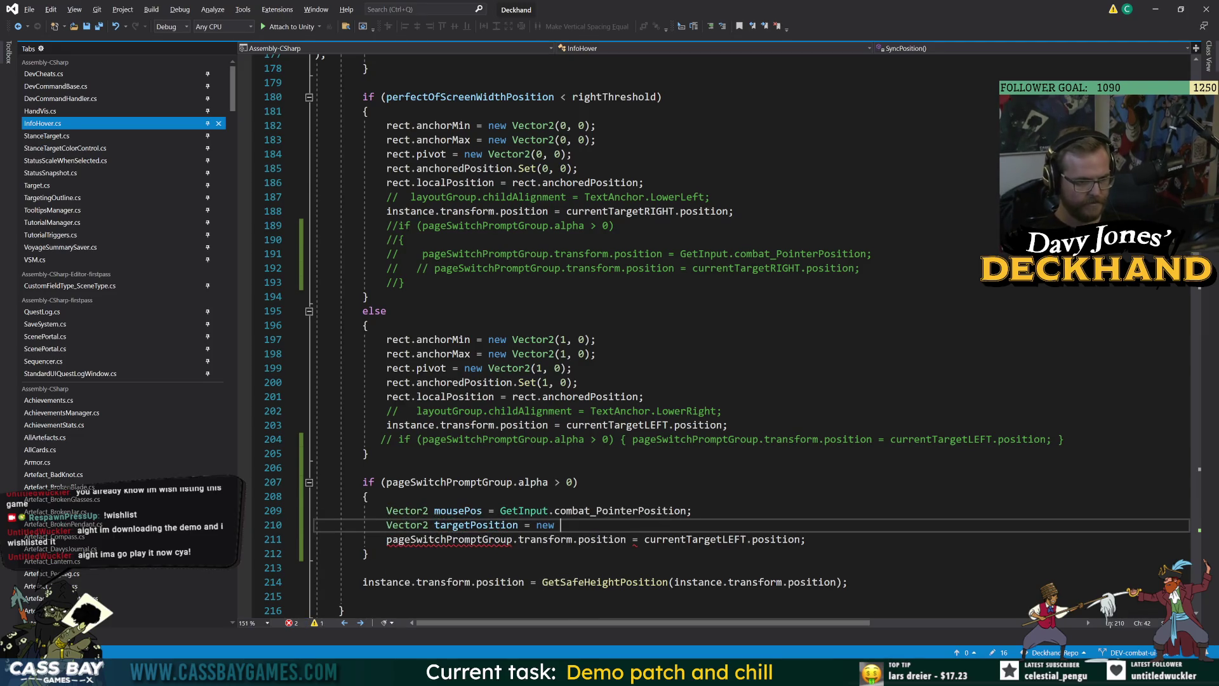
pyautogui.write('Vector2(mouse')
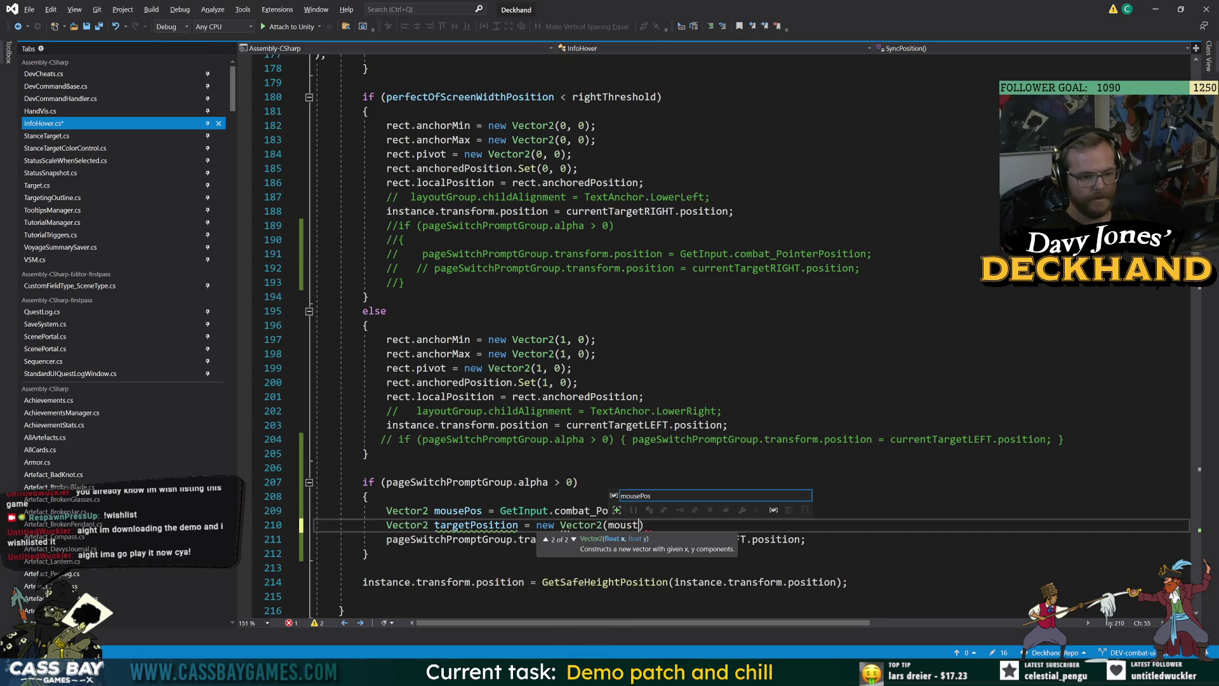
pyautogui.write('Pos.x, ')
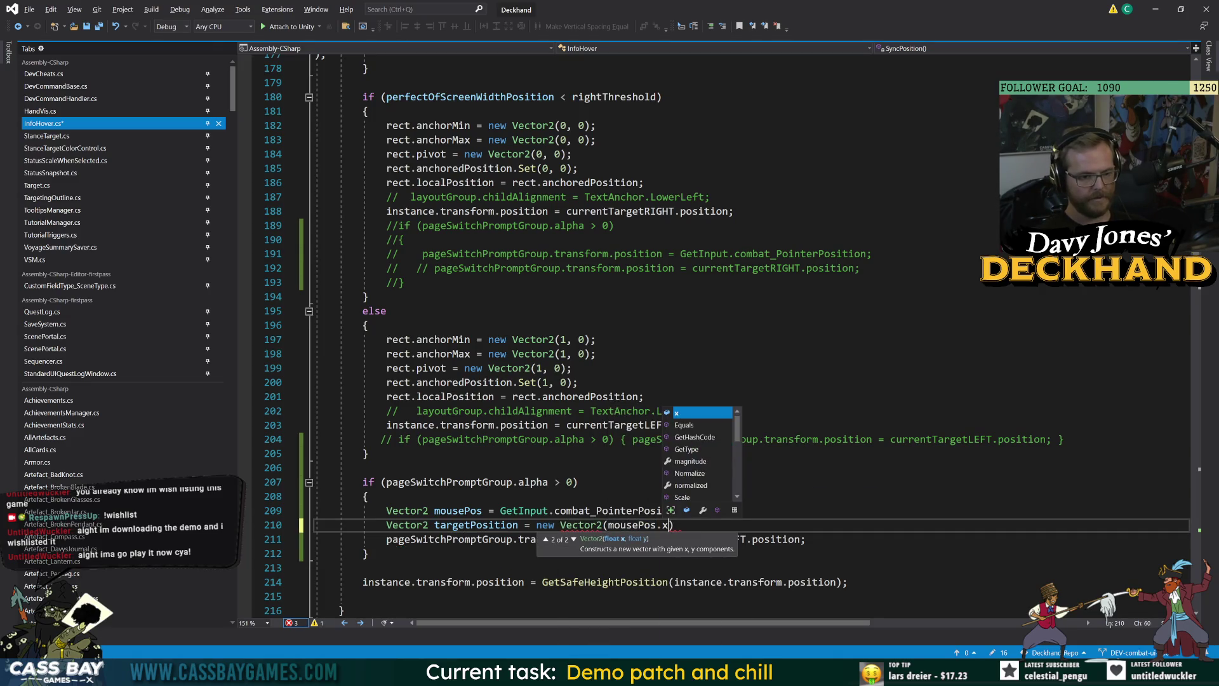
pyautogui.write('mouseP')
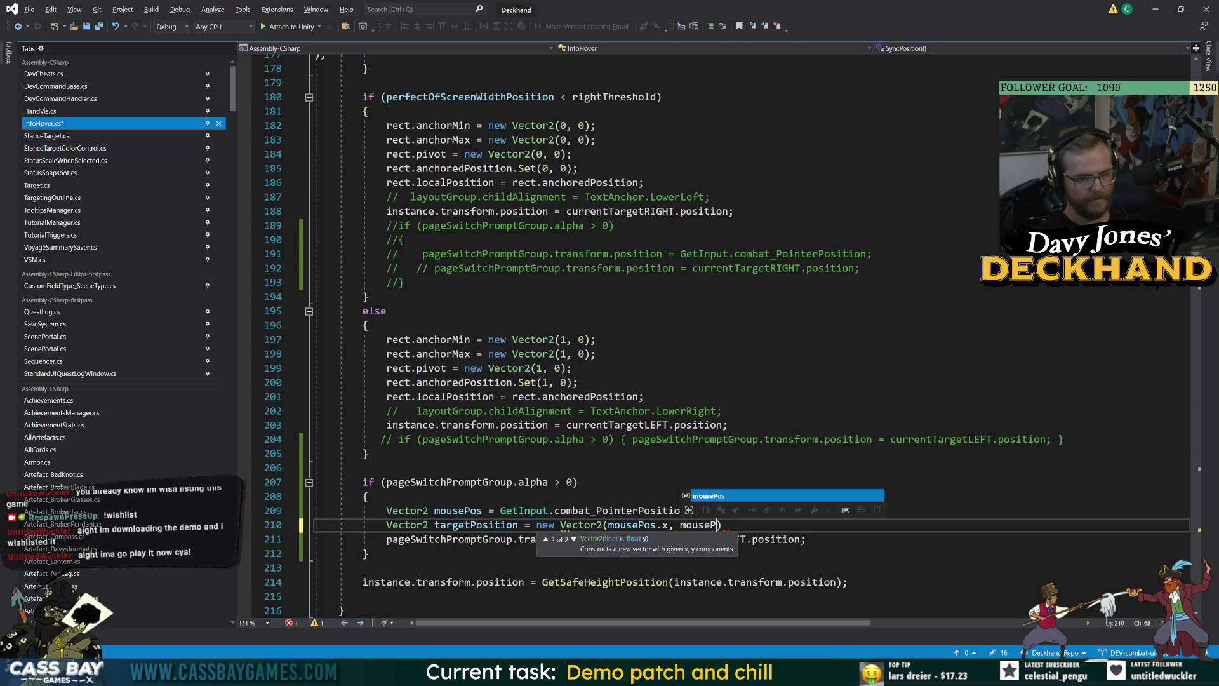
pyautogui.write('os.y +')
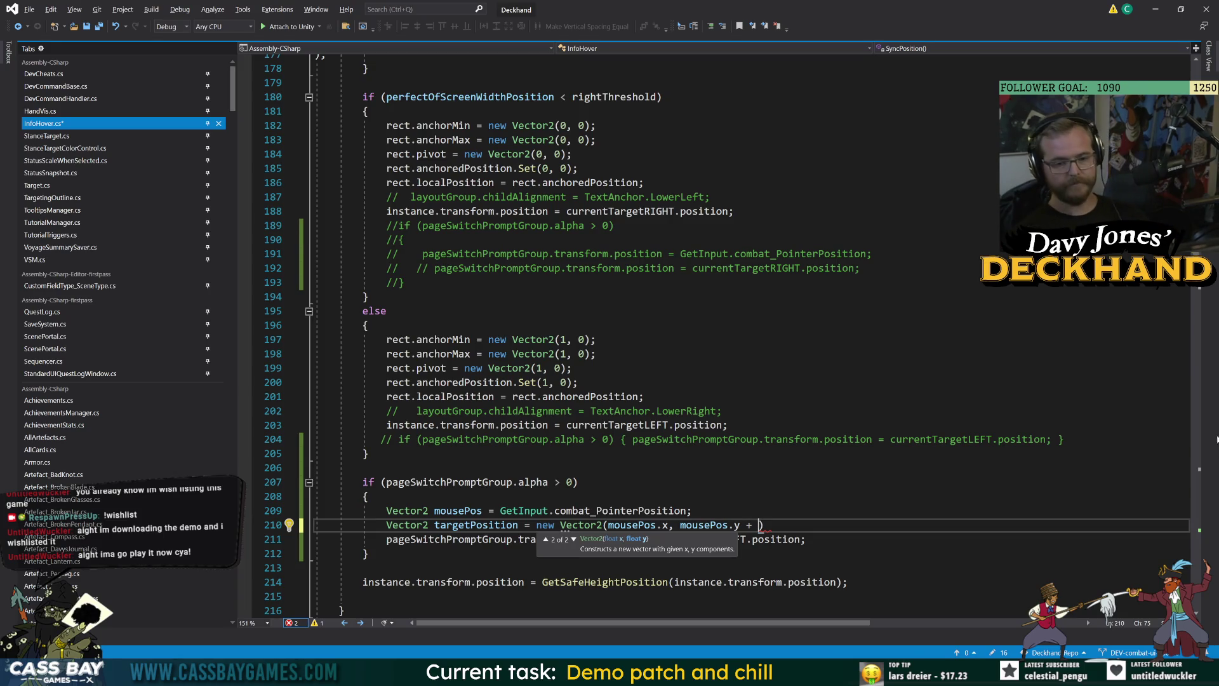
pyautogui.scroll(20, 727, 336)
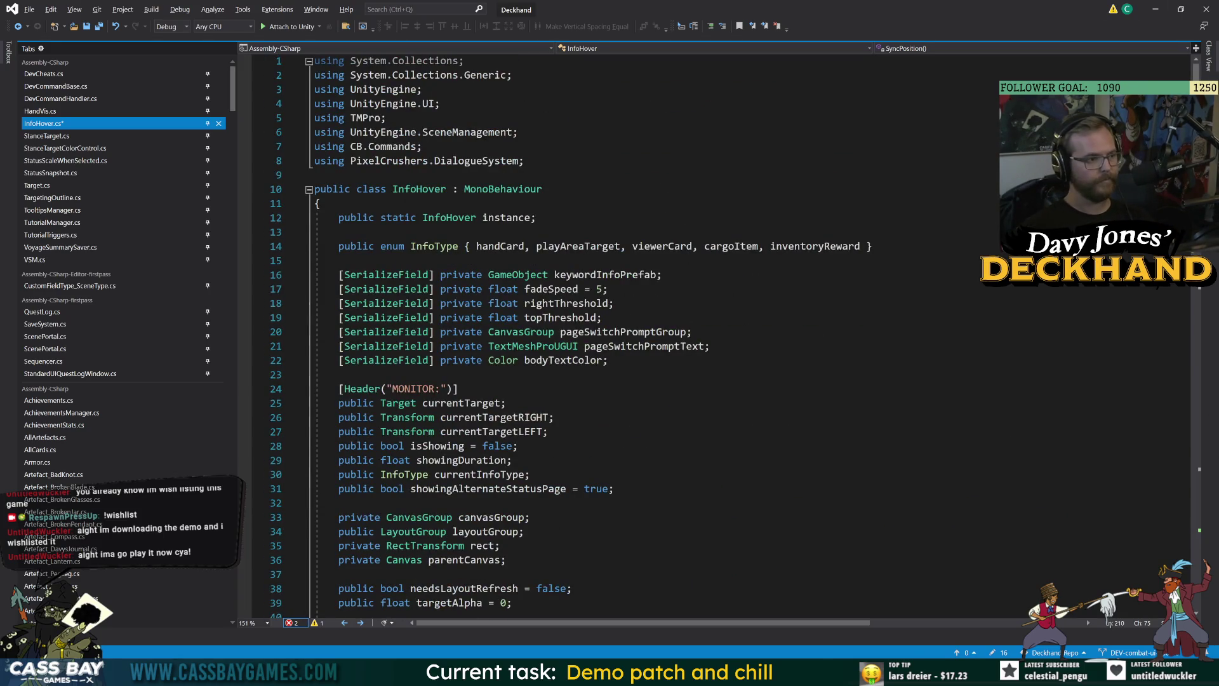
# Step: Declare '[SerializeField] private float mouseInputYOffset;' after the bodyTextColor field and save
pyautogui.click(608, 360)
pyautogui.press('Return')
pyautogui.write('[SerializeField] private mou')
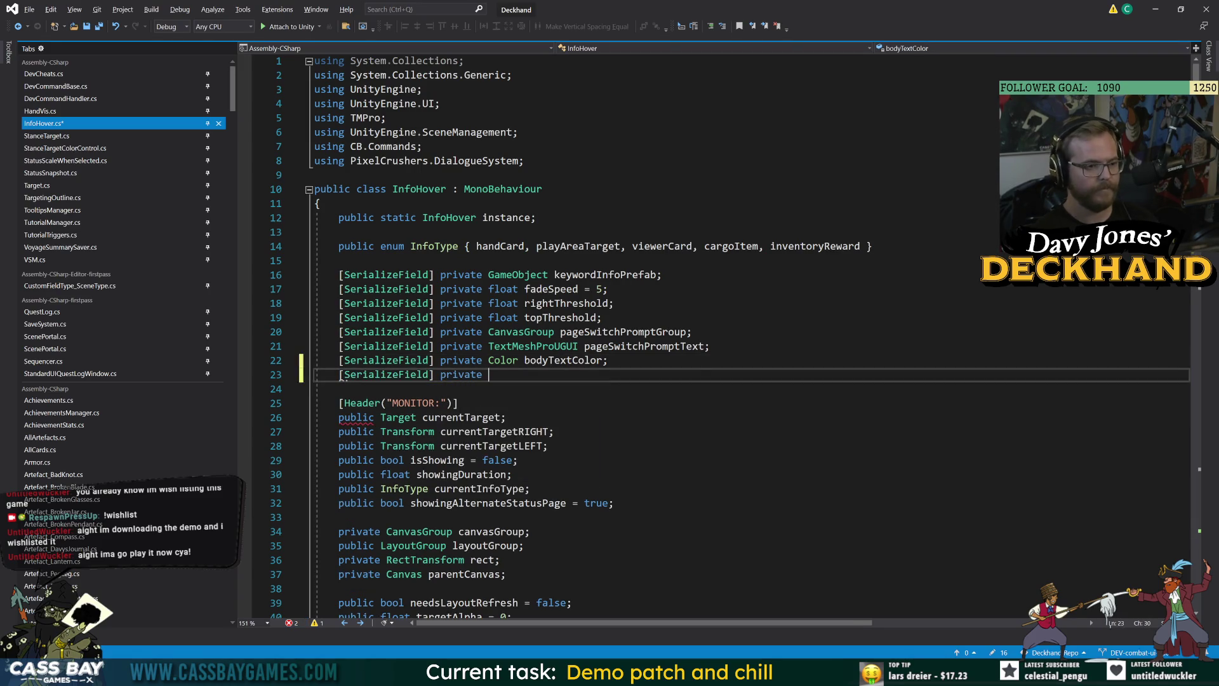
pyautogui.press('BackSpace')
pyautogui.press('BackSpace')
pyautogui.press('BackSpace')
pyautogui.write('float m')
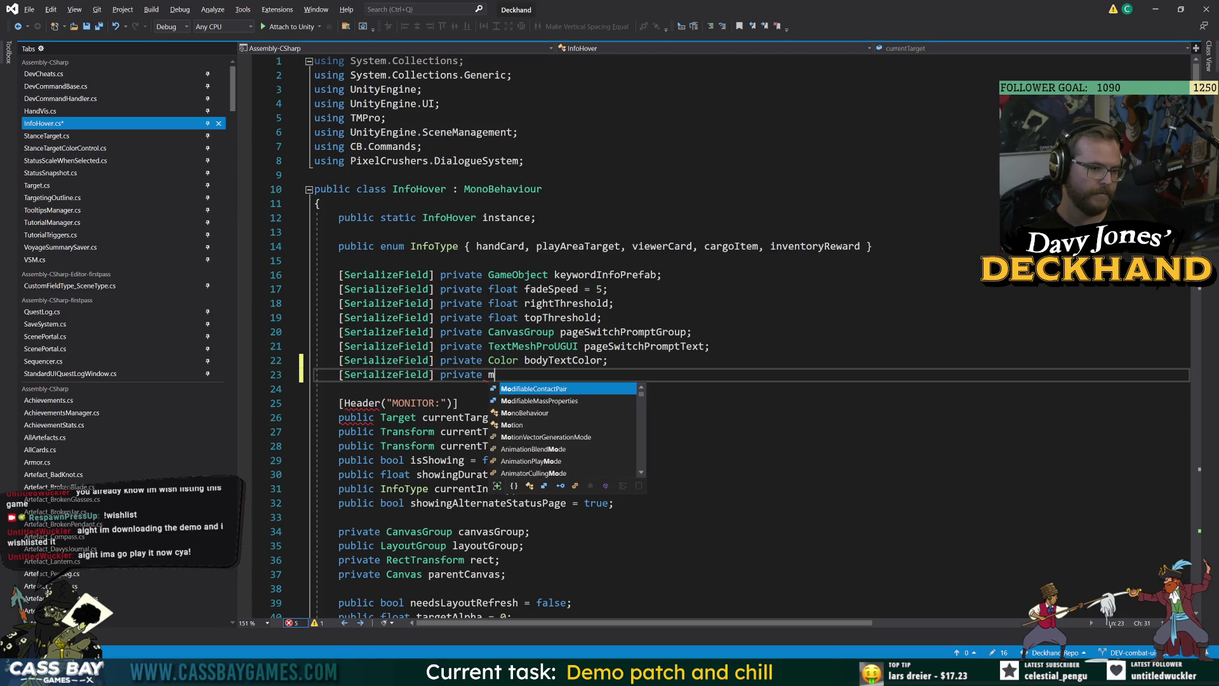
pyautogui.write('ouseInputYOffeset')
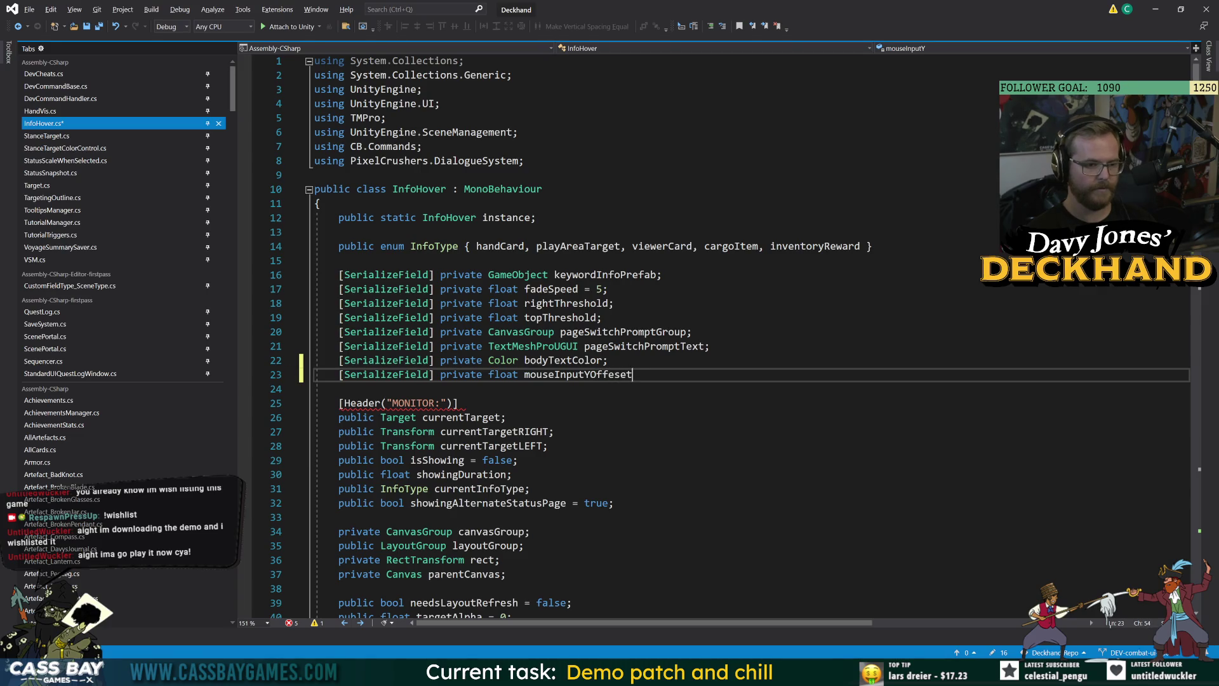
pyautogui.hotkey('ctrl', 's')
# Step: Add mouseInputYOffset to mousePos.y on line 211 and save the script
pyautogui.click(627, 374)
pyautogui.scroll(-20, 718, 337)
pyautogui.scroll(-20, 717, 336)
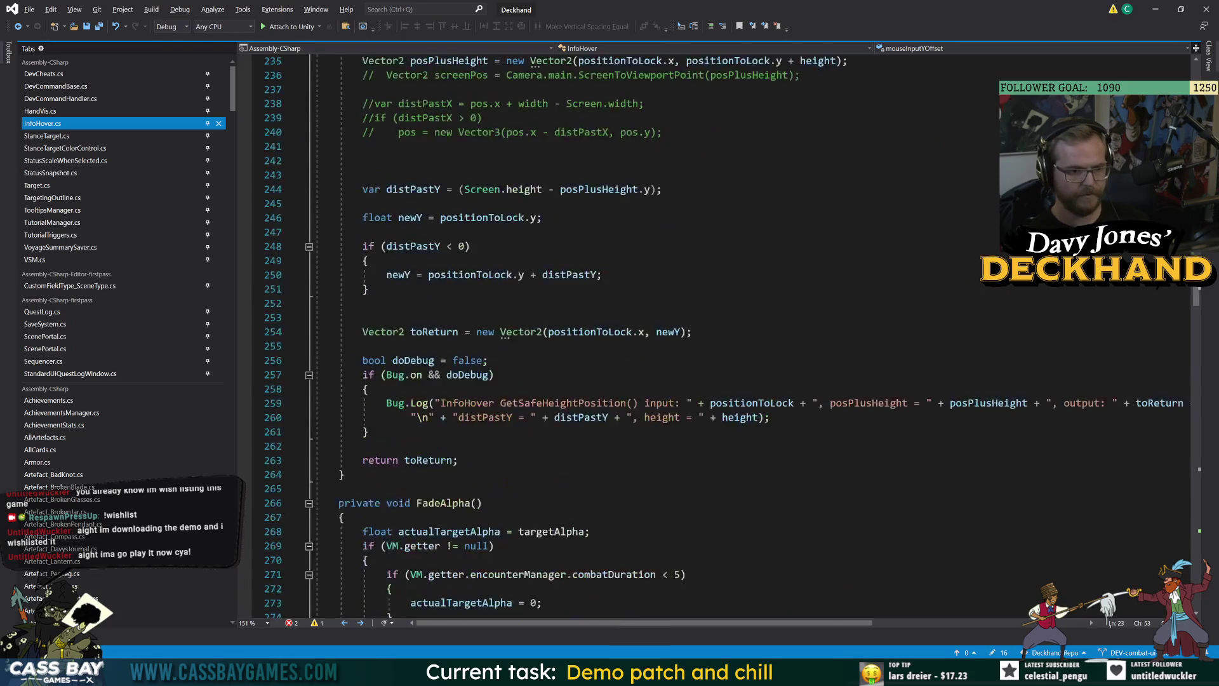
pyautogui.scroll(12, 718, 337)
pyautogui.click(759, 231)
pyautogui.write('mouseInputYOffset')
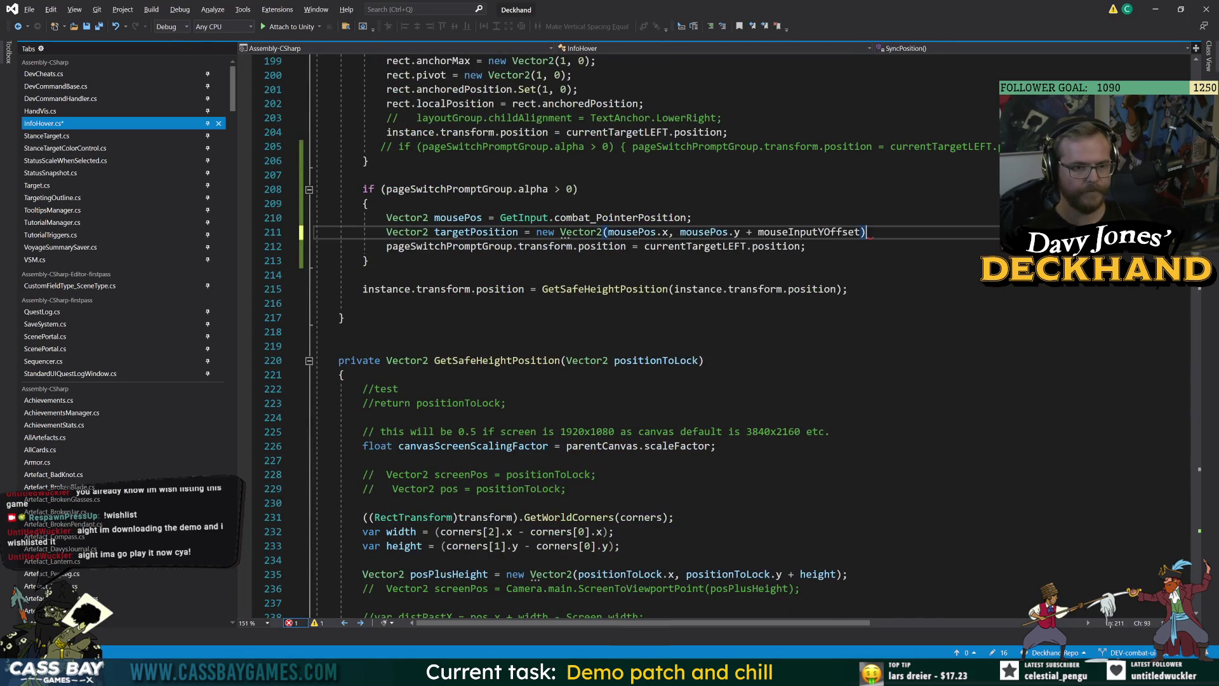
pyautogui.write('j;')
pyautogui.hotkey('ctrl', 's')
# Step: Delete the stray 'j' left after the constructor on that line
pyautogui.click(861, 232)
pyautogui.click(878, 232)
pyautogui.press('Left')
pyautogui.press('BackSpace')
pyautogui.click(498, 317)
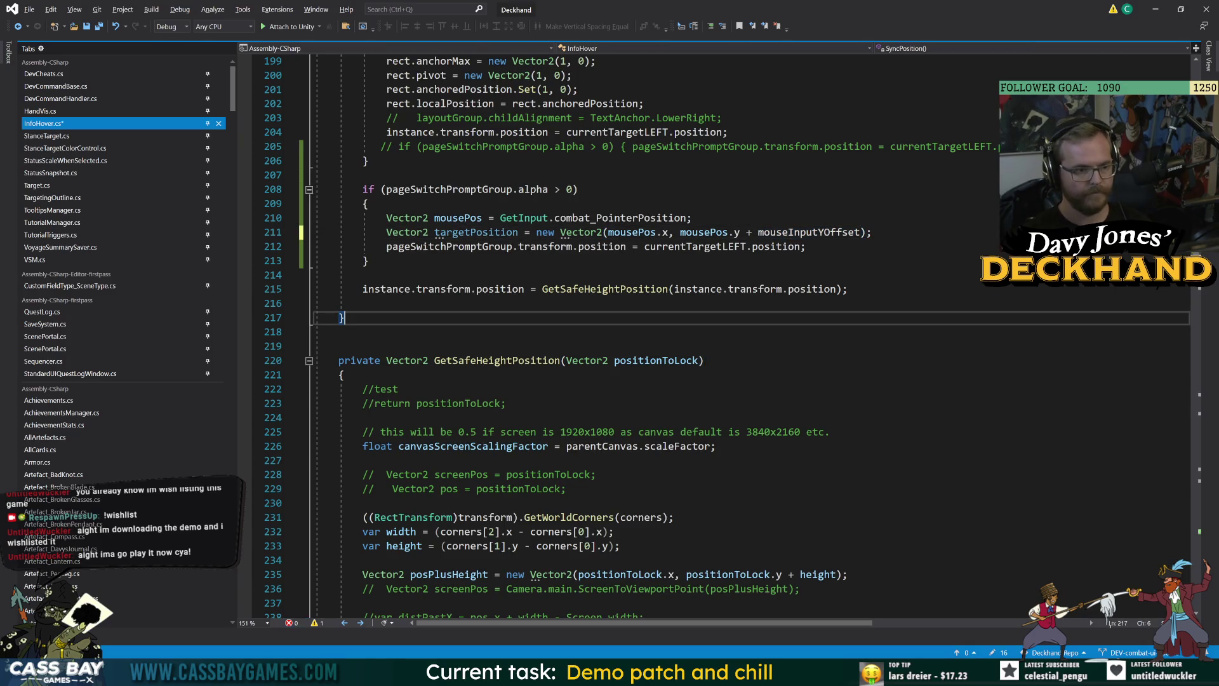
# Step: Replace currentTargetLEFT.position with targetPosition as the prompt position on line 212
pyautogui.click(475, 232)
pyautogui.press('Down')
pyautogui.press('Down')
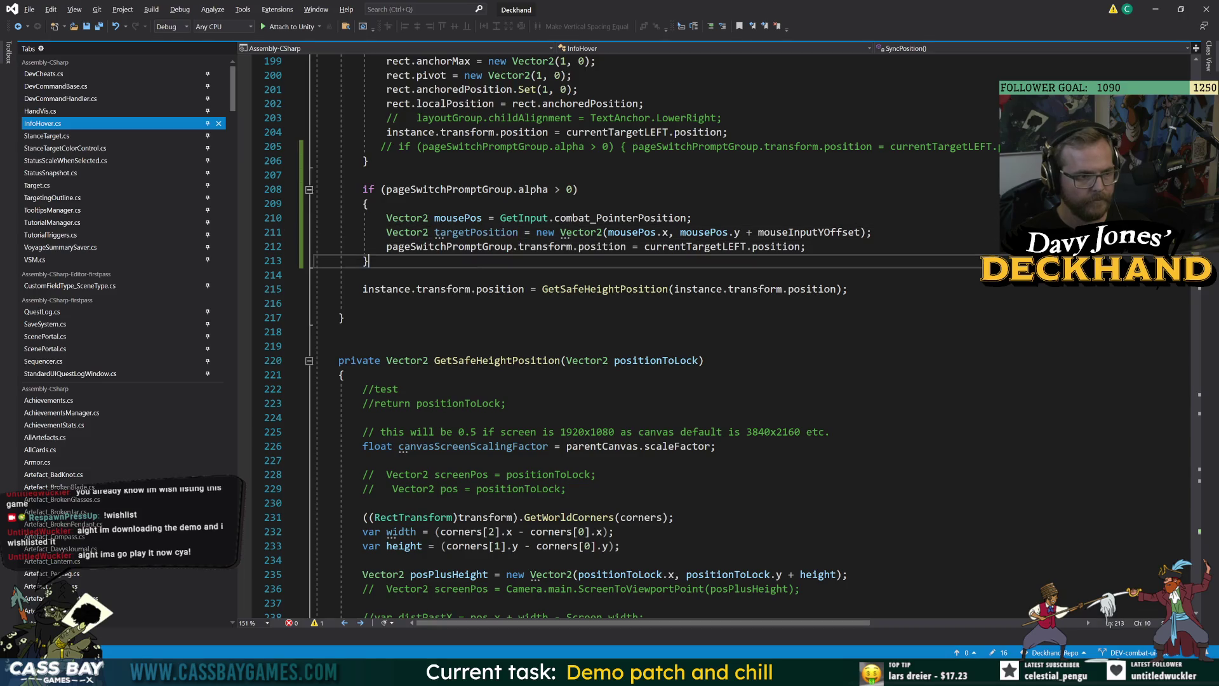
pyautogui.moveTo(645, 247); pyautogui.dragTo(800, 246)
pyautogui.write('targetPosition')
pyautogui.click(704, 360)
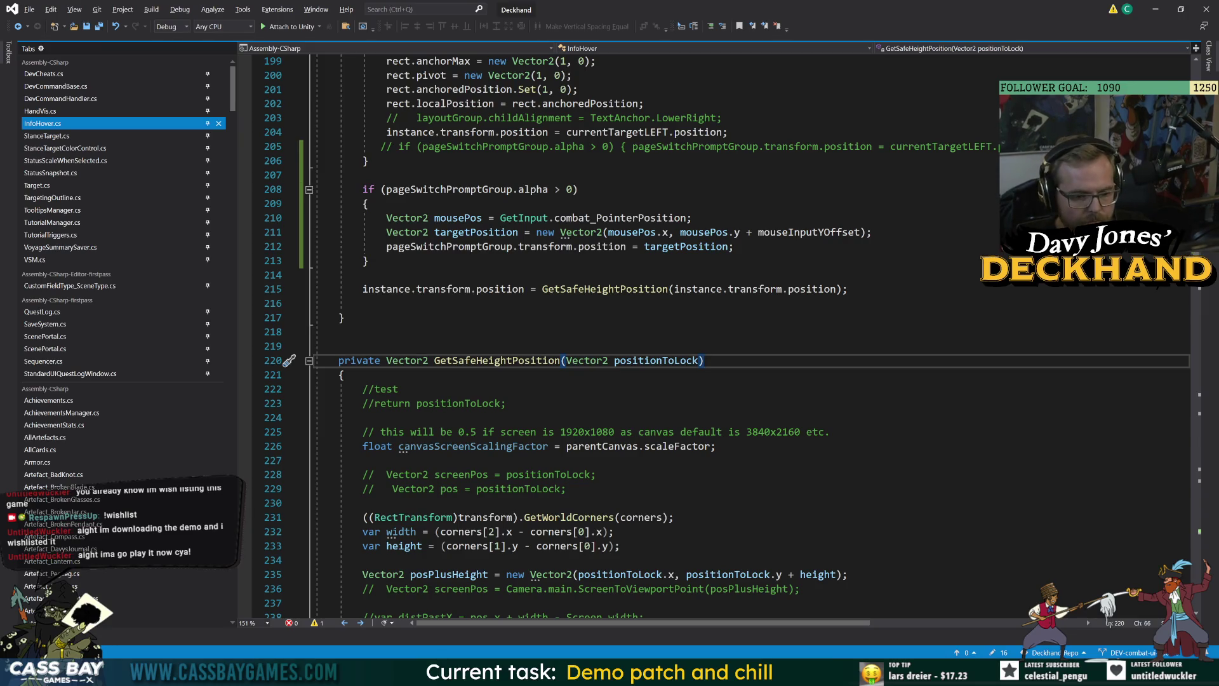
pyautogui.hotkey('alt', 'Tab')
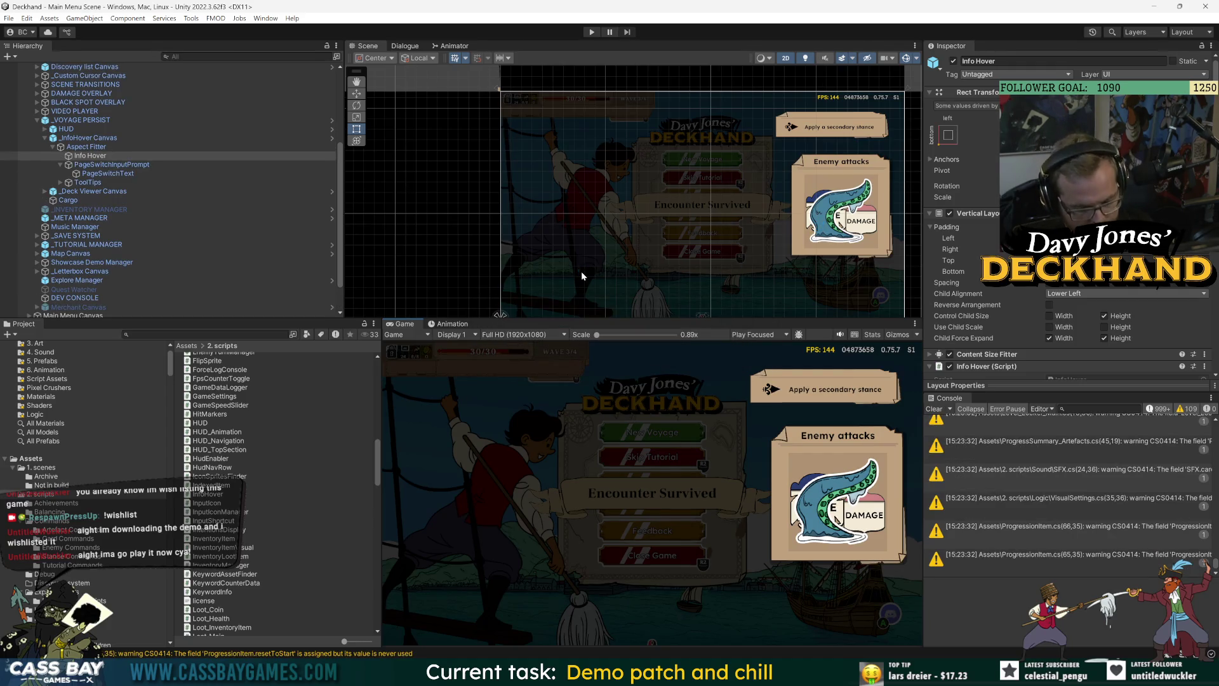
# Step: Playtest combat: play The Rooster stance on the player, end the turn, dismiss the Broken Stances tip
pyautogui.hotkey('ctrl', 'p')
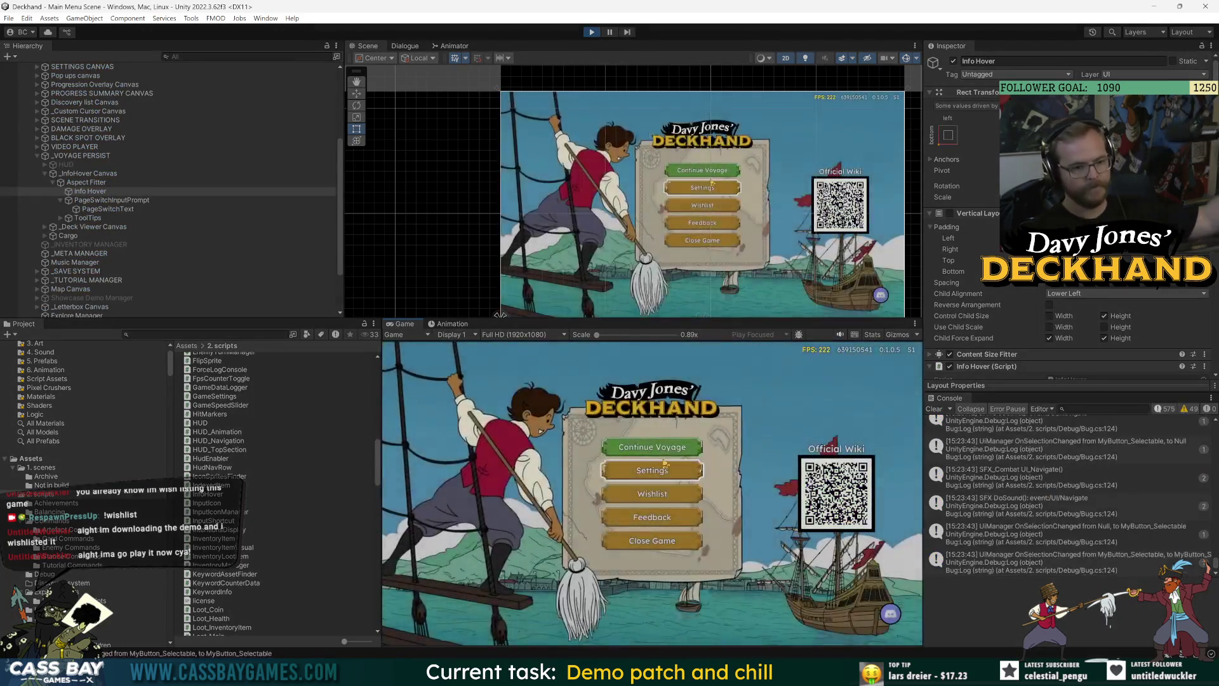
pyautogui.press('Escape')
pyautogui.scroll(-2, 853, 585)
pyautogui.click(852, 585)
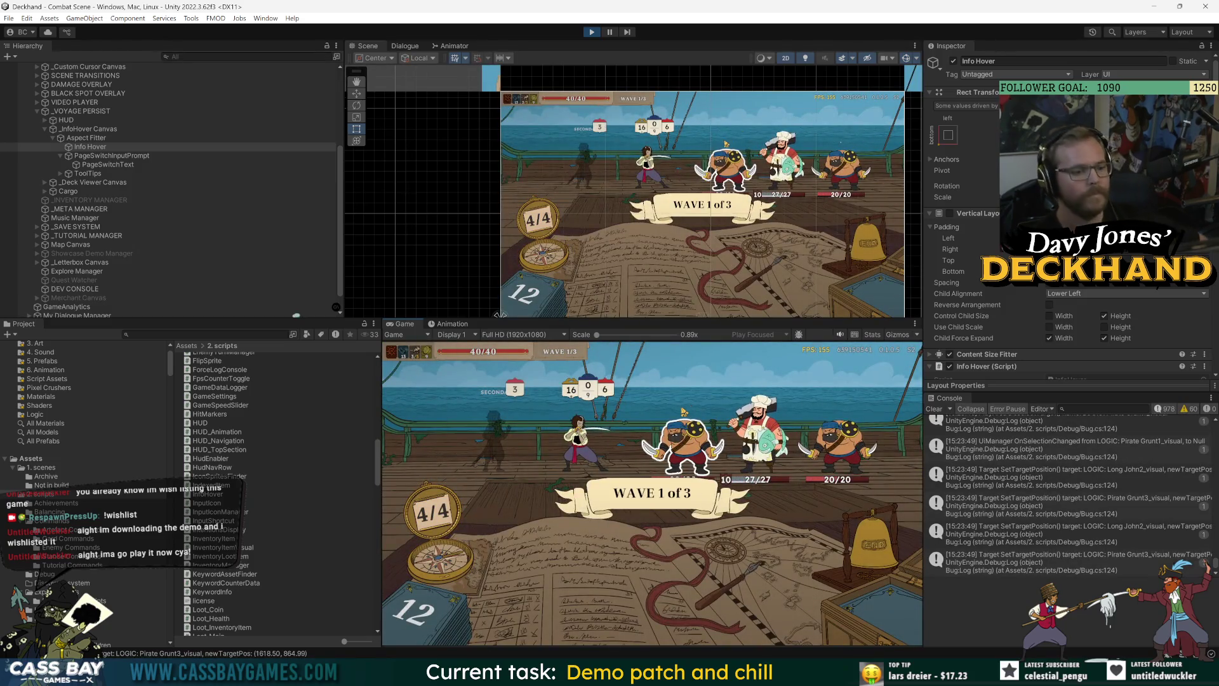
pyautogui.moveTo(504, 589); pyautogui.dragTo(491, 436)
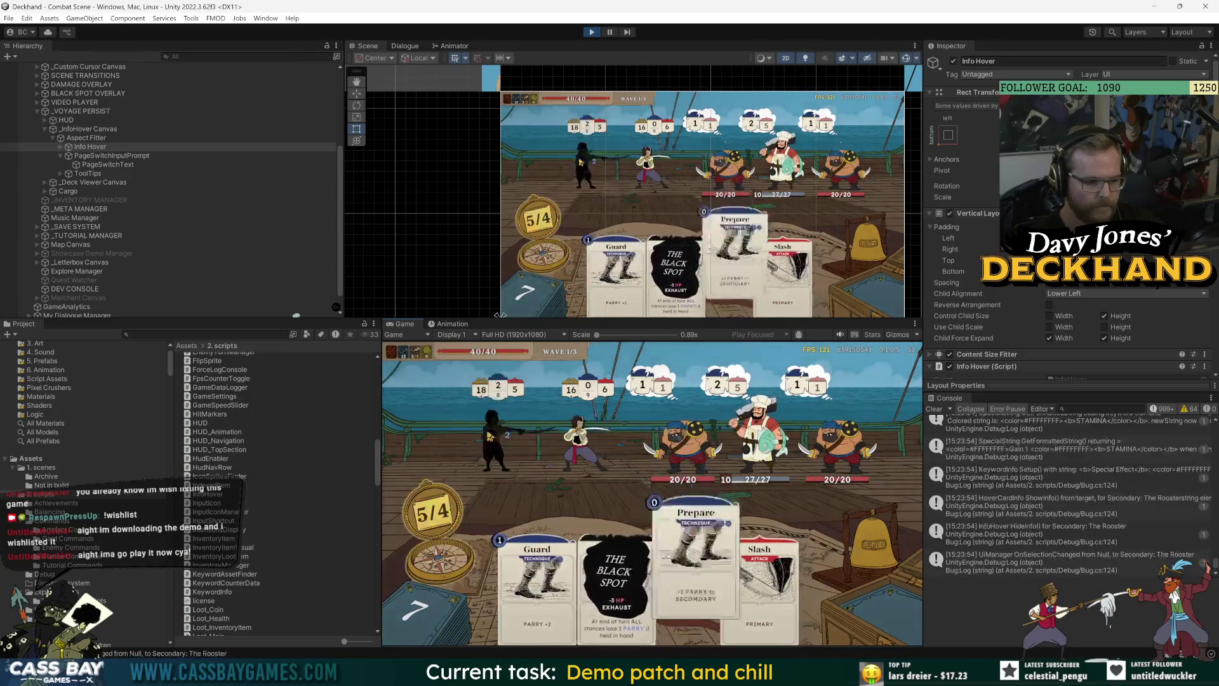
pyautogui.click(873, 544)
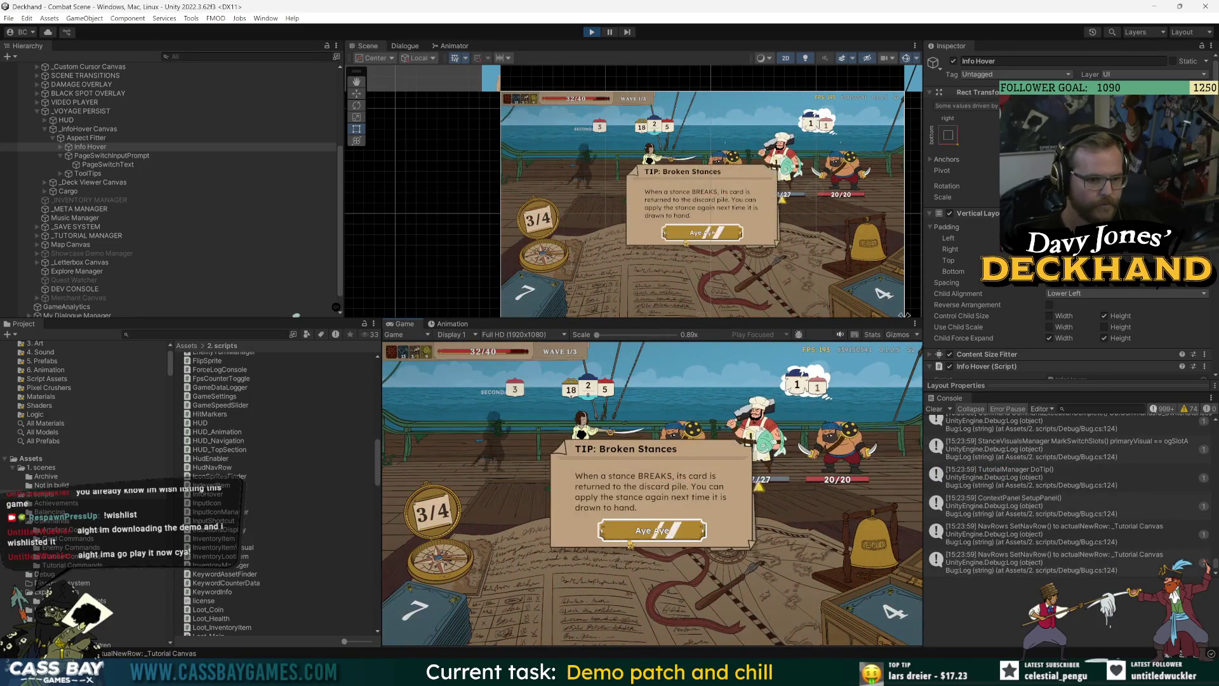
pyautogui.click(673, 539)
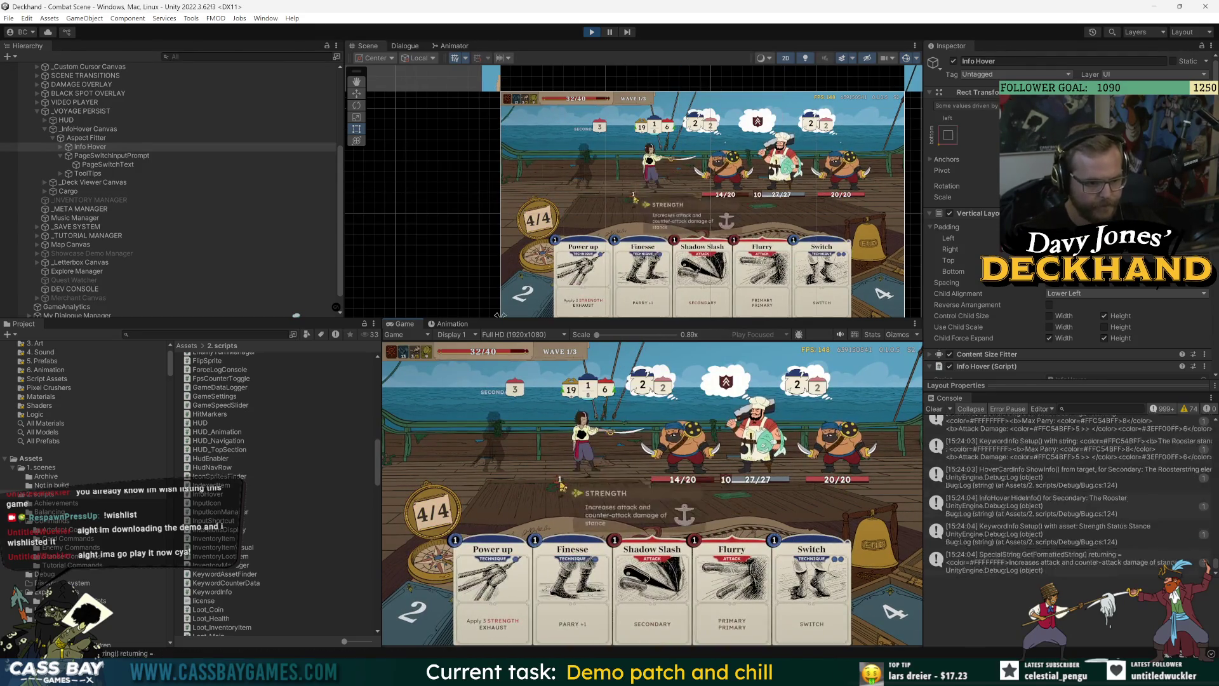
# Step: Select Info Hover's Mouse Input Y Offset value in the Inspector
pyautogui.moveTo(581, 438)
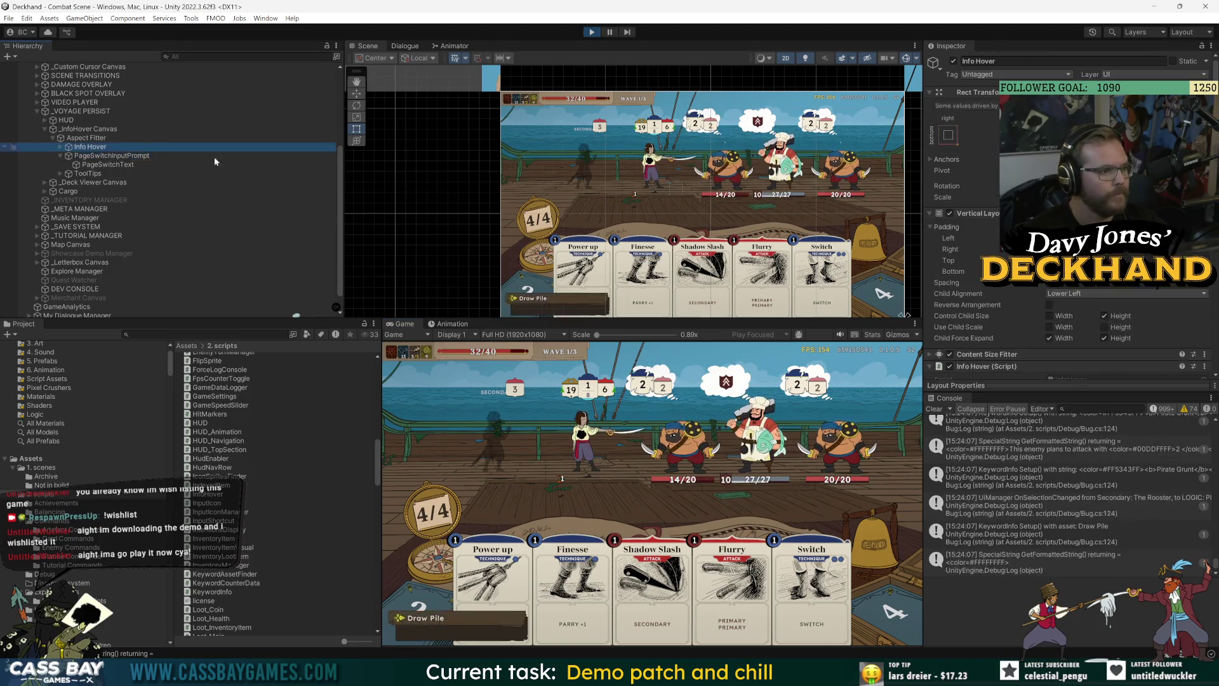
pyautogui.scroll(-10, 995, 313)
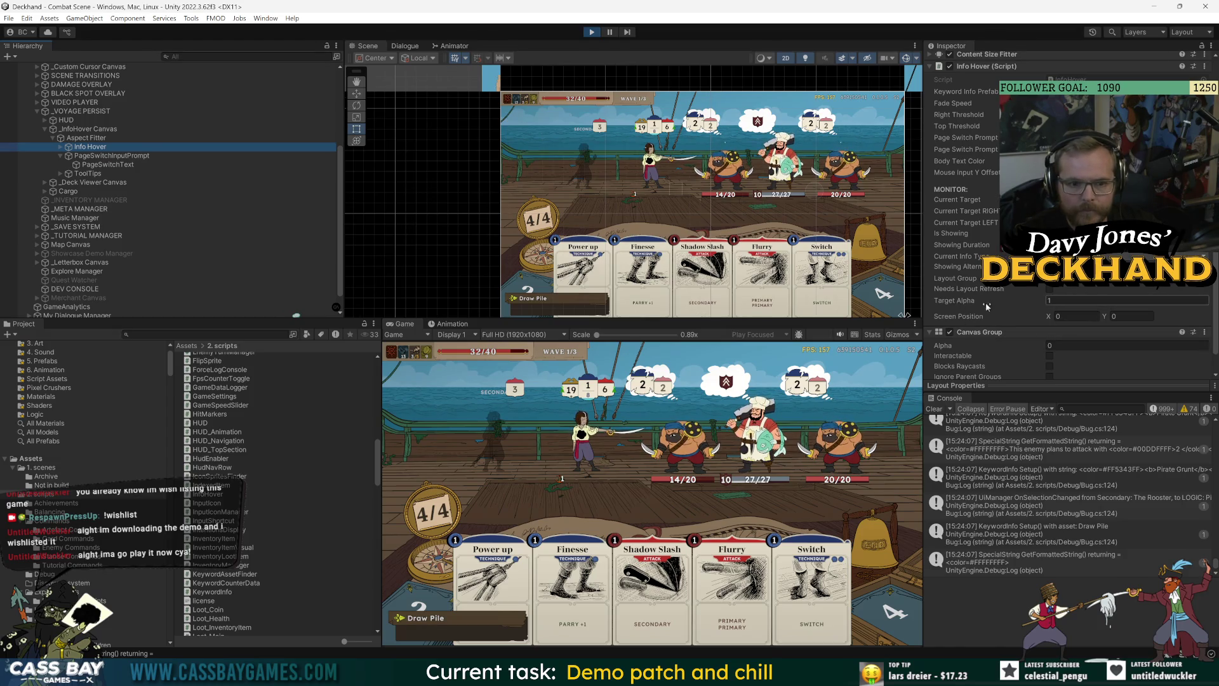
pyautogui.click(971, 172)
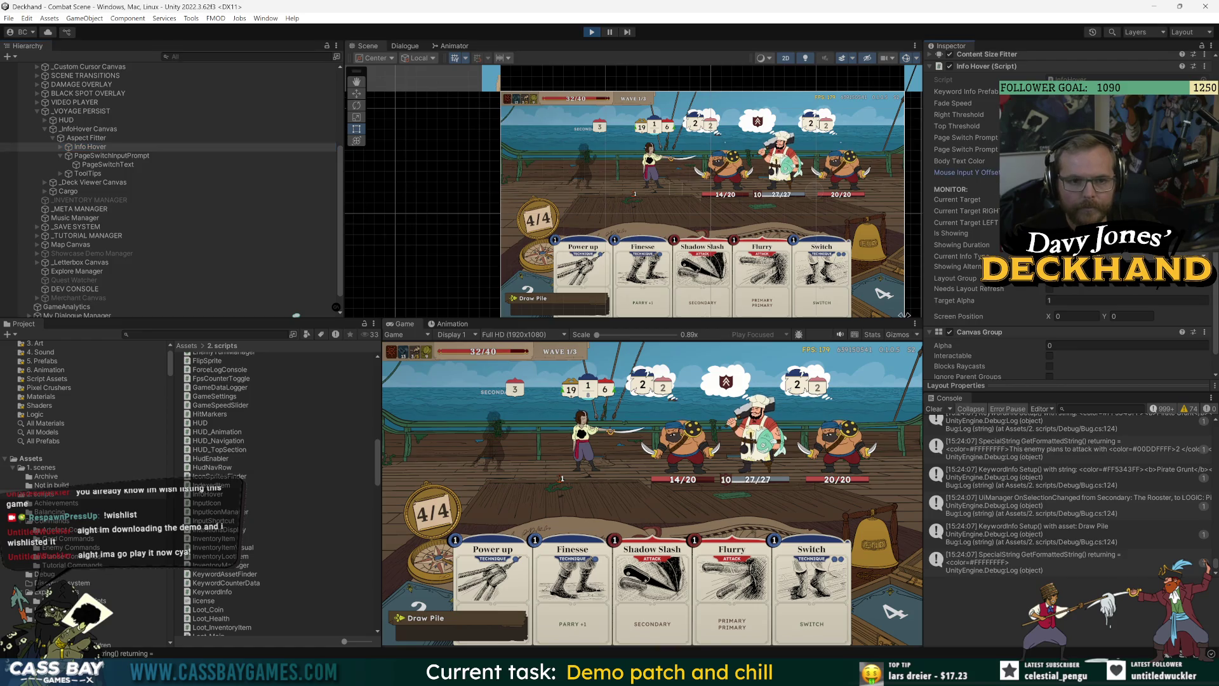
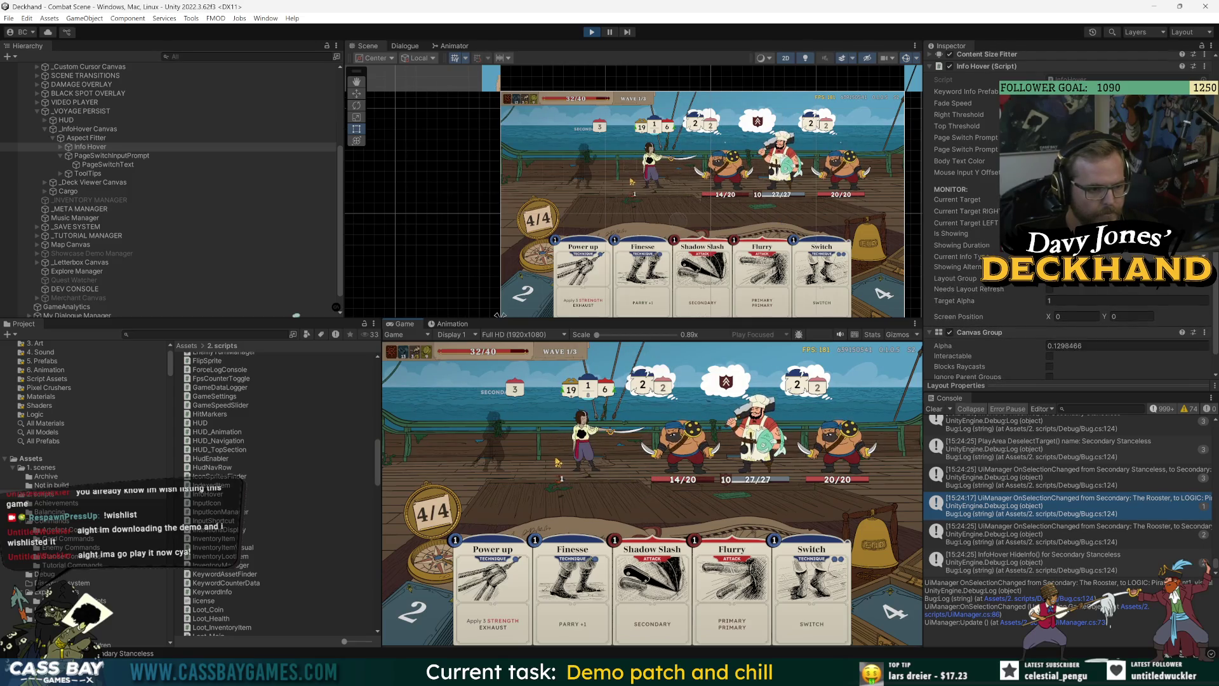
# Step: Switch from Unity to Visual Studio to view the InfoHover.cs script
pyautogui.hotkey('alt', 'Tab')
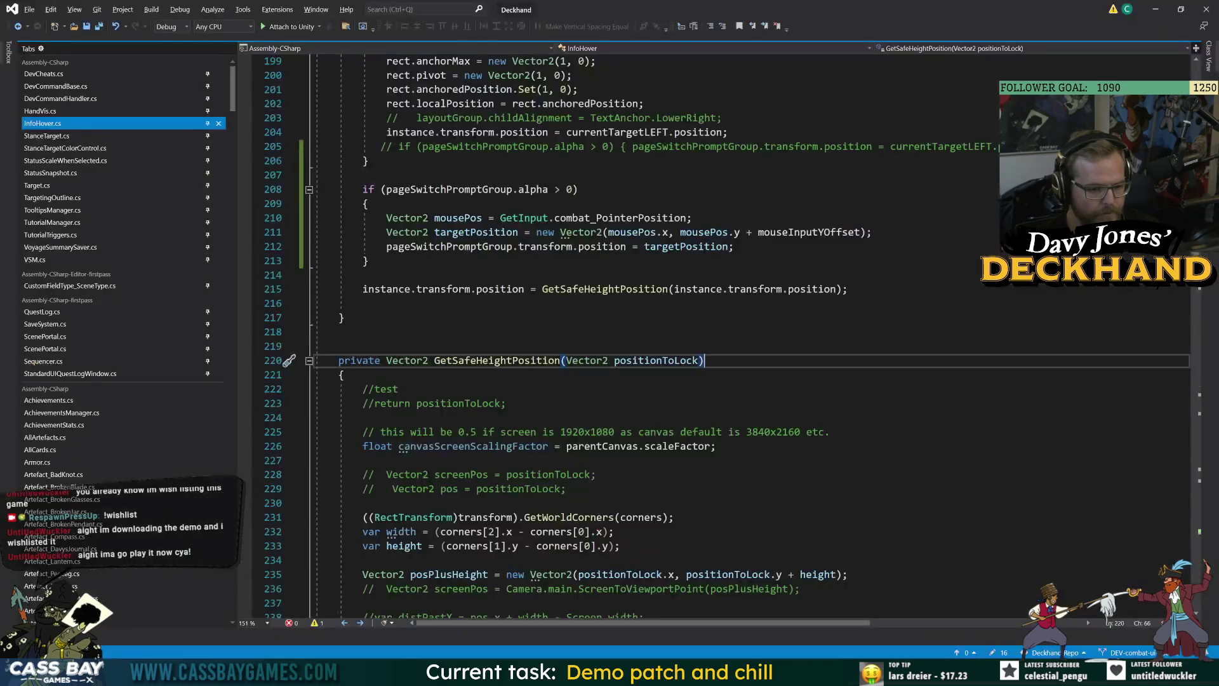
# Step: Review SetPageSwitchPrompt, the SyncPosition call in Update and the pageSwitchPromptGroup usages
pyautogui.scroll(4, 728, 337)
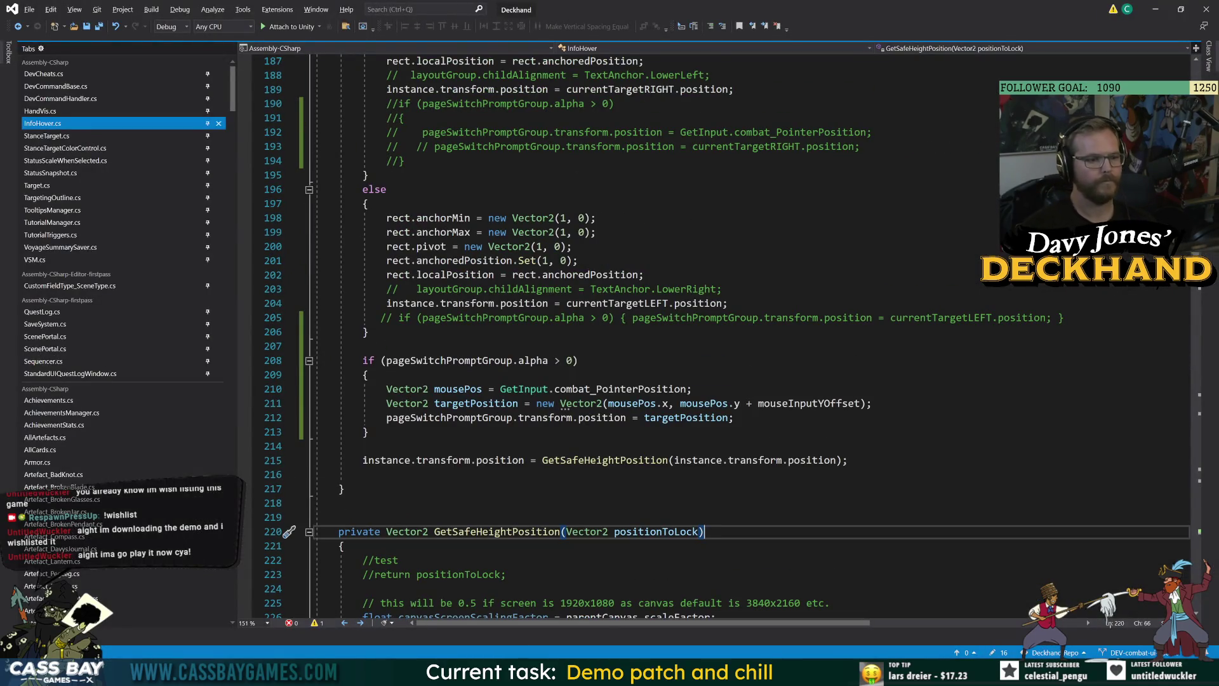
pyautogui.click(487, 360)
pyautogui.scroll(7, 488, 360)
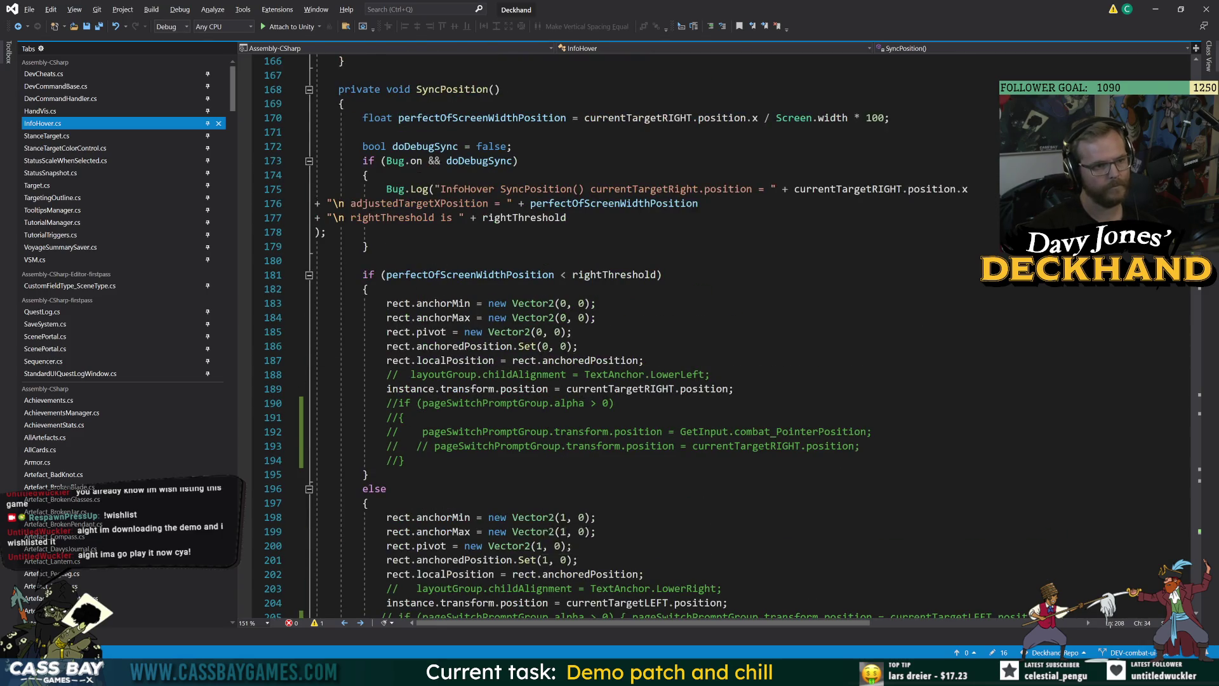
pyautogui.scroll(5, 488, 303)
pyautogui.click(486, 303)
pyautogui.scroll(5, 486, 303)
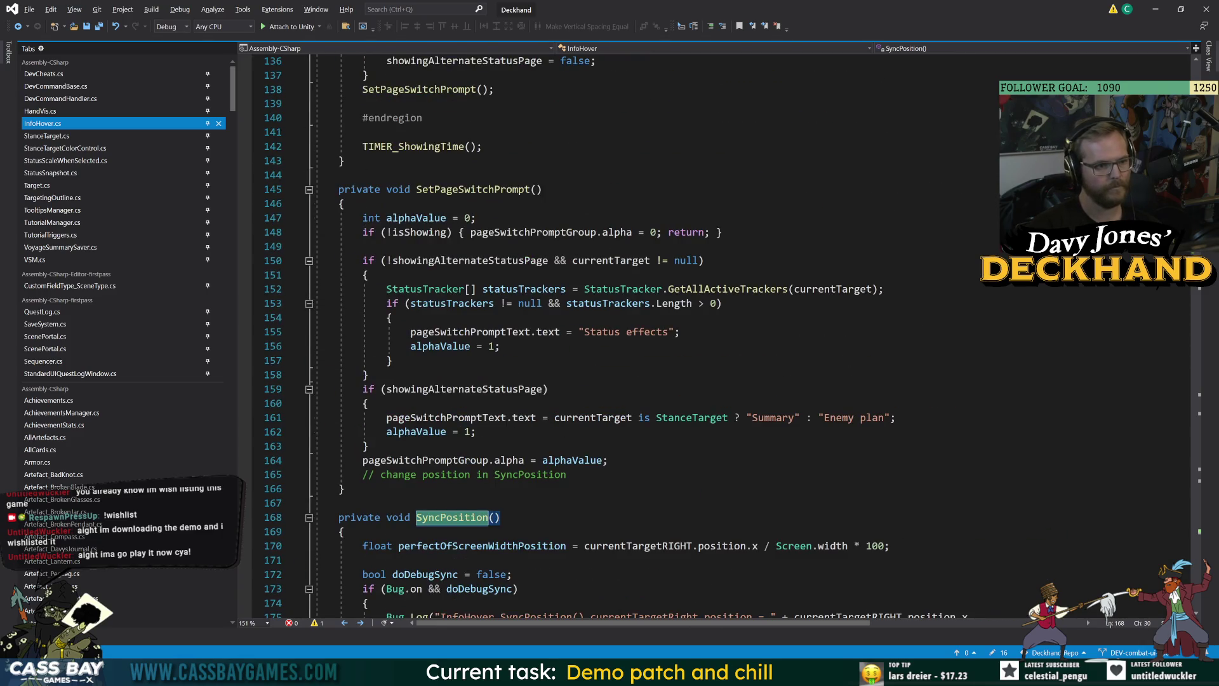
pyautogui.click(508, 462)
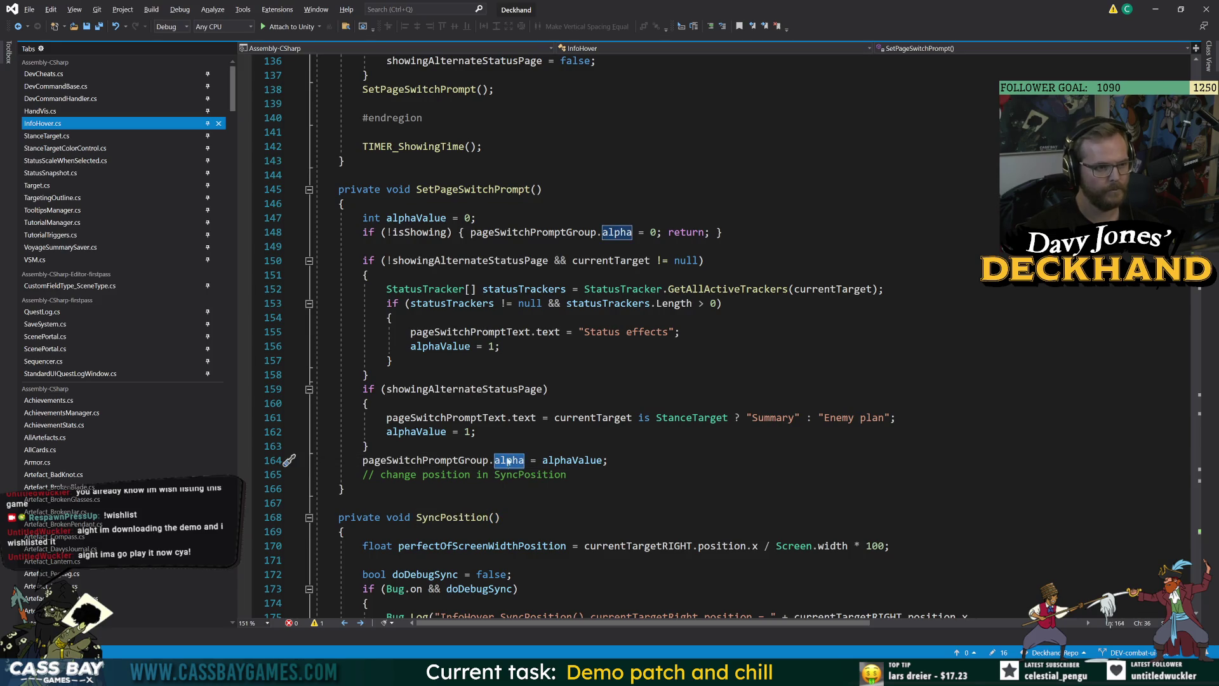
pyautogui.click(464, 190)
pyautogui.scroll(12, 445, 470)
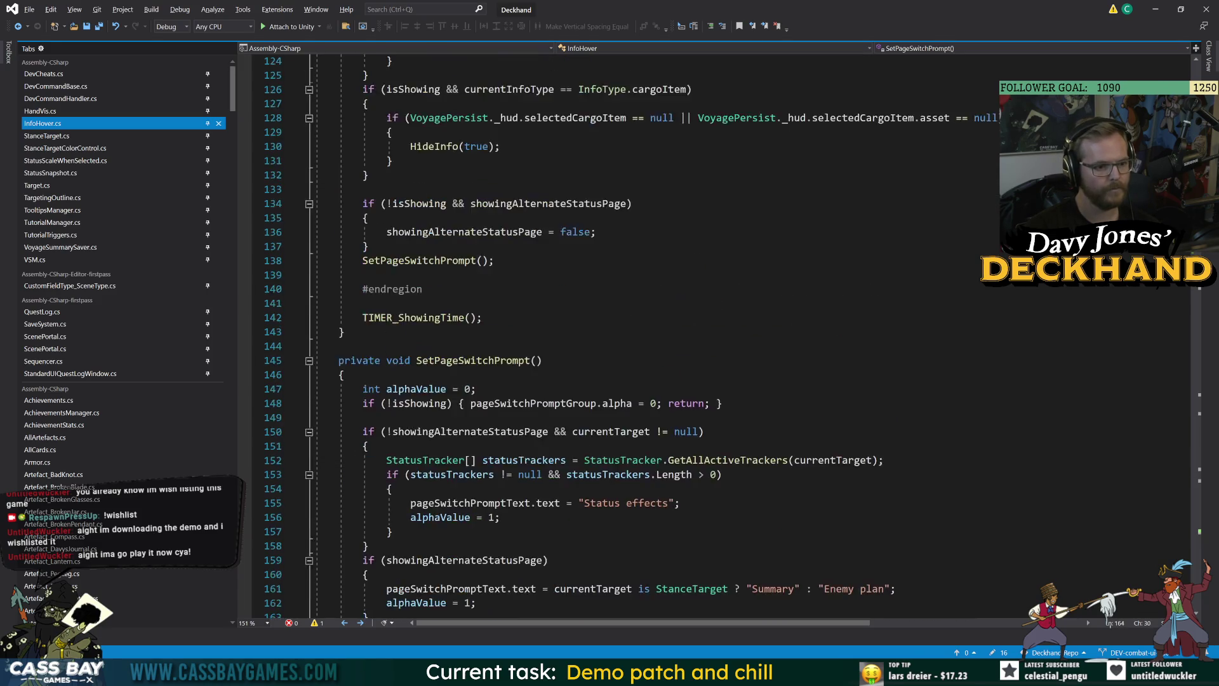
pyautogui.scroll(15, 718, 336)
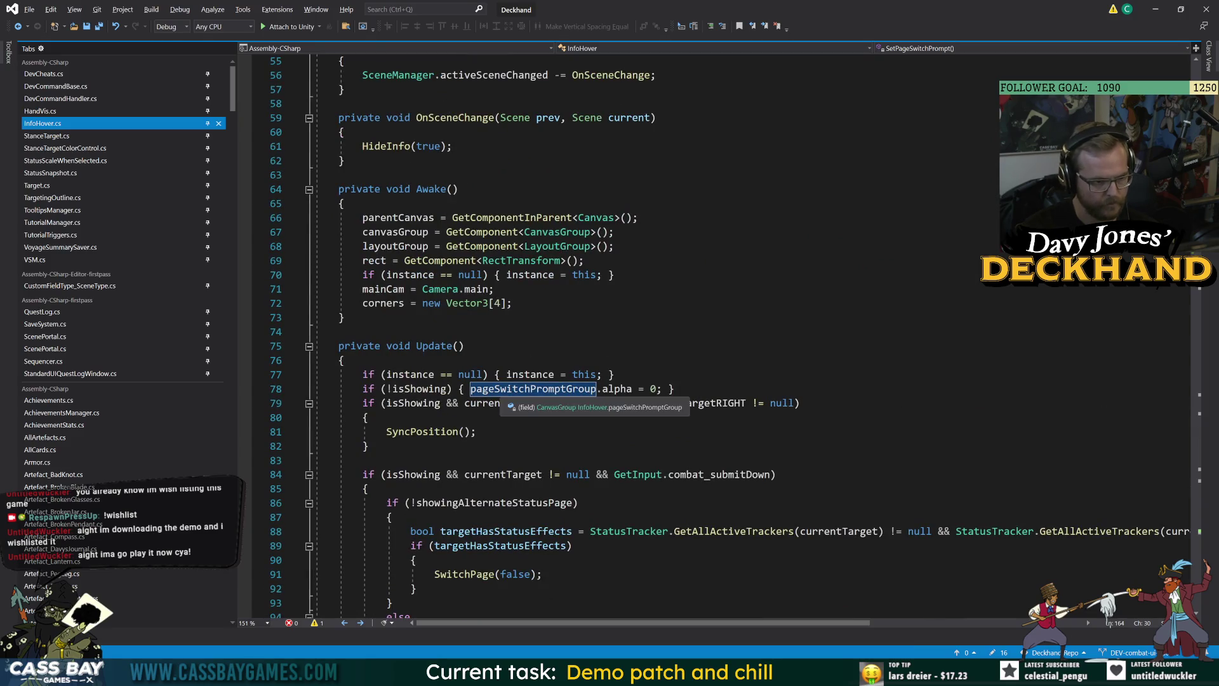
pyautogui.doubleClick(422, 432)
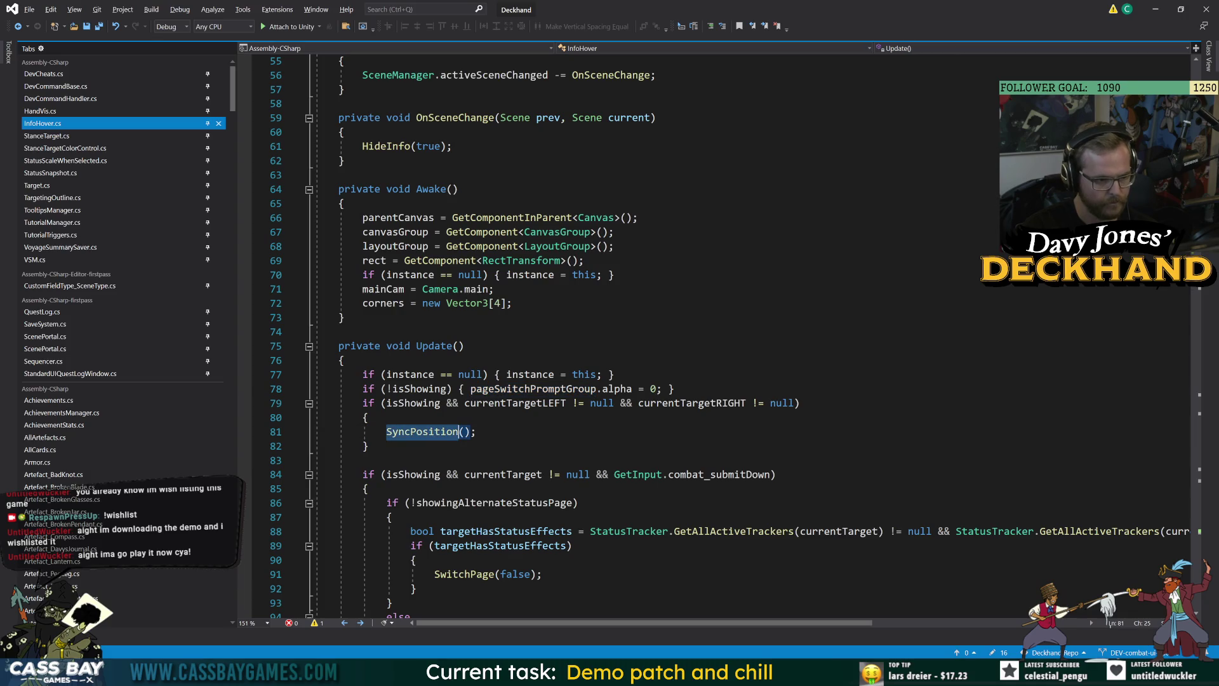
pyautogui.doubleClick(570, 388)
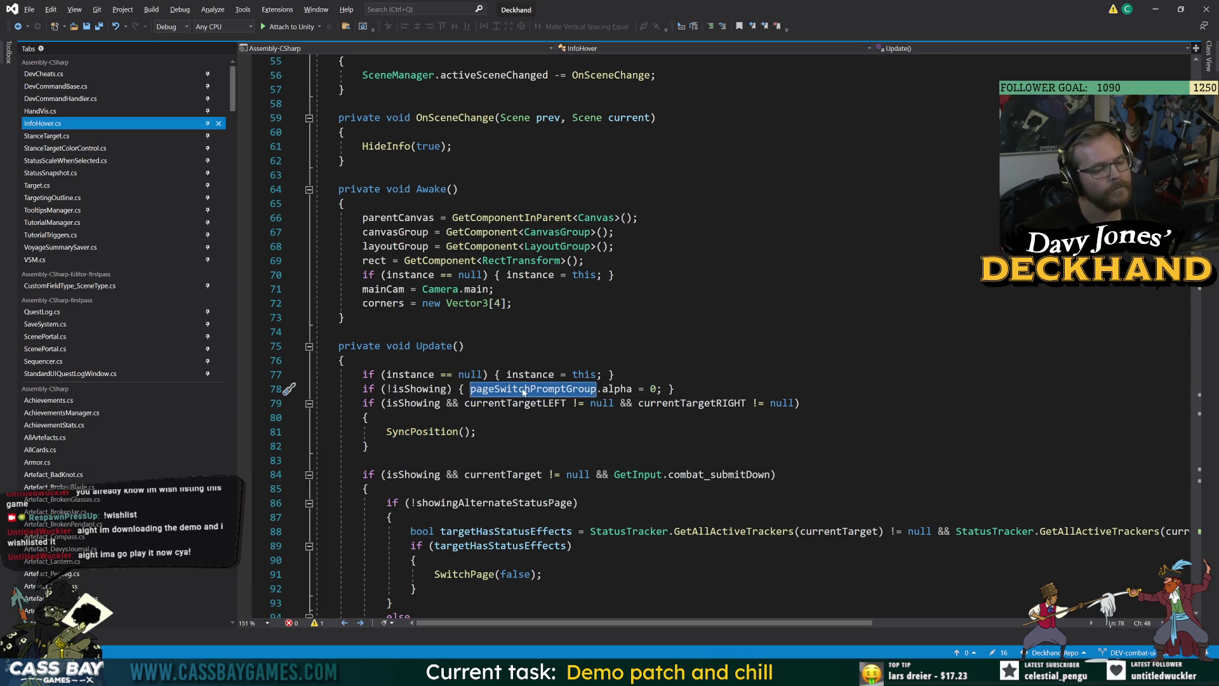
pyautogui.scroll(-6, 635, 337)
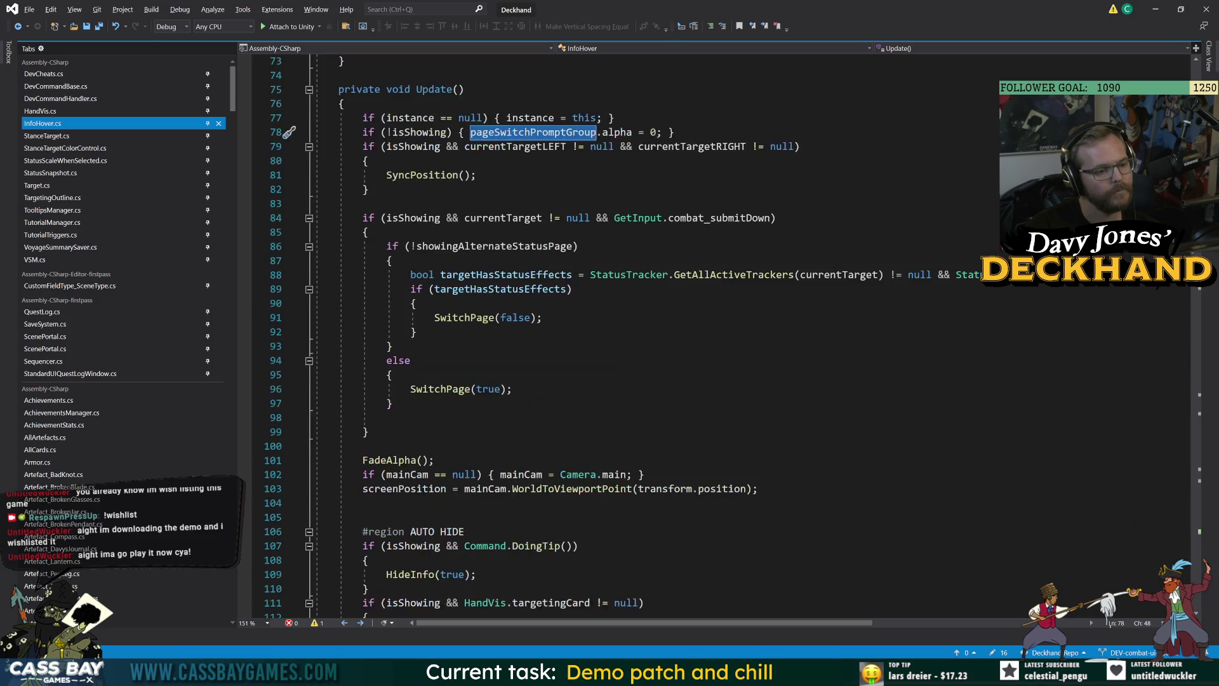
pyautogui.doubleClick(425, 175)
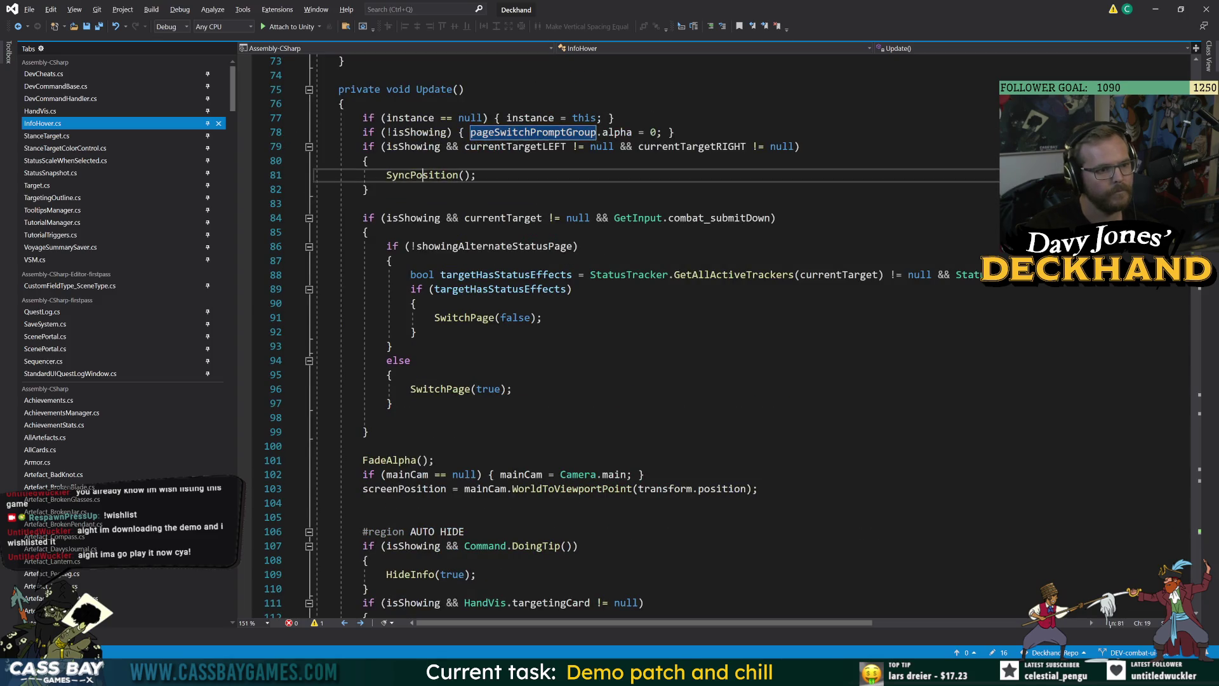
# Step: Inspect the SyncPosition definition, the line 208 alpha check and the mouseInputYOffset value
pyautogui.press('F12')
pyautogui.scroll(-7, 424, 176)
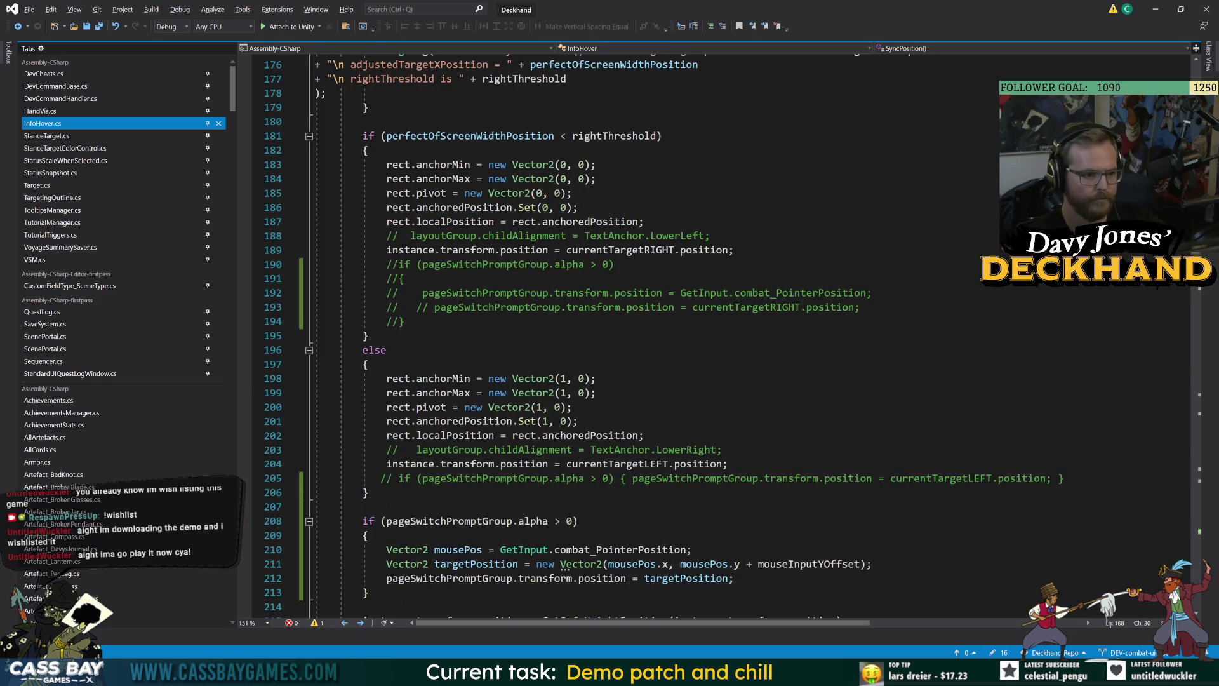
pyautogui.doubleClick(449, 521)
pyautogui.scroll(-6, 449, 520)
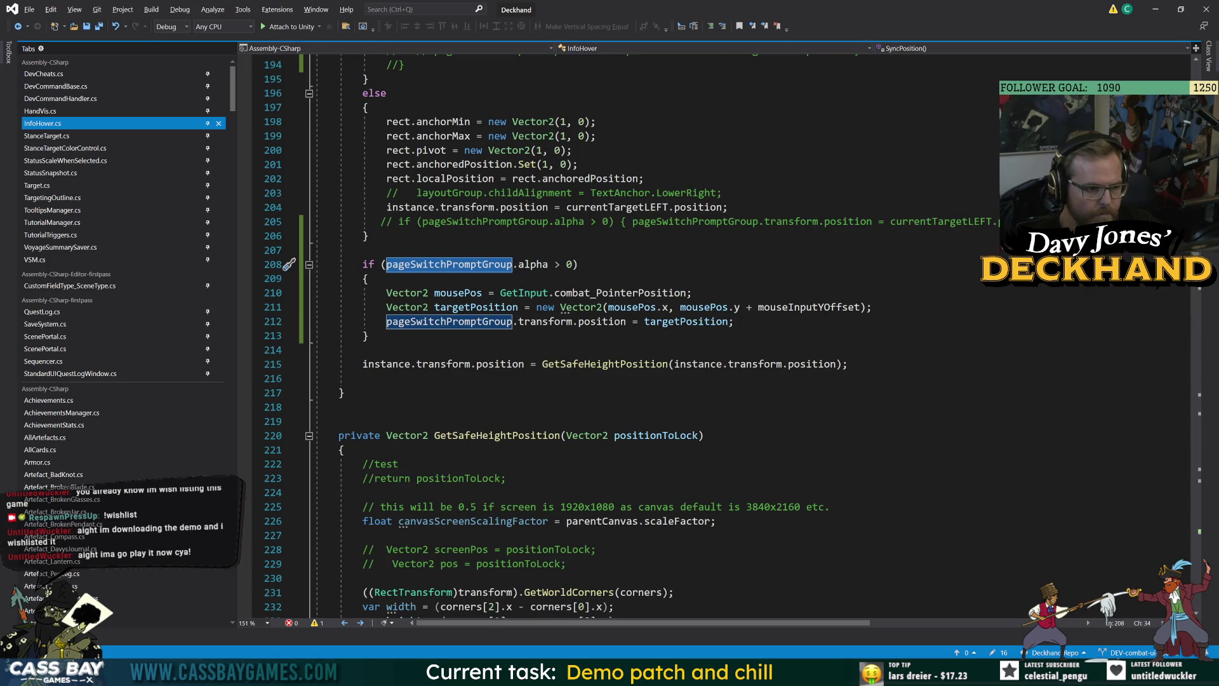
pyautogui.doubleClick(814, 308)
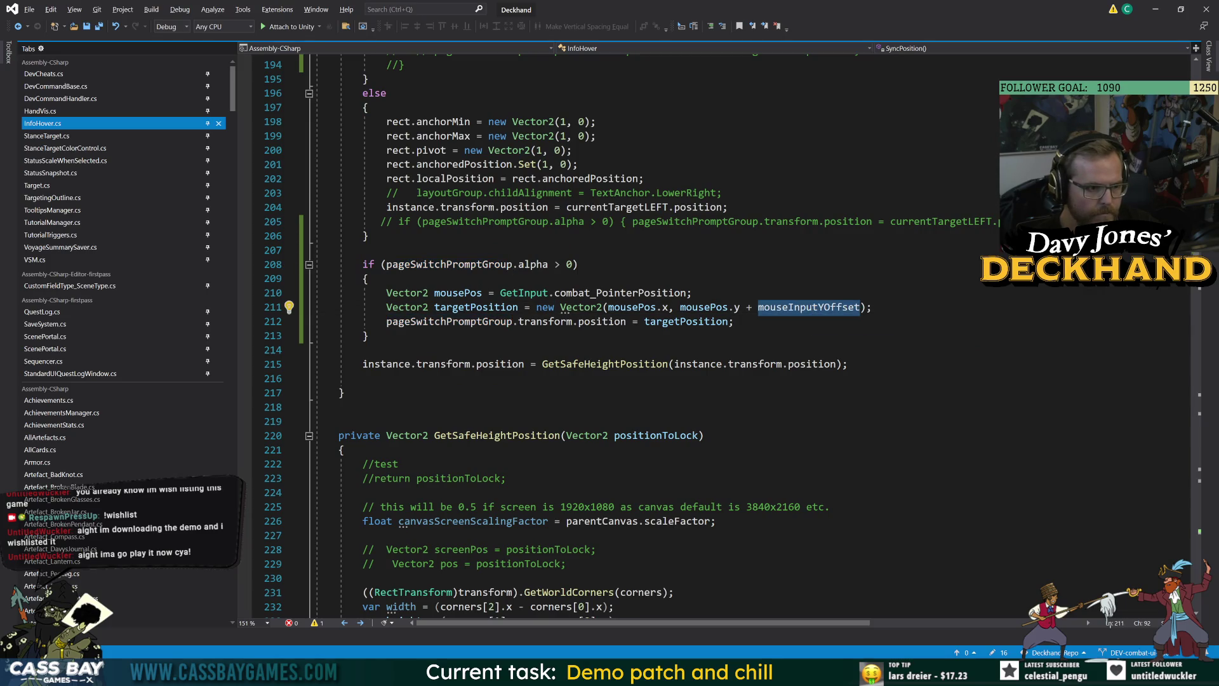
pyautogui.doubleClick(444, 265)
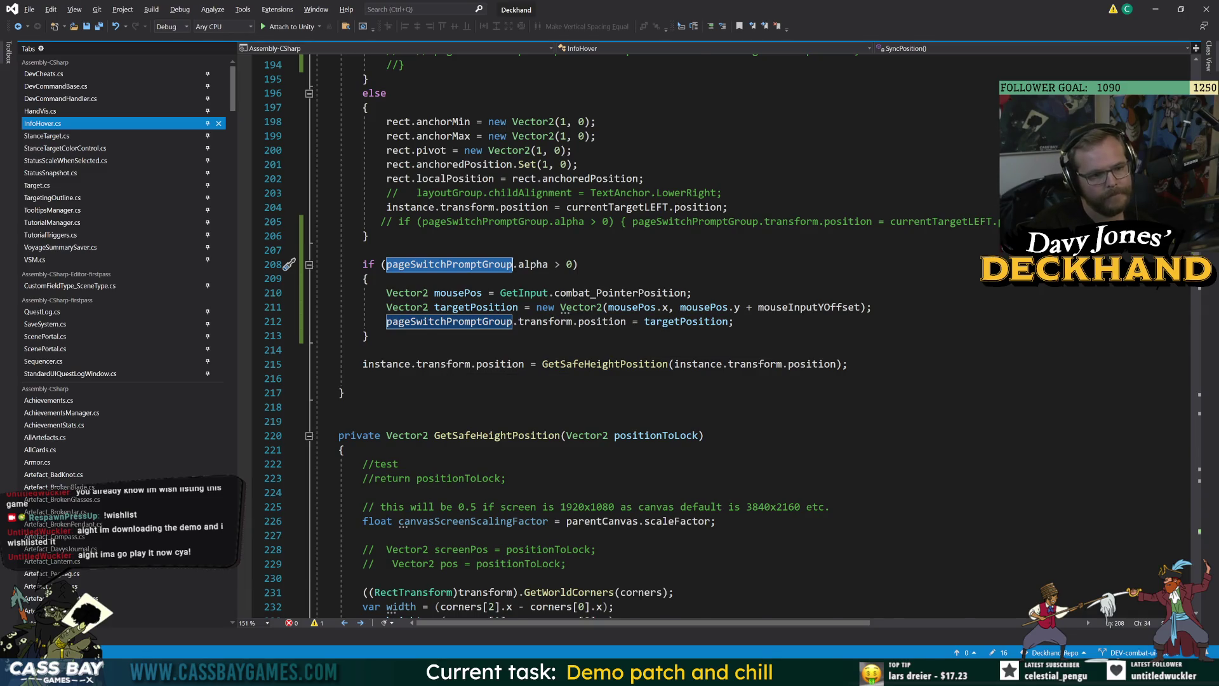
pyautogui.scroll(-20, 635, 336)
pyautogui.scroll(-20, 635, 337)
pyautogui.scroll(-20, 635, 337)
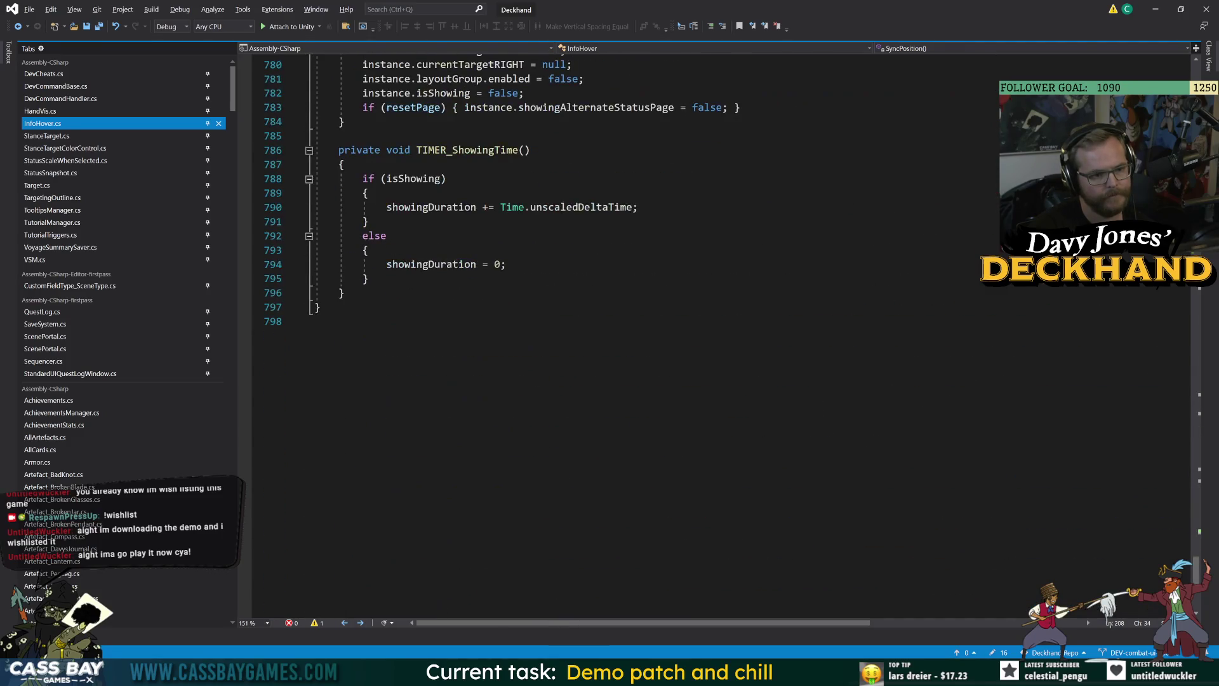
pyautogui.scroll(20, 1182, 376)
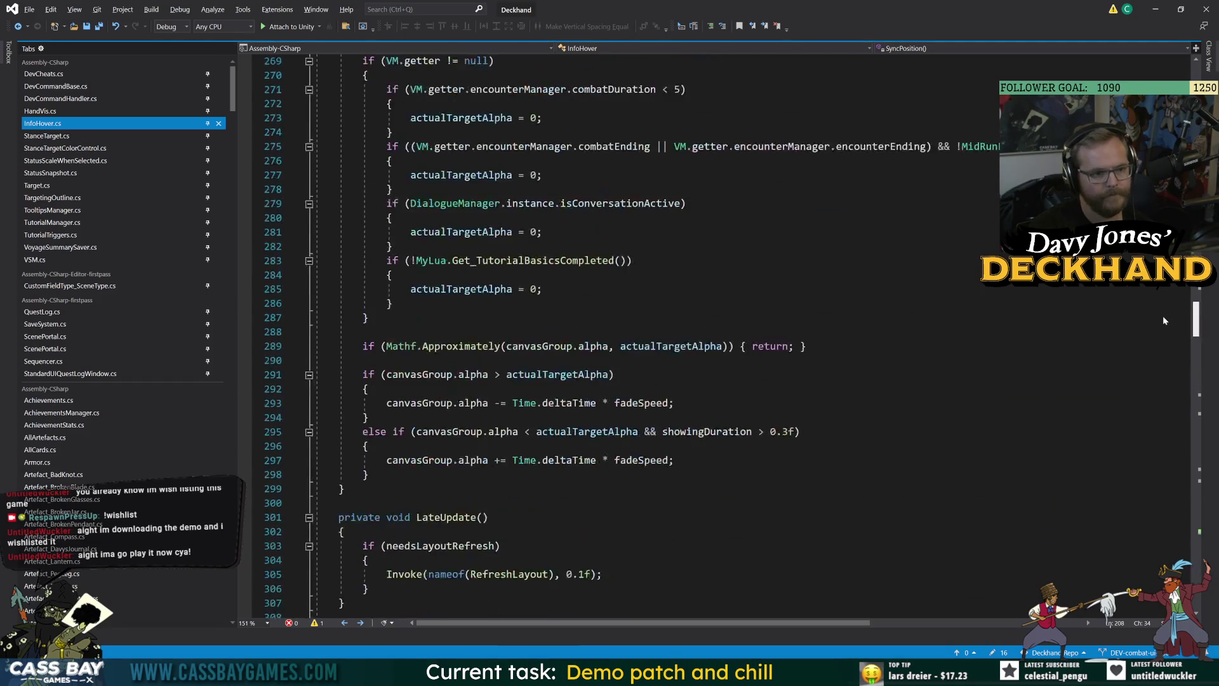
pyautogui.scroll(-9, 635, 337)
pyautogui.scroll(2, 635, 336)
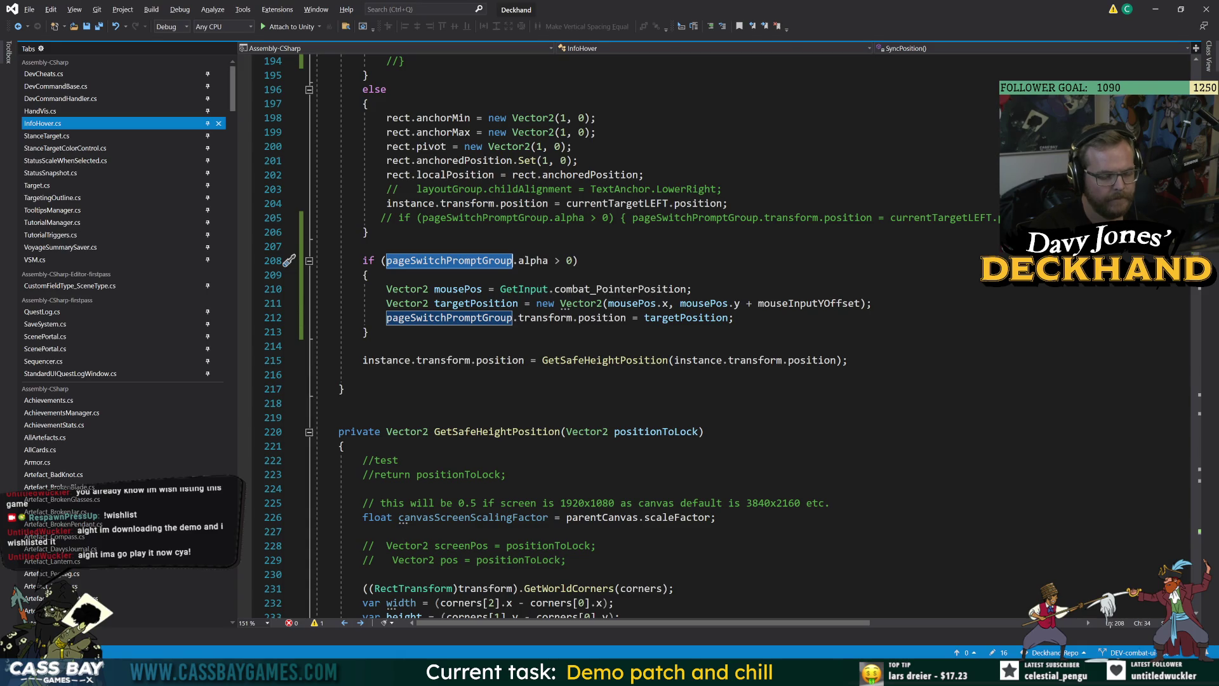
# Step: Comment out the alpha > 0 check on lines 208-209 and its closing brace on line 213
pyautogui.click(578, 260)
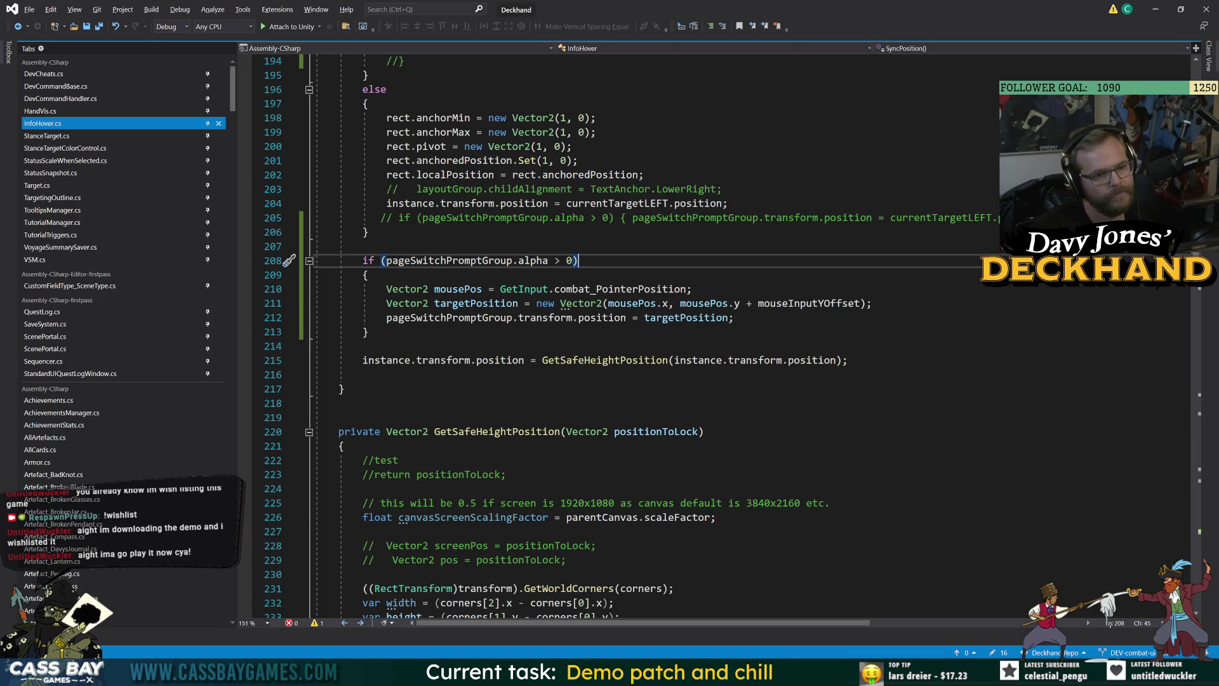
pyautogui.moveTo(369, 275); pyautogui.dragTo(357, 261)
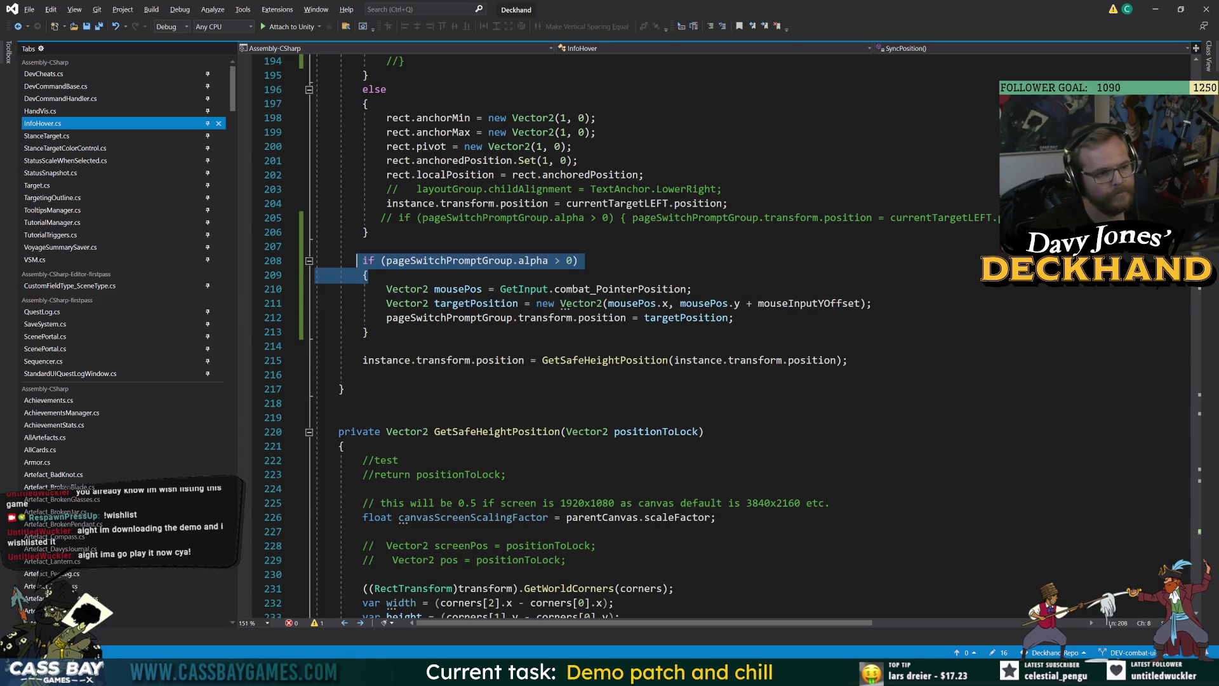
pyautogui.hotkey('ctrl', 'k')
pyautogui.hotkey('ctrl', 'c')
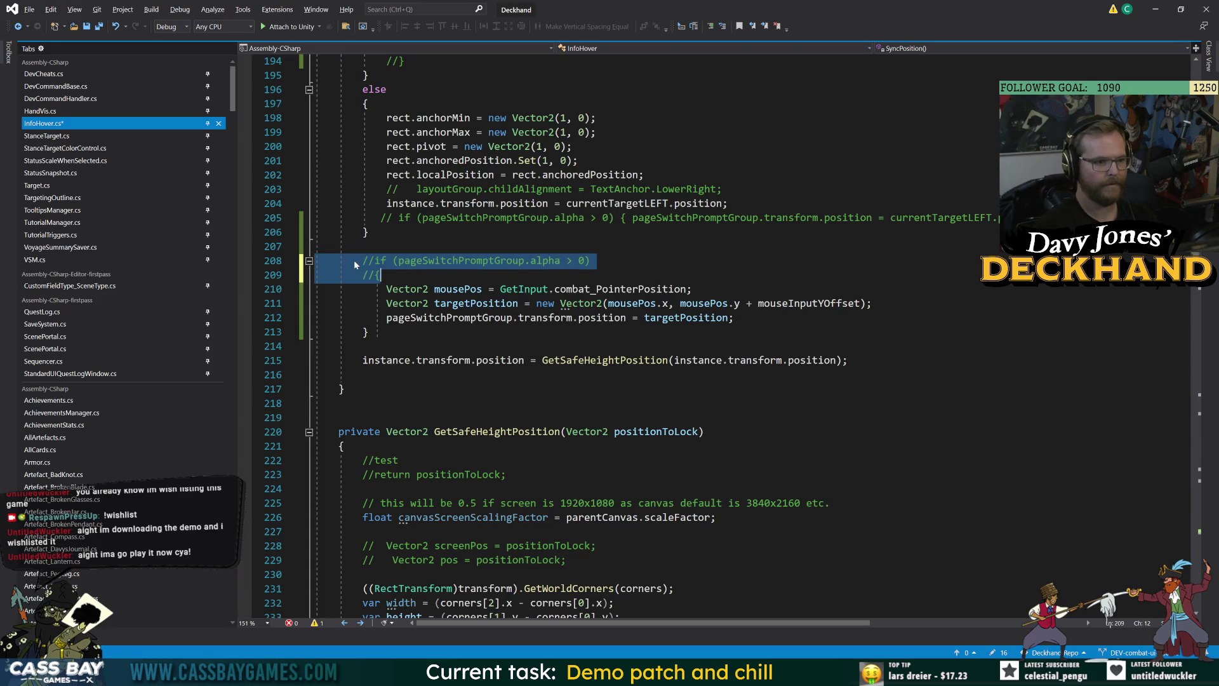
pyautogui.click(350, 331)
pyautogui.hotkey('ctrl', 'k')
pyautogui.hotkey('ctrl', 'c')
pyautogui.click(399, 460)
pyautogui.hotkey('alt', 'Tab')
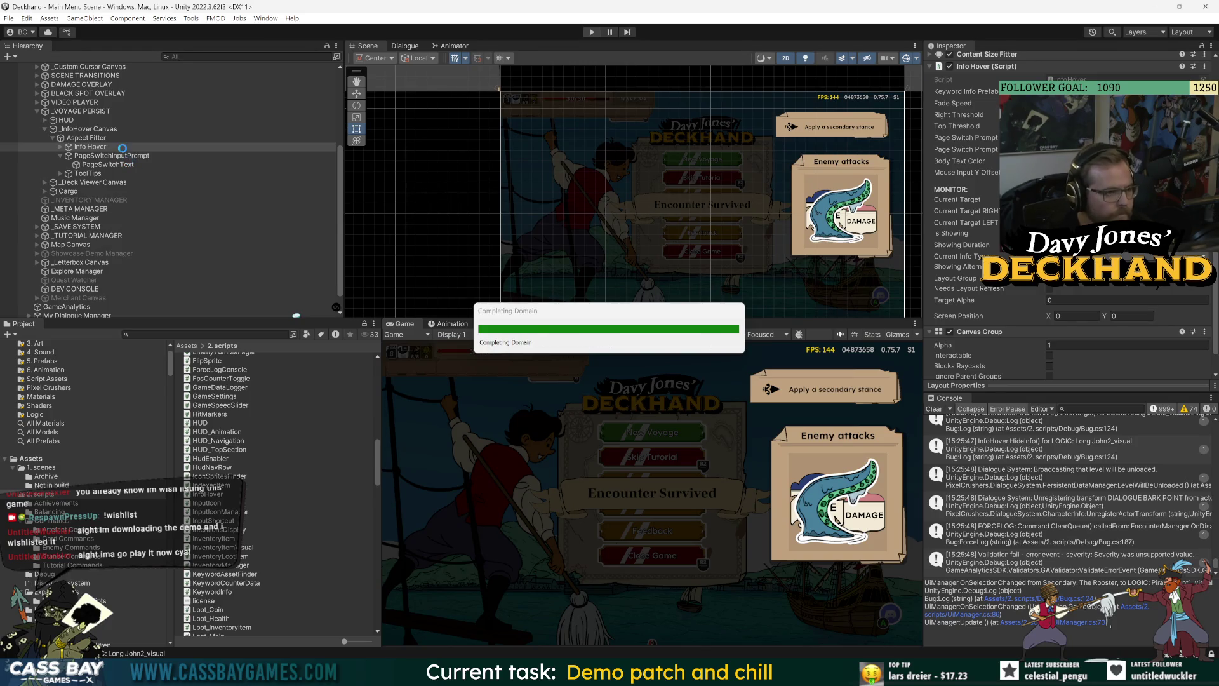
# Step: Start Play mode and continue the voyage from the game's main menu
pyautogui.click(115, 166)
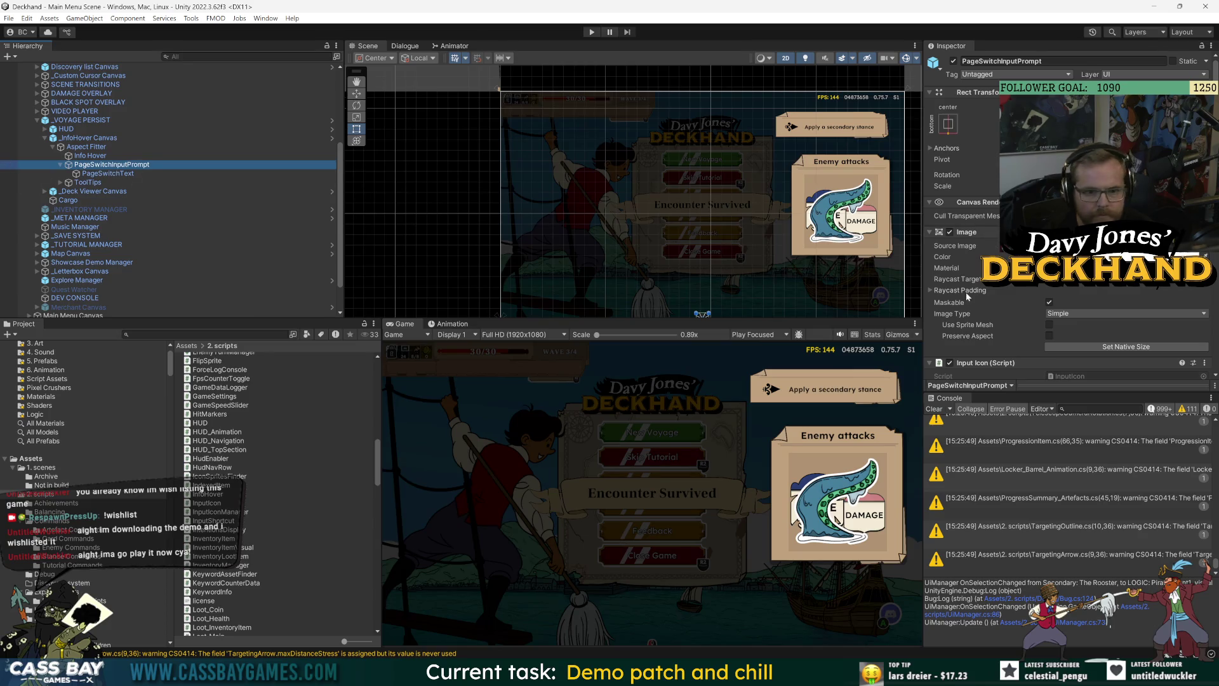
pyautogui.click(591, 32)
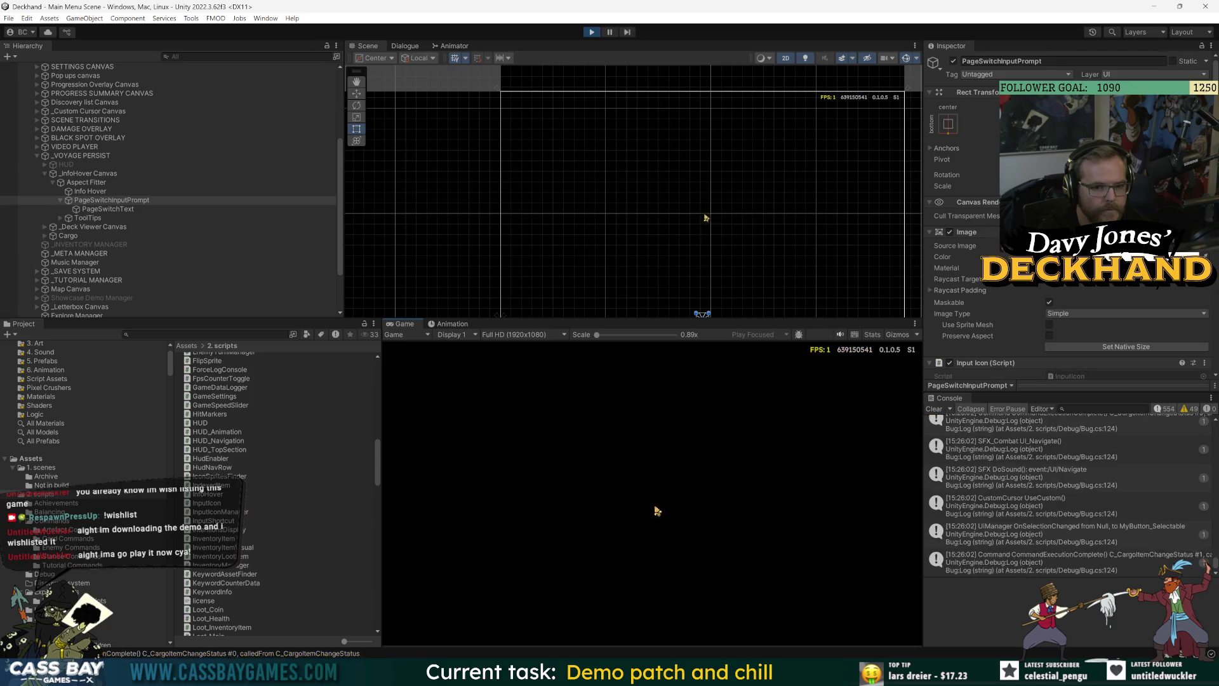
pyautogui.scroll(-5, 969, 307)
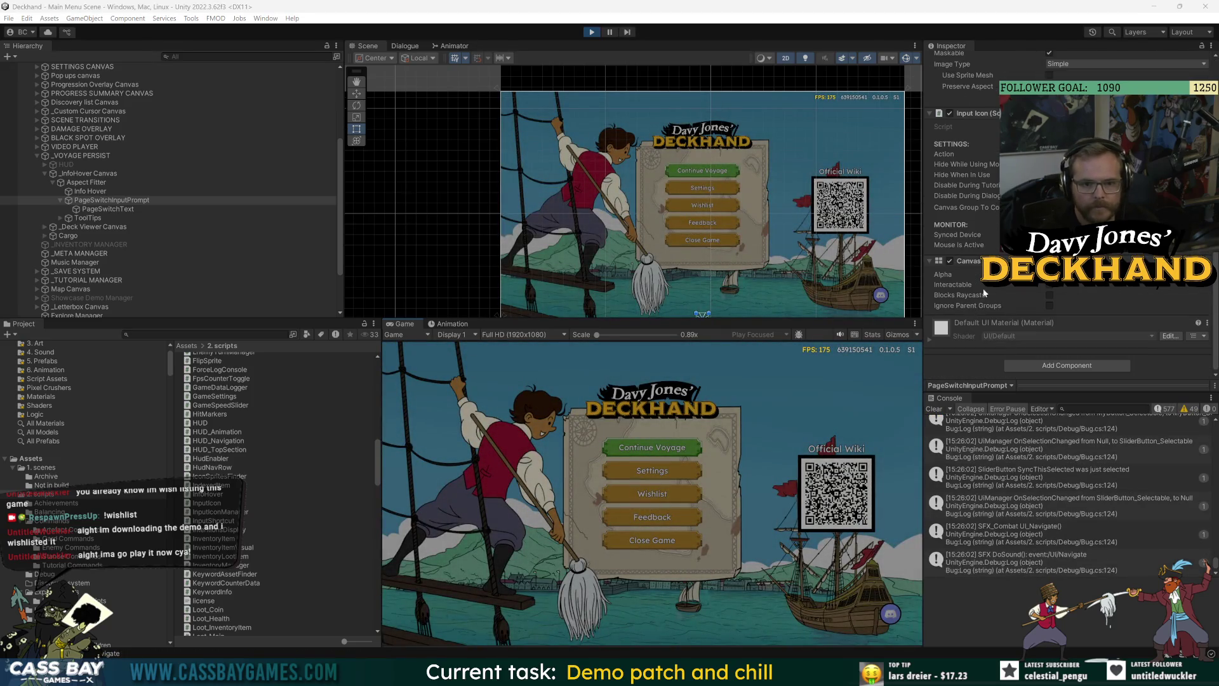
pyautogui.press('Return')
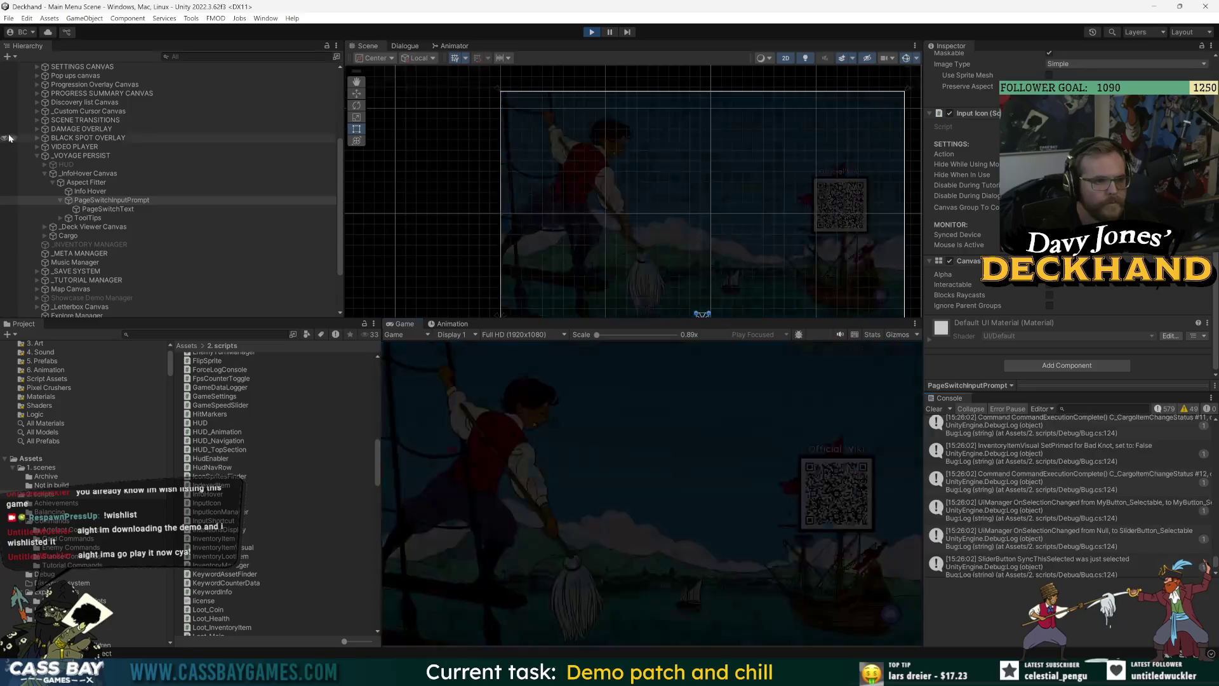
# Step: Select PageSwitchInputPrompt in the Hierarchy and frame it in the Scene view
pyautogui.click(133, 198)
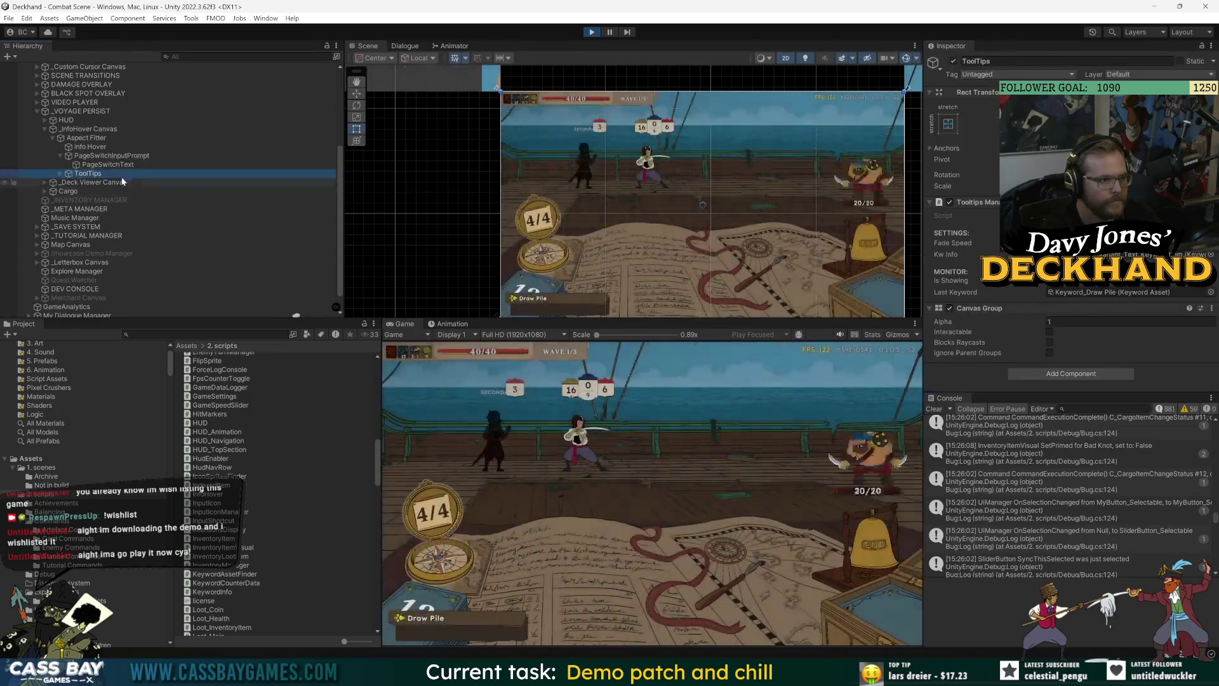
pyautogui.press('Up')
pyautogui.press('Up')
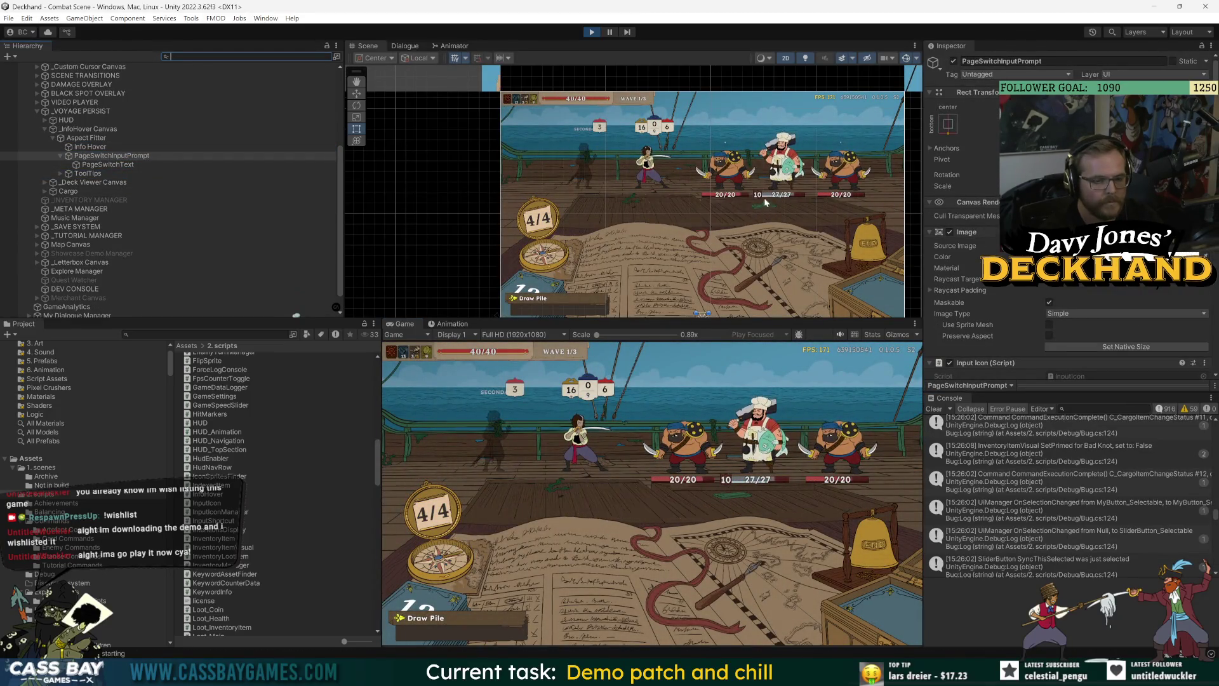
pyautogui.doubleClick(111, 156)
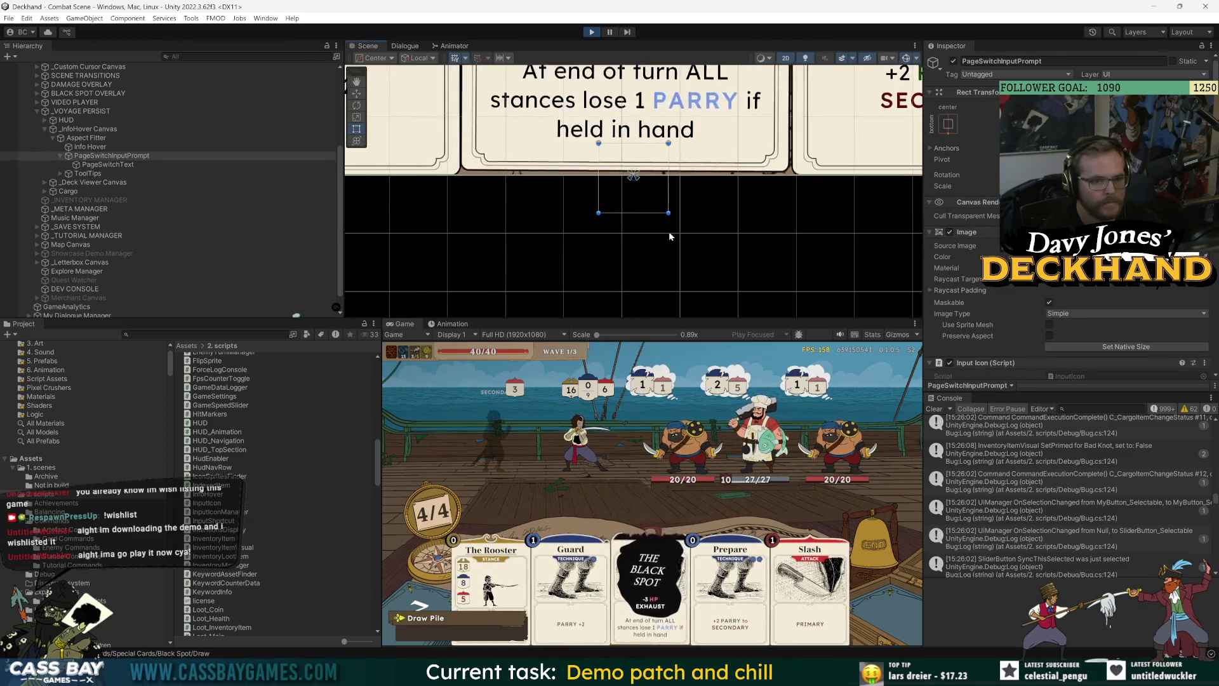
pyautogui.scroll(-10, 661, 235)
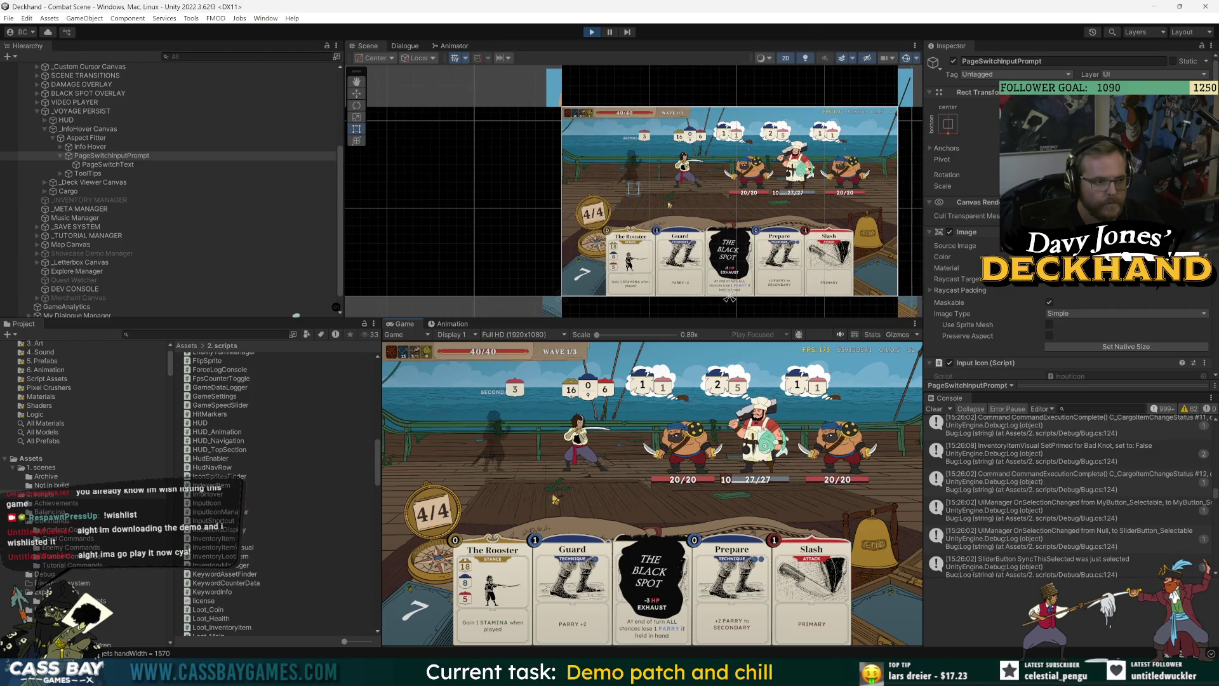
pyautogui.hotkey('alt', 'Tab')
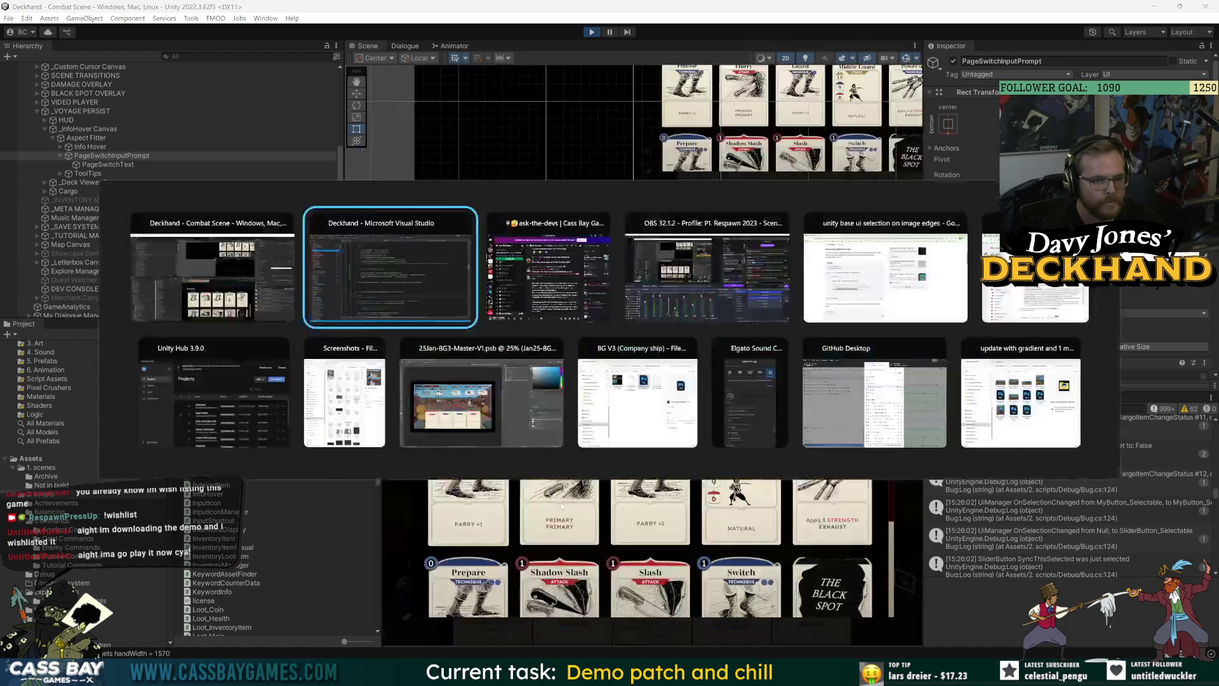
# Step: Remove the three prompt-positioning lines 210-212 from their old location
pyautogui.click(289, 360)
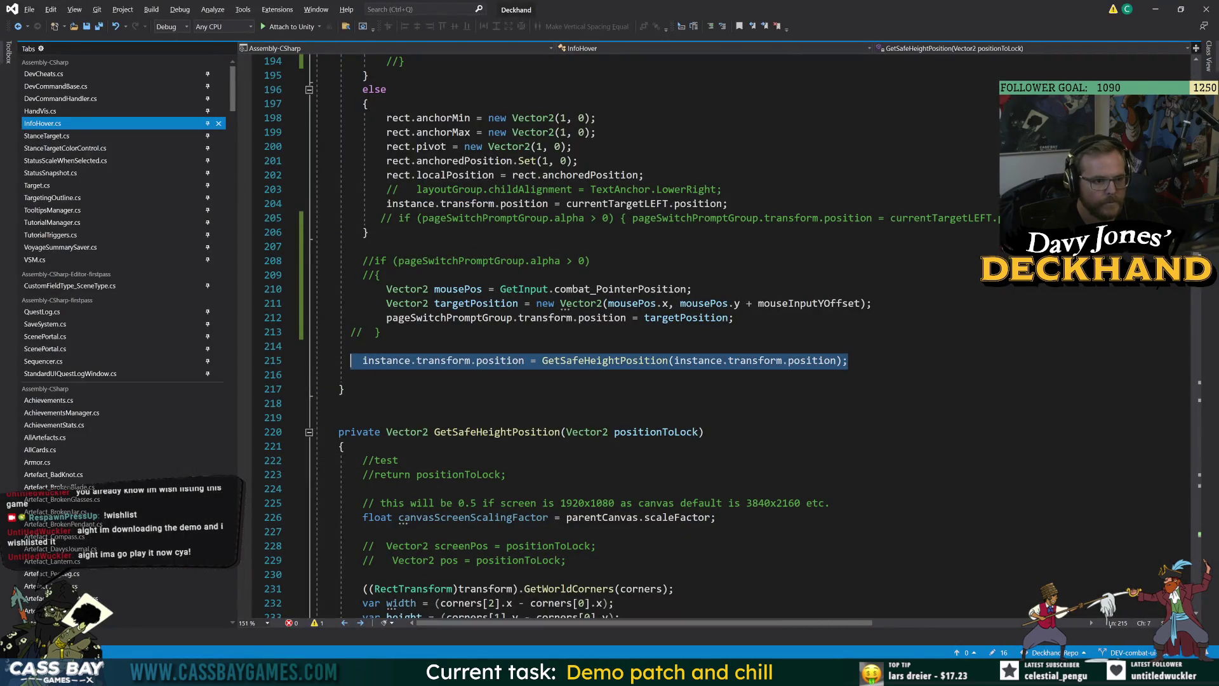
pyautogui.press('Down')
pyautogui.press('Down')
pyautogui.moveTo(289, 317); pyautogui.dragTo(289, 289)
pyautogui.hotkey('ctrl', 'c')
pyautogui.press('Delete')
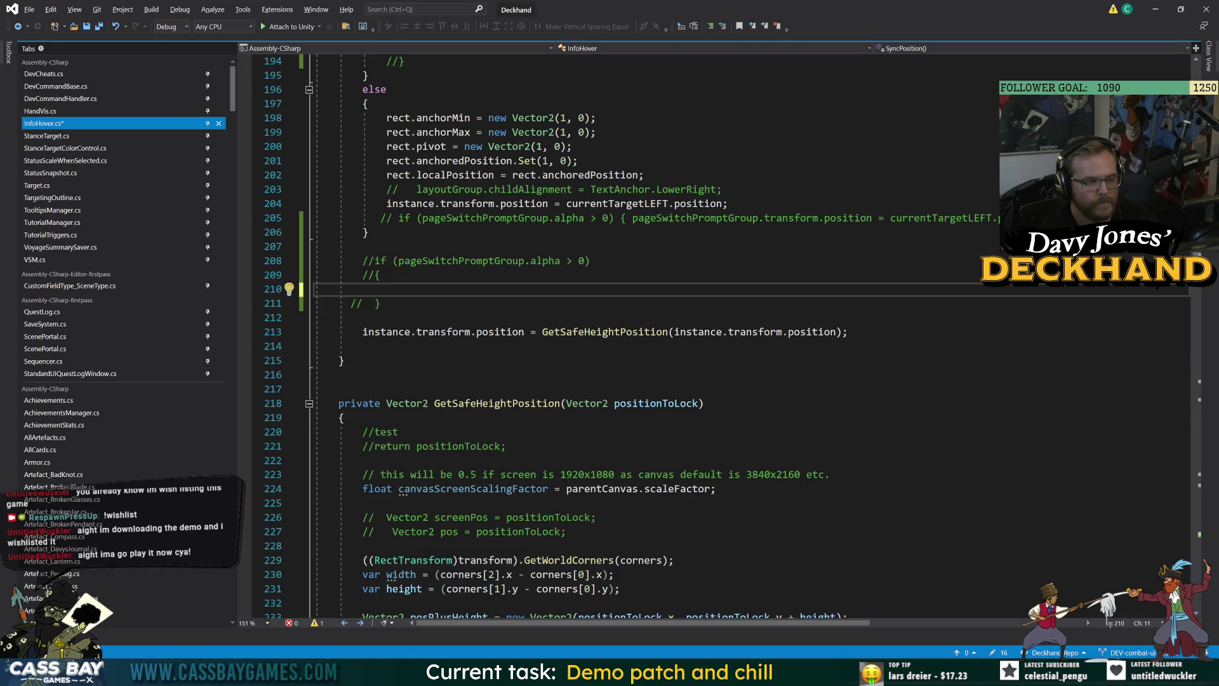
# Step: Add an else block after Update's isShowing check on line 78, paste the lines inside, and save
pyautogui.scroll(7, 717, 333)
pyautogui.scroll(14, 718, 333)
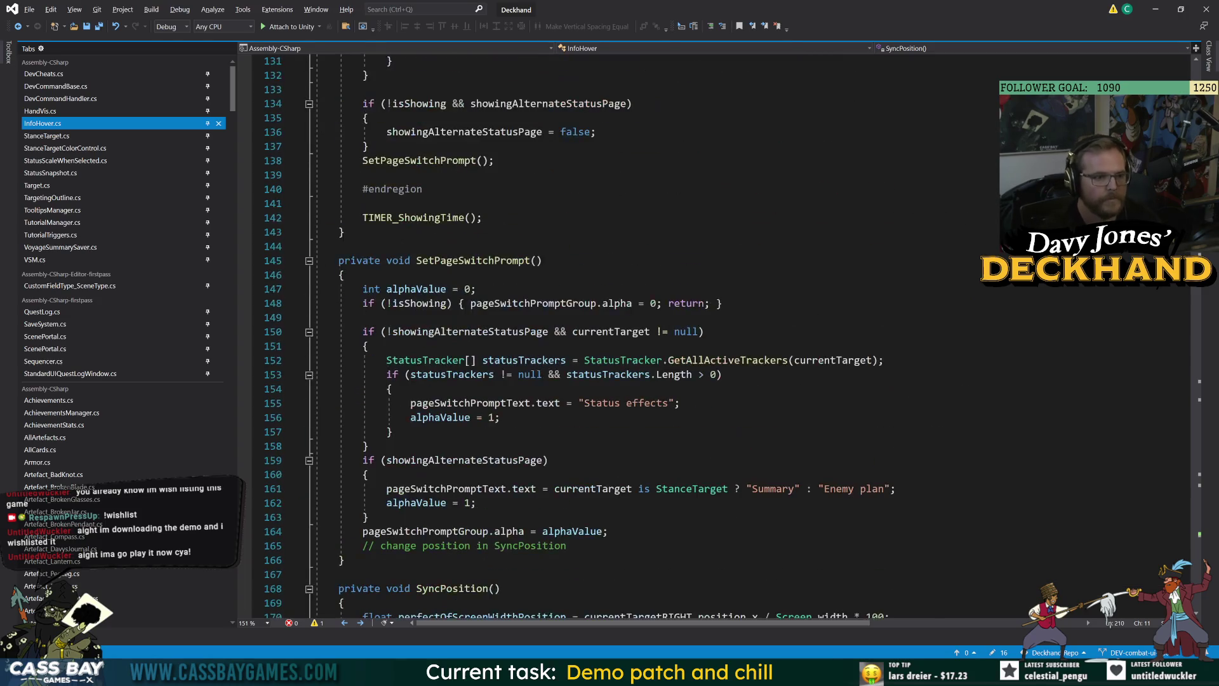
pyautogui.click(460, 588)
pyautogui.scroll(20, 460, 588)
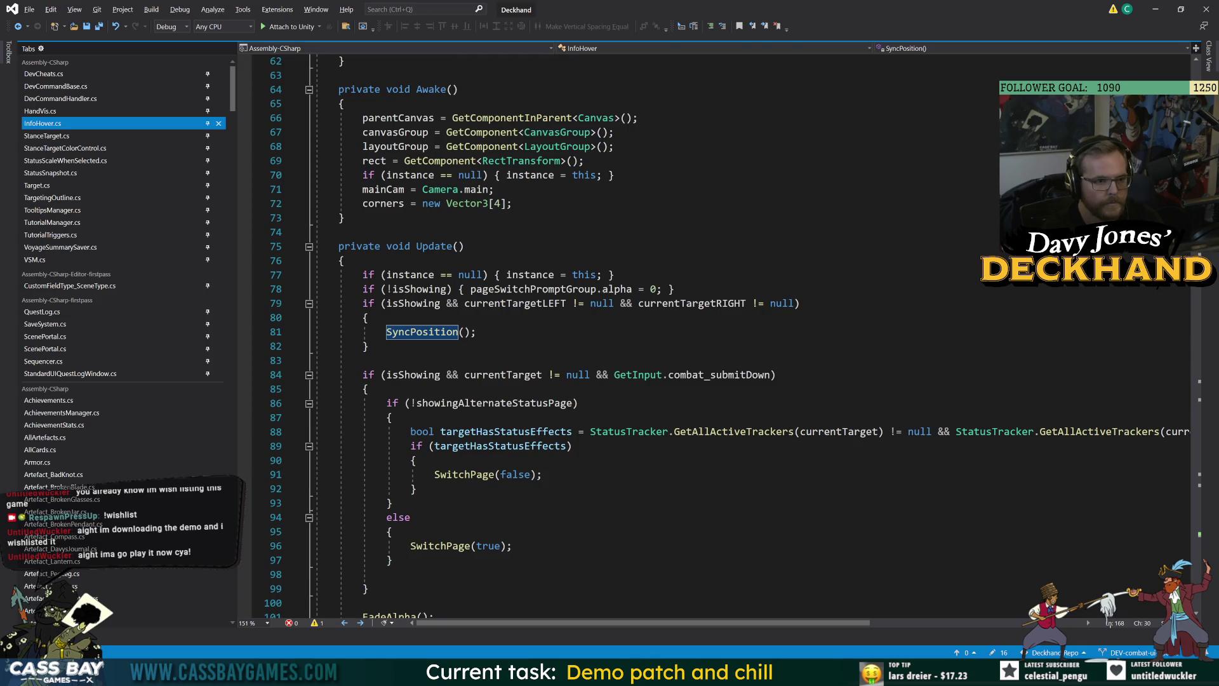
pyautogui.click(675, 289)
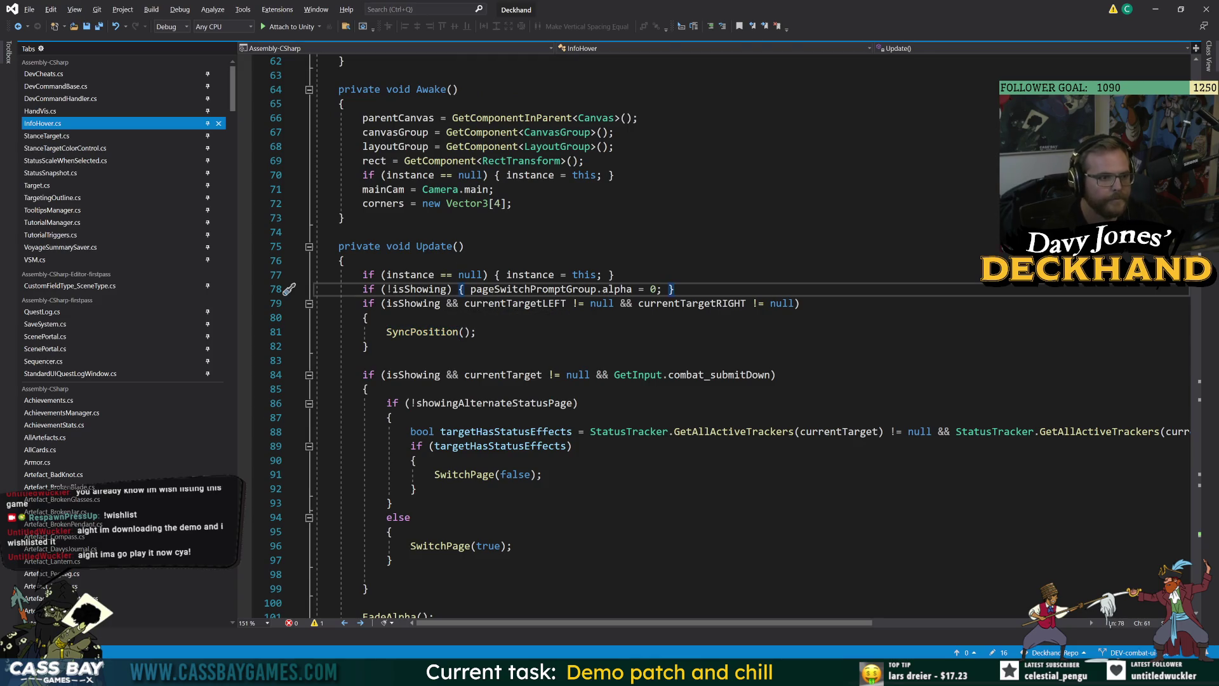
pyautogui.press('Return')
pyautogui.write('else {')
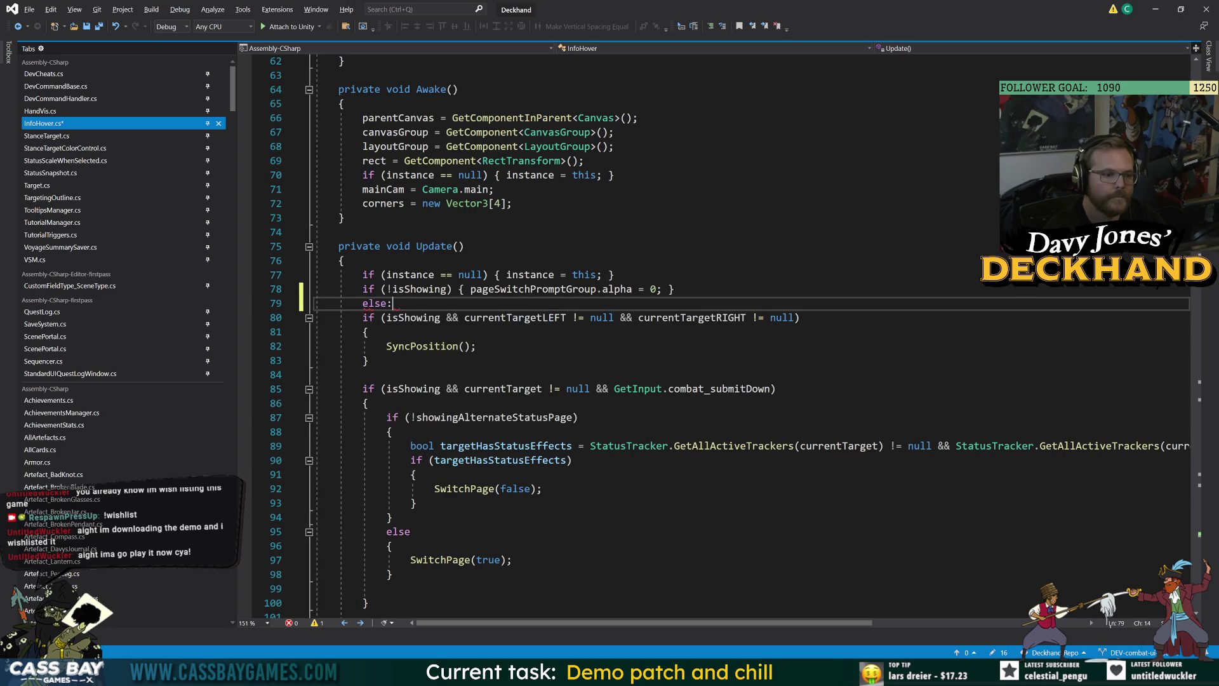
pyautogui.press('Return')
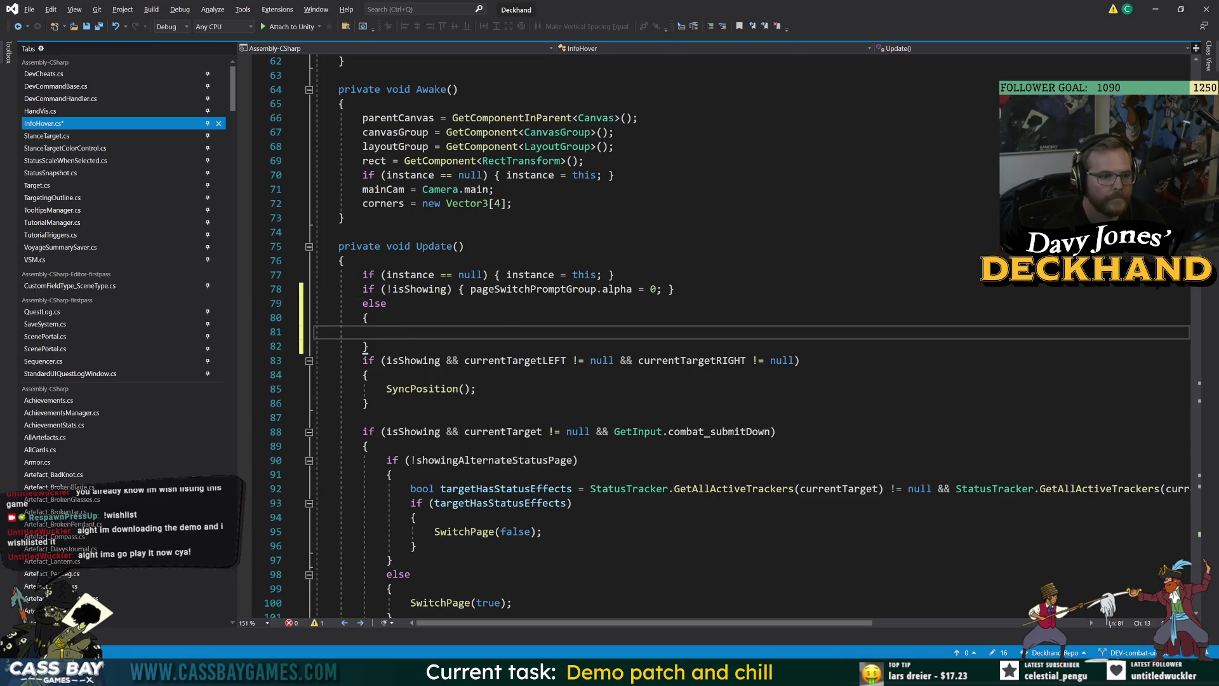
pyautogui.hotkey('ctrl', 'v')
pyautogui.hotkey('ctrl', 's')
# Step: Verify the new else branch pairs with the isShowing if in Update
pyautogui.click(343, 260)
pyautogui.press('Down')
pyautogui.press('Down')
pyautogui.hotkey('ctrl', 'Right')
pyautogui.hotkey('ctrl', 'Right')
pyautogui.hotkey('ctrl', 'Right')
pyautogui.press('Down')
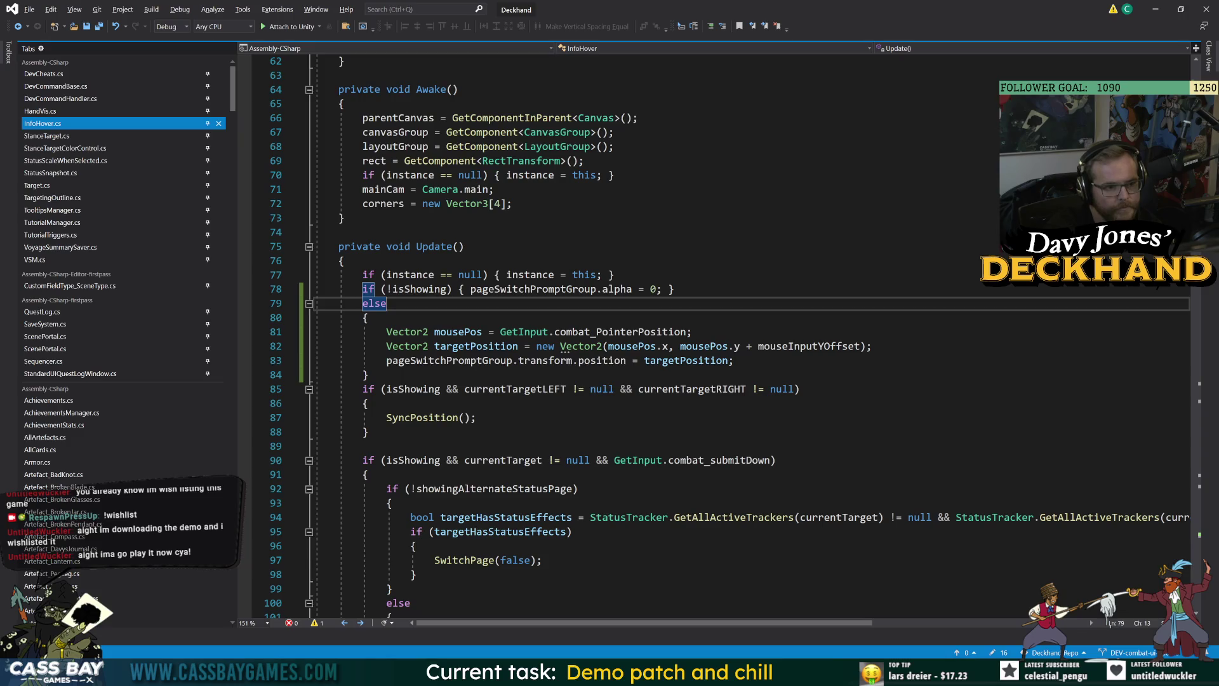